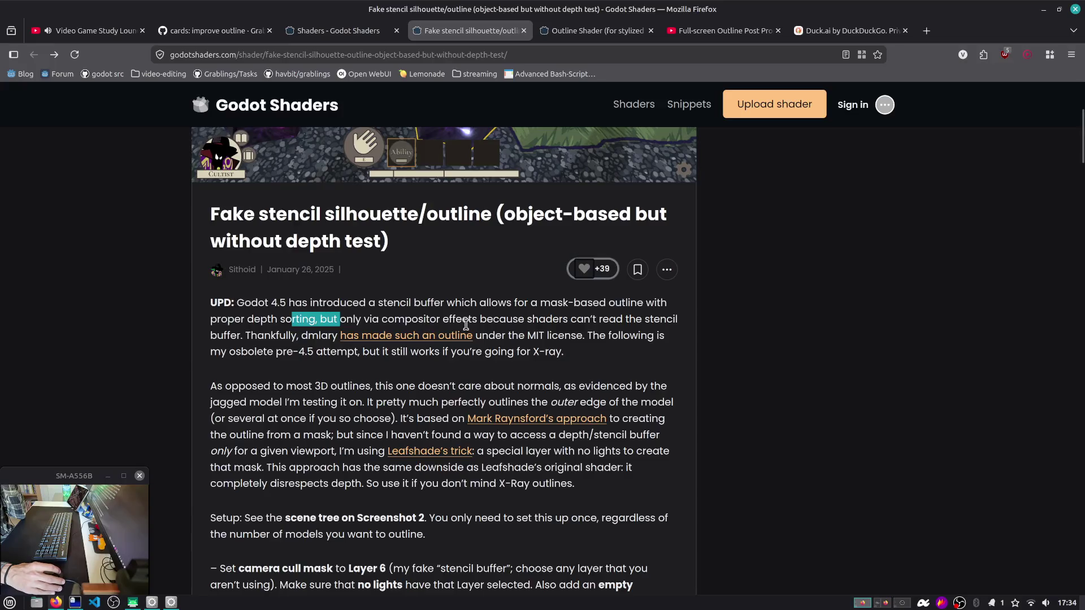
Step: Highlight the update note's stencil passages, then open the linked outline repository in a new tab
{"action": "left_click_drag", "start_coordinate": [526, 320], "coordinate": [681, 327]}
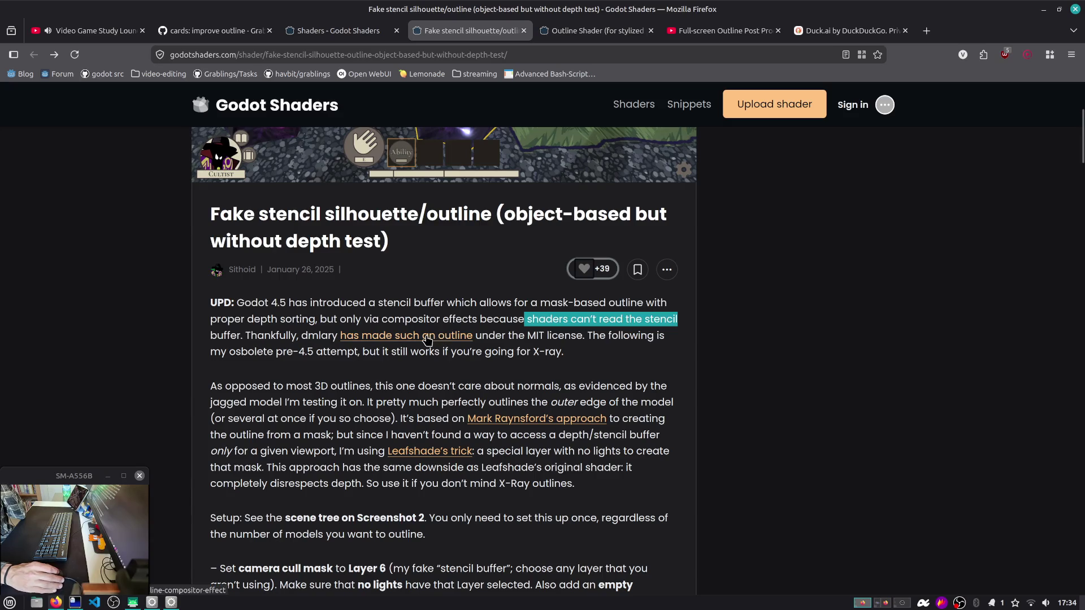
{"action": "left_click_drag", "start_coordinate": [236, 351], "coordinate": [567, 361]}
{"action": "left_click", "coordinate": [574, 362]}
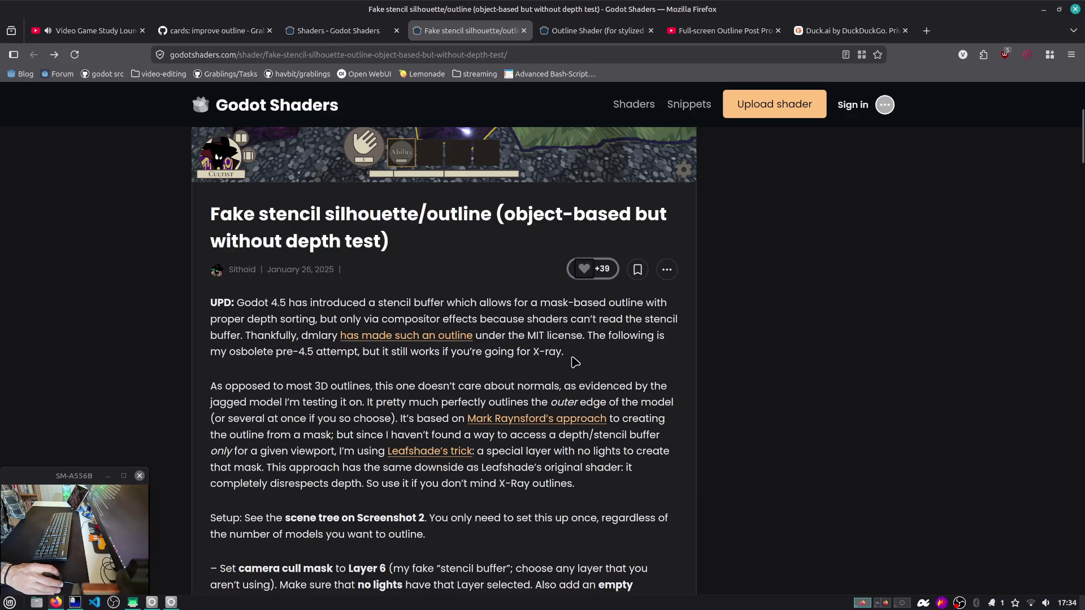
{"action": "middle_click", "coordinate": [390, 339]}
{"action": "left_click", "coordinate": [617, 32]}
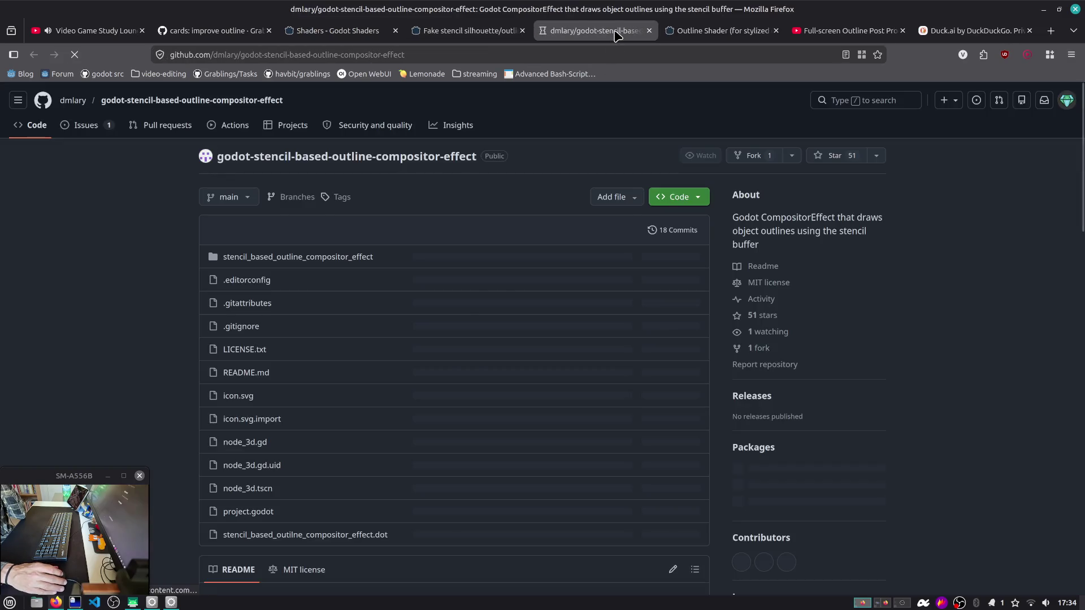
Step: Scroll down to the README and play its stencil outline demo video
{"action": "scroll", "coordinate": [383, 299], "scroll_direction": "down", "scroll_amount": 1}
{"action": "scroll", "coordinate": [383, 299], "scroll_direction": "down", "scroll_amount": 5}
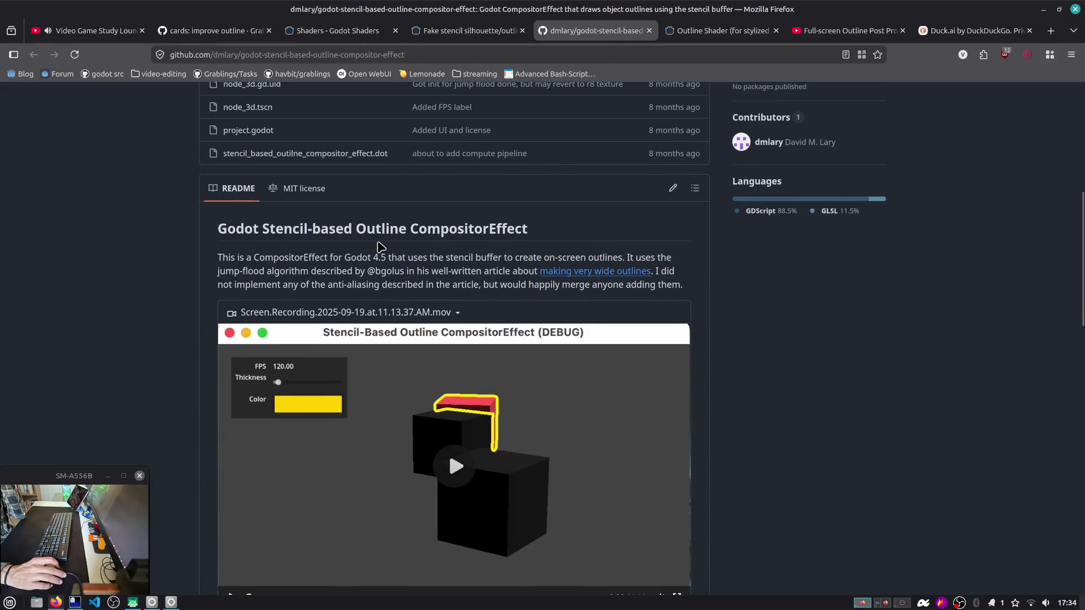
{"action": "scroll", "coordinate": [448, 441], "scroll_direction": "down", "scroll_amount": 1}
{"action": "left_click", "coordinate": [450, 392]}
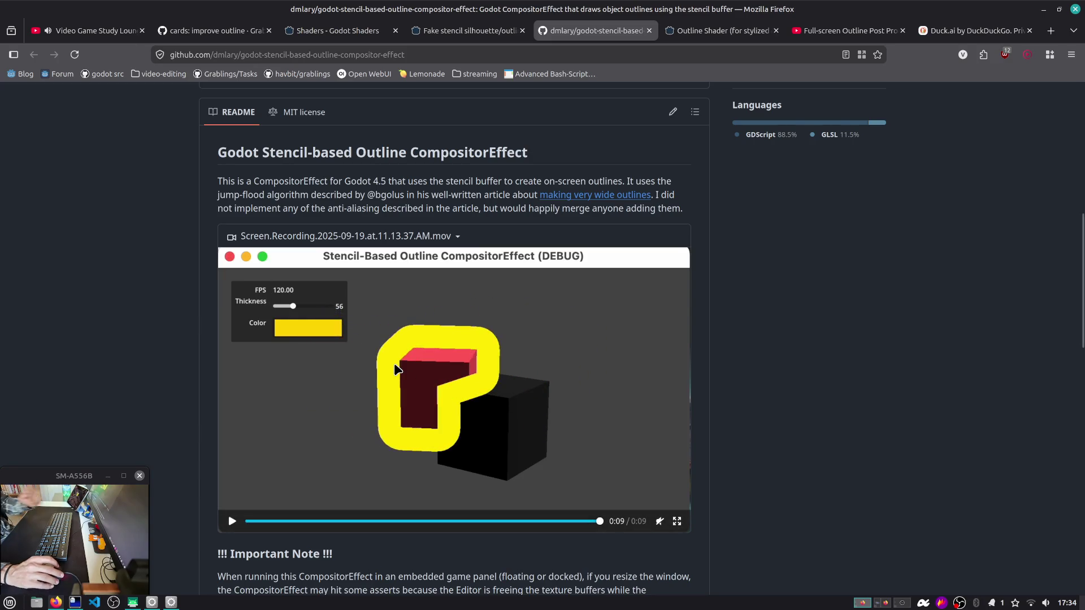
Step: Highlight the README's opening and 'jump-flood algorithm', then open the wide-outlines article and select its address
{"action": "left_click_drag", "start_coordinate": [272, 181], "coordinate": [484, 182]}
{"action": "left_click", "coordinate": [500, 187]}
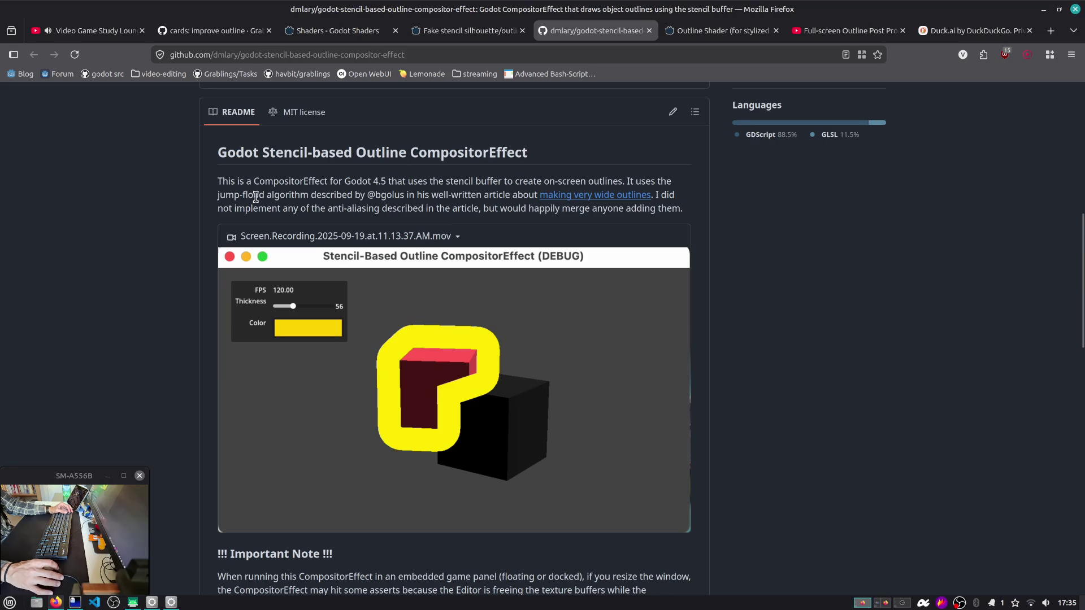
{"action": "left_click_drag", "start_coordinate": [223, 198], "coordinate": [289, 196]}
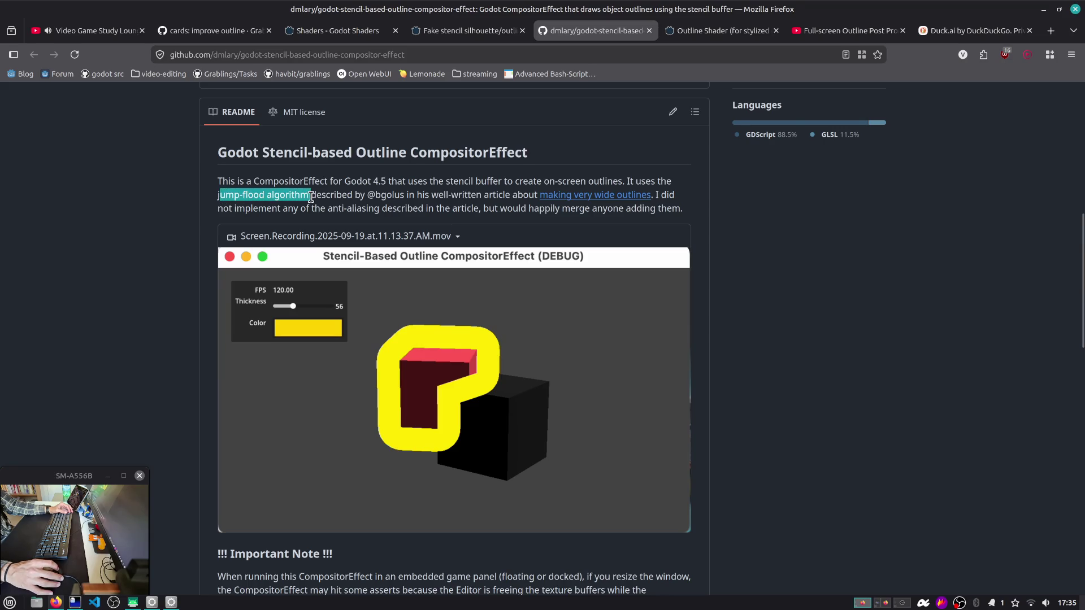
{"action": "left_click", "coordinate": [251, 192]}
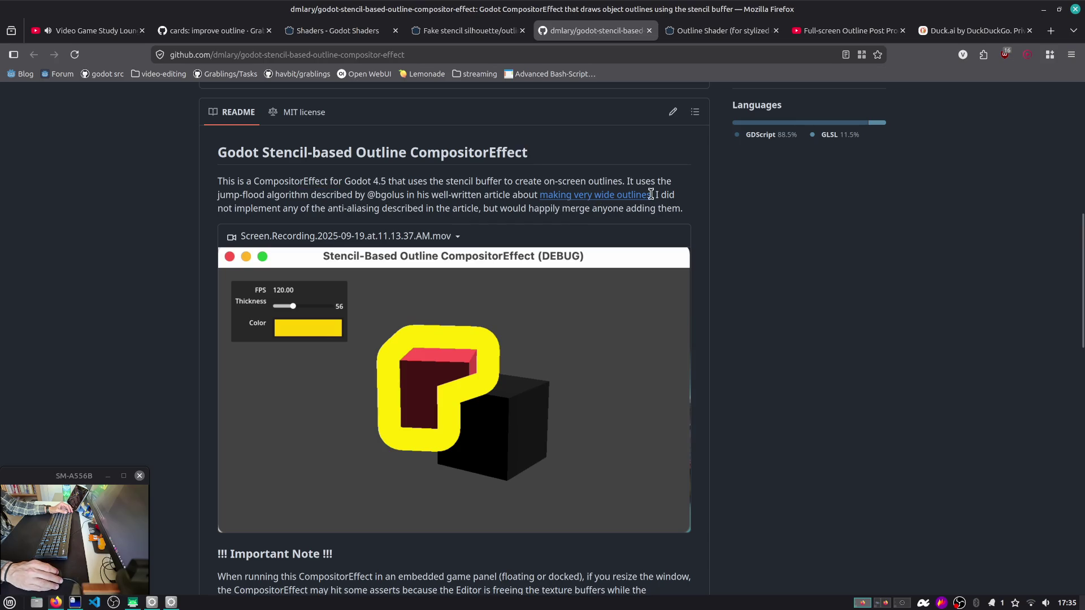
{"action": "middle_click", "coordinate": [616, 195]}
{"action": "left_click", "coordinate": [644, 31]}
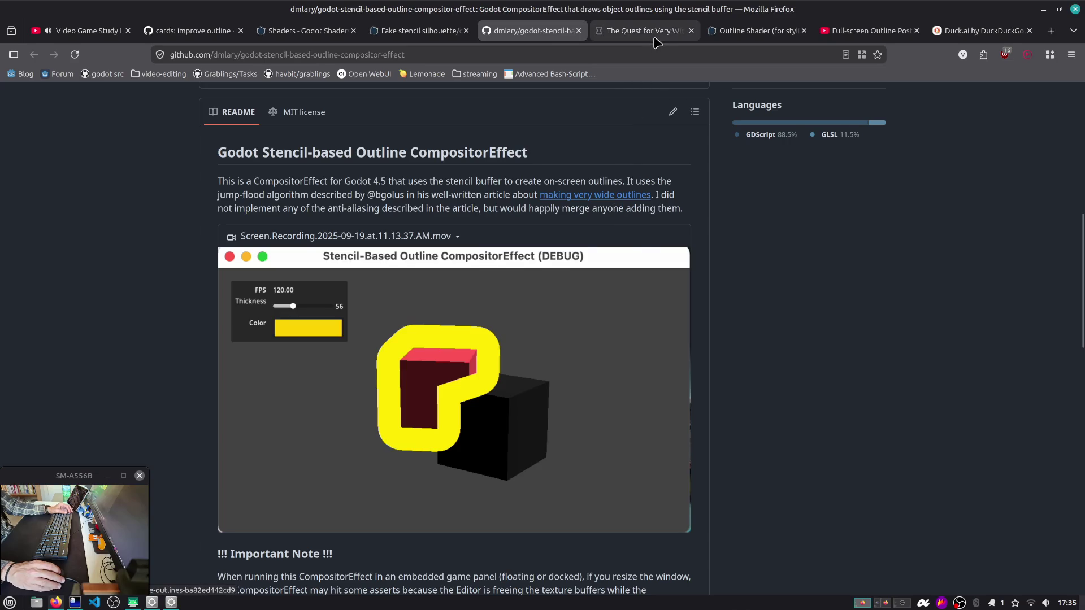
{"action": "left_click", "coordinate": [627, 57]}
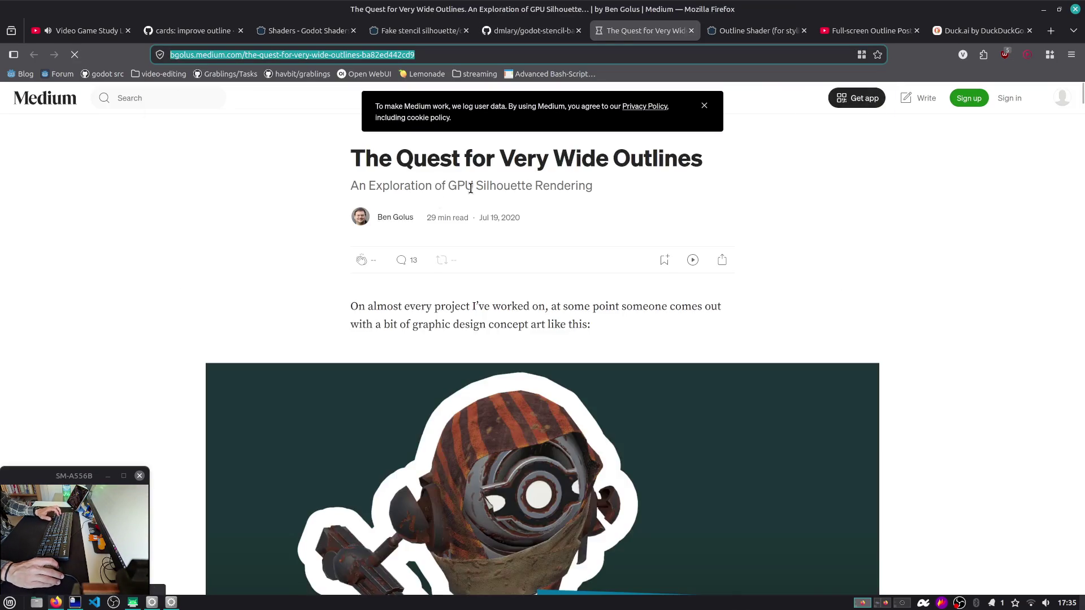
Step: Skim the article, then paste its link into the stream chat and send it
{"action": "scroll", "coordinate": [627, 162], "scroll_direction": "down", "scroll_amount": 3}
{"action": "scroll", "coordinate": [628, 164], "scroll_direction": "down", "scroll_amount": 20}
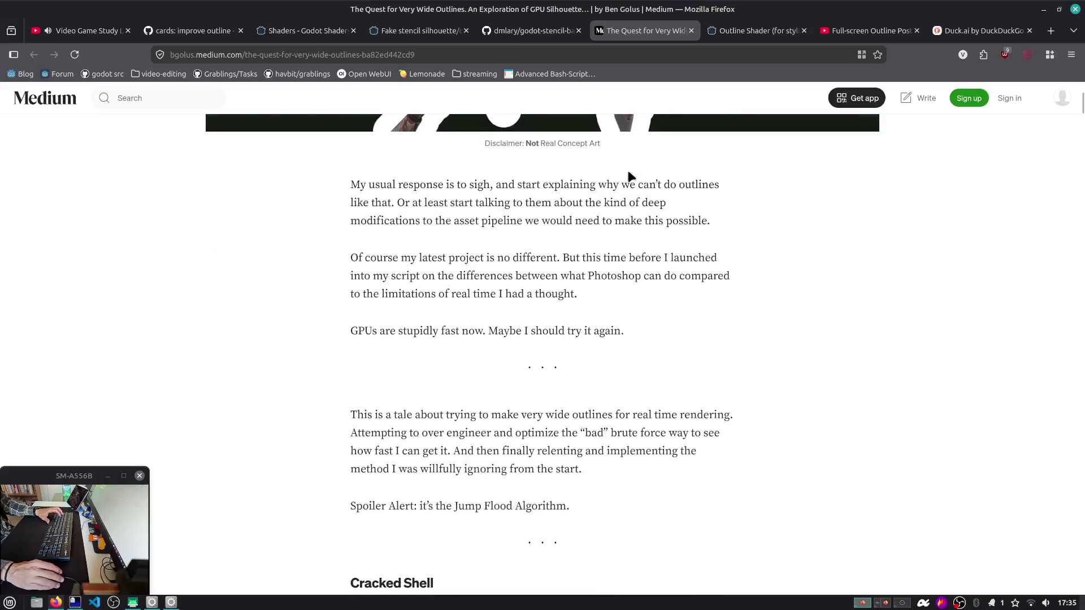
{"action": "scroll", "coordinate": [628, 175], "scroll_direction": "up", "scroll_amount": 20}
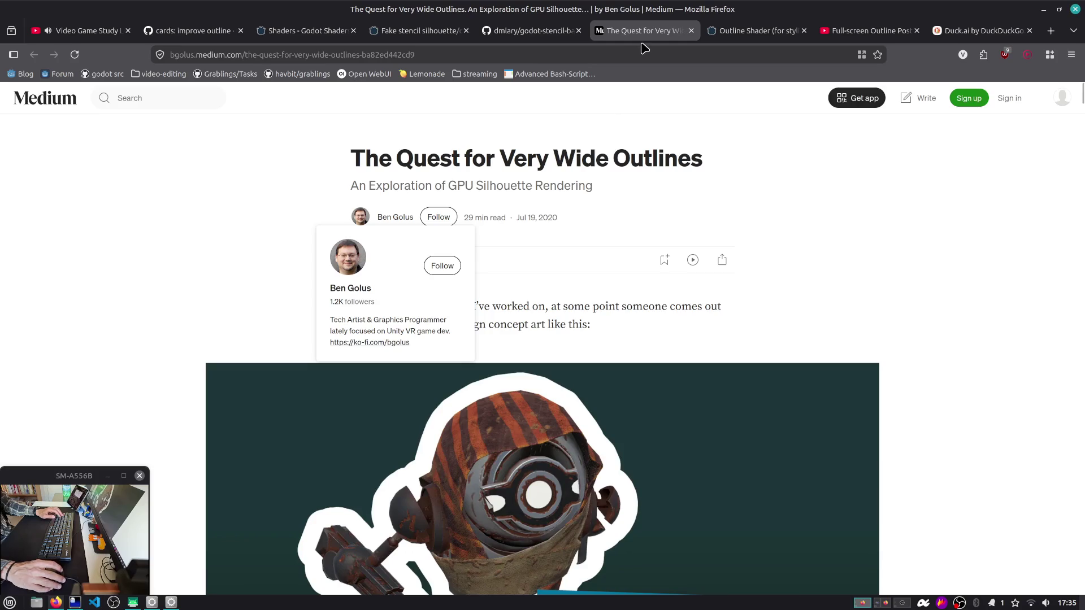
{"action": "key", "text": "ctrl+alt+Down"}
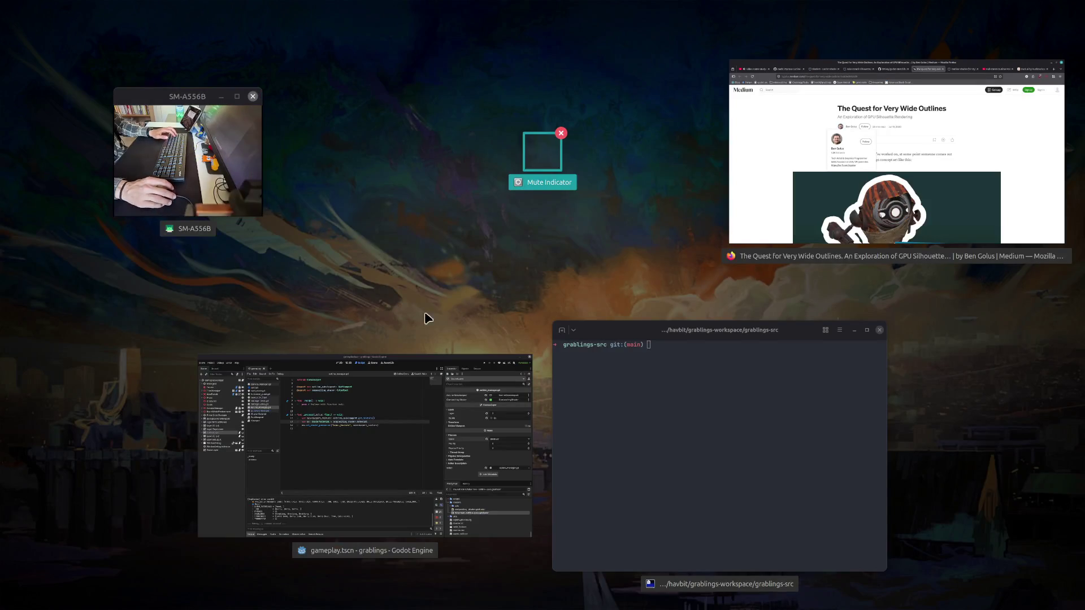
{"action": "left_click", "coordinate": [760, 196]}
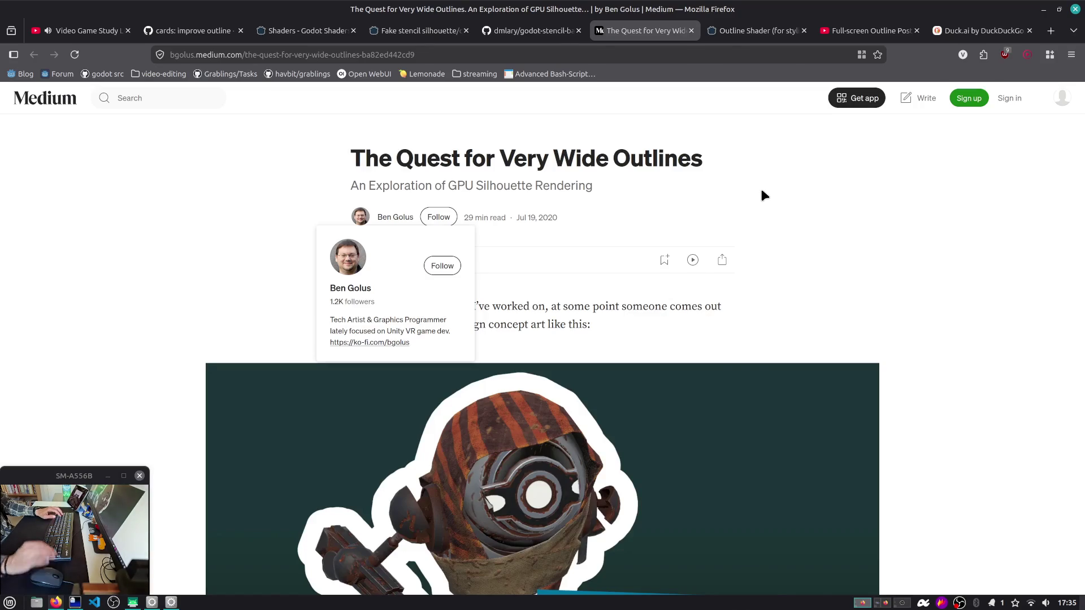
{"action": "key", "text": "ctrl+alt+Right"}
{"action": "left_click", "coordinate": [811, 395]}
{"action": "type", "text": "https://bgolus.medium.com/the-quest-for-very-wide-outlines-ba82ed442cd9"}
{"action": "key", "text": "Return"}
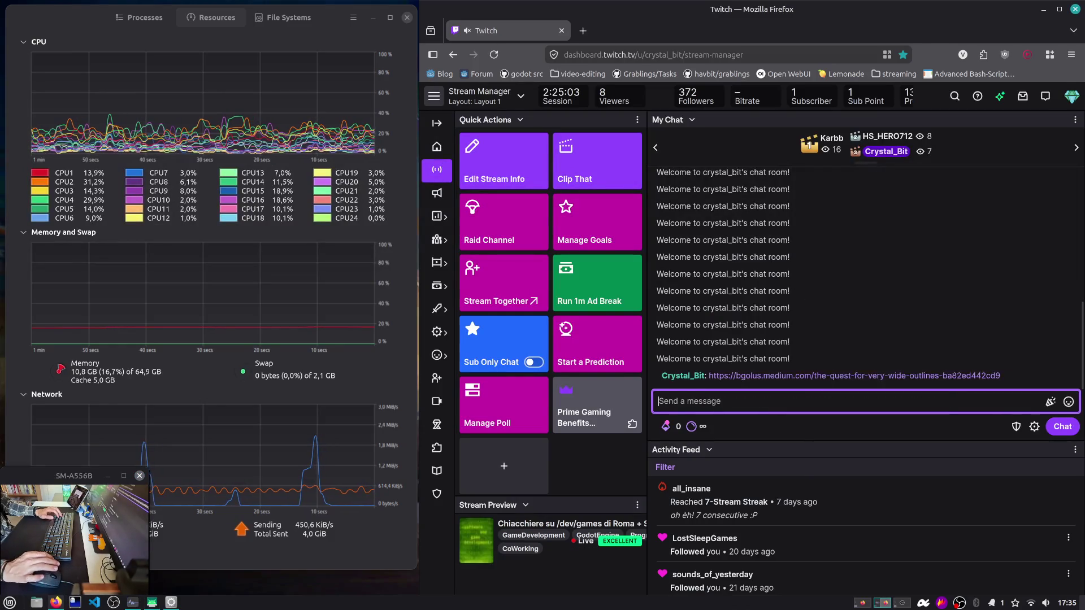
Step: Back in the browser workspace, close the Medium article tab
{"action": "key", "text": "ctrl+alt+Left"}
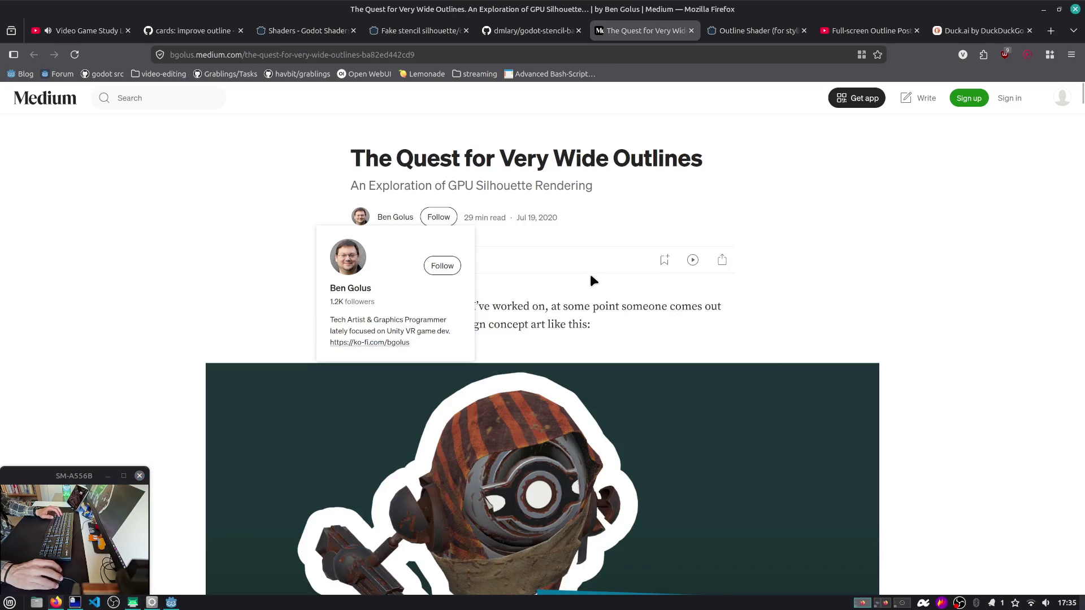
{"action": "scroll", "coordinate": [265, 235], "scroll_direction": "down", "scroll_amount": 10}
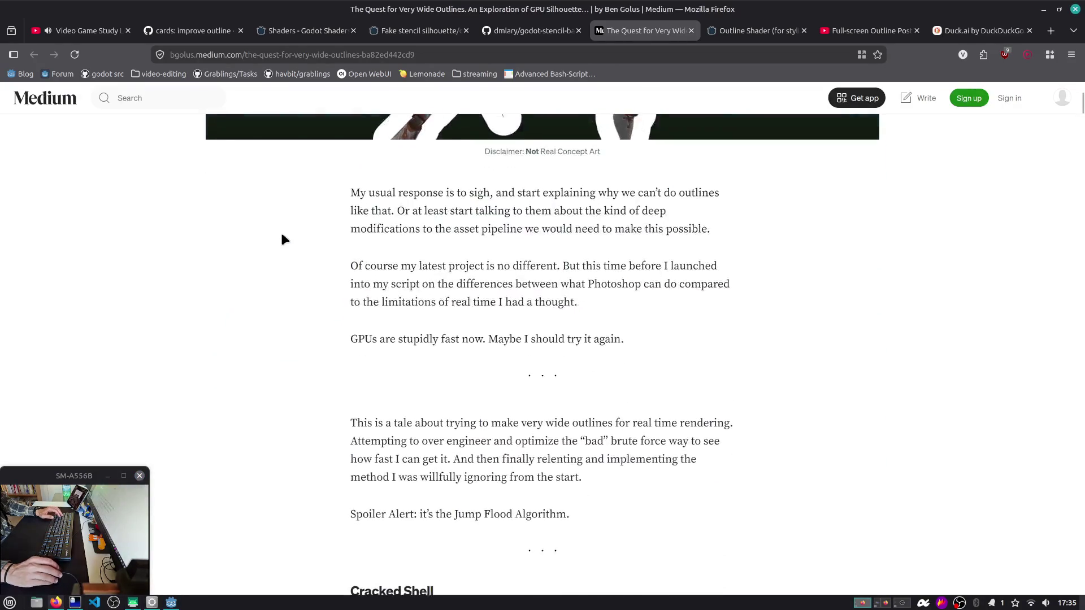
{"action": "middle_click", "coordinate": [617, 25]}
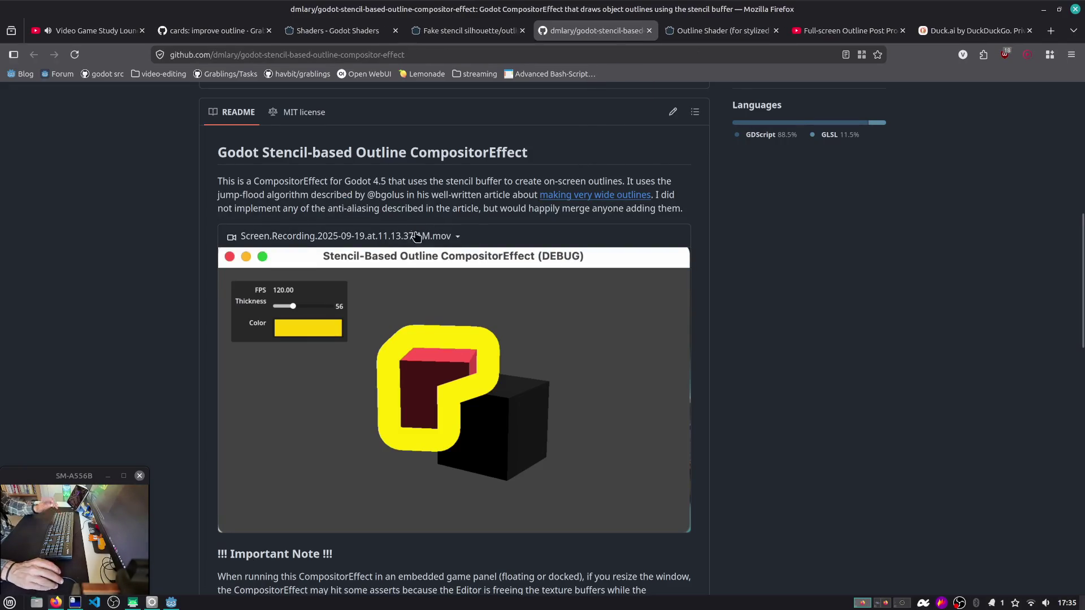
Step: Read the Important Note, highlighting the parts about non-embedded and resized embedded game panels
{"action": "scroll", "coordinate": [415, 232], "scroll_direction": "down", "scroll_amount": 1}
{"action": "scroll", "coordinate": [416, 231], "scroll_direction": "down", "scroll_amount": 3}
{"action": "left_click_drag", "start_coordinate": [218, 347], "coordinate": [452, 376]}
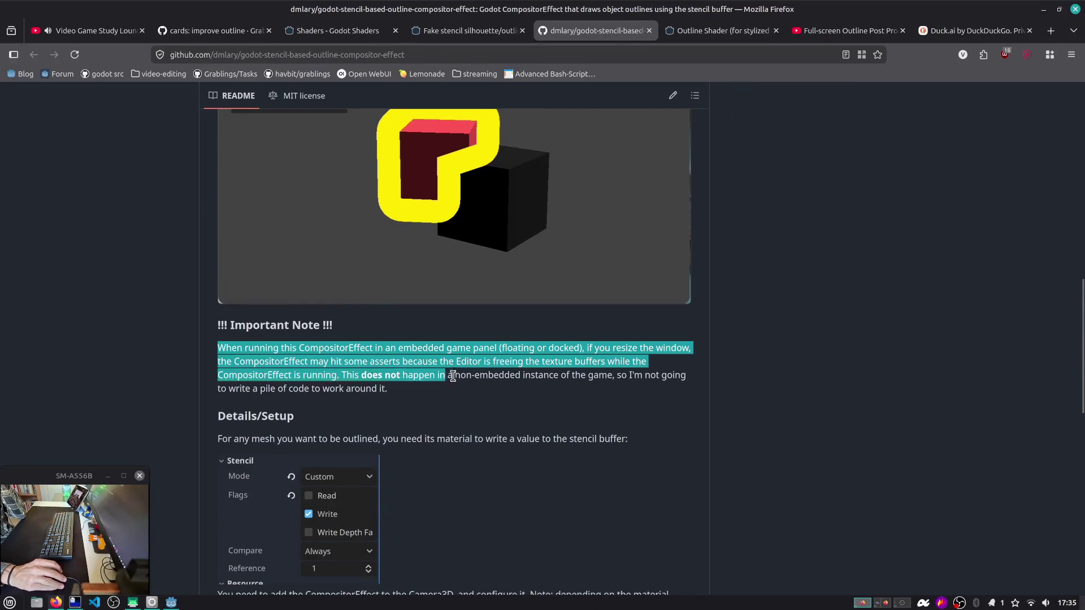
{"action": "left_click", "coordinate": [463, 380]}
{"action": "scroll", "coordinate": [465, 383], "scroll_direction": "down", "scroll_amount": 2}
{"action": "left_click_drag", "start_coordinate": [396, 314], "coordinate": [205, 277]}
{"action": "left_click", "coordinate": [452, 273]}
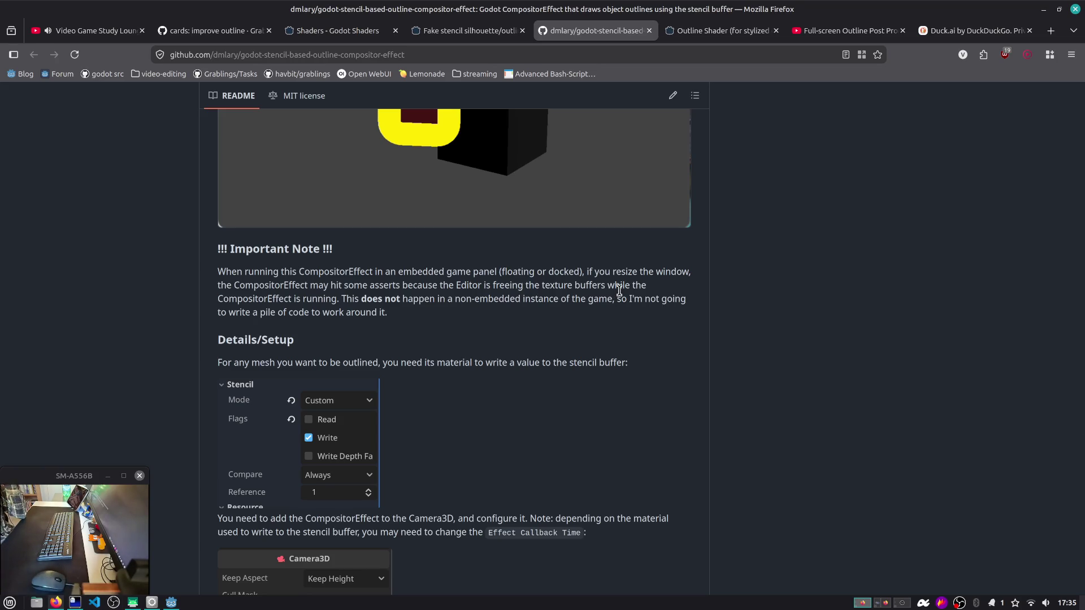
{"action": "mouse_move", "coordinate": [528, 286]}
{"action": "left_mouse_down"}
{"action": "mouse_move", "coordinate": [630, 301]}
{"action": "mouse_move", "coordinate": [638, 314]}
{"action": "left_mouse_up"}
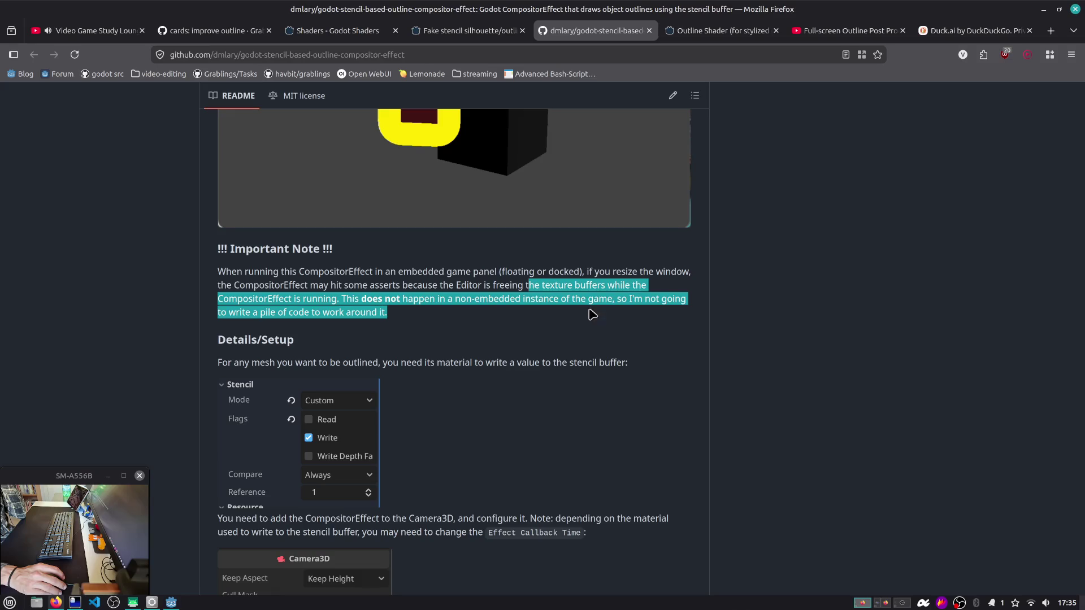
{"action": "left_click_drag", "start_coordinate": [330, 274], "coordinate": [654, 286]}
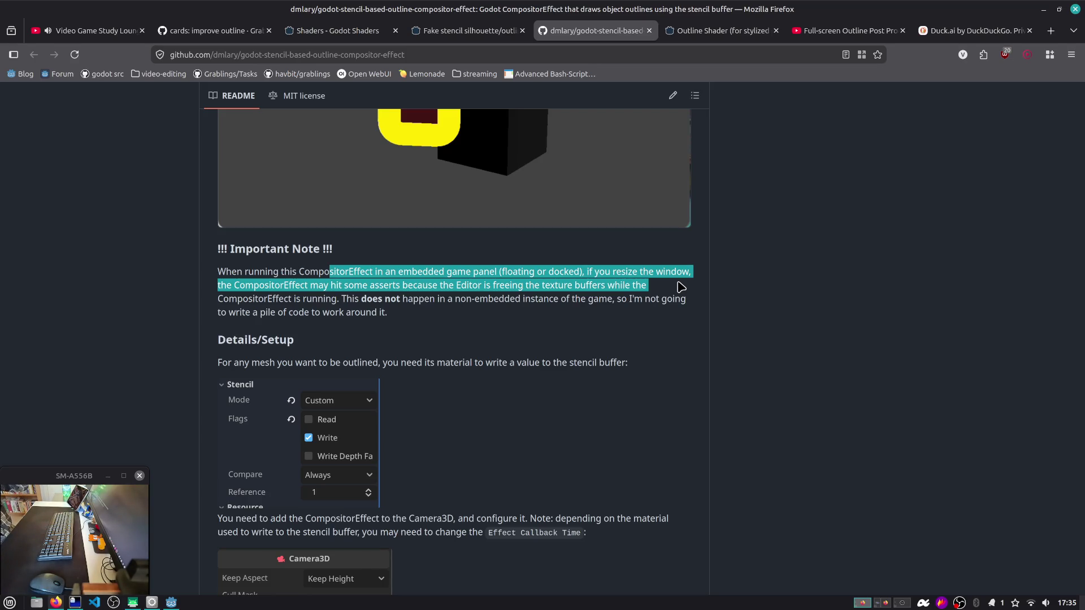
{"action": "left_click", "coordinate": [655, 277]}
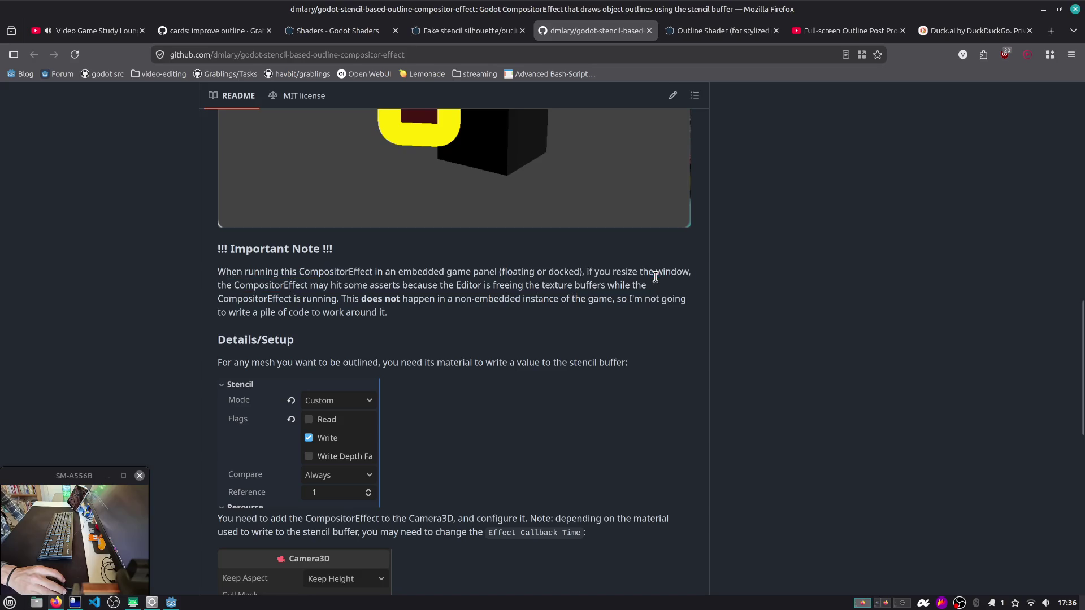
Step: Highlight the setup lines about stencil-writing materials and adding the effect to Camera3D, then return to Godot
{"action": "scroll", "coordinate": [656, 277], "scroll_direction": "down", "scroll_amount": 5}
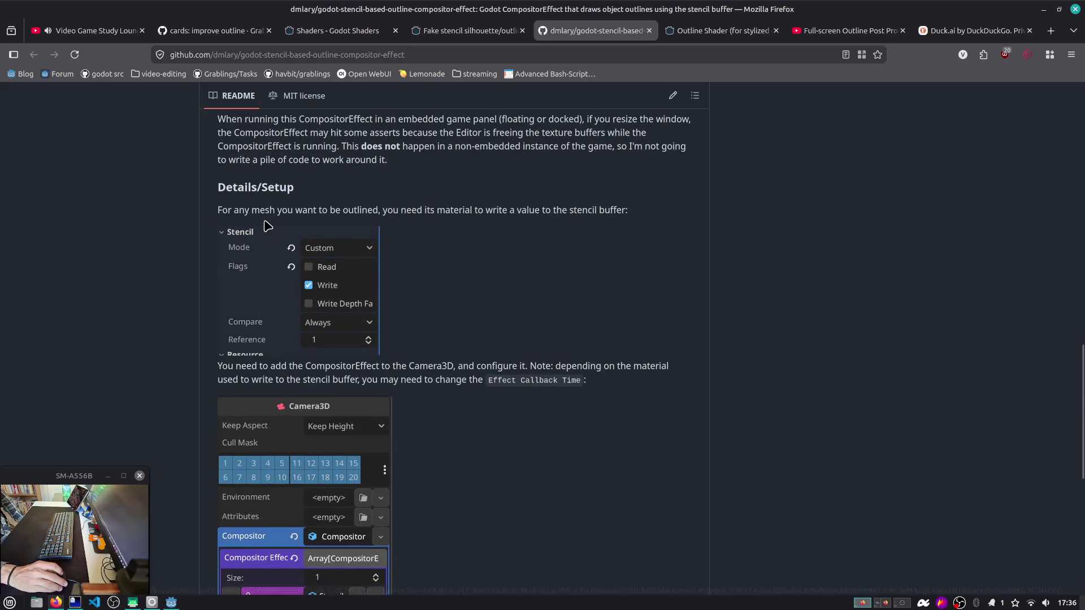
{"action": "left_click_drag", "start_coordinate": [240, 211], "coordinate": [461, 225]}
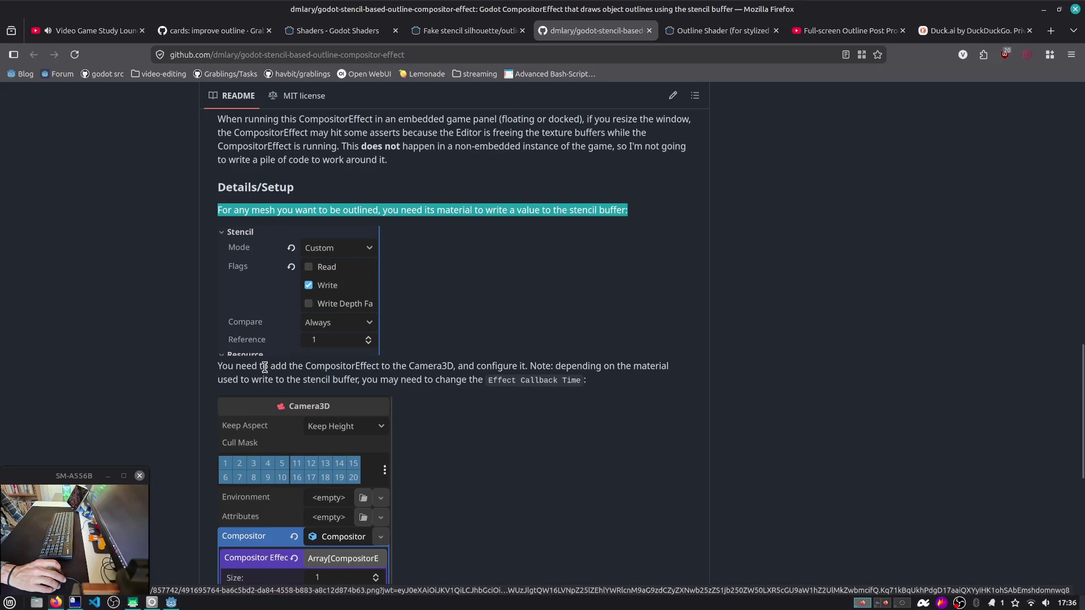
{"action": "left_click_drag", "start_coordinate": [265, 367], "coordinate": [573, 381]}
{"action": "left_click", "coordinate": [607, 384]}
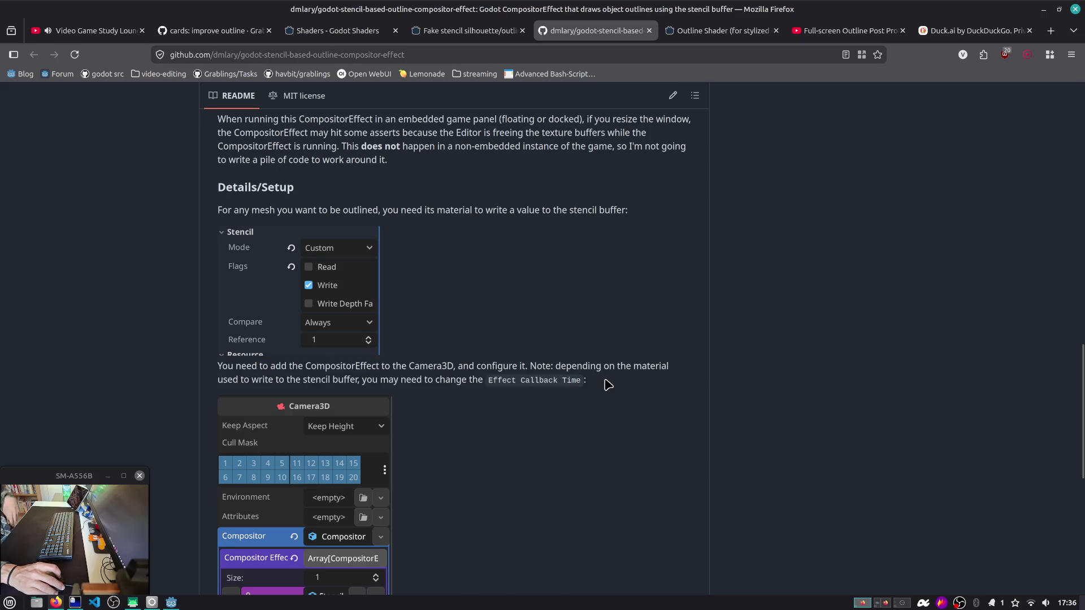
{"action": "key", "text": "alt+Tab"}
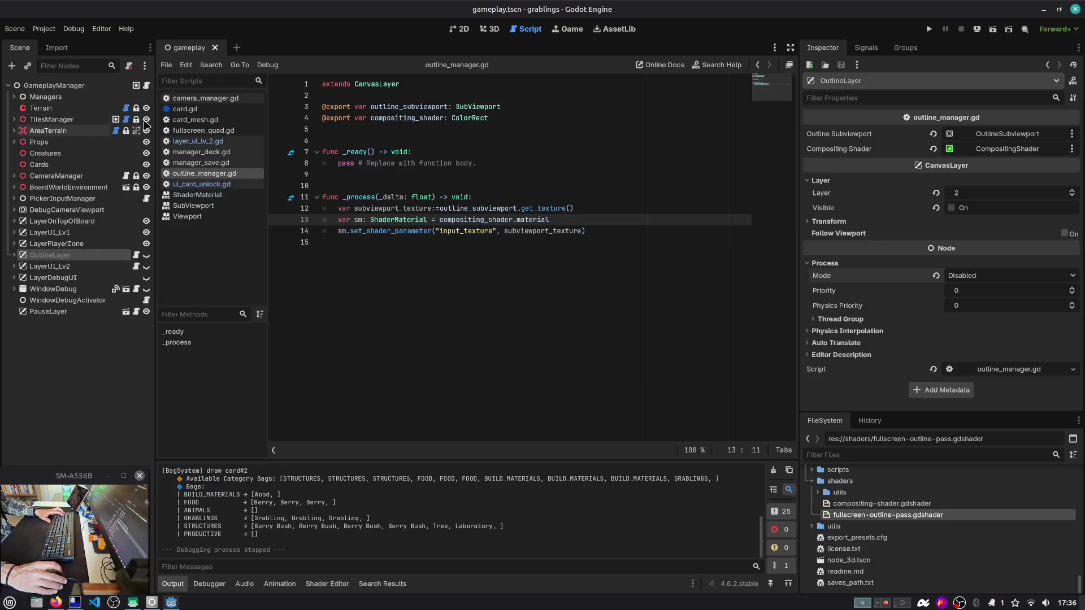
Step: Create and discard an unsaved 3D scene, then select the OutlineLayer node in gameplay
{"action": "left_click", "coordinate": [237, 48]}
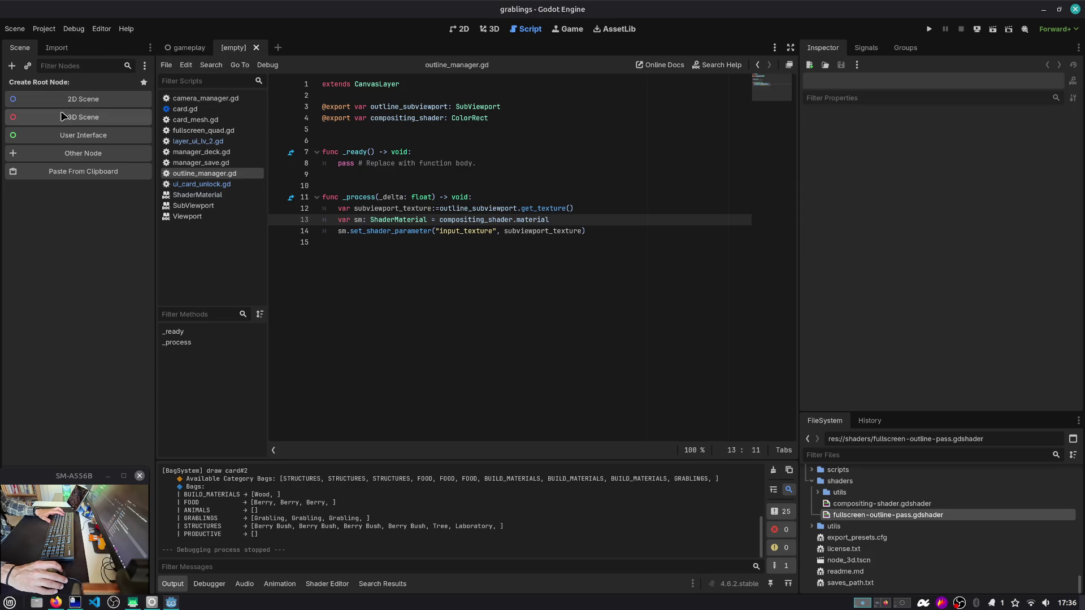
{"action": "left_click", "coordinate": [94, 114]}
{"action": "left_click", "coordinate": [283, 48]}
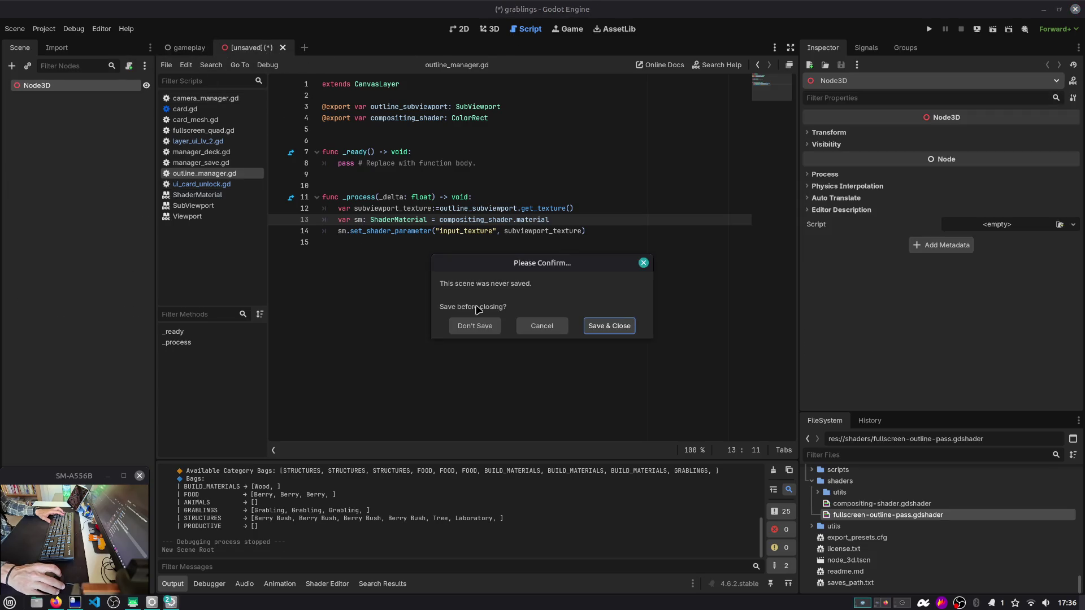
{"action": "left_click", "coordinate": [473, 326]}
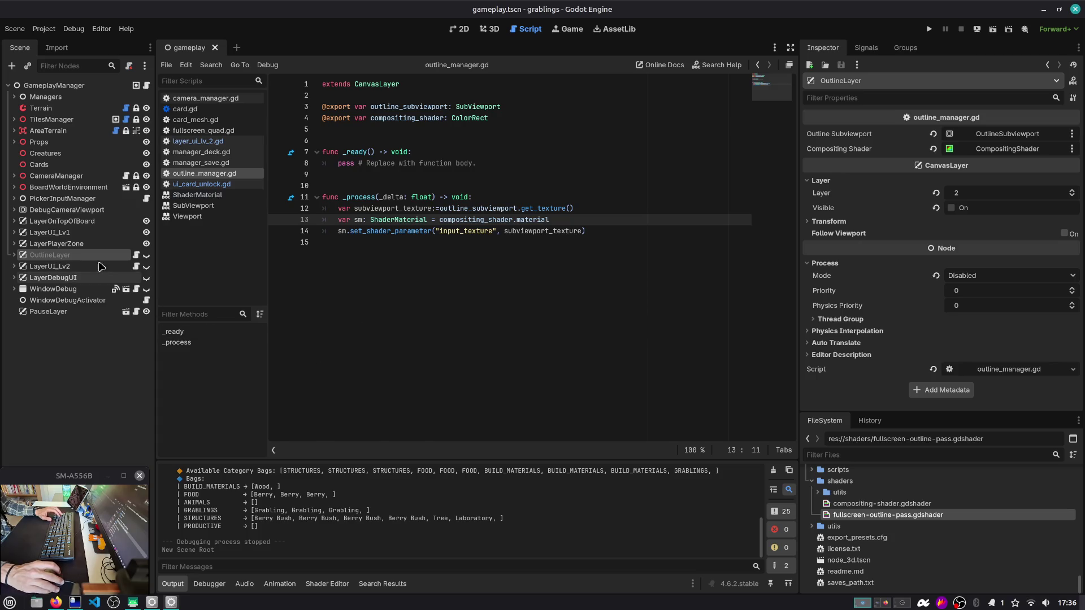
{"action": "left_click", "coordinate": [74, 256]}
{"action": "left_click", "coordinate": [33, 258]}
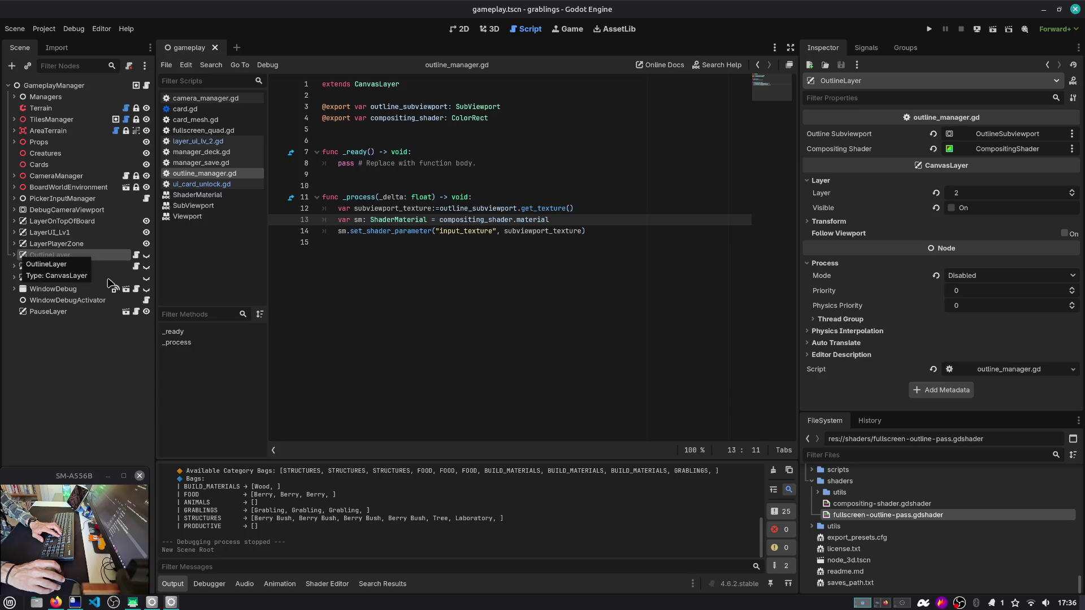
Step: Launch VS Code on the grablings-src folder with 'code .' from the terminal
{"action": "key", "text": "alt+Tab"}
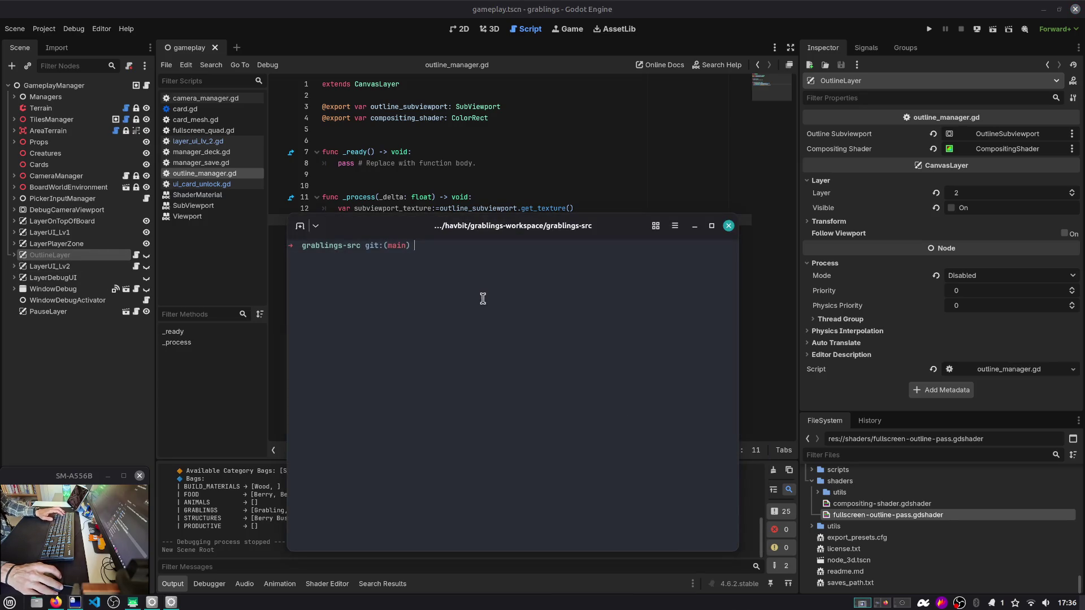
{"action": "type", "text": "e ."}
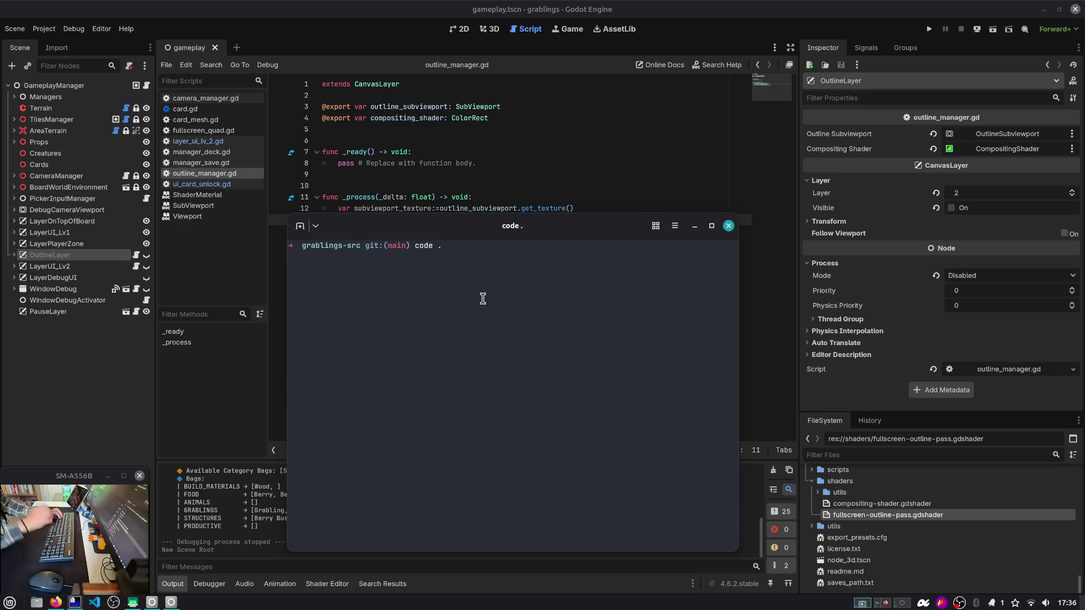
{"action": "key", "text": "Return"}
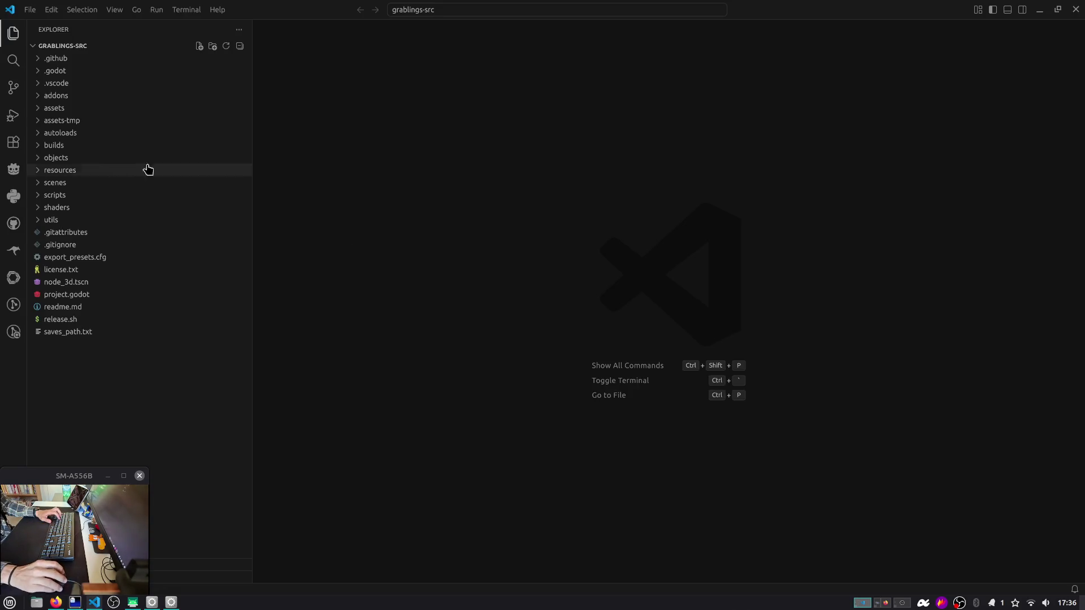
Step: Show Source Control changes with Release Notes closed, the panel widened and Graph collapsed
{"action": "left_click", "coordinate": [14, 88]}
{"action": "middle_click", "coordinate": [364, 32]}
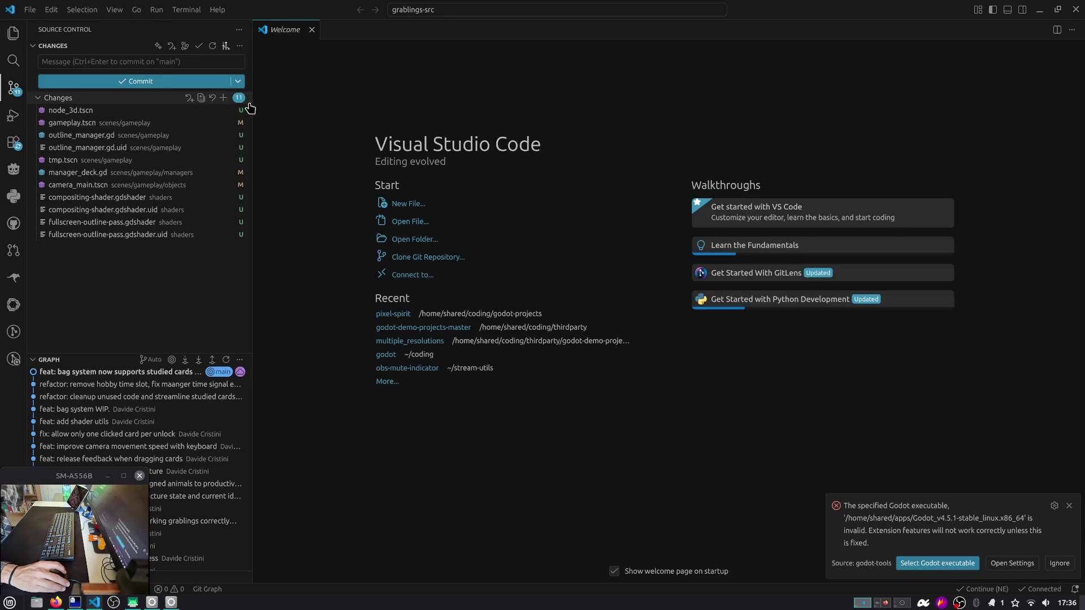
{"action": "left_click_drag", "start_coordinate": [252, 105], "coordinate": [271, 104]}
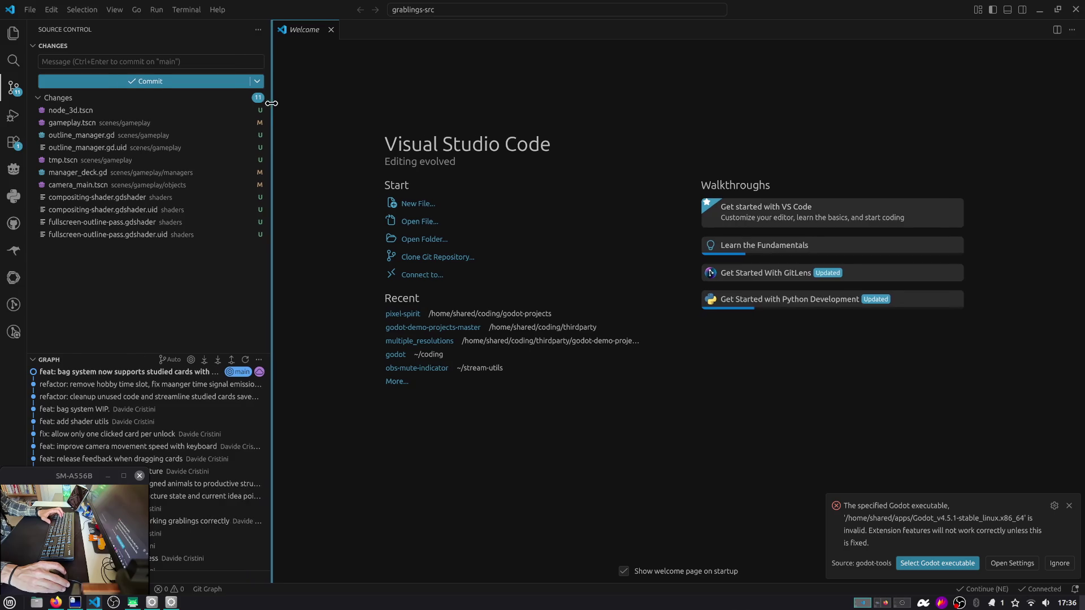
{"action": "left_click", "coordinate": [91, 361]}
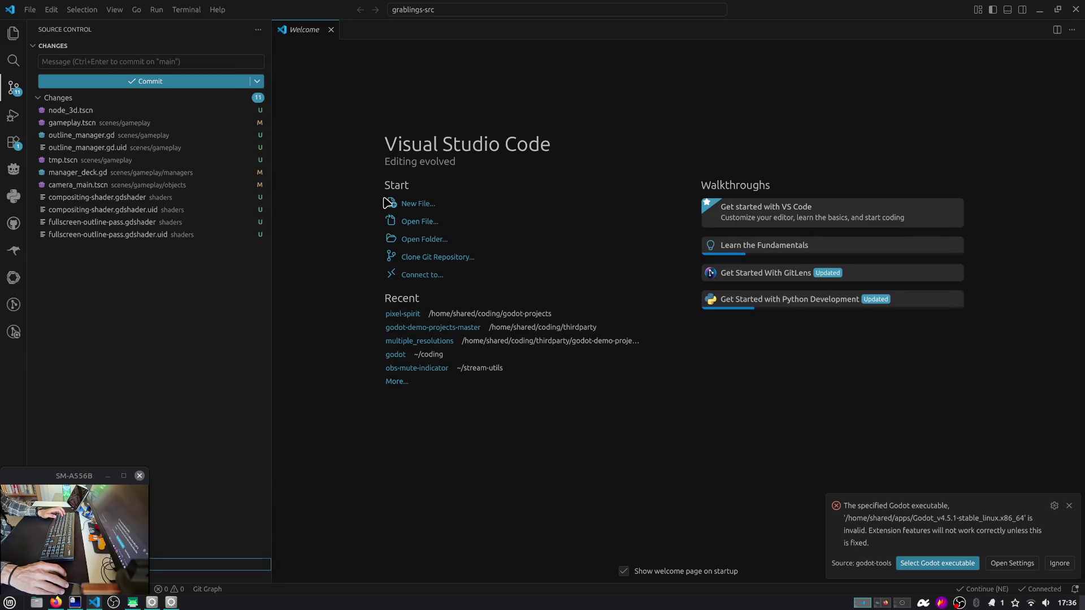
Step: Dismiss the Godot executable error notification and open the changed scene from the list
{"action": "key", "text": "alt+Tab"}
{"action": "key", "text": "alt+Tab"}
{"action": "key", "text": "alt+Tab"}
{"action": "key", "text": "Escape"}
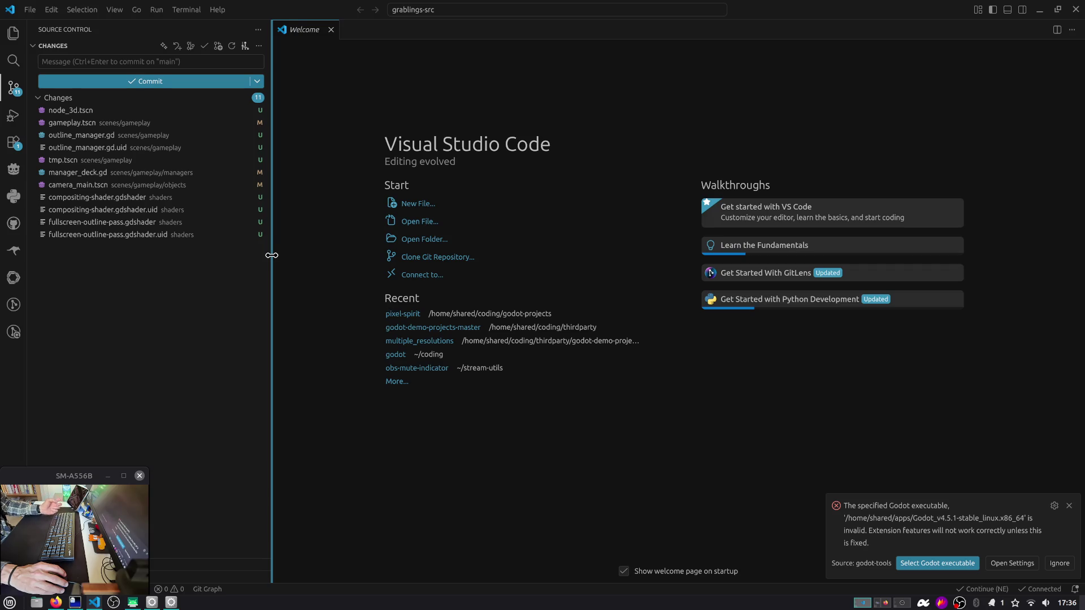
{"action": "left_click", "coordinate": [1069, 505]}
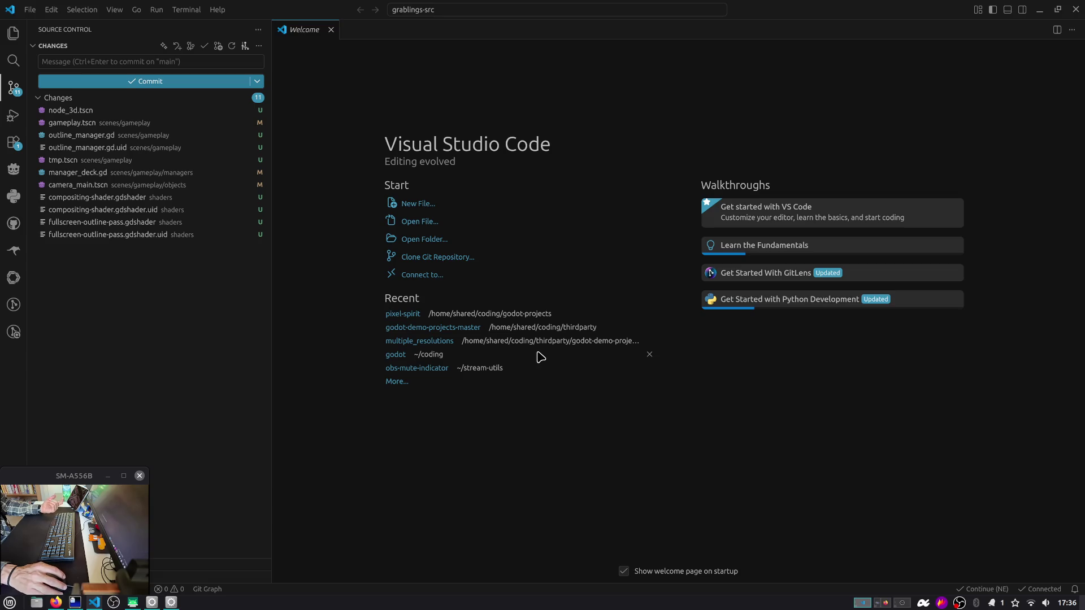
{"action": "left_click", "coordinate": [90, 110]}
Step: Inspect diffs of gameplay.tscn, node_3d.tscn, the outline and compositing shaders, and camera_main.tscn
{"action": "left_click", "coordinate": [137, 126]}
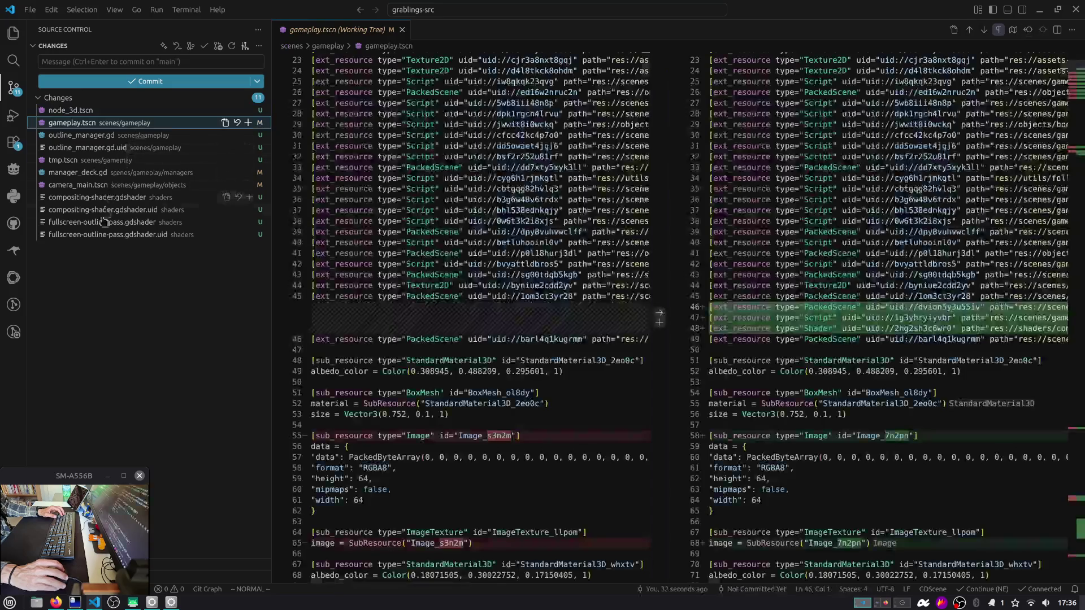
{"action": "left_click", "coordinate": [96, 235]}
{"action": "left_click", "coordinate": [107, 202], "text": "shift"}
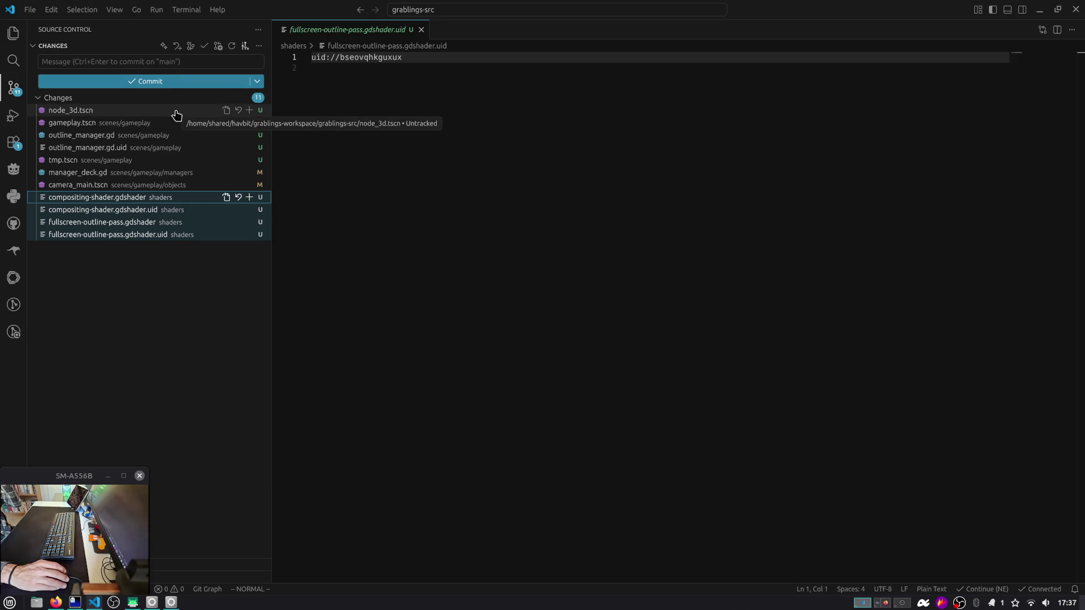
{"action": "left_click", "coordinate": [149, 112]}
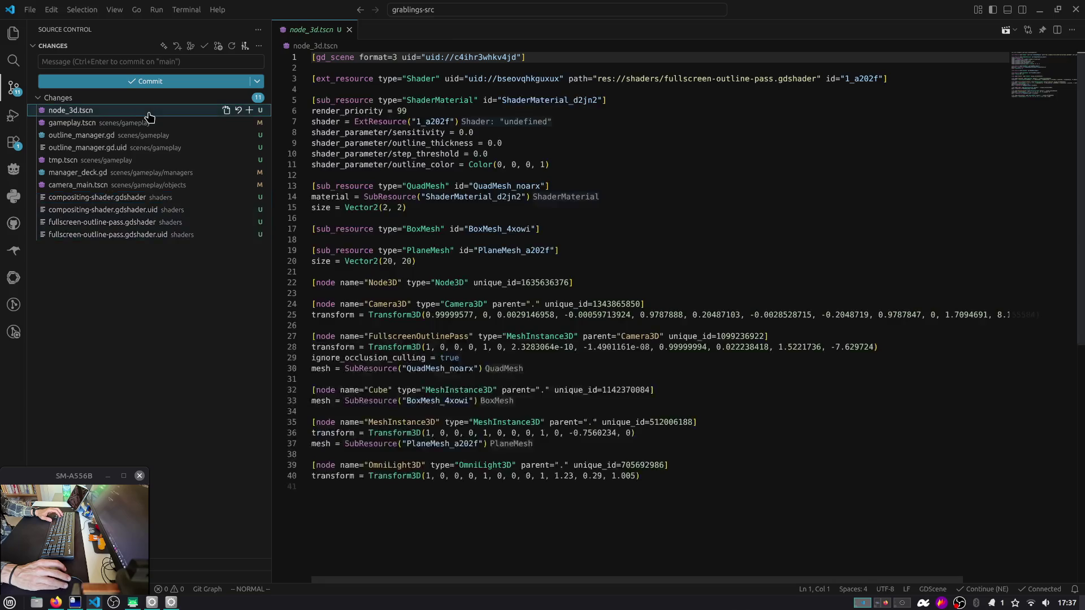
{"action": "left_click", "coordinate": [132, 238]}
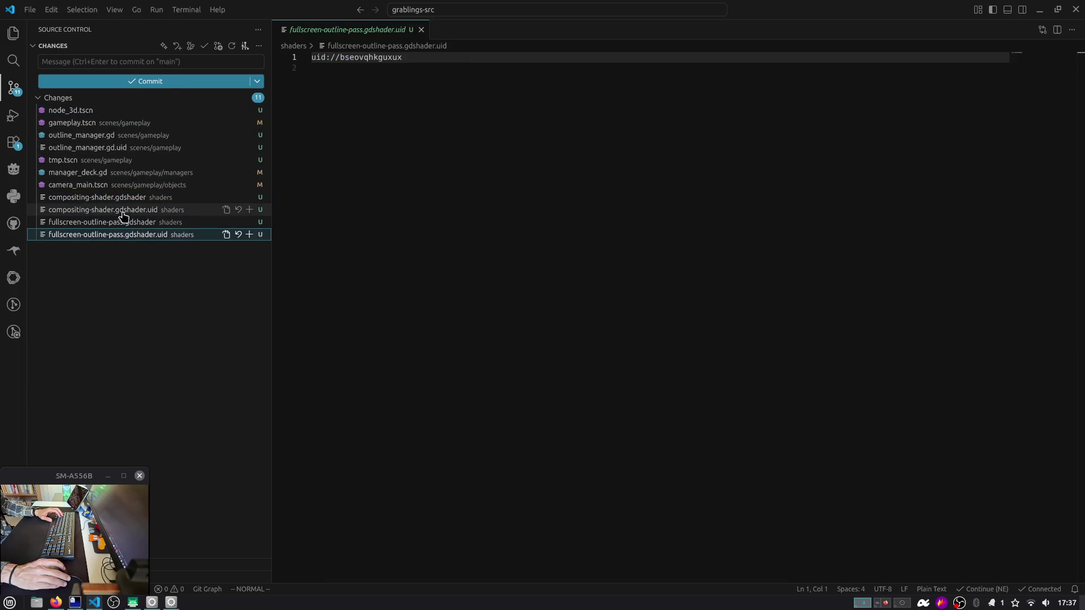
{"action": "left_click", "coordinate": [80, 199]}
{"action": "left_click", "coordinate": [81, 210]}
{"action": "left_click", "coordinate": [75, 186]}
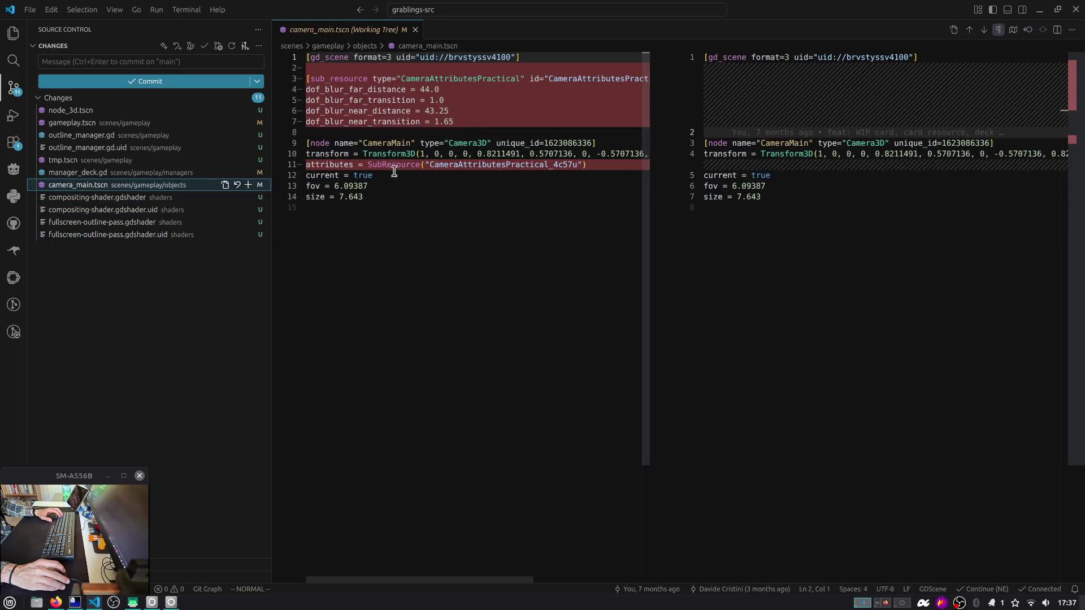
Step: Review the manager_deck.gd diff and stage it for commit
{"action": "left_click", "coordinate": [83, 172]}
{"action": "scroll", "coordinate": [452, 229], "scroll_direction": "down", "scroll_amount": 2}
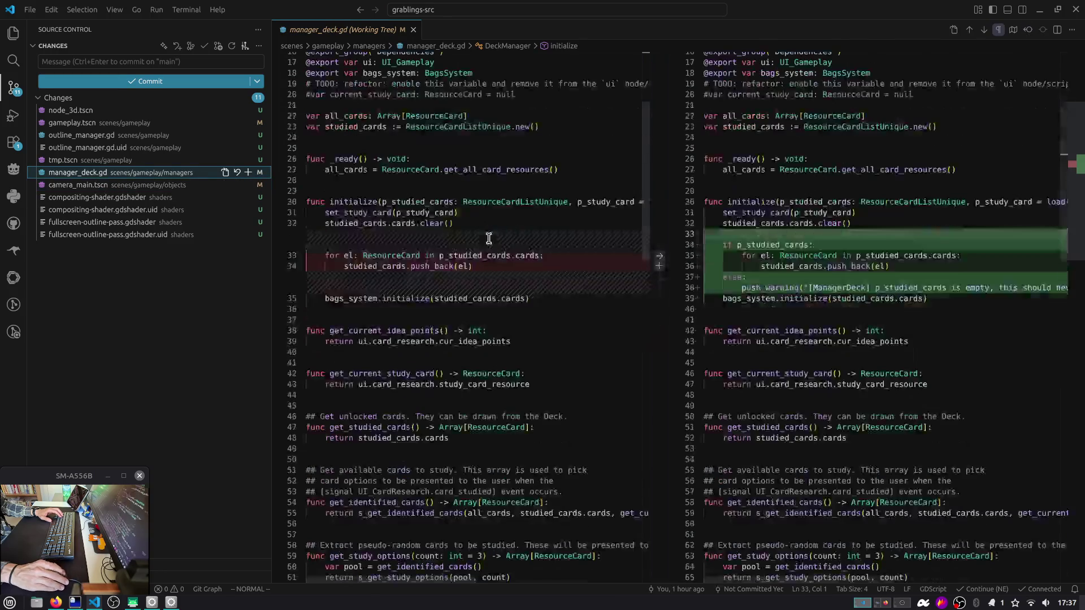
{"action": "left_click", "coordinate": [248, 173]}
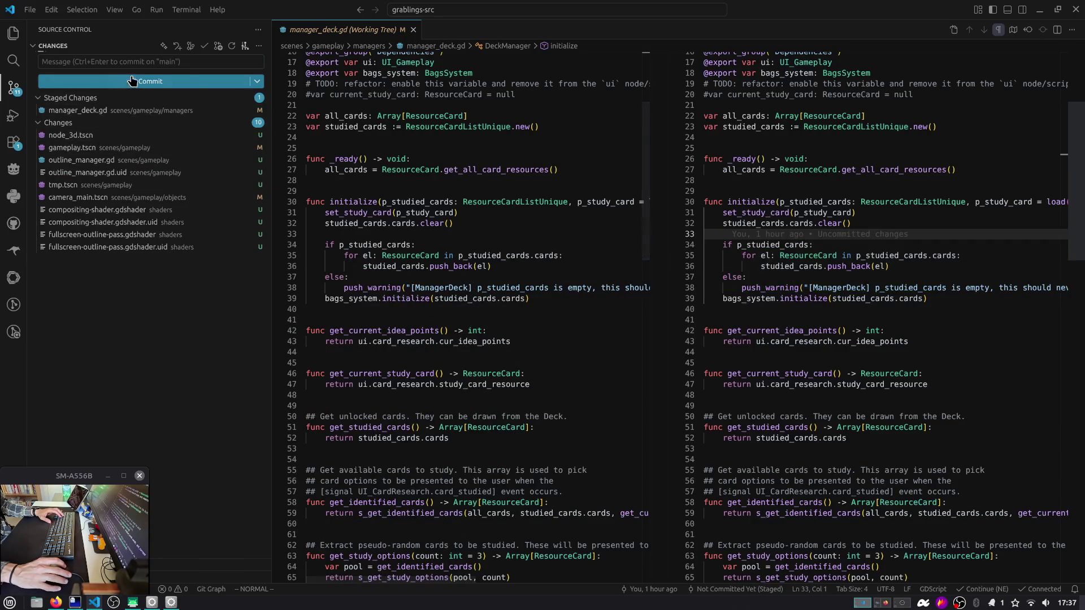
Step: Recheck node_3d.tscn, gameplay.tscn and outline_manager.gd, then select all remaining changed files
{"action": "left_click", "coordinate": [94, 136]}
{"action": "left_click", "coordinate": [93, 148]}
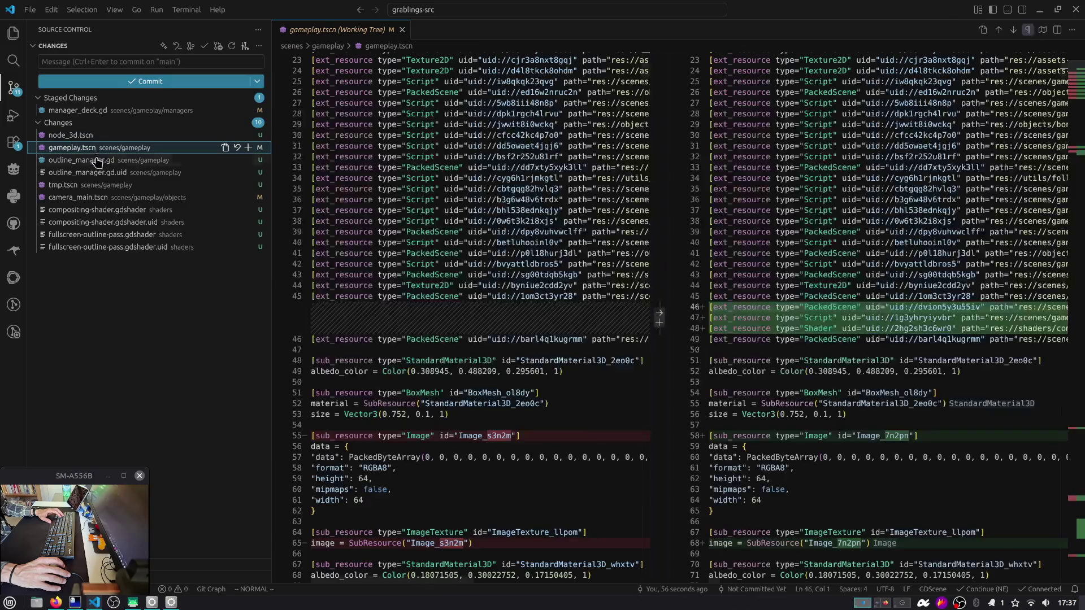
{"action": "scroll", "coordinate": [904, 186], "scroll_direction": "down", "scroll_amount": 3}
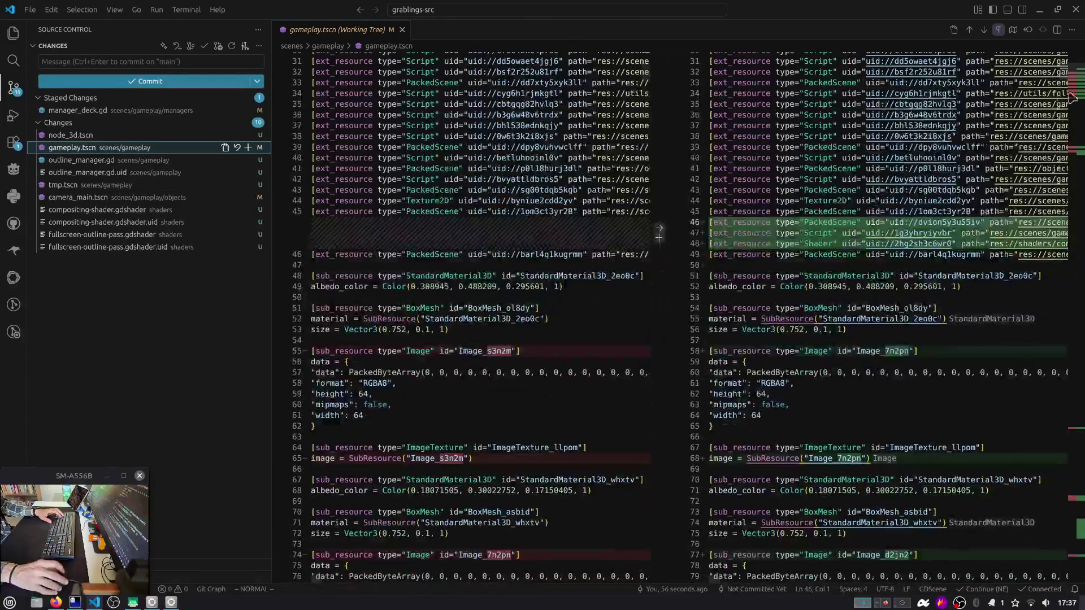
{"action": "left_click", "coordinate": [85, 160]}
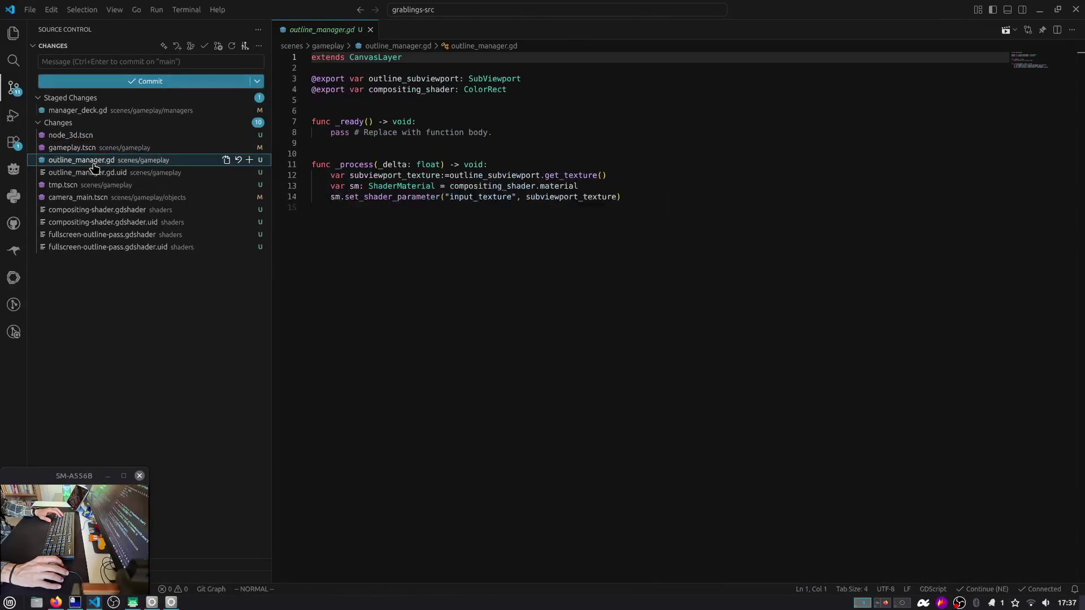
{"action": "left_click", "coordinate": [87, 172]}
{"action": "left_click", "coordinate": [80, 139]}
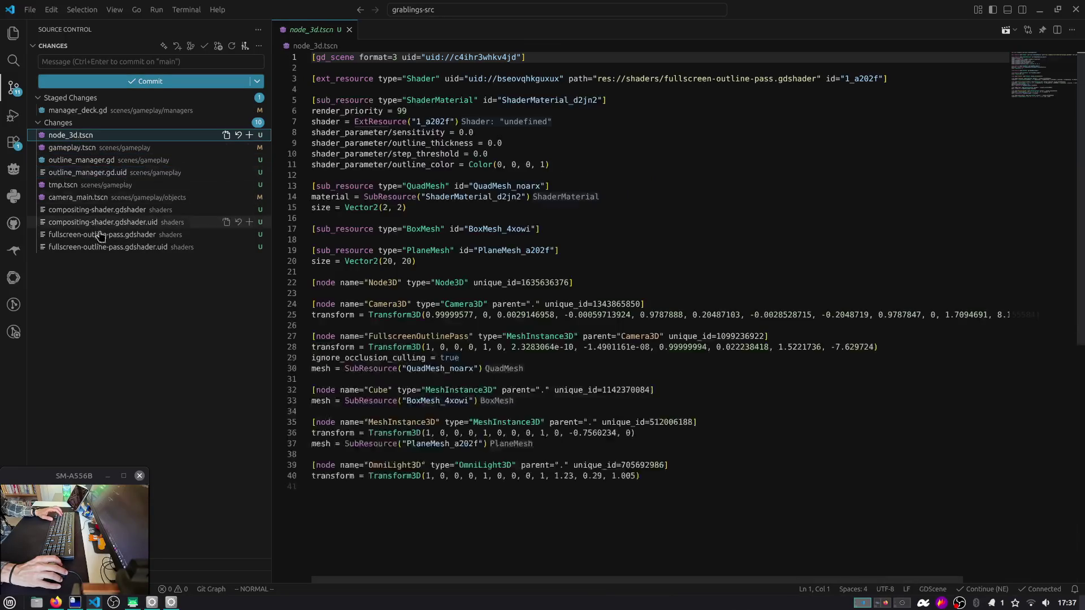
{"action": "left_click", "coordinate": [102, 247], "text": "shift"}
Step: Commit manager_deck.gd with the message 'fix: add warning if no study cards…'
{"action": "left_click", "coordinate": [113, 62]}
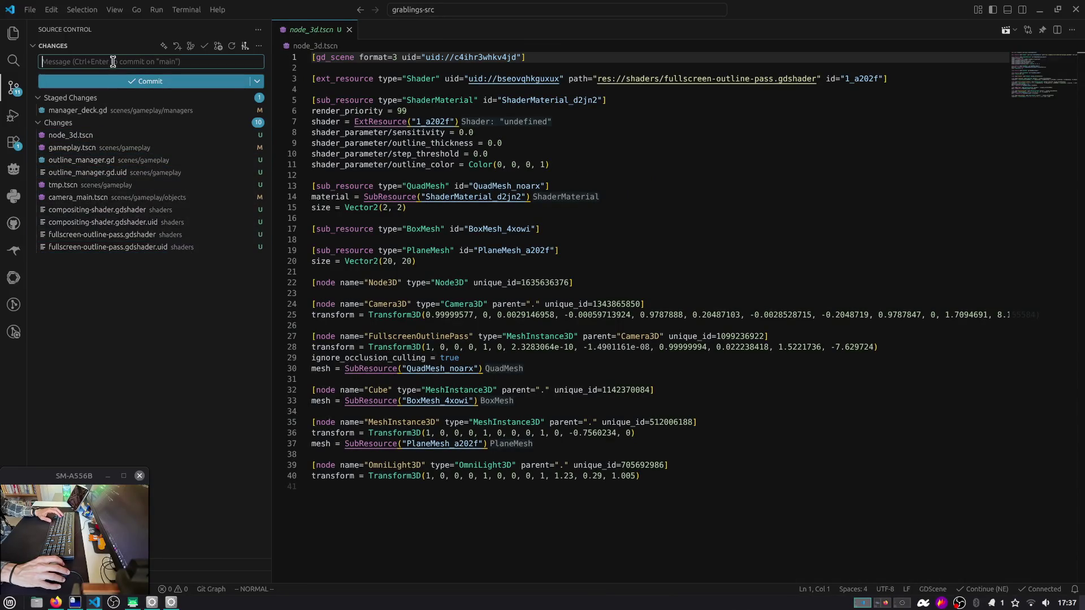
{"action": "type", "text": "fix: add w"}
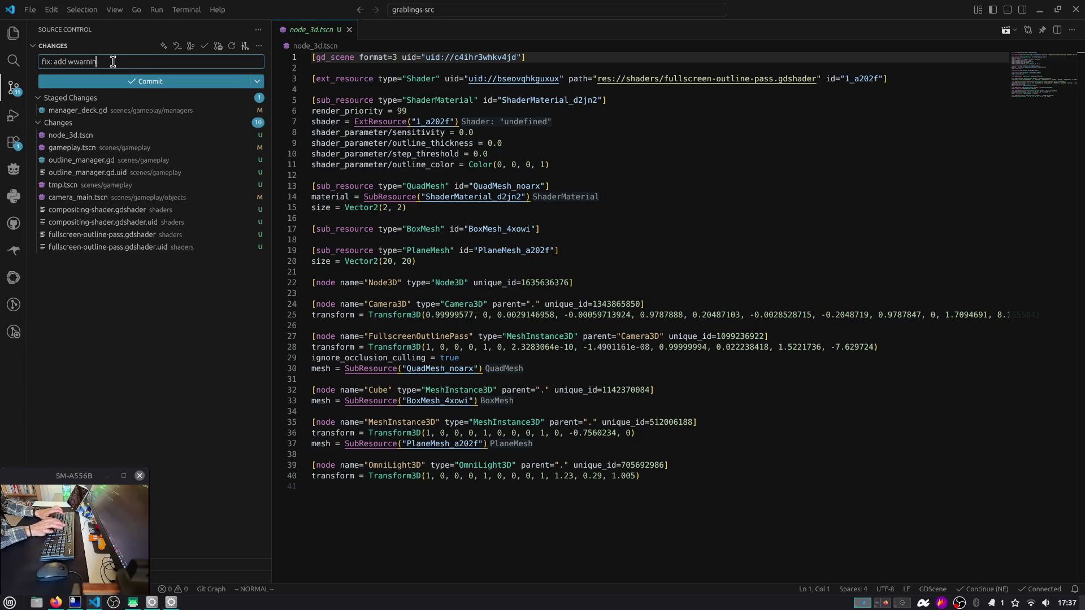
{"action": "key", "text": "ctrl+Left"}
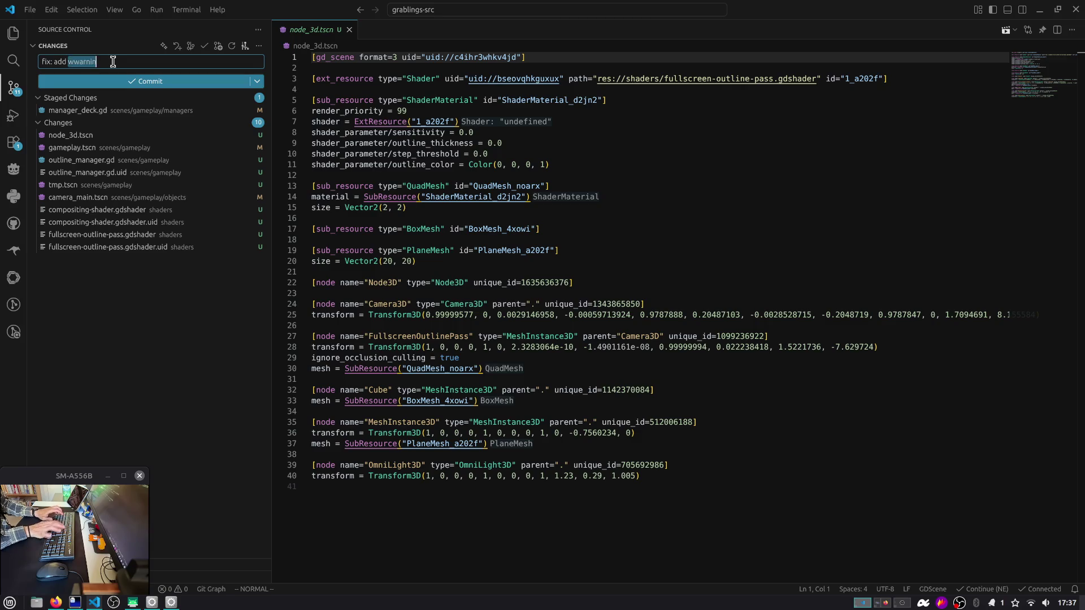
{"action": "type", "text": "warnin"}
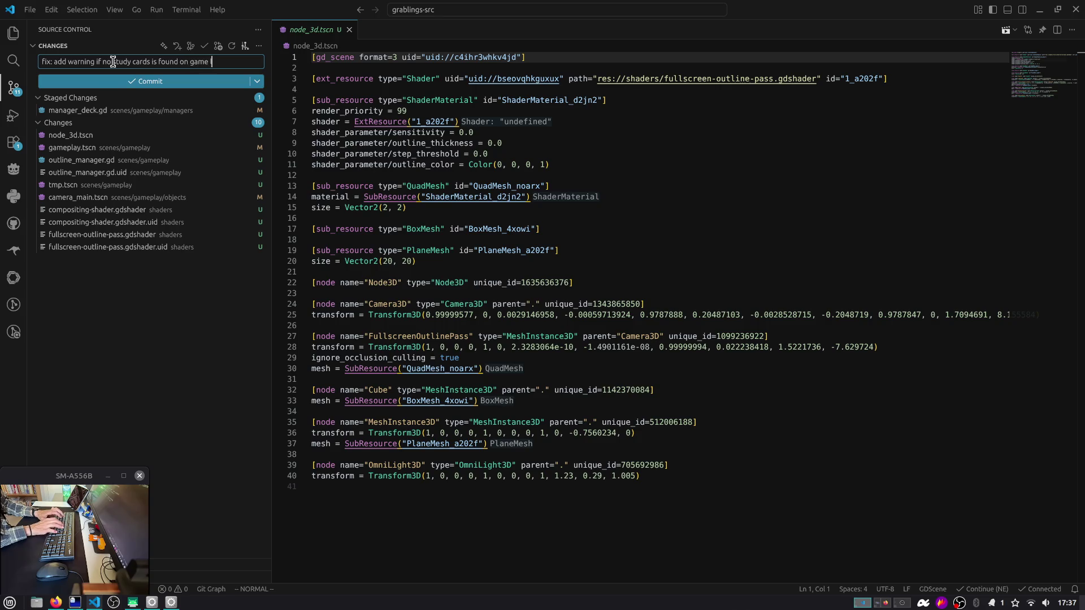
{"action": "key", "text": "ctrl+Return"}
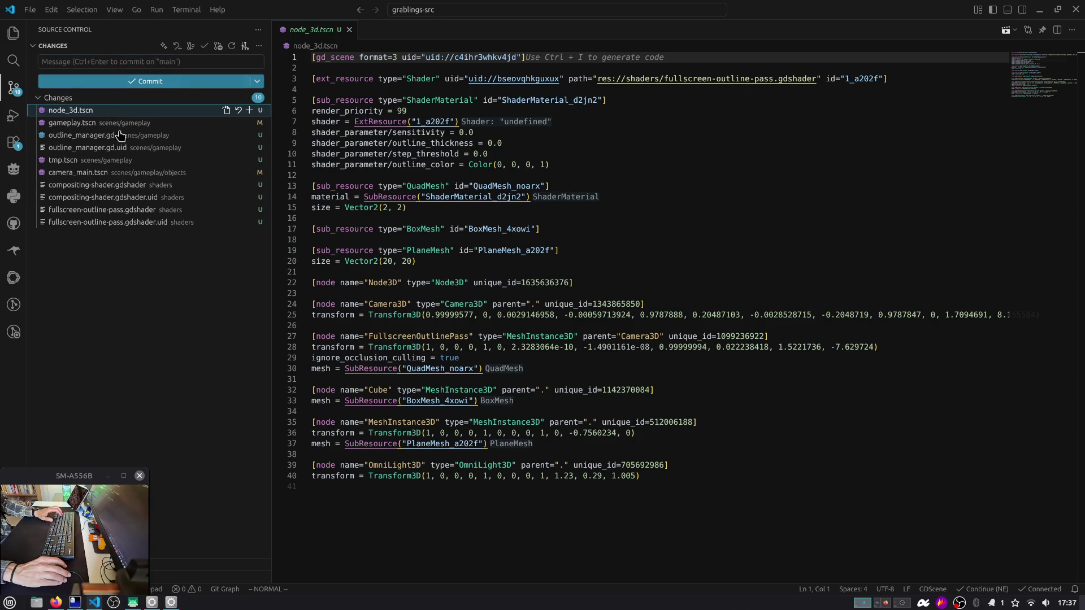
Step: Stash a changed file, then restore the stash from the integrated terminal and clear it
{"action": "right_click", "coordinate": [133, 198]}
{"action": "left_click", "coordinate": [186, 326]}
{"action": "type", "text": "tmp stash for outline attempt"}
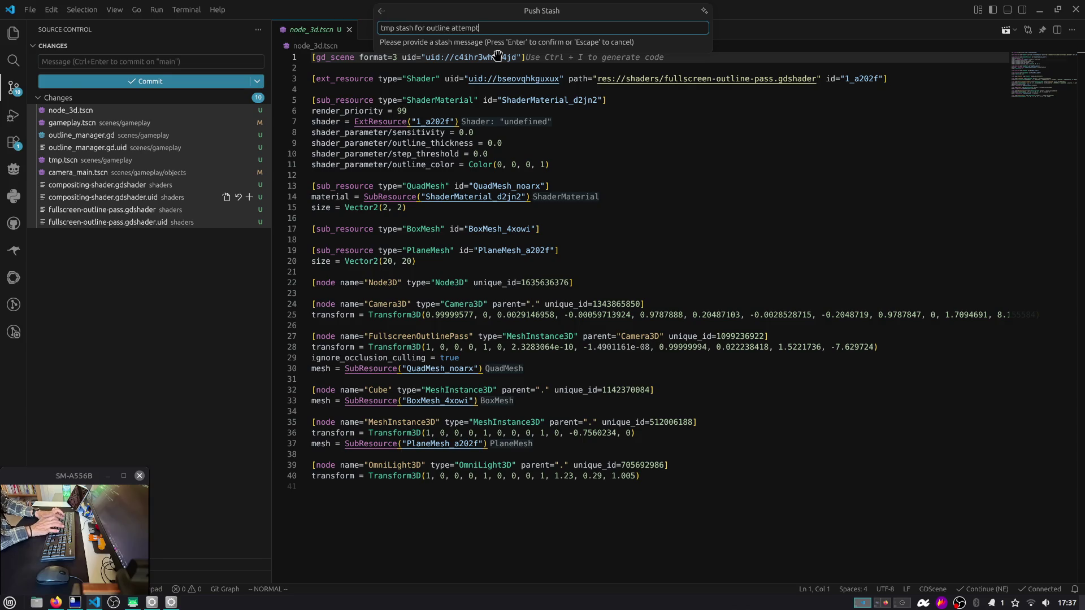
{"action": "key", "text": "Return"}
{"action": "left_click", "coordinate": [498, 56]}
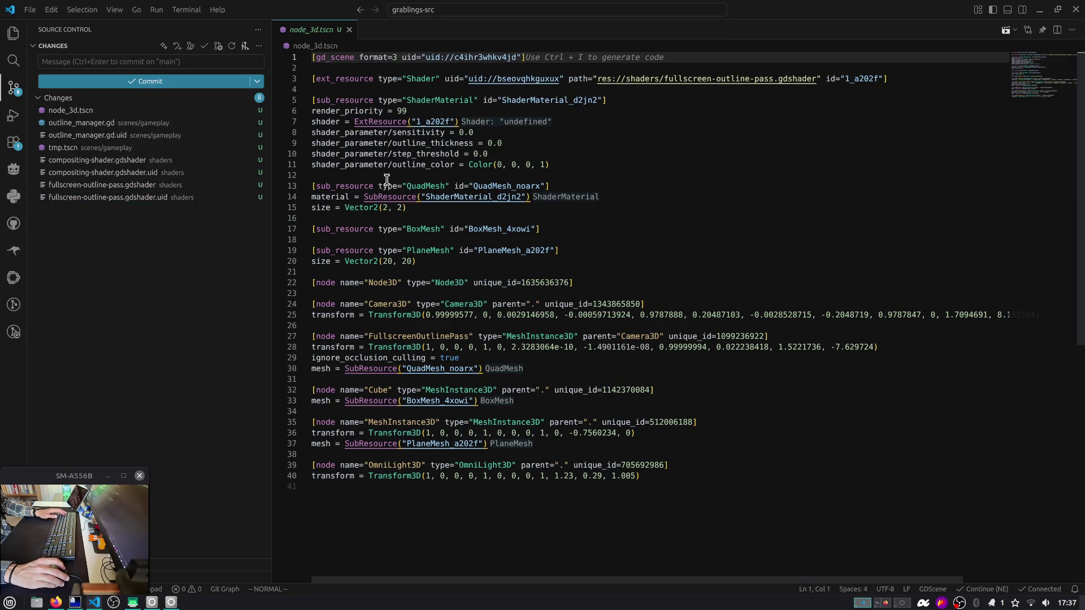
{"action": "key", "text": "ctrl+grave"}
{"action": "type", "text": "git stash pop"}
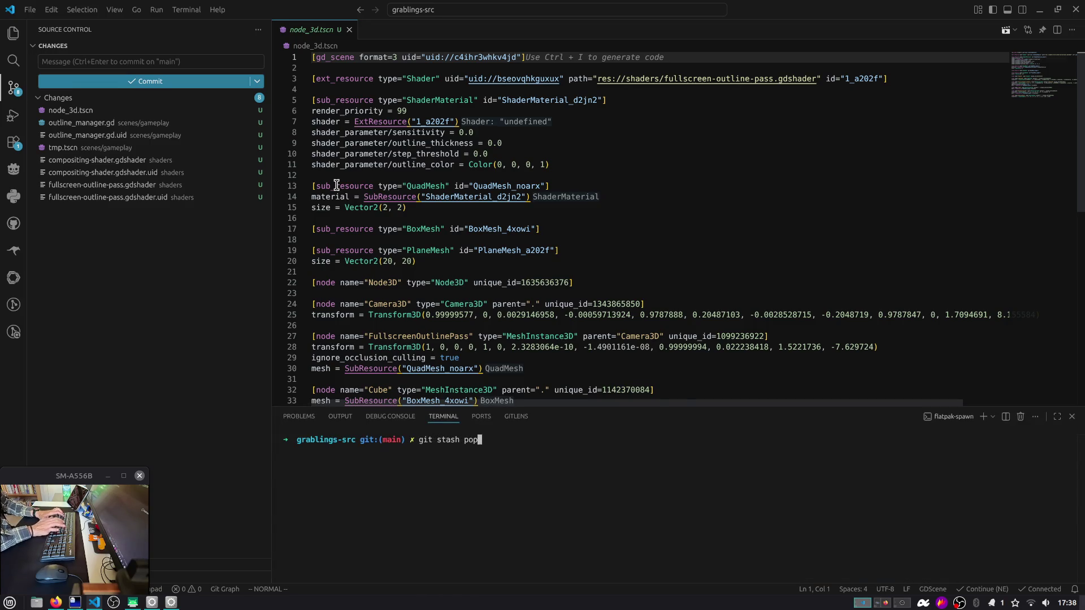
{"action": "key", "text": "Return"}
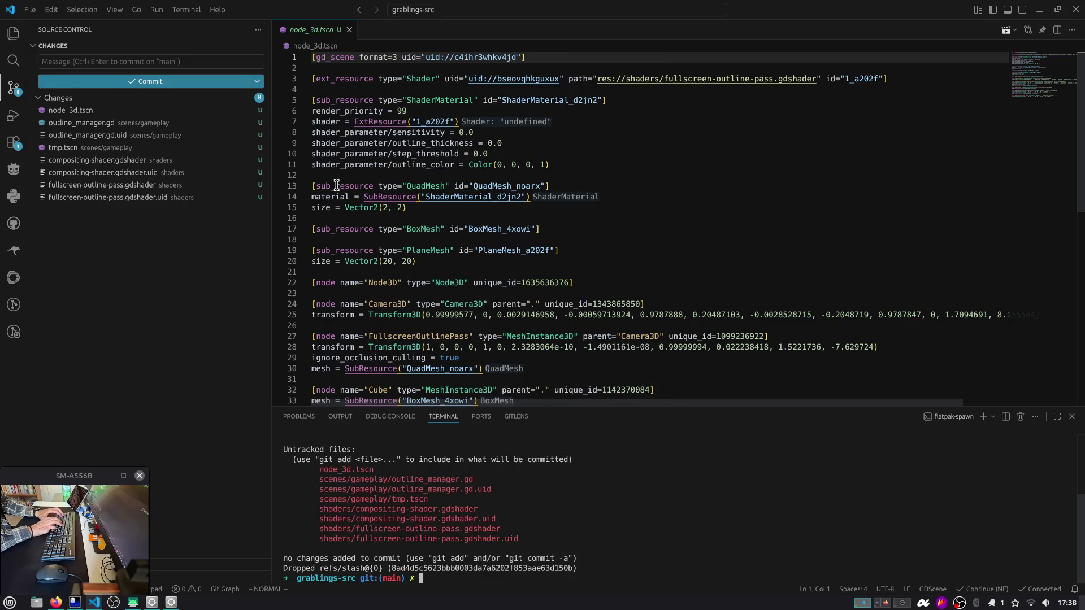
{"action": "key", "text": "ctrl+l"}
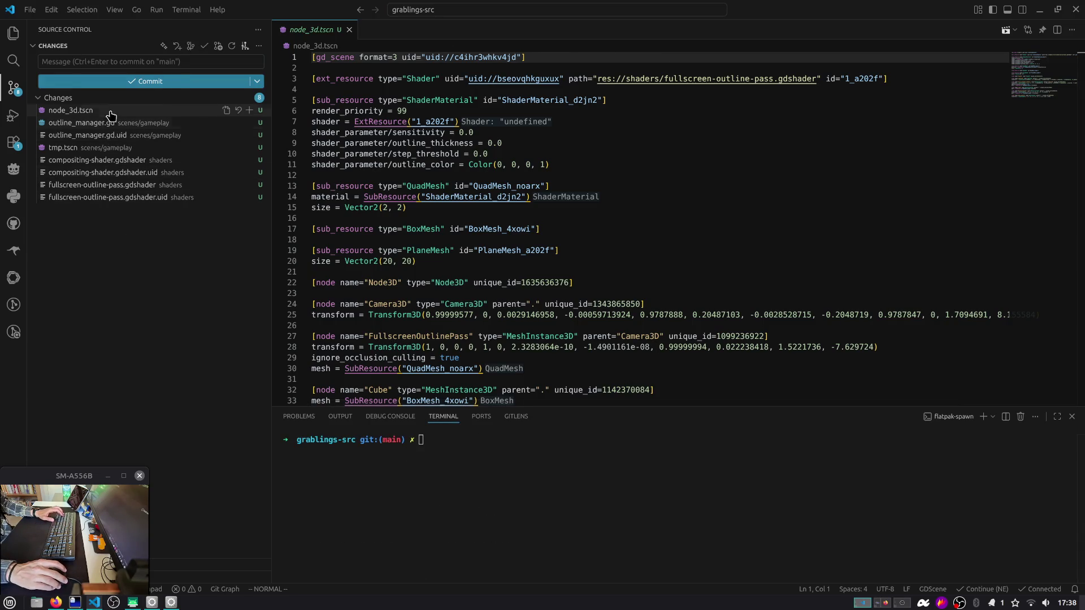
Step: Stash all ten uncommitted changed files
{"action": "left_click", "coordinate": [130, 222]}
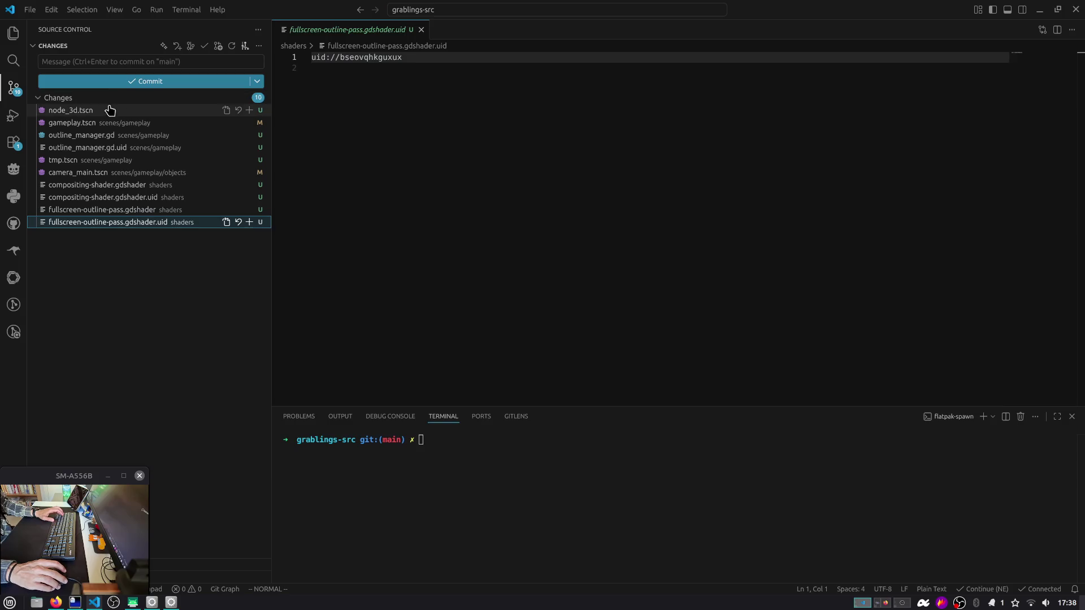
{"action": "right_click", "coordinate": [163, 140]}
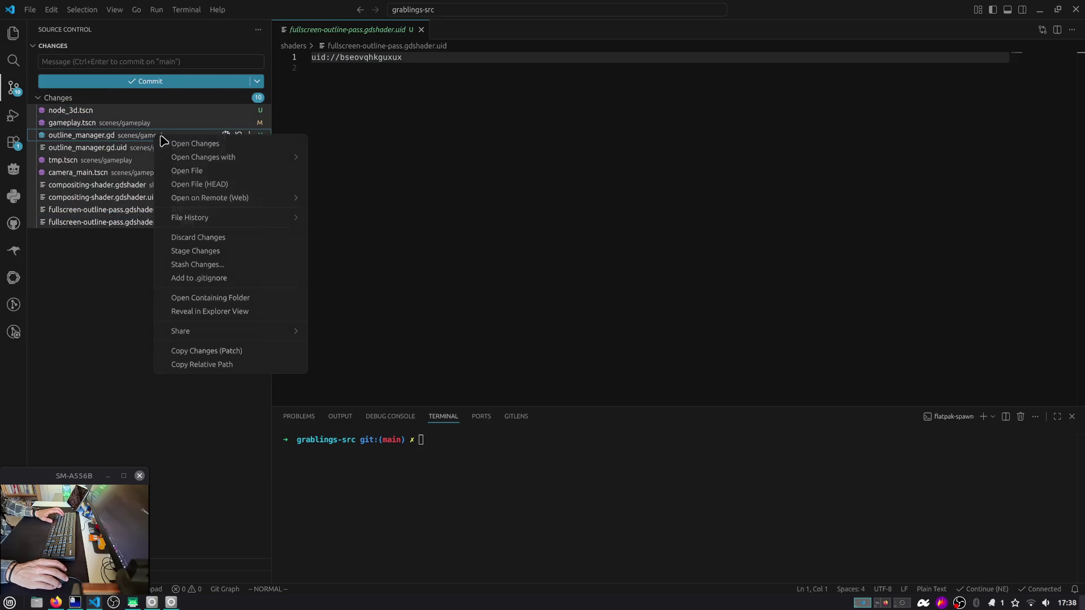
{"action": "left_click", "coordinate": [198, 264]}
{"action": "type", "text": "tmp stash outli"}
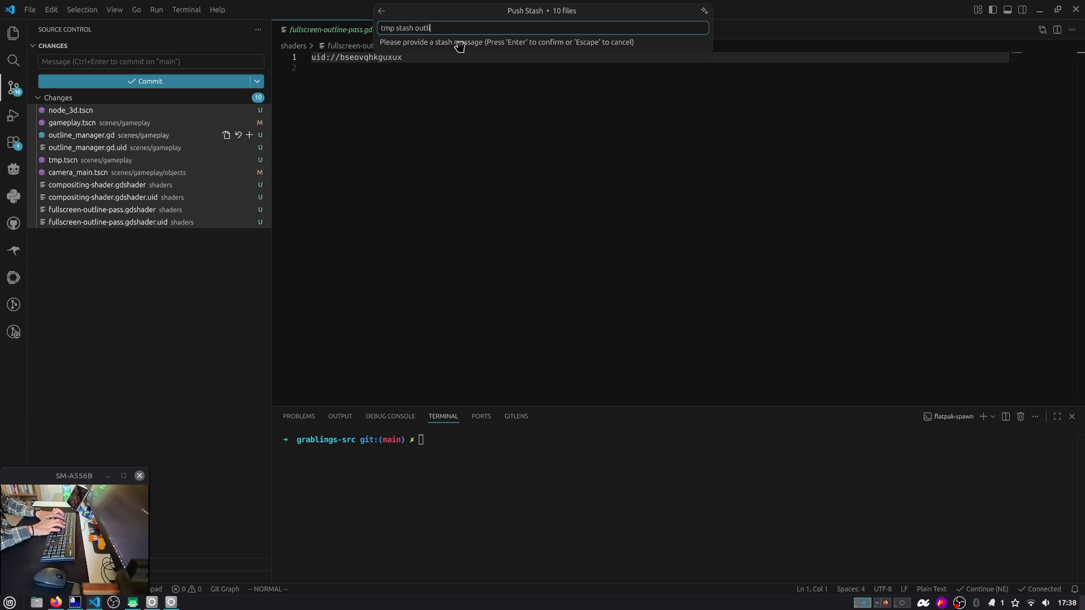
{"action": "type", "text": "ne"}
{"action": "key", "text": "Return"}
{"action": "left_click", "coordinate": [461, 47]}
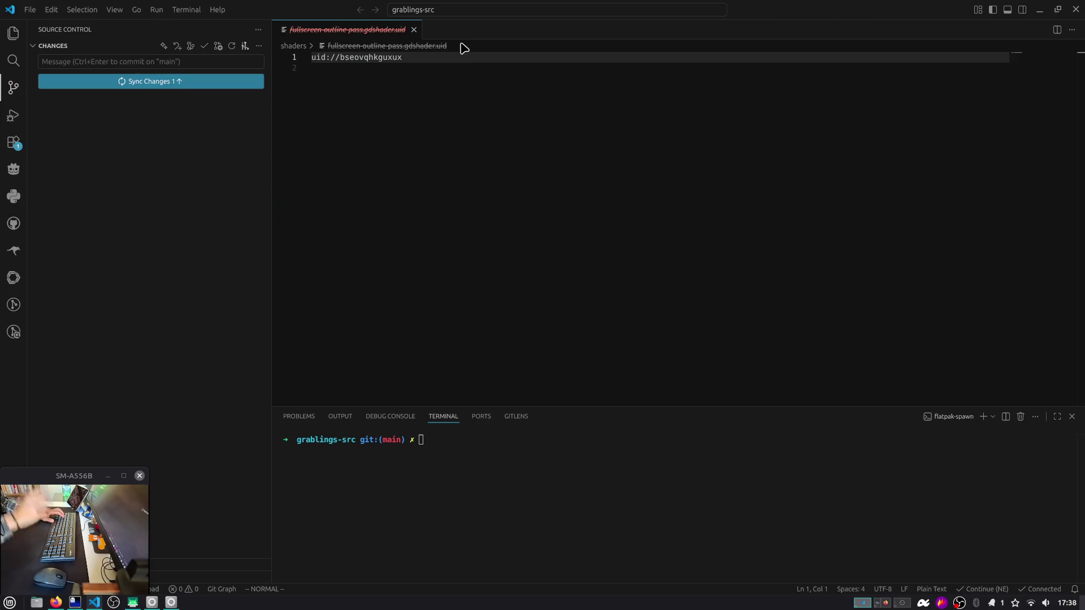
Step: Push the commit to remote main from the terminal and minimize VS Code
{"action": "left_click", "coordinate": [525, 452]}
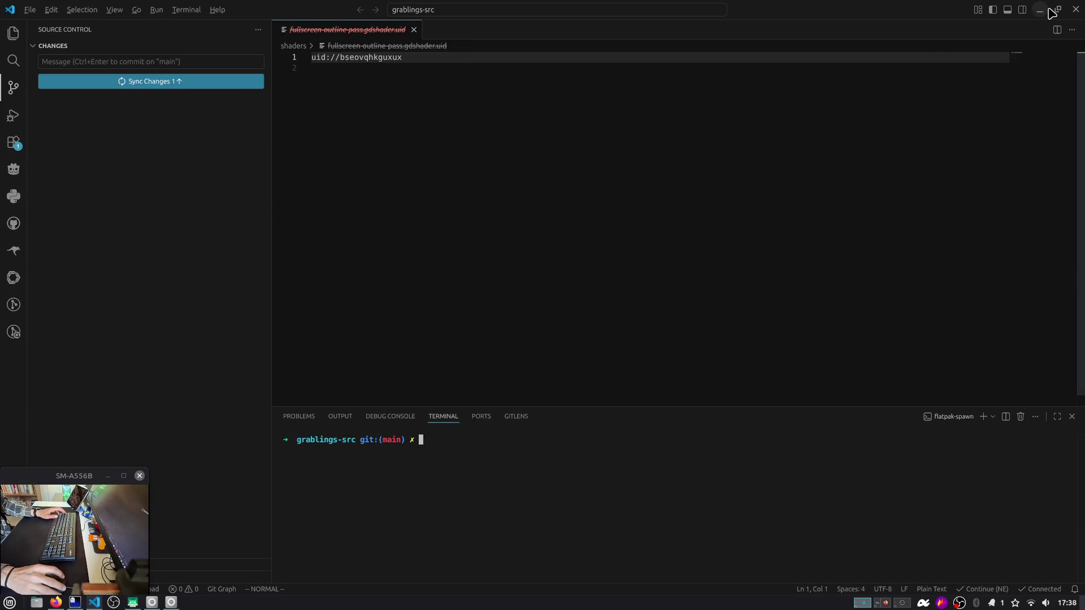
{"action": "key", "text": "alt"}
{"action": "left_click", "coordinate": [588, 486]}
{"action": "type", "text": "gp"}
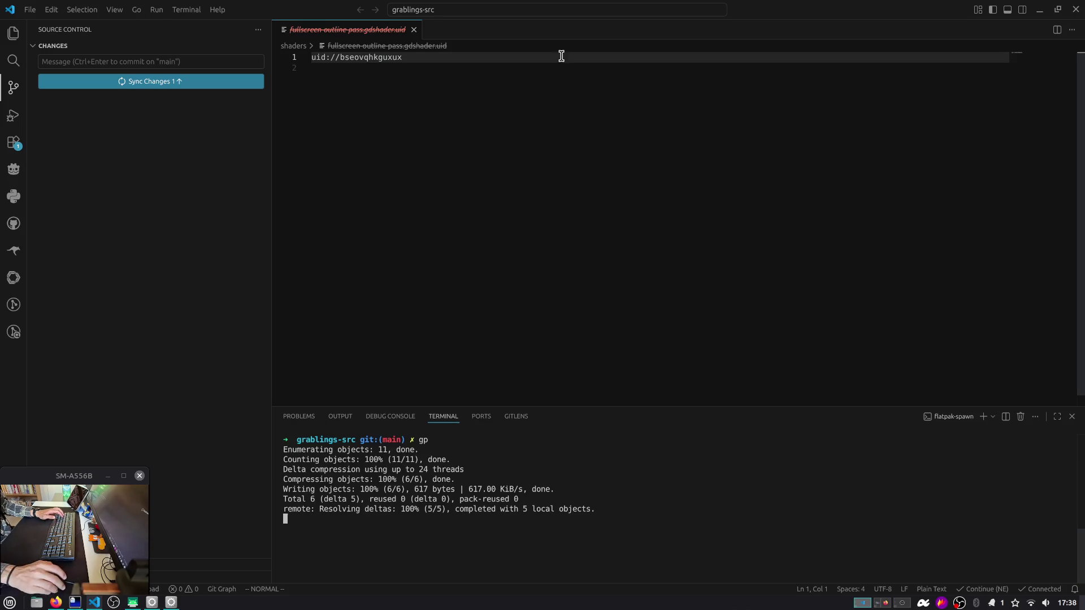
{"action": "middle_click", "coordinate": [371, 30]}
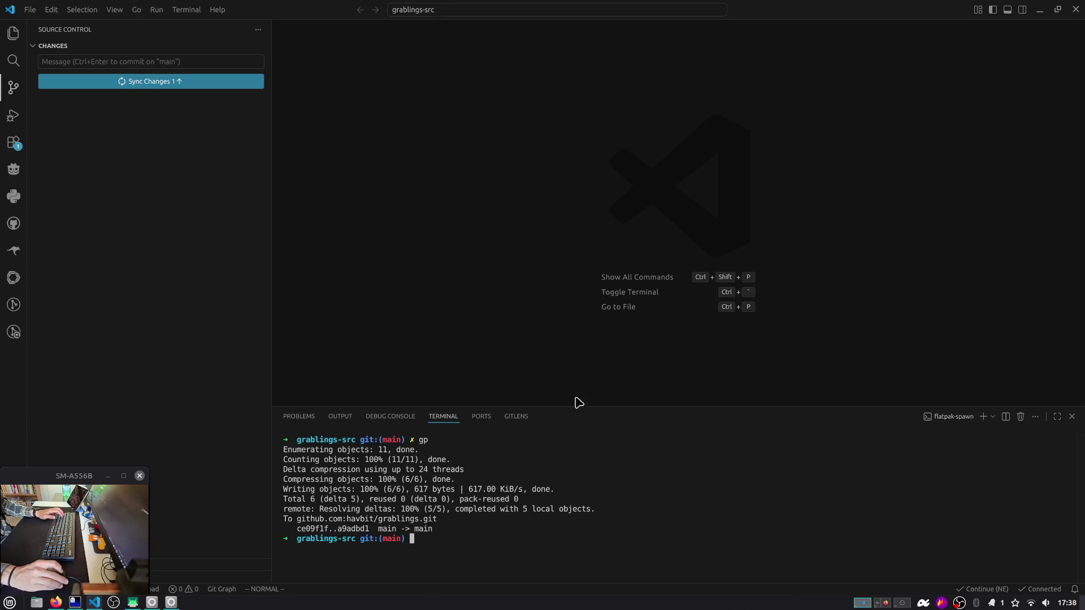
{"action": "left_click", "coordinate": [1041, 12]}
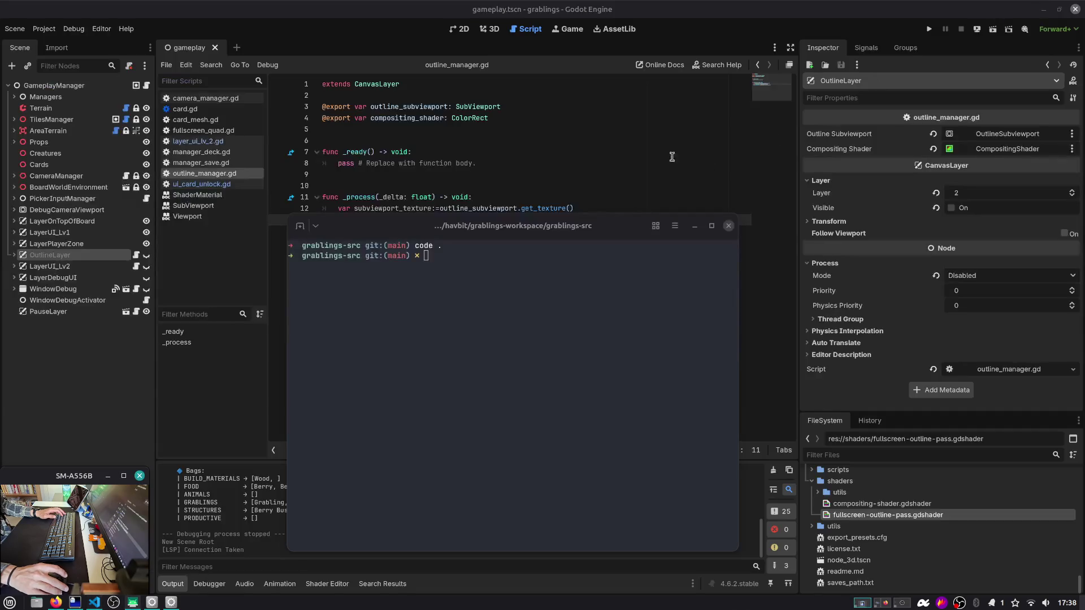
Step: Reload the externally modified gameplay scene from disk and clear the output errors
{"action": "left_click", "coordinate": [694, 225]}
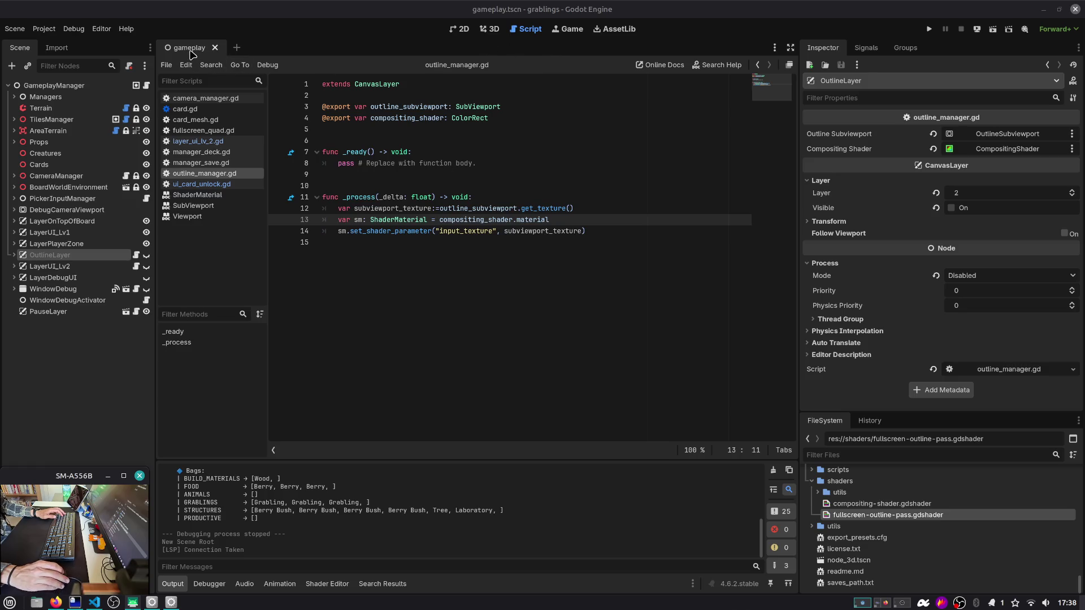
{"action": "left_click", "coordinate": [70, 86]}
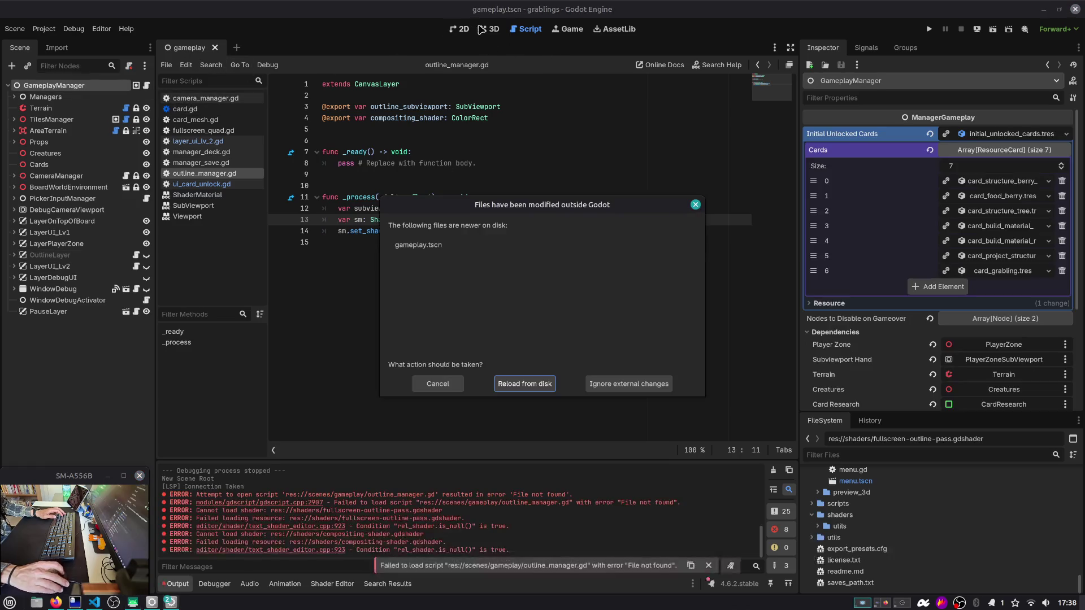
{"action": "left_click", "coordinate": [536, 384]}
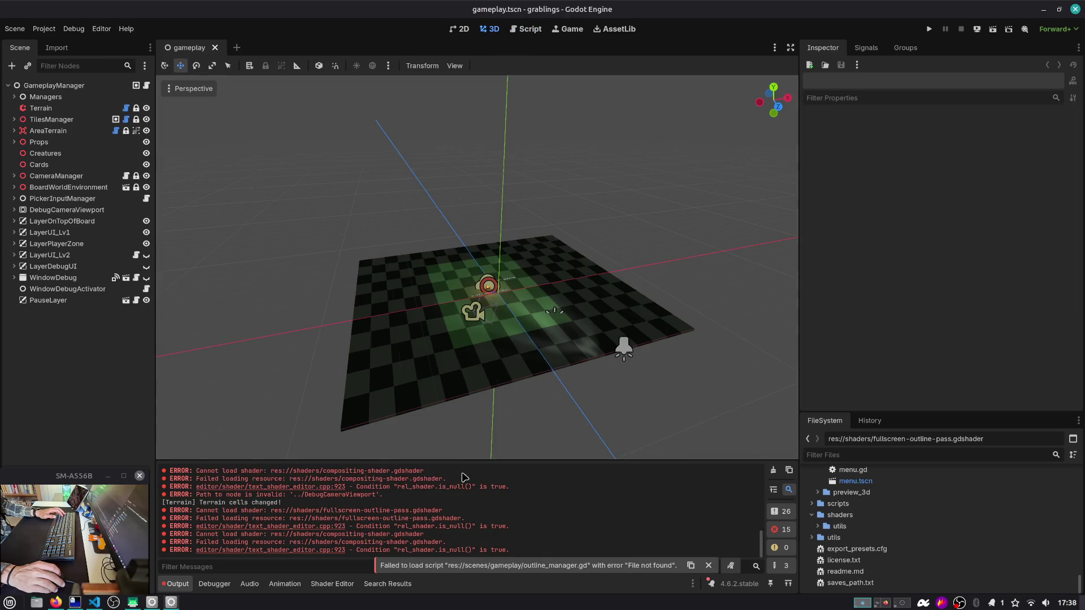
{"action": "left_click", "coordinate": [773, 469]}
Step: Create a new scene with a 2D root node
{"action": "scroll", "coordinate": [498, 266], "scroll_direction": "up", "scroll_amount": 4}
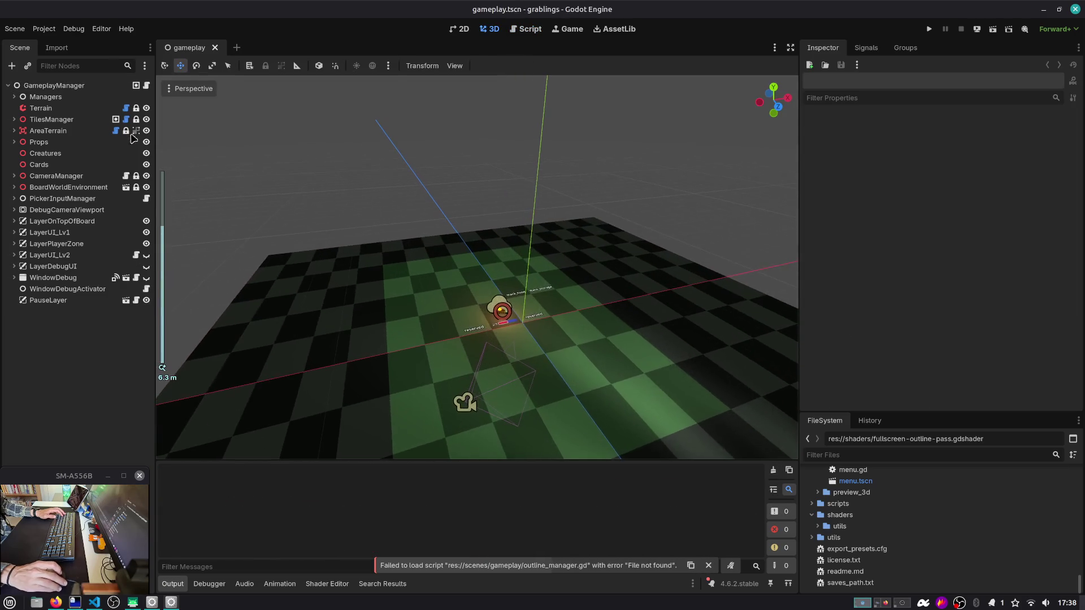
{"action": "left_click", "coordinate": [239, 50]}
{"action": "left_click", "coordinate": [52, 96]}
Step: Discard the stray scene and start a new 3D scene with its root named OutlineCompositorDemo
{"action": "middle_click", "coordinate": [254, 57]}
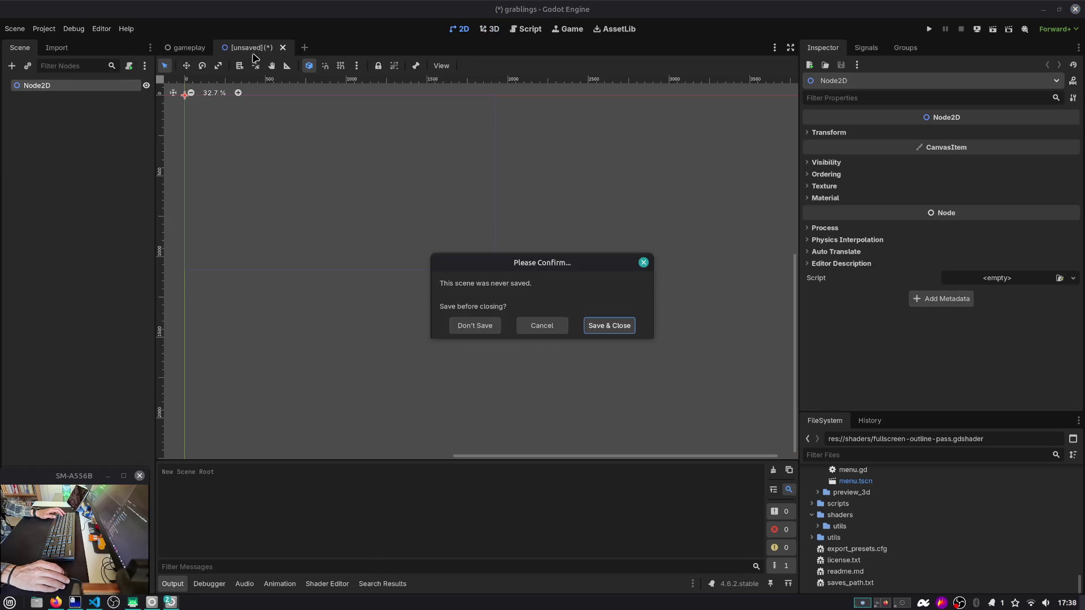
{"action": "left_click", "coordinate": [488, 326]}
{"action": "left_click", "coordinate": [238, 47]}
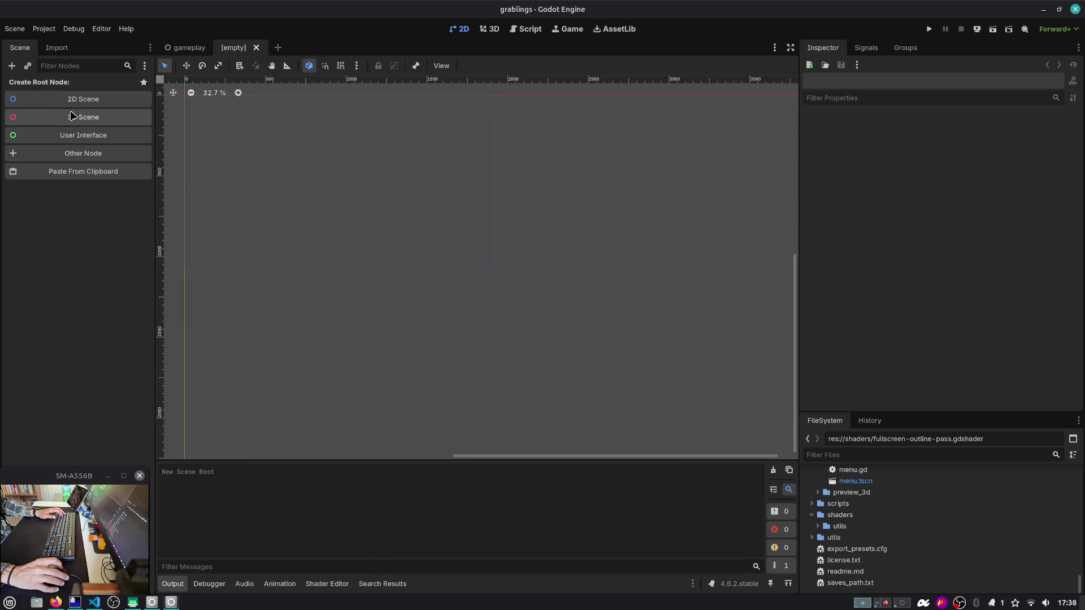
{"action": "left_click", "coordinate": [68, 120]}
{"action": "double_click", "coordinate": [67, 87]}
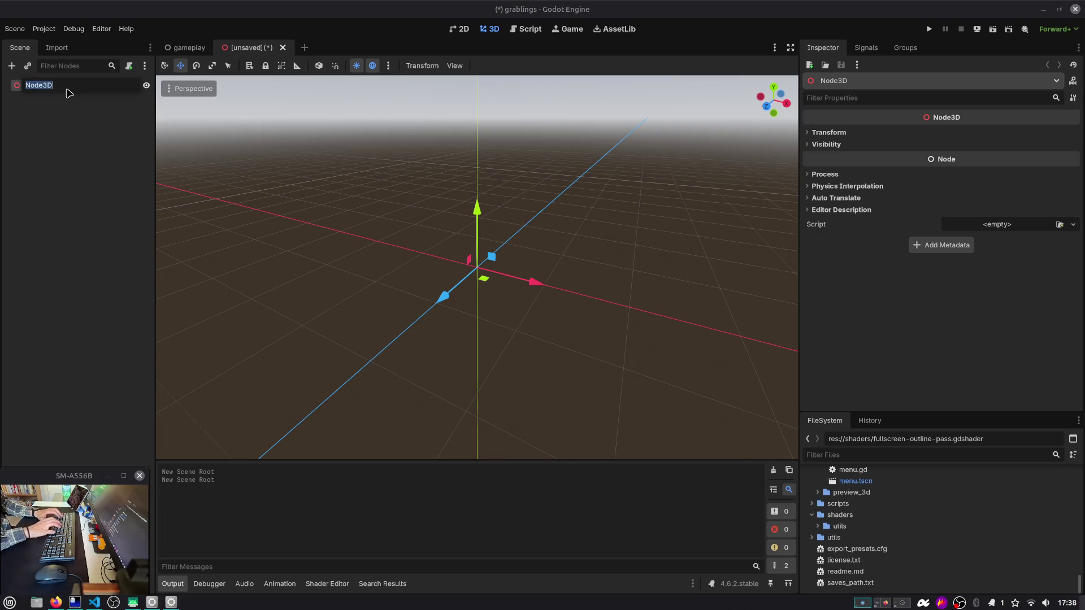
{"action": "type", "text": "Outlinecompo"}
{"action": "key", "text": "BackSpace"}
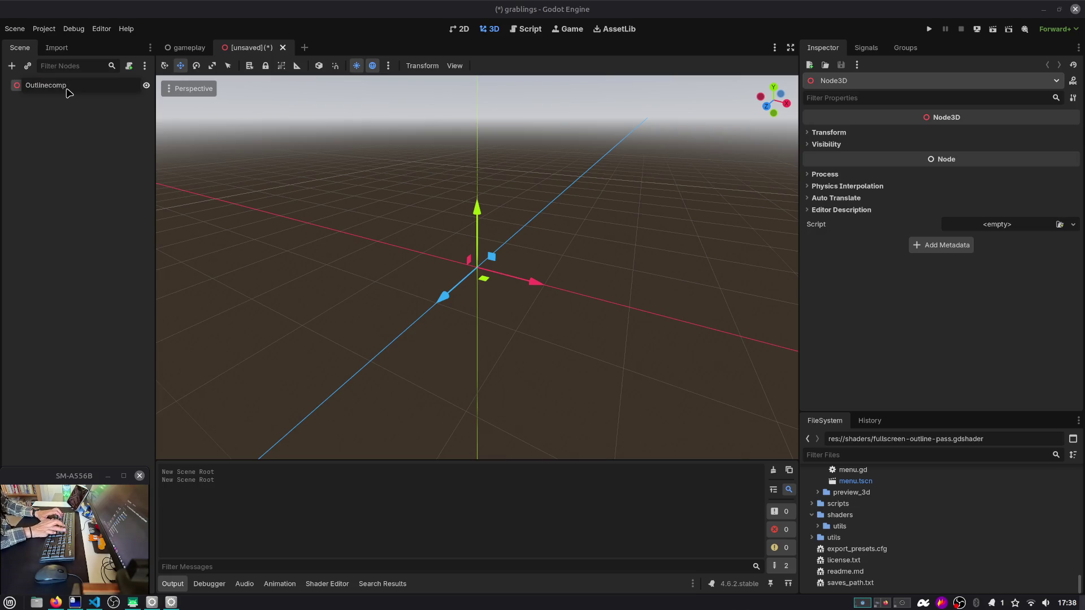
{"action": "type", "text": "CompositorDemo"}
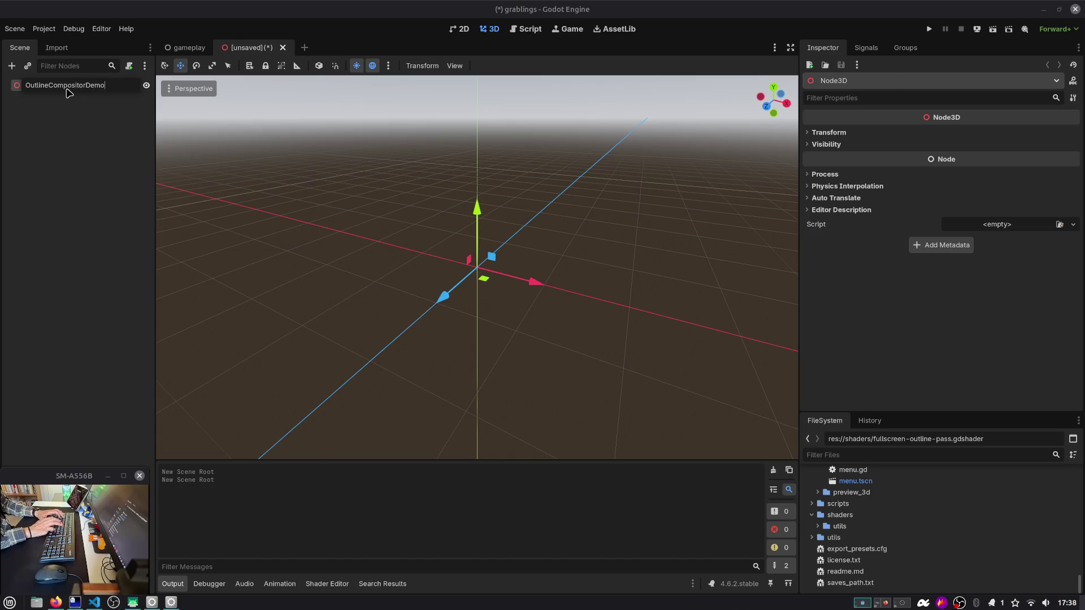
{"action": "key", "text": "Return"}
Step: Add a Camera3D and a MeshInstance3D as children of the OutlineCompositorDemo root
{"action": "key", "text": "ctrl+a"}
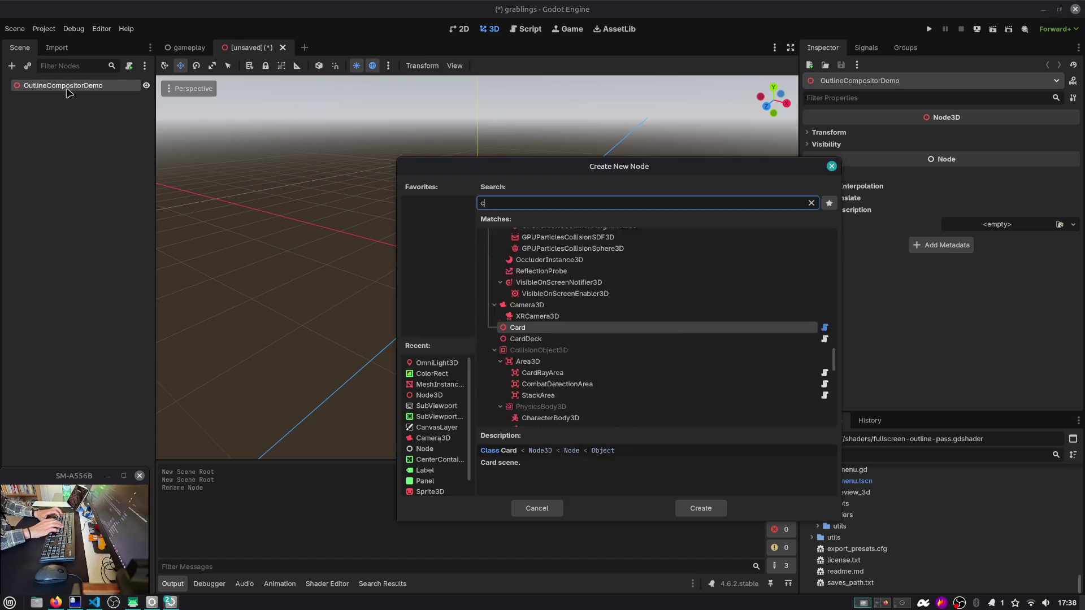
{"action": "type", "text": "camera3d"}
{"action": "key", "text": "Return"}
{"action": "key", "text": "ctrl+a"}
{"action": "key", "text": "Escape"}
{"action": "left_click", "coordinate": [66, 87]}
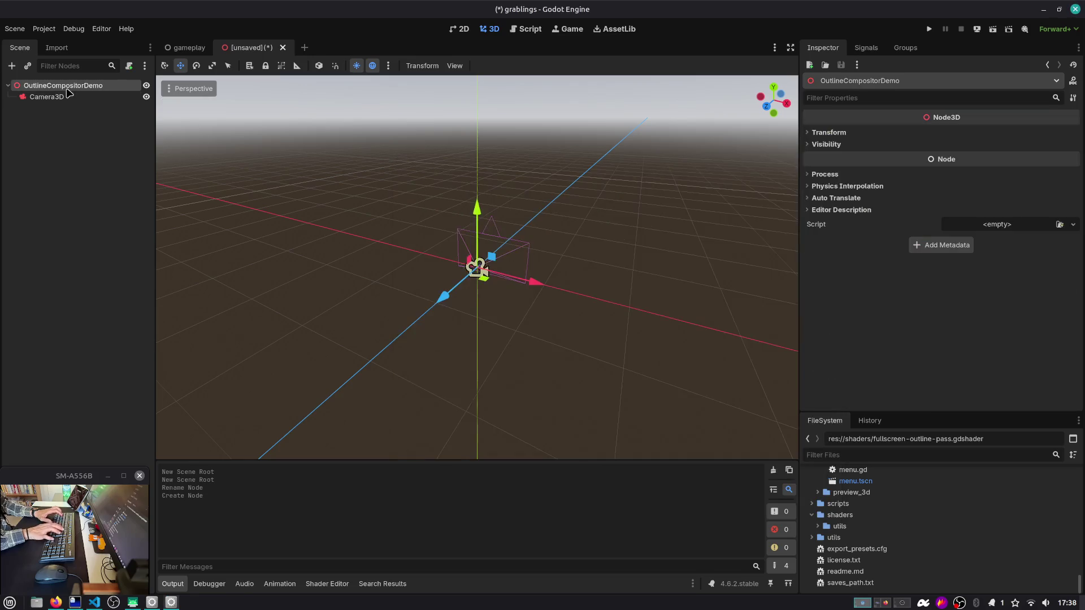
{"action": "key", "text": "ctrl+a"}
{"action": "type", "text": "mesh"}
{"action": "key", "text": "Return"}
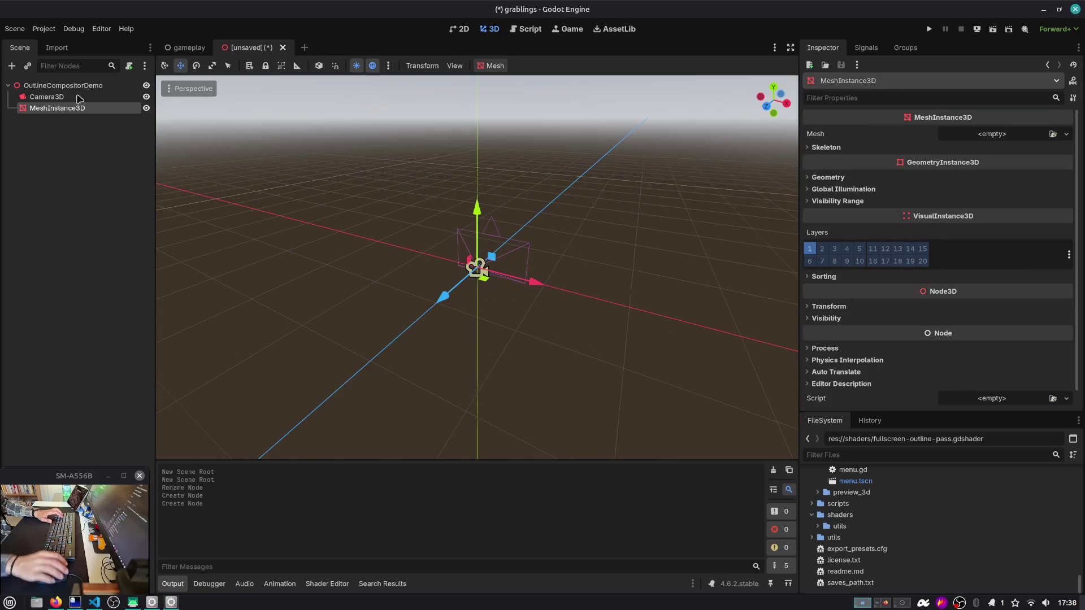
Step: Give the mesh node a new PlaneMesh sized 20 × 20 m
{"action": "left_click", "coordinate": [1067, 134]}
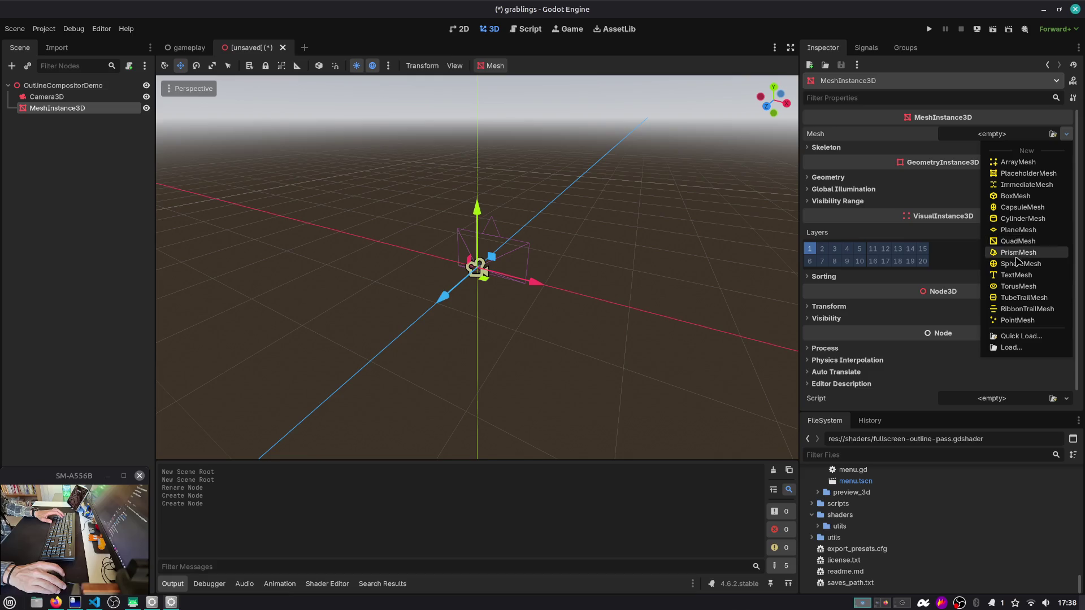
{"action": "left_click", "coordinate": [1018, 229]}
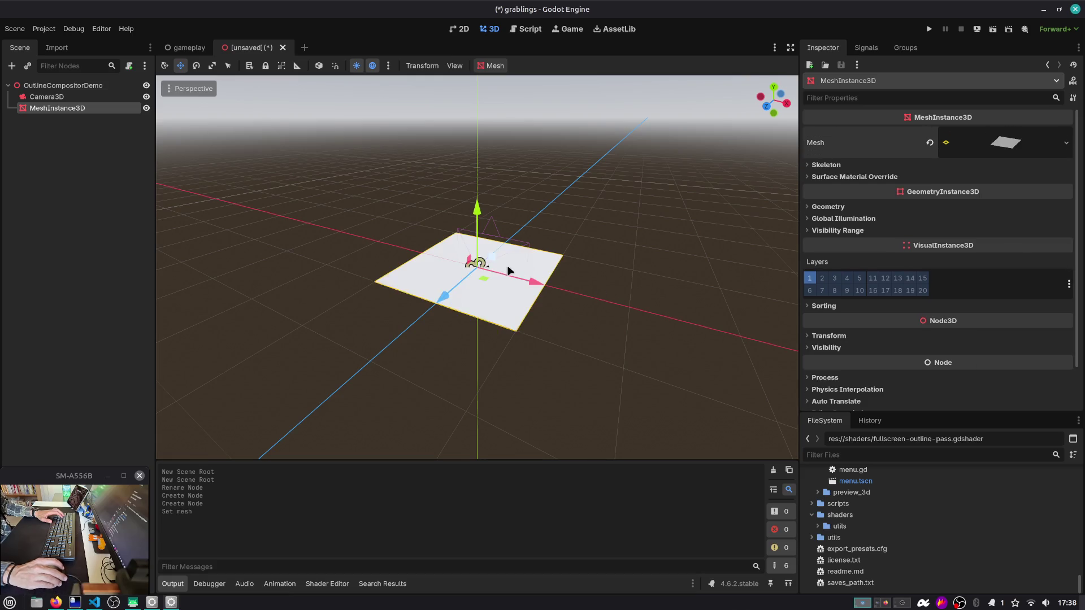
{"action": "scroll", "coordinate": [626, 266], "scroll_direction": "down", "scroll_amount": 5}
{"action": "left_click_drag", "start_coordinate": [626, 266], "coordinate": [538, 291]}
{"action": "key", "text": "r"}
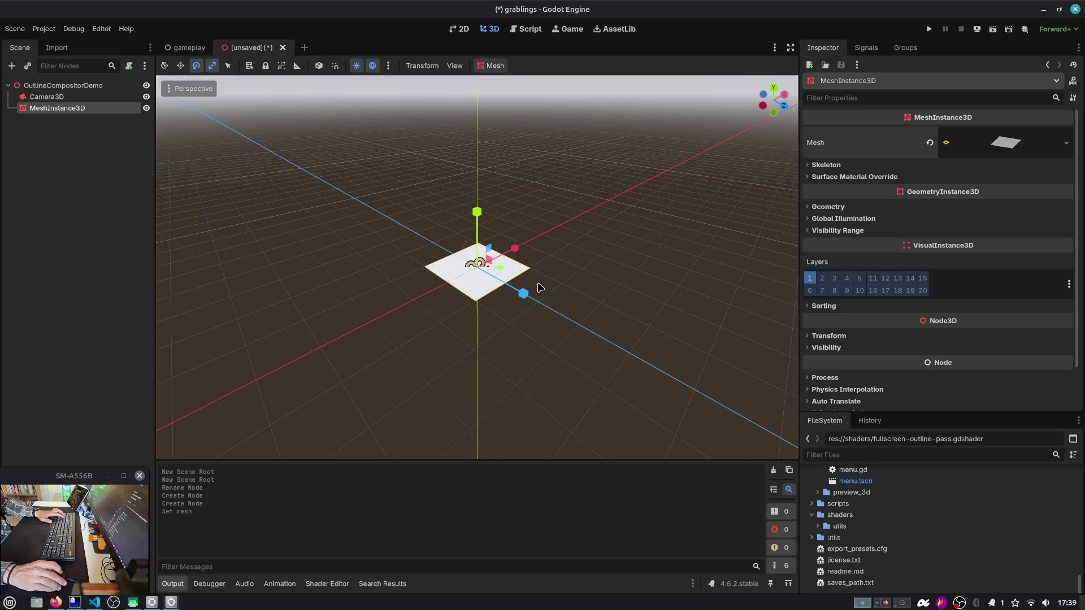
{"action": "left_click", "coordinate": [1015, 132]}
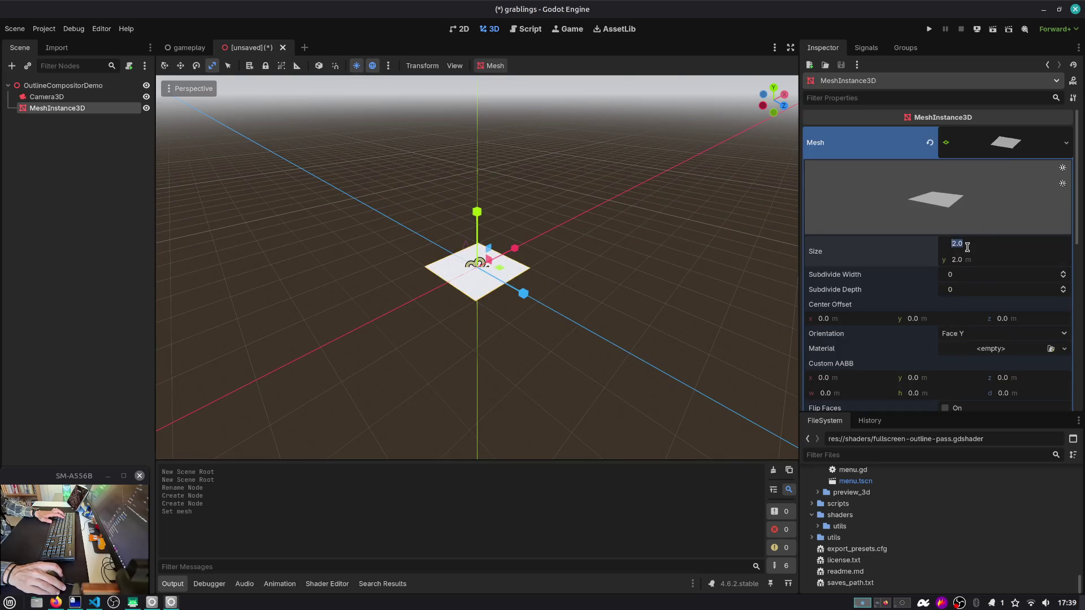
{"action": "left_click", "coordinate": [968, 247]}
{"action": "type", "text": "20"}
{"action": "key", "text": "Tab"}
{"action": "type", "text": "20"}
{"action": "key", "text": "Tab"}
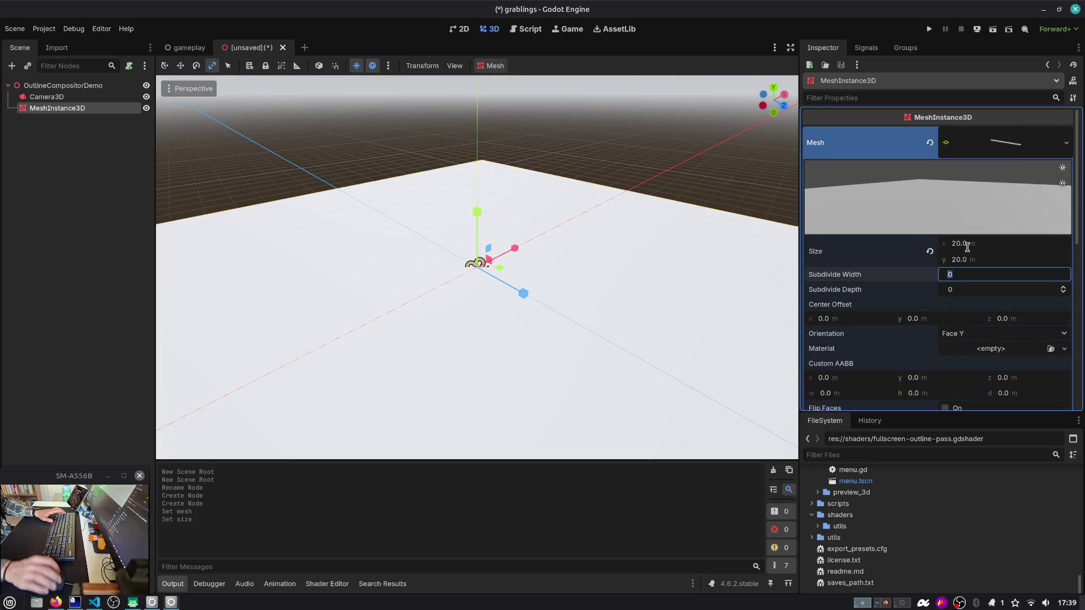
{"action": "left_click", "coordinate": [994, 153]}
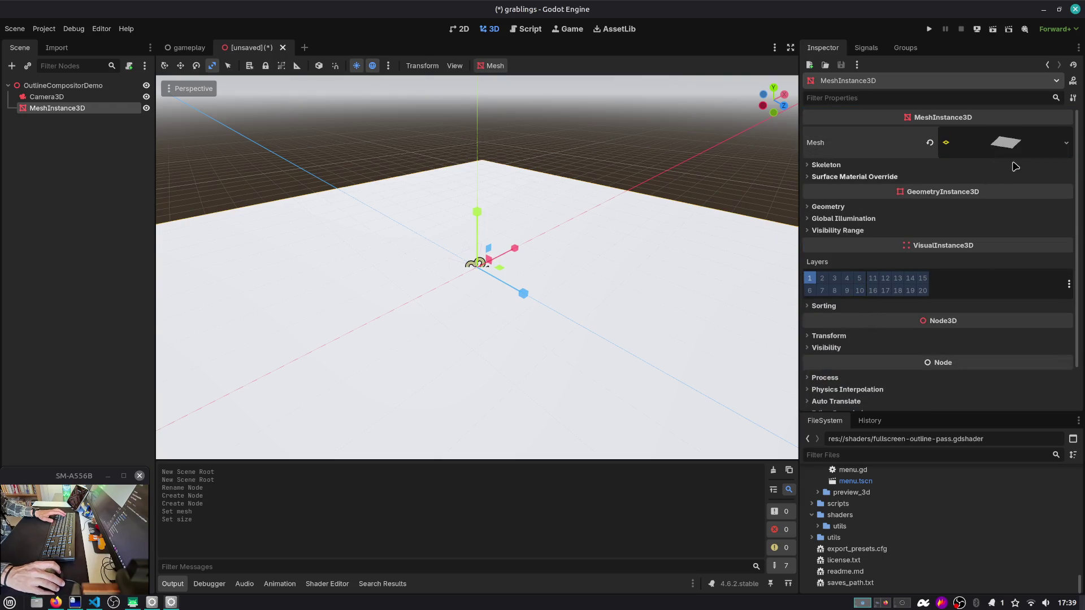
Step: Add a new material to the plane with a dark green (2e5f40) albedo colour
{"action": "left_click", "coordinate": [1012, 141]}
{"action": "scroll", "coordinate": [943, 300], "scroll_direction": "down", "scroll_amount": 4}
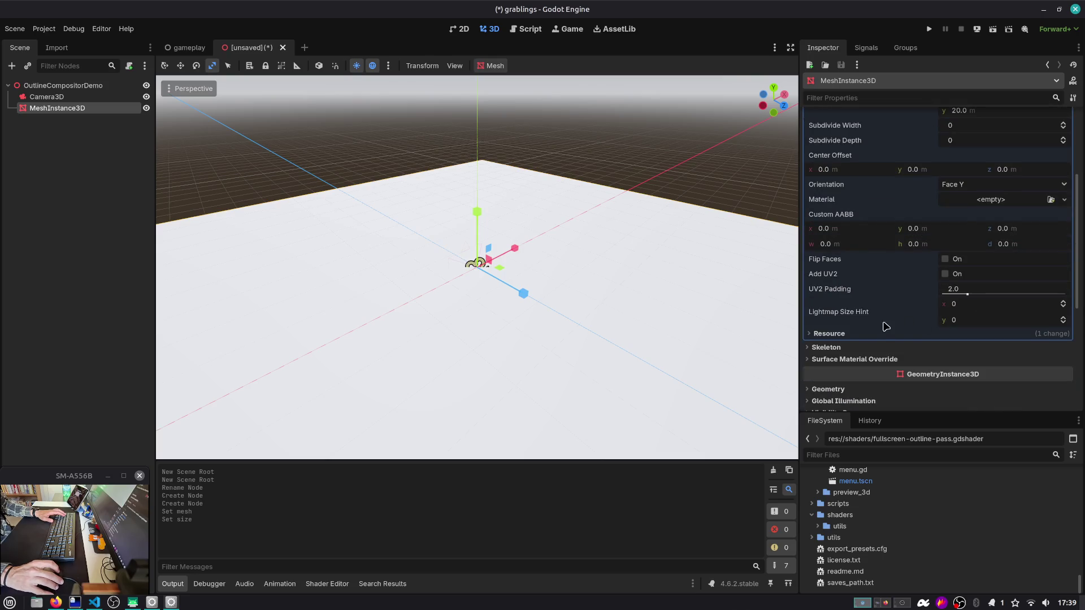
{"action": "left_click", "coordinate": [998, 202]}
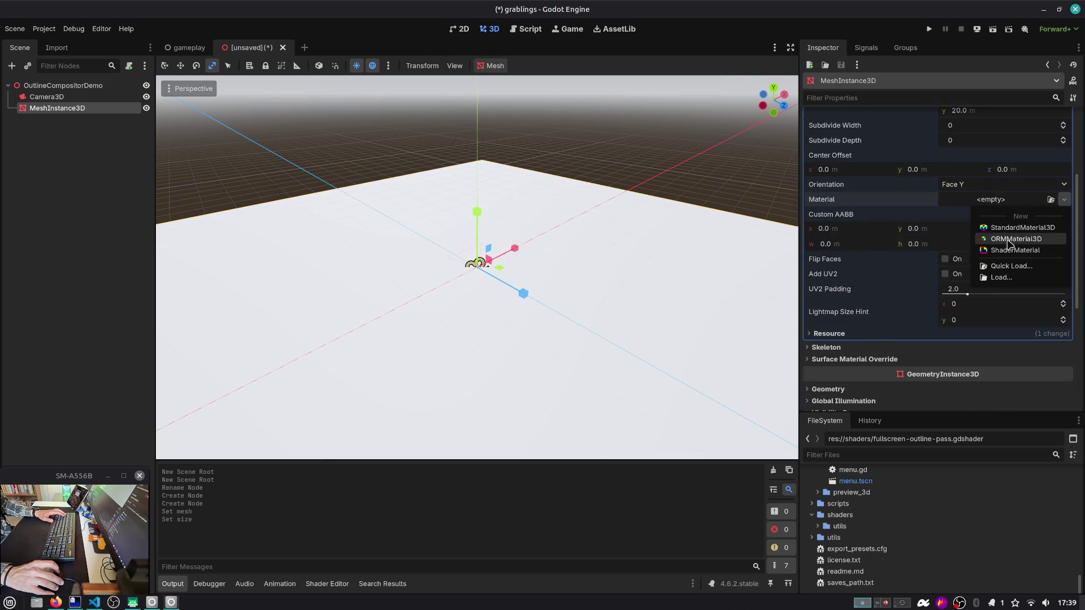
{"action": "left_click", "coordinate": [1000, 219]}
{"action": "left_click", "coordinate": [999, 218]}
{"action": "scroll", "coordinate": [951, 301], "scroll_direction": "down", "scroll_amount": 2}
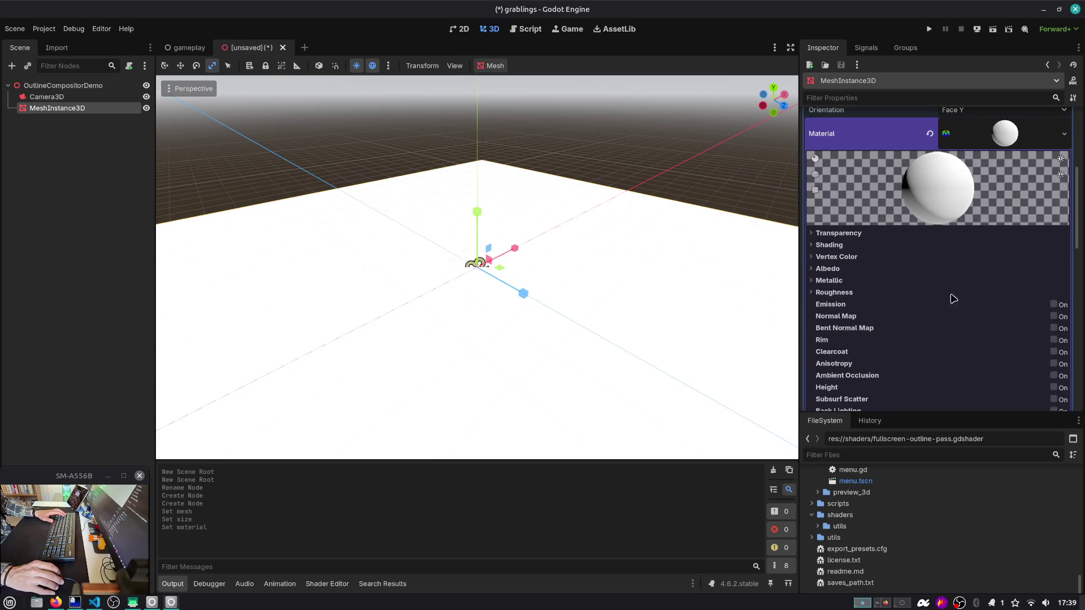
{"action": "left_click", "coordinate": [853, 271]}
{"action": "left_click", "coordinate": [986, 280]}
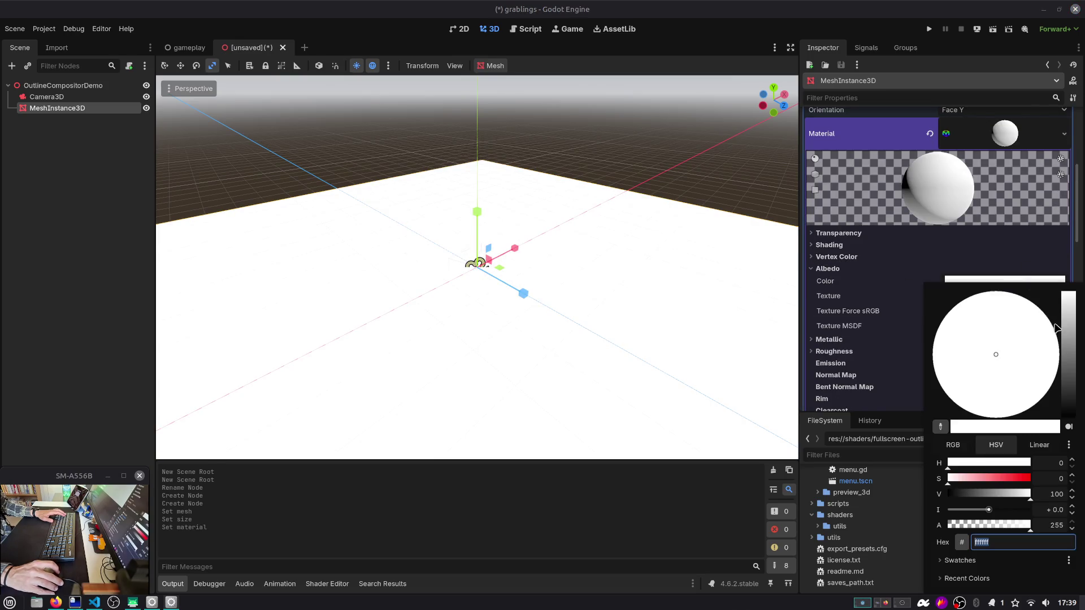
{"action": "left_click_drag", "start_coordinate": [1072, 339], "coordinate": [1070, 376]}
{"action": "left_click_drag", "start_coordinate": [998, 354], "coordinate": [961, 368]}
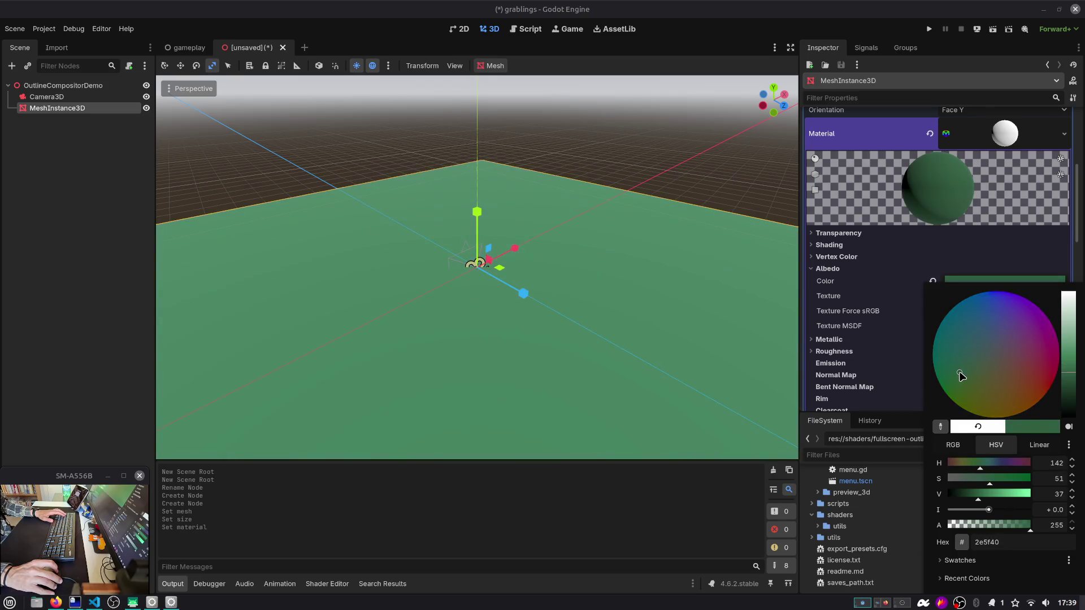
{"action": "left_click", "coordinate": [75, 155]}
Step: Rename the mesh node to Plane, then select the OutlineCompositorDemo root
{"action": "double_click", "coordinate": [54, 108]}
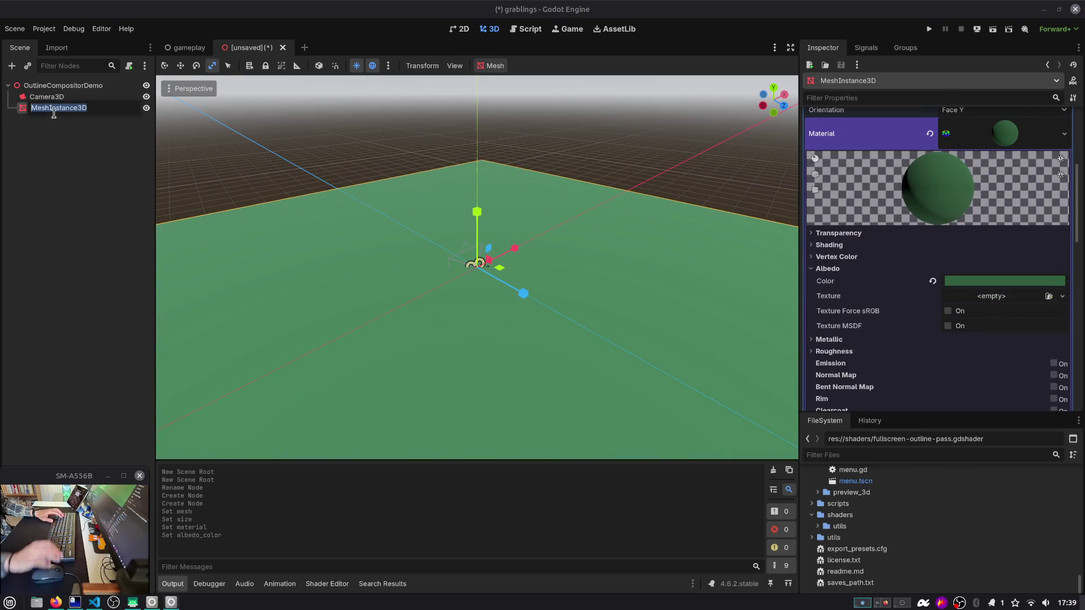
{"action": "type", "text": "Plane"}
{"action": "key", "text": "Return"}
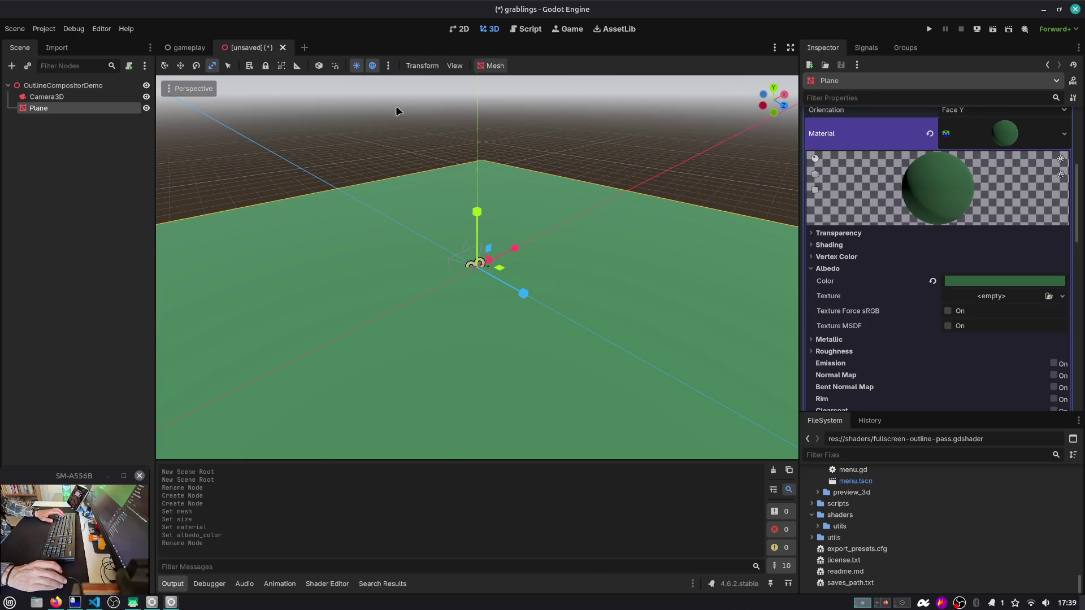
{"action": "left_click", "coordinate": [31, 85]}
{"action": "key", "text": "ctrl+a"}
Step: Add another MeshInstance3D under the root and name it card
{"action": "type", "text": "mesh"}
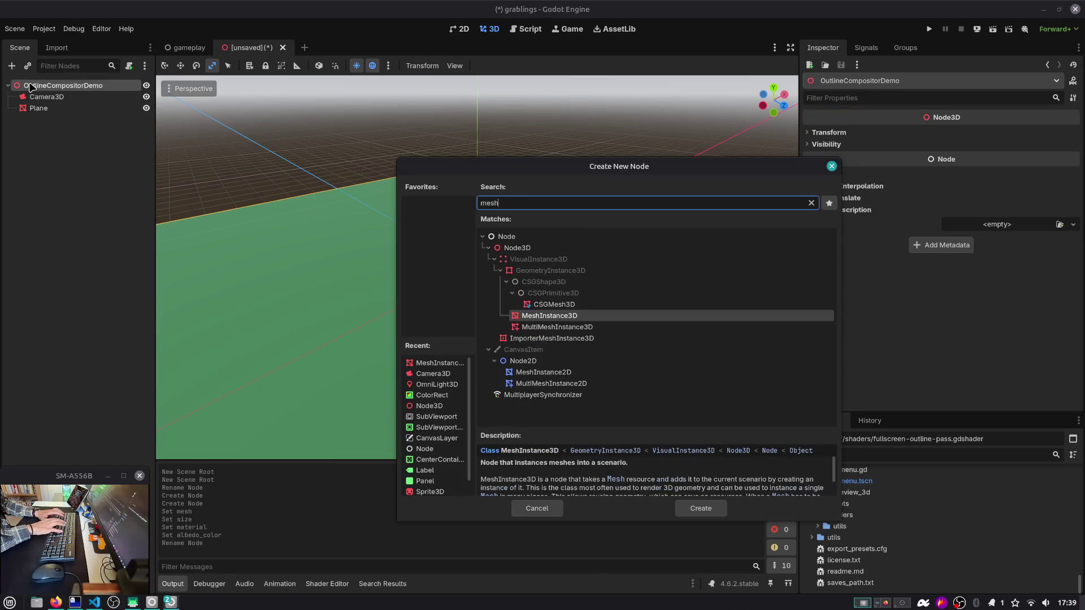
{"action": "key", "text": "Return"}
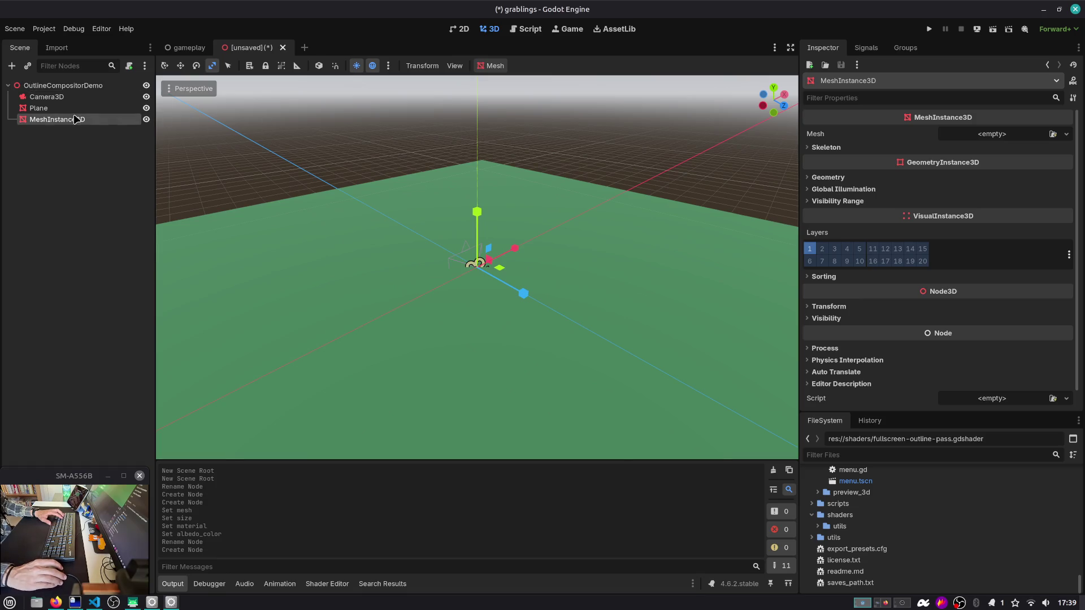
{"action": "double_click", "coordinate": [74, 119]}
{"action": "type", "text": "card"}
{"action": "key", "text": "Return"}
Step: Give card a new BoxMesh of 0.752 × 1.0 × 0.01 m and tilt it around X
{"action": "left_click", "coordinate": [955, 138]}
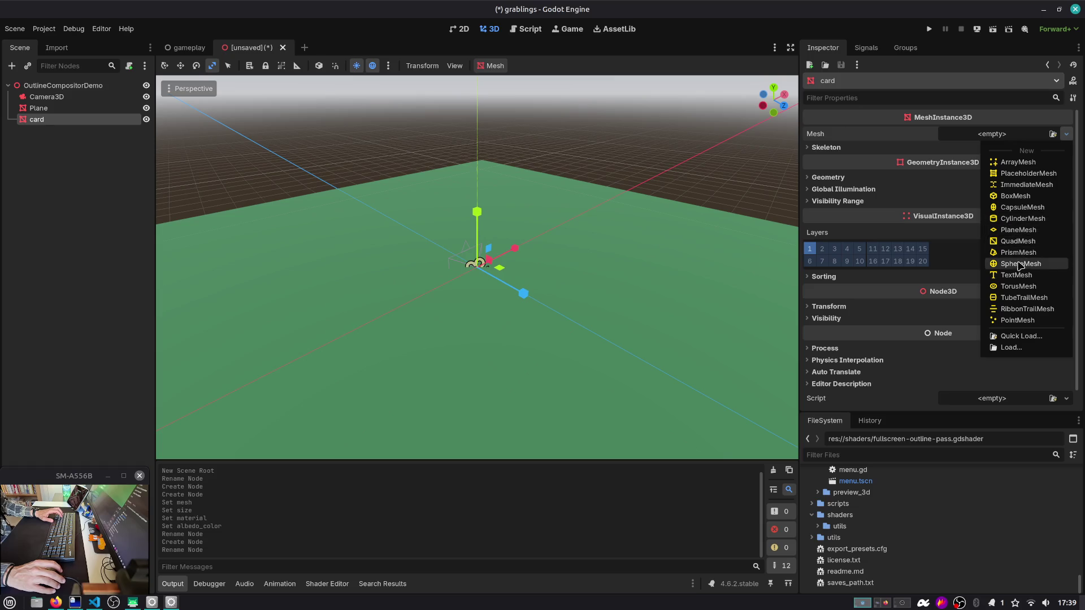
{"action": "left_click", "coordinate": [1016, 196]}
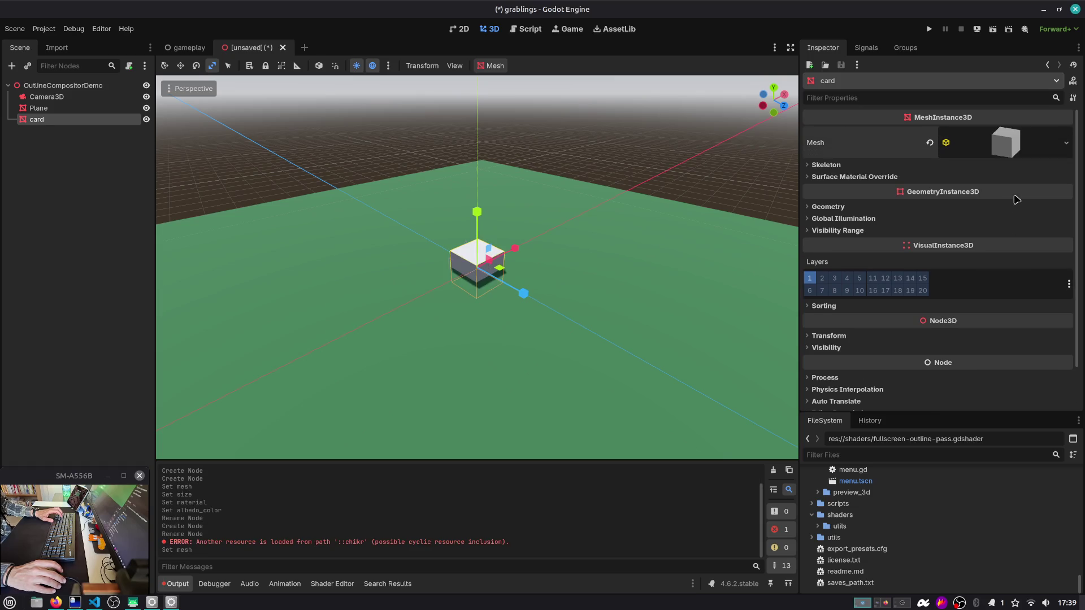
{"action": "left_click", "coordinate": [1001, 153]}
{"action": "left_click", "coordinate": [859, 257]}
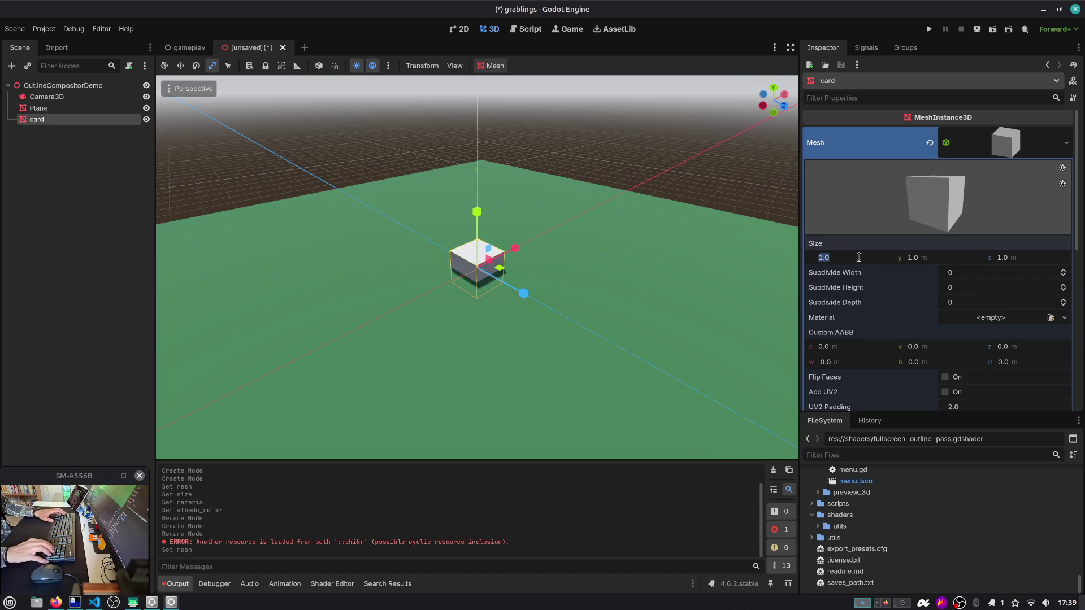
{"action": "key", "text": "Tab"}
{"action": "key", "text": "Tab"}
{"action": "type", "text": "0.01"}
{"action": "key", "text": "Return"}
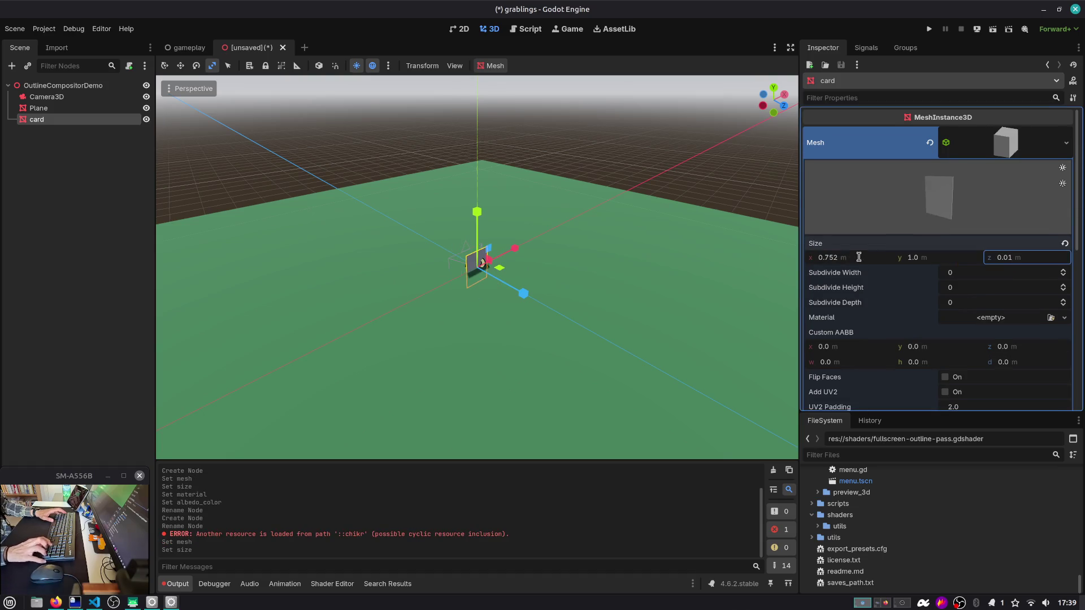
{"action": "key", "text": "e"}
{"action": "mouse_move", "coordinate": [514, 259]}
{"action": "left_mouse_down"}
{"action": "mouse_move", "coordinate": [476, 233]}
{"action": "mouse_move", "coordinate": [476, 195]}
{"action": "left_mouse_up"}
Step: Move Camera3D back and up so it looks down on the card
{"action": "key", "text": "w"}
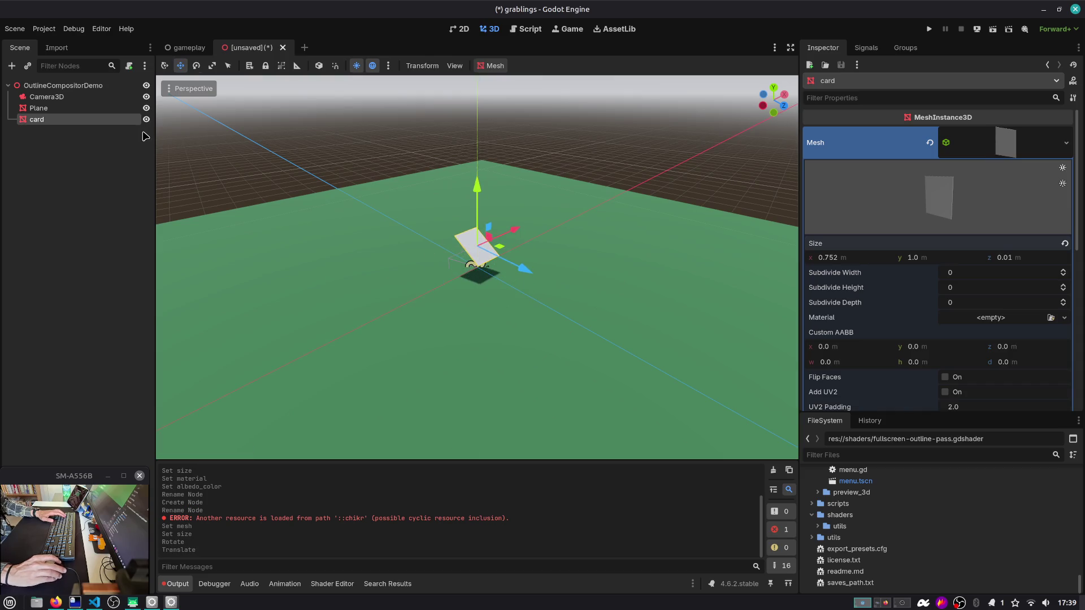
{"action": "left_click", "coordinate": [46, 96]}
{"action": "left_click_drag", "start_coordinate": [521, 293], "coordinate": [596, 317]}
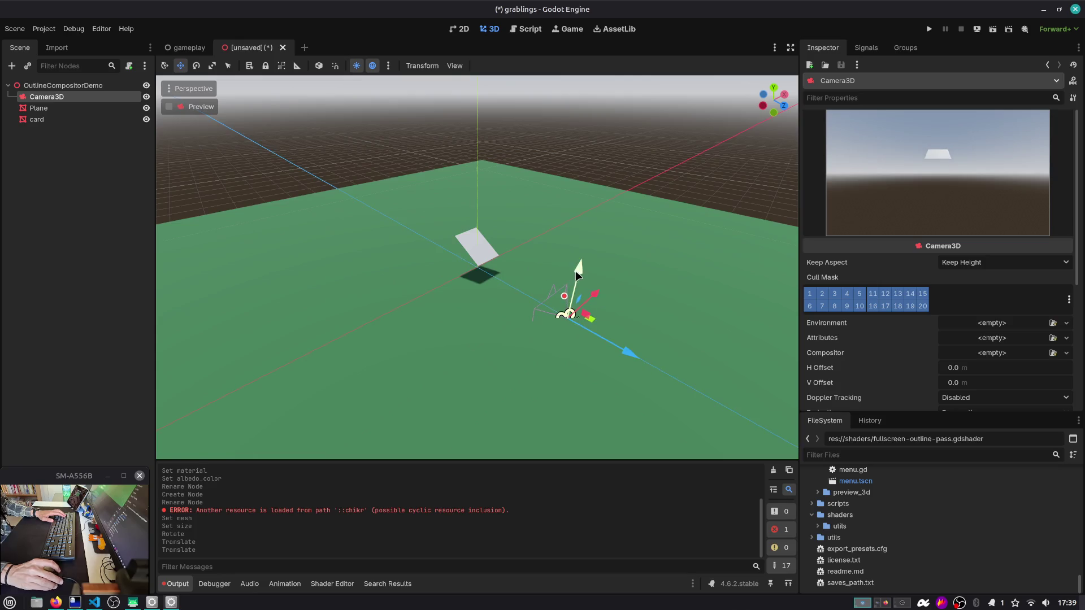
{"action": "mouse_move", "coordinate": [575, 270]}
{"action": "left_mouse_down"}
{"action": "mouse_move", "coordinate": [601, 201]}
{"action": "mouse_move", "coordinate": [618, 203]}
{"action": "mouse_move", "coordinate": [592, 188]}
{"action": "left_mouse_up"}
{"action": "key", "text": "e"}
{"action": "key", "text": "w"}
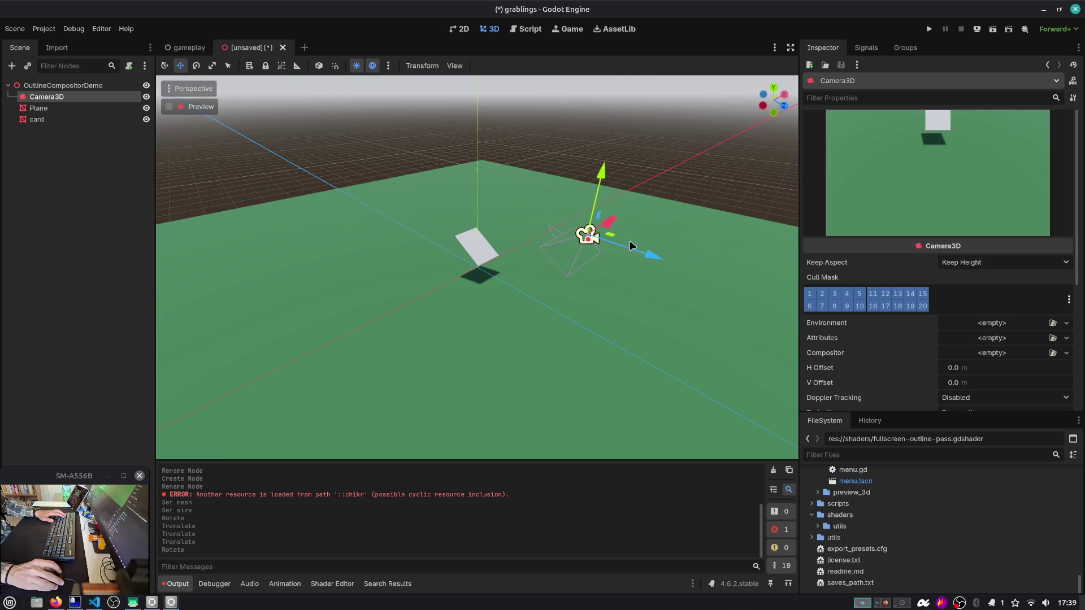
{"action": "mouse_move", "coordinate": [630, 245]}
{"action": "left_mouse_down"}
{"action": "mouse_move", "coordinate": [586, 235]}
{"action": "mouse_move", "coordinate": [582, 196]}
{"action": "left_mouse_up"}
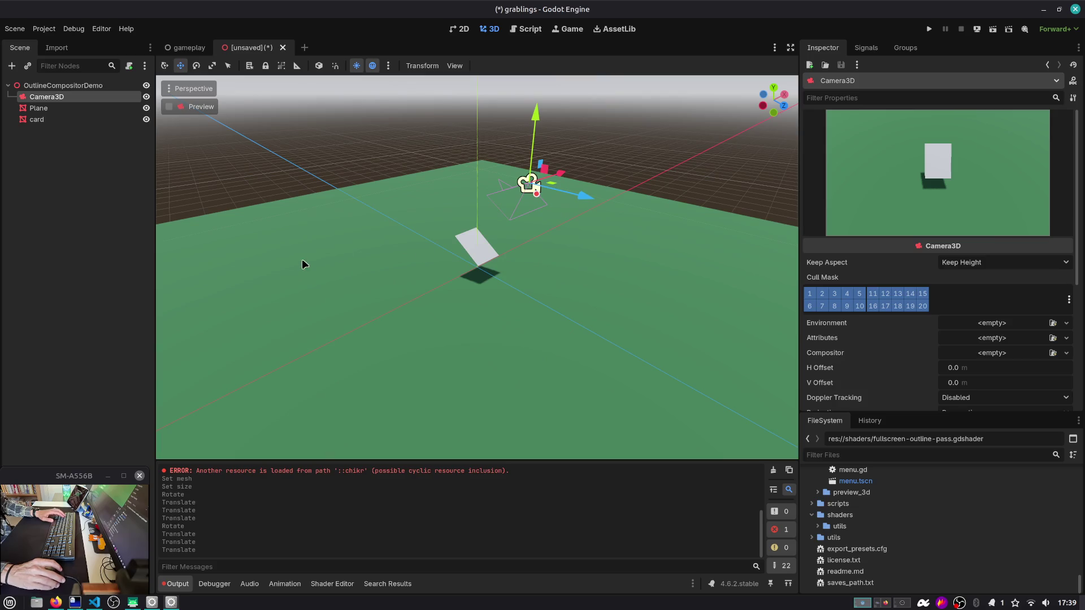
{"action": "left_click_drag", "start_coordinate": [303, 261], "coordinate": [439, 208]}
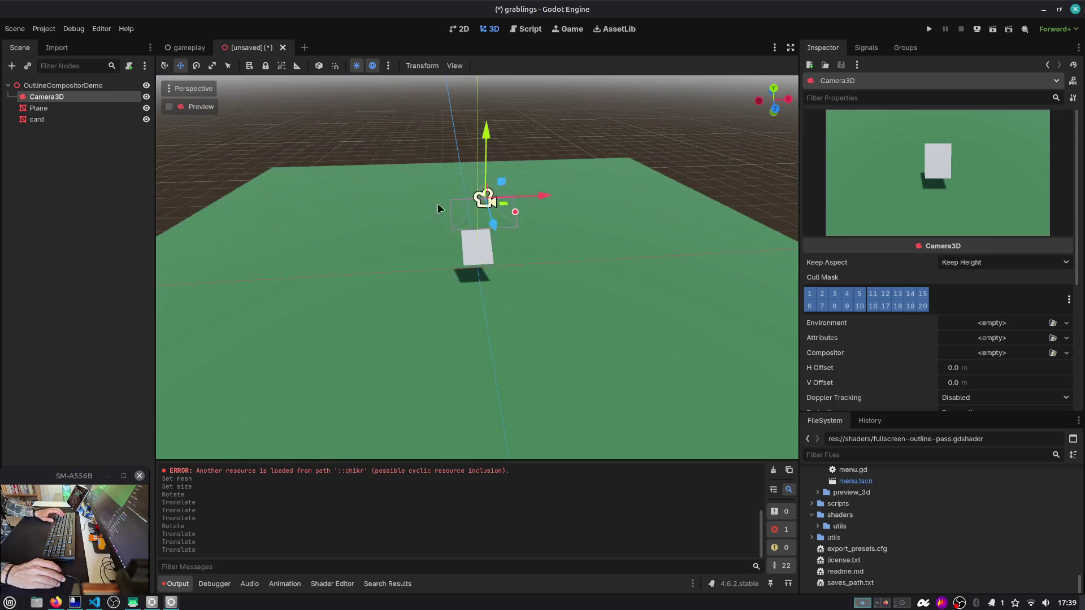
Step: Add the preview sun and preview environment to the scene, then run it
{"action": "left_click", "coordinate": [388, 66]}
{"action": "left_click", "coordinate": [350, 318]}
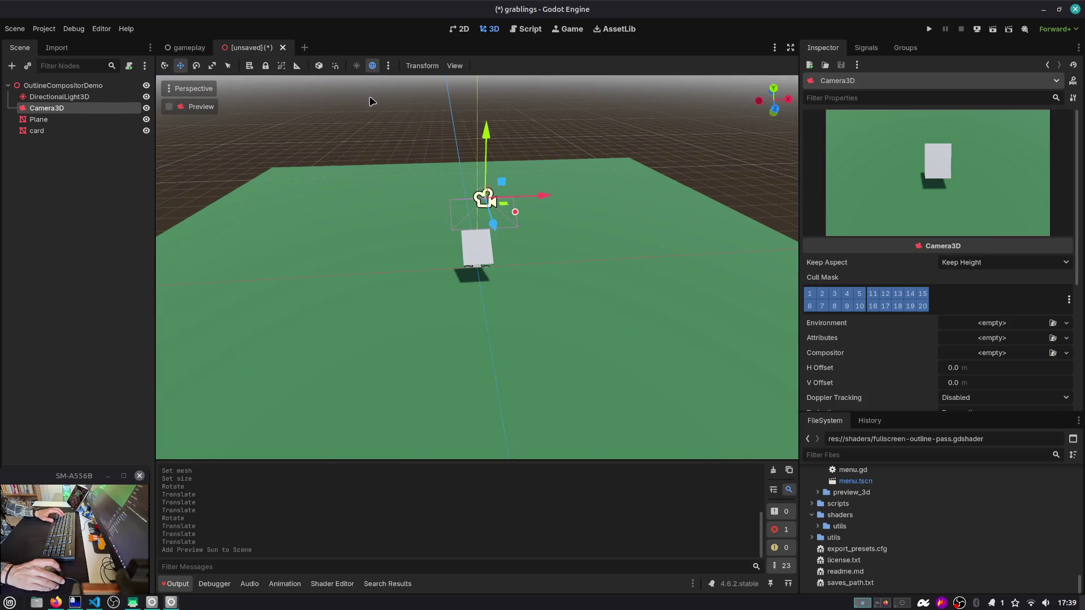
{"action": "left_click", "coordinate": [389, 66]}
{"action": "left_click", "coordinate": [411, 322]}
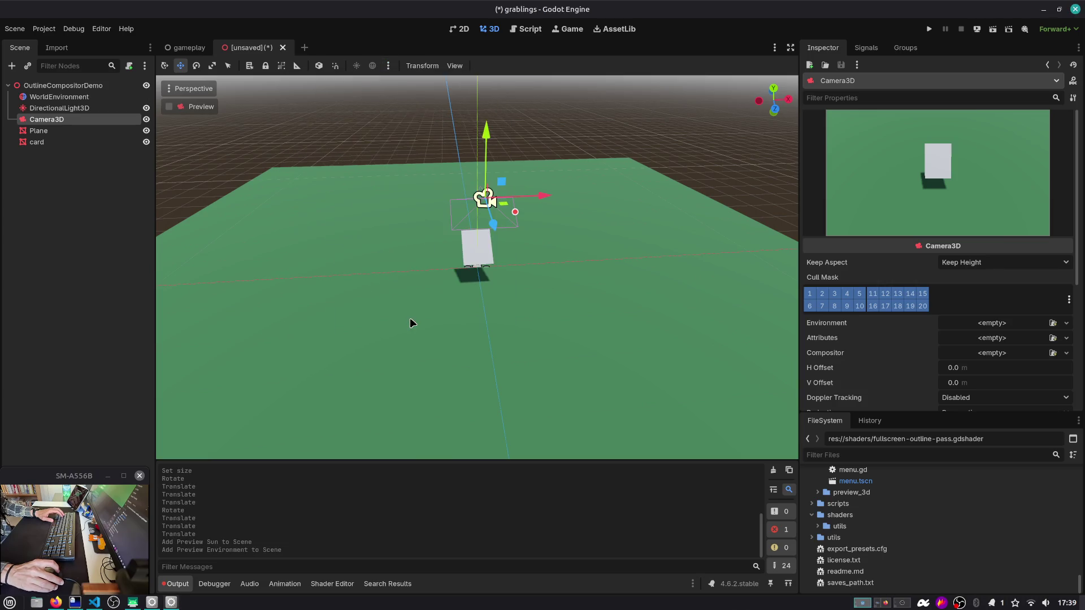
{"action": "left_click", "coordinate": [992, 32]}
Step: Save the scene as outline_compositor_demo.tscn, then give Camera3D a new Compositor with one empty effect
{"action": "key", "text": "Return"}
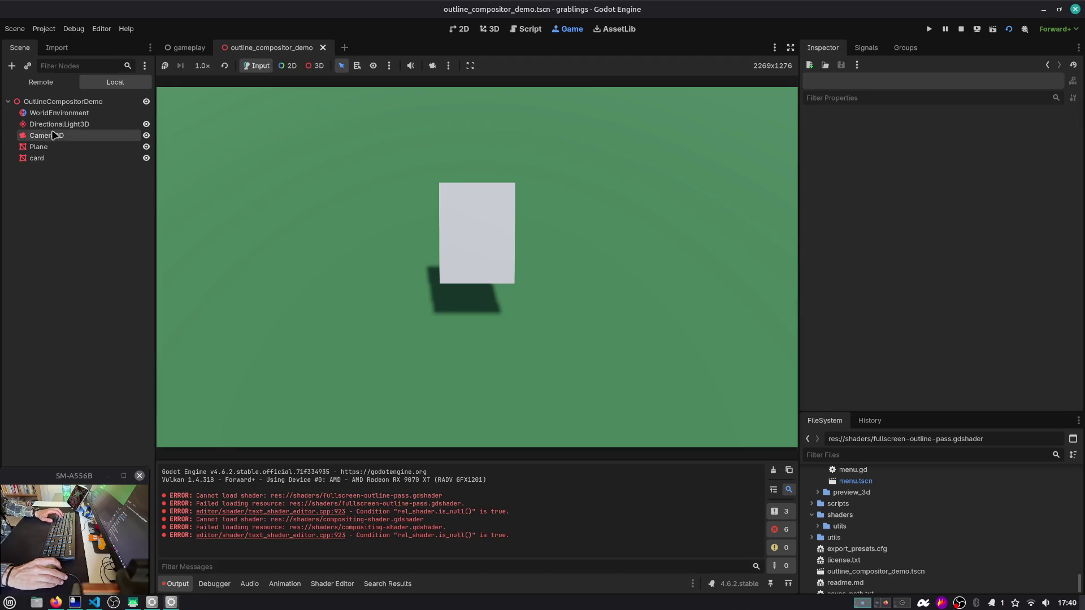
{"action": "scroll", "coordinate": [936, 310], "scroll_direction": "down", "scroll_amount": 1}
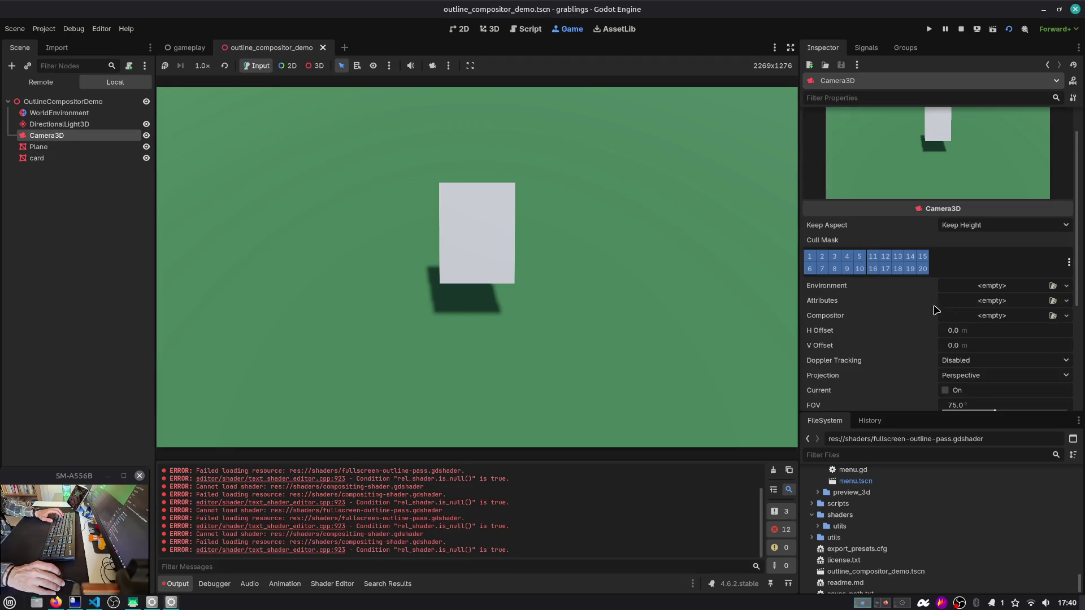
{"action": "left_click", "coordinate": [992, 312]}
{"action": "left_click", "coordinate": [1002, 339]}
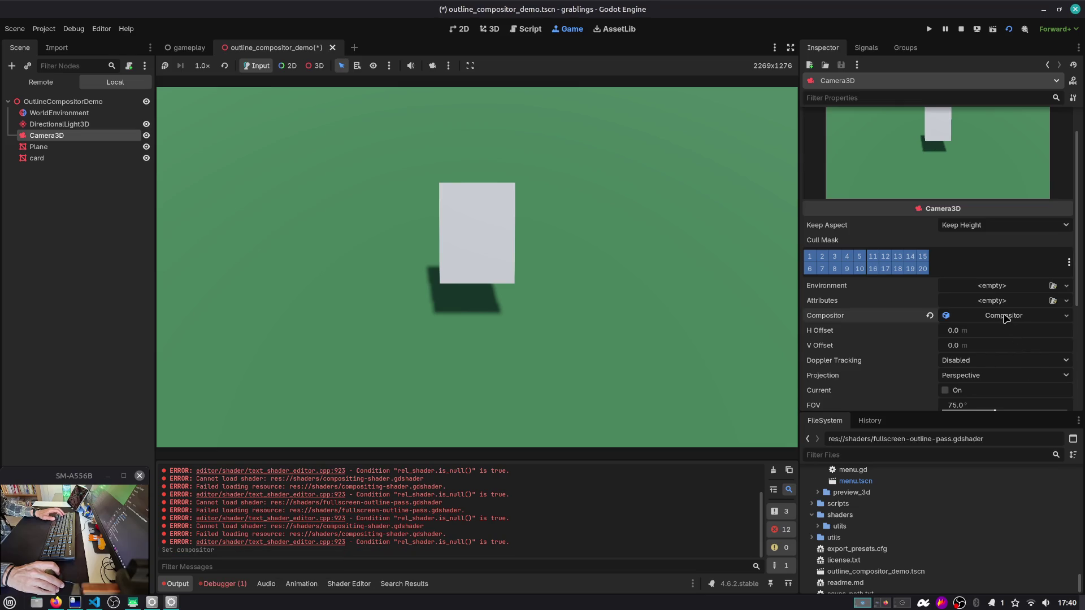
{"action": "left_click", "coordinate": [1004, 294]}
{"action": "left_click", "coordinate": [1061, 308]}
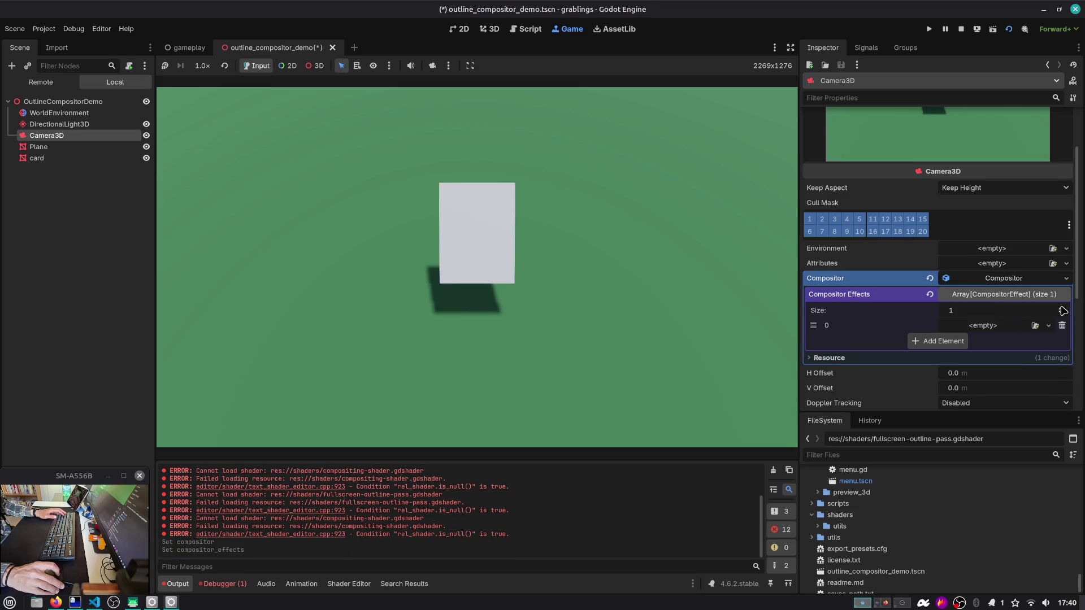
Step: Stop the running game and briefly check the README in the browser
{"action": "left_click", "coordinate": [961, 29]}
{"action": "key", "text": "alt+Tab"}
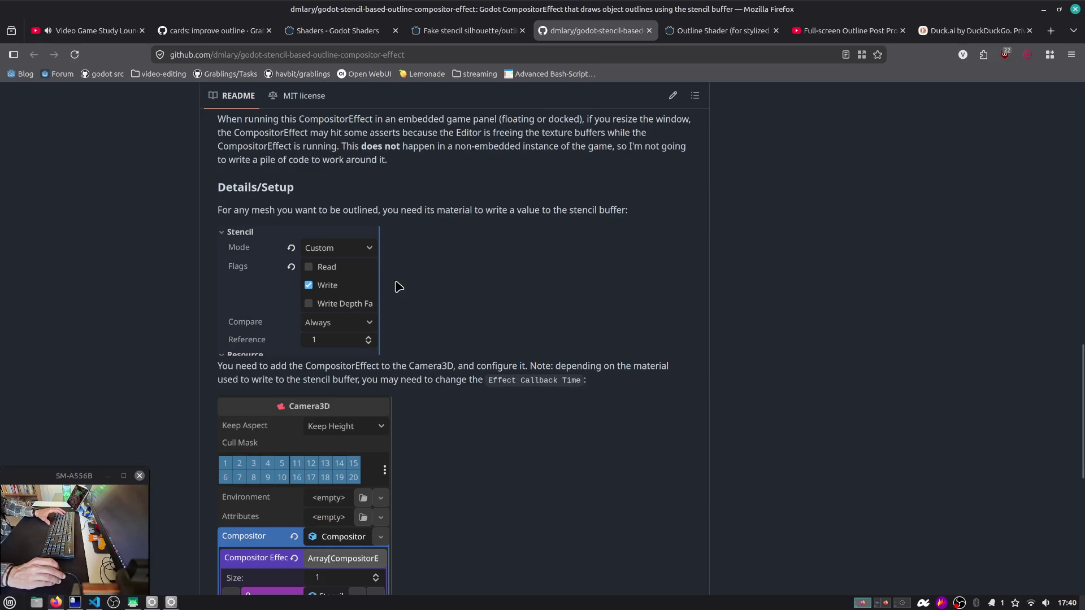
{"action": "key", "text": "alt+Tab"}
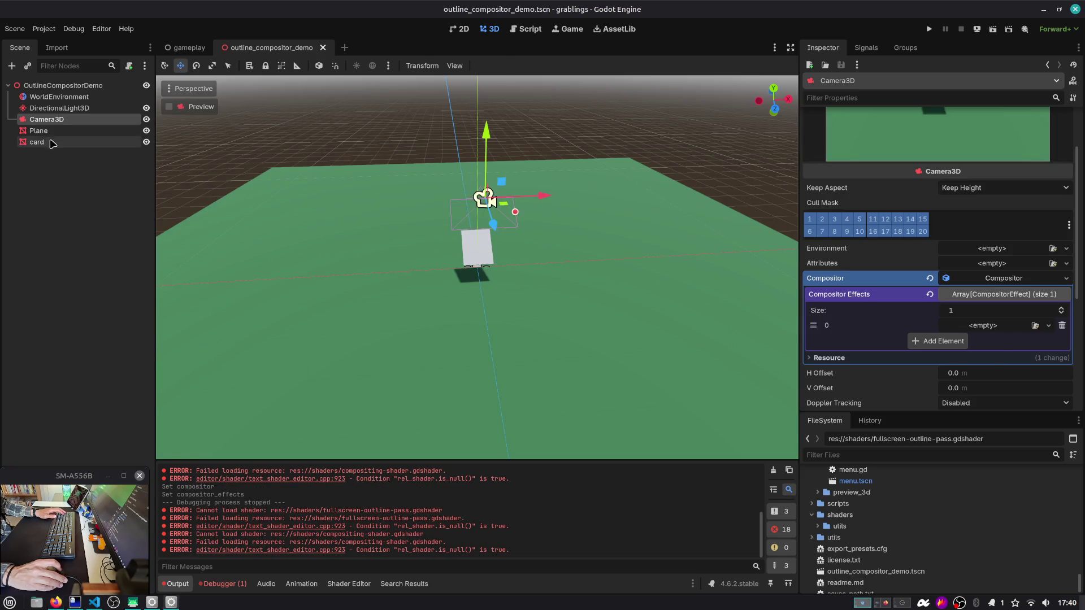
Step: Give card a new StandardMaterial3D and set its Stencil Mode to Outline
{"action": "left_click", "coordinate": [37, 141]}
{"action": "scroll", "coordinate": [953, 295], "scroll_direction": "down", "scroll_amount": 3}
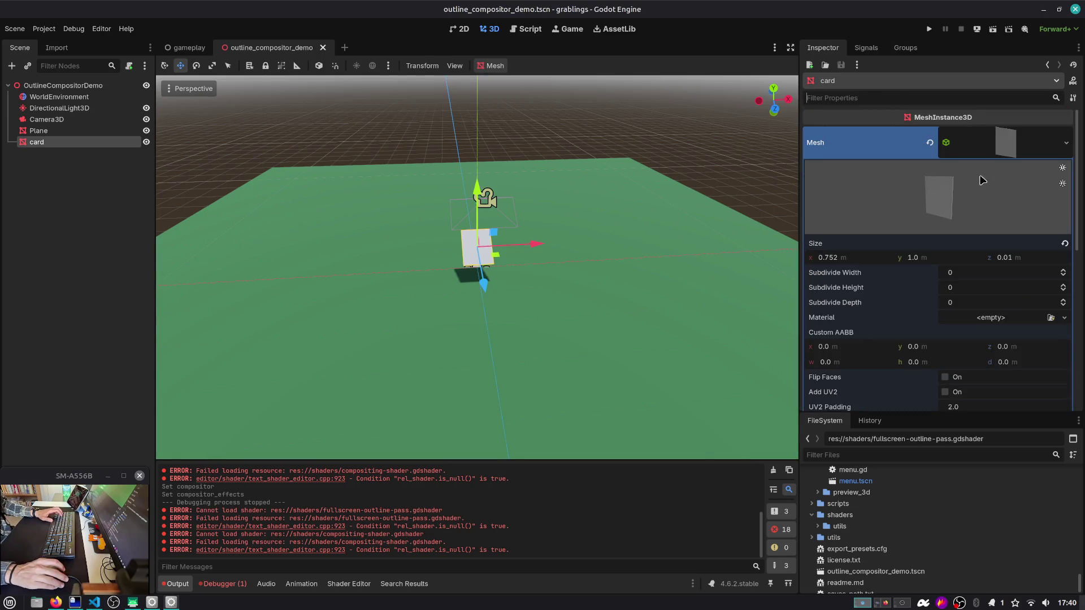
{"action": "left_click", "coordinate": [1015, 317]}
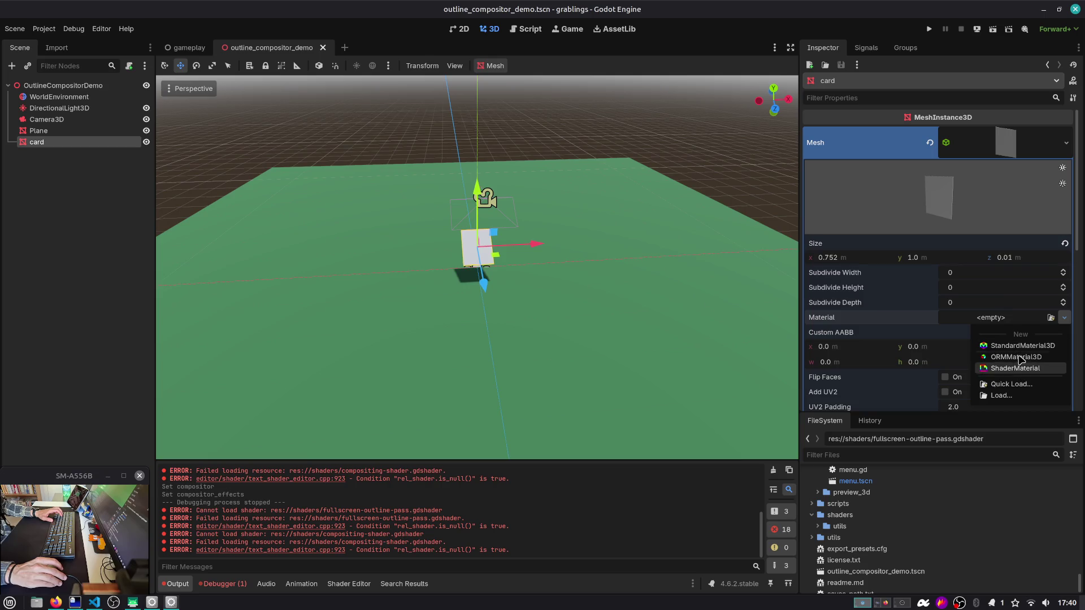
{"action": "left_click", "coordinate": [1022, 346]}
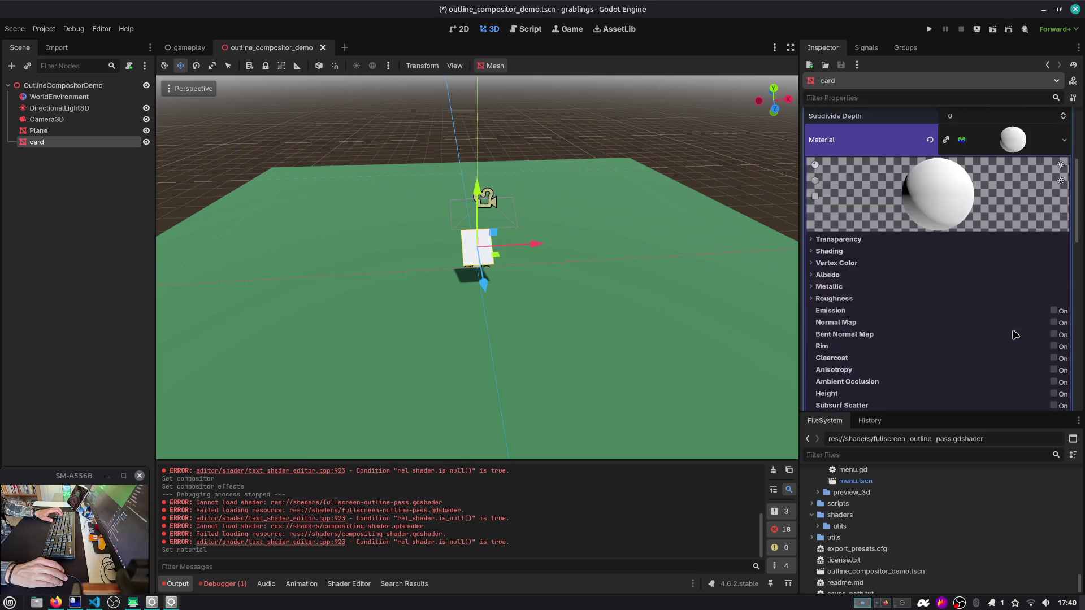
{"action": "scroll", "coordinate": [893, 187], "scroll_direction": "up", "scroll_amount": 5}
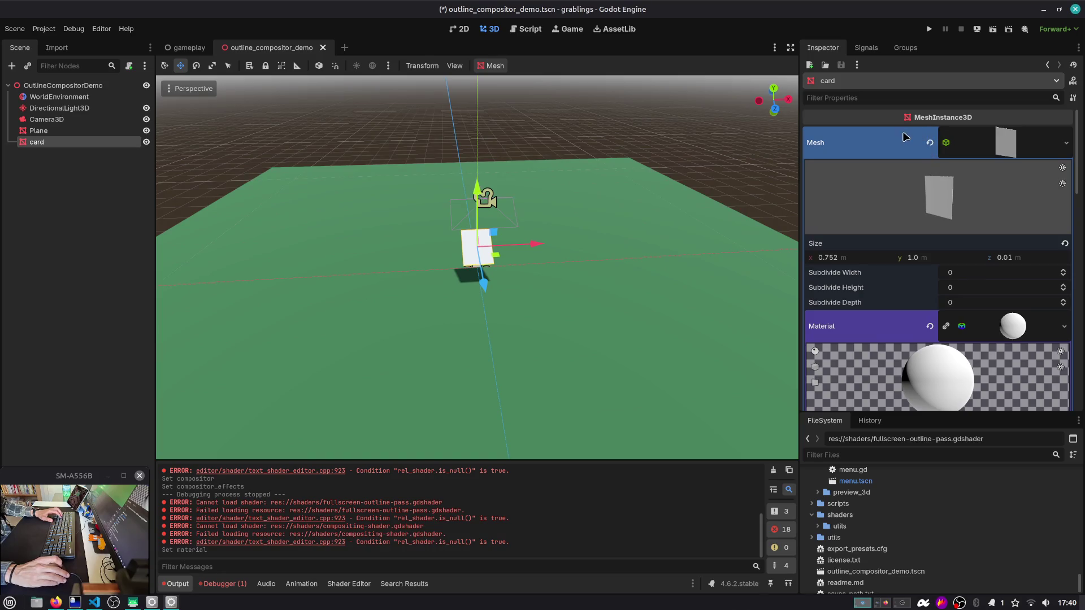
{"action": "type", "text": "stencil"}
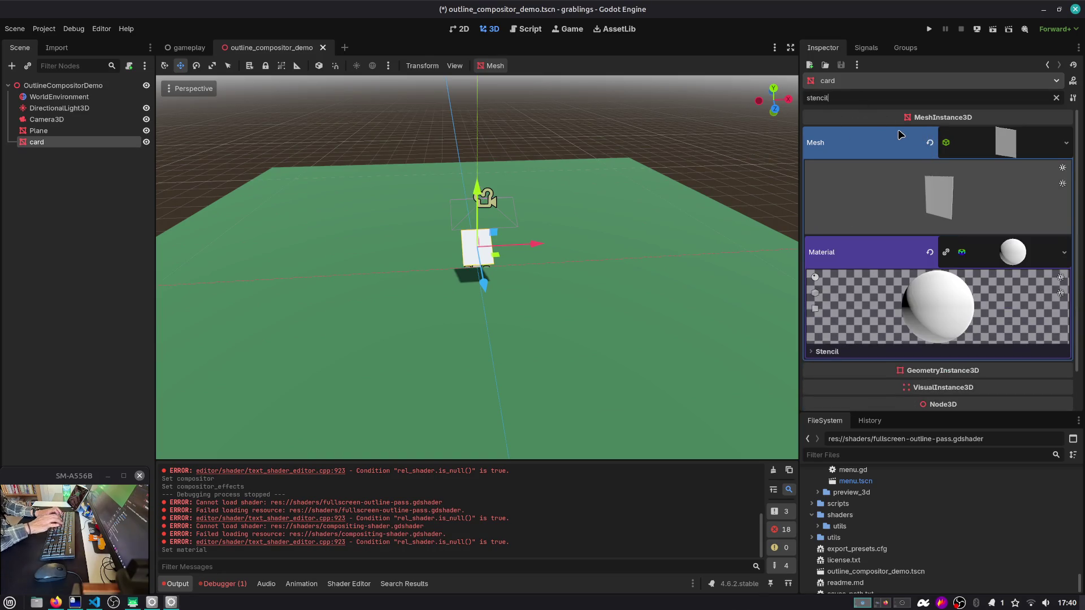
{"action": "scroll", "coordinate": [973, 355], "scroll_direction": "down", "scroll_amount": 2}
{"action": "left_click", "coordinate": [984, 308]}
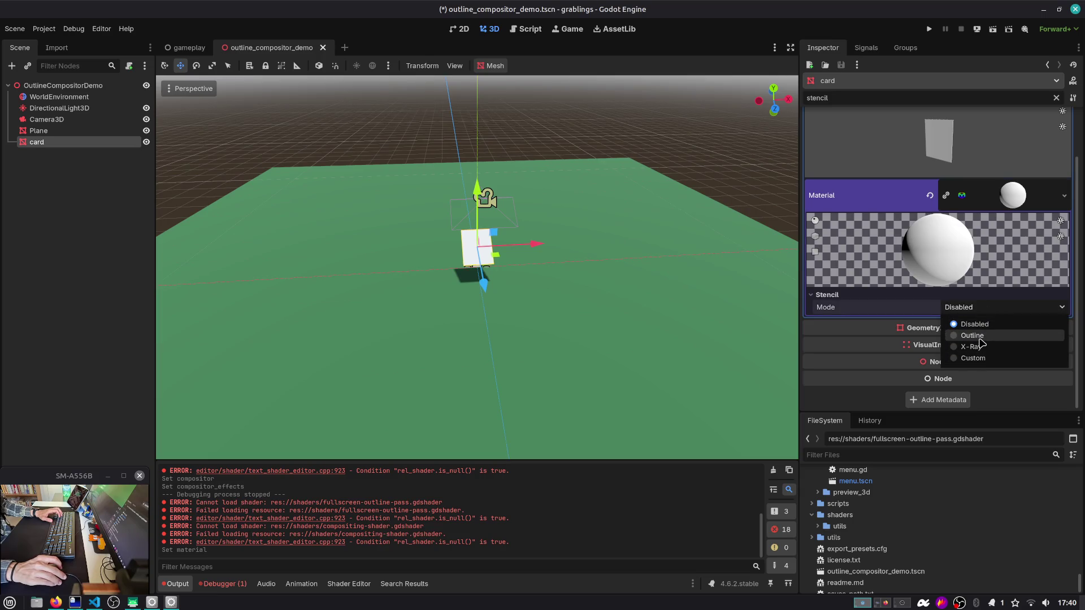
{"action": "left_click", "coordinate": [981, 336]}
Step: Set the card's outline thickness to 0.1 m and run the scene to test it
{"action": "key", "text": "alt+Tab"}
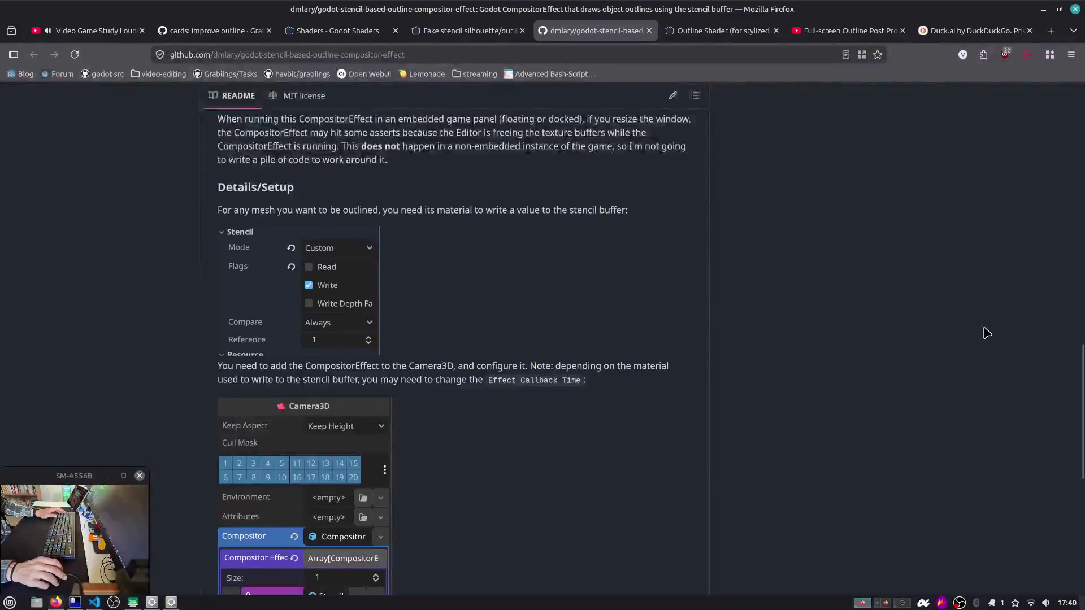
{"action": "key", "text": "alt+Tab"}
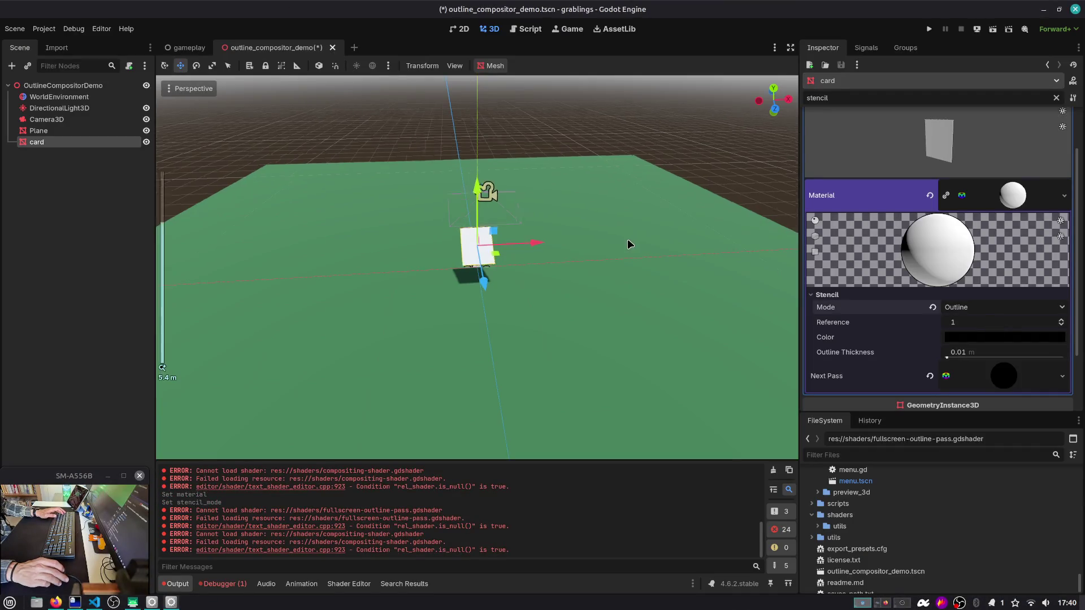
{"action": "scroll", "coordinate": [533, 242], "scroll_direction": "up", "scroll_amount": 5}
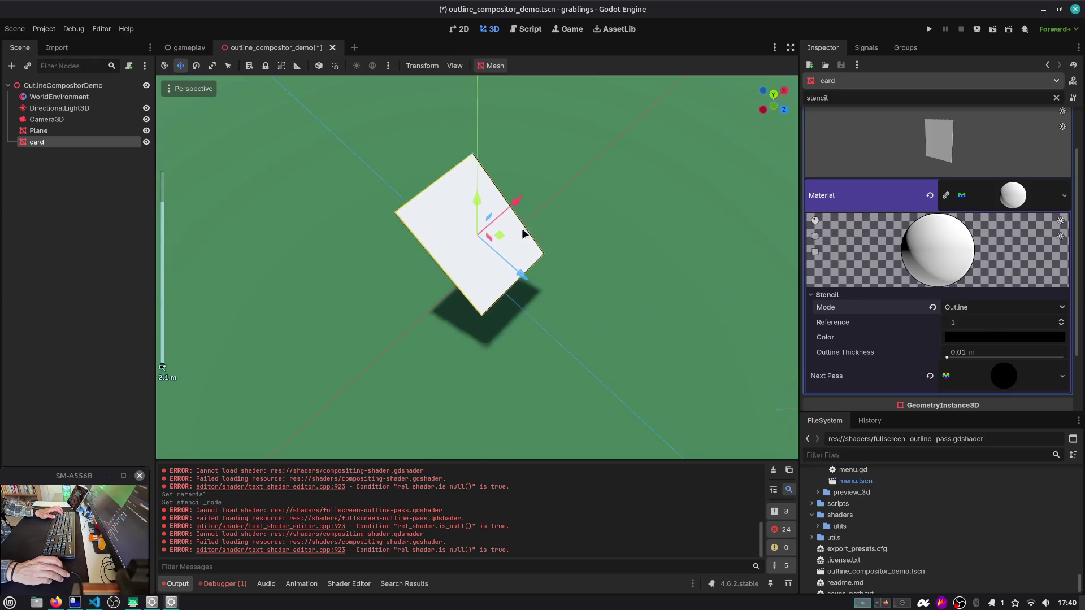
{"action": "scroll", "coordinate": [523, 233], "scroll_direction": "up", "scroll_amount": 2}
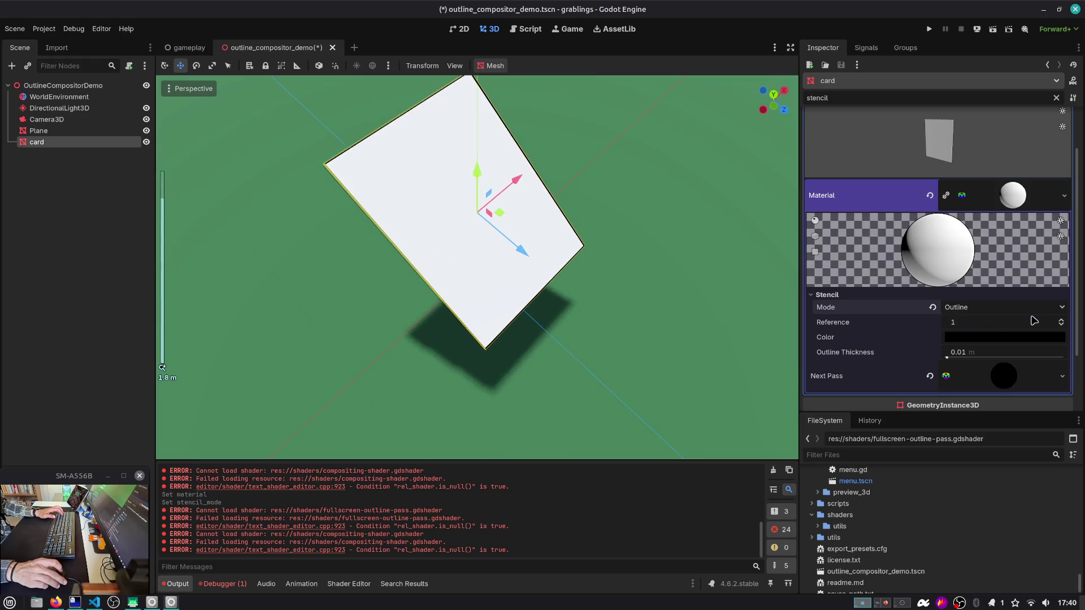
{"action": "left_click_drag", "start_coordinate": [947, 357], "coordinate": [980, 358]}
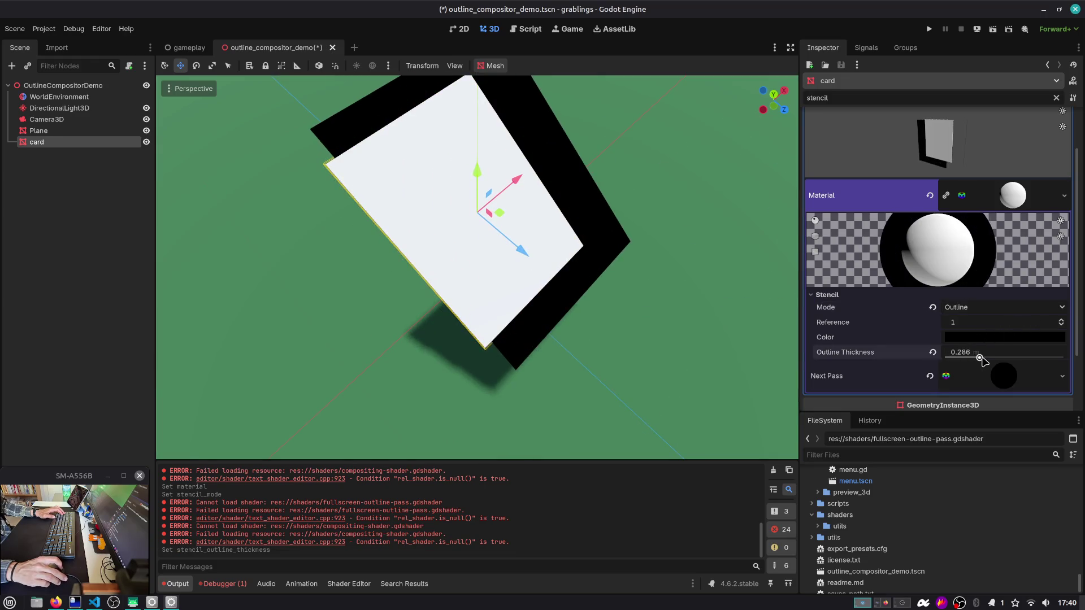
{"action": "mouse_move", "coordinate": [633, 243]}
{"action": "left_mouse_down"}
{"action": "mouse_move", "coordinate": [574, 199]}
{"action": "mouse_move", "coordinate": [599, 237]}
{"action": "left_mouse_up"}
{"action": "left_click", "coordinate": [990, 352]}
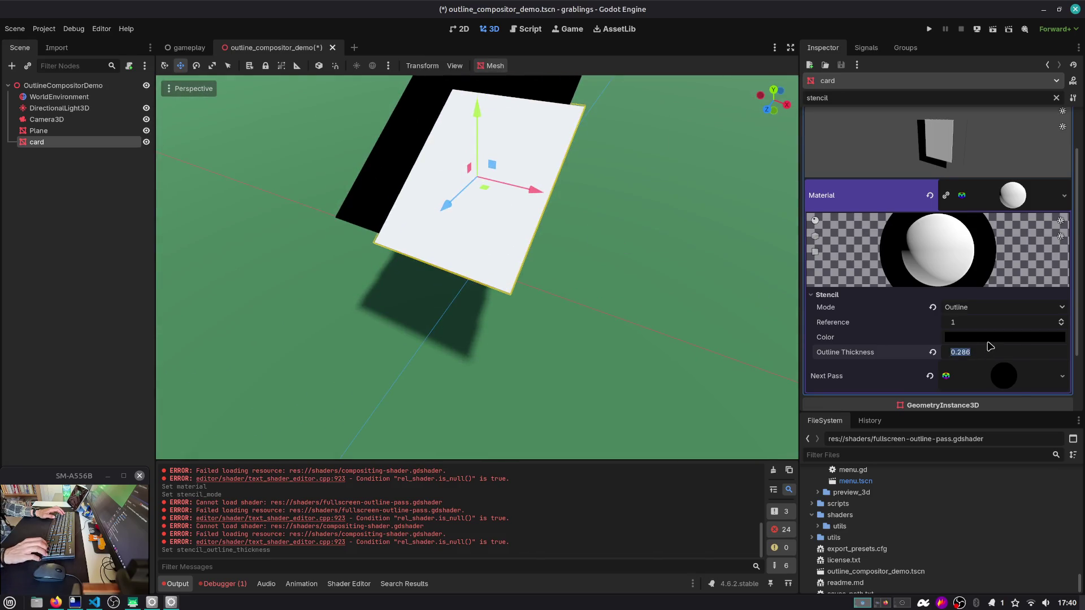
{"action": "type", "text": "0.1"}
{"action": "key", "text": "Return"}
{"action": "left_click", "coordinate": [990, 35]}
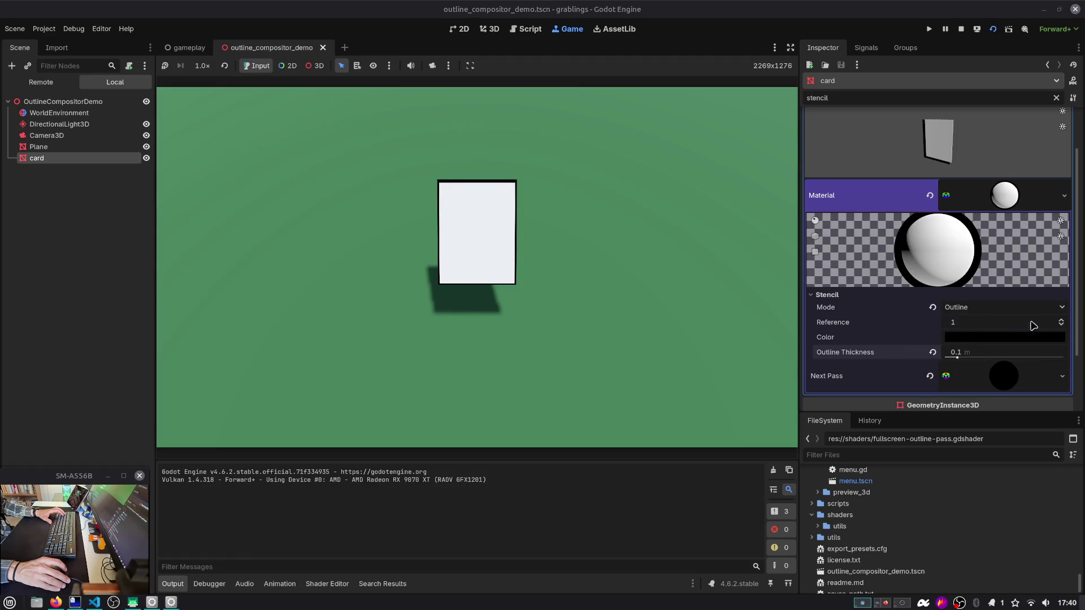
Step: Thicken the outline live, then switch Stencil Mode through X-Ray to Custom with Write, Always, reference 1
{"action": "left_click_drag", "start_coordinate": [957, 358], "coordinate": [1013, 361]}
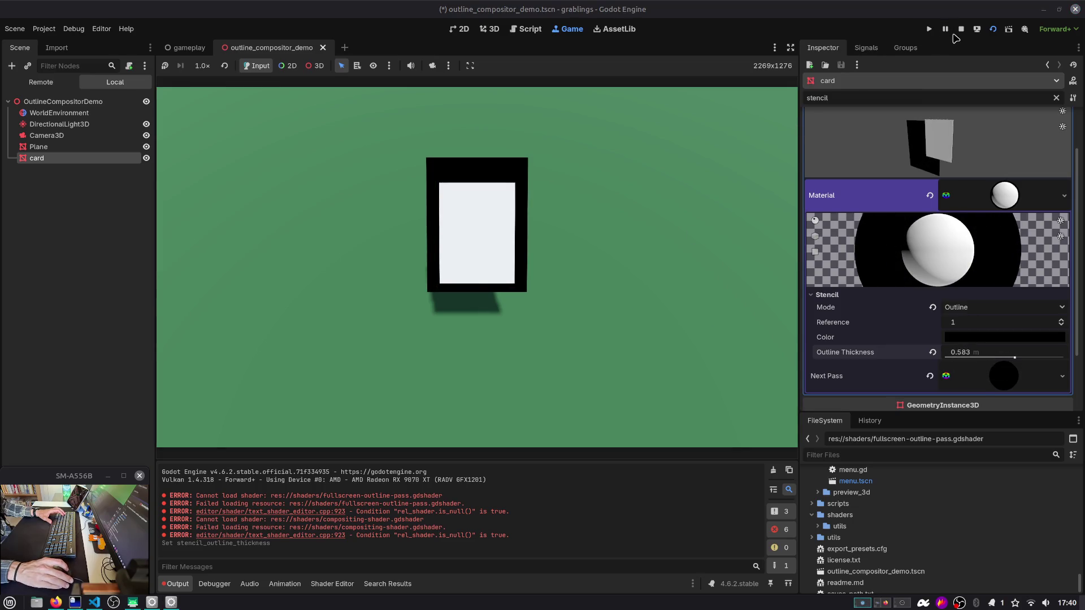
{"action": "left_click", "coordinate": [970, 313]}
{"action": "left_click", "coordinate": [976, 348]}
{"action": "left_click", "coordinate": [977, 307]}
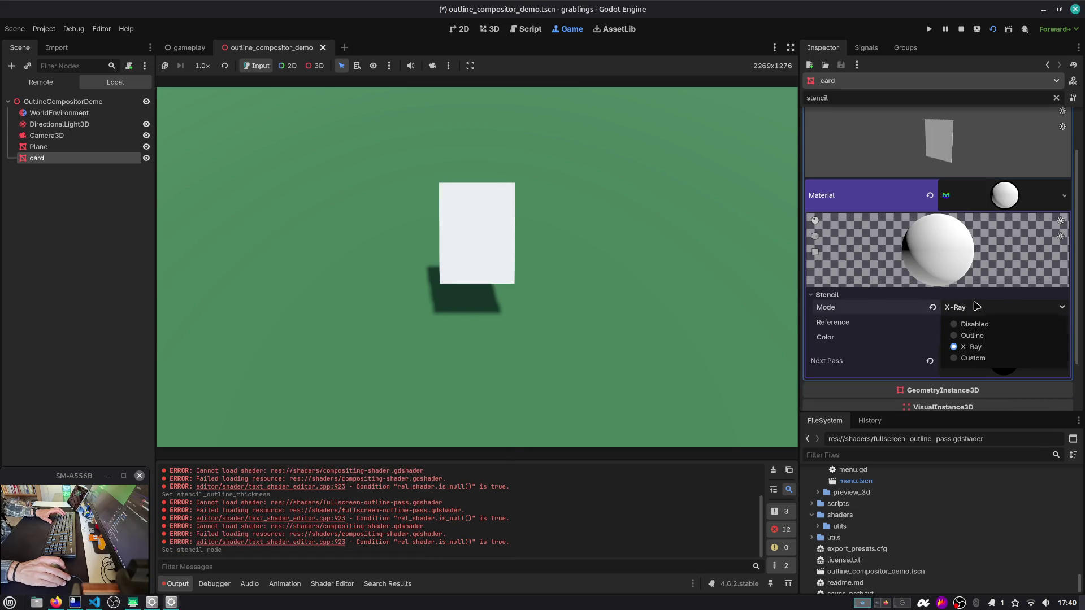
{"action": "left_click", "coordinate": [972, 358]}
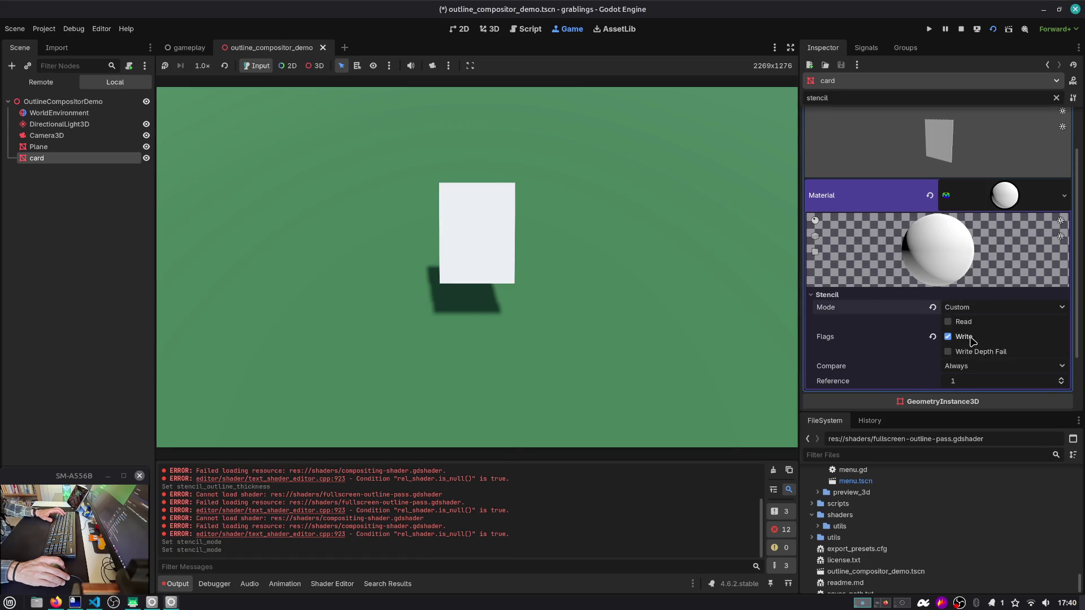
{"action": "key", "text": "alt+Tab"}
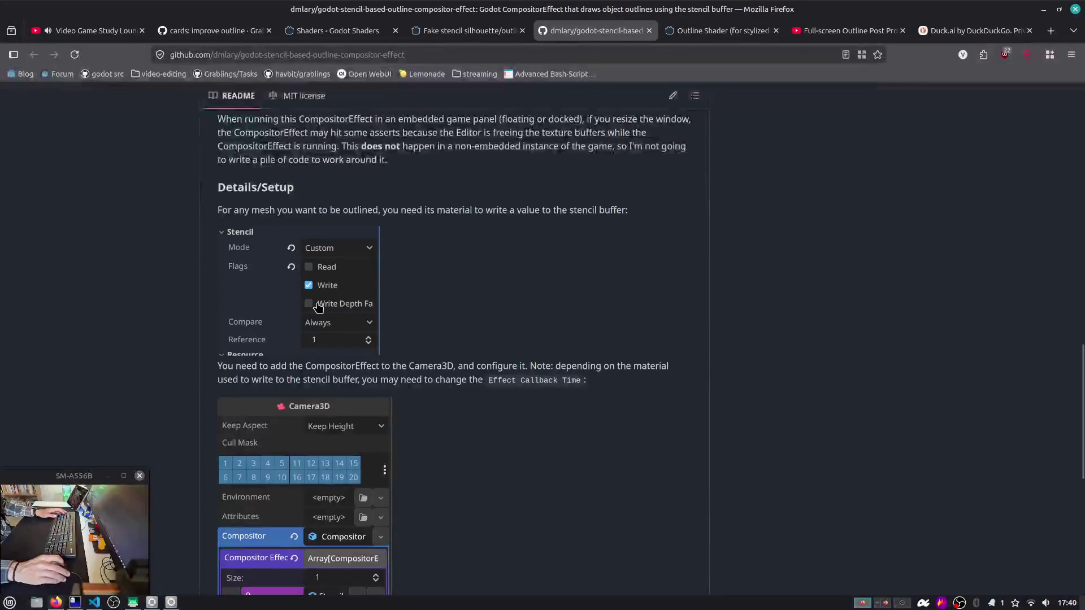
{"action": "left_click_drag", "start_coordinate": [248, 366], "coordinate": [412, 373]}
{"action": "left_click", "coordinate": [412, 373]}
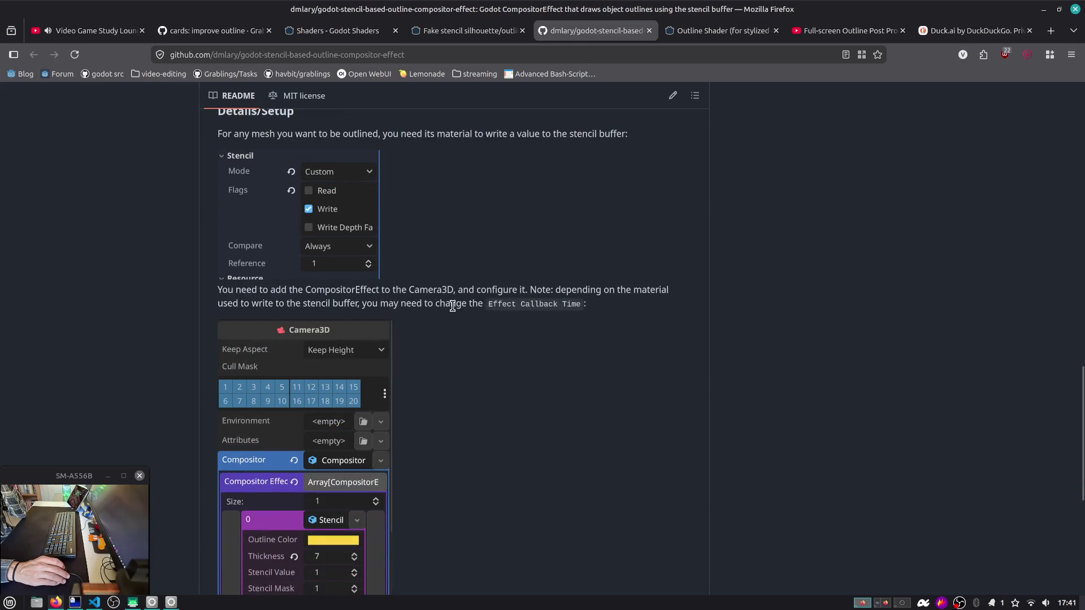
{"action": "scroll", "coordinate": [554, 293], "scroll_direction": "down", "scroll_amount": 3}
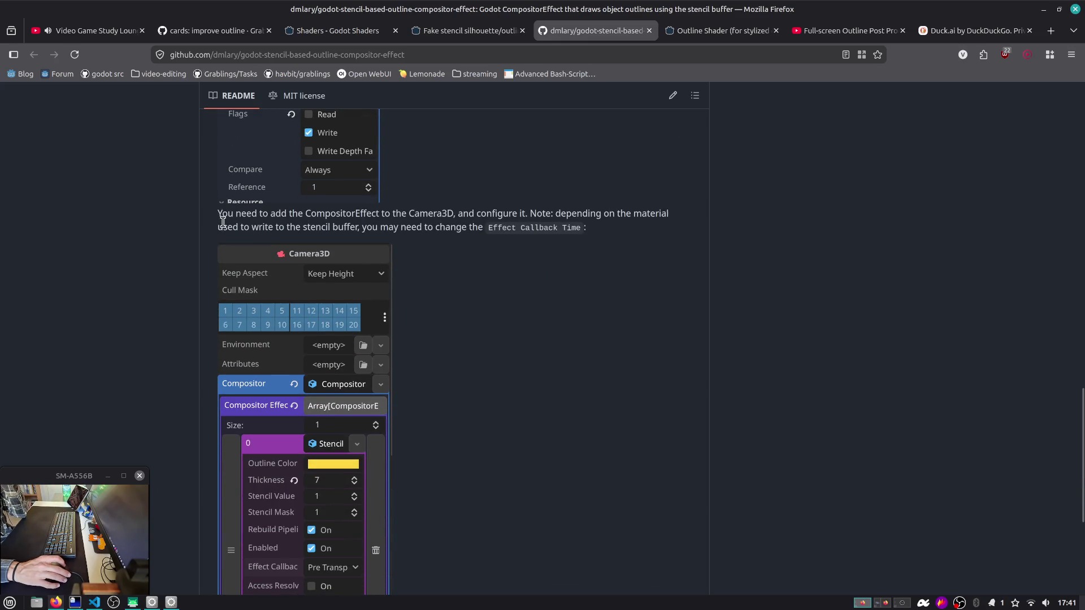
{"action": "left_click_drag", "start_coordinate": [223, 223], "coordinate": [516, 237]}
{"action": "left_click", "coordinate": [521, 247]}
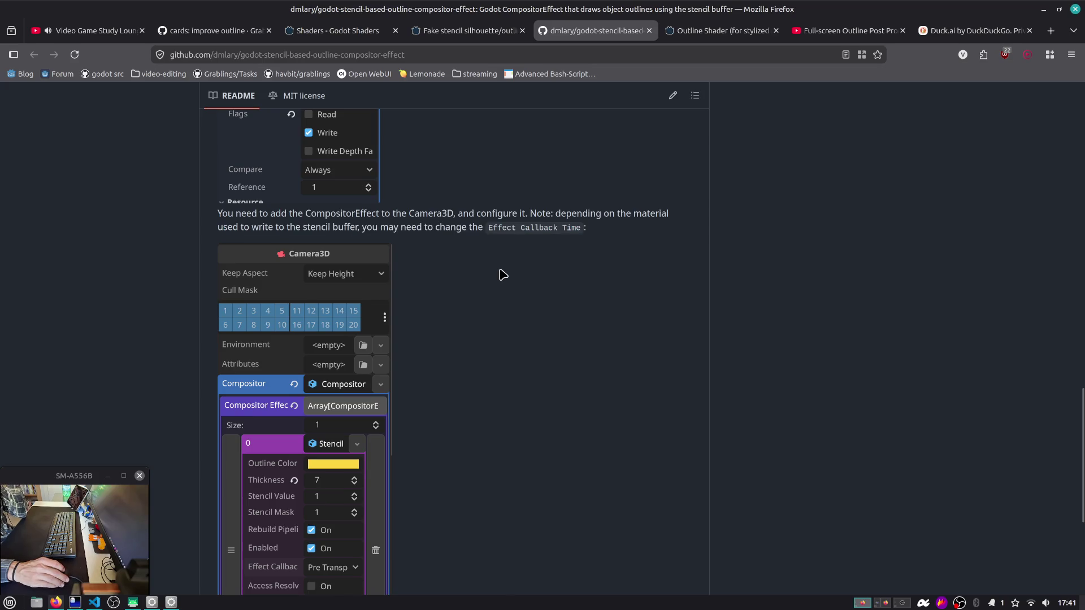
{"action": "scroll", "coordinate": [503, 275], "scroll_direction": "down", "scroll_amount": 6}
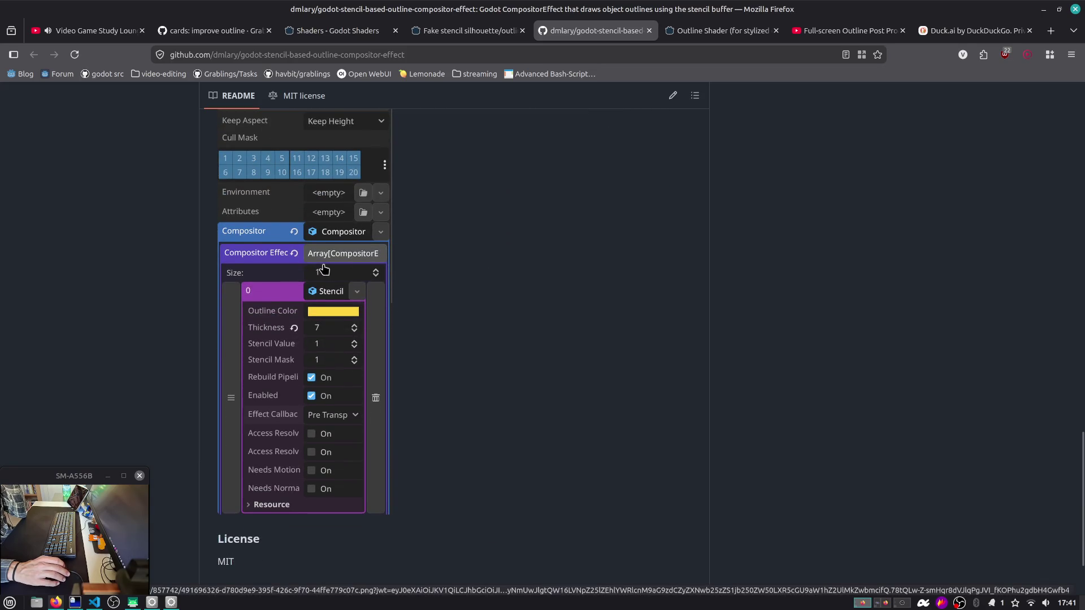
{"action": "scroll", "coordinate": [339, 282], "scroll_direction": "up", "scroll_amount": 20}
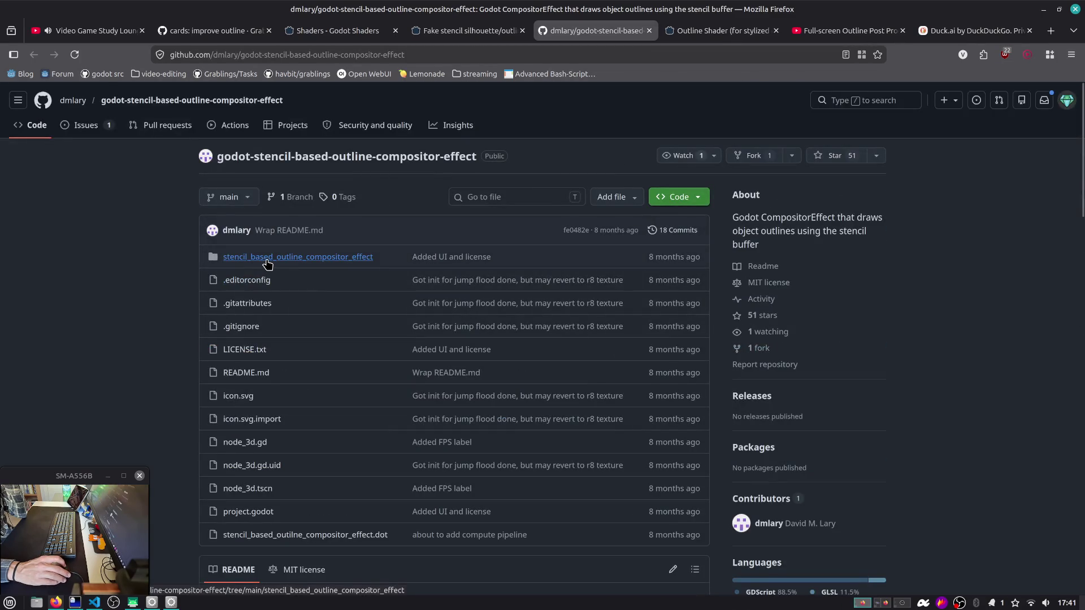
Step: Browse the stencil_based_outline_compositor_effect shaders folder and view stencil_copy.glsl
{"action": "left_click", "coordinate": [264, 259]}
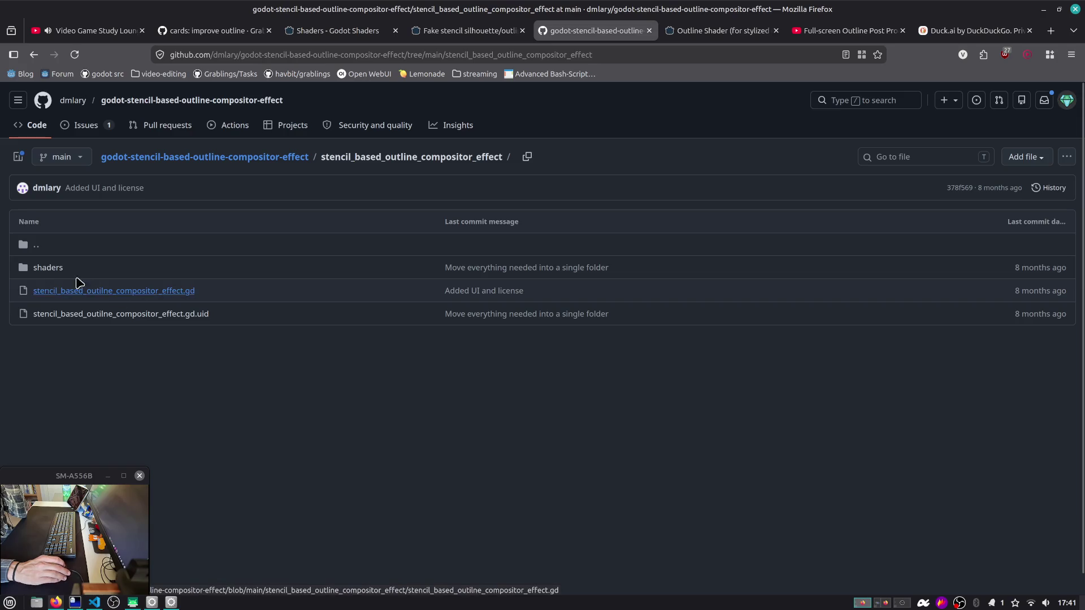
{"action": "left_click", "coordinate": [45, 268]}
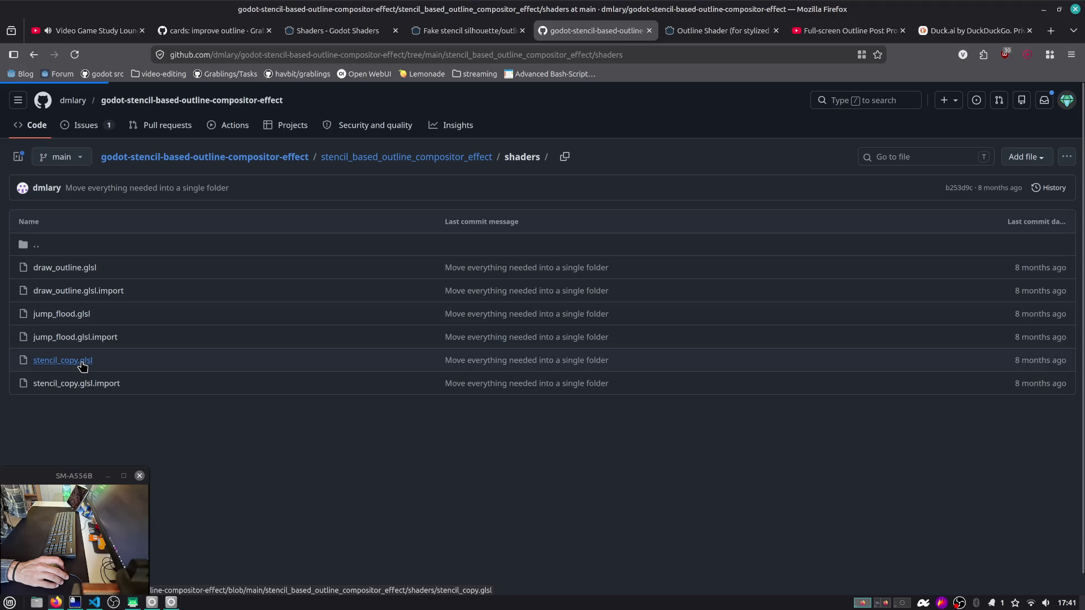
{"action": "left_click", "coordinate": [82, 366]}
{"action": "left_click", "coordinate": [35, 56]}
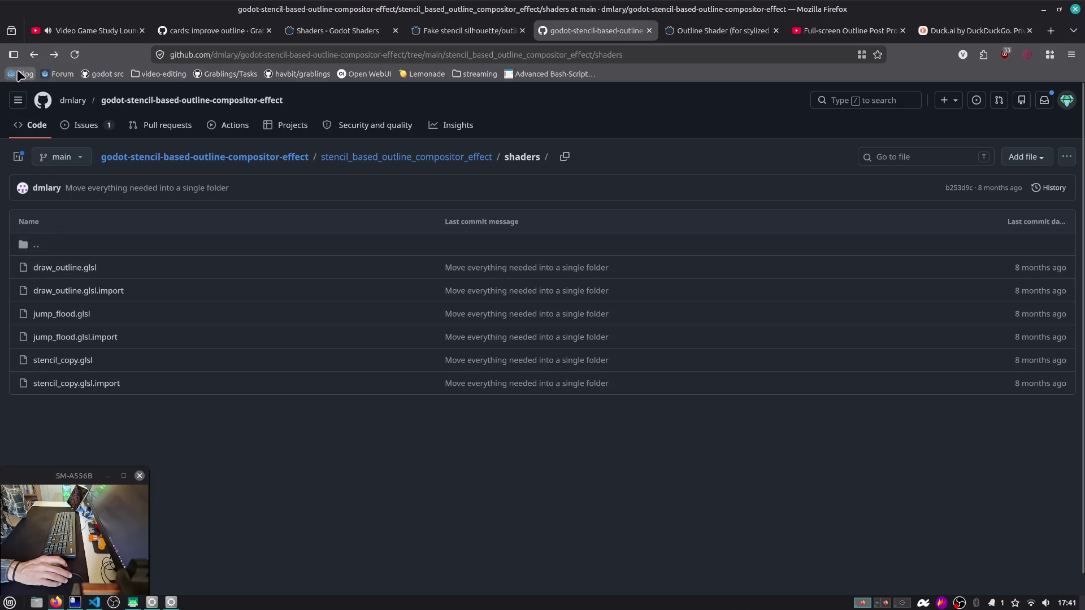
{"action": "left_click", "coordinate": [35, 57]}
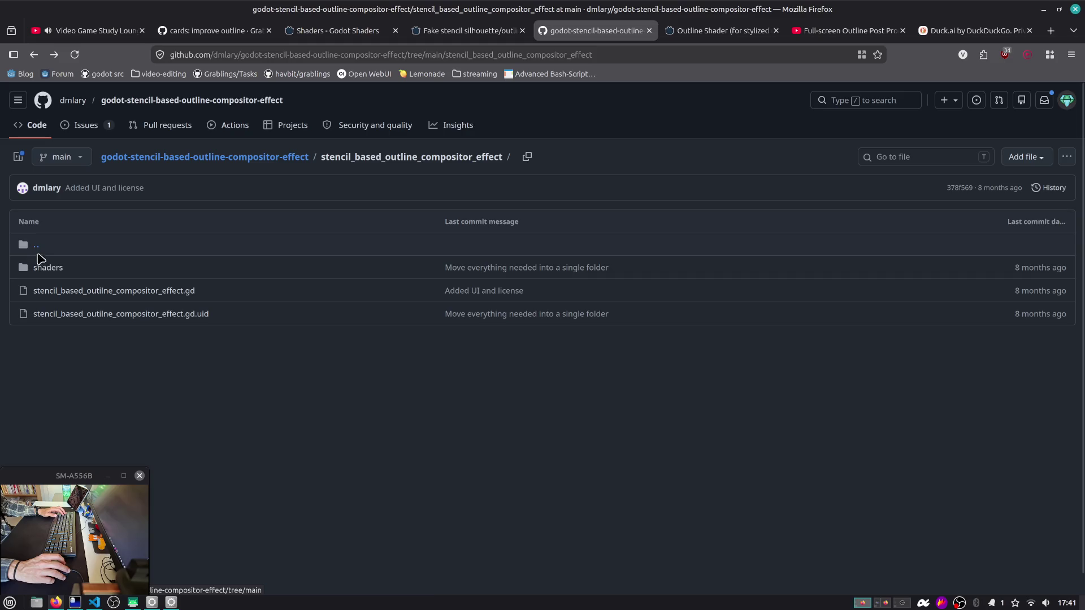
Step: From the repository root, download the main branch as a ZIP archive
{"action": "left_click", "coordinate": [31, 247]}
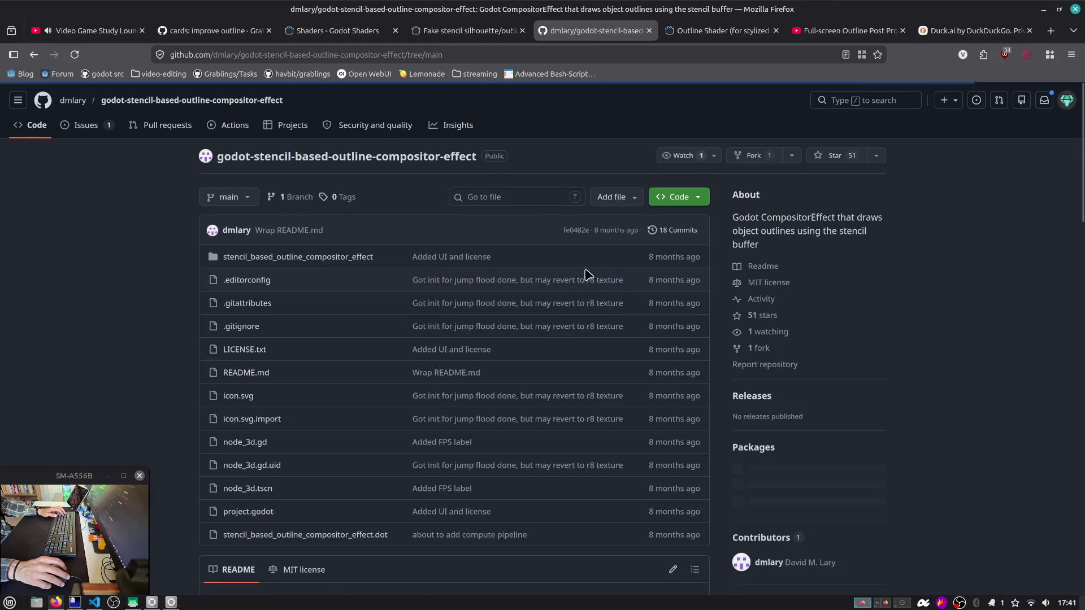
{"action": "left_click", "coordinate": [679, 196]}
{"action": "left_click", "coordinate": [552, 354]}
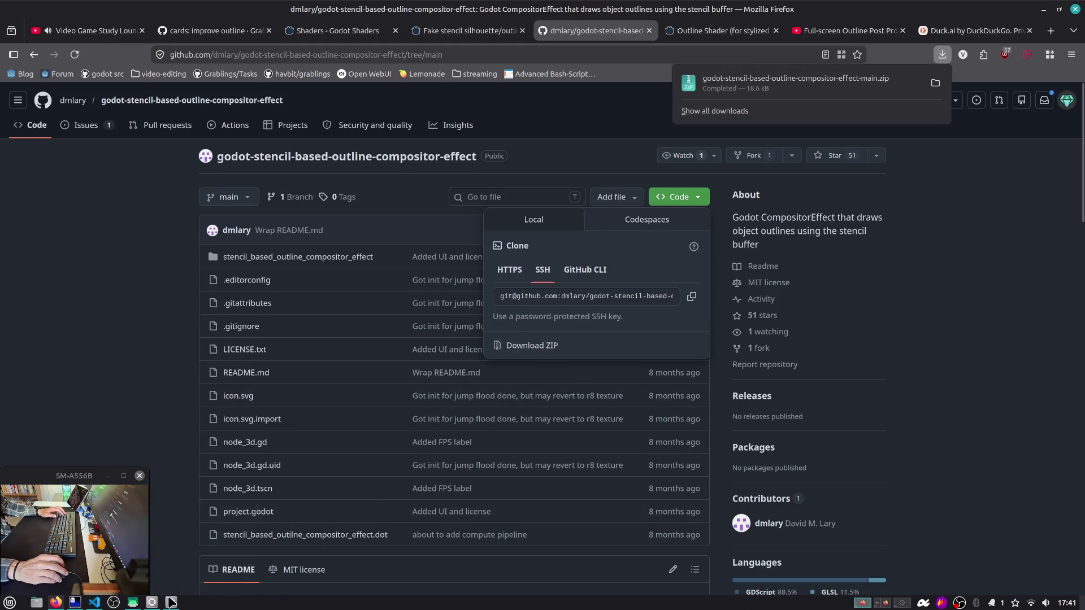
Step: In a terminal, move the downloaded repository ZIP into the project's addons folder
{"action": "key", "text": "ctrl+alt+t"}
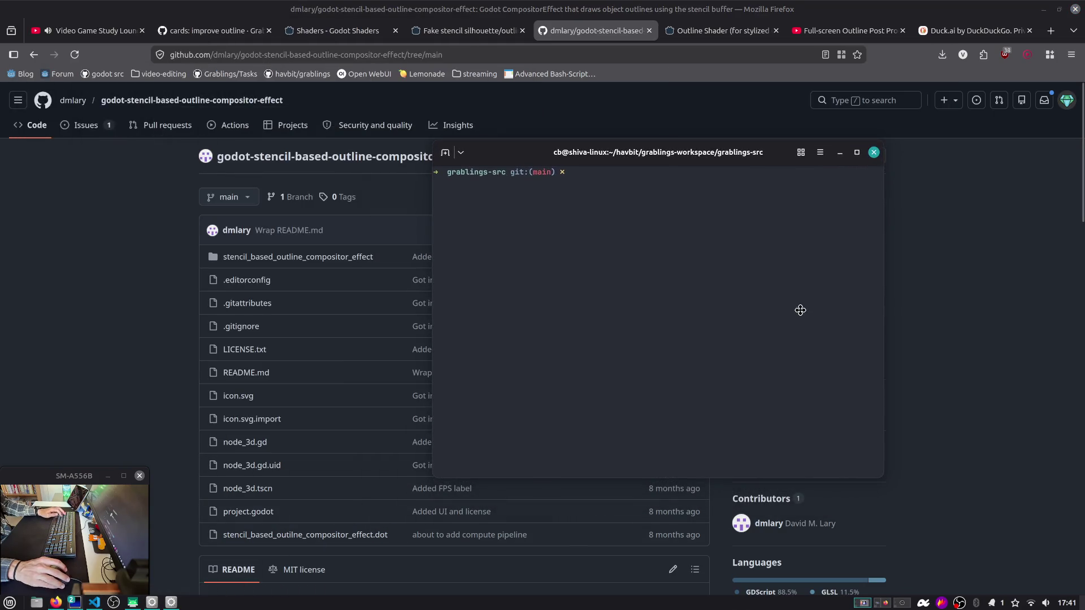
{"action": "type", "text": "mv ~/Downloads/"}
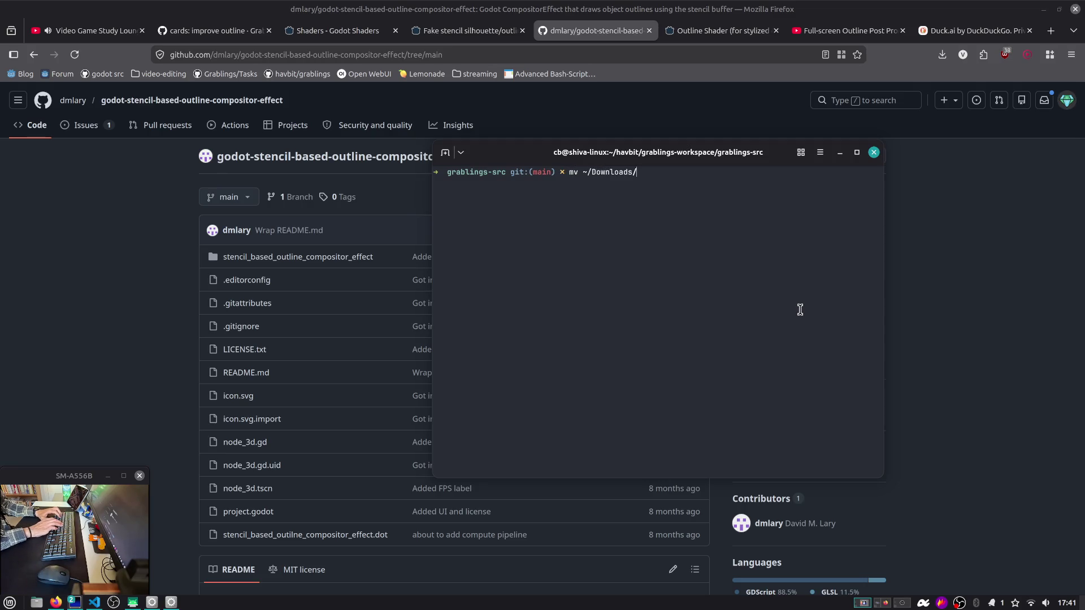
{"action": "type", "text": "godo"}
{"action": "key", "text": "Tab"}
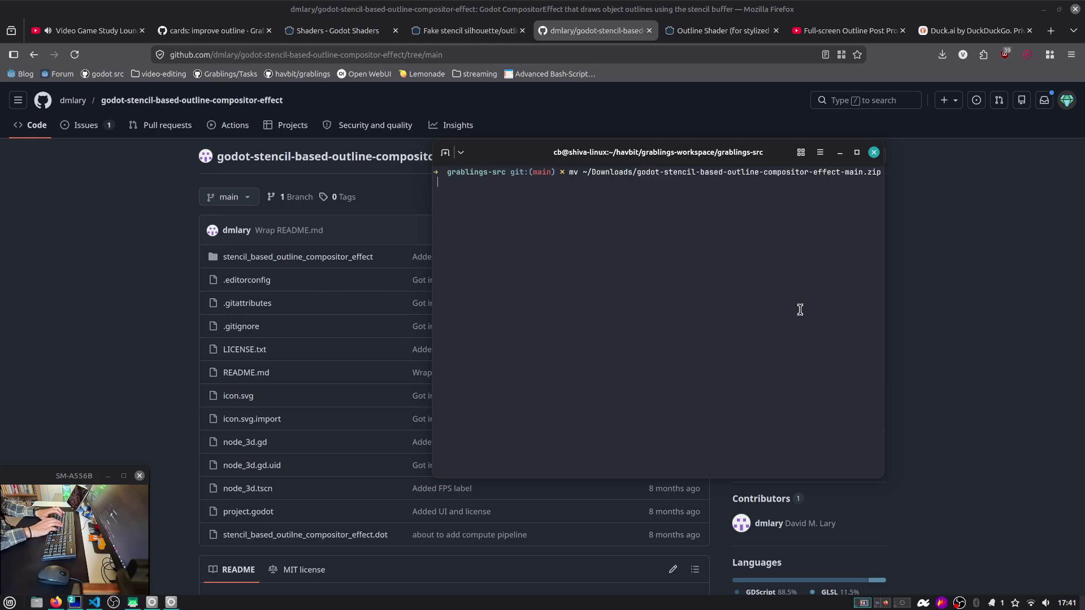
{"action": "key", "text": "Return"}
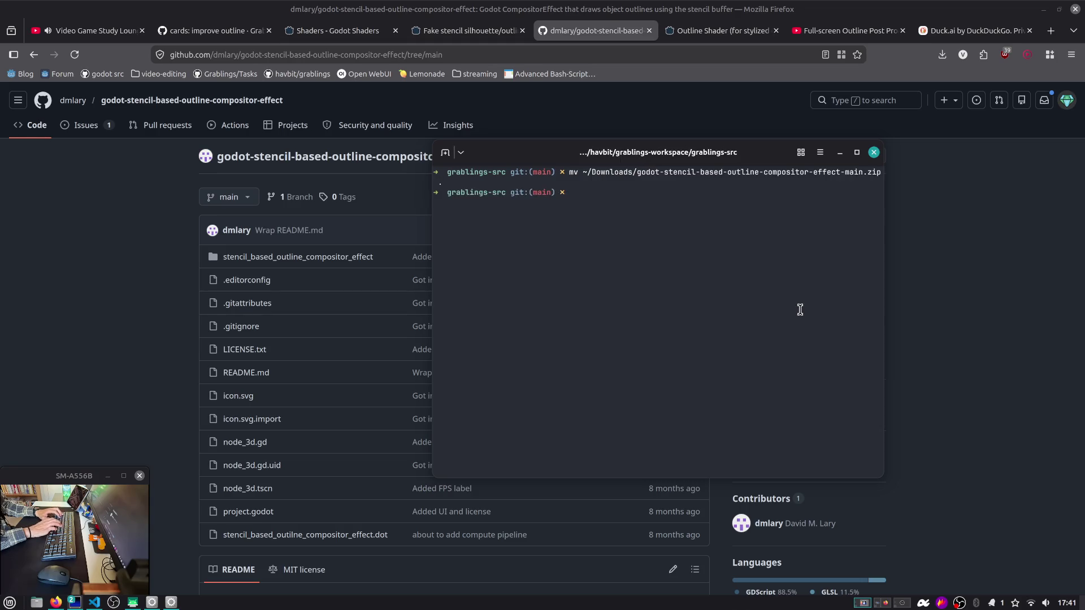
{"action": "type", "text": "unz"}
{"action": "key", "text": "ctrl+c"}
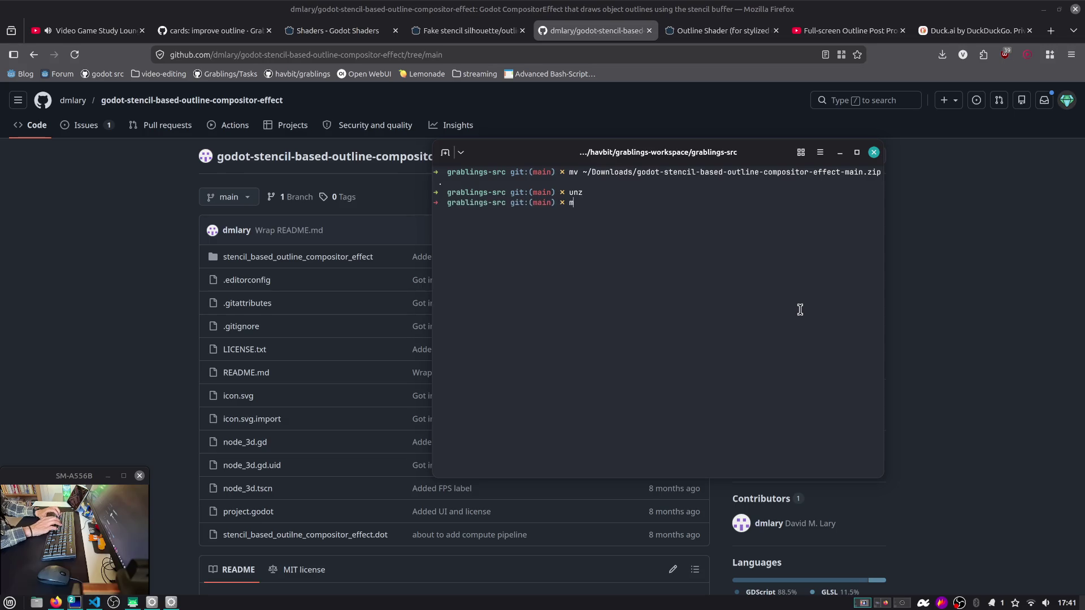
{"action": "type", "text": "v"}
{"action": "key", "text": "Tab"}
{"action": "key", "text": "Tab"}
{"action": "key", "text": "Tab"}
{"action": "key", "text": "Tab"}
{"action": "key", "text": "Tab"}
{"action": "key", "text": "Return"}
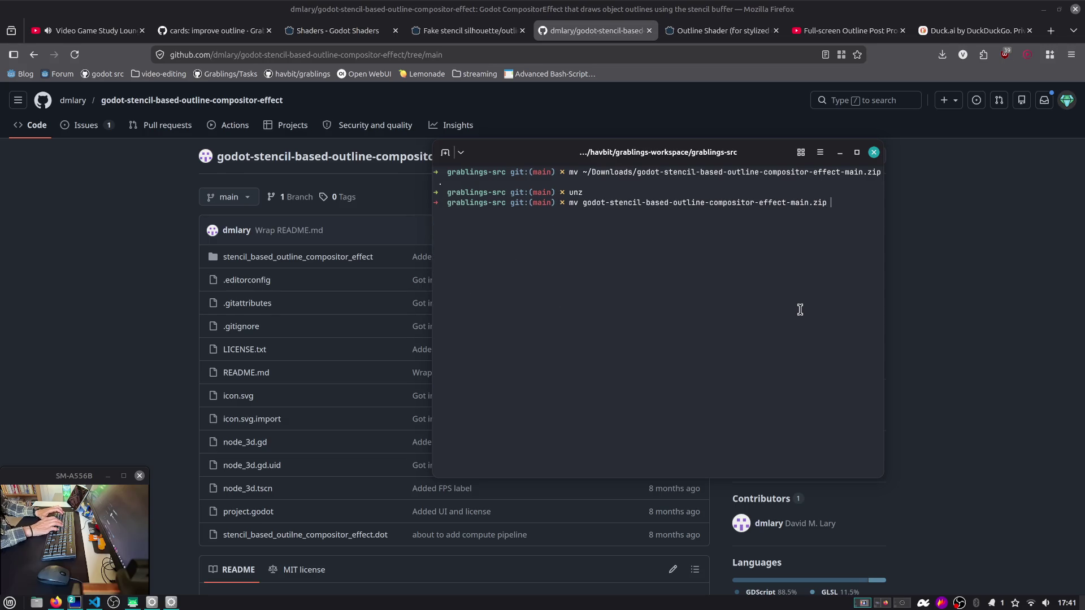
{"action": "key", "text": "Tab"}
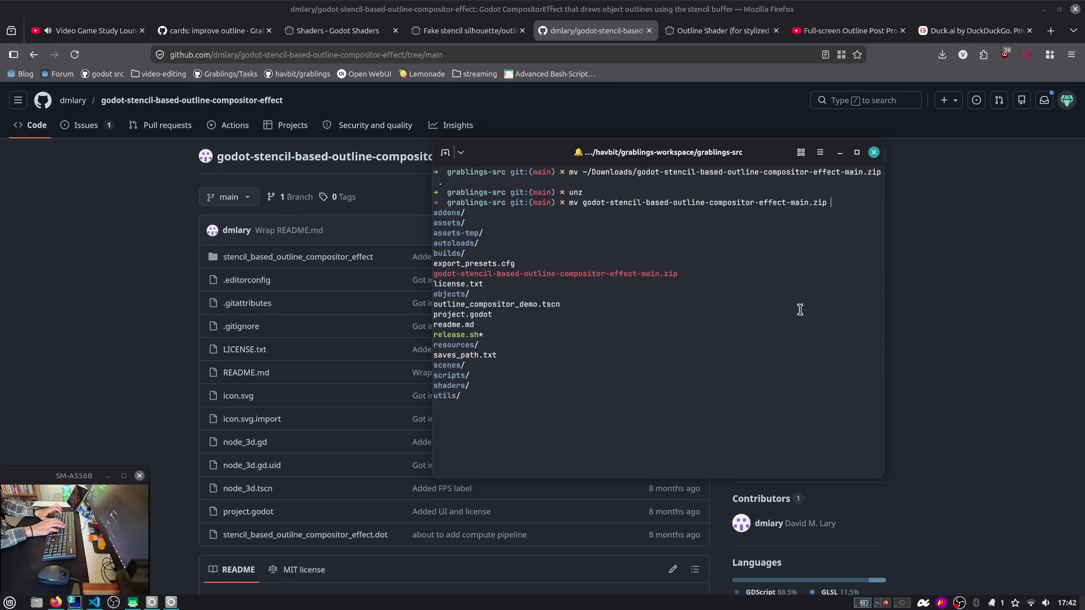
{"action": "type", "text": "addons"}
{"action": "key", "text": "Return"}
{"action": "type", "text": "cd ad"}
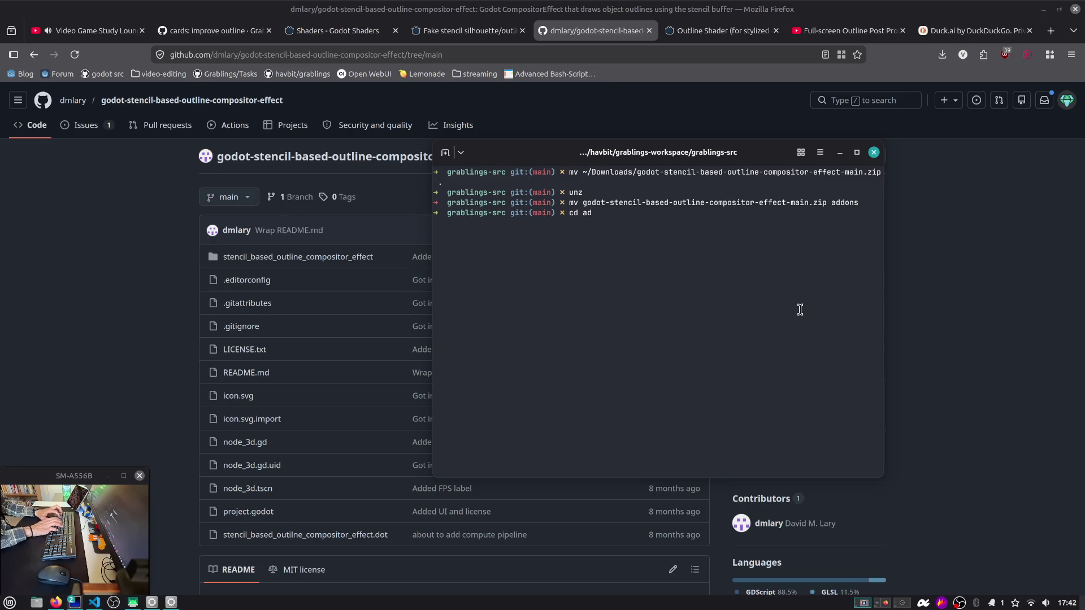
Step: Inside addons, unzip the archive, list the folder contents and remove the leftover ZIP
{"action": "key", "text": "Tab"}
{"action": "key", "text": "Return"}
{"action": "key", "text": "Tab"}
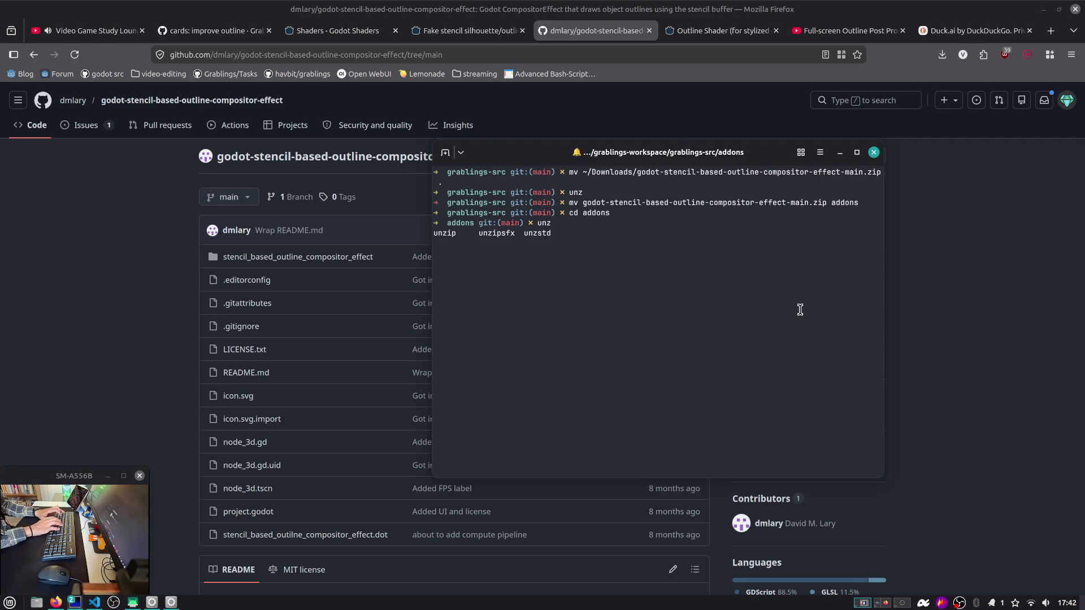
{"action": "key", "text": "Tab"}
{"action": "key", "text": "Return"}
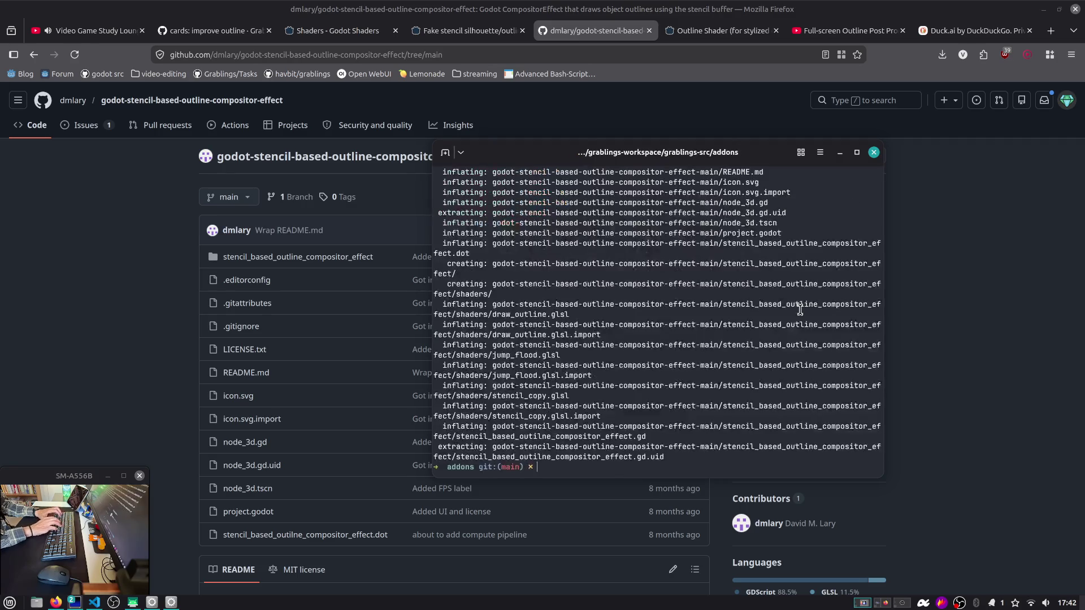
{"action": "key", "text": "ctrl+l"}
{"action": "type", "text": "ls"}
{"action": "key", "text": "Return"}
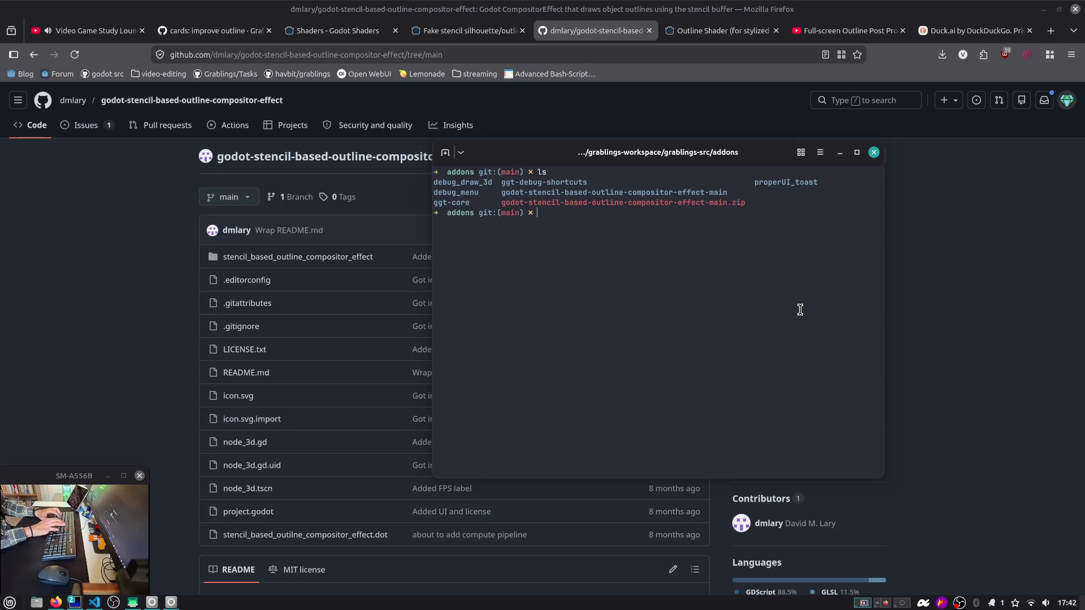
{"action": "type", "text": "g"}
{"action": "key", "text": "Tab"}
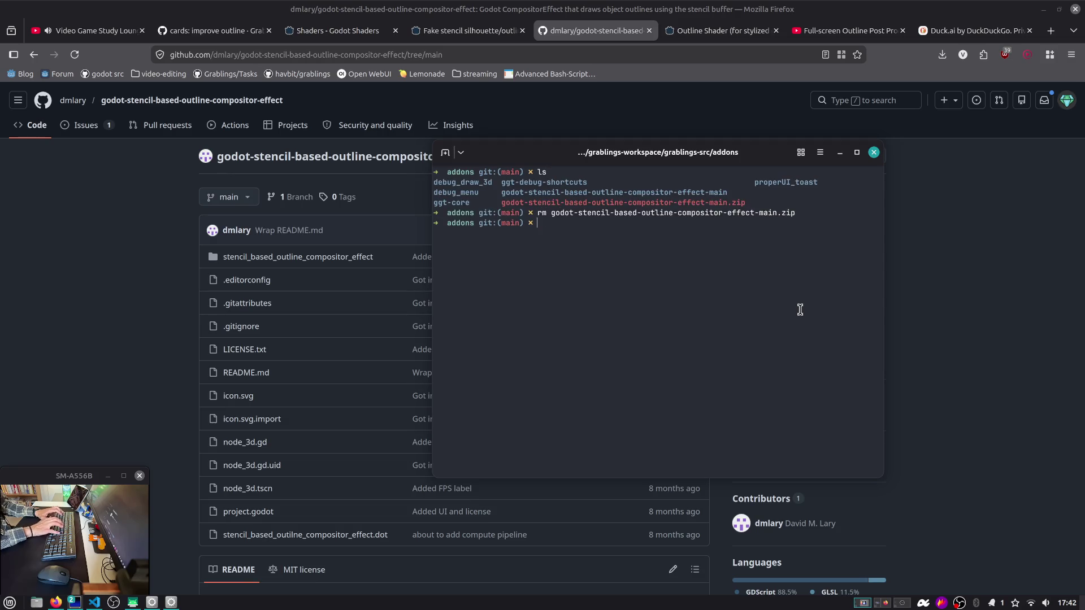
{"action": "key", "text": "alt+Tab"}
{"action": "key", "text": "alt+Tab"}
{"action": "key", "text": "alt+Tab"}
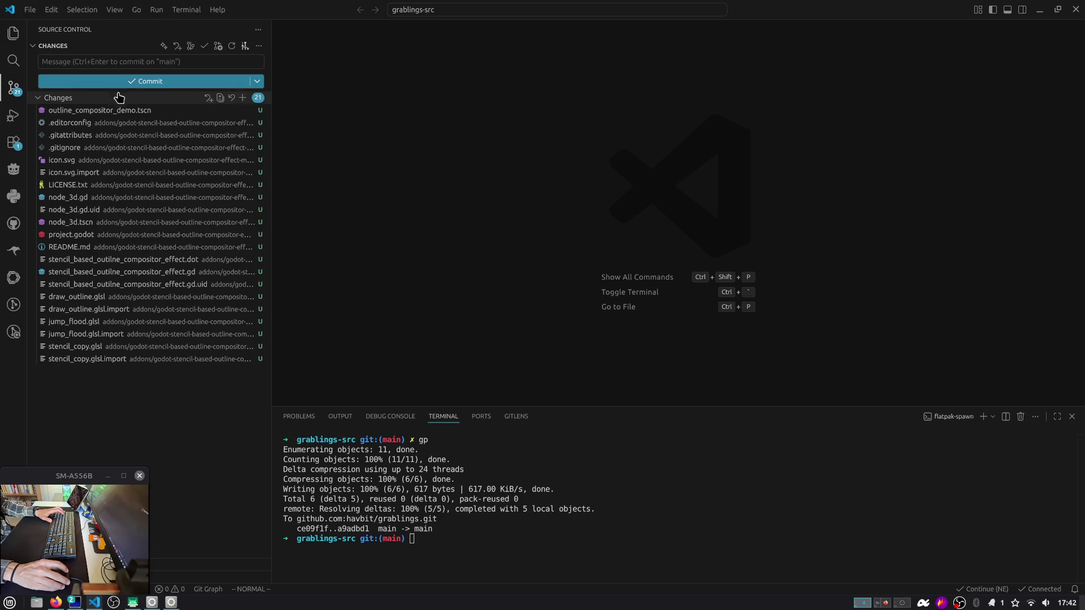
Step: In the addon's extracted repository folder, delete the four demo files project.godot through node_3d.gd
{"action": "key", "text": "ctrl+shift+e"}
{"action": "left_click", "coordinate": [86, 95]}
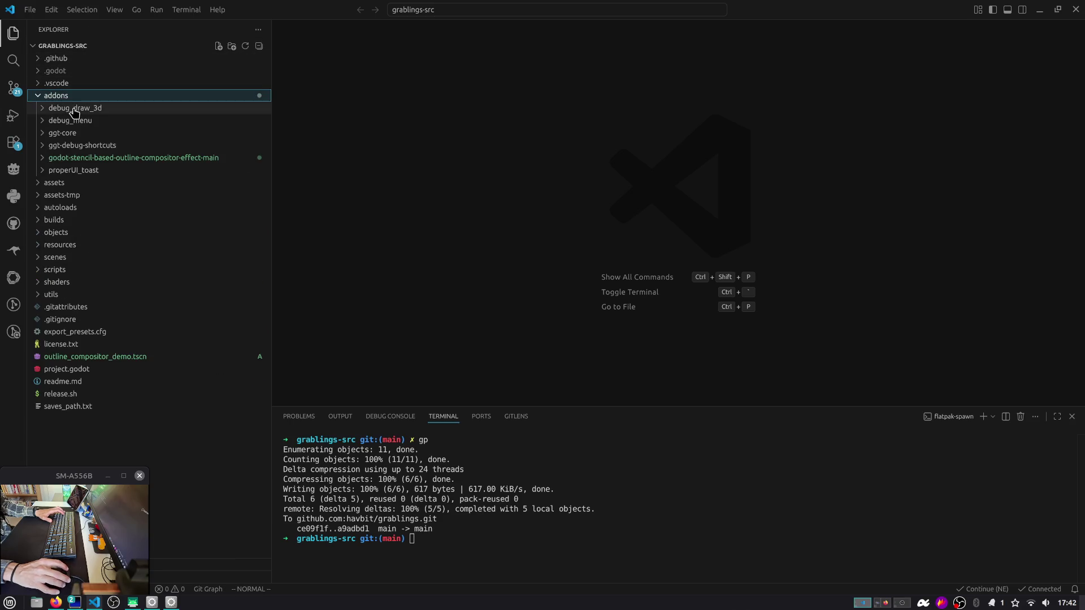
{"action": "left_click", "coordinate": [90, 157]}
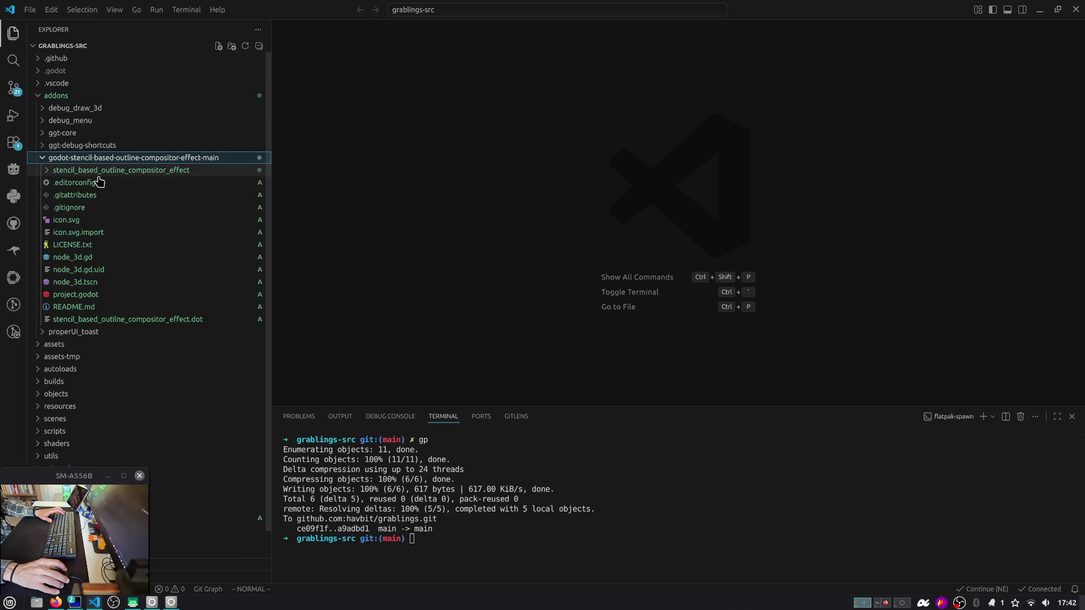
{"action": "left_click", "coordinate": [90, 296]}
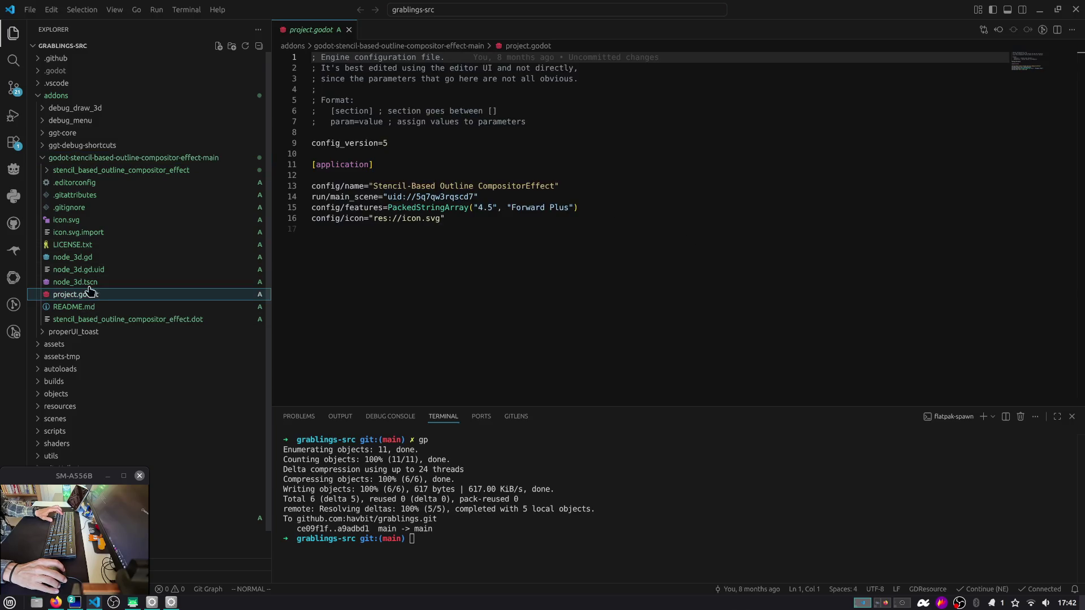
{"action": "left_click", "coordinate": [80, 260], "text": "shift"}
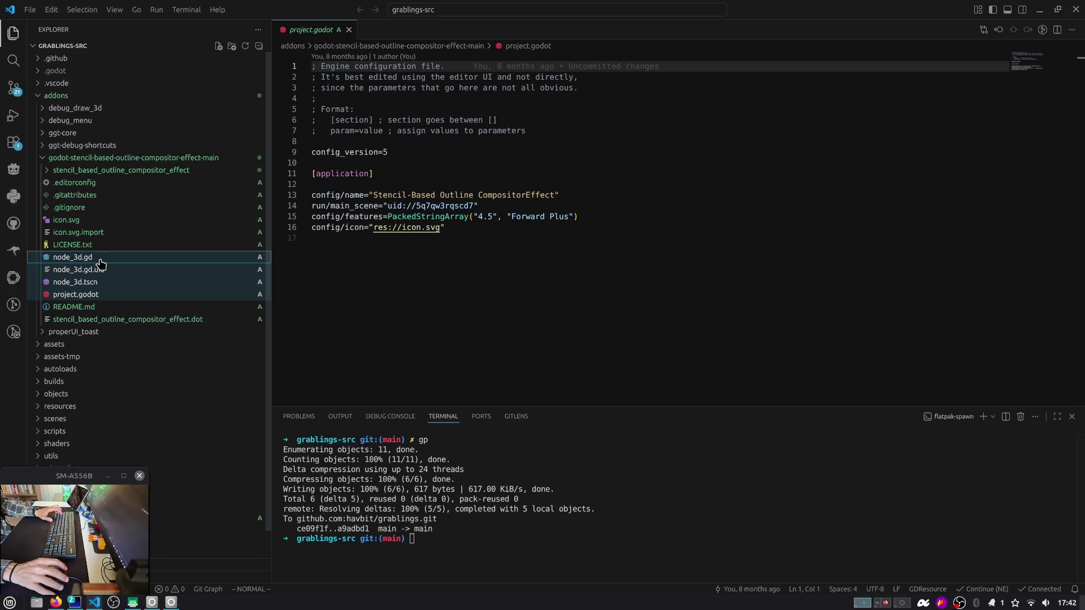
{"action": "key", "text": "Delete"}
{"action": "key", "text": "Return"}
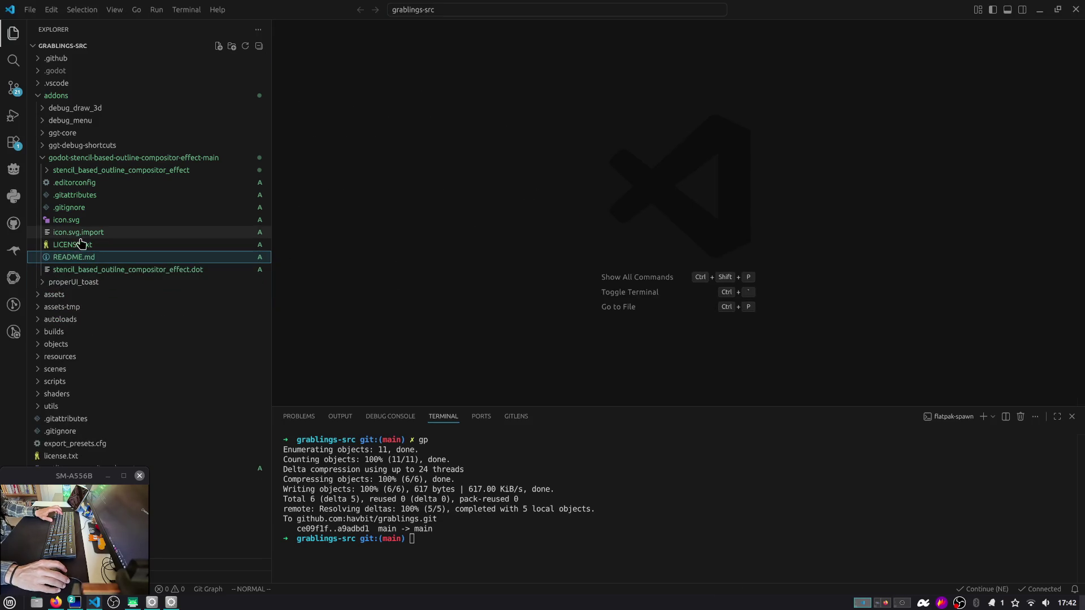
Step: Delete the five extra files from .editorconfig to icon.svg.import, moving them to the trash
{"action": "left_click", "coordinate": [80, 232]}
{"action": "left_click", "coordinate": [78, 183], "text": "shift"}
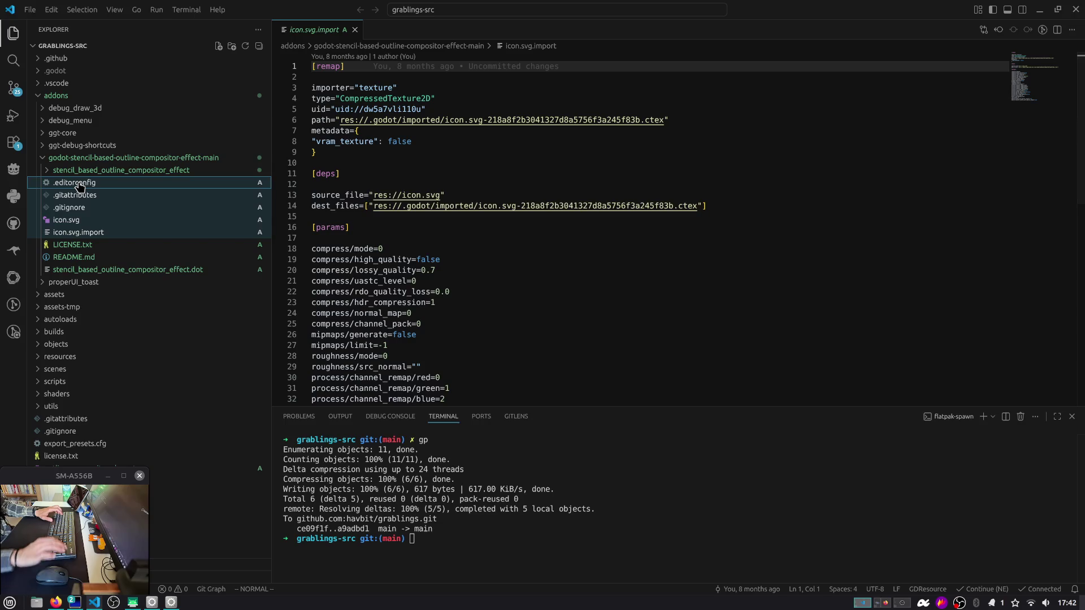
{"action": "key", "text": "Delete"}
{"action": "left_click", "coordinate": [569, 288]}
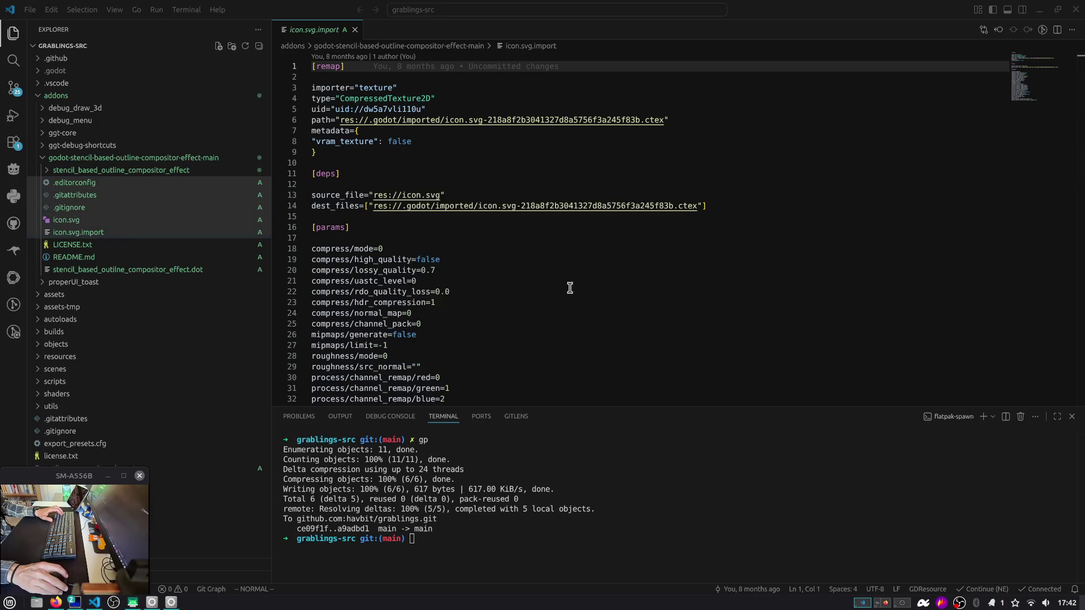
Step: Open the .dot graph file in the stencil_based_outline_compositor_effect folder, keeping it undeleted
{"action": "left_click", "coordinate": [122, 171]}
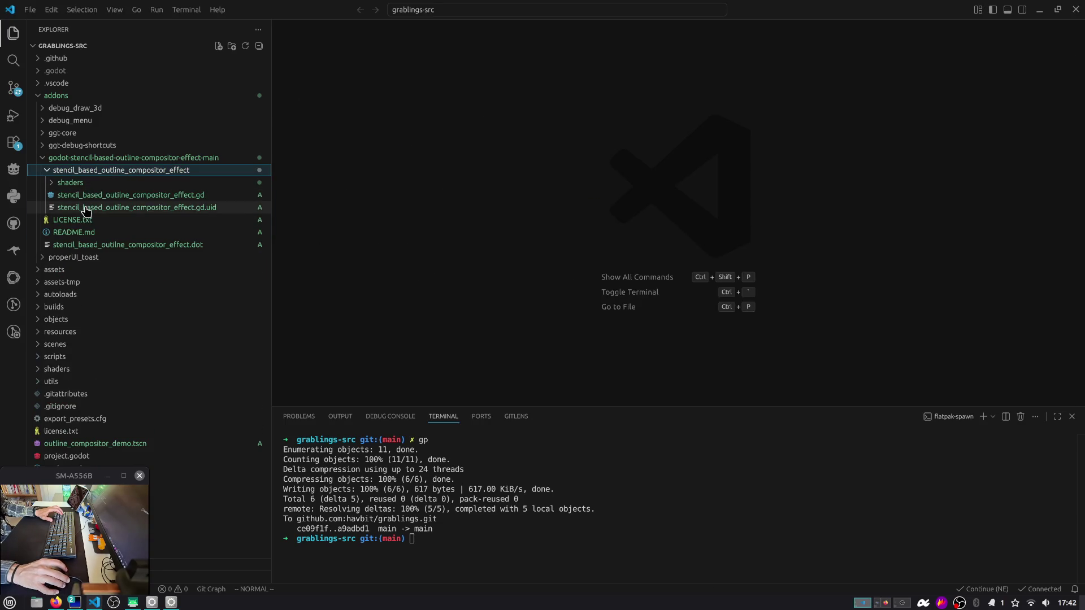
{"action": "left_click", "coordinate": [162, 251]}
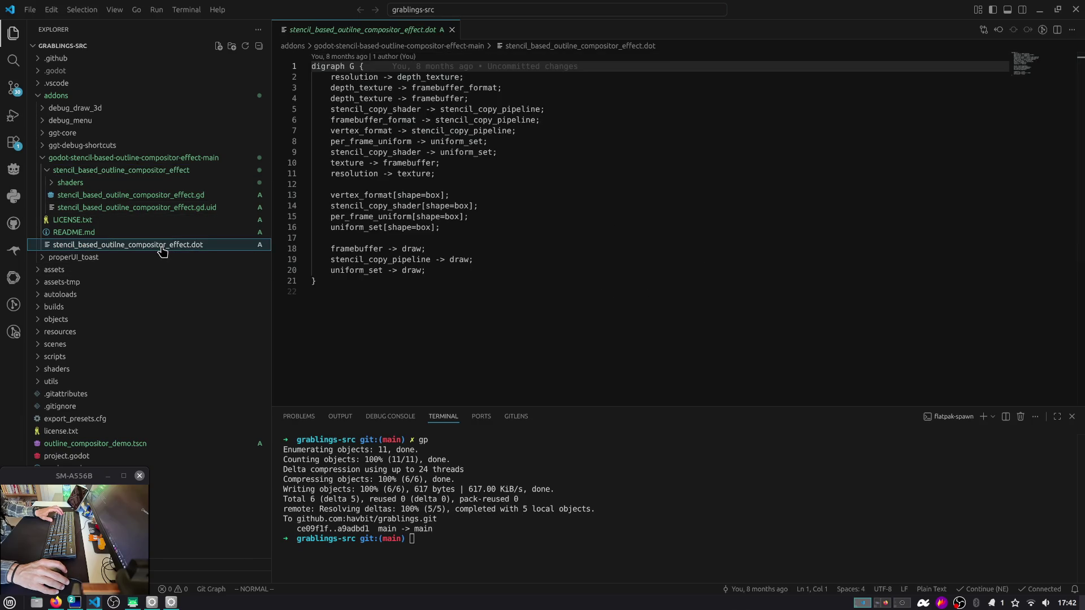
{"action": "key", "text": "Delete"}
{"action": "left_click", "coordinate": [593, 261]}
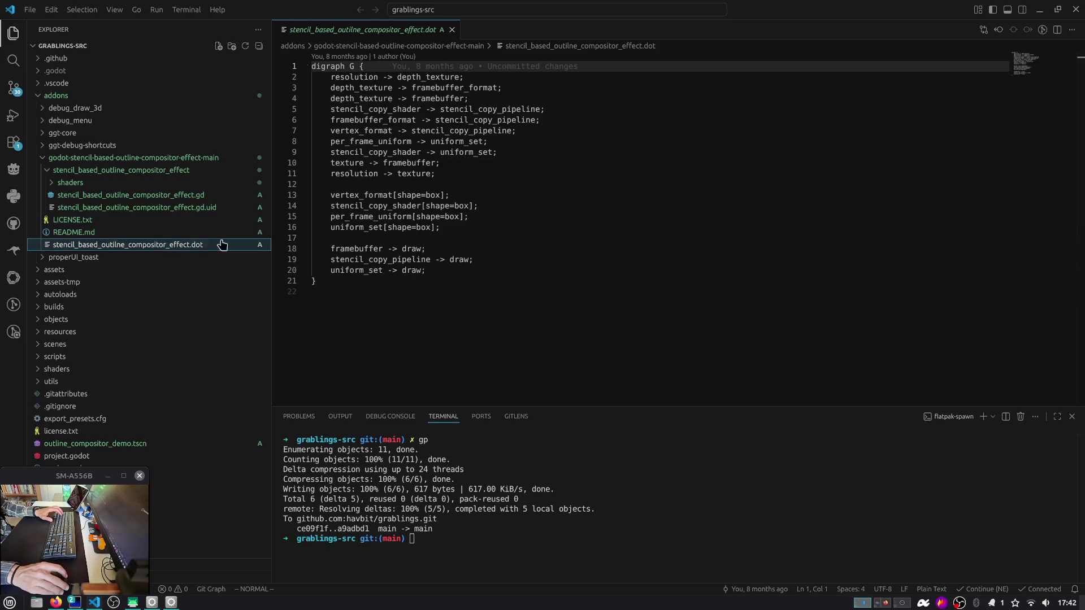
{"action": "key", "text": "Up"}
Step: Search the README for 'dot', then review resolution and stencil_copy_pipeline in the .dot graph before returning to Godot
{"action": "left_click", "coordinate": [394, 218]}
{"action": "key", "text": "ctrl+f"}
{"action": "type", "text": "dot"}
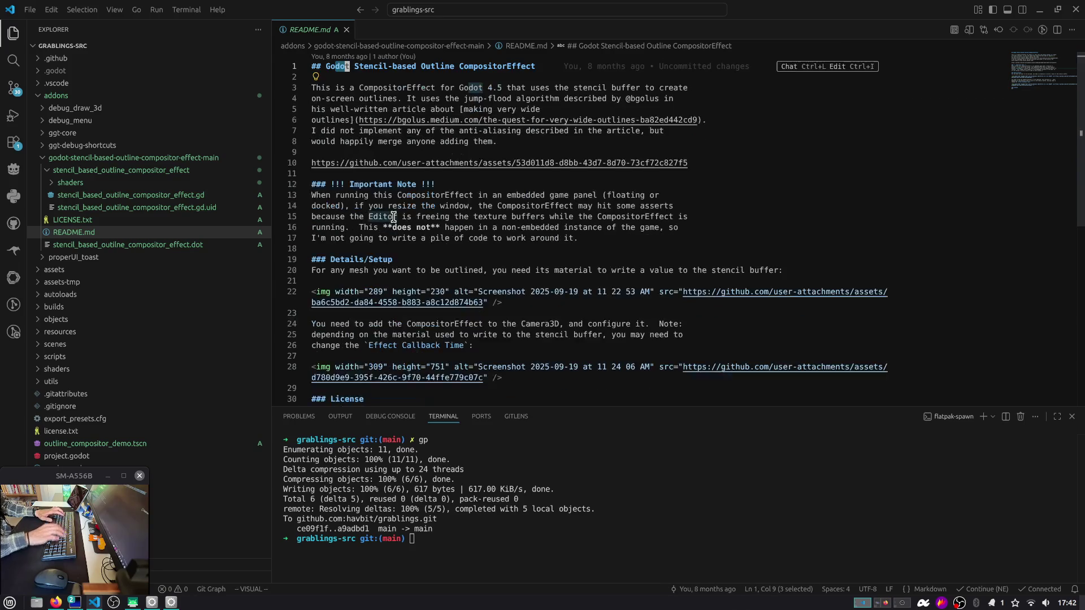
{"action": "left_click", "coordinate": [127, 249]}
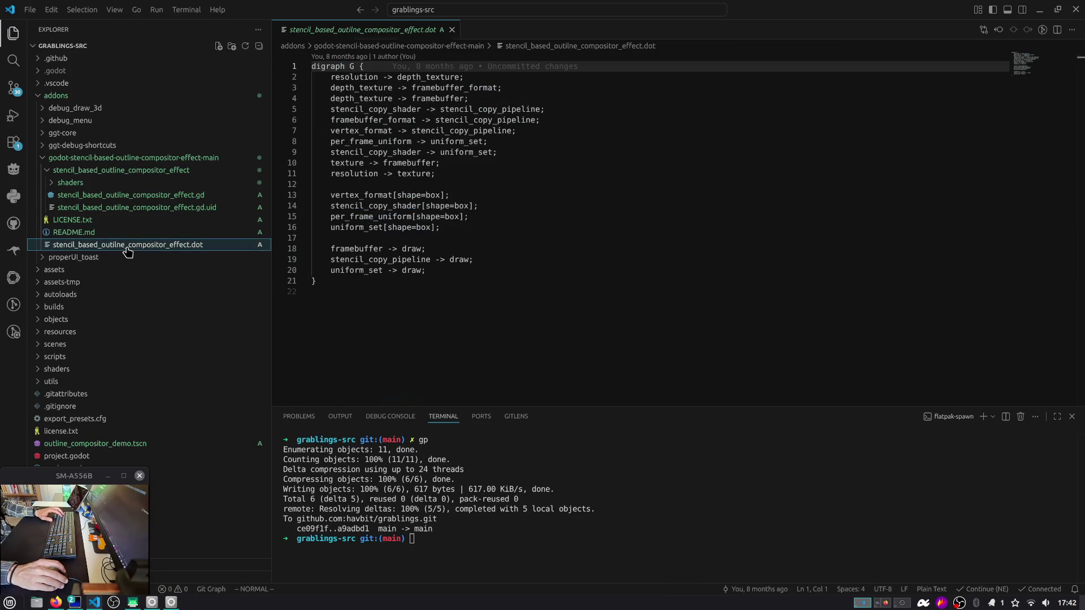
{"action": "left_click", "coordinate": [375, 77]}
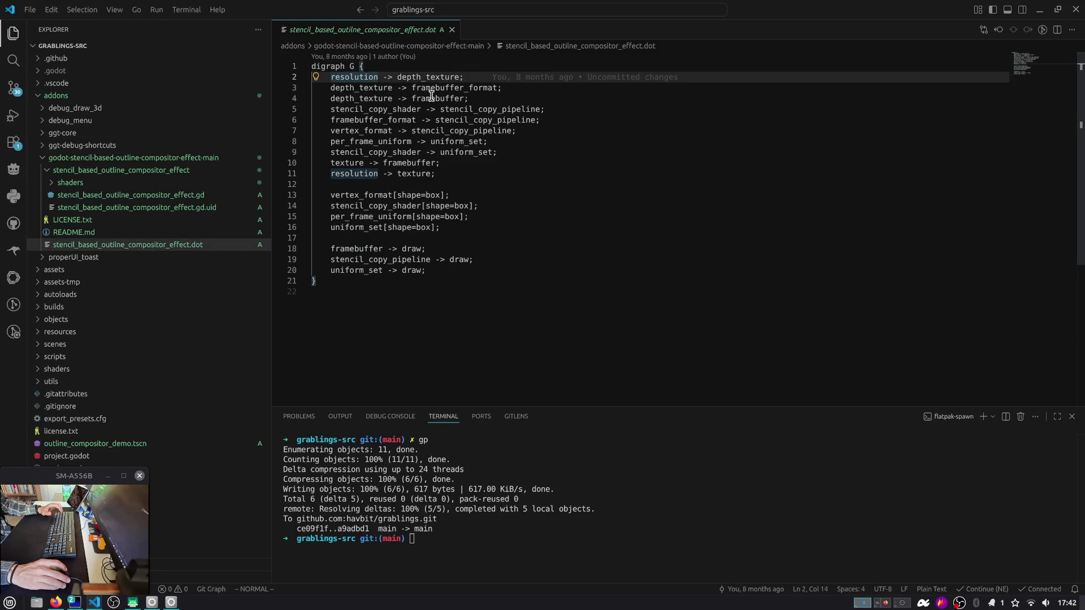
{"action": "left_click", "coordinate": [398, 262]}
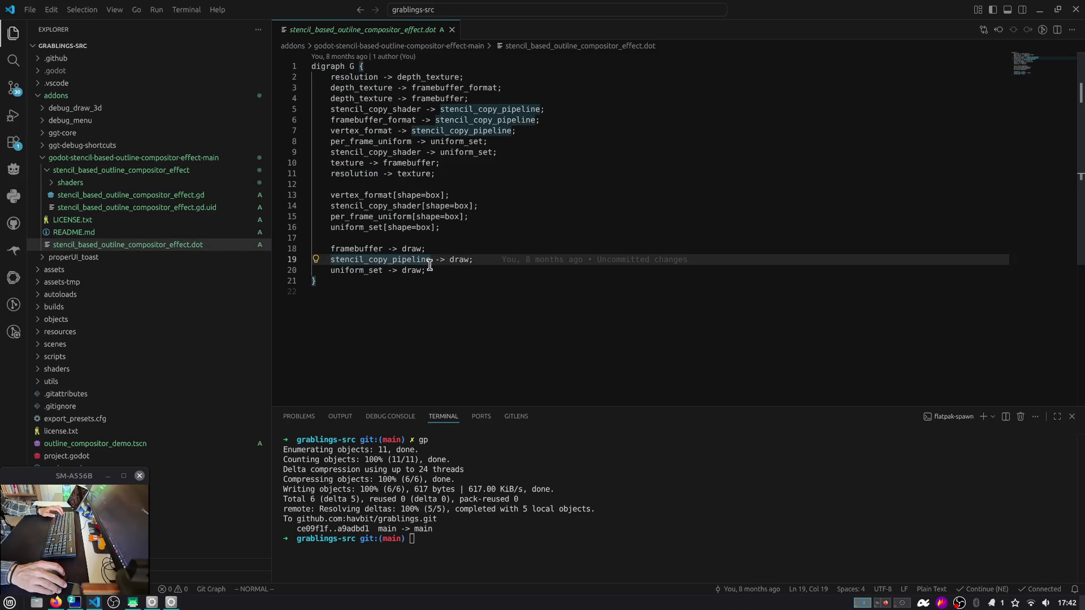
{"action": "key", "text": "alt+Tab"}
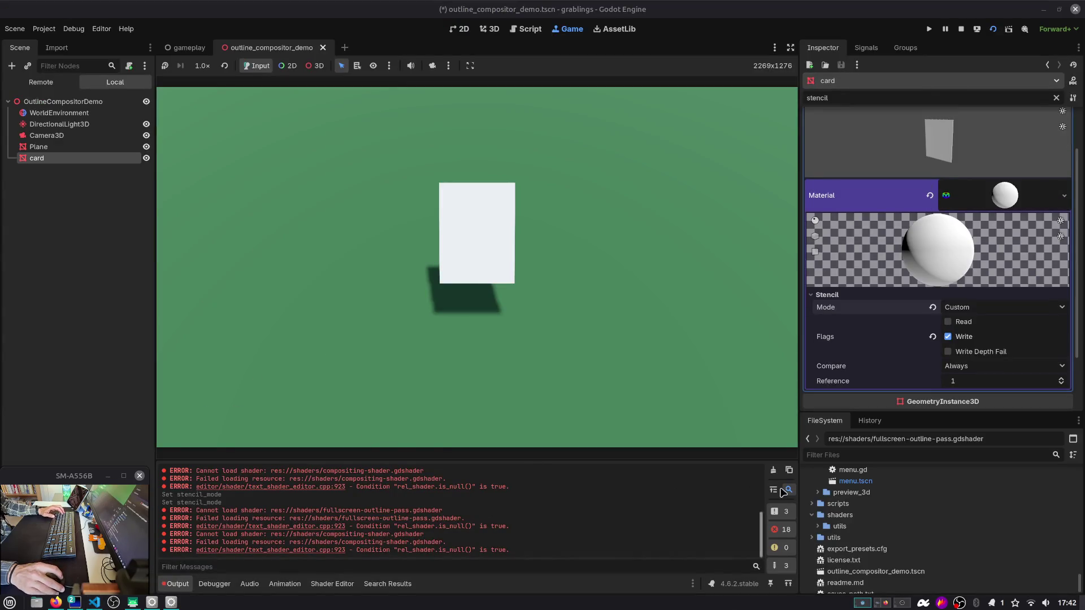
Step: Open stencil_based_outline_compositor_effect.gd from the addon's nested folders in the FileSystem dock
{"action": "scroll", "coordinate": [1076, 564], "scroll_direction": "up", "scroll_amount": 10}
{"action": "scroll", "coordinate": [1077, 564], "scroll_direction": "up", "scroll_amount": 10}
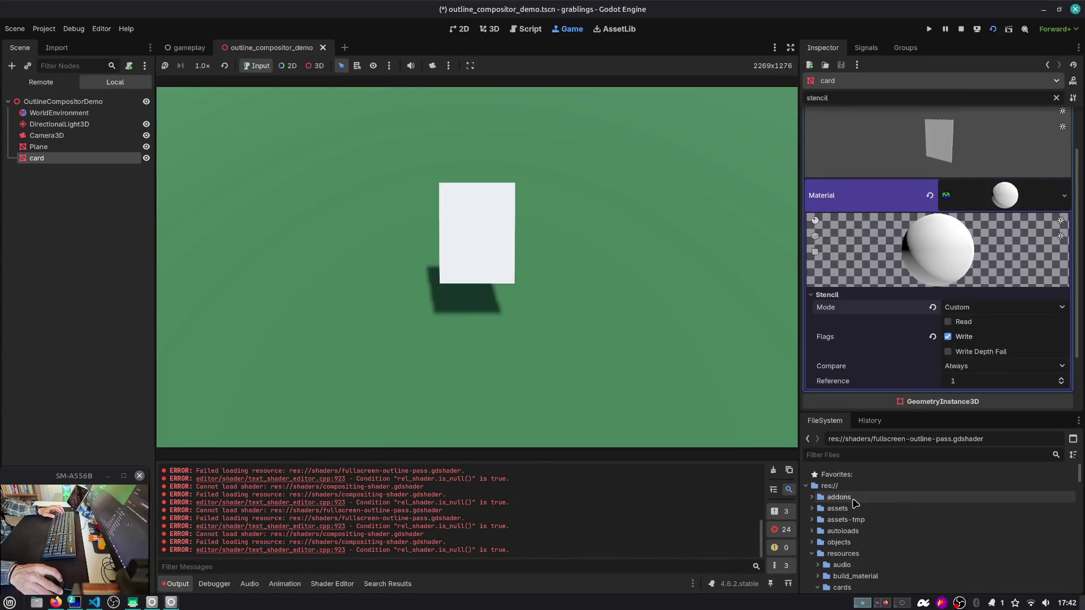
{"action": "left_click", "coordinate": [812, 497]}
{"action": "scroll", "coordinate": [820, 517], "scroll_direction": "down", "scroll_amount": 3}
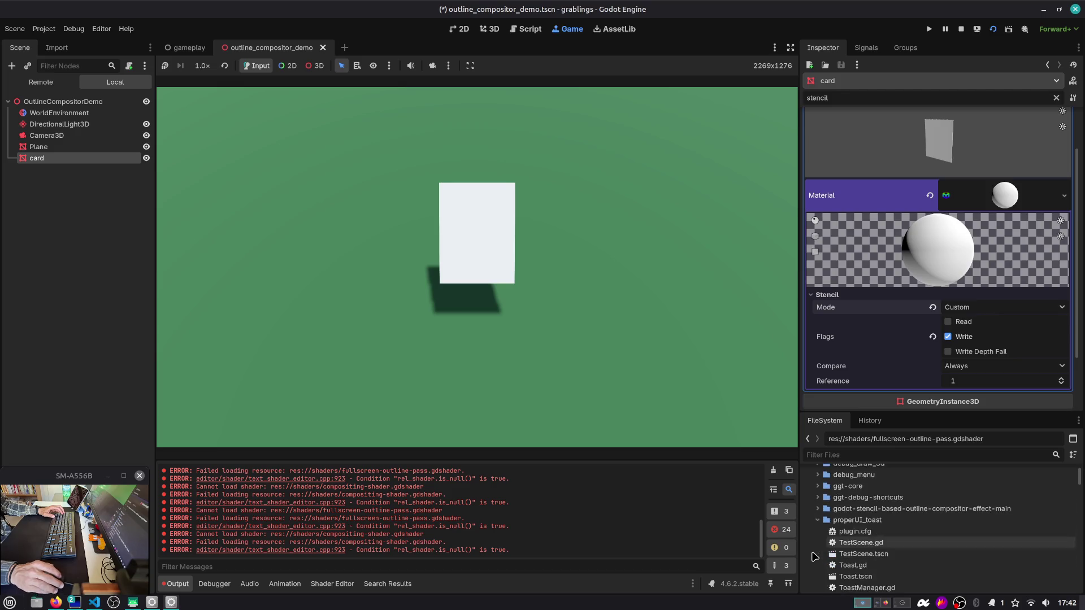
{"action": "left_click", "coordinate": [817, 509]}
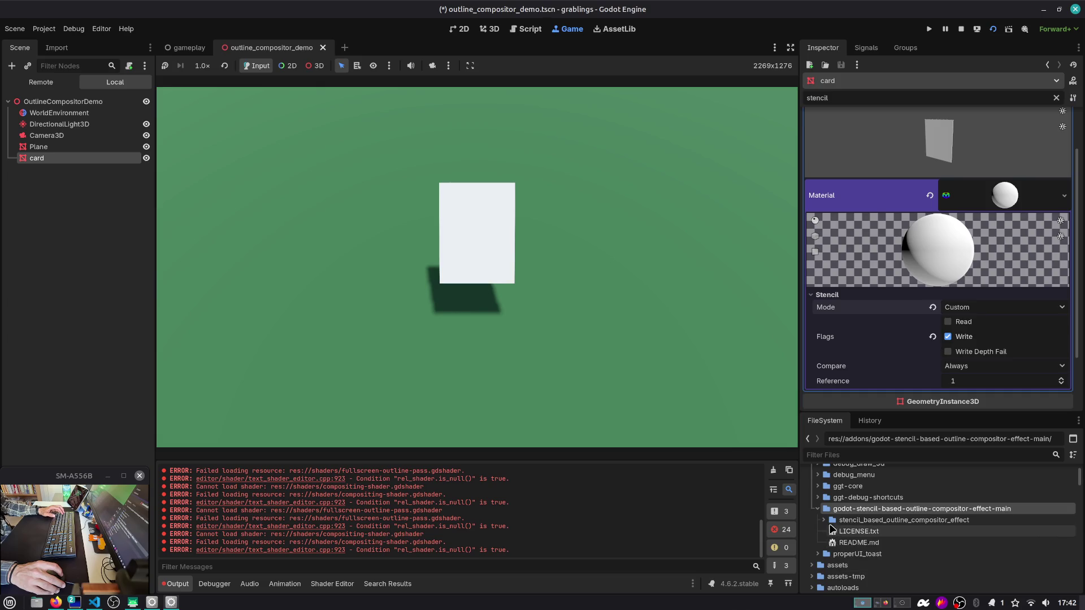
{"action": "left_click", "coordinate": [824, 519]}
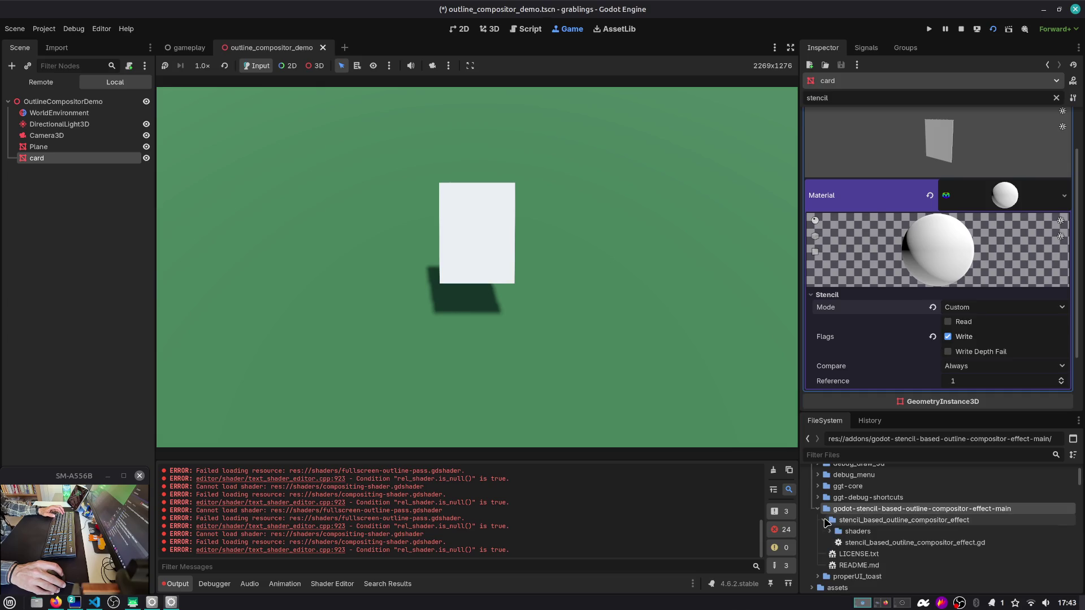
{"action": "double_click", "coordinate": [841, 545]}
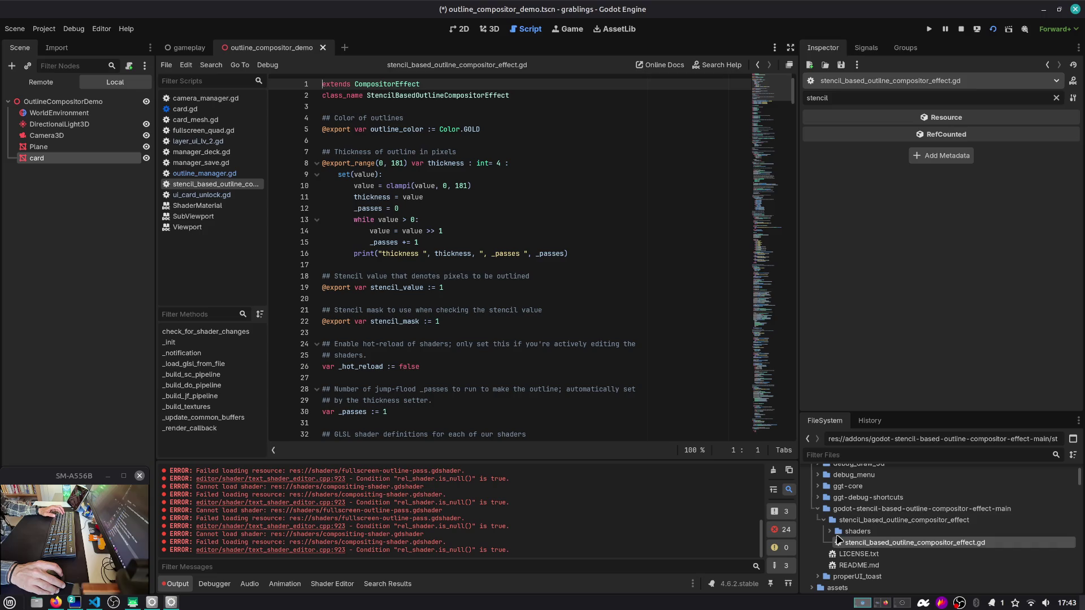
{"action": "left_click", "coordinate": [829, 531]}
{"action": "left_click", "coordinate": [848, 544]}
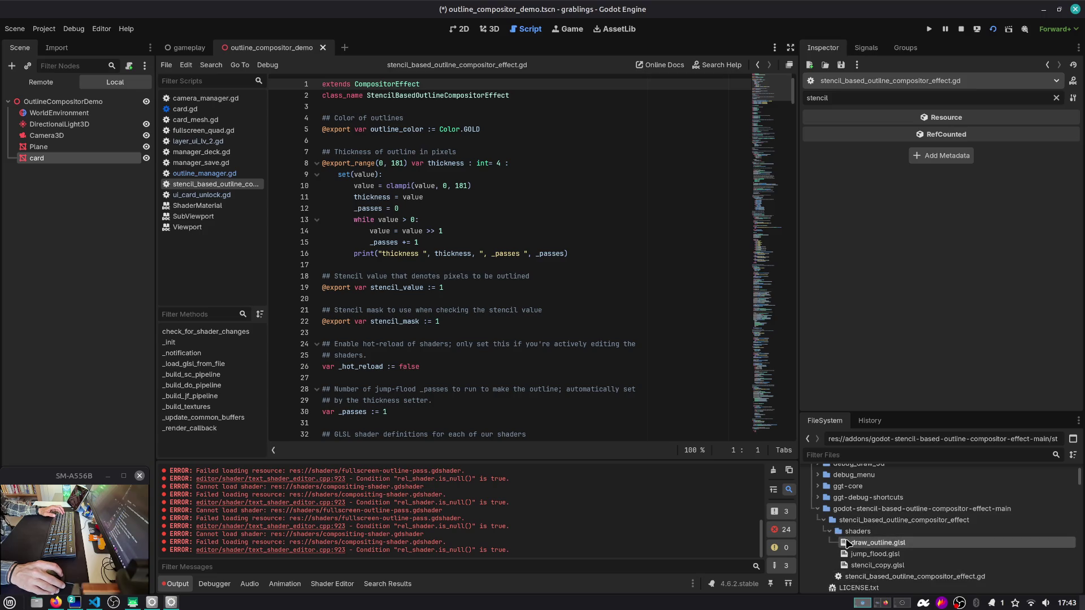
{"action": "double_click", "coordinate": [848, 543]}
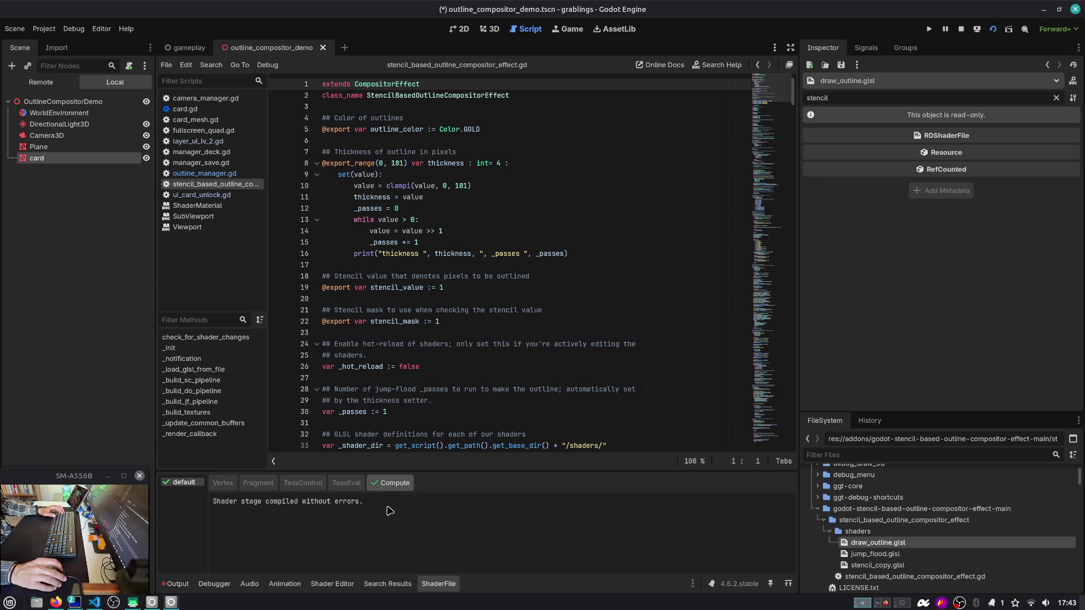
{"action": "left_click", "coordinate": [881, 555]}
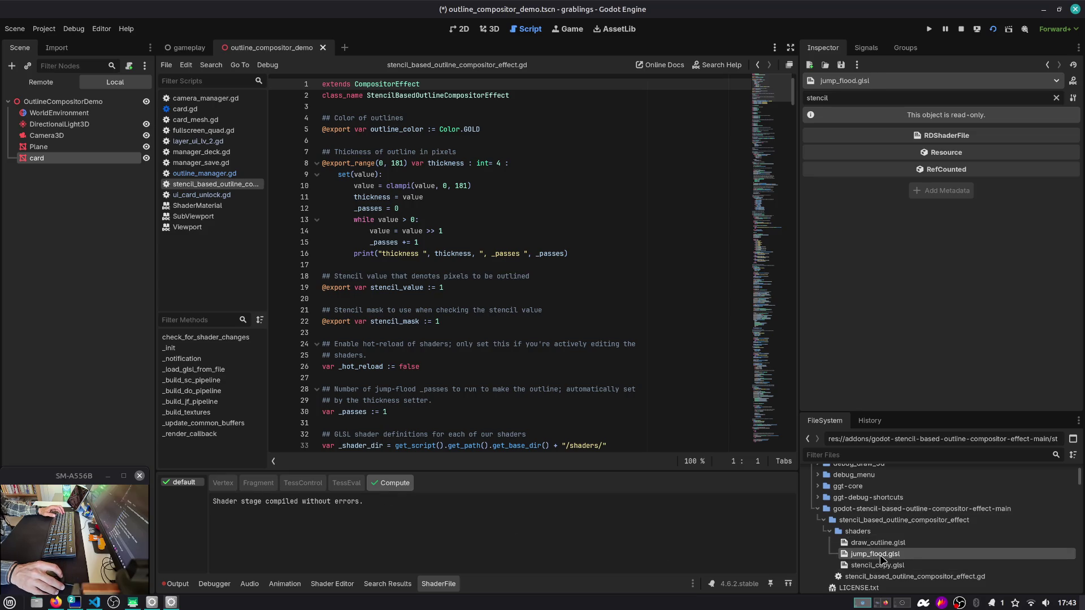
{"action": "left_click", "coordinate": [883, 566]}
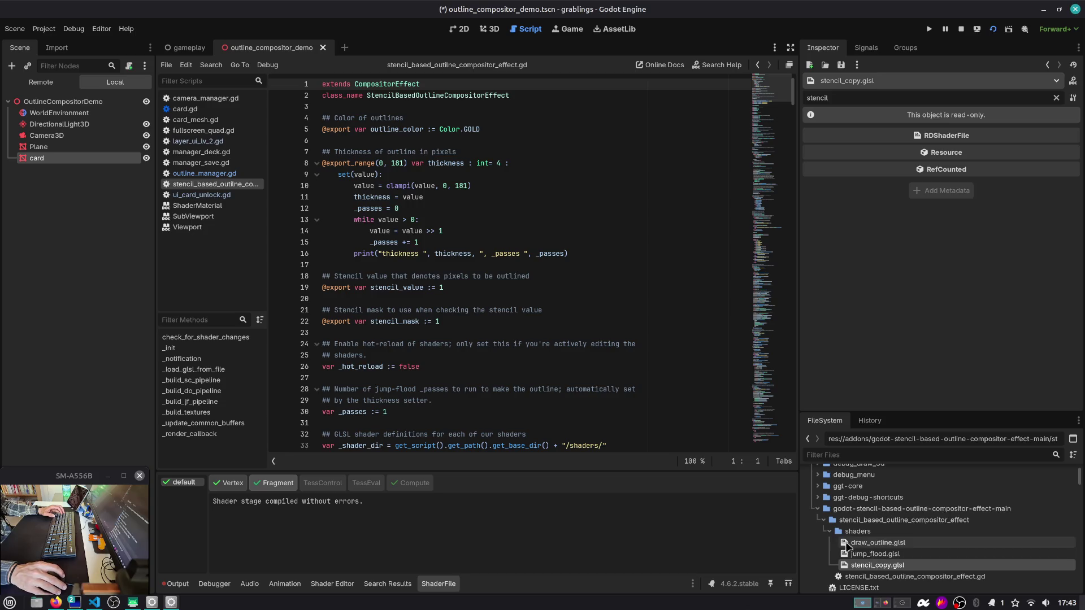
{"action": "left_click", "coordinate": [218, 487]}
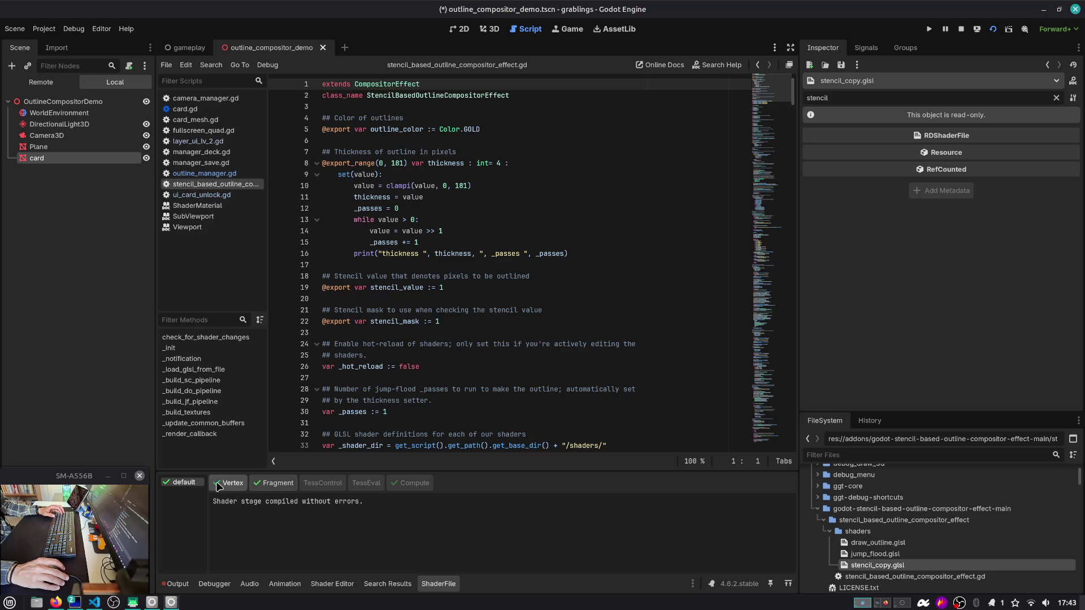
{"action": "left_click", "coordinate": [881, 543]}
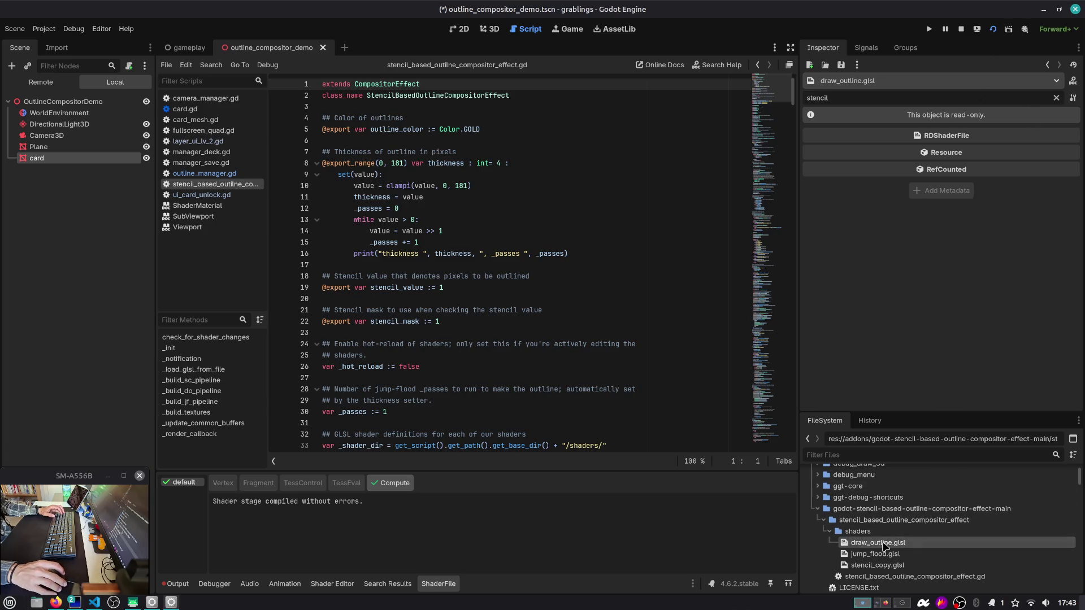
{"action": "left_click", "coordinate": [833, 531]}
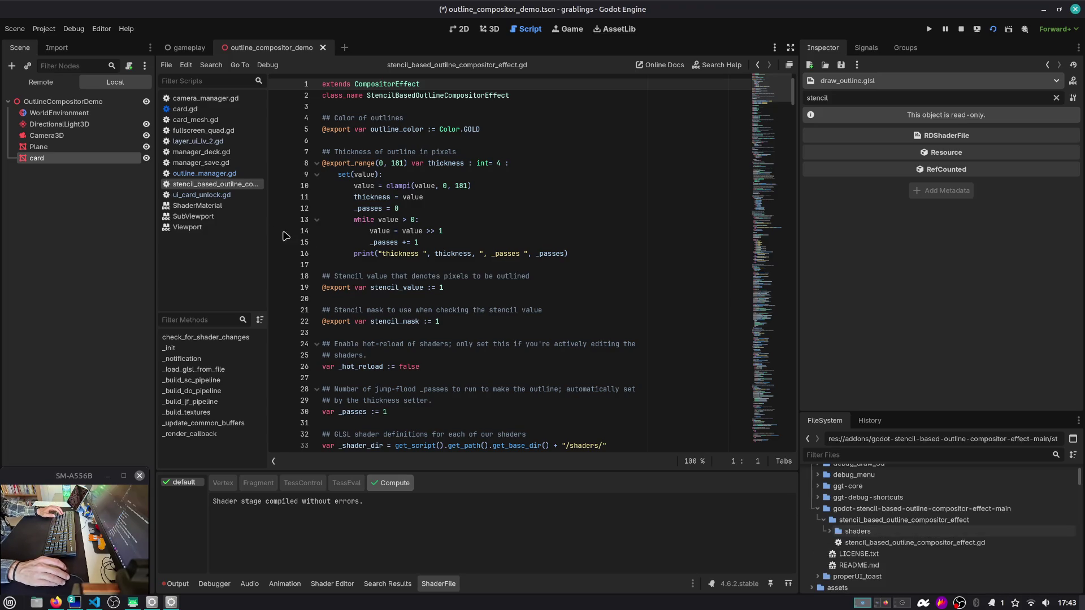
{"action": "left_click", "coordinate": [872, 544]}
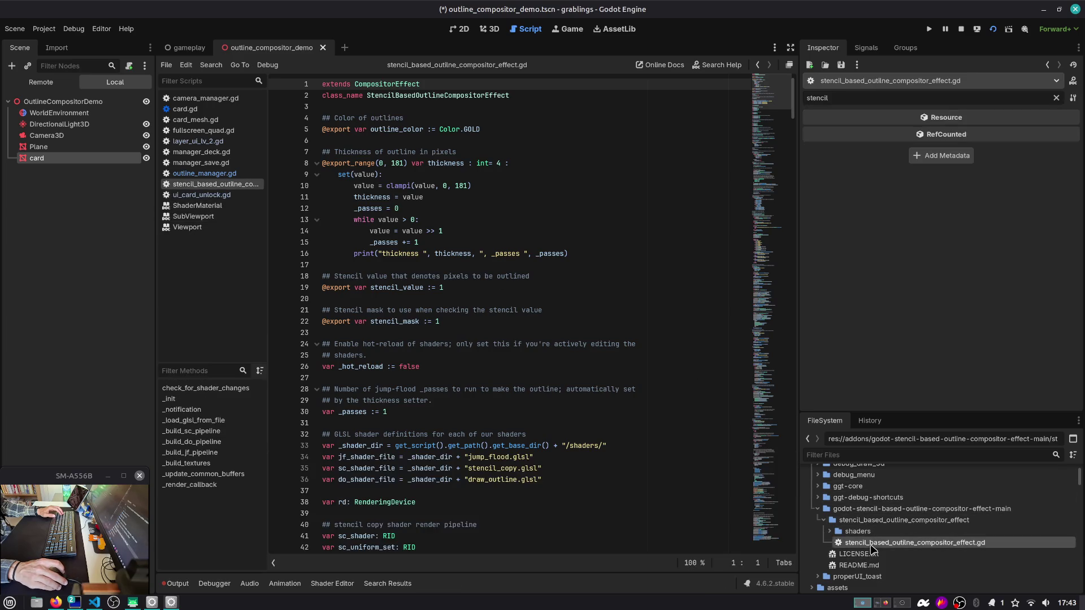
{"action": "scroll", "coordinate": [515, 289], "scroll_direction": "down", "scroll_amount": 10}
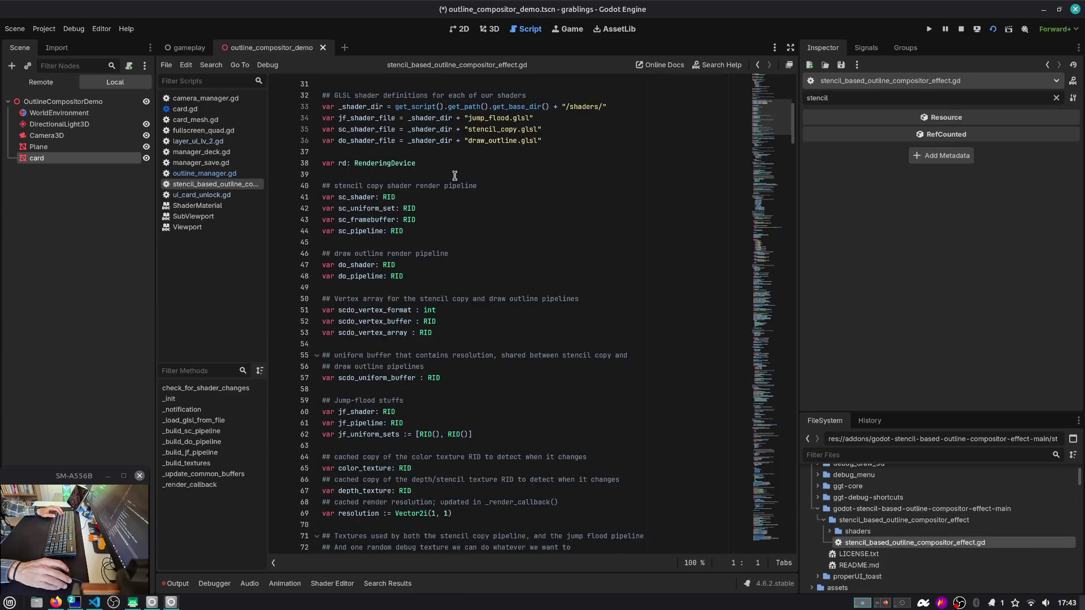
{"action": "mouse_move", "coordinate": [769, 116]}
{"action": "left_mouse_down"}
{"action": "mouse_move", "coordinate": [759, 547]}
{"action": "mouse_move", "coordinate": [760, 195]}
{"action": "mouse_move", "coordinate": [739, 77]}
{"action": "left_mouse_up"}
{"action": "left_click", "coordinate": [498, 163]}
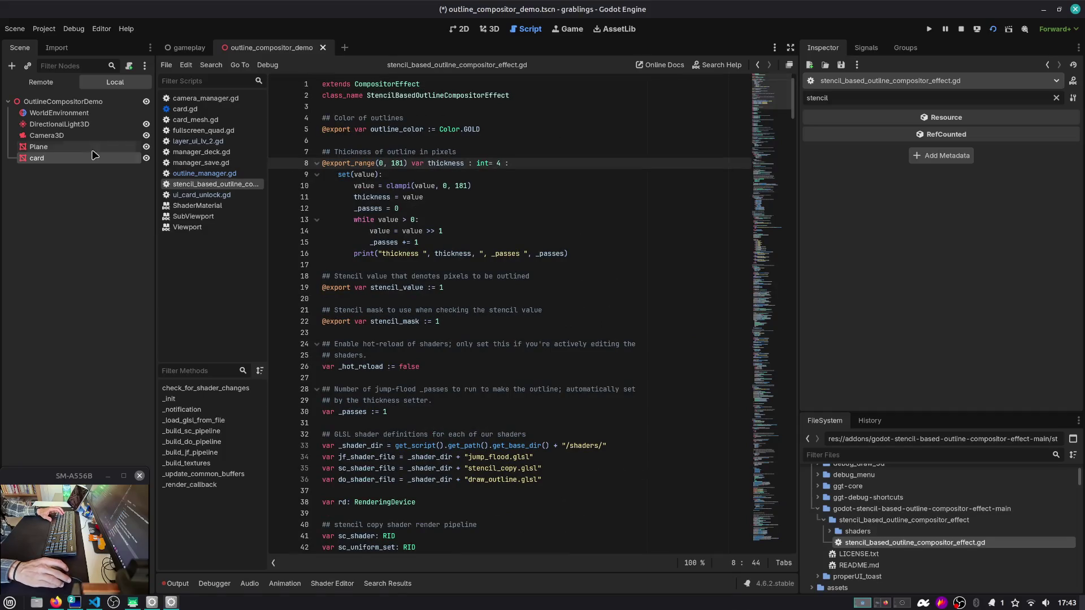
Step: Put a new StencilBasedOutlineCompositorEffect in Camera3D's Compositor Effects slot 0 and save the scene
{"action": "left_click", "coordinate": [48, 135]}
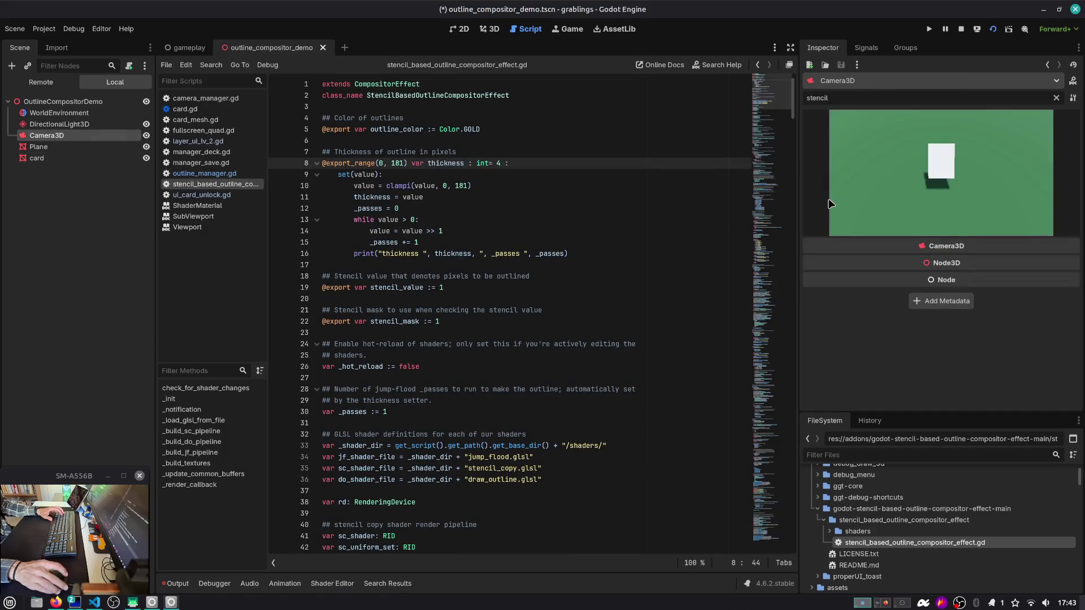
{"action": "left_click", "coordinate": [1056, 98]}
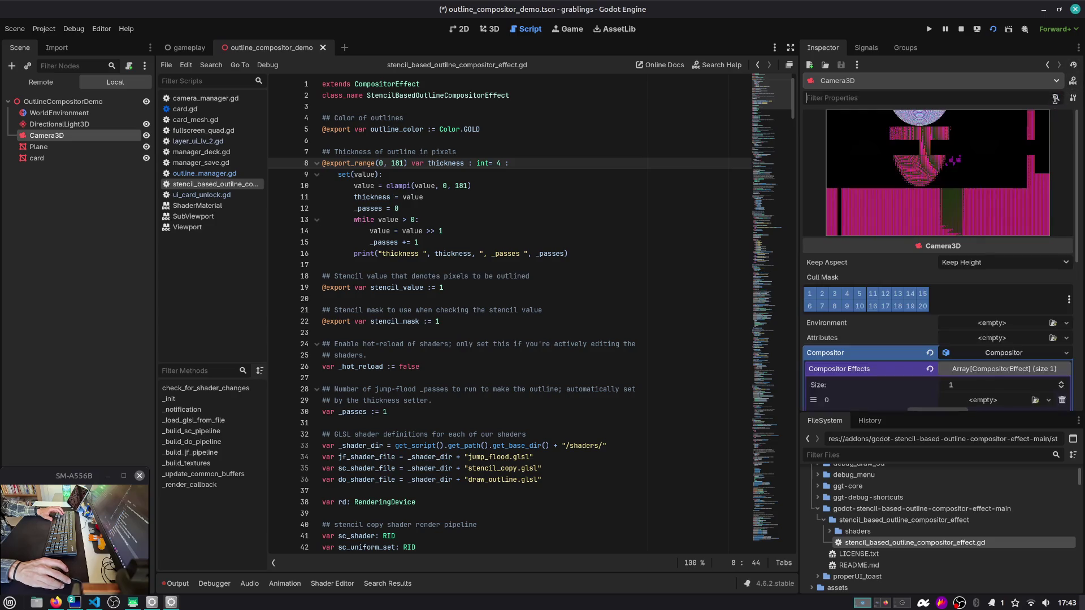
{"action": "scroll", "coordinate": [960, 347], "scroll_direction": "down", "scroll_amount": 3}
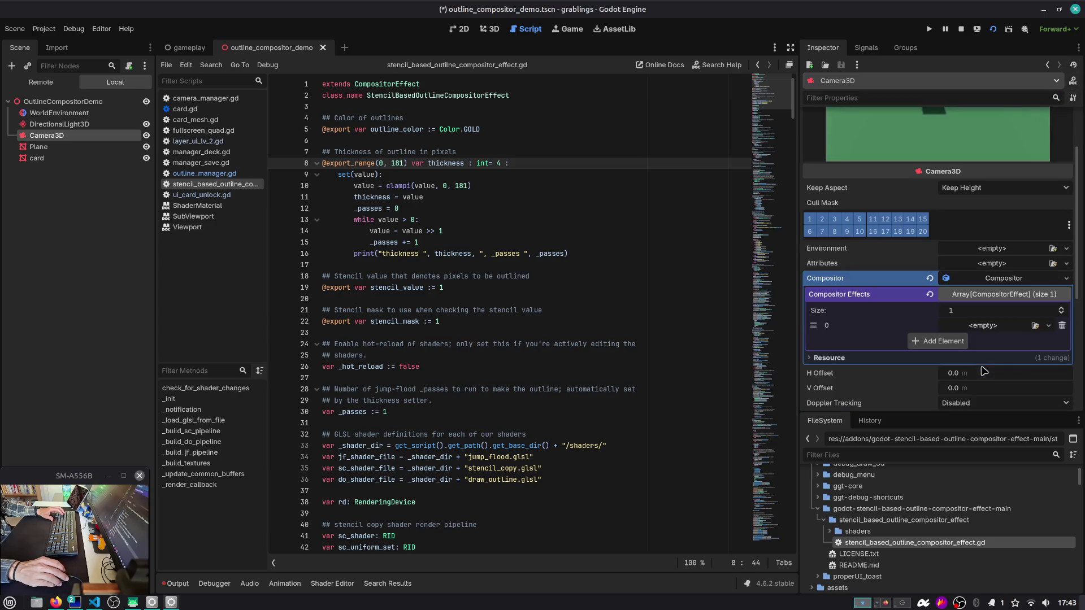
{"action": "left_click", "coordinate": [1011, 327]}
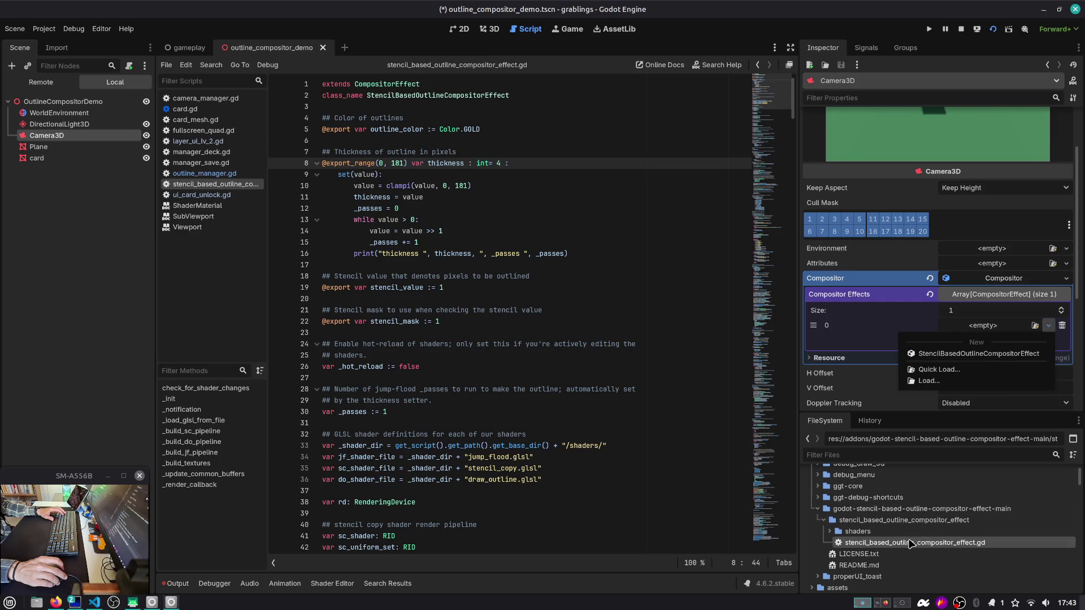
{"action": "left_click", "coordinate": [990, 355]}
{"action": "left_click", "coordinate": [1007, 326]}
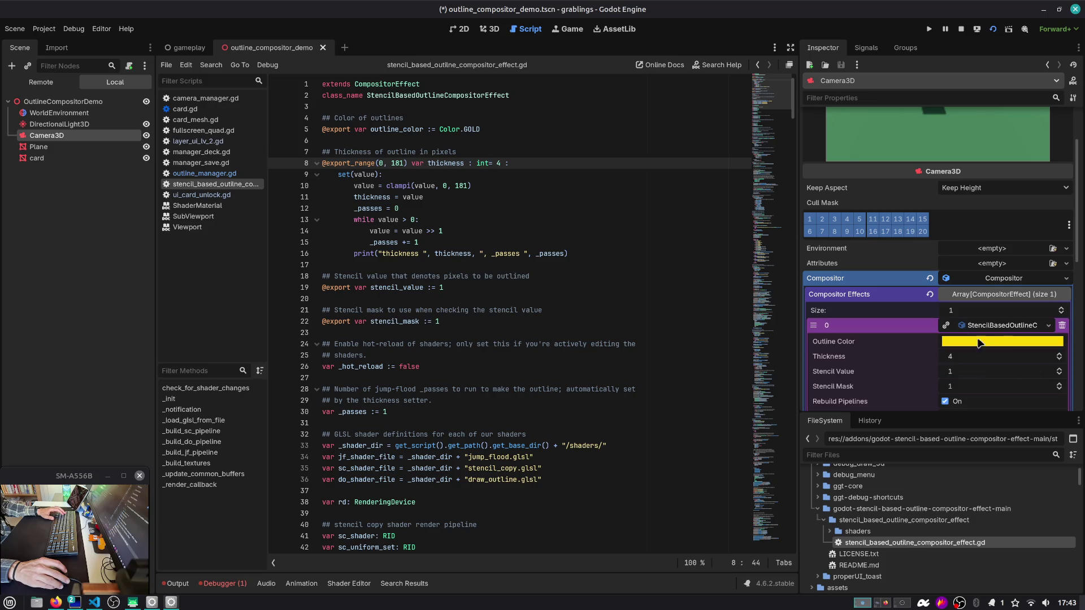
{"action": "scroll", "coordinate": [889, 355], "scroll_direction": "down", "scroll_amount": 4}
{"action": "key", "text": "ctrl+s"}
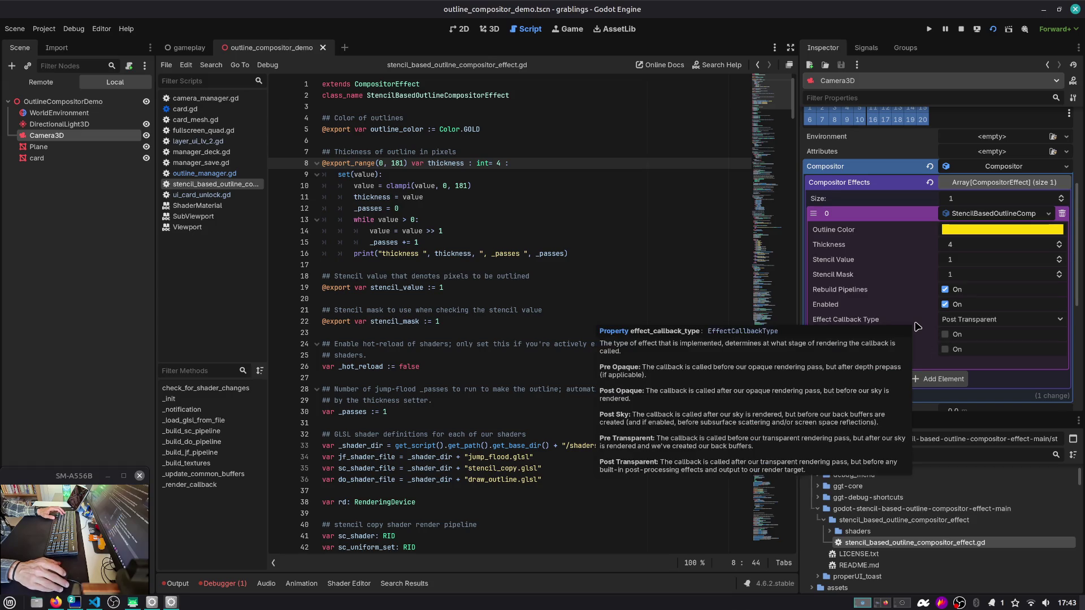
Step: Reselect Camera3D in the 3D view to check the effect settings, then run the current scene
{"action": "left_click", "coordinate": [77, 105]}
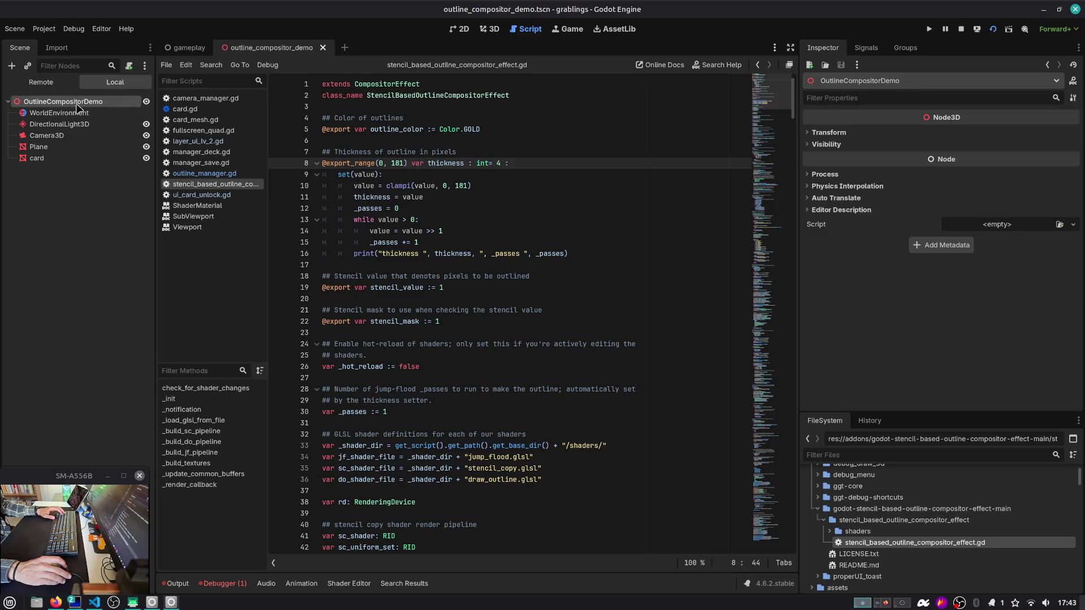
{"action": "left_click", "coordinate": [490, 29]}
{"action": "scroll", "coordinate": [433, 185], "scroll_direction": "down", "scroll_amount": 5}
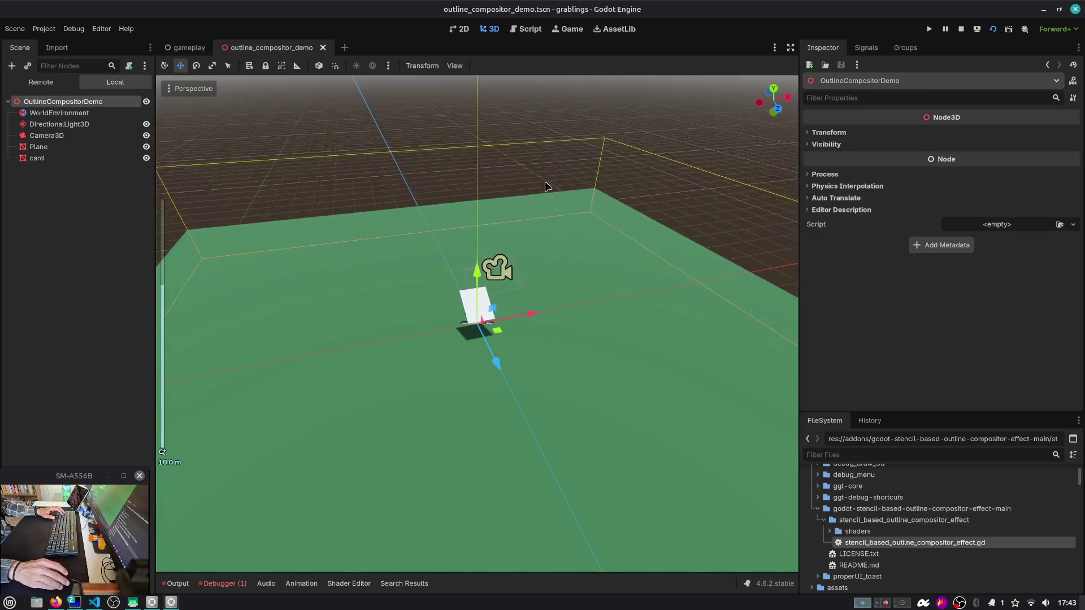
{"action": "left_click", "coordinate": [97, 136]}
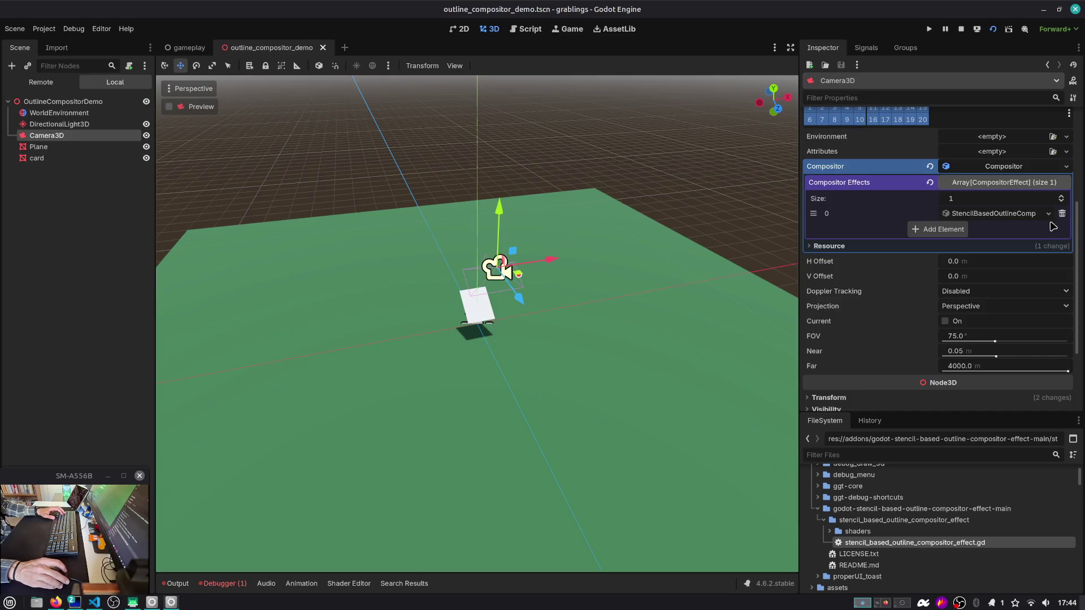
{"action": "left_click", "coordinate": [1031, 215]}
{"action": "left_click", "coordinate": [994, 30]}
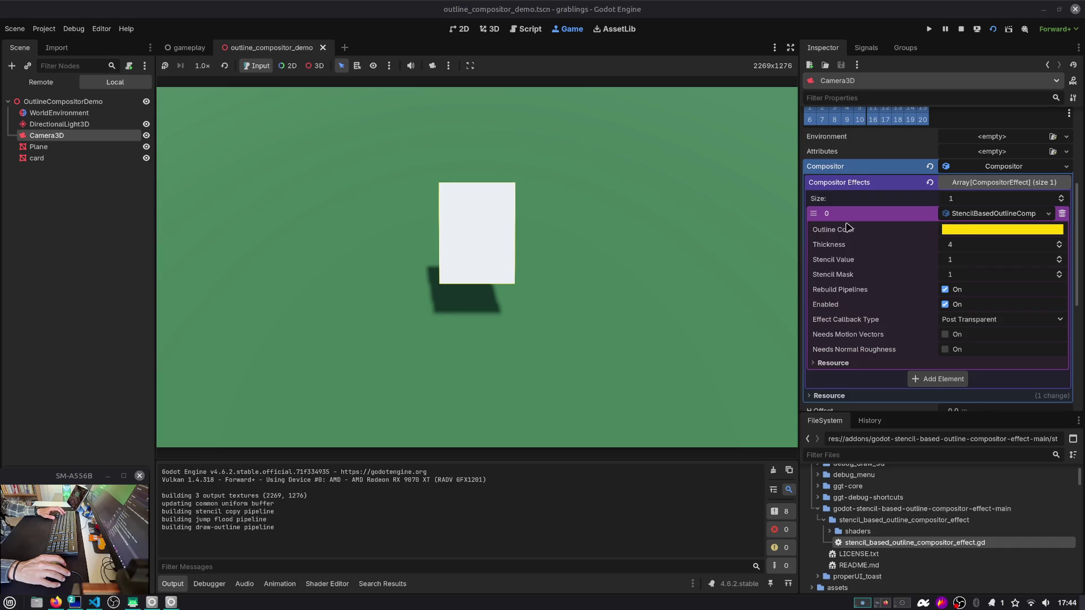
Step: Thicken the outline to about 40 and set the outline colour to black
{"action": "left_click_drag", "start_coordinate": [954, 250], "coordinate": [1023, 250]}
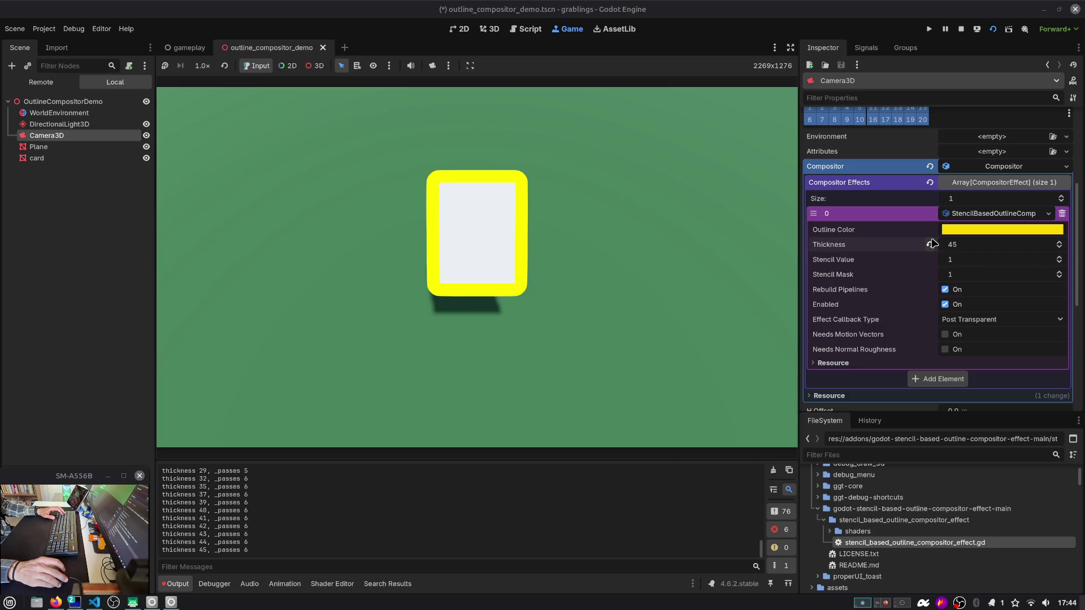
{"action": "left_click", "coordinate": [972, 229]}
{"action": "mouse_move", "coordinate": [1029, 455]}
{"action": "left_mouse_down"}
{"action": "mouse_move", "coordinate": [961, 455]}
{"action": "mouse_move", "coordinate": [763, 359]}
{"action": "left_mouse_up"}
{"action": "left_click", "coordinate": [695, 329]}
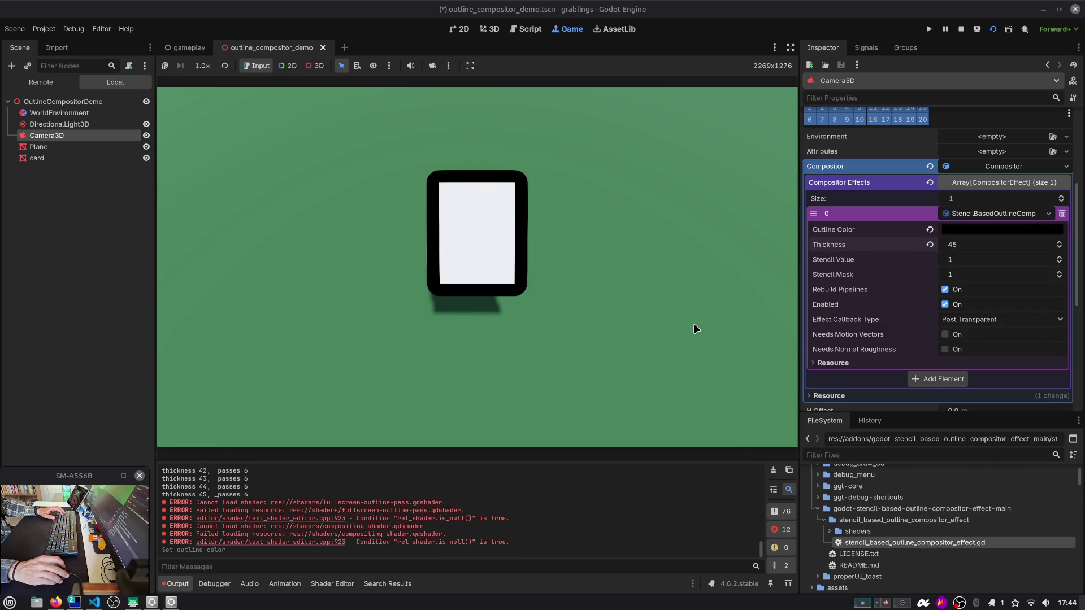
Step: Try outline thickness values 50, 2 and 4 while watching the running game
{"action": "left_click", "coordinate": [950, 244]}
{"action": "type", "text": "50"}
{"action": "key", "text": "Return"}
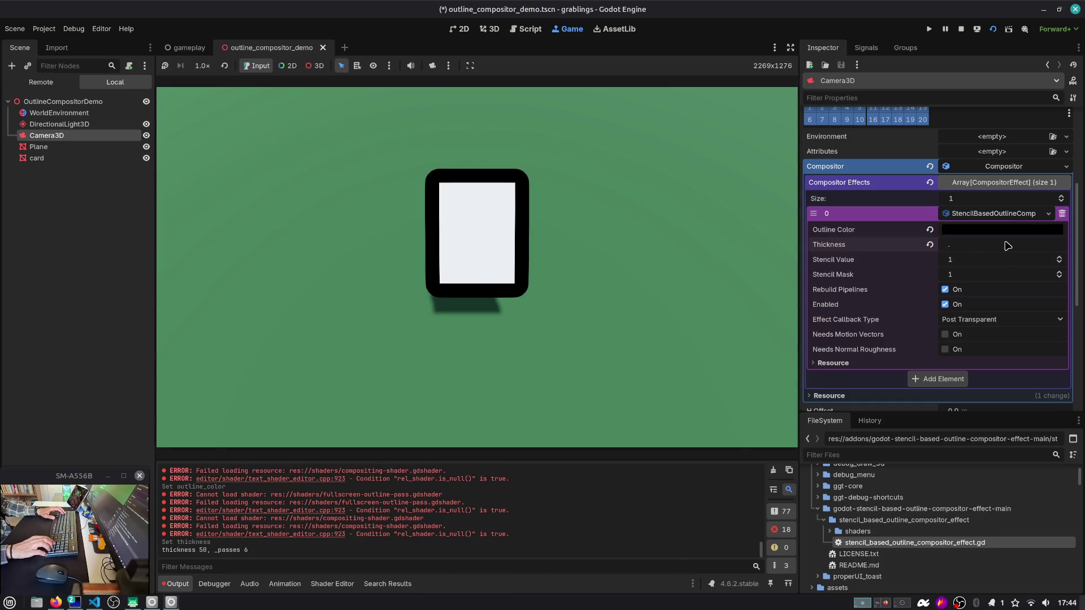
{"action": "type", "text": "2"}
{"action": "key", "text": "Return"}
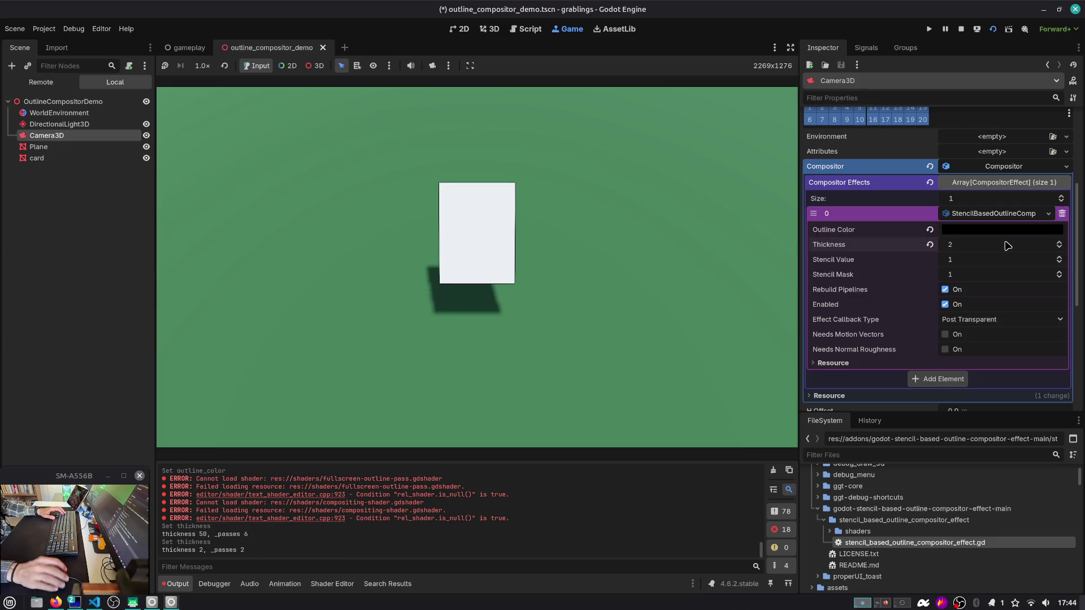
{"action": "type", "text": "4"}
{"action": "key", "text": "Return"}
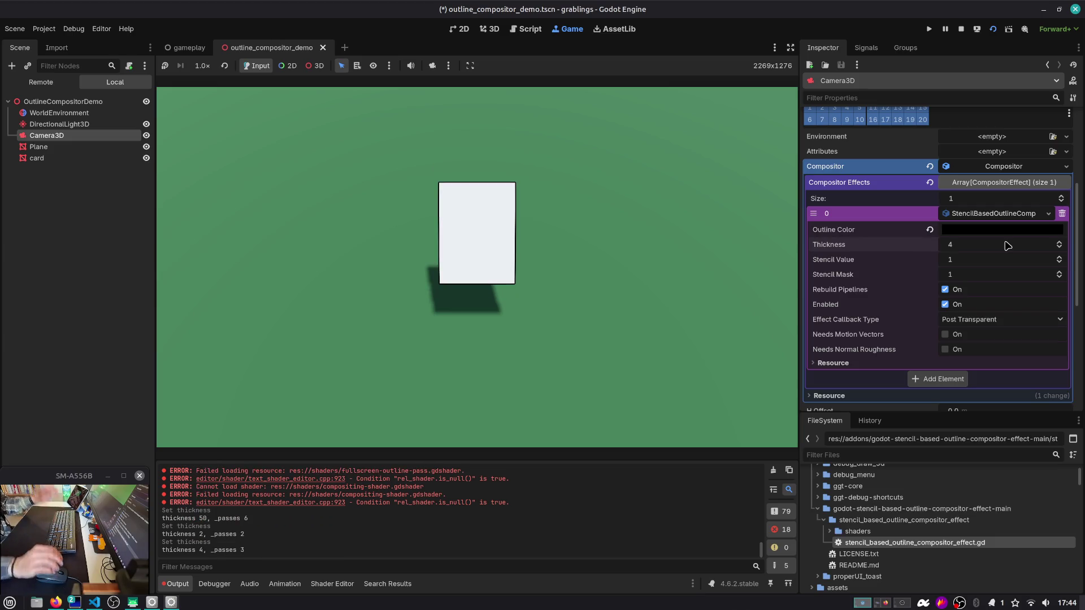
{"action": "left_click", "coordinate": [572, 243]}
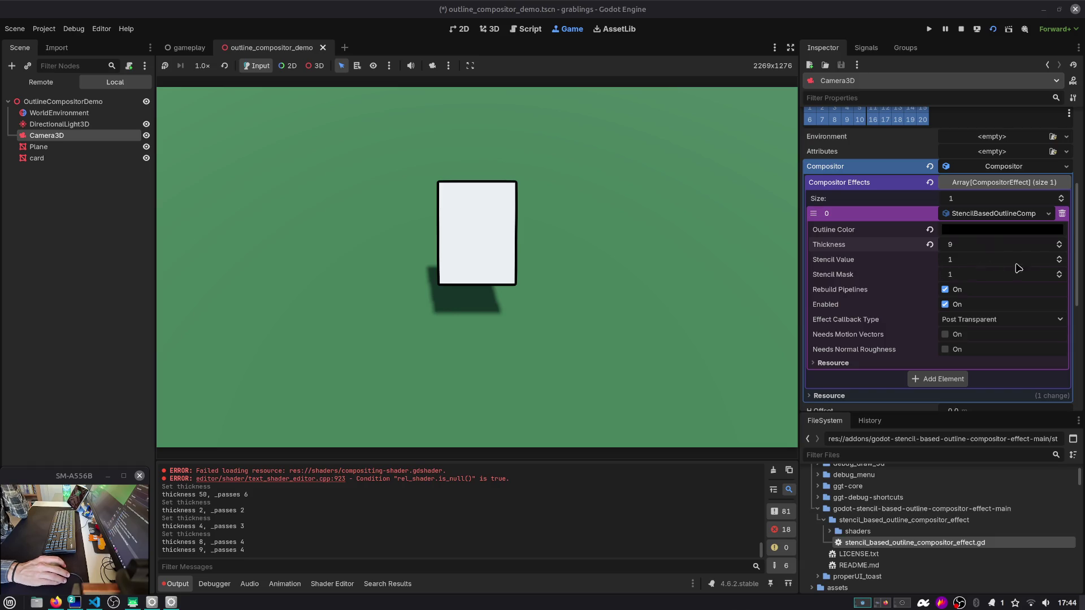
Step: Toggle the outline effect off and back on, keeping Post Transparent as the callback type
{"action": "left_click", "coordinate": [946, 305]}
{"action": "left_click", "coordinate": [946, 308]}
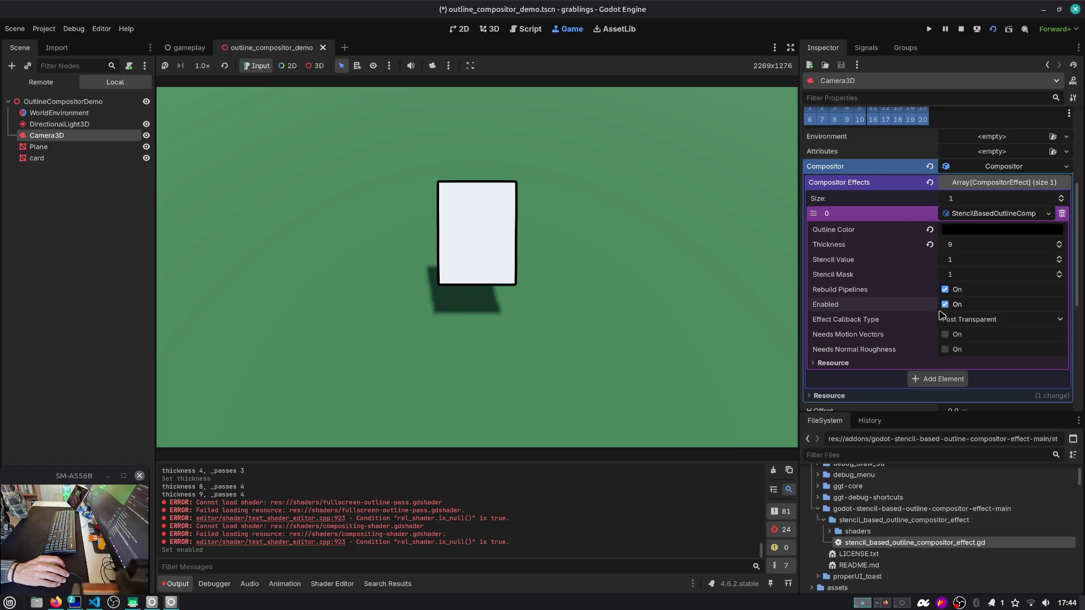
{"action": "left_click", "coordinate": [984, 320]}
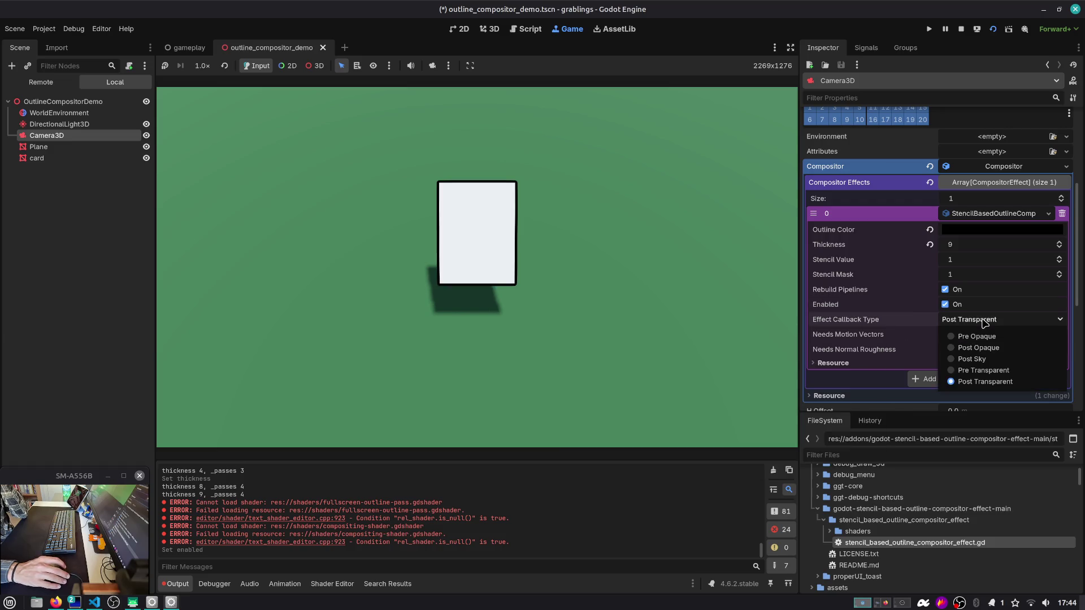
{"action": "left_click", "coordinate": [873, 323]}
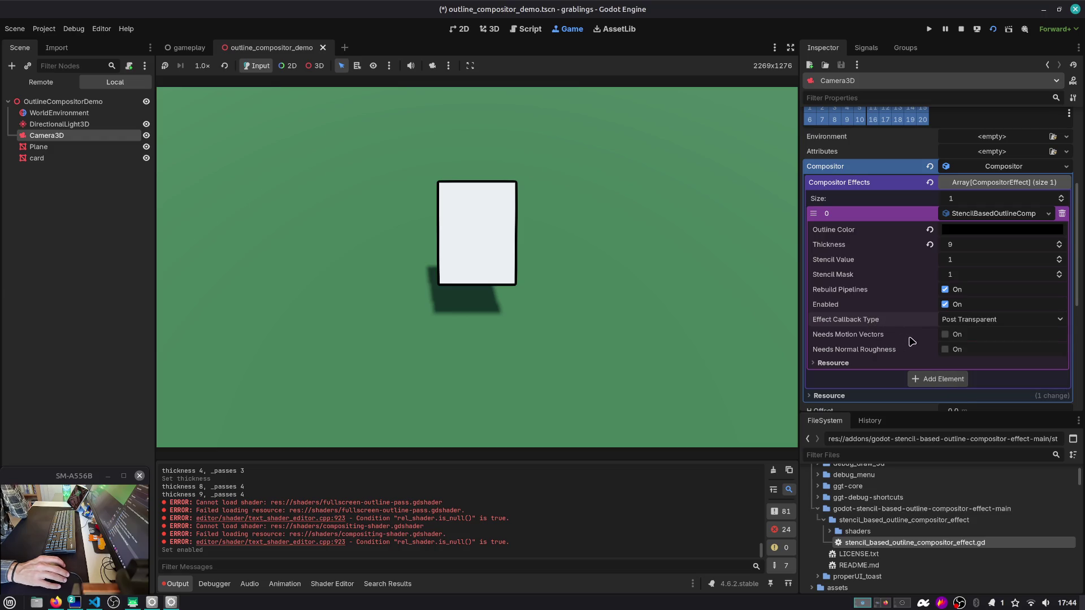
{"action": "scroll", "coordinate": [900, 365], "scroll_direction": "down", "scroll_amount": 3}
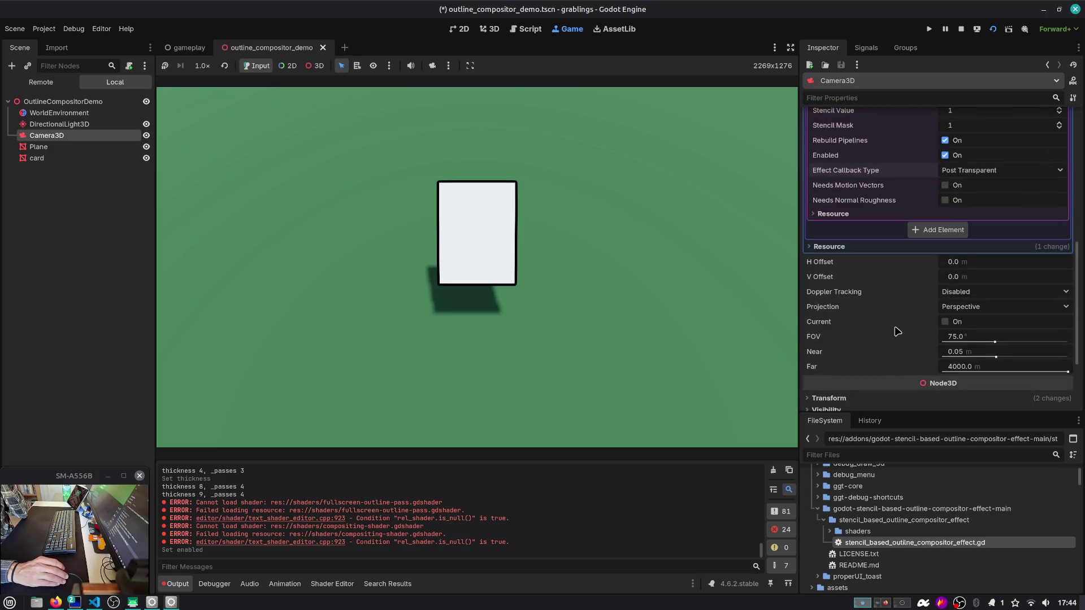
{"action": "scroll", "coordinate": [898, 333], "scroll_direction": "up", "scroll_amount": 4}
{"action": "left_click", "coordinate": [1000, 223]}
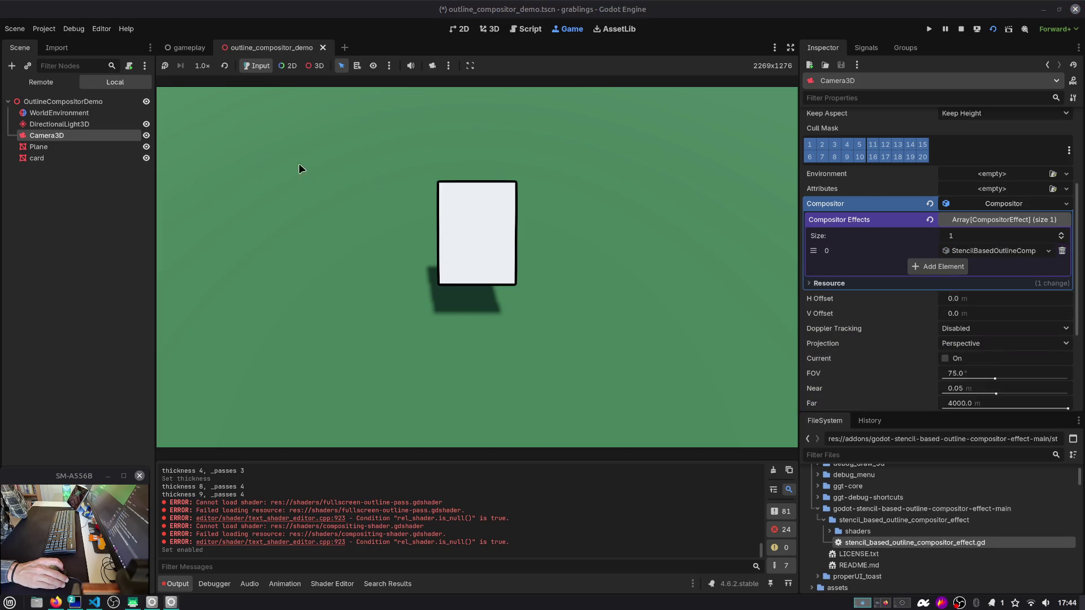
{"action": "left_click", "coordinate": [70, 150]}
{"action": "left_click", "coordinate": [63, 159]}
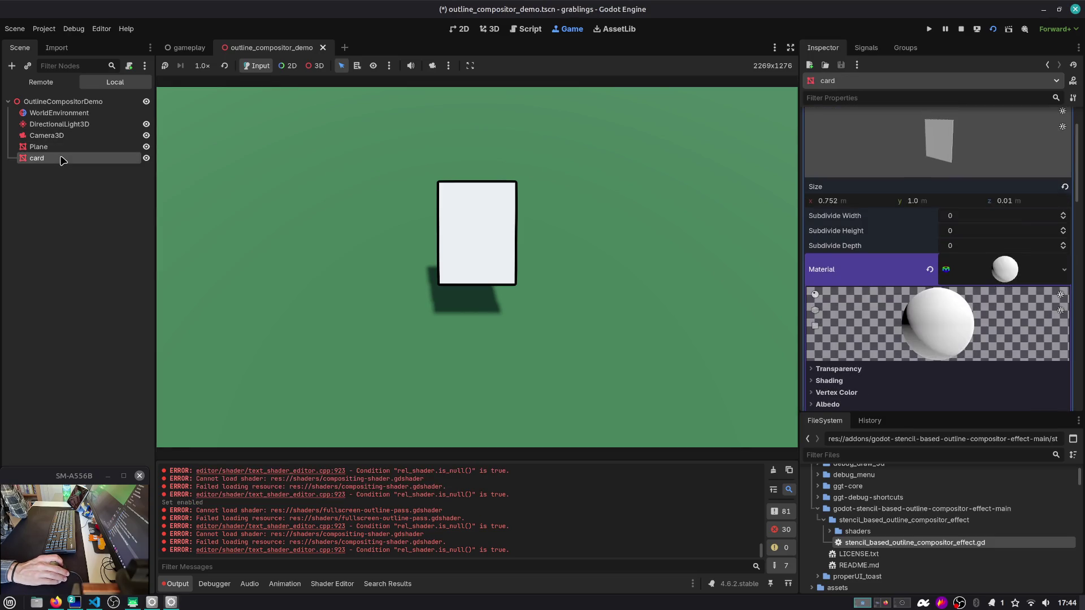
{"action": "scroll", "coordinate": [882, 294], "scroll_direction": "down", "scroll_amount": 2}
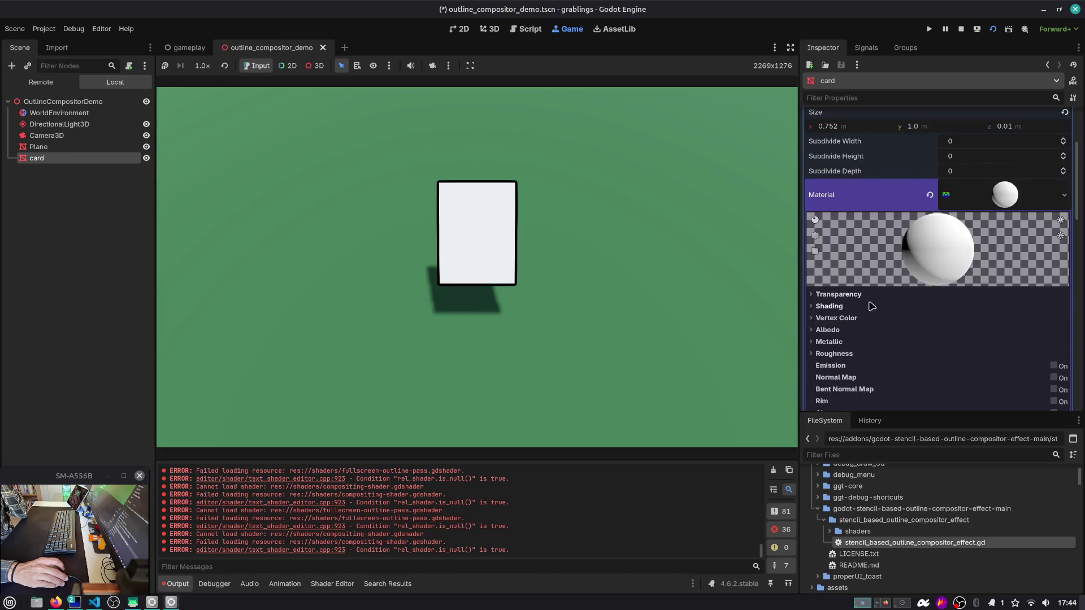
{"action": "left_click", "coordinate": [865, 306]}
{"action": "left_click", "coordinate": [864, 307]}
{"action": "scroll", "coordinate": [863, 310], "scroll_direction": "down", "scroll_amount": 2}
{"action": "scroll", "coordinate": [863, 310], "scroll_direction": "down", "scroll_amount": 10}
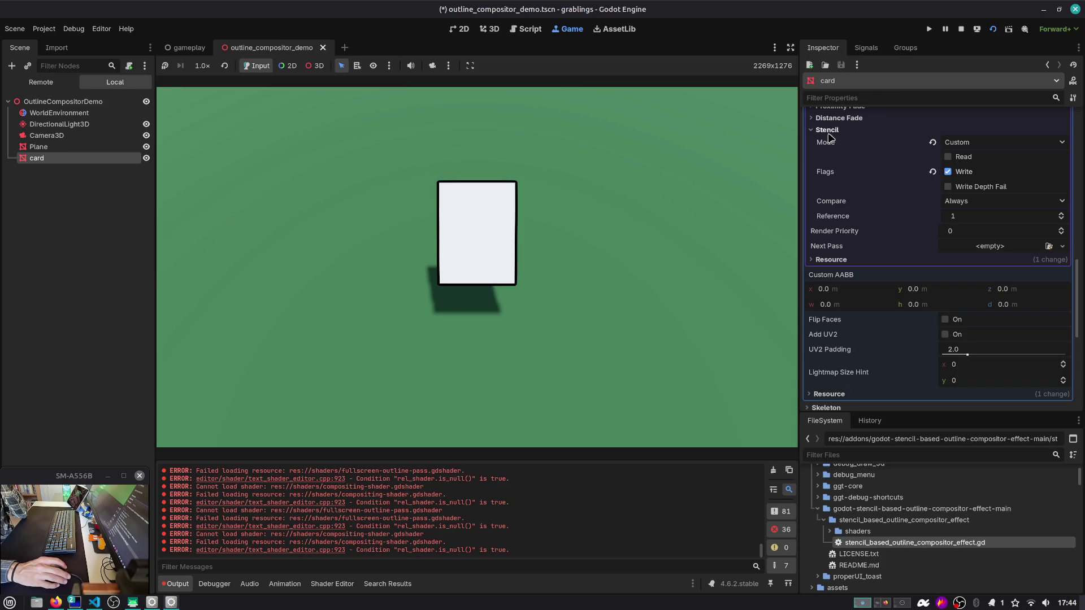
{"action": "left_click", "coordinate": [948, 172]}
{"action": "left_click", "coordinate": [948, 172]}
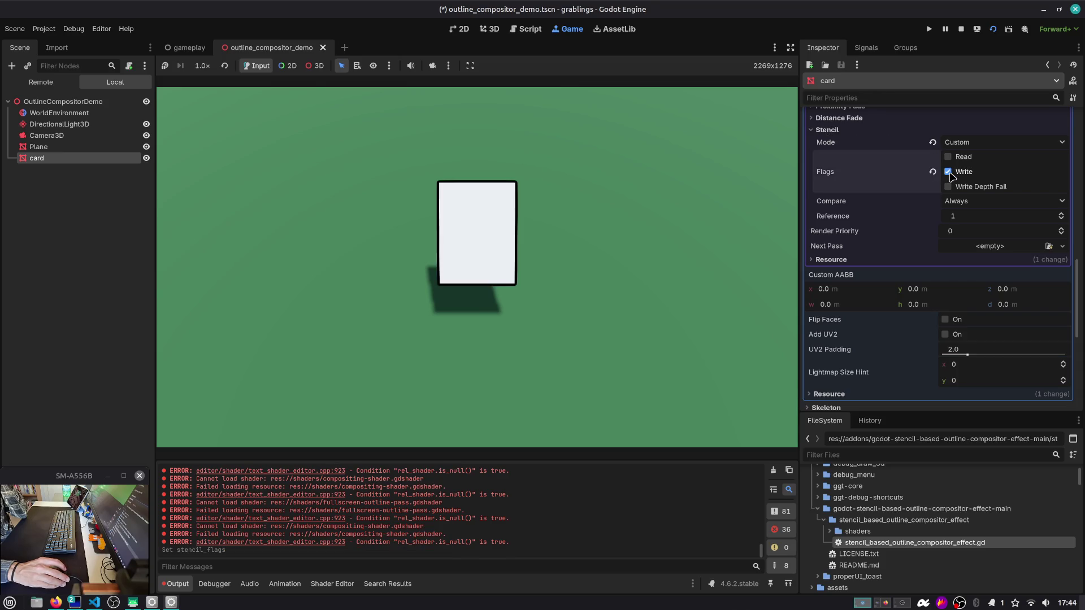
{"action": "left_click", "coordinate": [950, 173]}
{"action": "left_click", "coordinate": [950, 173]}
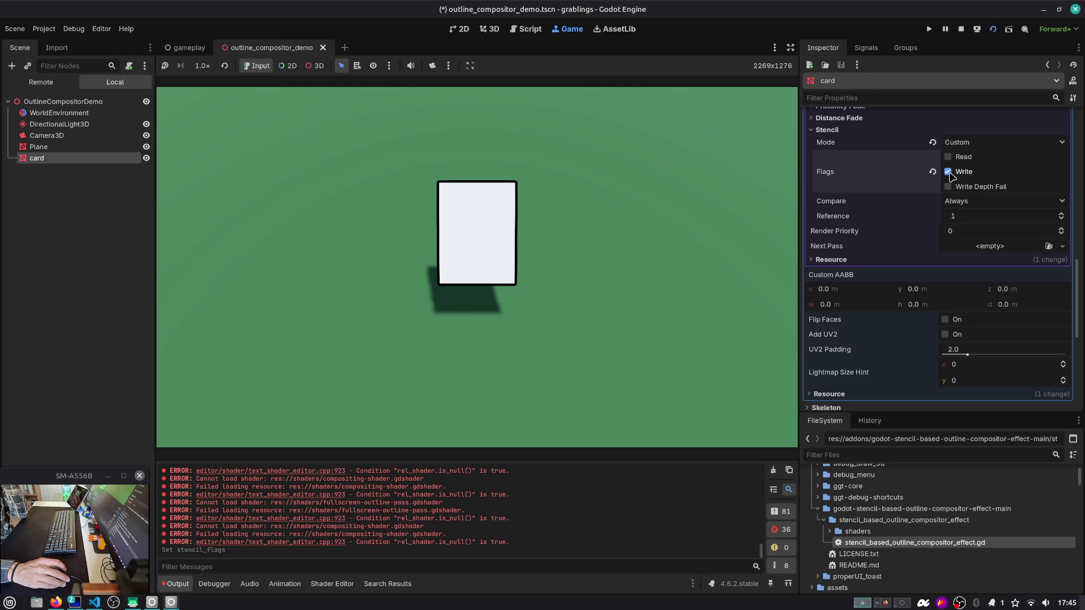
{"action": "left_click", "coordinate": [90, 137]}
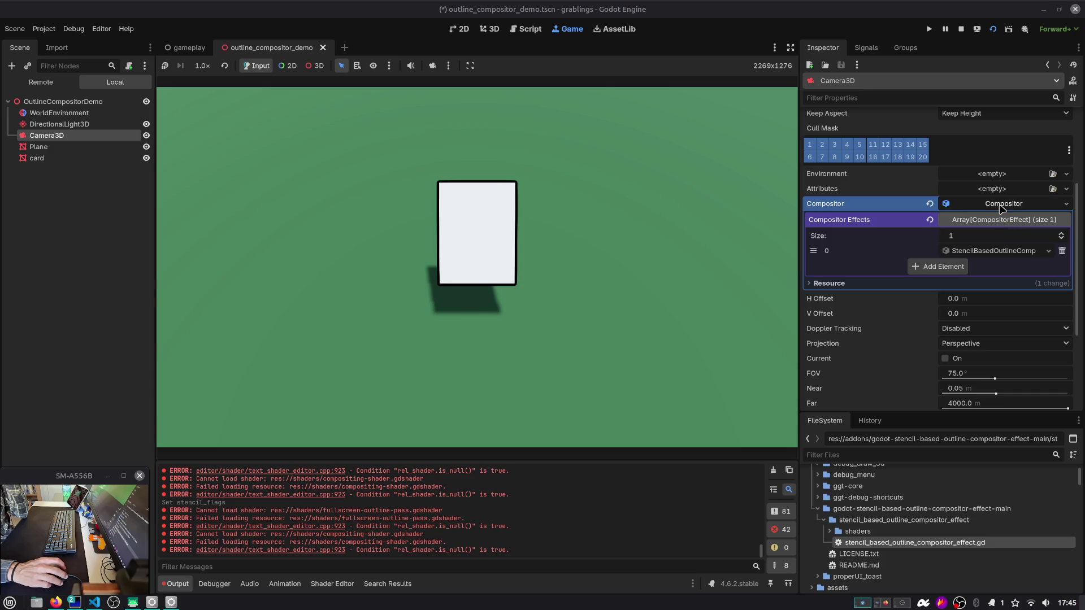
{"action": "right_click", "coordinate": [1002, 207]}
{"action": "left_click", "coordinate": [996, 338]}
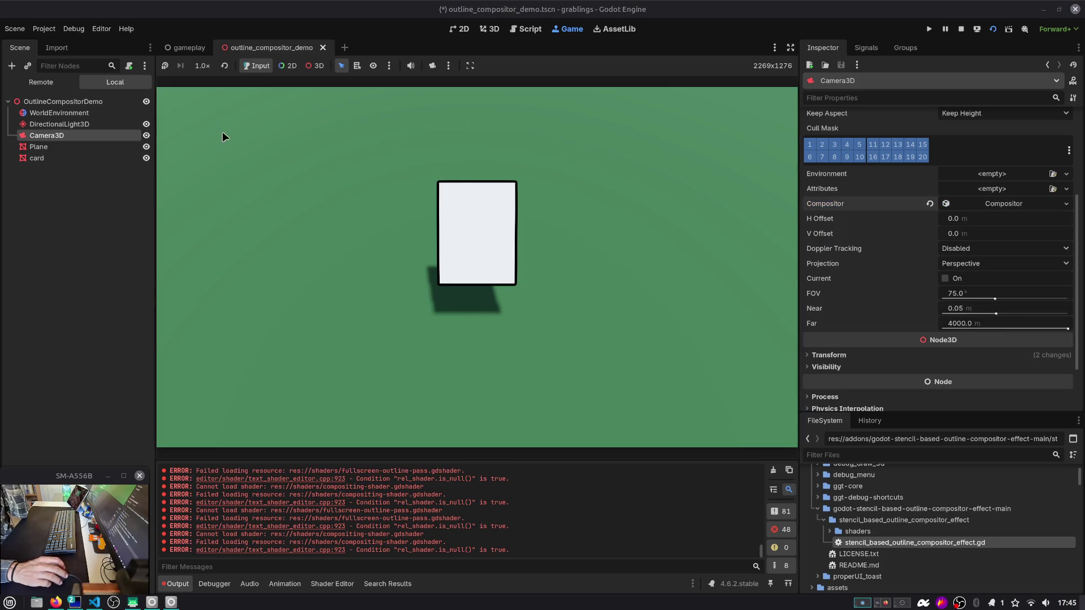
Step: Select CameraManager > CameraMain in the gameplay scene, stop the running game, and inspect its camera attributes
{"action": "left_click", "coordinate": [189, 48]}
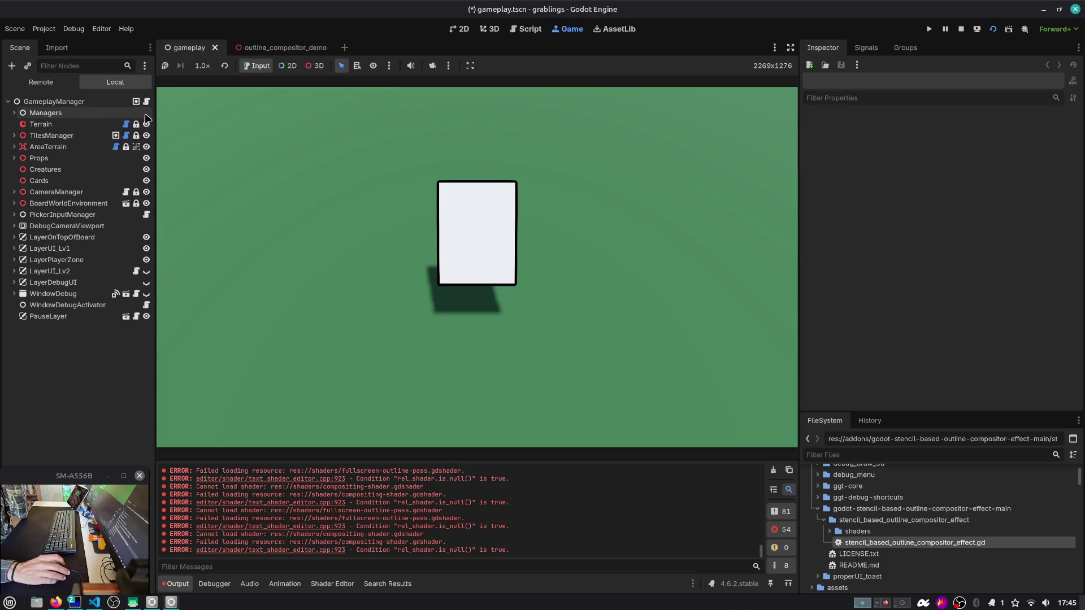
{"action": "left_click_drag", "start_coordinate": [155, 109], "coordinate": [200, 108]}
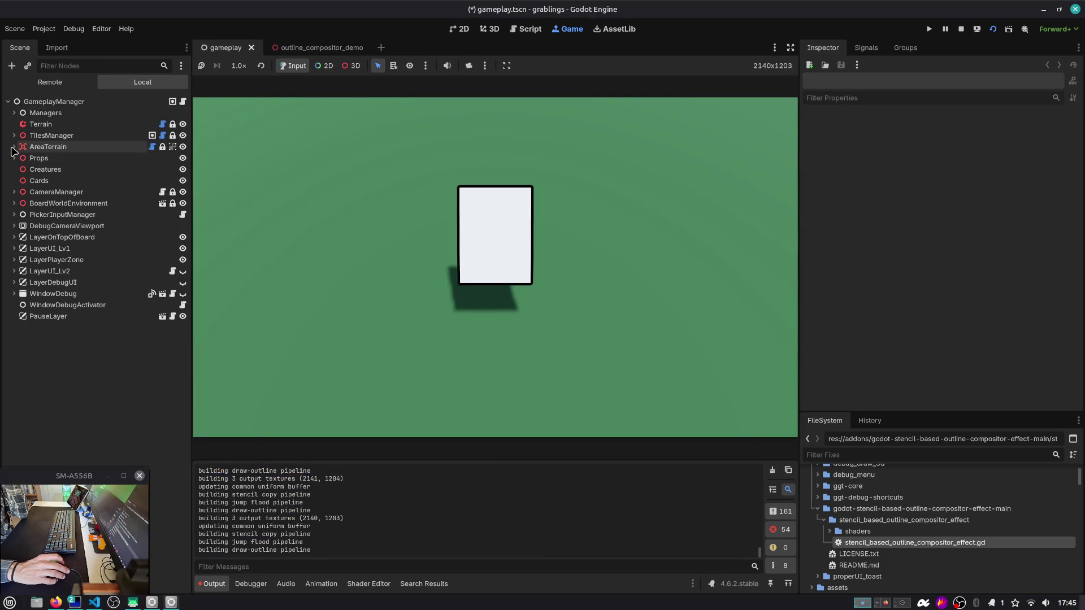
{"action": "left_click", "coordinate": [14, 192]}
{"action": "left_click", "coordinate": [55, 203]}
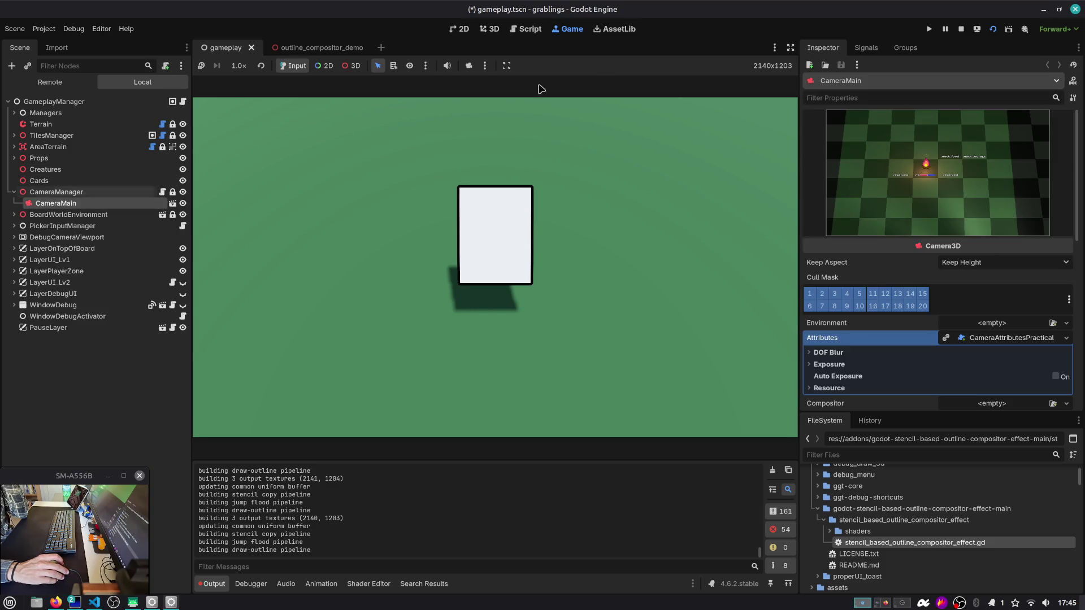
{"action": "key", "text": "F8"}
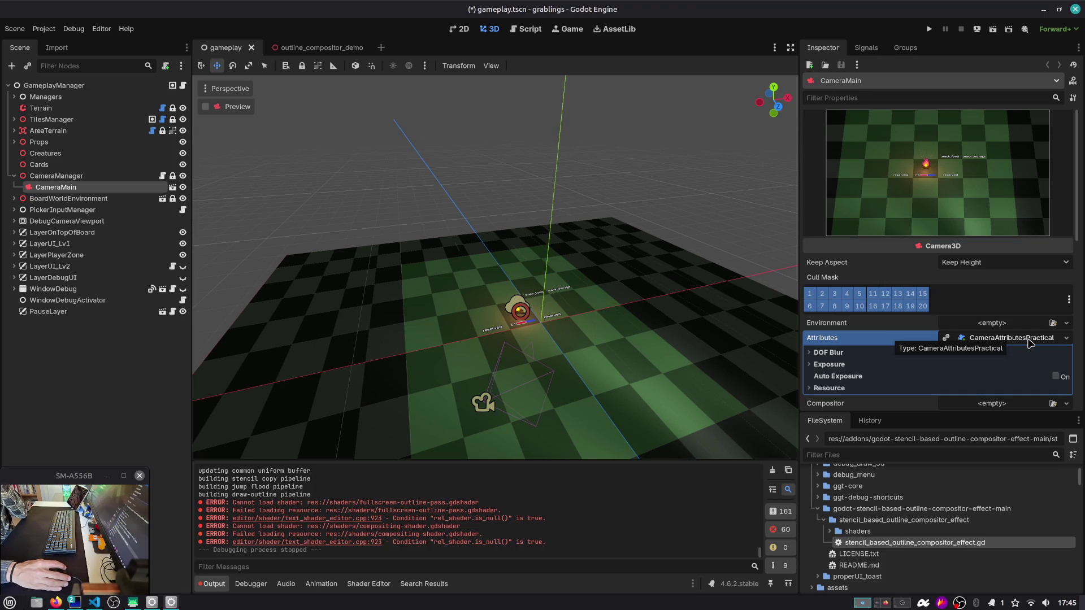
{"action": "left_click", "coordinate": [847, 356]}
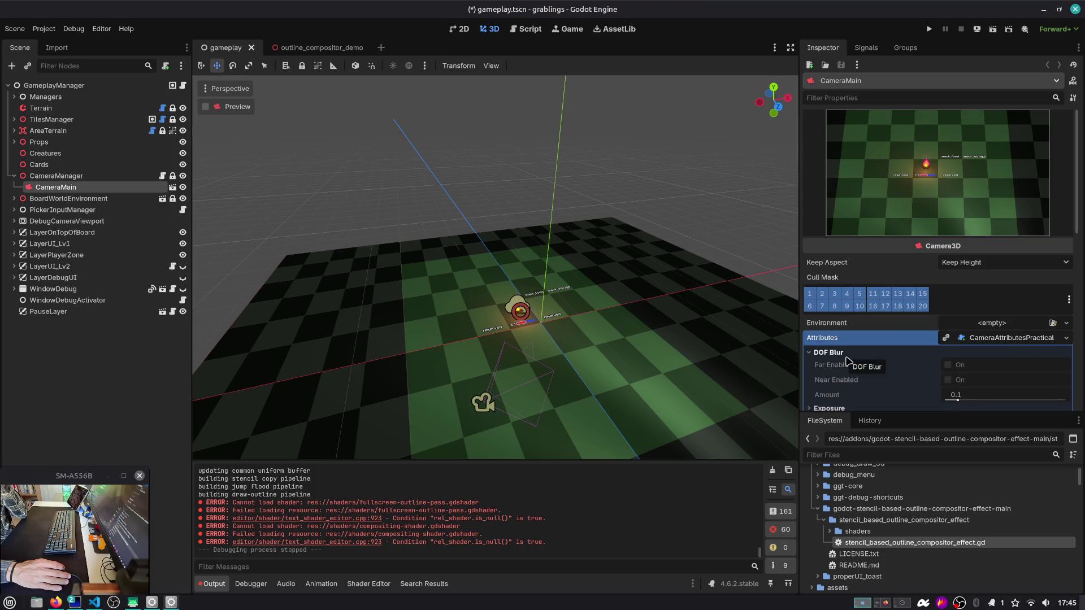
{"action": "scroll", "coordinate": [848, 360], "scroll_direction": "down", "scroll_amount": 4}
{"action": "scroll", "coordinate": [847, 360], "scroll_direction": "up", "scroll_amount": 4}
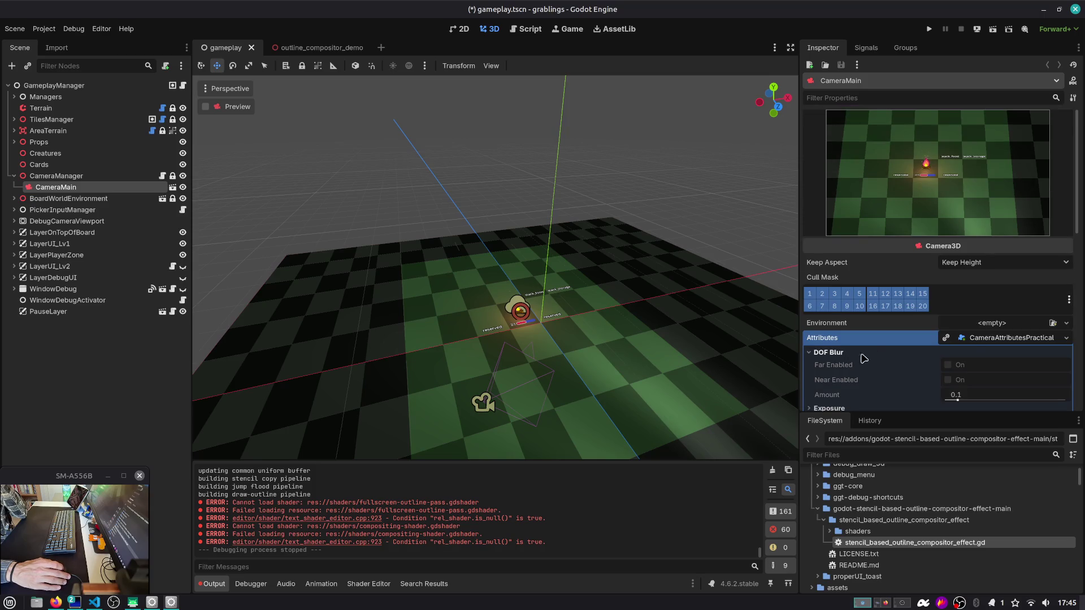
{"action": "left_click", "coordinate": [987, 341]}
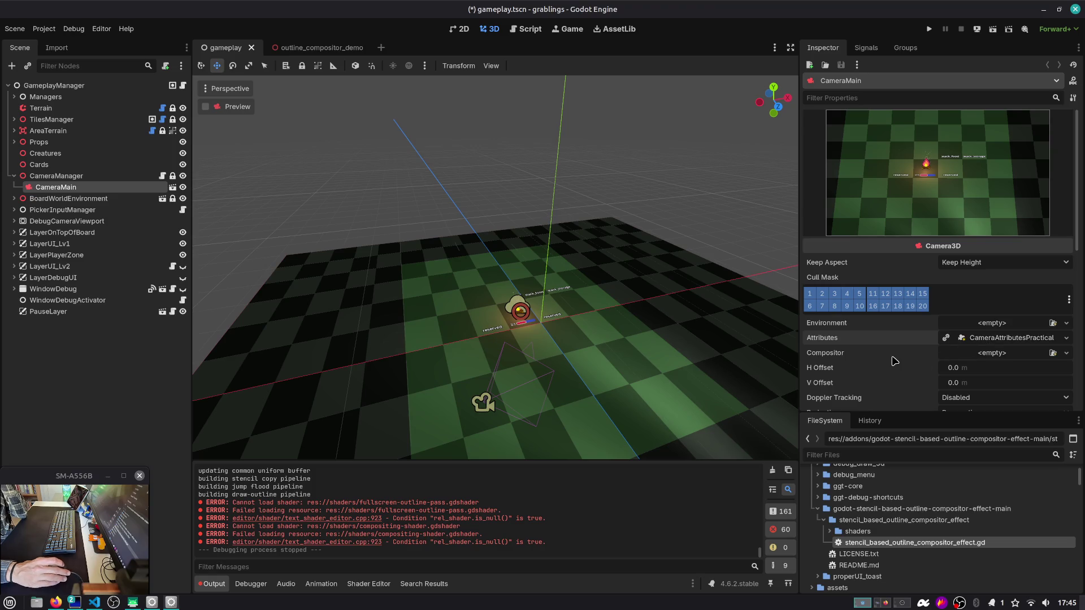
Step: Give CameraMain a new Compositor whose element 0 is a StencilBasedOutlineCompositorEffect
{"action": "left_click", "coordinate": [980, 354]}
{"action": "left_click", "coordinate": [1006, 380]}
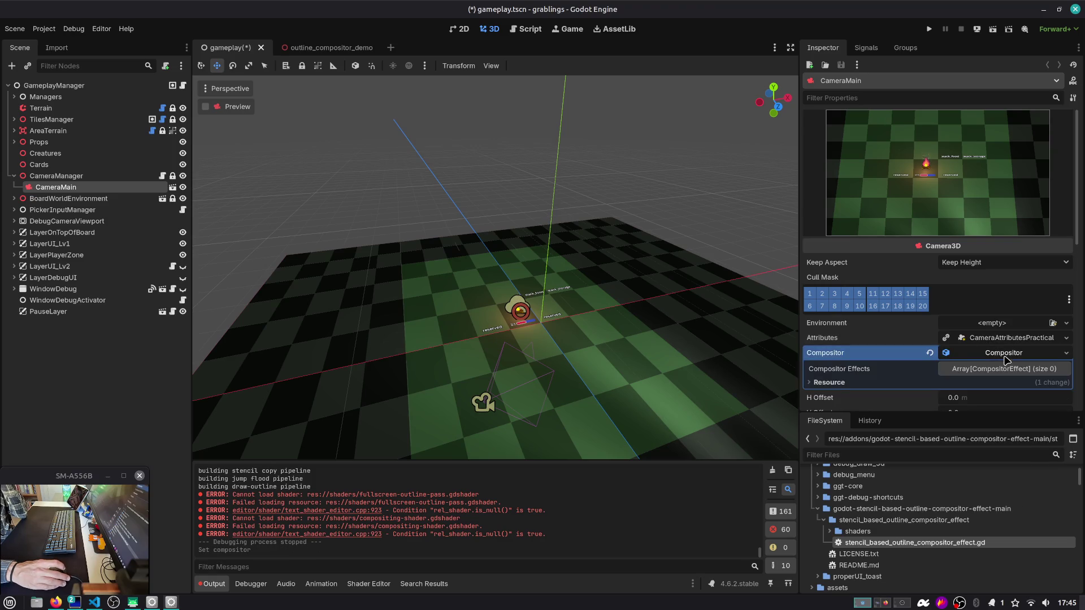
{"action": "left_click", "coordinate": [1011, 338]}
{"action": "left_click", "coordinate": [1061, 345]}
{"action": "scroll", "coordinate": [1012, 350], "scroll_direction": "down", "scroll_amount": 1}
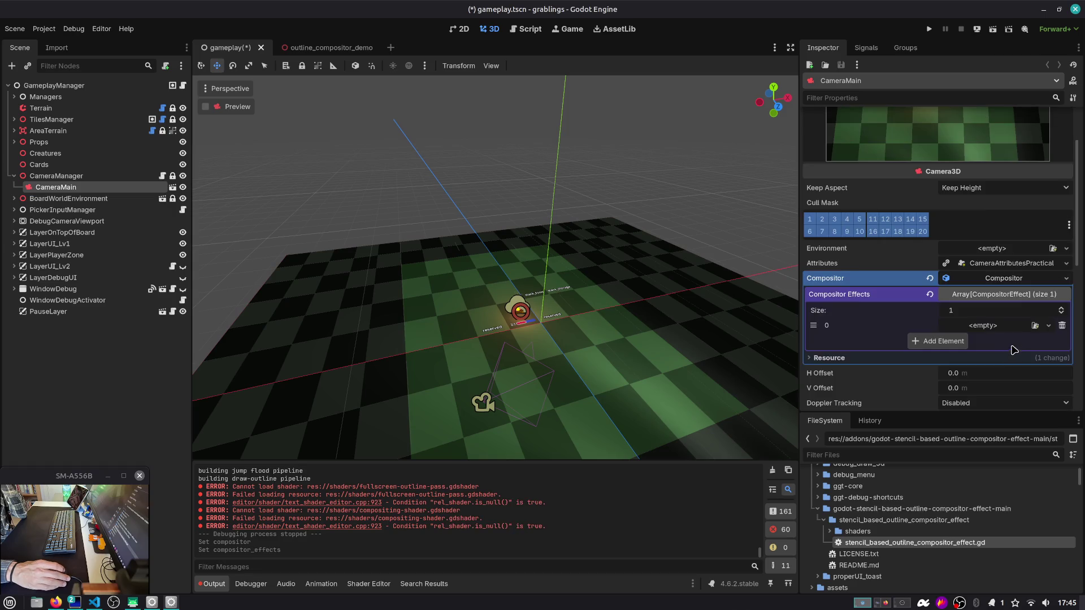
{"action": "left_click", "coordinate": [1006, 327]}
{"action": "left_click", "coordinate": [1005, 329]}
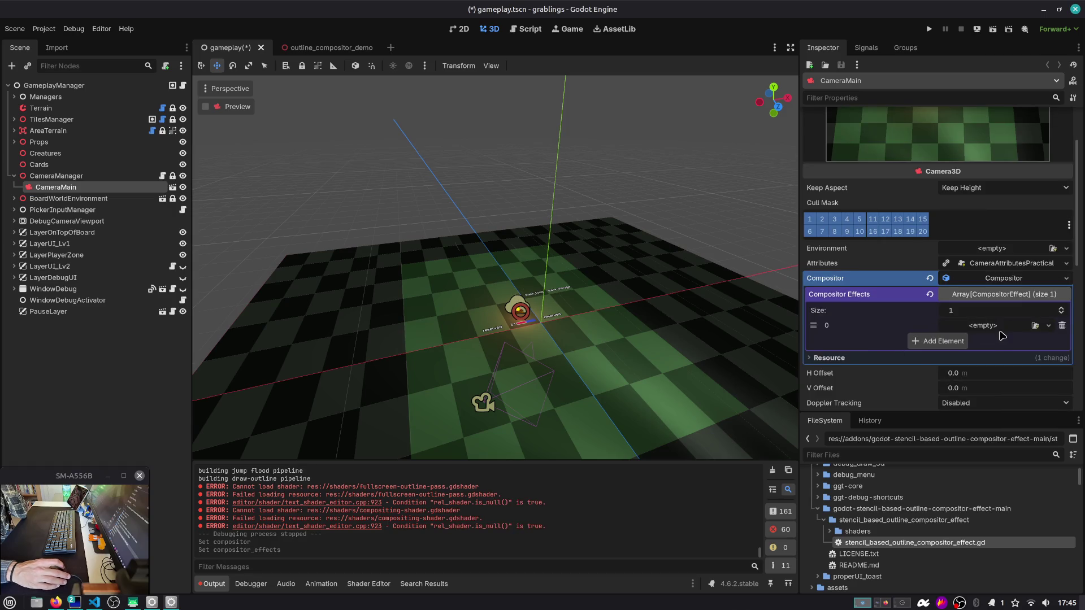
{"action": "left_click", "coordinate": [1009, 333]}
{"action": "left_click", "coordinate": [1002, 353]}
{"action": "left_click", "coordinate": [998, 327]}
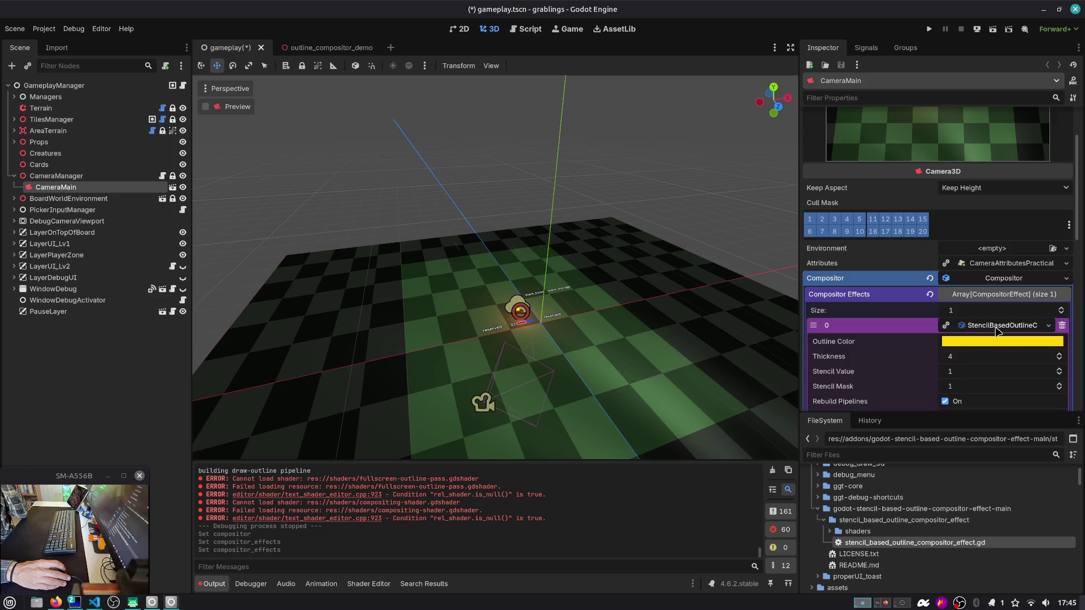
{"action": "scroll", "coordinate": [998, 332], "scroll_direction": "down", "scroll_amount": 1}
{"action": "scroll", "coordinate": [995, 334], "scroll_direction": "down", "scroll_amount": 1}
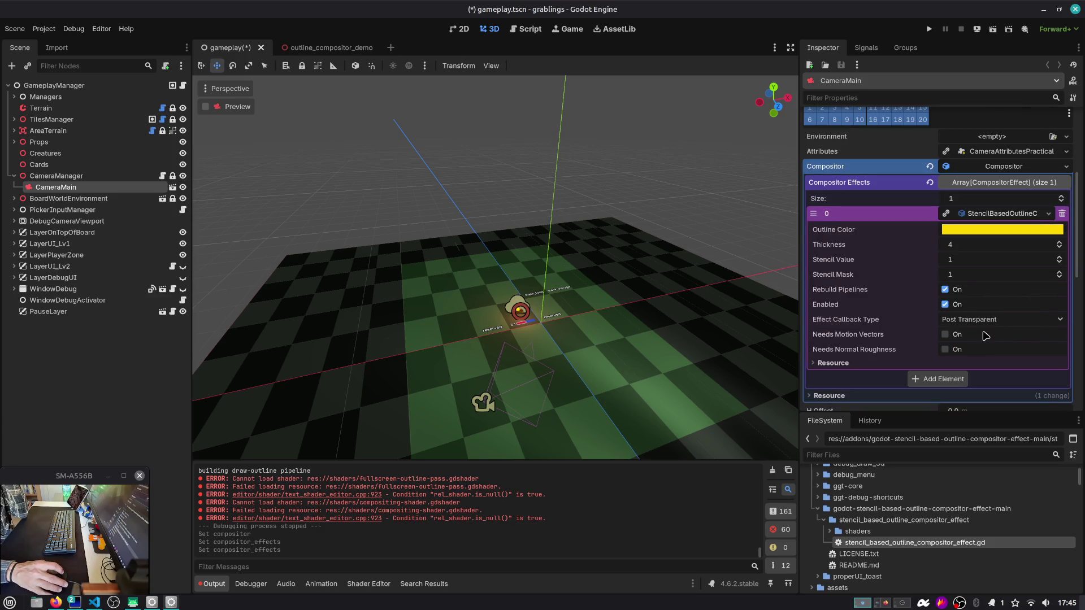
{"action": "left_click", "coordinate": [113, 369]}
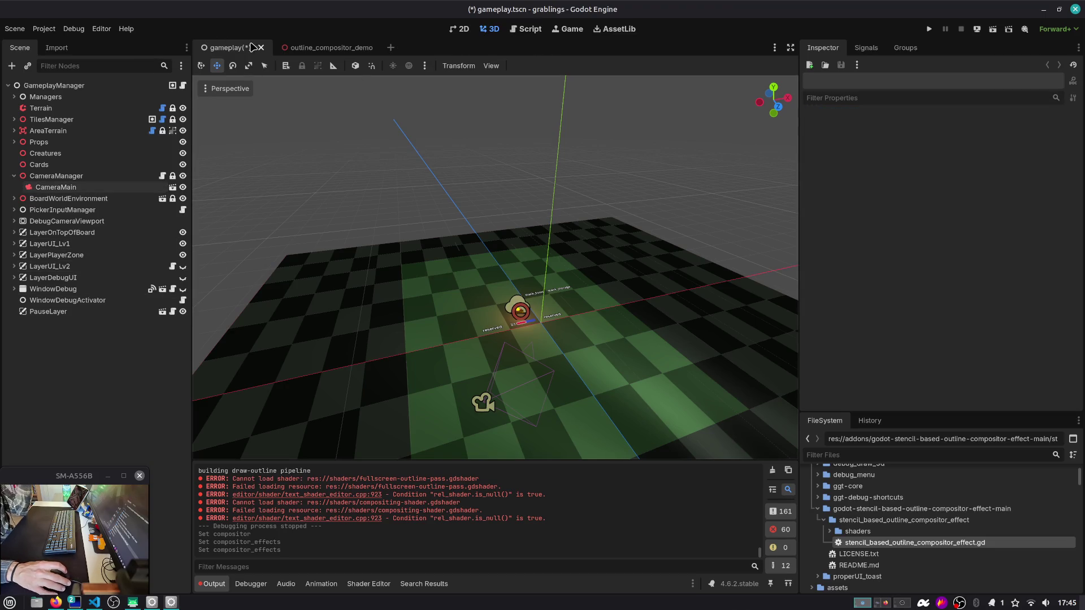
Step: Save the gameplay scene, quick-open card.tscn, and open its card.gd script
{"action": "key", "text": "ctrl+s"}
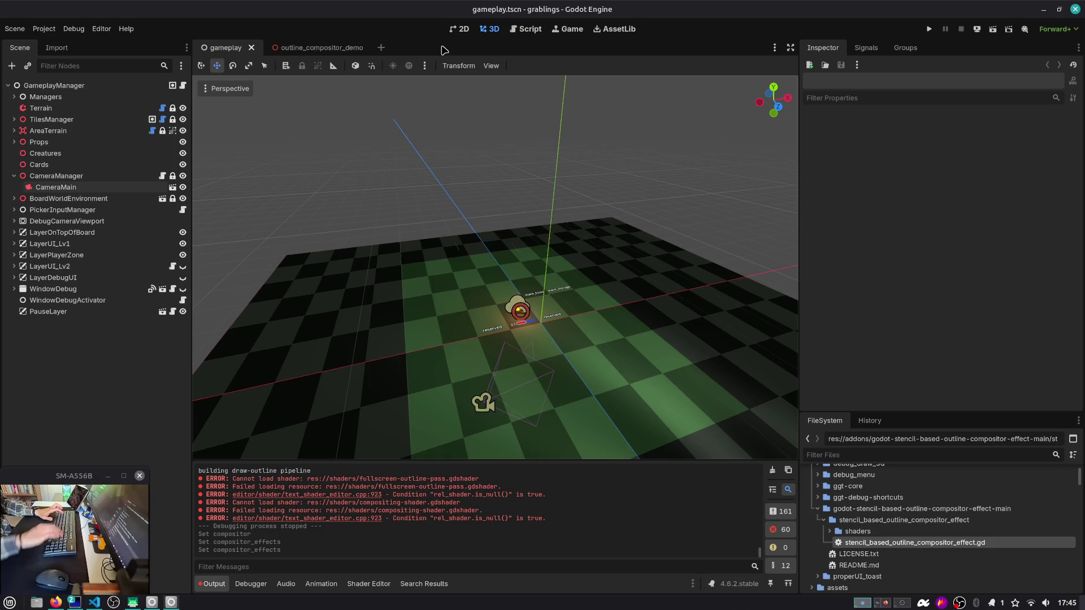
{"action": "key", "text": "ctrl+shift+o"}
{"action": "type", "text": "car"}
{"action": "key", "text": "Return"}
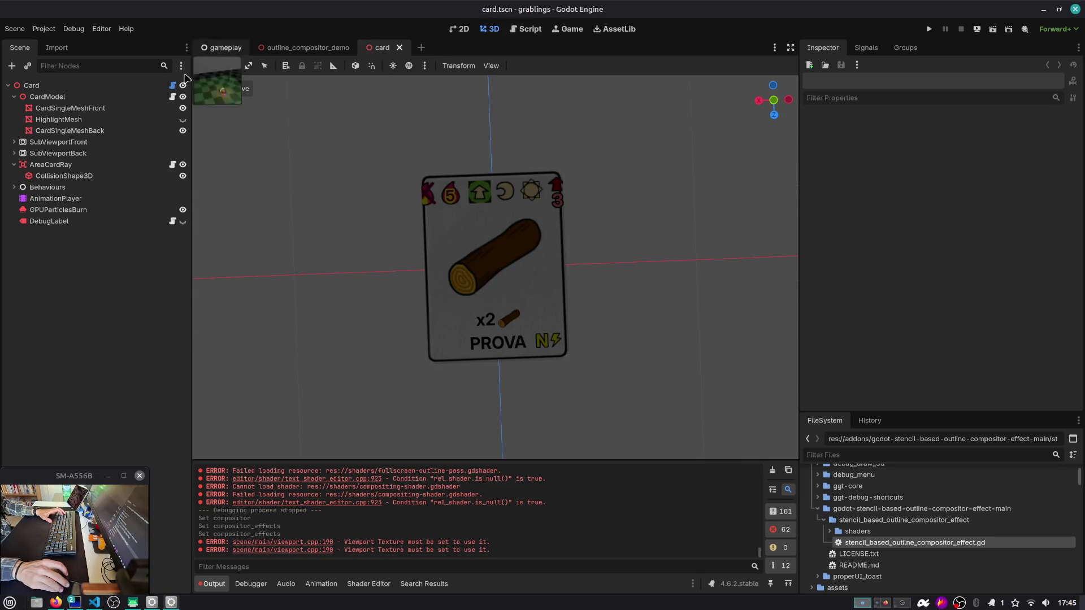
{"action": "left_click", "coordinate": [172, 97]}
Step: Jump via the 'hover' function search to set_highligt, and close all scripts except card.gd
{"action": "key", "text": "ctrl+alt+f"}
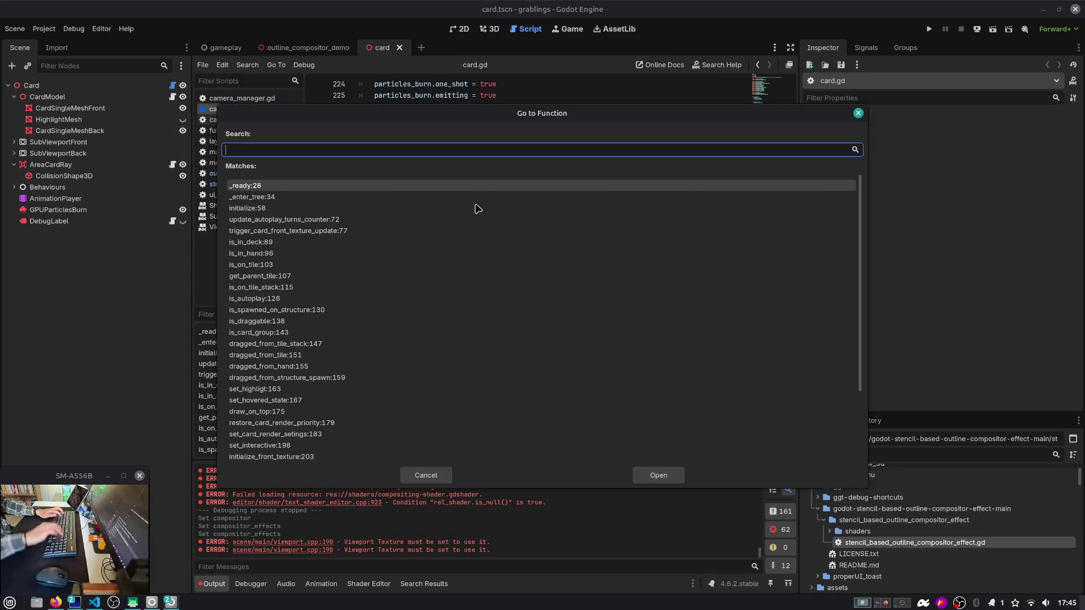
{"action": "type", "text": "rais"}
{"action": "key", "text": "BackSpace"}
{"action": "key", "text": "BackSpace"}
{"action": "key", "text": "BackSpace"}
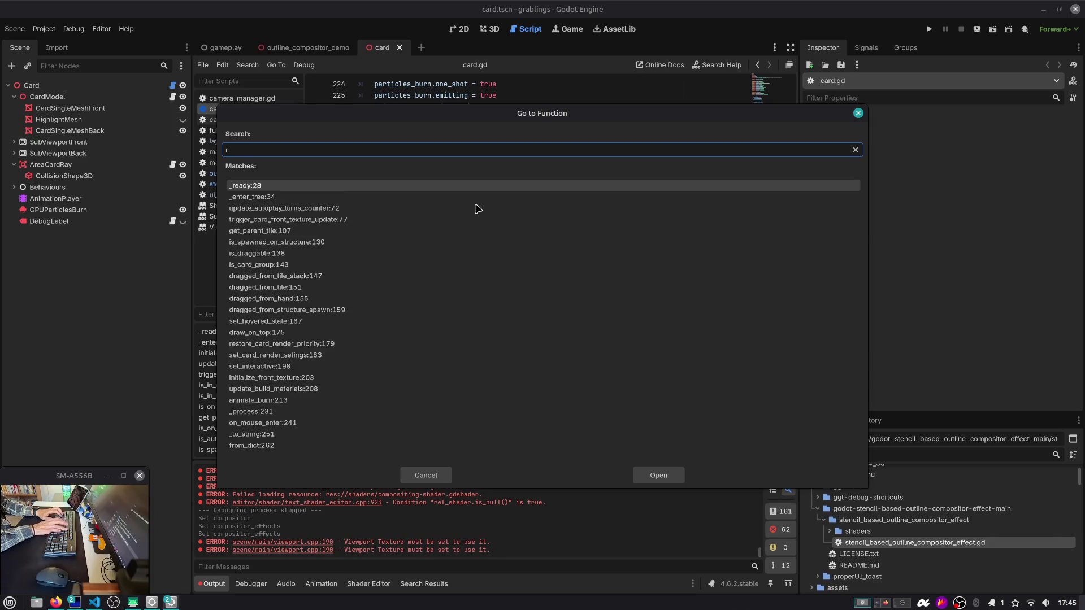
{"action": "type", "text": "hover"}
{"action": "key", "text": "Return"}
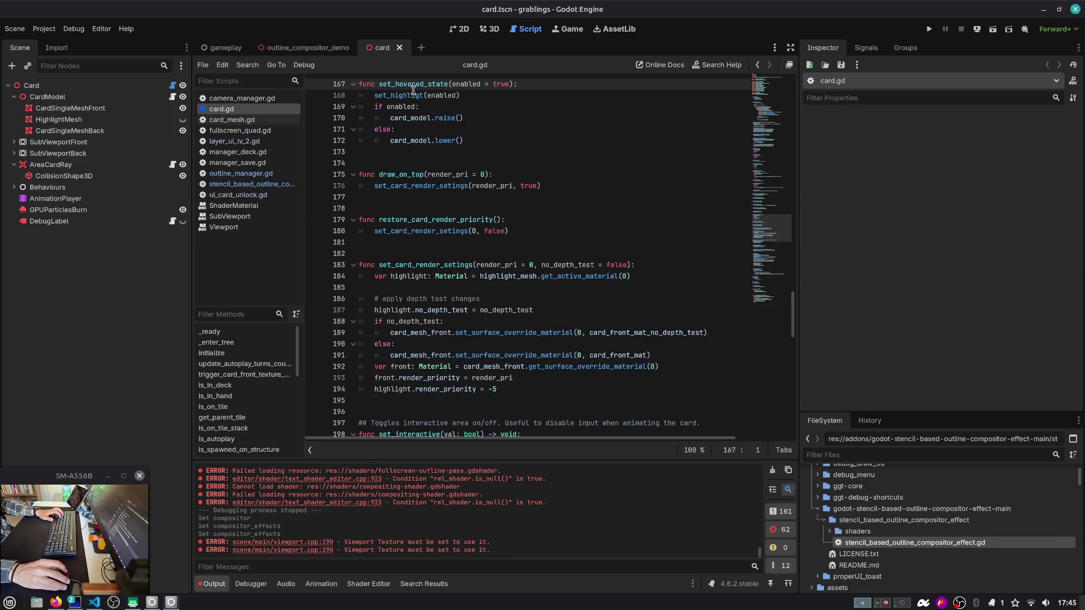
{"action": "left_click", "coordinate": [398, 99], "text": "ctrl"}
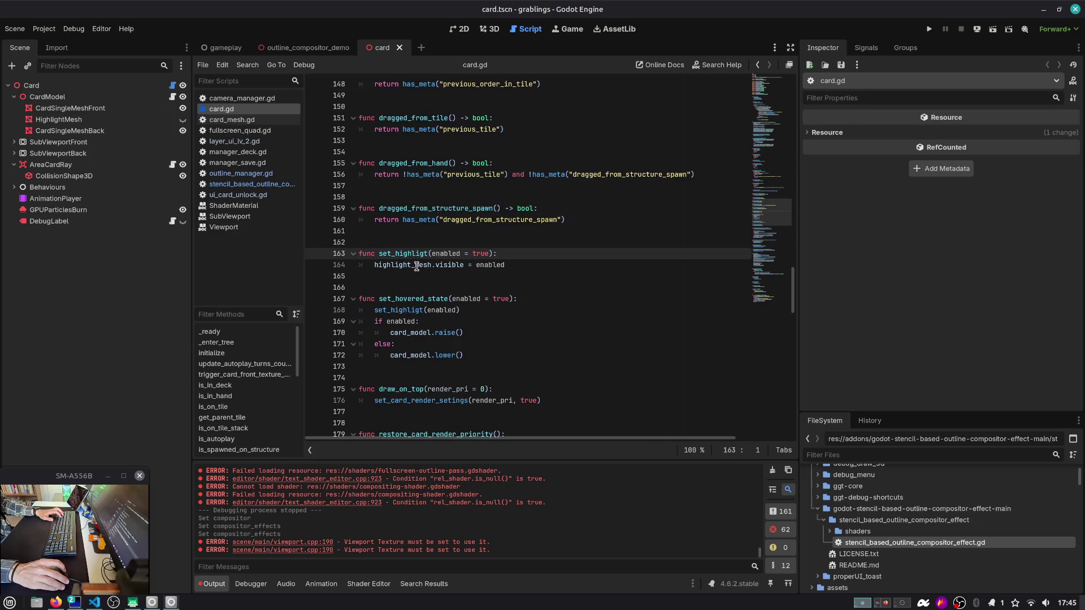
{"action": "right_click", "coordinate": [252, 109]}
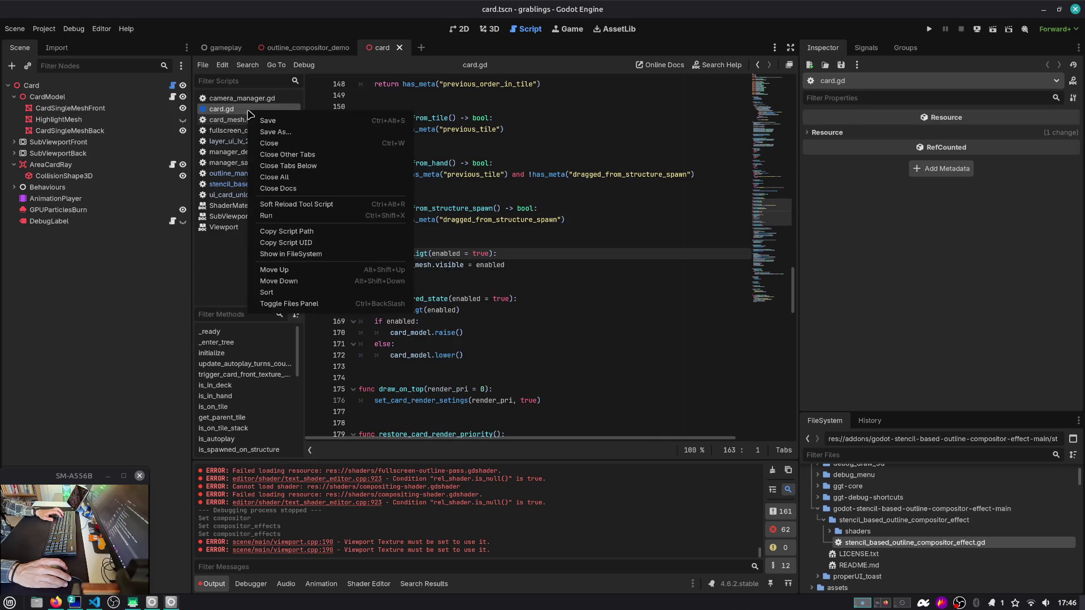
{"action": "left_click", "coordinate": [271, 156]}
Step: Review set_highligt, highlighting highlight_mesh, the function name, and the visibility line 164
{"action": "double_click", "coordinate": [415, 264]}
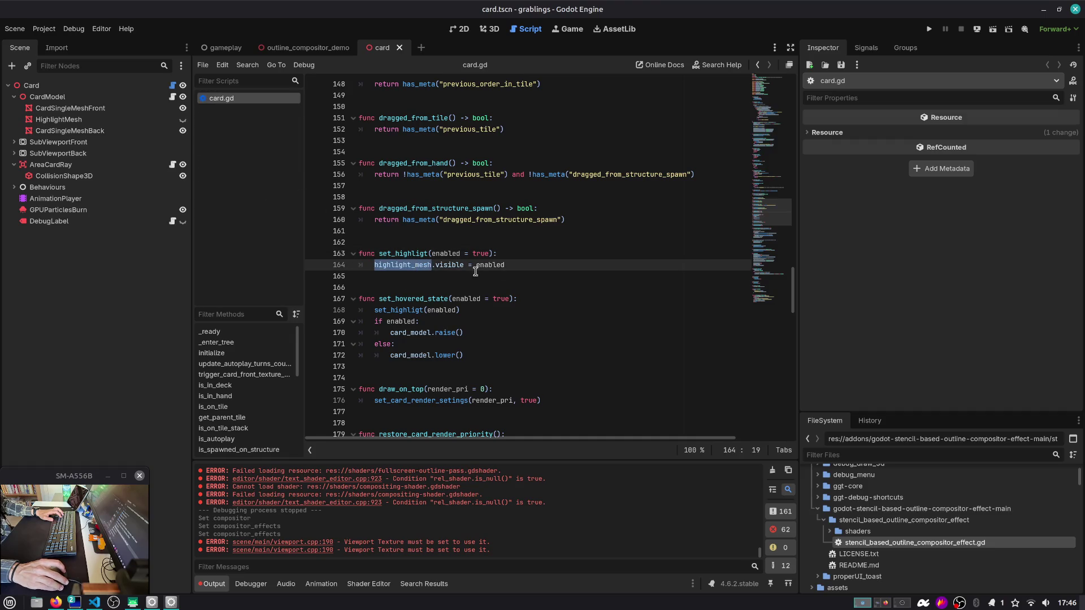
{"action": "left_click", "coordinate": [535, 265]}
{"action": "left_click", "coordinate": [390, 253]}
{"action": "double_click", "coordinate": [396, 253]}
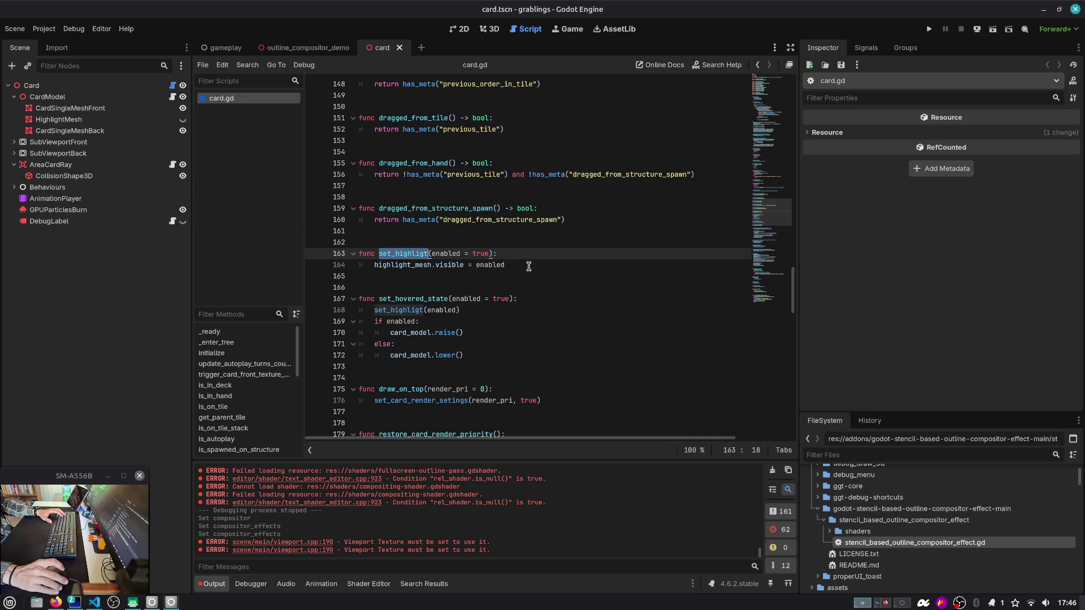
{"action": "left_click", "coordinate": [528, 267]}
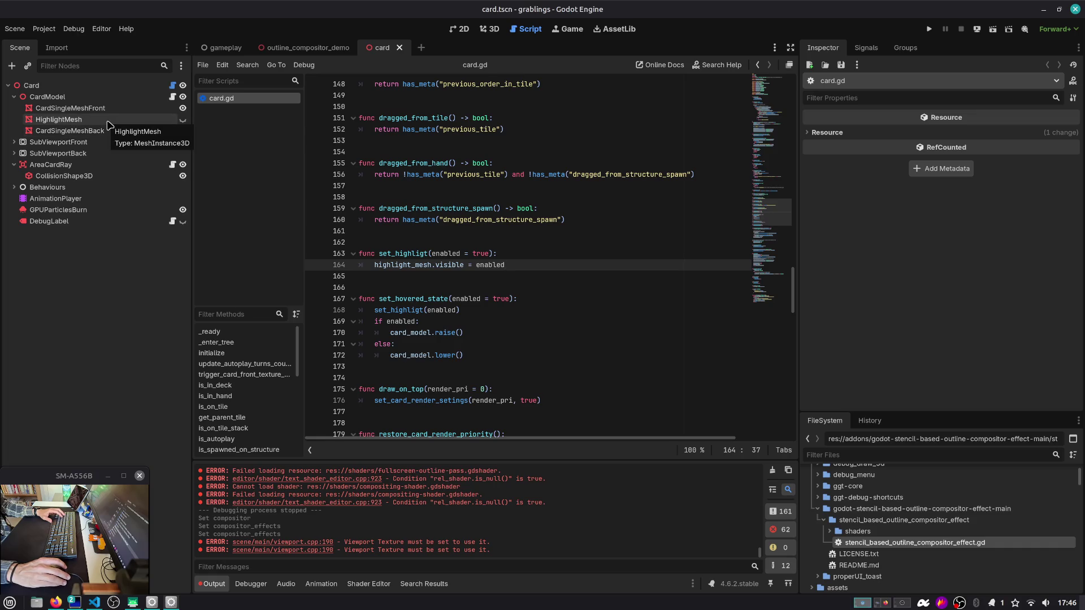
{"action": "left_click_drag", "start_coordinate": [539, 266], "coordinate": [319, 267]}
Step: Inspect the HighlightMesh node's quad mesh preview, then select CardSingleMeshFront
{"action": "left_click", "coordinate": [65, 123]}
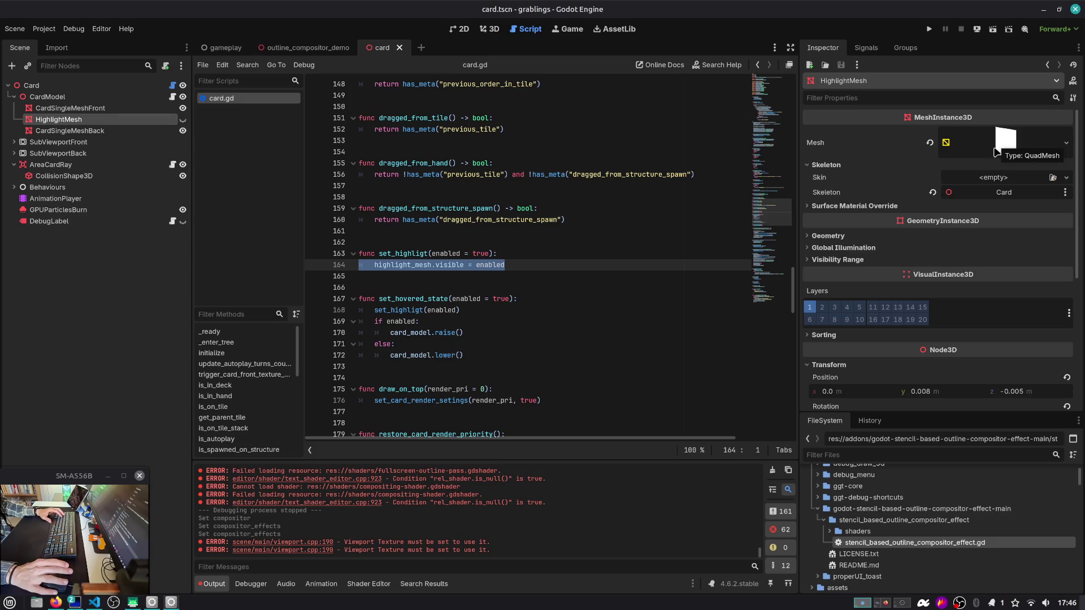
{"action": "left_click_drag", "start_coordinate": [995, 150], "coordinate": [998, 155]}
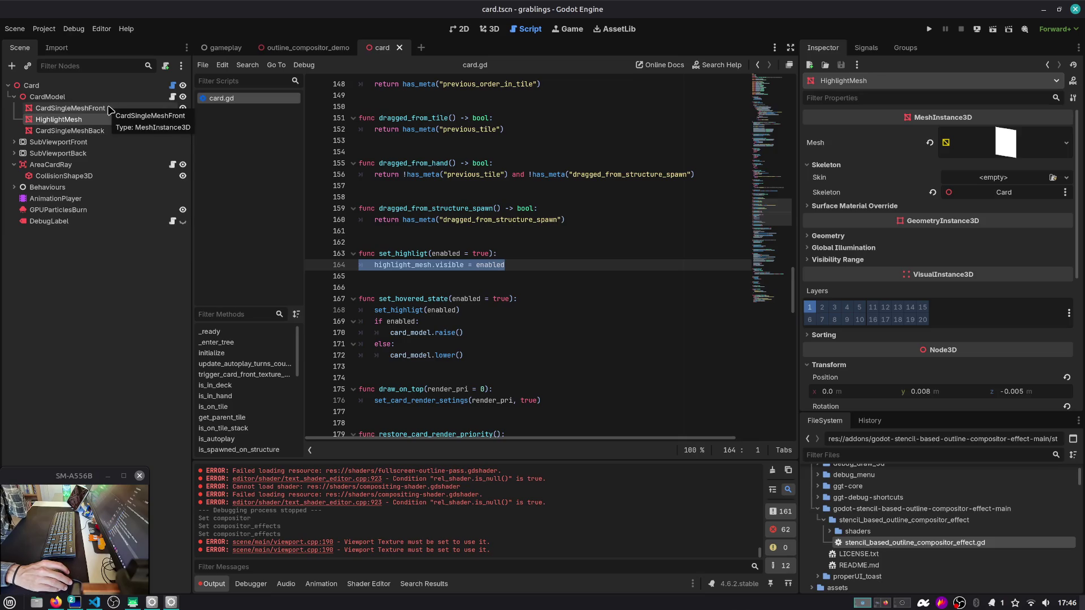
{"action": "left_click", "coordinate": [70, 108]}
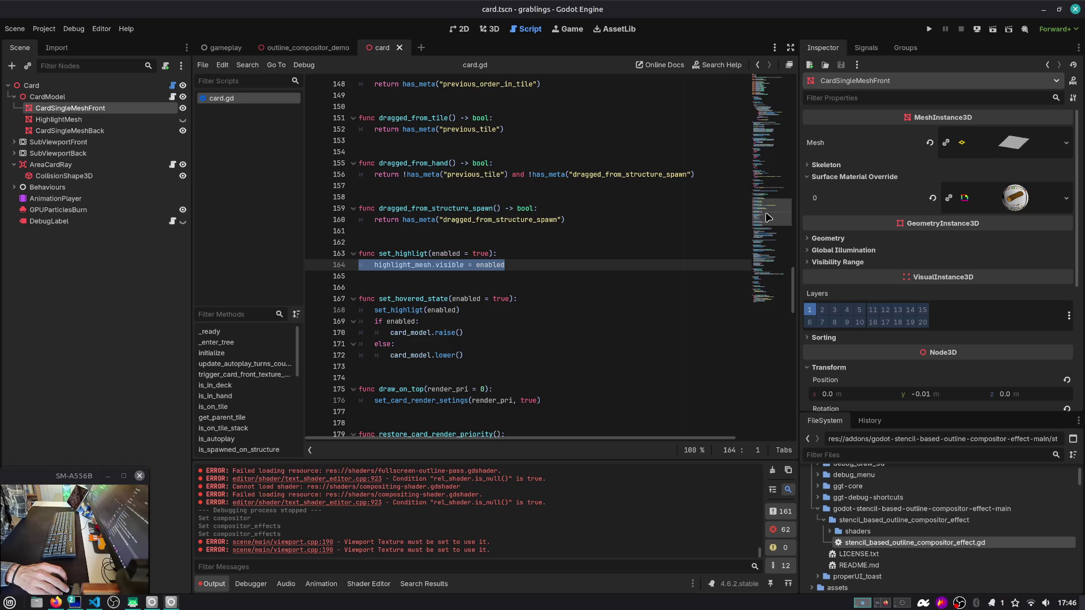
Step: Expand CardSingleMeshFront's Surface Material Override 0 and open its shader in the Shader Editor
{"action": "left_click", "coordinate": [1010, 204]}
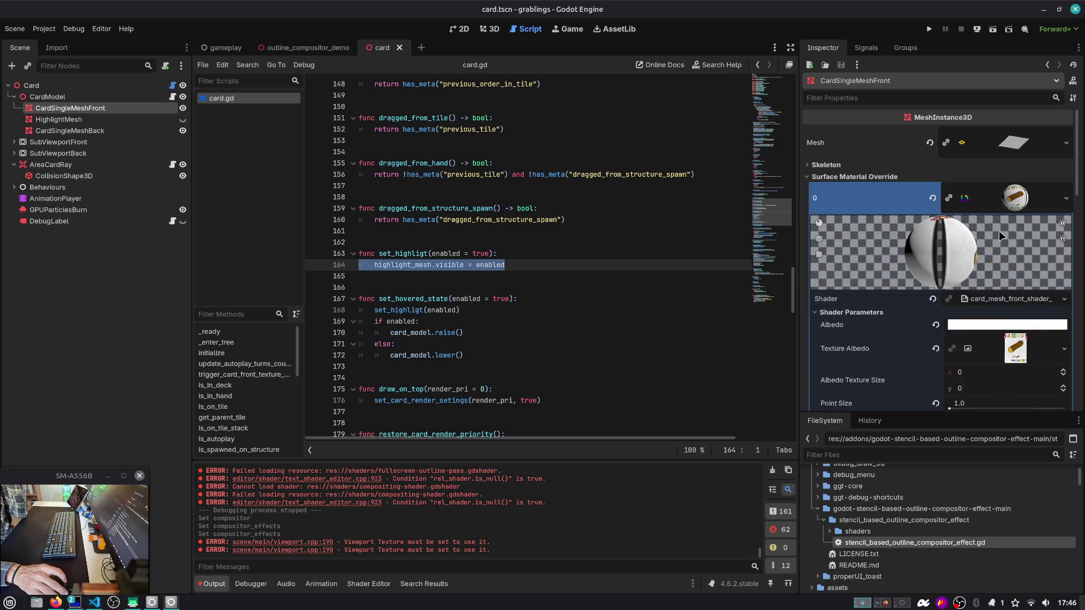
{"action": "scroll", "coordinate": [977, 257], "scroll_direction": "down", "scroll_amount": 6}
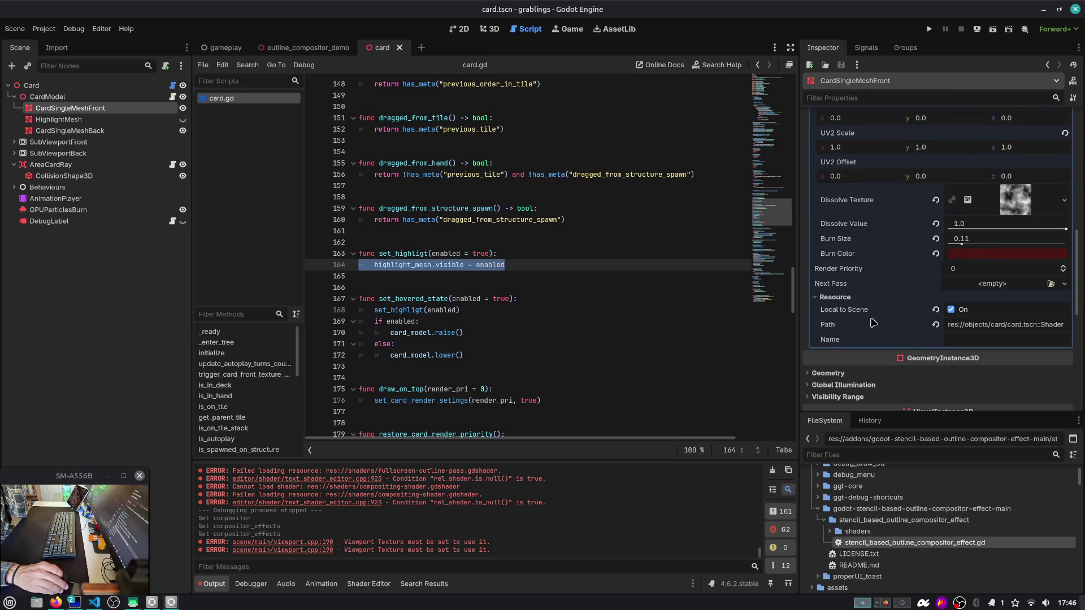
{"action": "scroll", "coordinate": [874, 322], "scroll_direction": "up", "scroll_amount": 5}
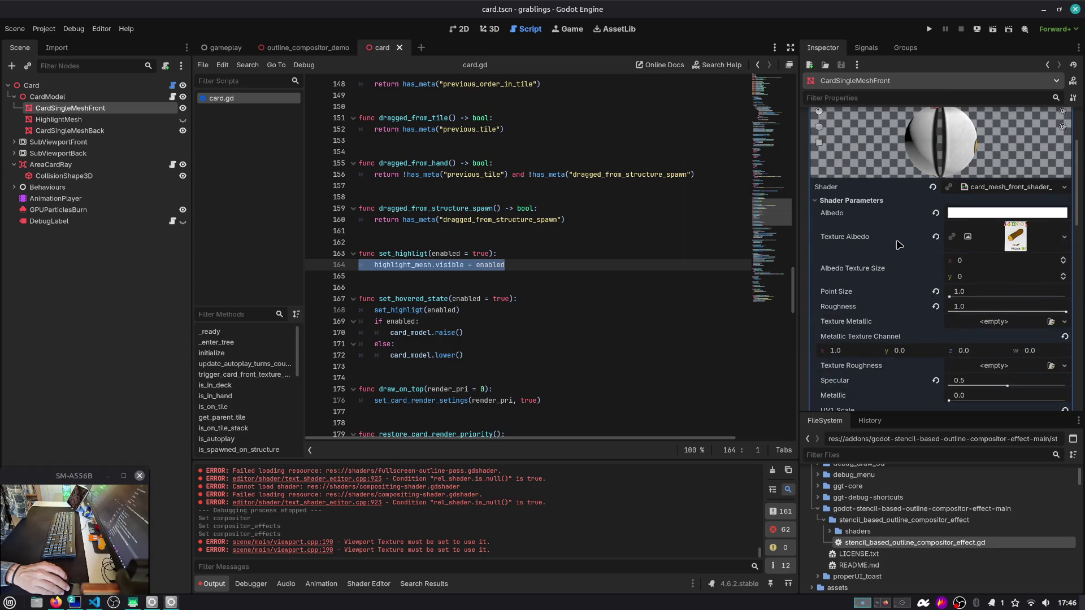
{"action": "scroll", "coordinate": [901, 242], "scroll_direction": "up", "scroll_amount": 2}
{"action": "left_click", "coordinate": [989, 262]}
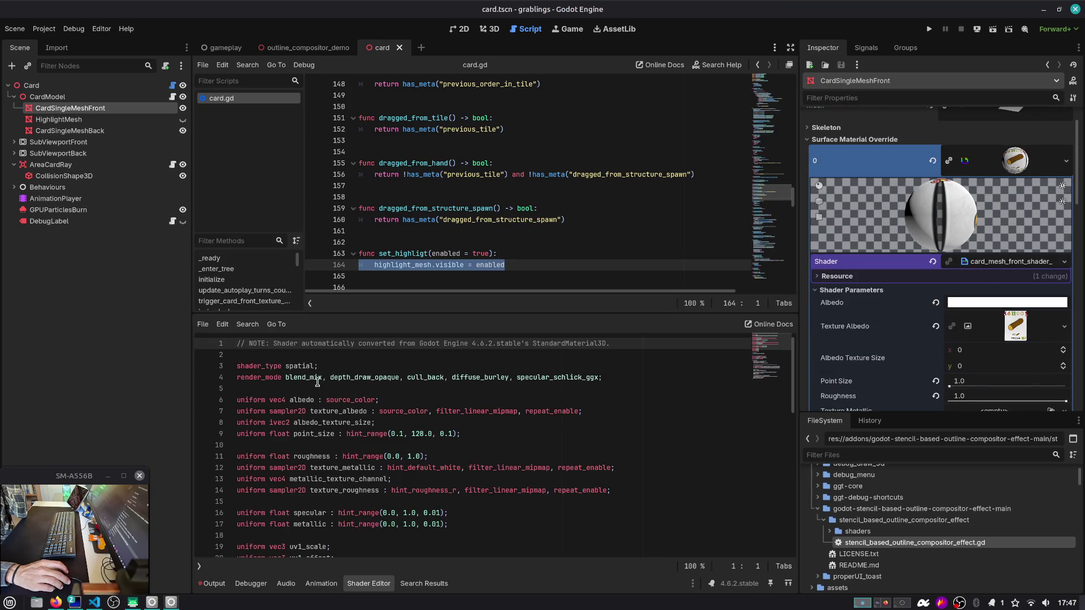
Step: Review the render_mode entries blend_mix, depth_draw_opaque, cull_back, diffuse_burley and specular_schlick_ggx
{"action": "double_click", "coordinate": [315, 377]}
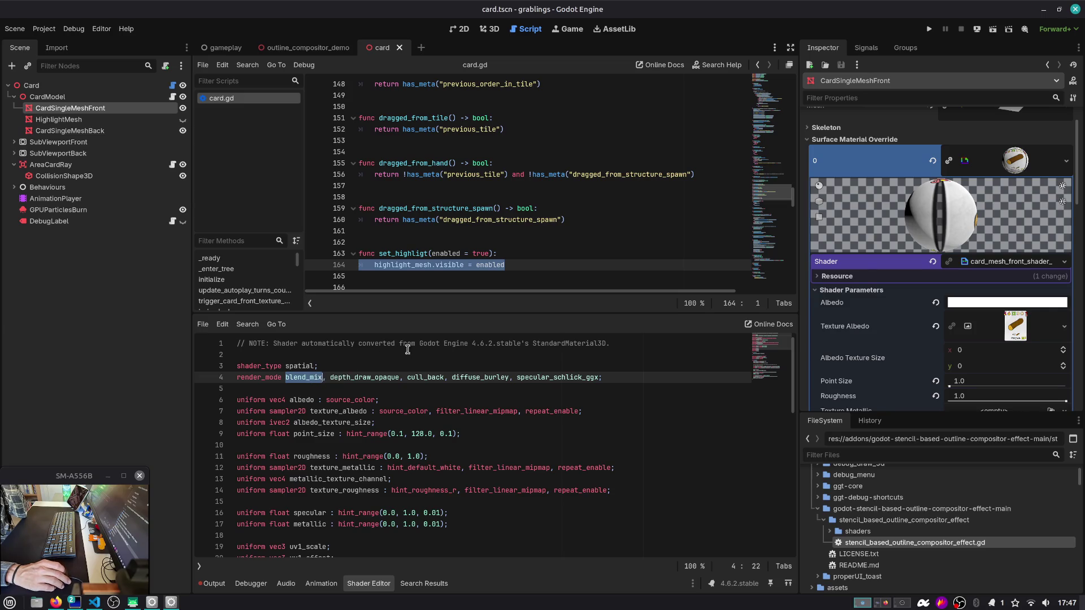
{"action": "left_click_drag", "start_coordinate": [379, 343], "coordinate": [631, 352]}
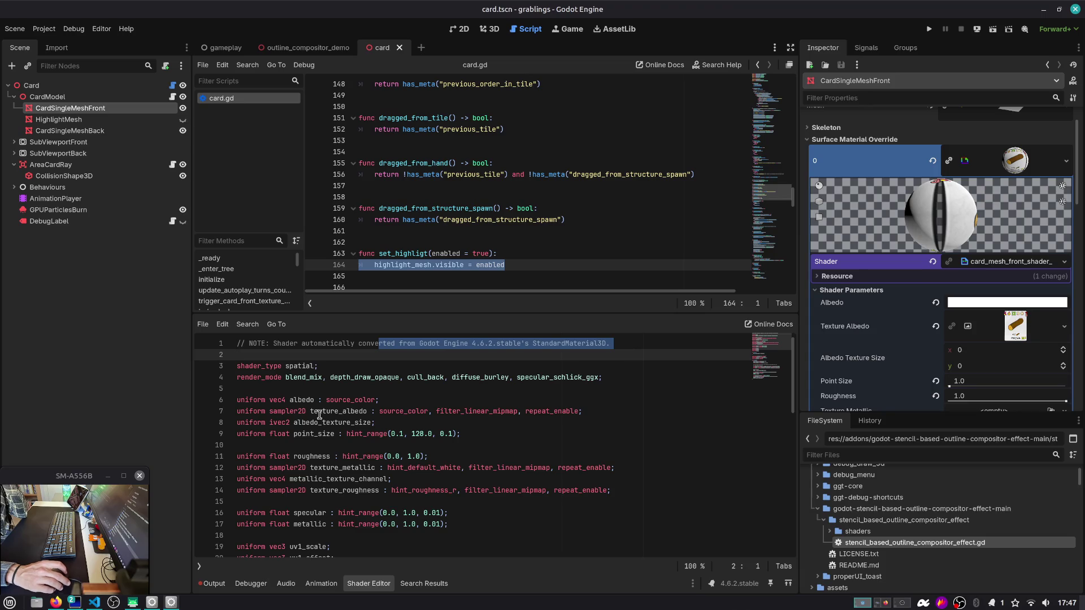
{"action": "double_click", "coordinate": [545, 377]}
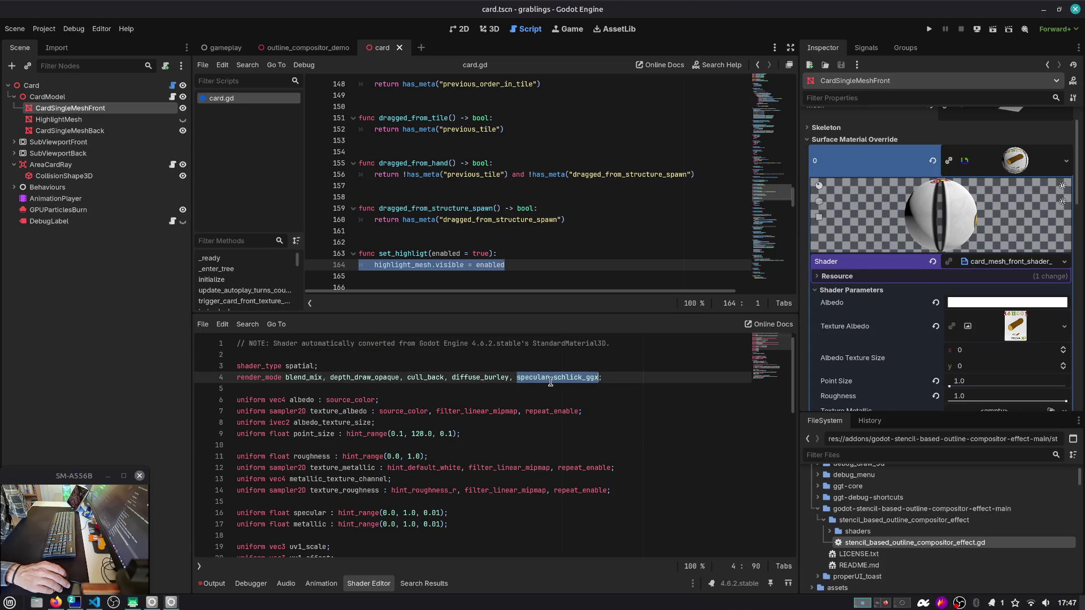
{"action": "double_click", "coordinate": [483, 378]}
{"action": "double_click", "coordinate": [425, 377]}
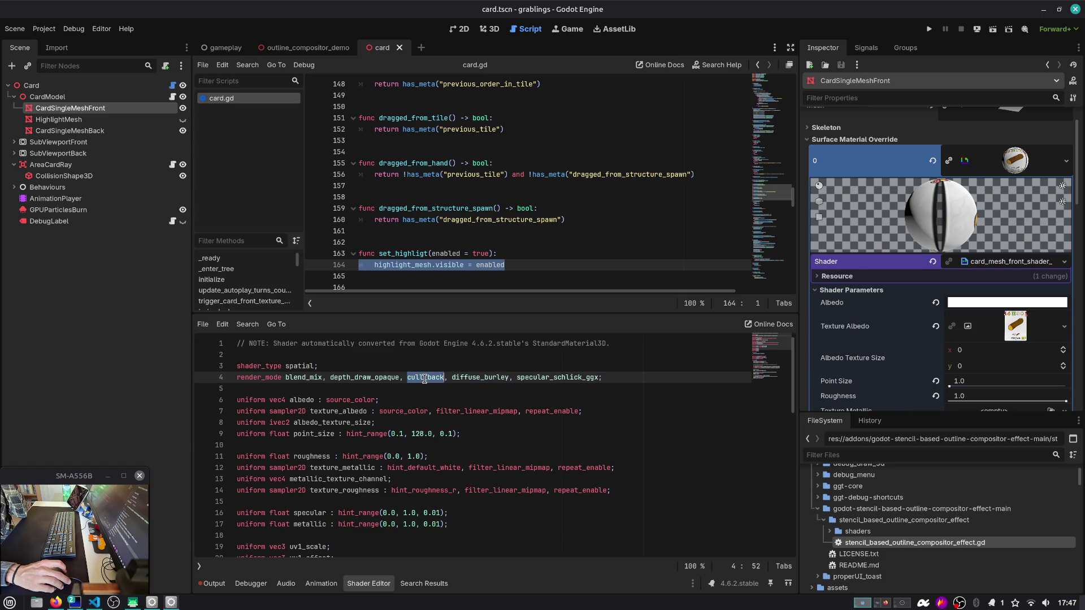
{"action": "double_click", "coordinate": [347, 378]}
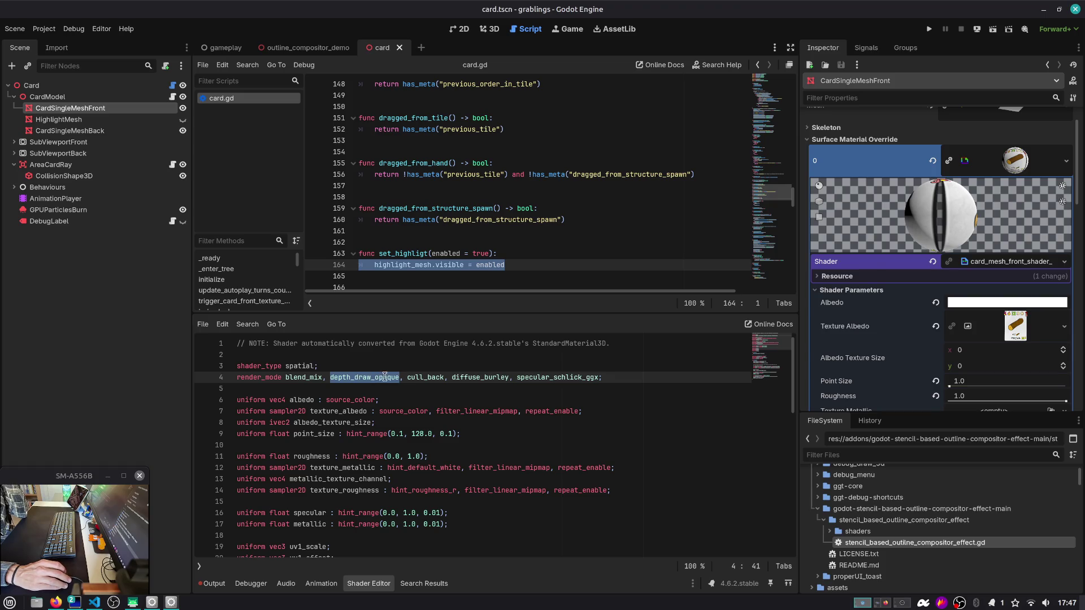
{"action": "scroll", "coordinate": [425, 382], "scroll_direction": "down", "scroll_amount": 2}
{"action": "scroll", "coordinate": [403, 380], "scroll_direction": "up", "scroll_amount": 2}
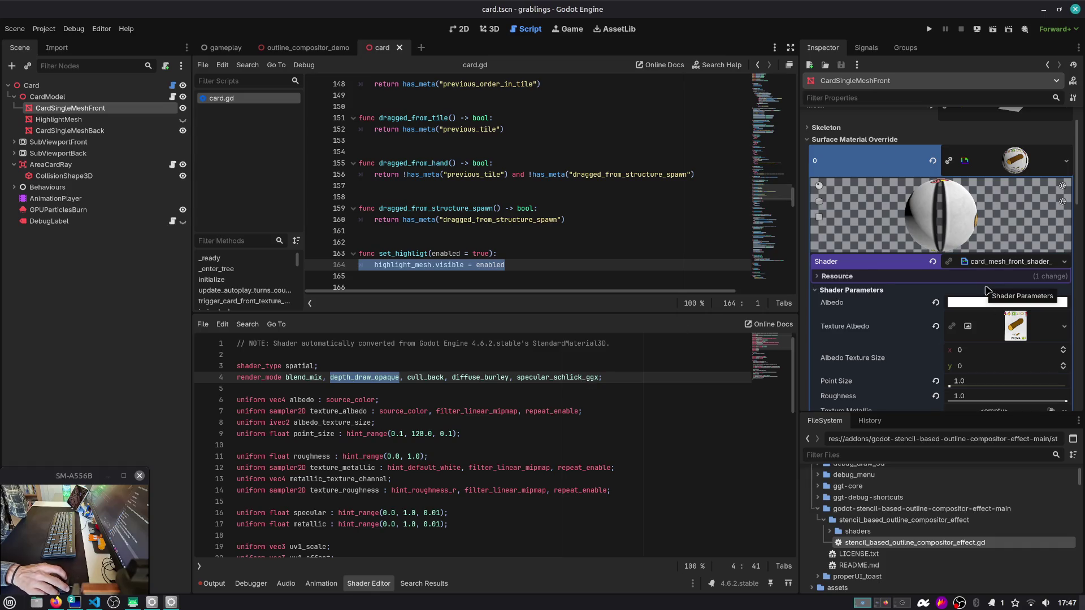
{"action": "double_click", "coordinate": [518, 377]}
{"action": "double_click", "coordinate": [480, 377]}
{"action": "scroll", "coordinate": [479, 378], "scroll_direction": "down", "scroll_amount": 4}
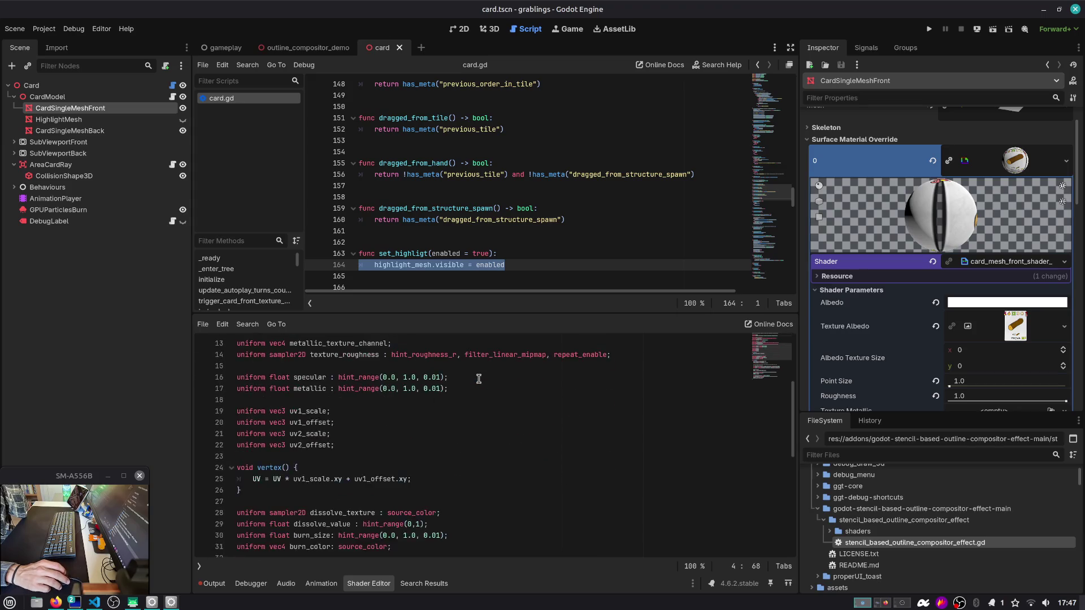
{"action": "scroll", "coordinate": [478, 378], "scroll_direction": "down", "scroll_amount": 8}
{"action": "scroll", "coordinate": [480, 379], "scroll_direction": "up", "scroll_amount": 12}
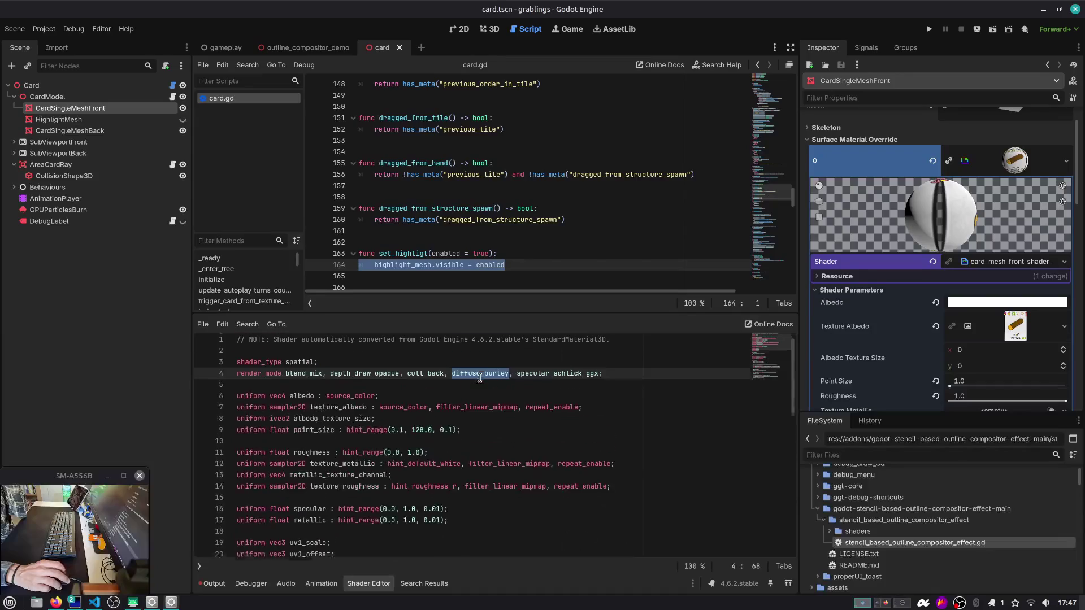
Step: Strip the half-typed 'ste' text from the shader's render_mode line and save the scene
{"action": "left_click", "coordinate": [611, 377]}
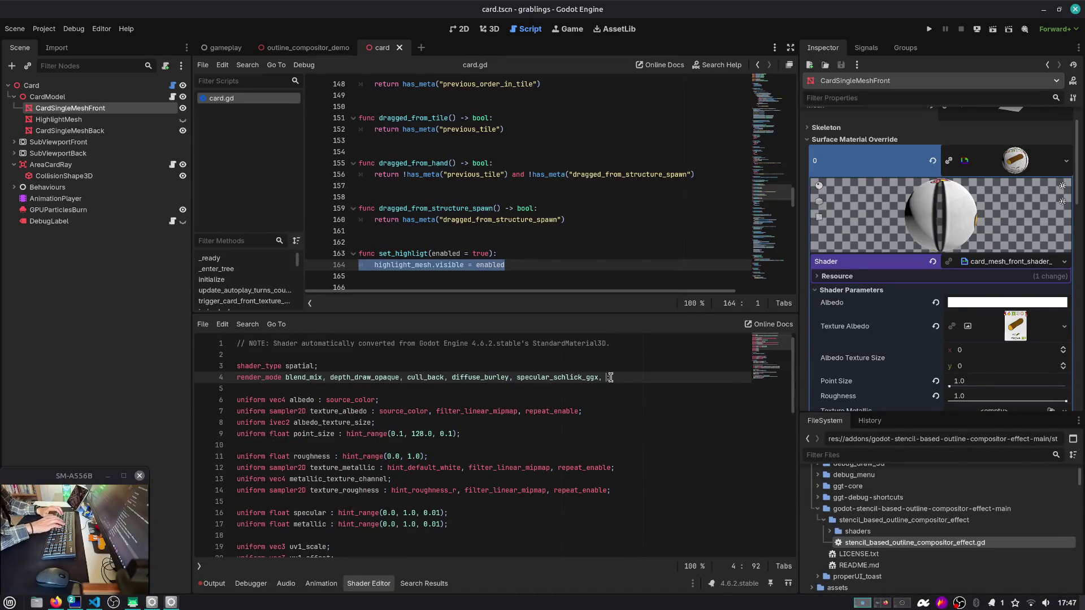
{"action": "type", "text": ", ste"}
{"action": "key", "text": "BackSpace"}
{"action": "key", "text": "BackSpace"}
{"action": "key", "text": "BackSpace"}
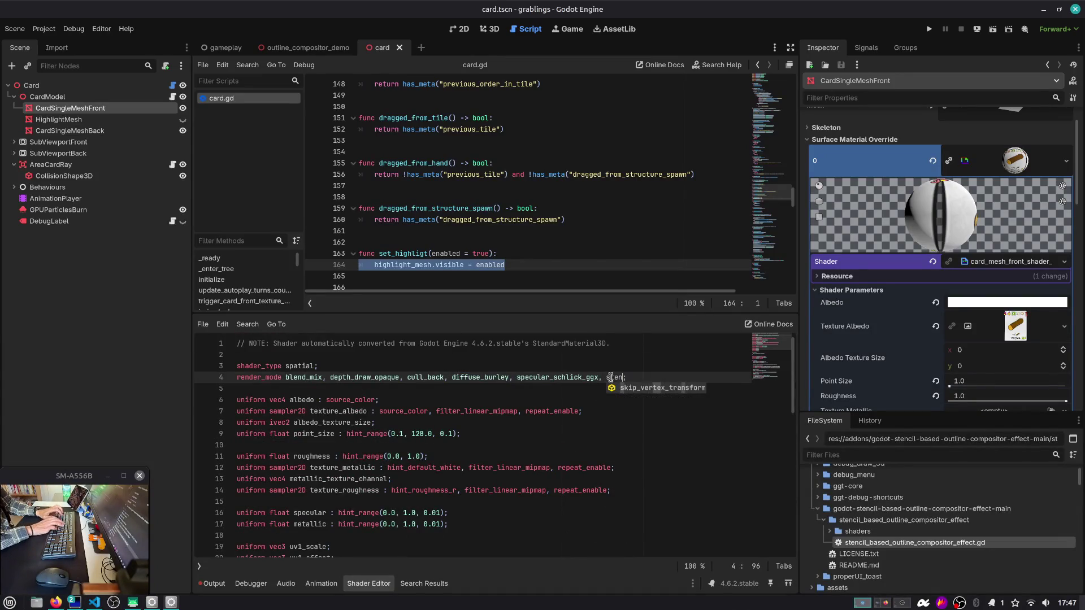
{"action": "key", "text": "ctrl+s"}
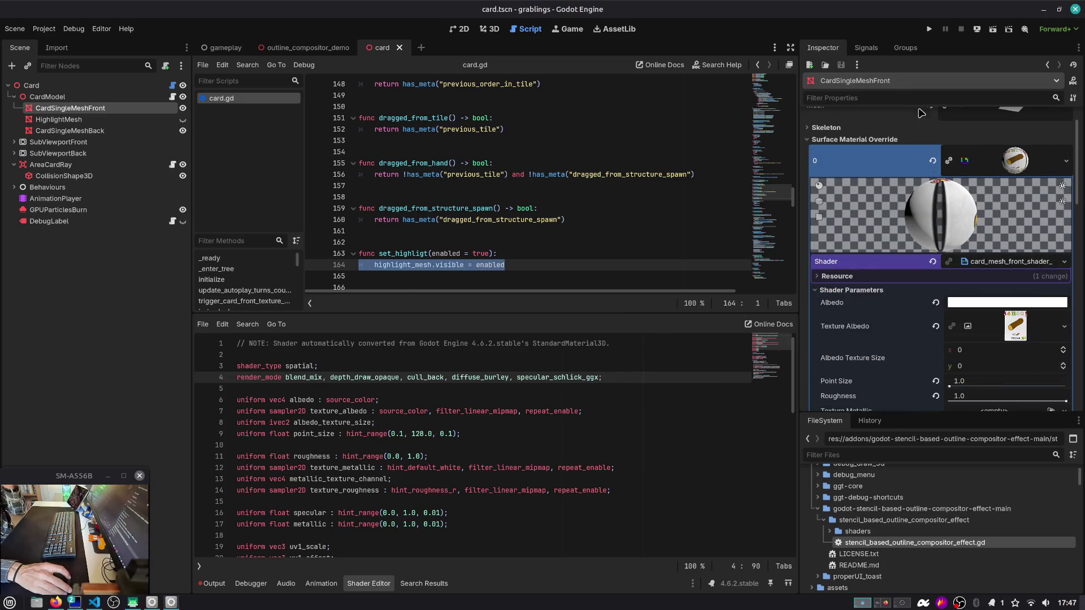
{"action": "type", "text": "sten"}
{"action": "key", "text": "BackSpace"}
{"action": "key", "text": "BackSpace"}
{"action": "key", "text": "BackSpace"}
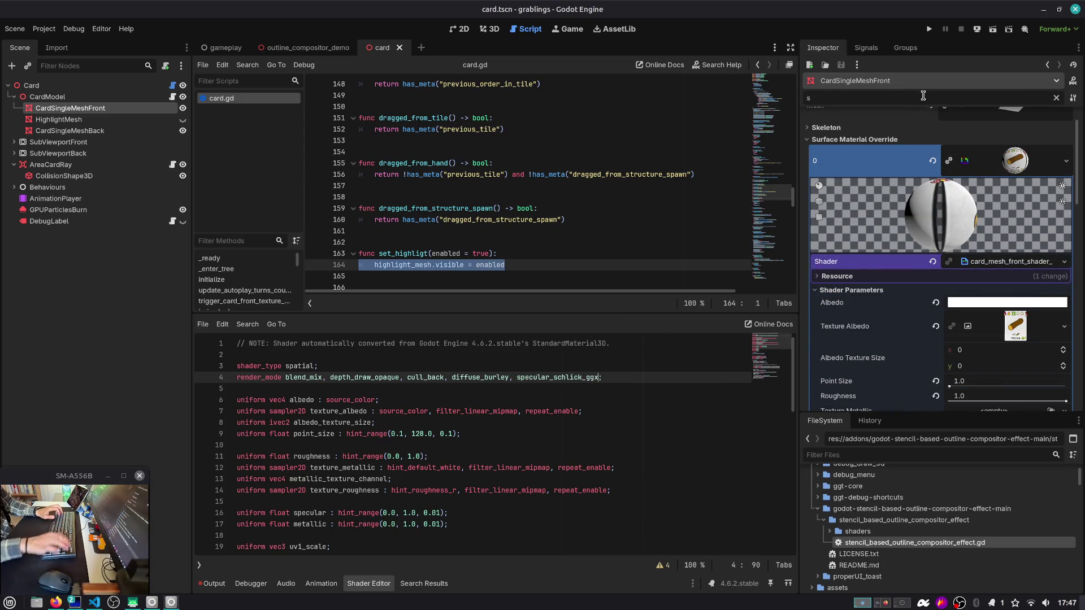
{"action": "type", "text": "te"}
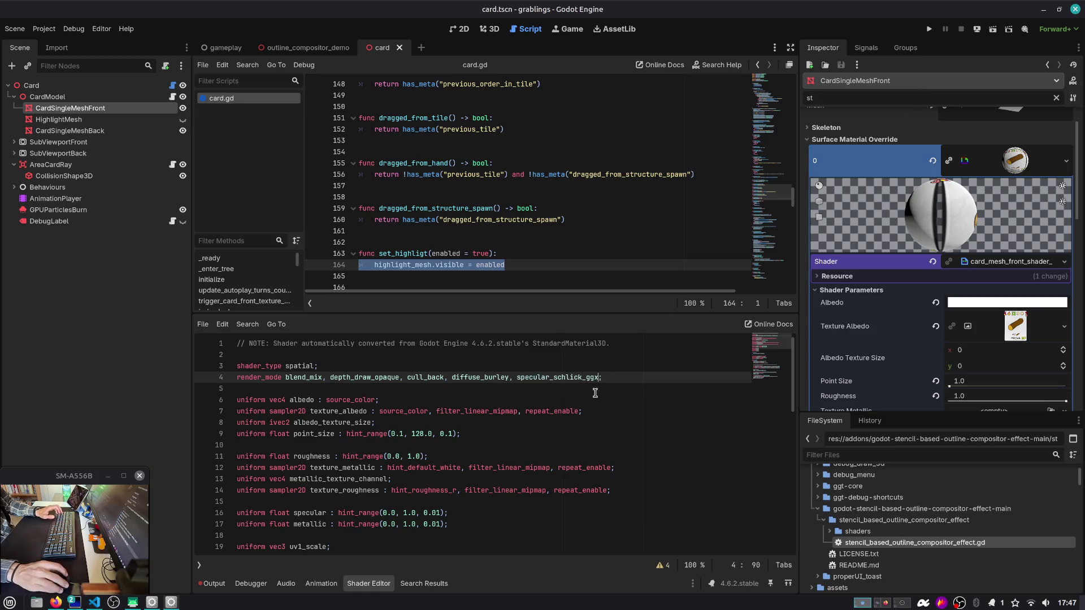
{"action": "key", "text": "BackSpace"}
{"action": "key", "text": "BackSpace"}
{"action": "key", "text": "BackSpace"}
{"action": "key", "text": "Down"}
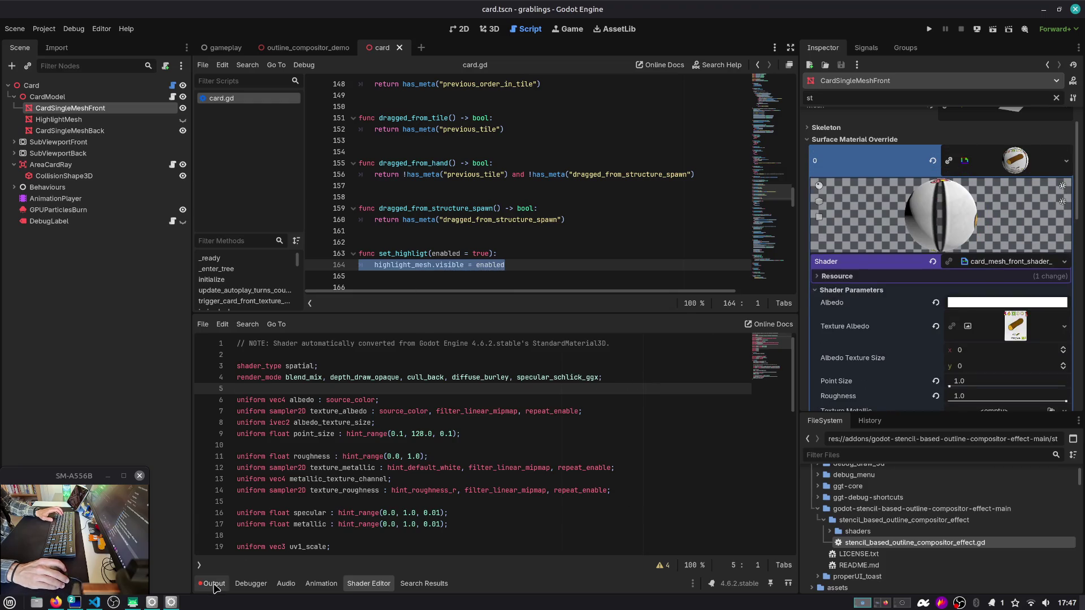
Step: Delete the broken stray line 5 in the card front shader and check the error log
{"action": "left_click", "coordinate": [214, 584]}
{"action": "left_click", "coordinate": [881, 96]}
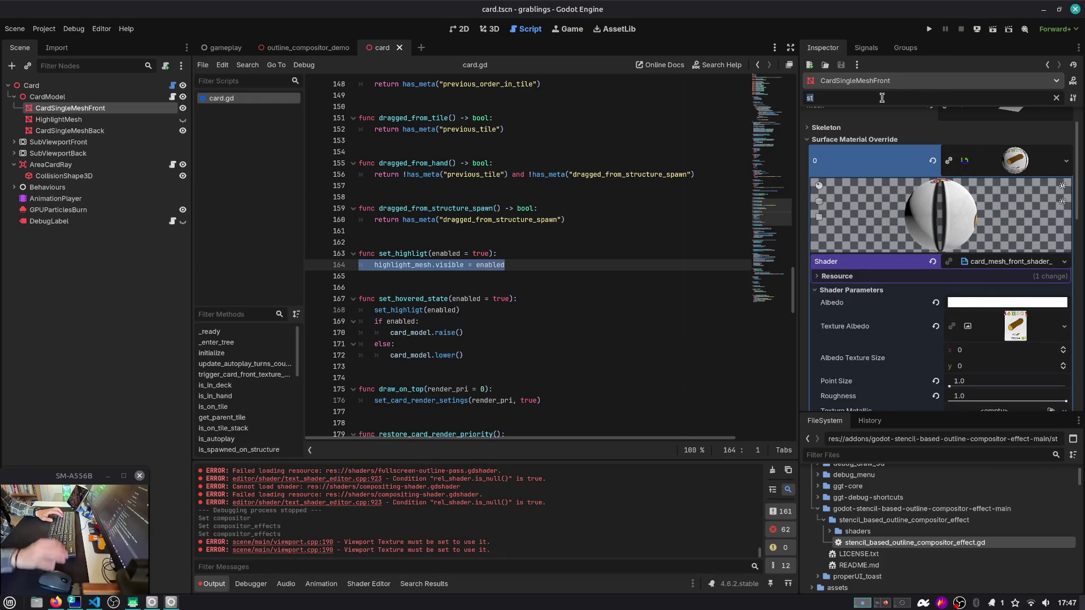
{"action": "type", "text": "s"}
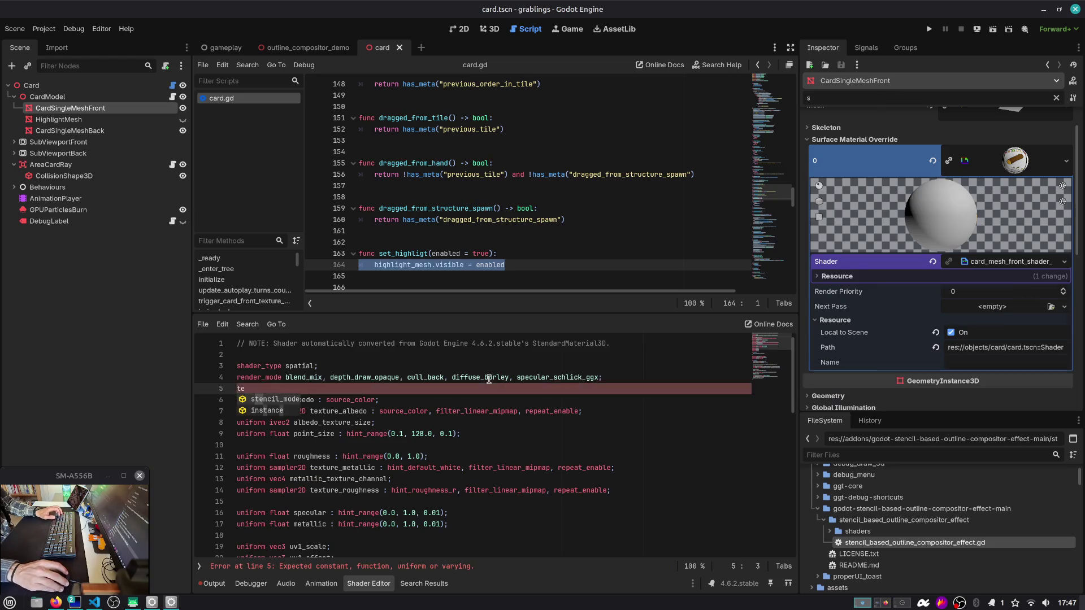
{"action": "key", "text": "BackSpace"}
{"action": "key", "text": "BackSpace"}
{"action": "key", "text": "Left"}
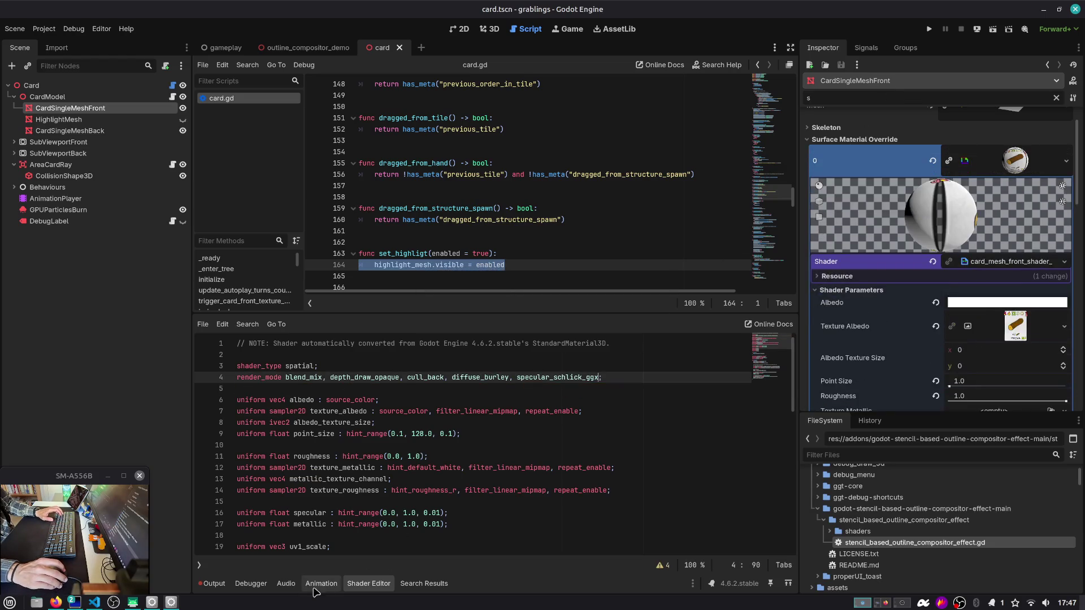
{"action": "left_click", "coordinate": [214, 584]}
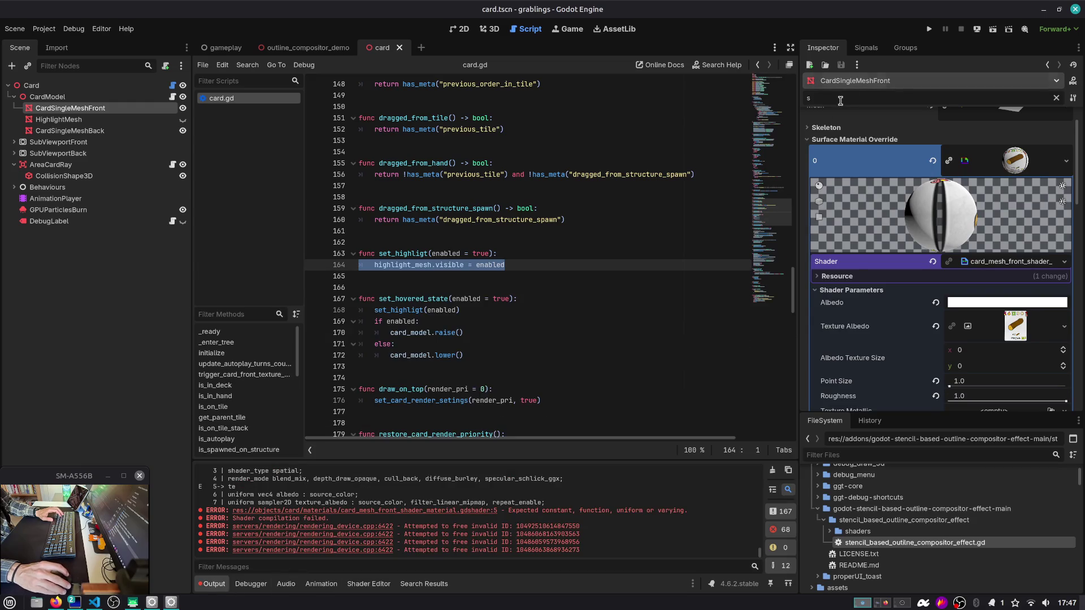
{"action": "type", "text": "te;"}
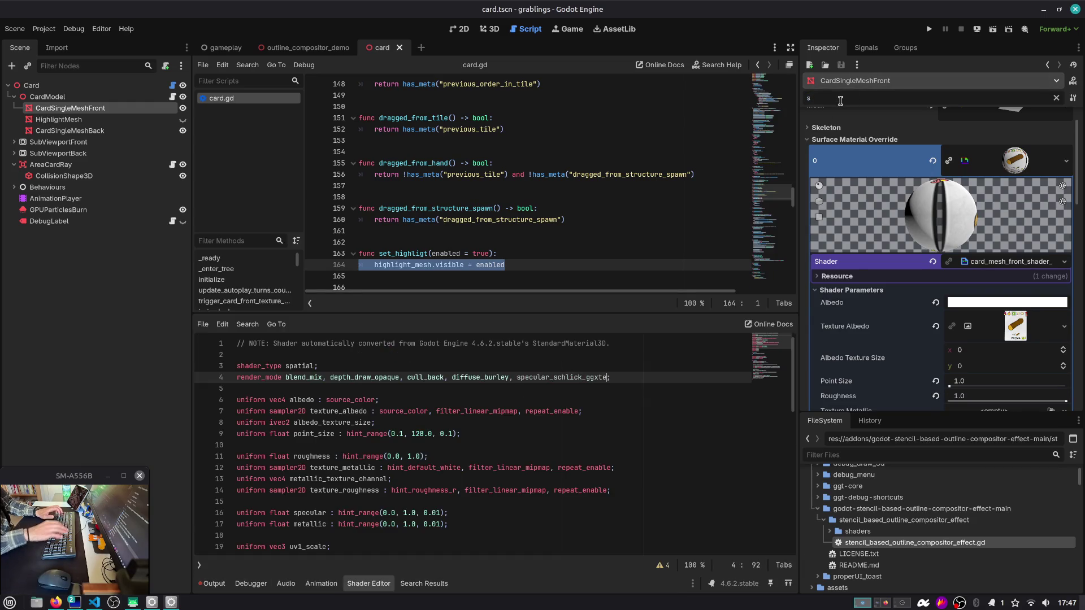
{"action": "left_click", "coordinate": [441, 401]}
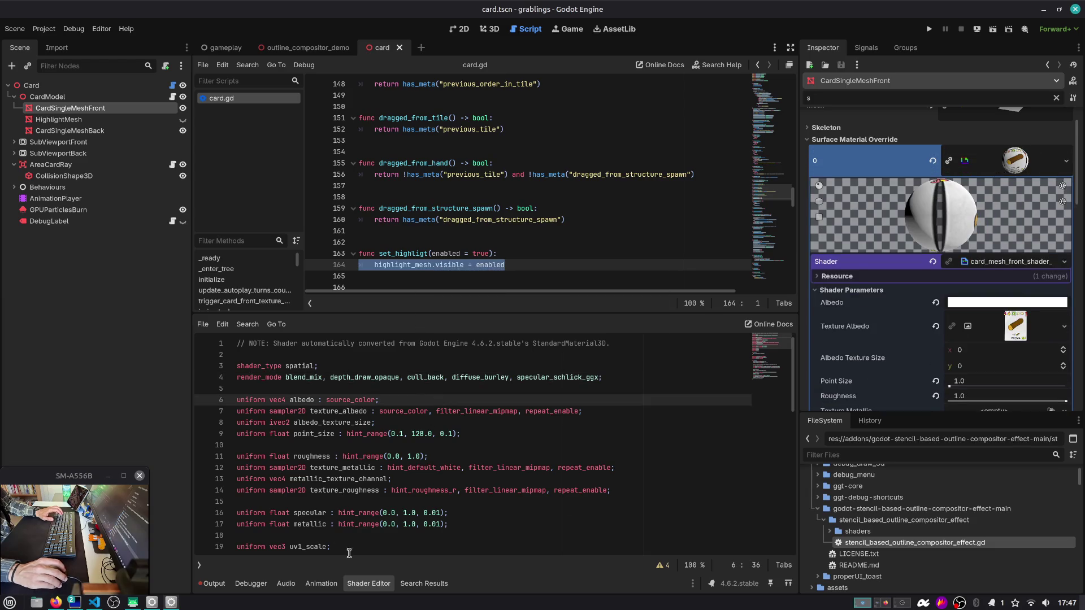
{"action": "left_click", "coordinate": [503, 457]}
Step: Clear the Output log and filter the Inspector properties to 'ste'
{"action": "left_click", "coordinate": [1028, 163]}
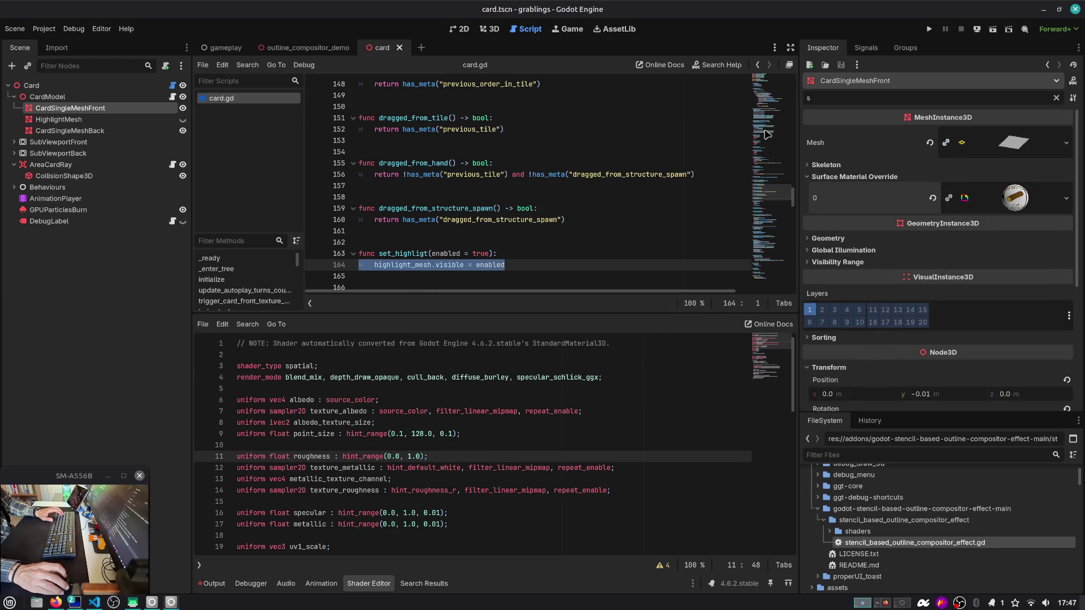
{"action": "left_click", "coordinate": [213, 584]}
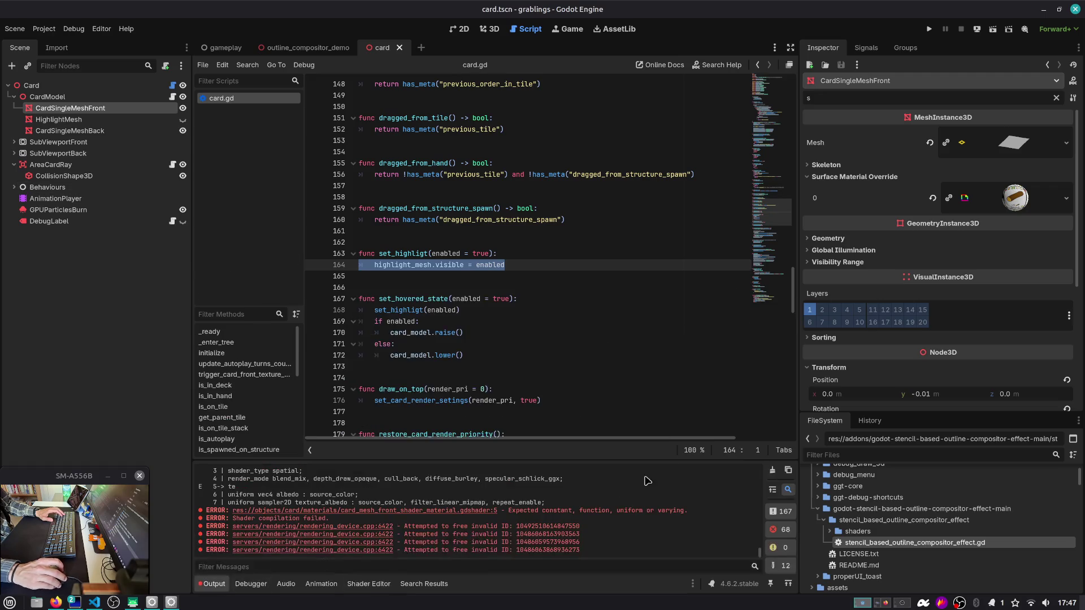
{"action": "left_click", "coordinate": [772, 471]}
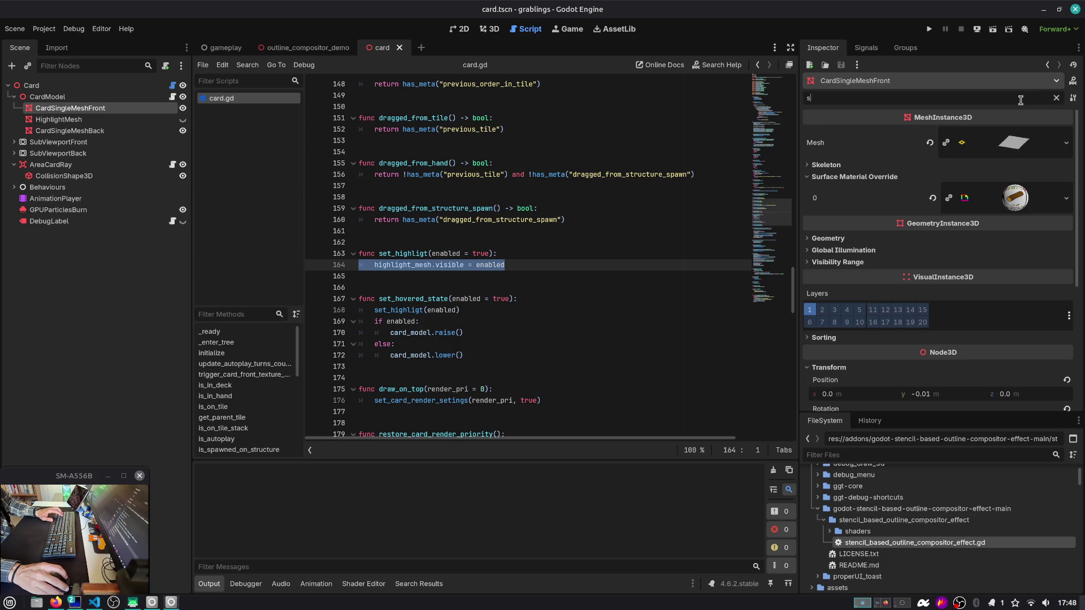
{"action": "type", "text": "te"}
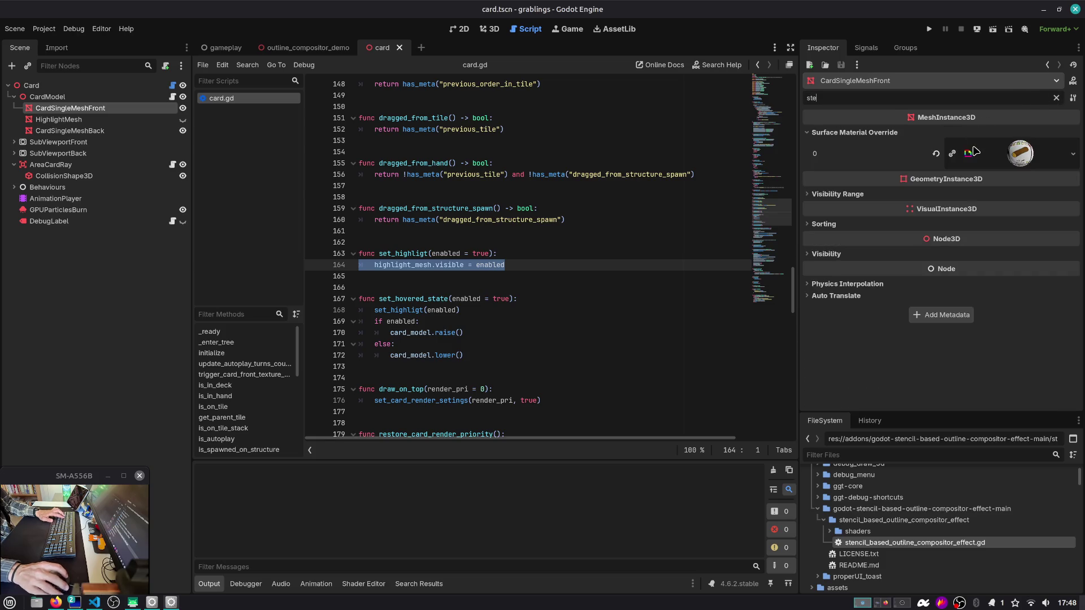
{"action": "type", "text": "nci"}
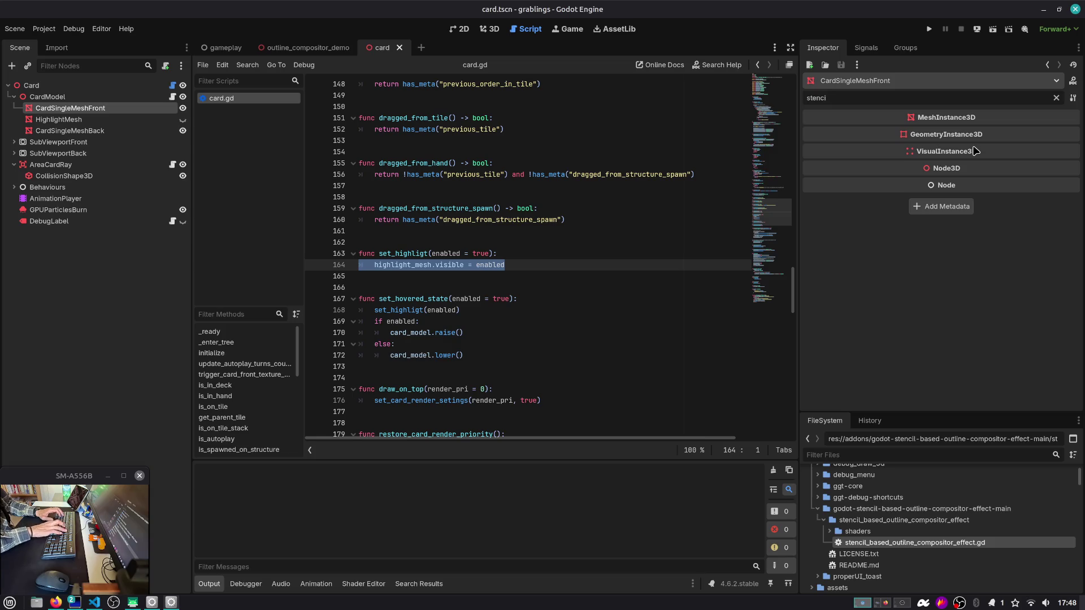
{"action": "key", "text": "BackSpace"}
{"action": "key", "text": "BackSpace"}
{"action": "key", "text": "BackSpace"}
Step: Browse the front mesh's material override and Next Pass options, then select HighlightMesh instead
{"action": "left_click", "coordinate": [1014, 255]}
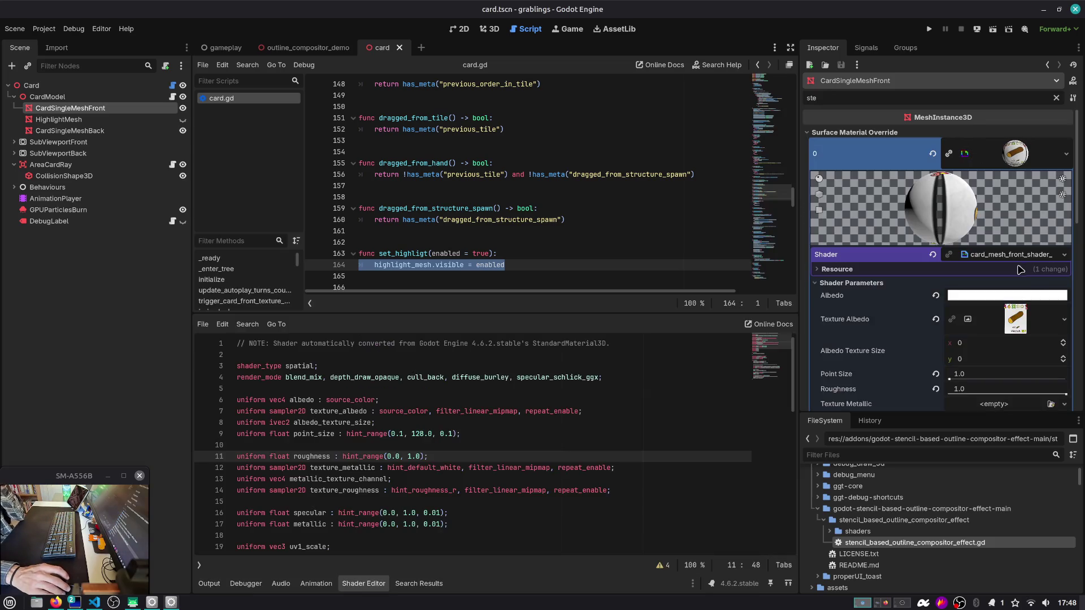
{"action": "scroll", "coordinate": [942, 304], "scroll_direction": "down", "scroll_amount": 2}
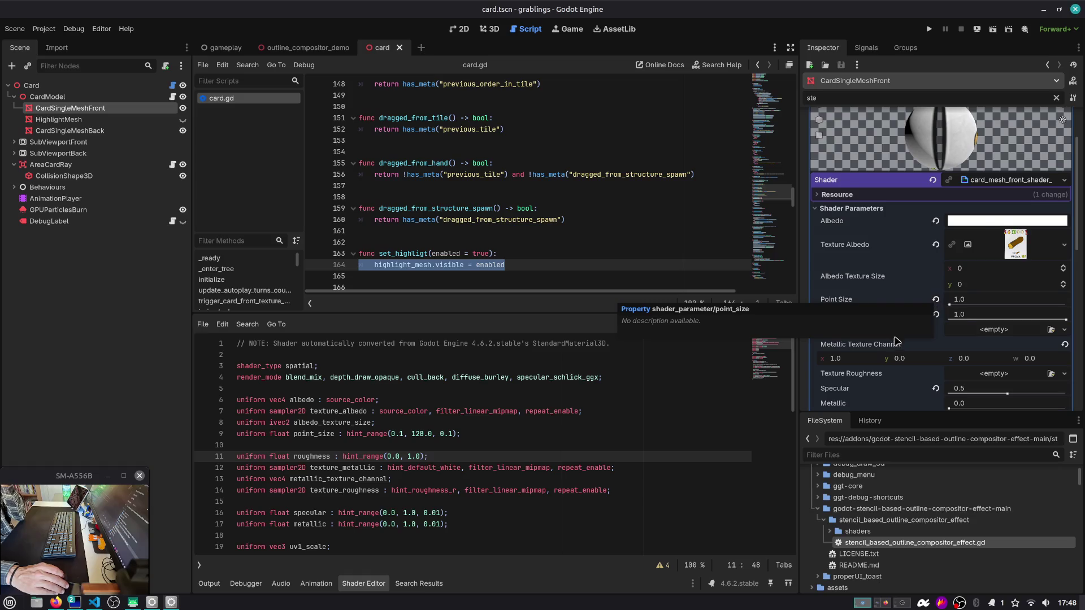
{"action": "scroll", "coordinate": [895, 341], "scroll_direction": "down", "scroll_amount": 6}
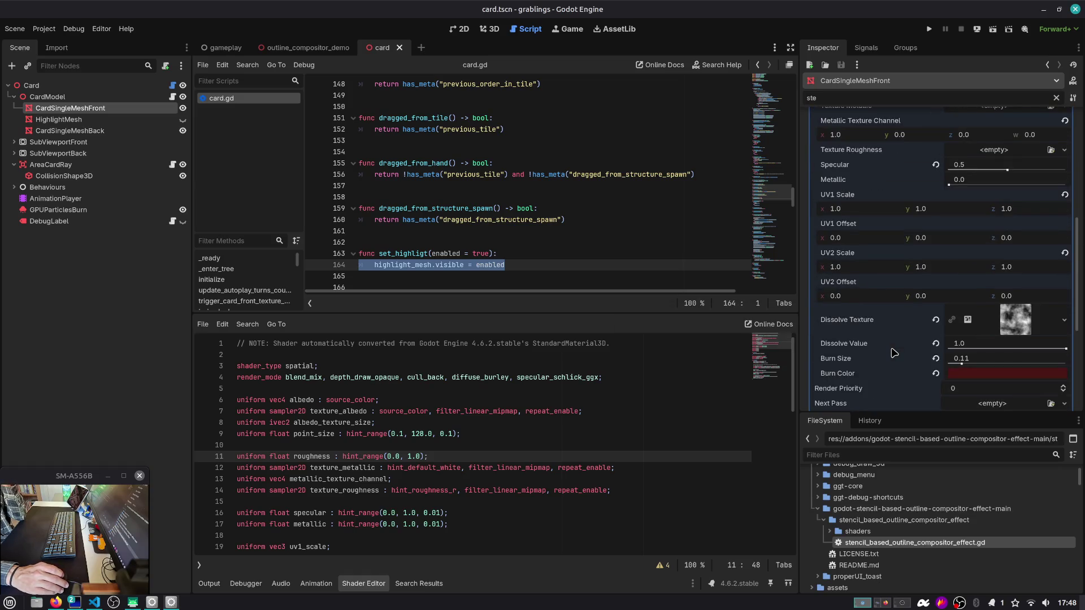
{"action": "scroll", "coordinate": [898, 354], "scroll_direction": "down", "scroll_amount": 3}
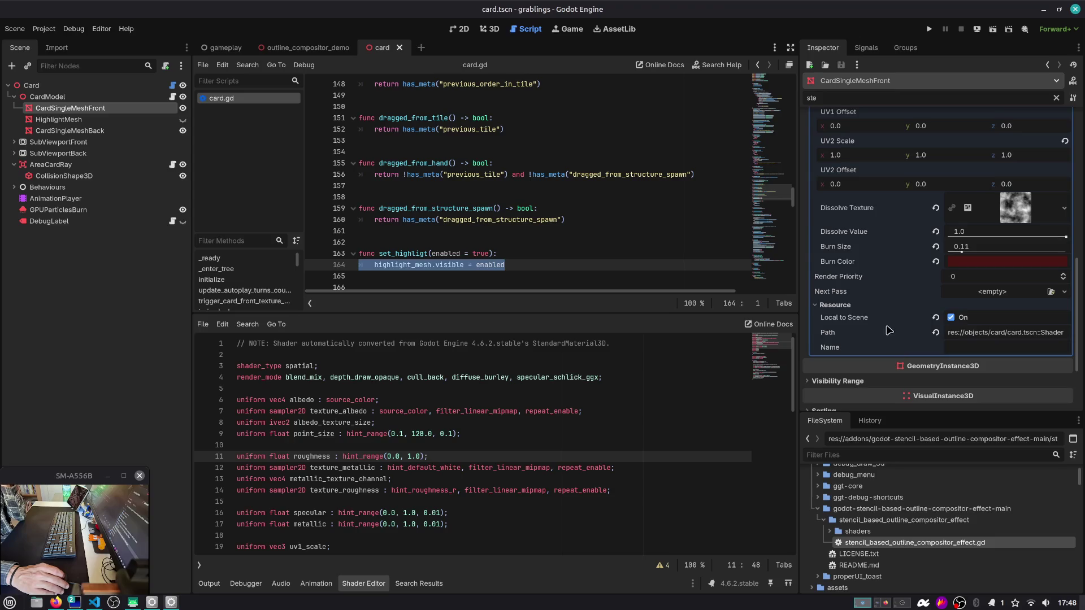
{"action": "left_click", "coordinate": [1007, 293]}
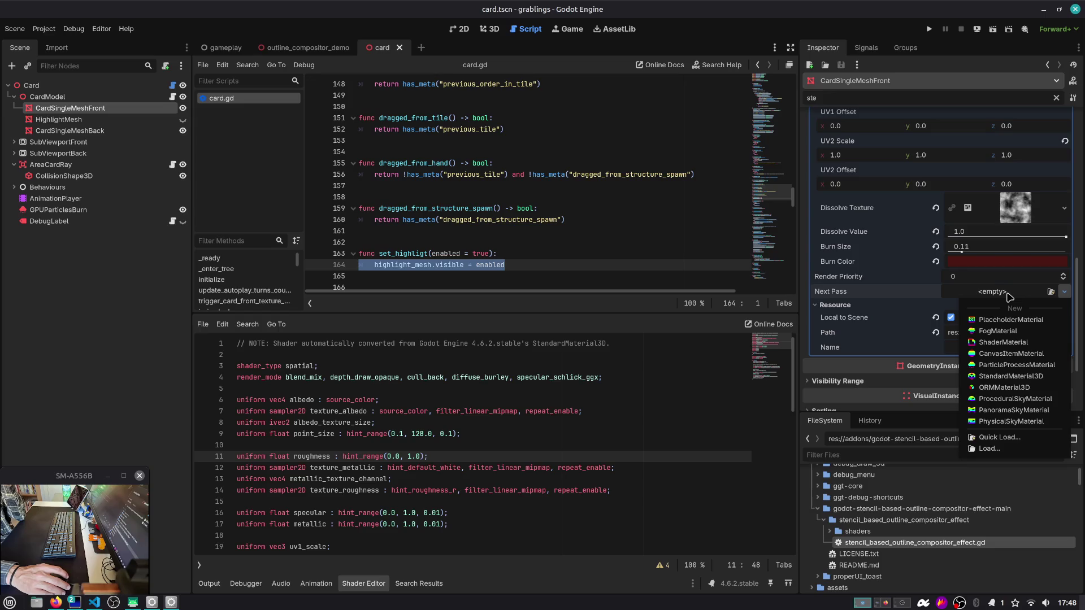
{"action": "left_click", "coordinate": [1007, 292]}
{"action": "left_click", "coordinate": [1007, 292]}
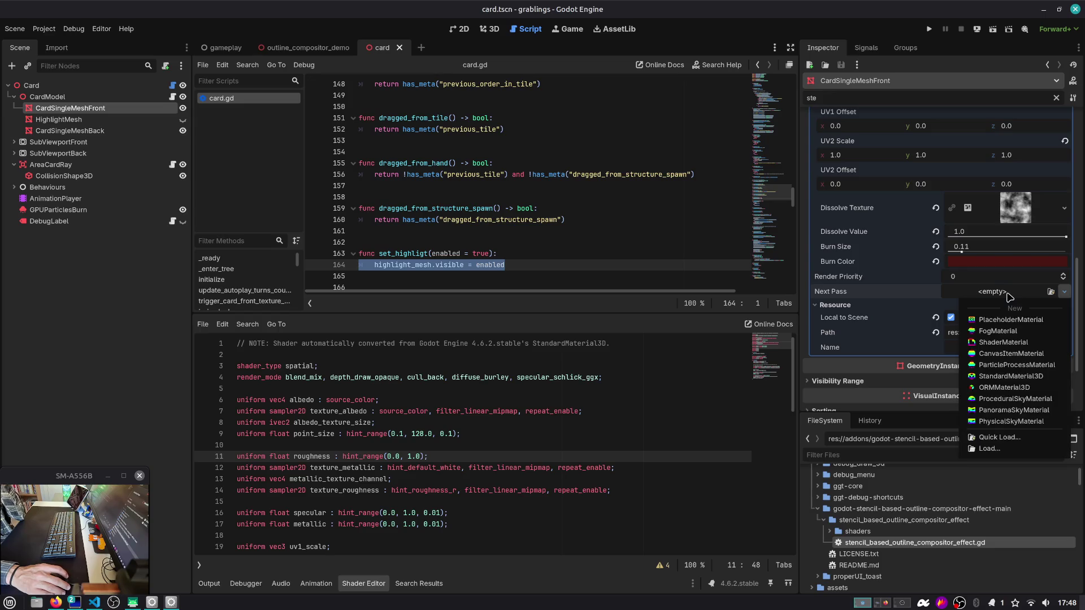
{"action": "left_click", "coordinate": [1007, 293]}
{"action": "left_click", "coordinate": [52, 123]}
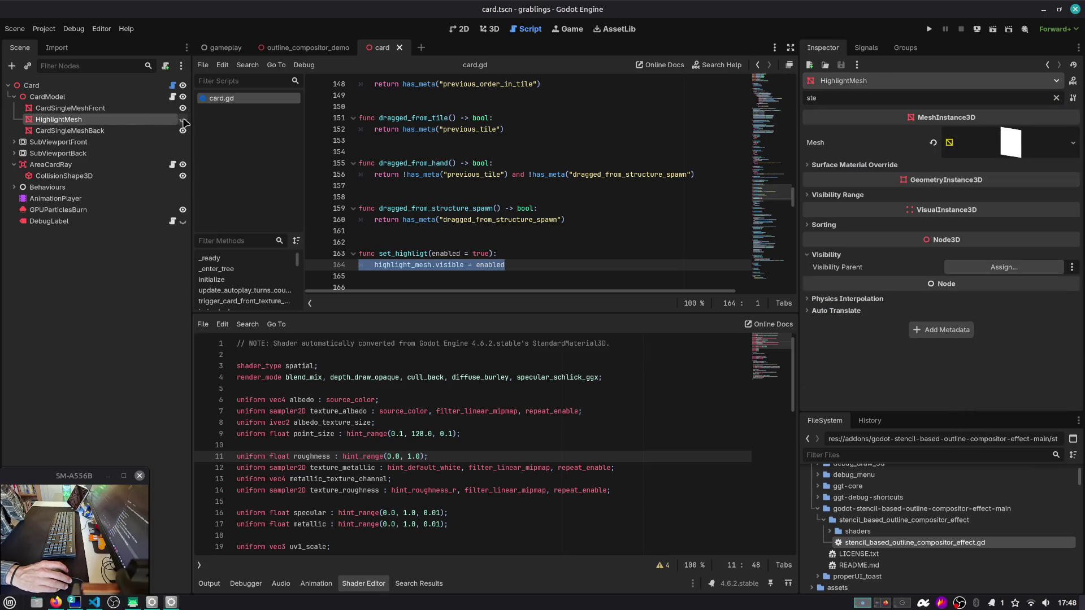
Step: Set the HighlightMesh material's Stencil mode to Custom with Write enabled
{"action": "left_click", "coordinate": [994, 139]}
{"action": "left_click", "coordinate": [990, 252]}
{"action": "scroll", "coordinate": [988, 246], "scroll_direction": "down", "scroll_amount": 2}
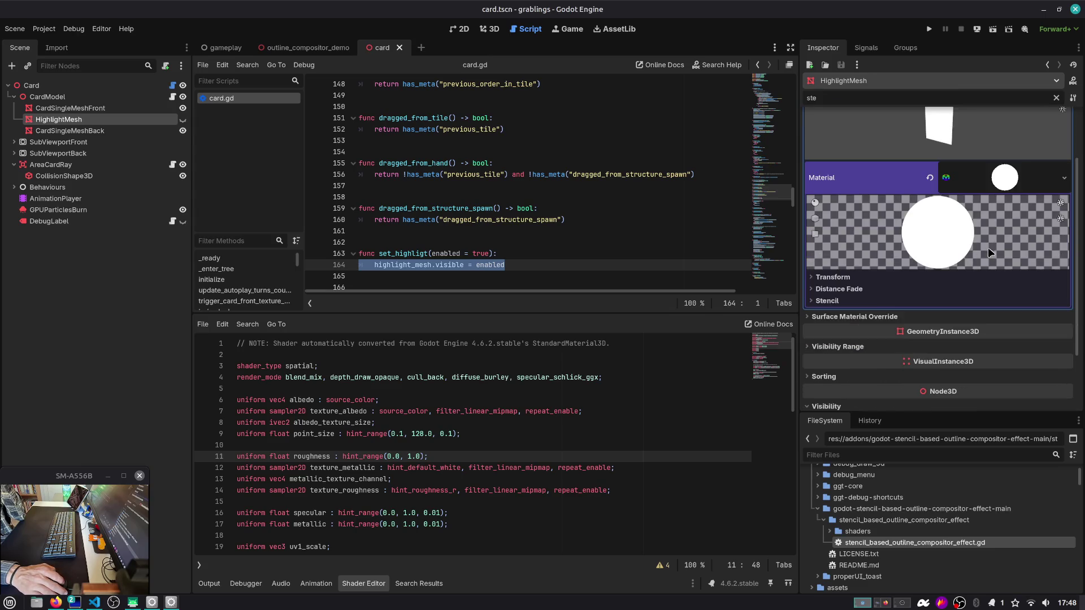
{"action": "left_click", "coordinate": [885, 301]}
{"action": "left_click", "coordinate": [955, 314]}
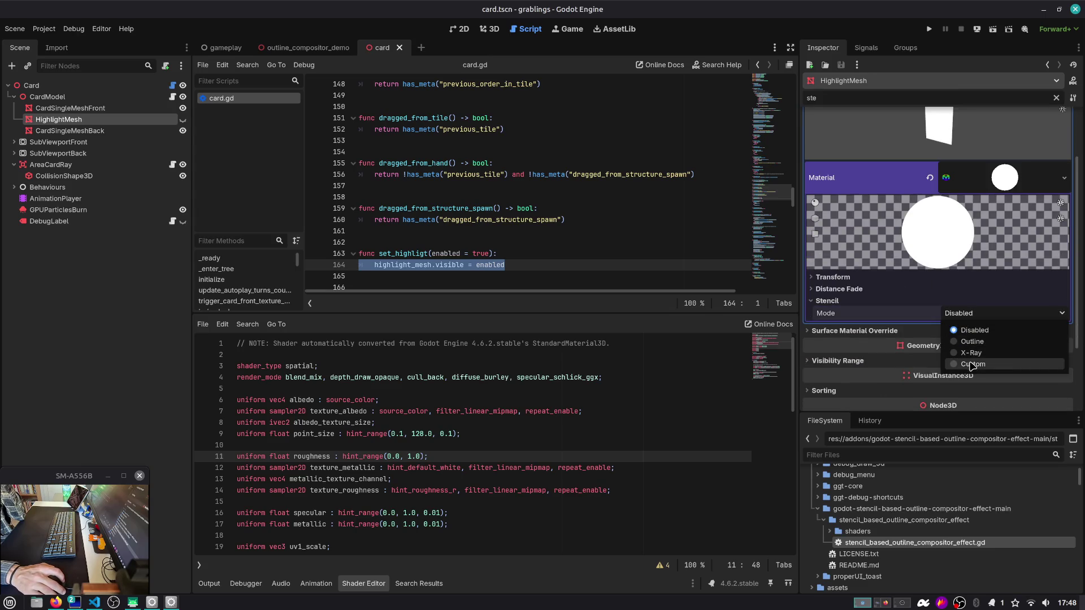
{"action": "left_click", "coordinate": [971, 368]}
{"action": "left_click", "coordinate": [965, 346]}
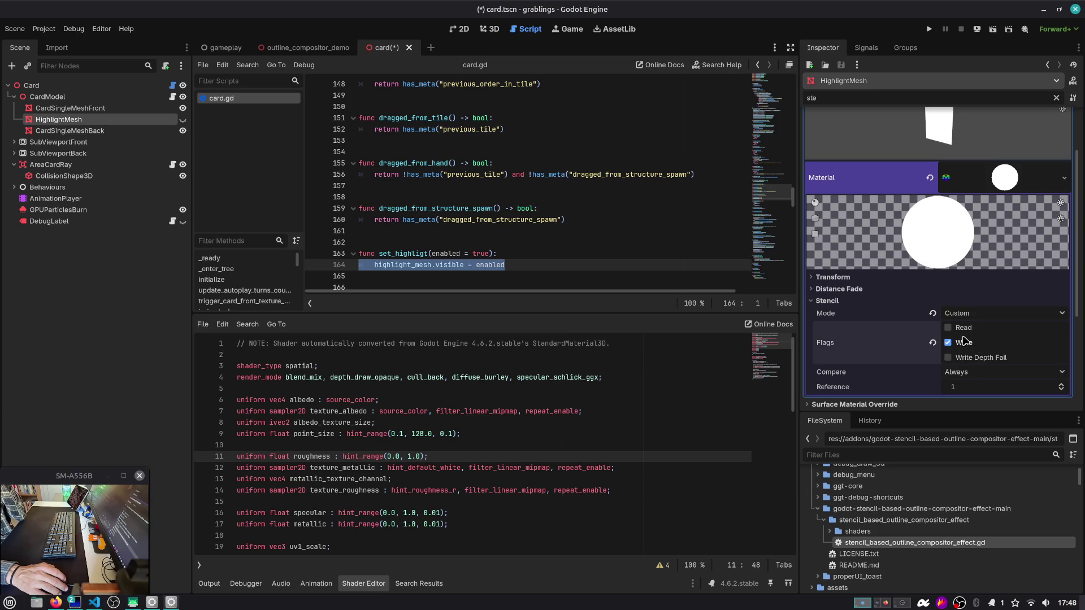
Step: Save the card scene and run the project to test the outline
{"action": "scroll", "coordinate": [953, 330], "scroll_direction": "up", "scroll_amount": 2}
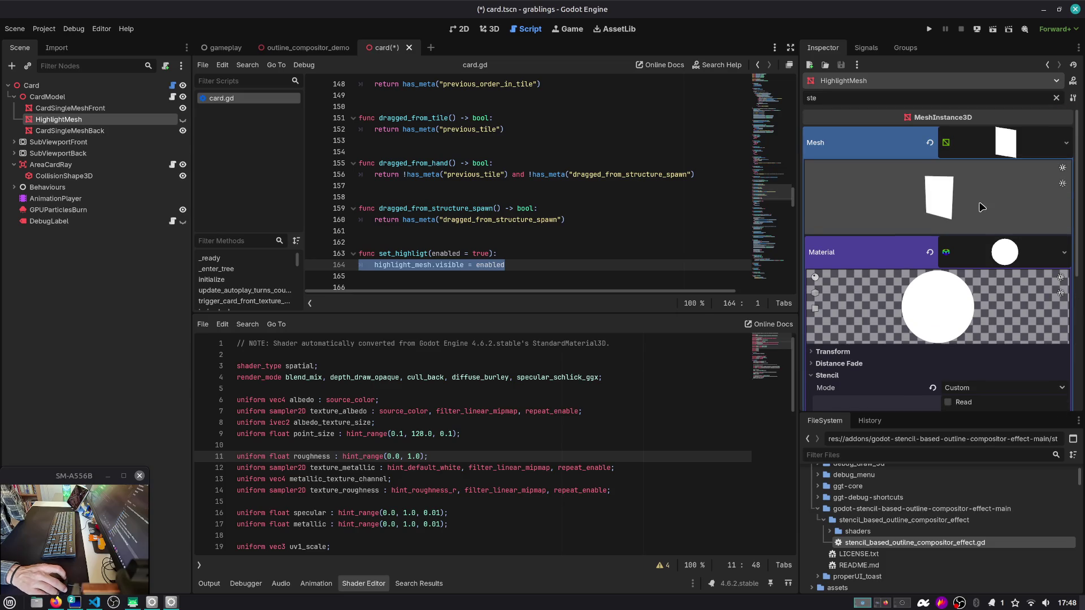
{"action": "scroll", "coordinate": [1007, 259], "scroll_direction": "down", "scroll_amount": 5}
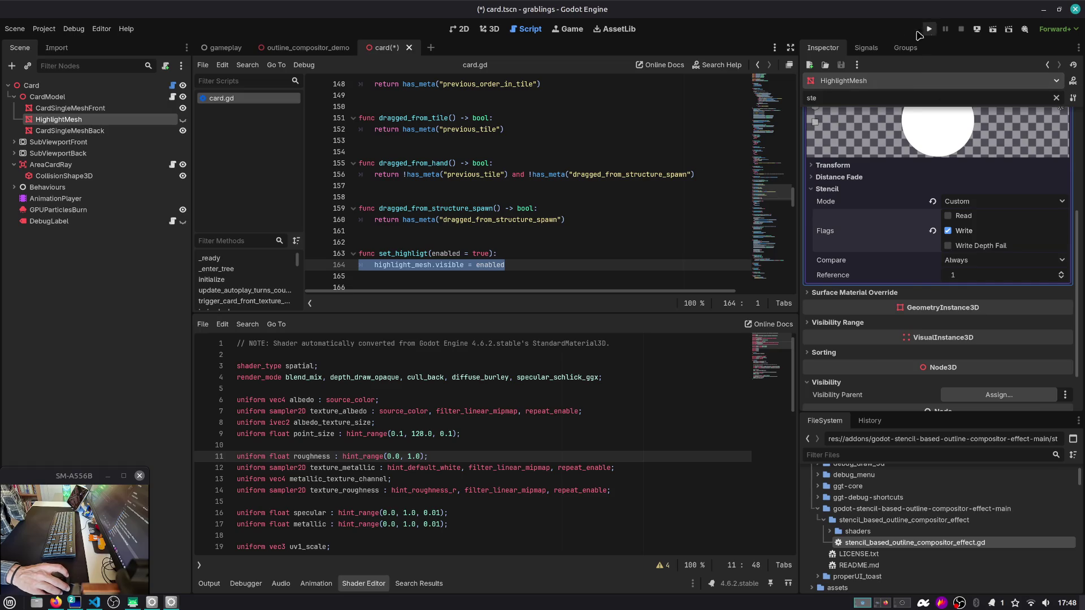
{"action": "key", "text": "ctrl+s"}
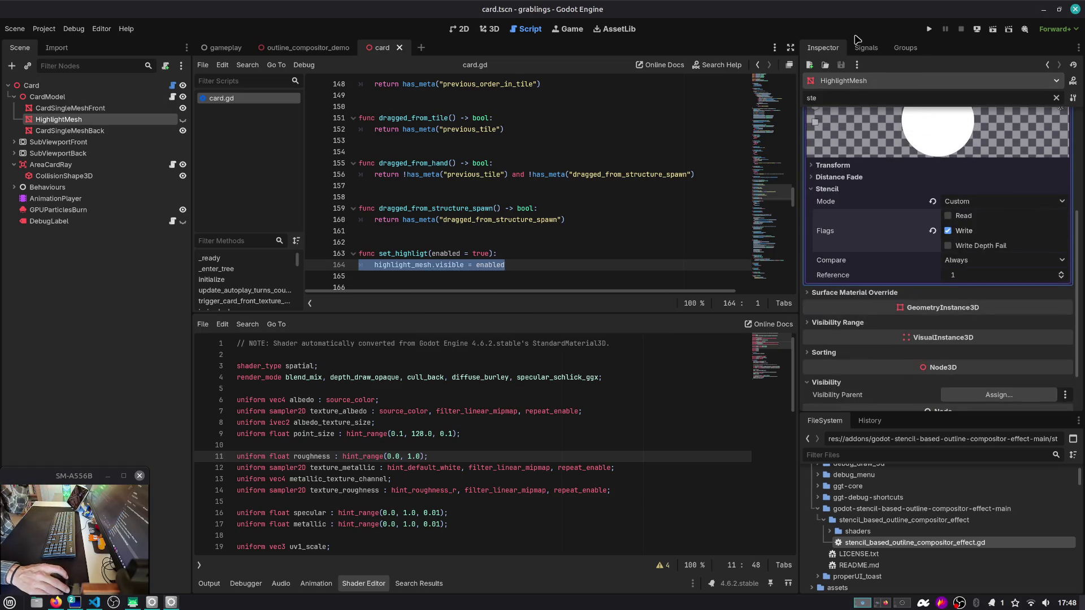
{"action": "left_click", "coordinate": [929, 29]}
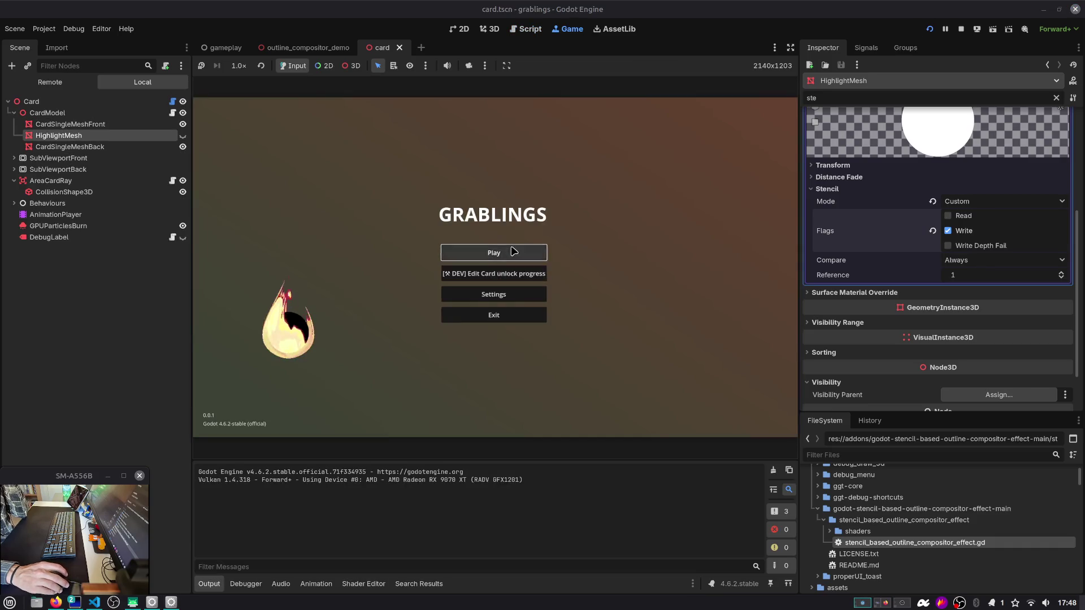
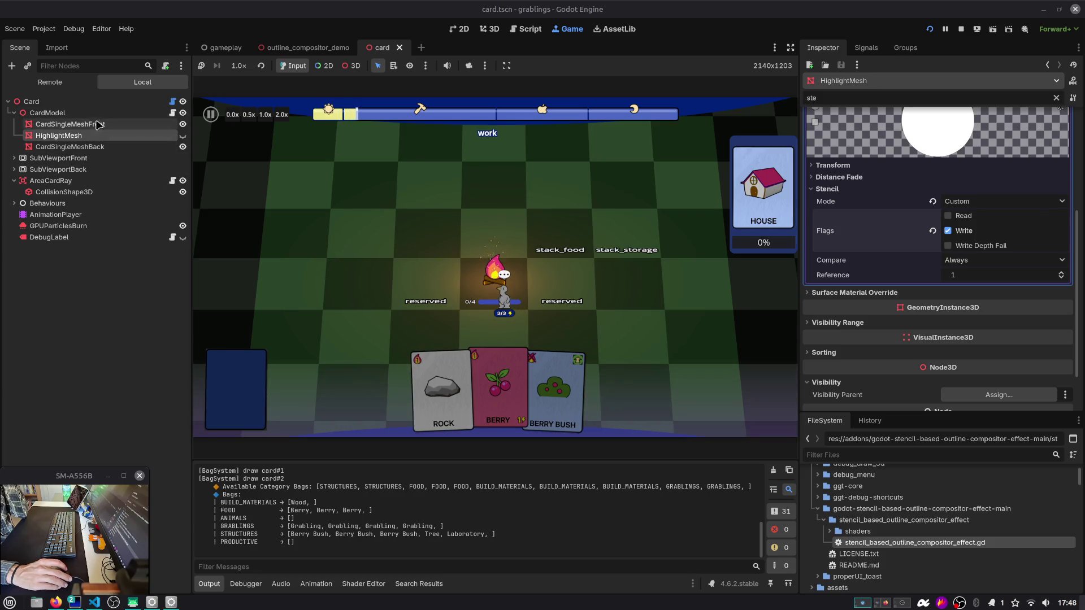
Step: Close the outline_compositor_demo tab, place ROCK on the storage slot, and expand effect element 0
{"action": "left_click", "coordinate": [283, 48]}
{"action": "middle_click", "coordinate": [271, 49]}
{"action": "left_click", "coordinate": [240, 49]}
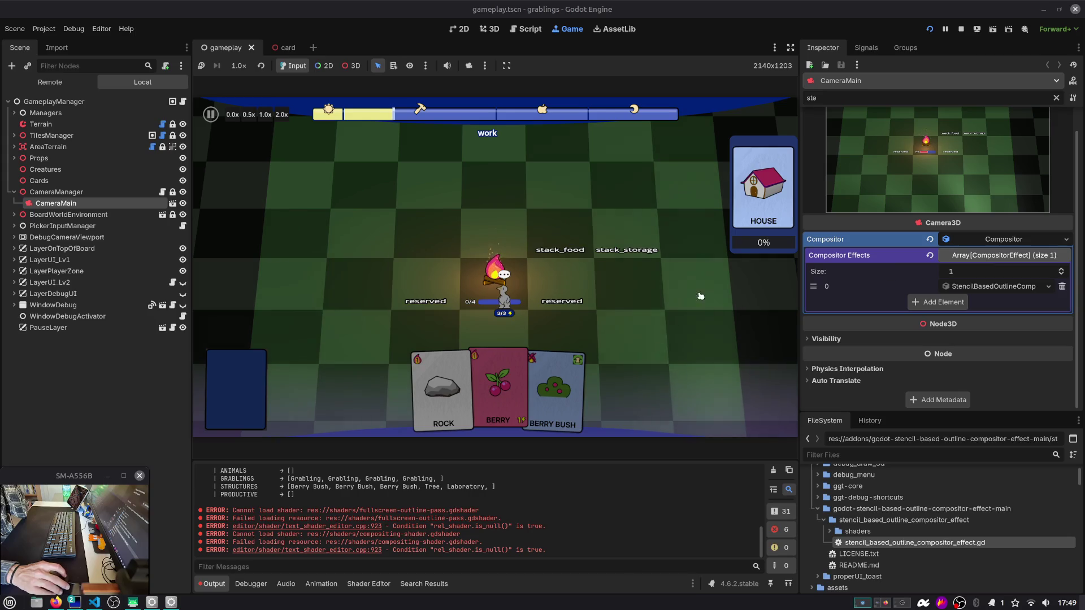
{"action": "mouse_move", "coordinate": [434, 384]}
{"action": "left_mouse_down"}
{"action": "mouse_move", "coordinate": [627, 248]}
{"action": "mouse_move", "coordinate": [625, 222]}
{"action": "left_mouse_up"}
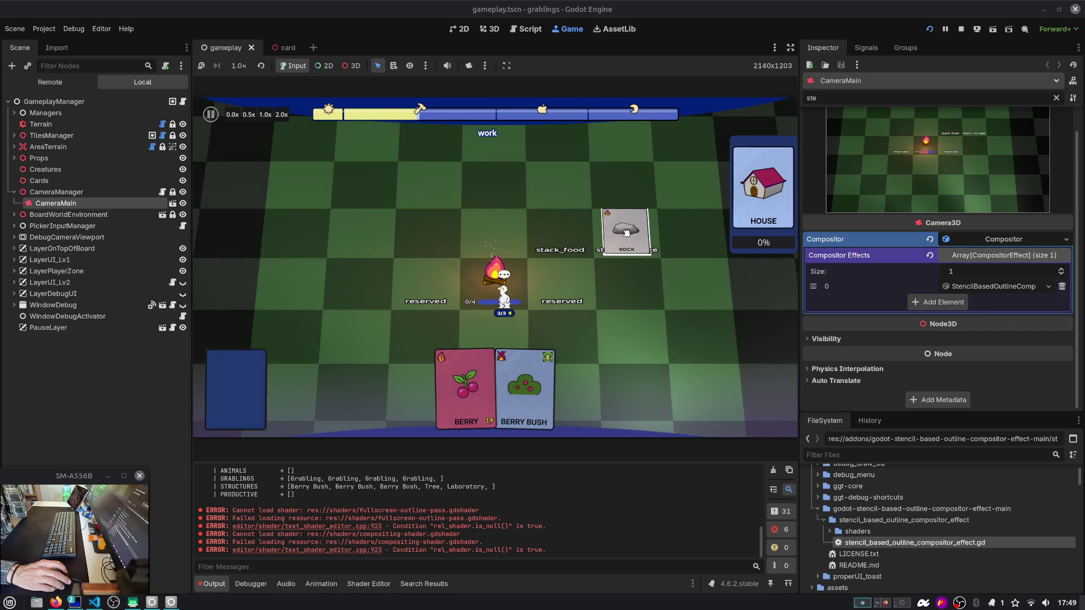
{"action": "left_click", "coordinate": [1004, 288]}
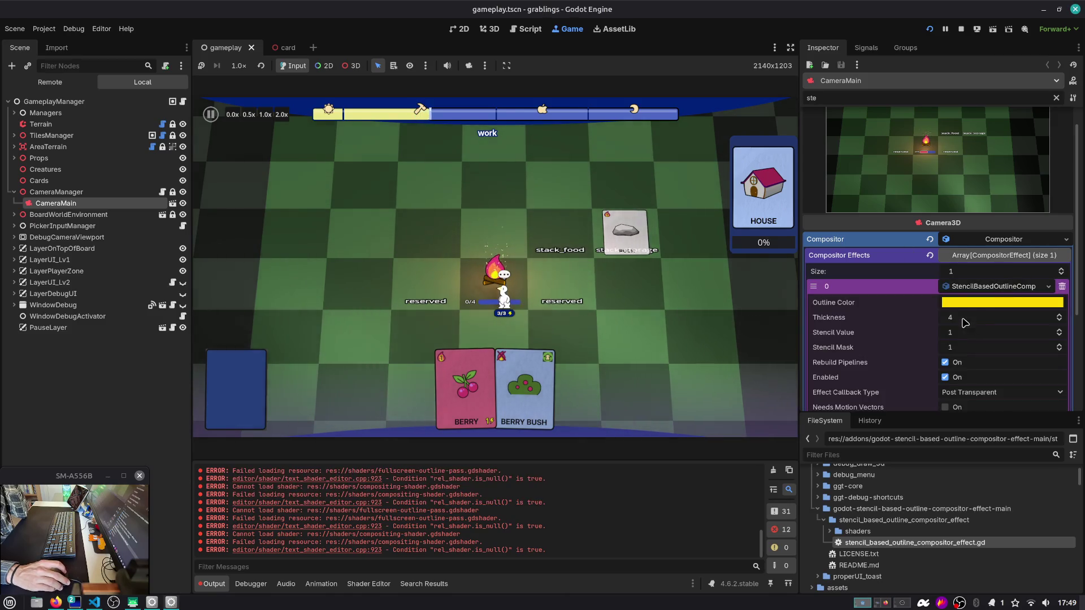
Step: Try outline thickness values 18, 50 and 16, then settle on 181
{"action": "left_click_drag", "start_coordinate": [1003, 317], "coordinate": [1014, 317]}
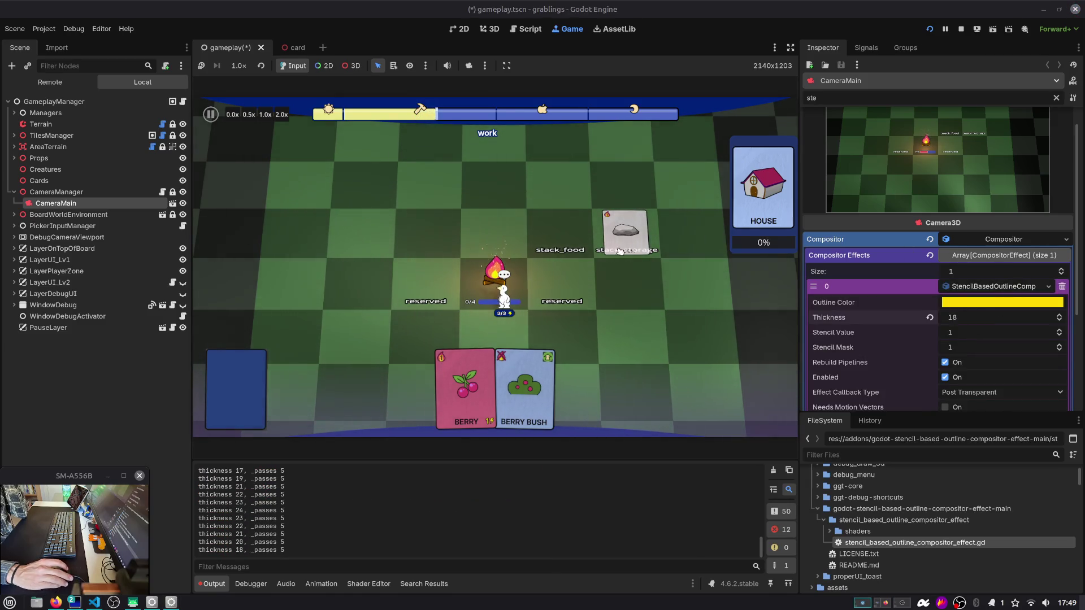
{"action": "left_click", "coordinate": [966, 314]}
{"action": "type", "text": "50"}
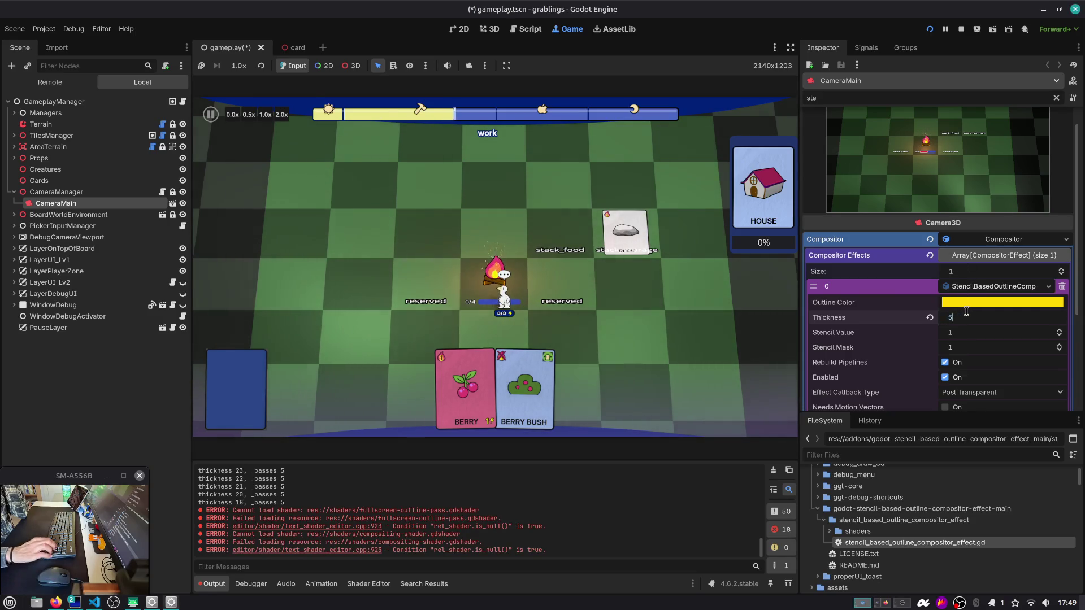
{"action": "key", "text": "Return"}
{"action": "left_click_drag", "start_coordinate": [961, 317], "coordinate": [750, 355]}
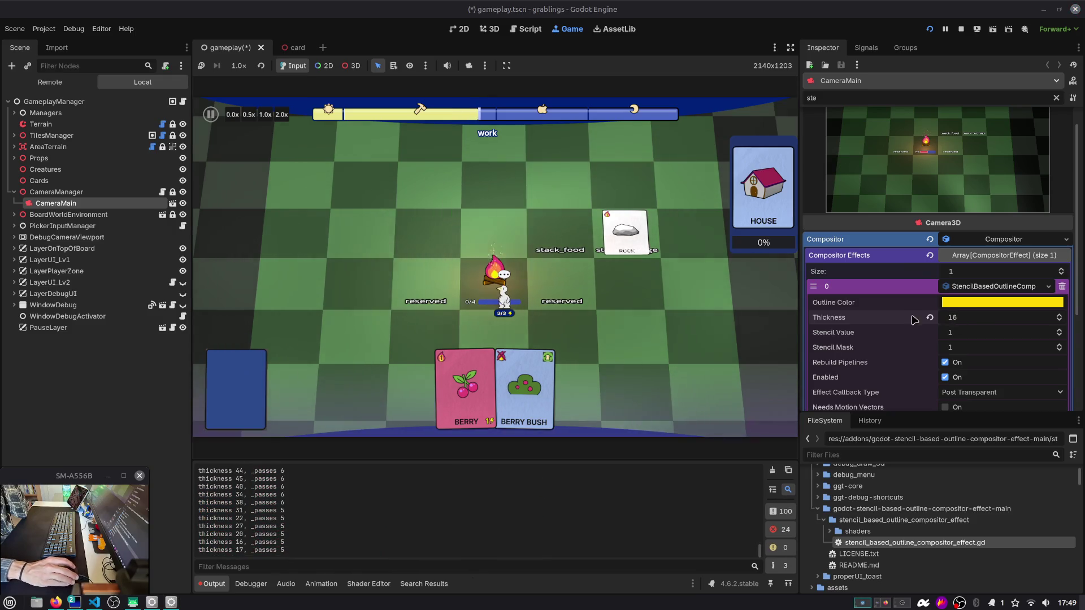
{"action": "left_click", "coordinate": [982, 317]}
{"action": "type", "text": "181"}
{"action": "key", "text": "Return"}
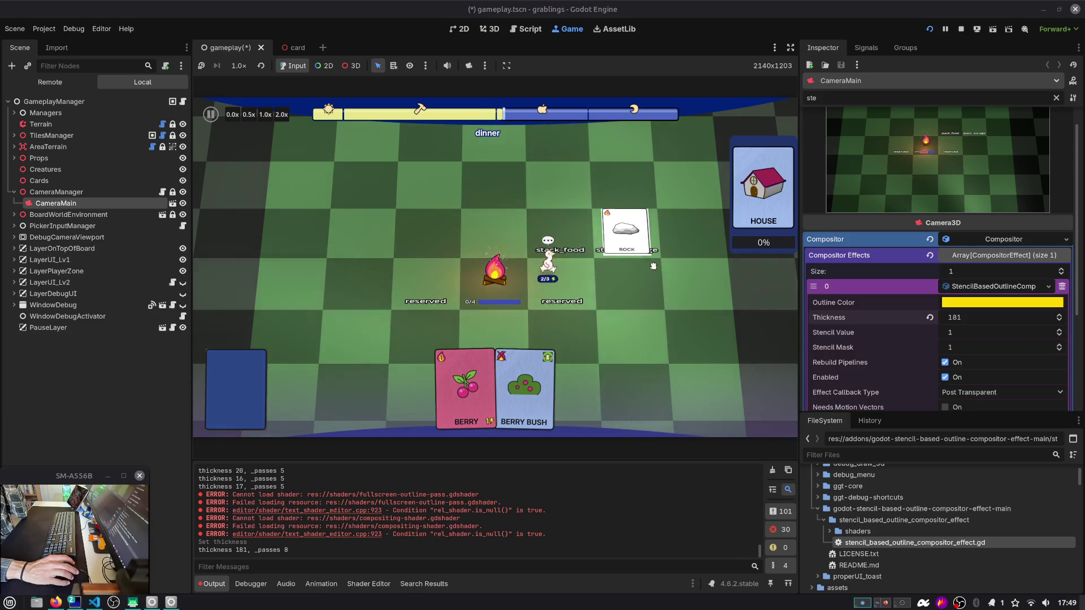
{"action": "scroll", "coordinate": [955, 342], "scroll_direction": "down", "scroll_amount": 3}
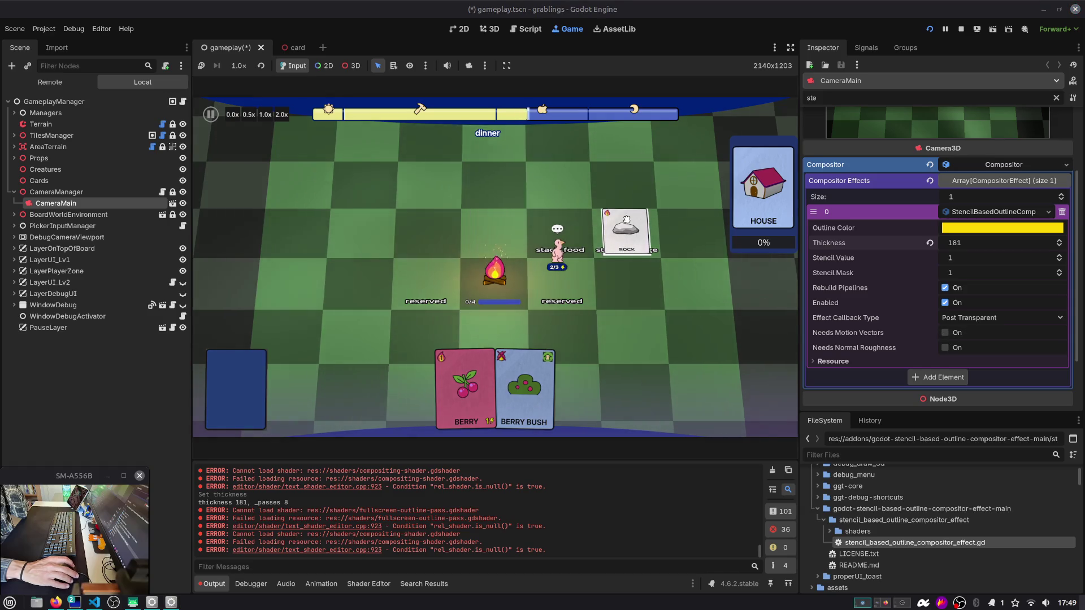
Step: Stop the game and copy the stencil outline compositor effect resource
{"action": "left_click", "coordinate": [928, 32]}
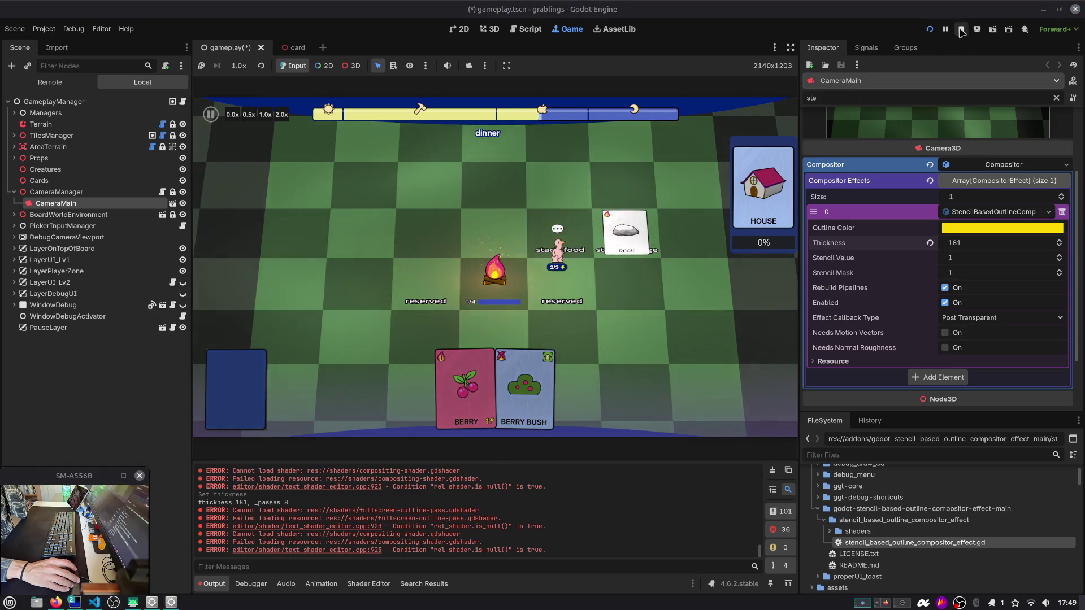
{"action": "left_click", "coordinate": [968, 215]}
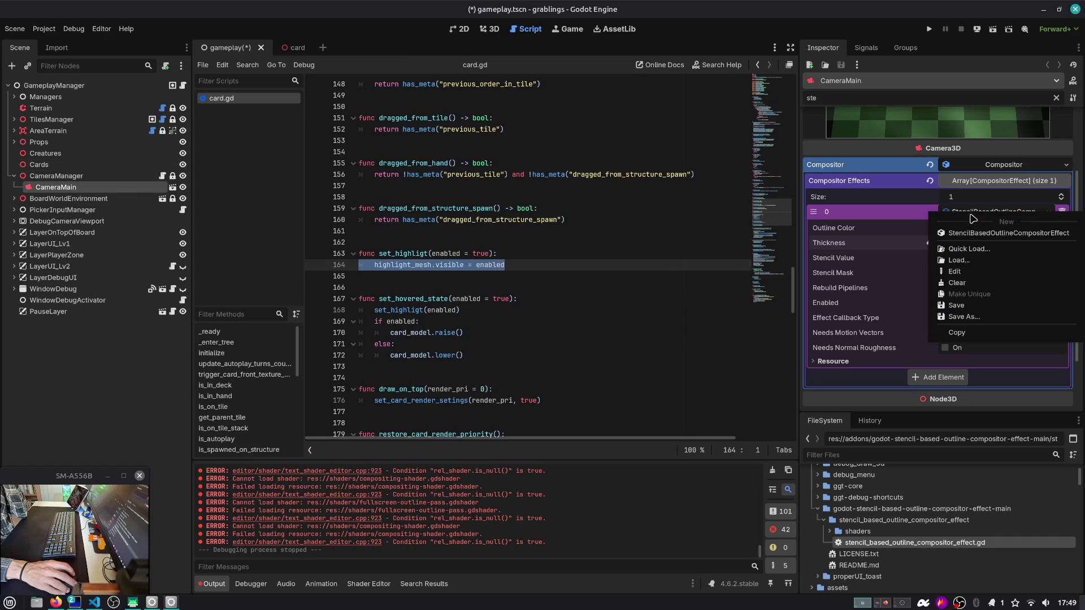
{"action": "left_click", "coordinate": [961, 333]}
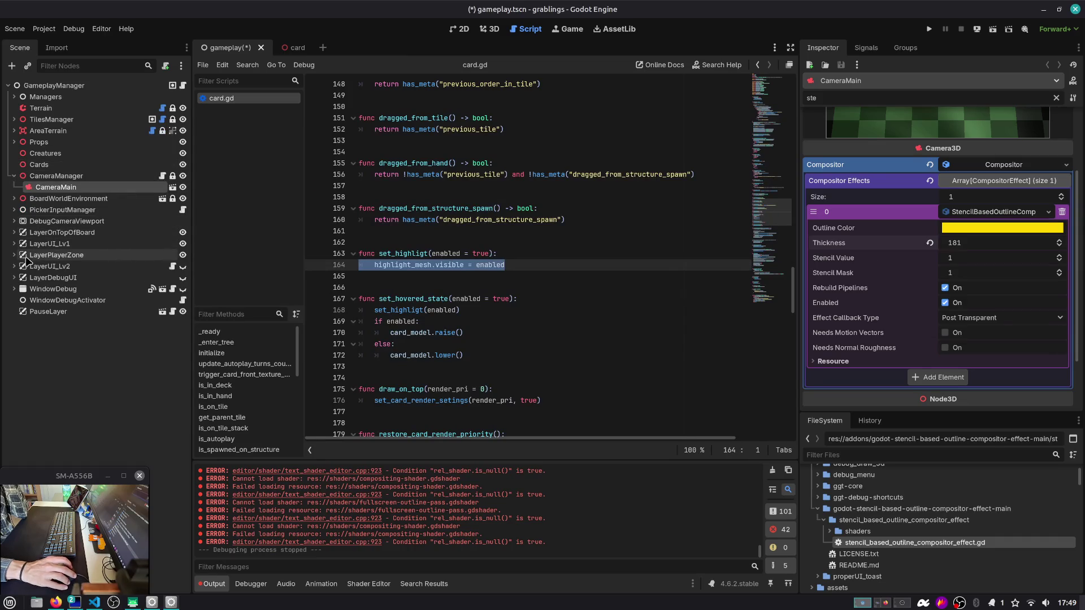
Step: In the camera_main scene, give the camera a New Compositor and expand its effects list
{"action": "left_click", "coordinate": [168, 187]}
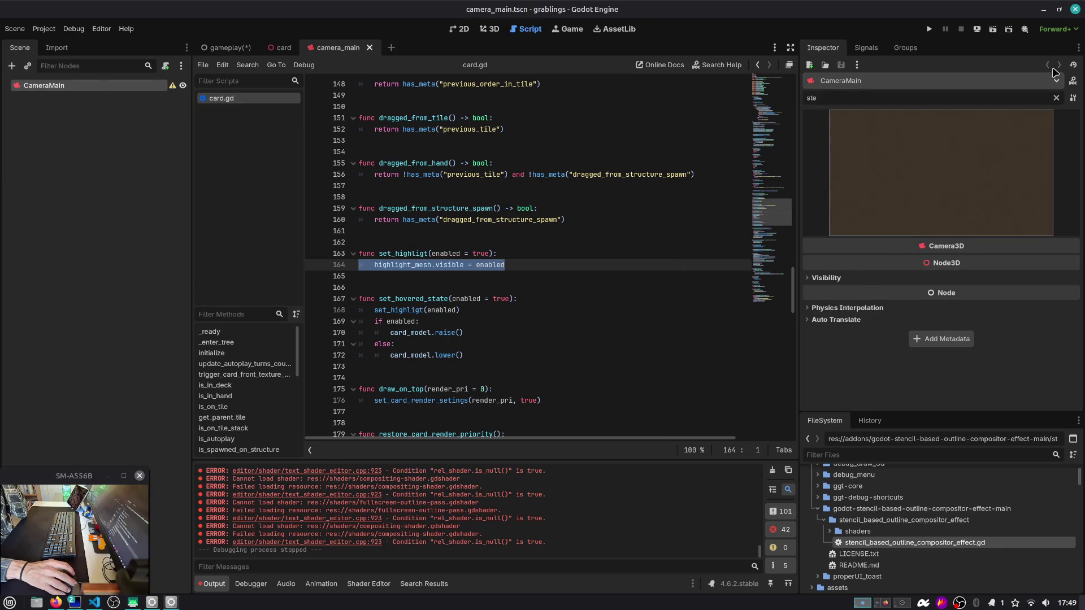
{"action": "left_click", "coordinate": [1055, 98]}
{"action": "scroll", "coordinate": [980, 338], "scroll_direction": "down", "scroll_amount": 1}
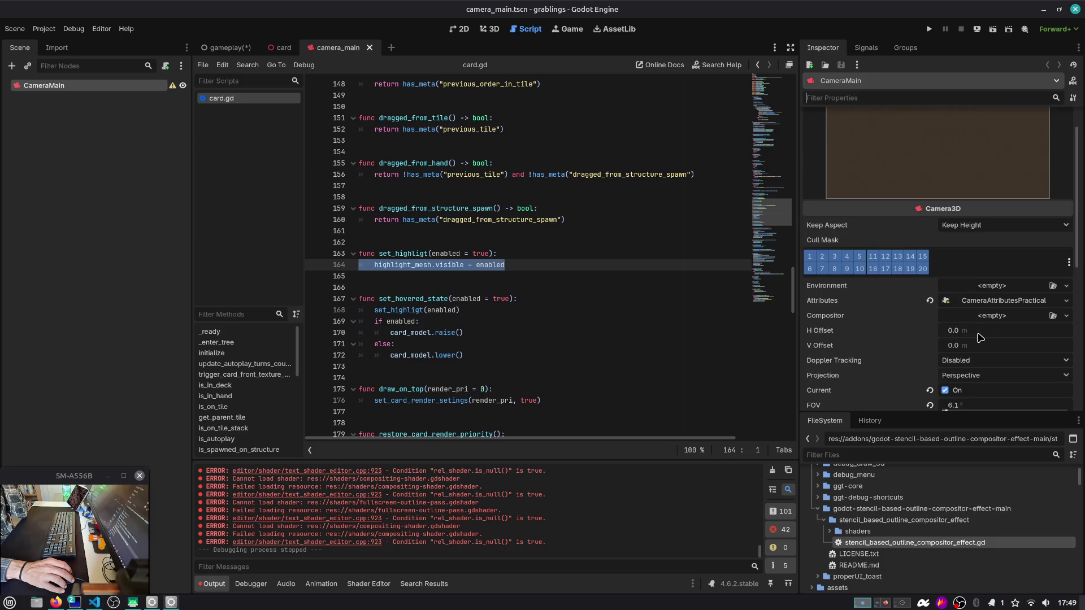
{"action": "left_click", "coordinate": [978, 316]}
{"action": "left_click", "coordinate": [997, 338]}
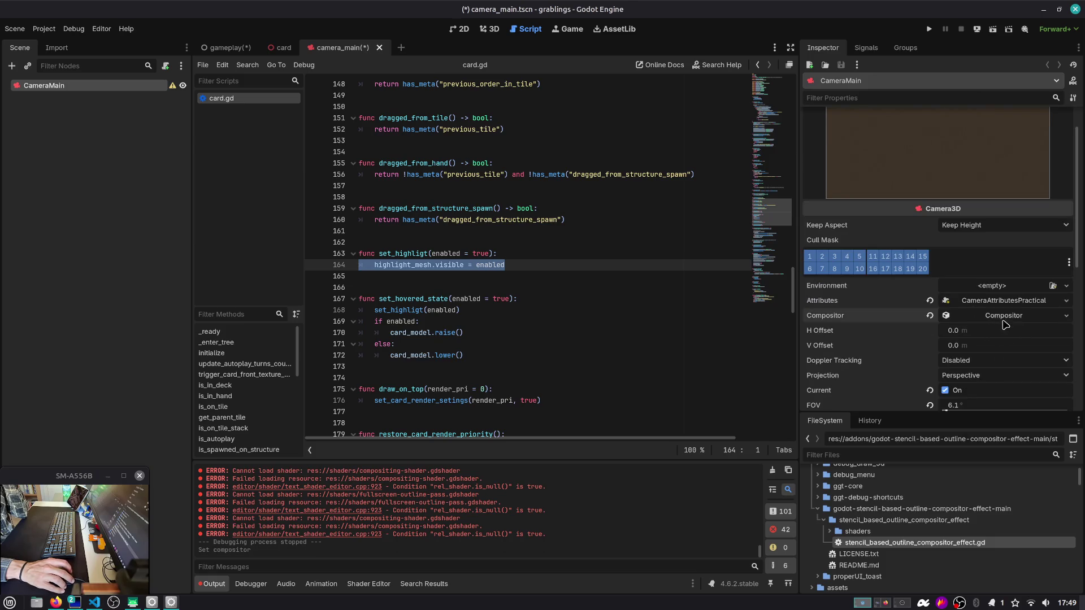
{"action": "left_click", "coordinate": [1004, 321]}
{"action": "left_click", "coordinate": [1005, 331]}
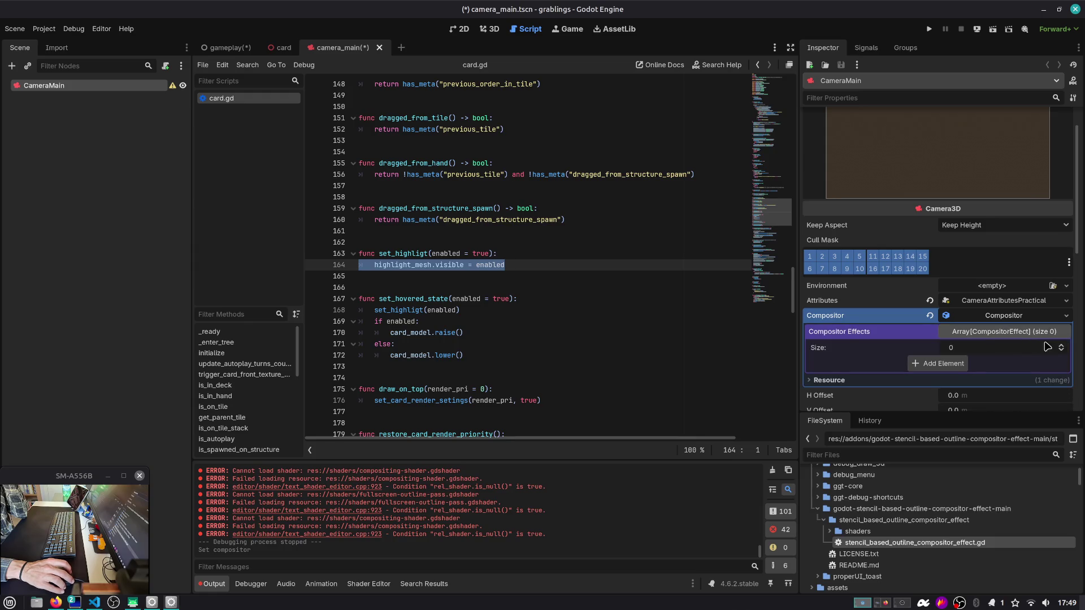
Step: Add an effect element holding the outline effect pasted as unique, and save camera_main
{"action": "left_click", "coordinate": [1062, 345]}
{"action": "left_click", "coordinate": [1005, 363]}
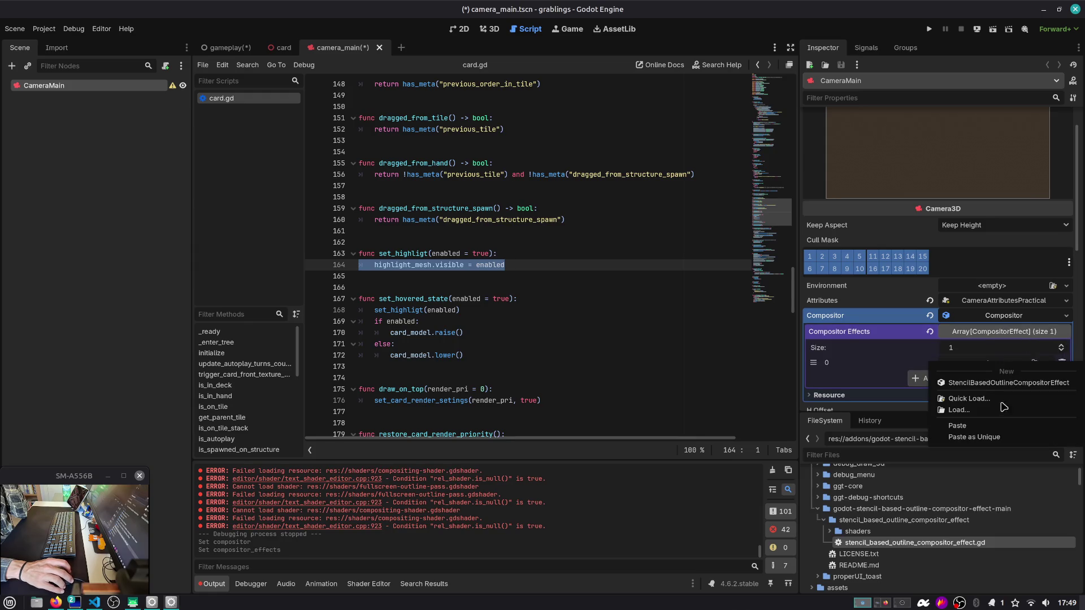
{"action": "left_click", "coordinate": [988, 436]}
{"action": "left_click", "coordinate": [1001, 363]}
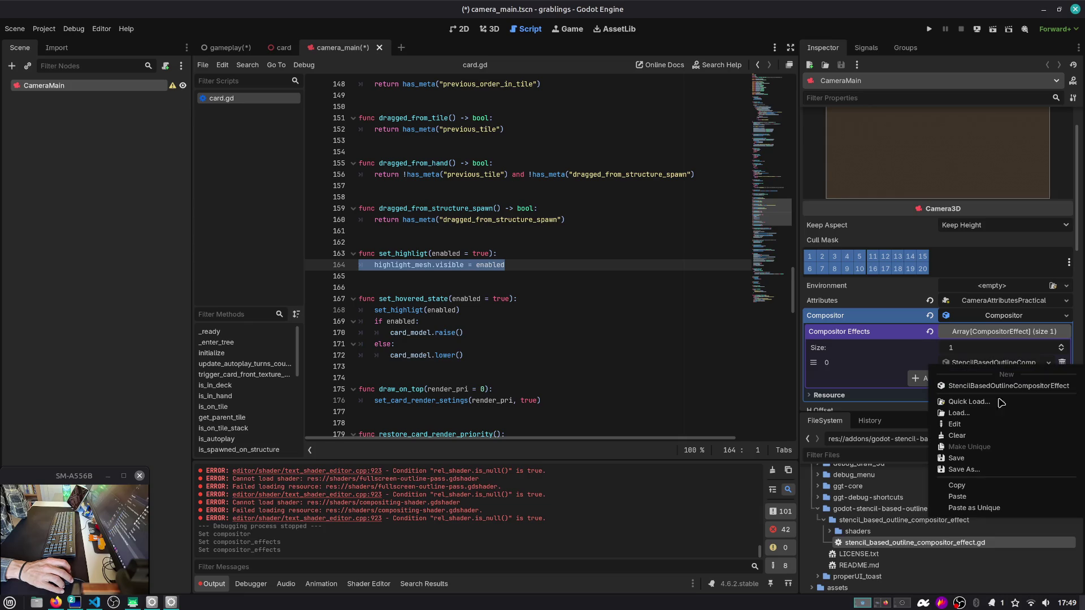
{"action": "left_click", "coordinate": [1000, 503]}
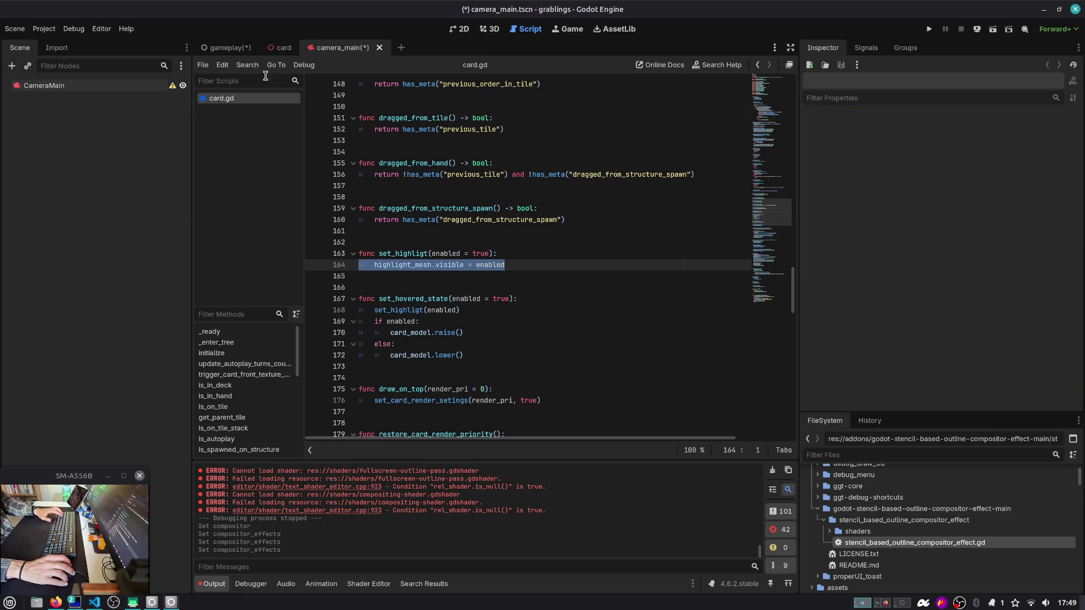
{"action": "key", "text": "ctrl+s"}
{"action": "left_click", "coordinate": [226, 47]}
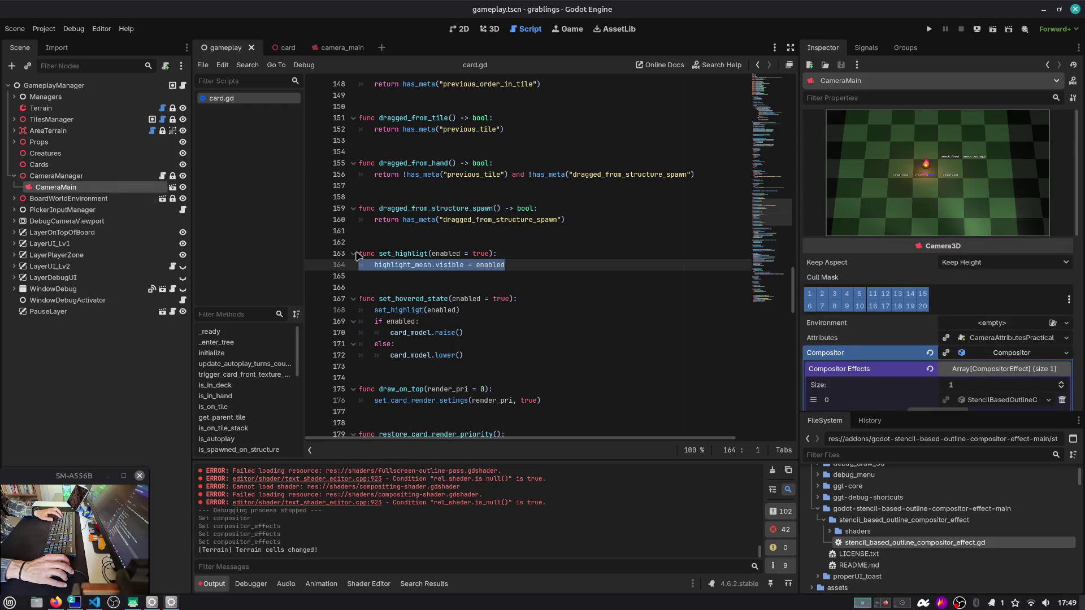
Step: Revert the gameplay camera's Compositor override, save, and start a game from the first save slot
{"action": "left_click", "coordinate": [929, 353]}
{"action": "key", "text": "ctrl+s"}
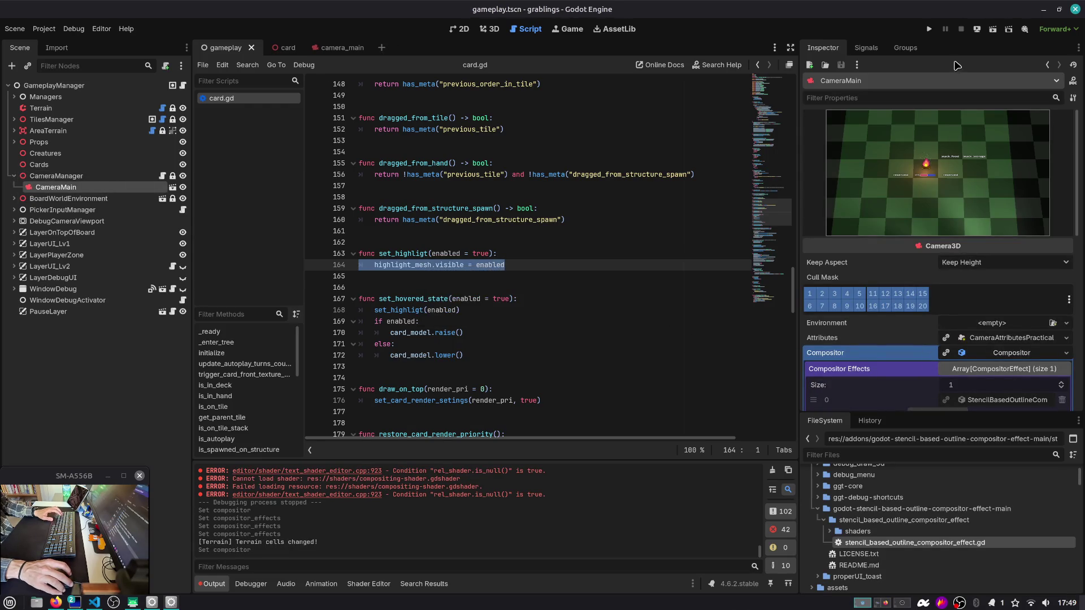
{"action": "left_click", "coordinate": [928, 29]}
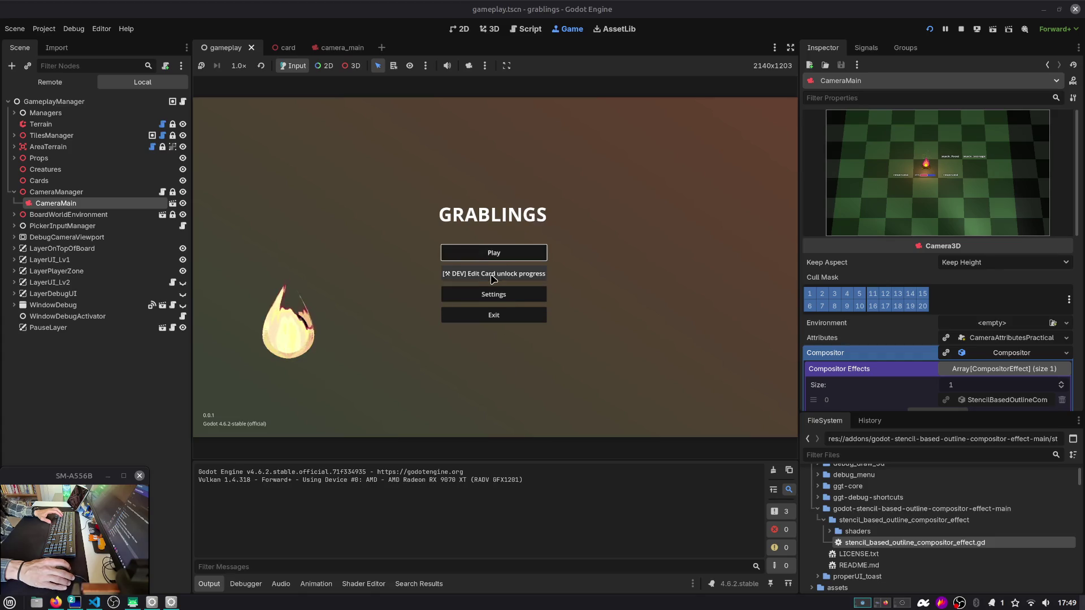
{"action": "left_click", "coordinate": [501, 258]}
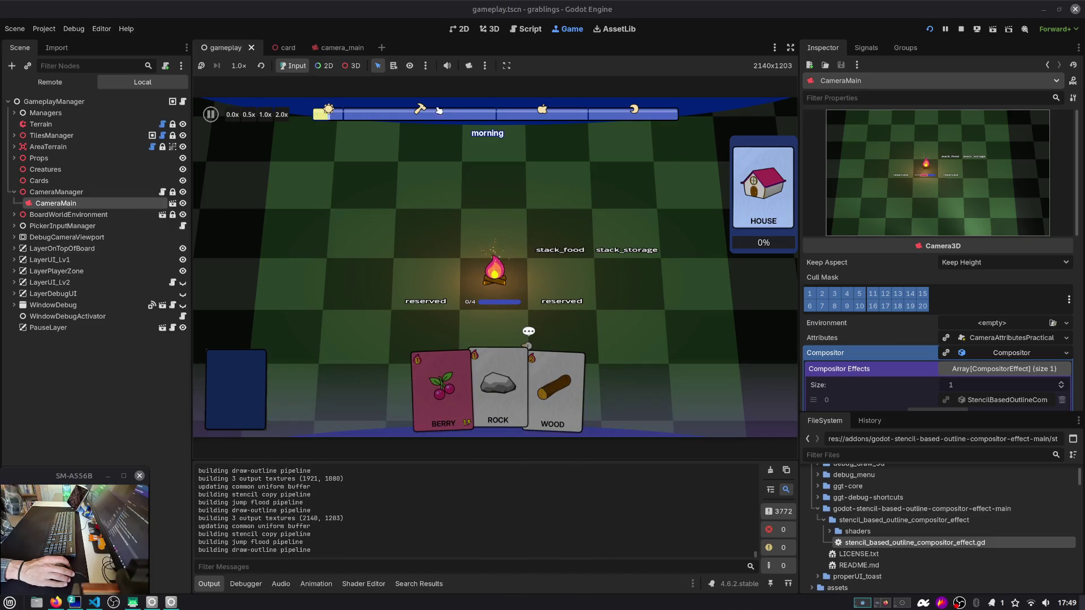
{"action": "left_click", "coordinate": [282, 47]}
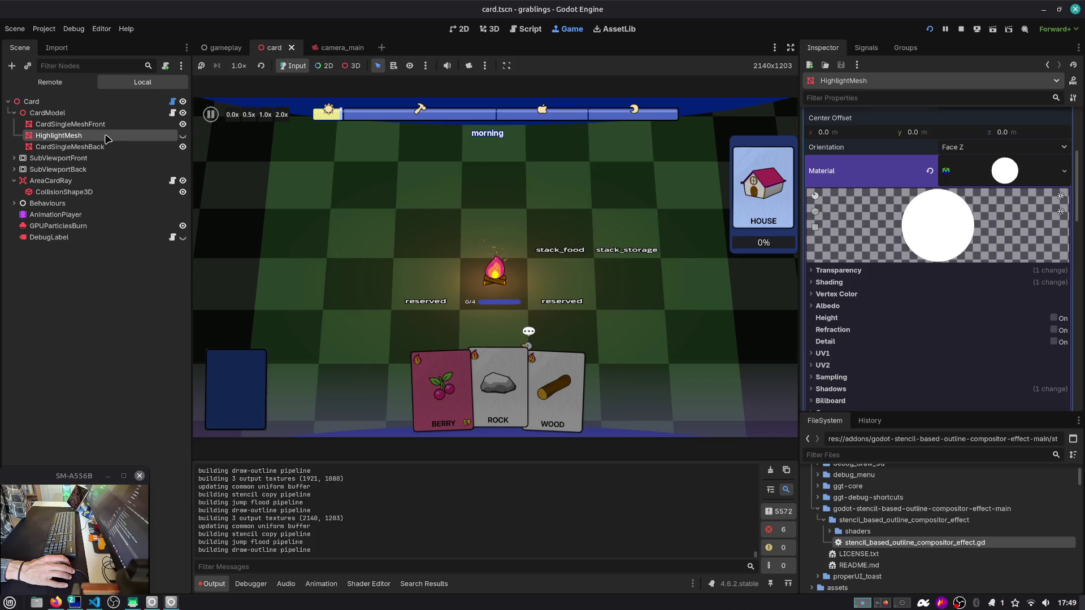
Step: Reset the HighlightMesh Skeleton to empty, stop the game, and save card.tscn
{"action": "scroll", "coordinate": [954, 151], "scroll_direction": "up", "scroll_amount": 5}
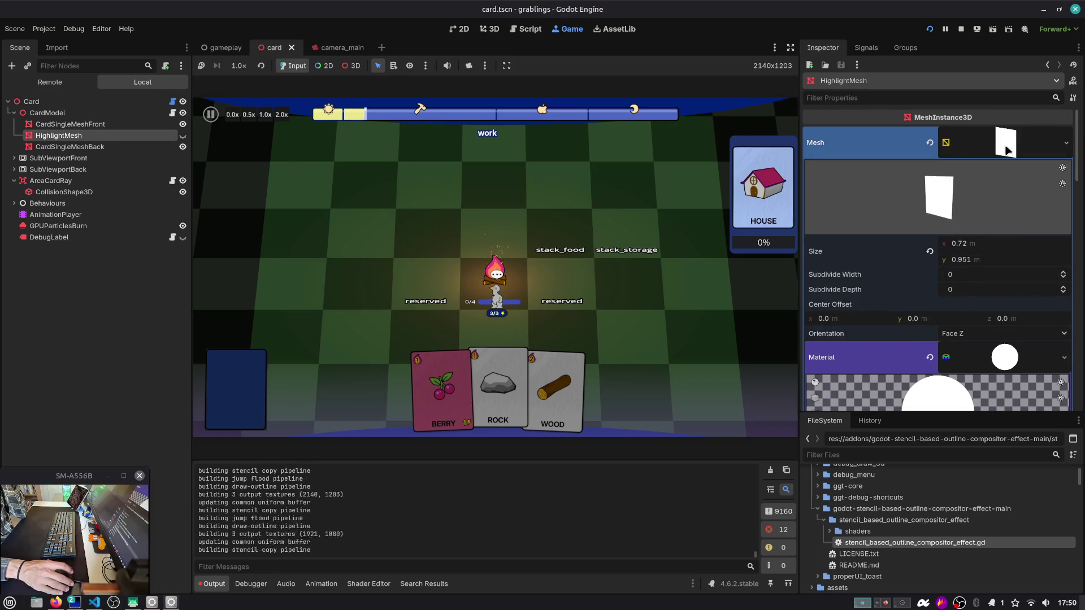
{"action": "left_click", "coordinate": [1006, 150]}
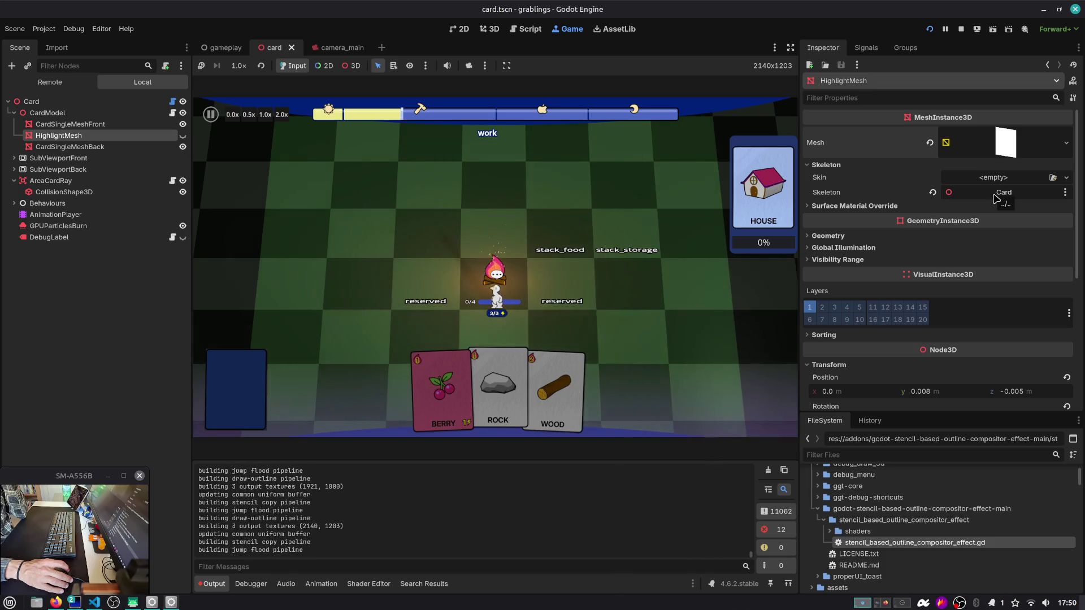
{"action": "left_click", "coordinate": [933, 193]}
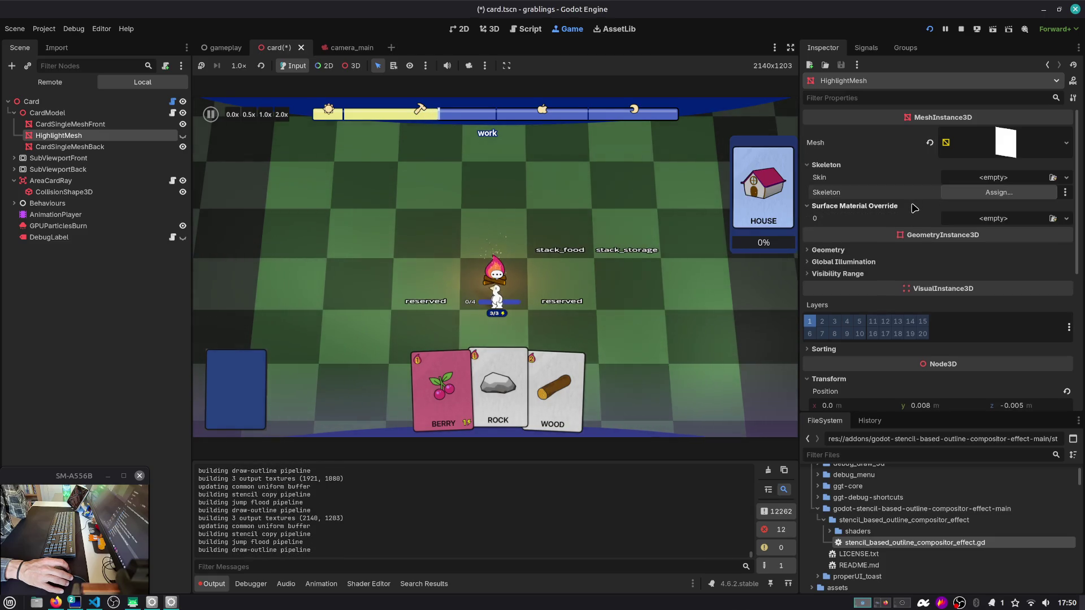
{"action": "left_click", "coordinate": [1006, 150]}
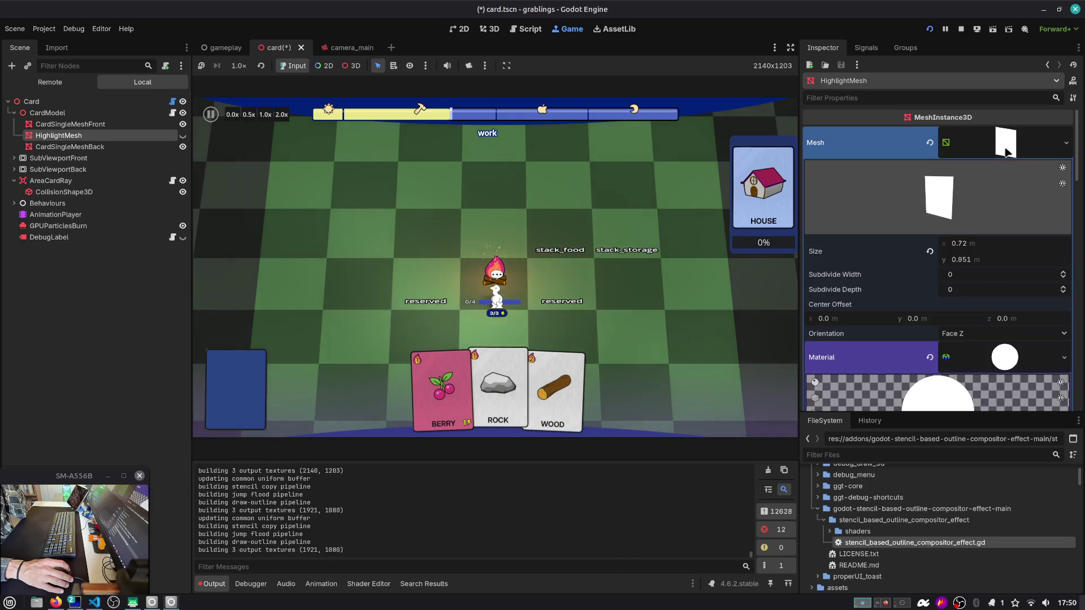
{"action": "scroll", "coordinate": [974, 177], "scroll_direction": "down", "scroll_amount": 5}
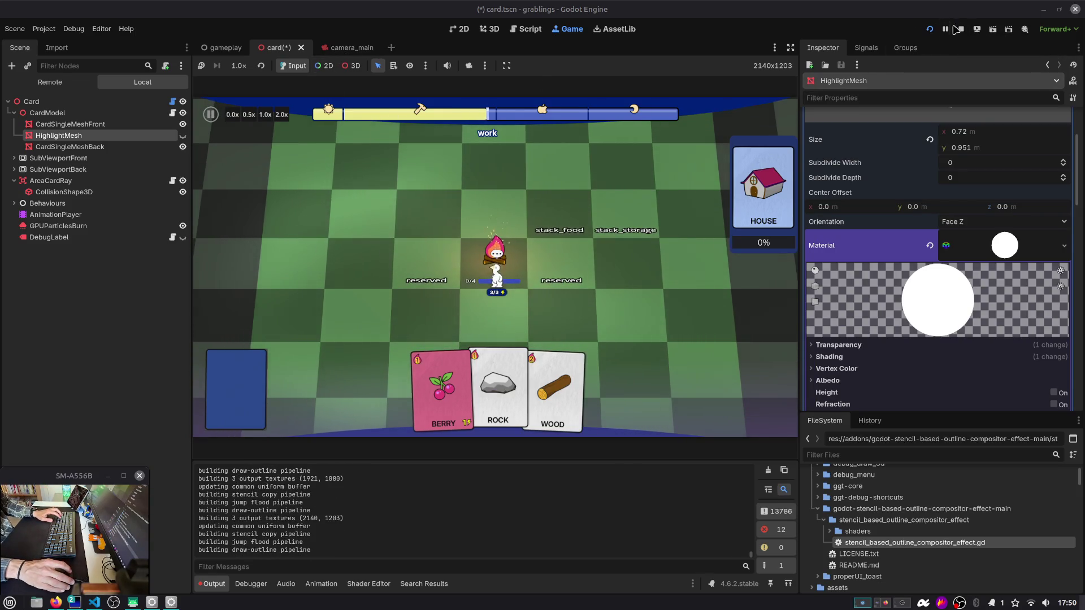
{"action": "left_click", "coordinate": [960, 33]}
{"action": "left_click", "coordinate": [117, 266]}
{"action": "key", "text": "ctrl+s"}
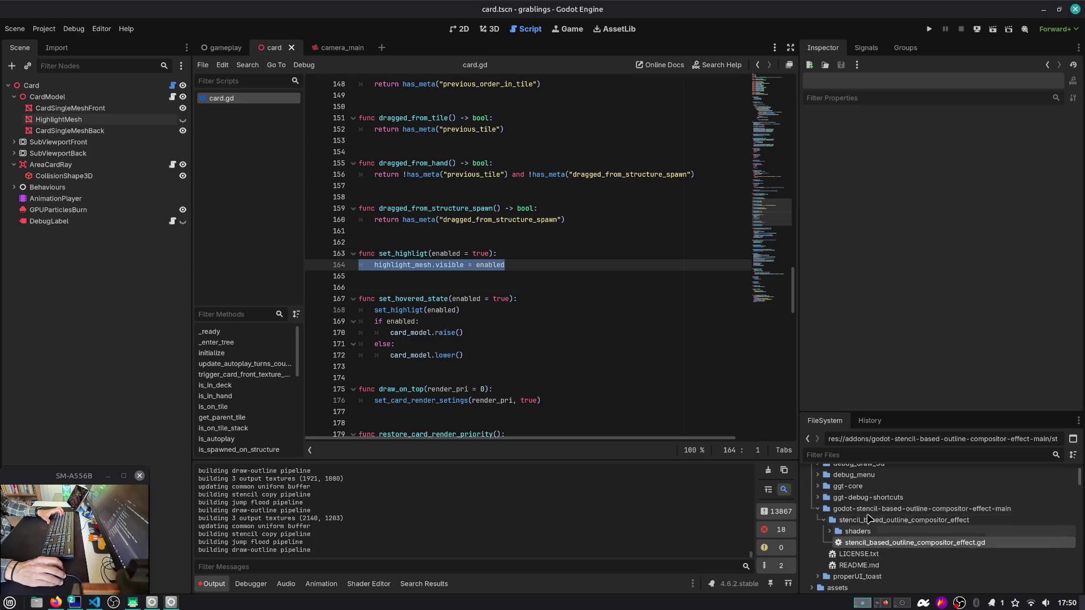
Step: Open outline_compositor_demo.tscn from the FileSystem and view its card in the 3D workspace
{"action": "scroll", "coordinate": [844, 538], "scroll_direction": "down", "scroll_amount": 3}
{"action": "scroll", "coordinate": [844, 538], "scroll_direction": "up", "scroll_amount": 5}
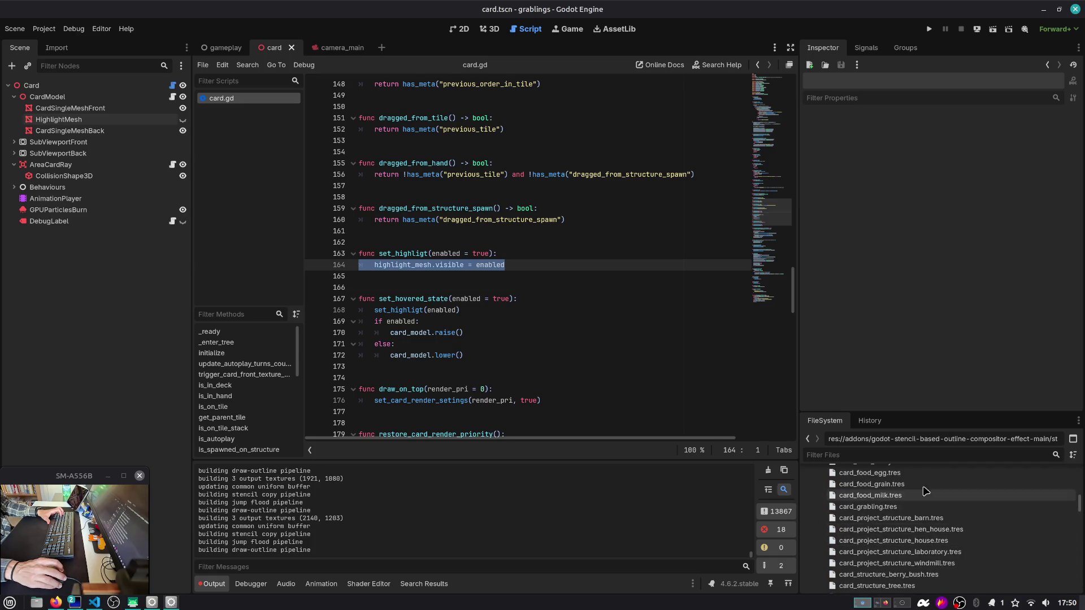
{"action": "left_click", "coordinate": [806, 486]}
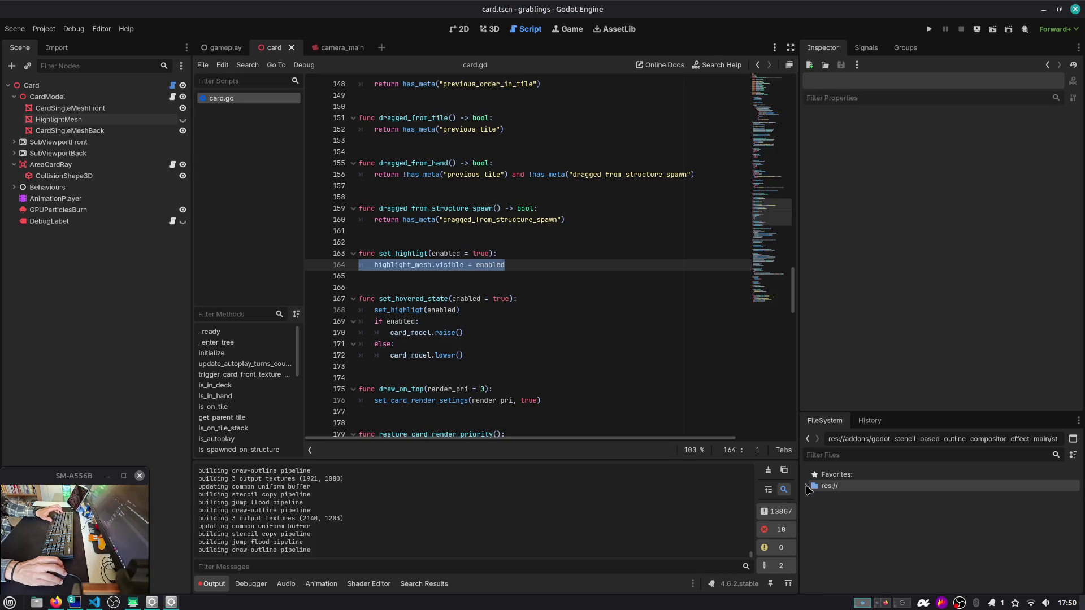
{"action": "left_click", "coordinate": [806, 486]}
{"action": "scroll", "coordinate": [817, 511], "scroll_direction": "down", "scroll_amount": 3}
{"action": "double_click", "coordinate": [871, 560]}
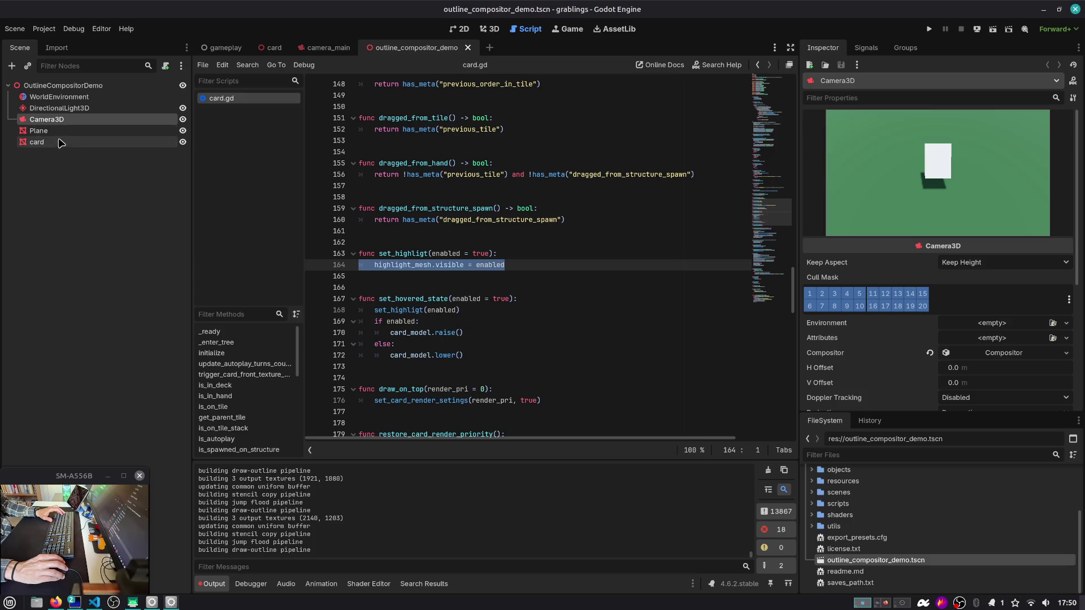
{"action": "left_click", "coordinate": [61, 142]}
{"action": "left_click", "coordinate": [495, 32]}
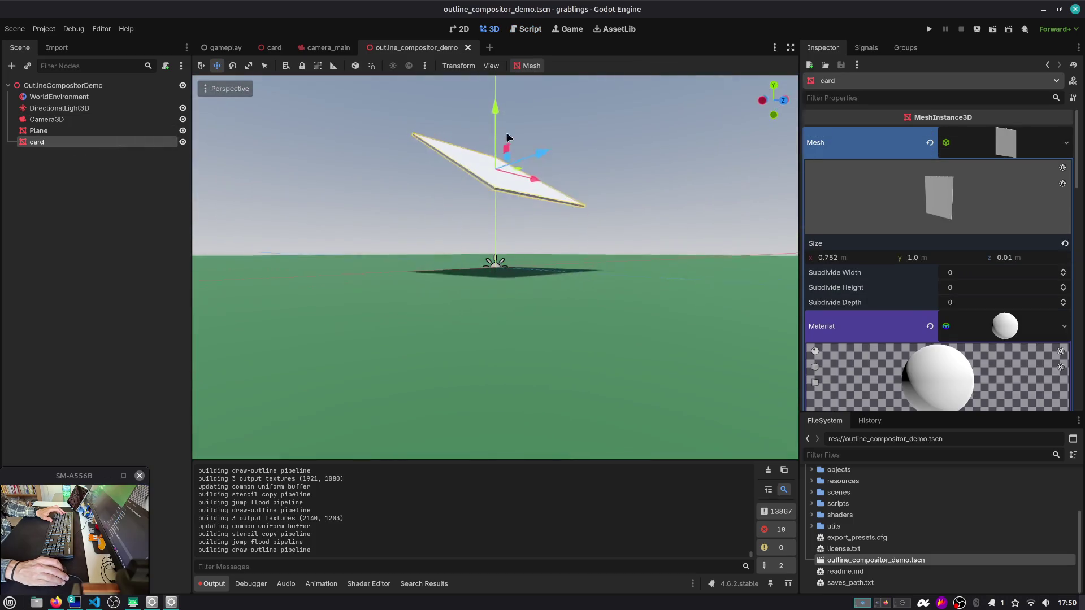
Step: Copy the card's HighlightMesh node and paste it into the outline demo scene
{"action": "scroll", "coordinate": [325, 142], "scroll_direction": "down", "scroll_amount": 5}
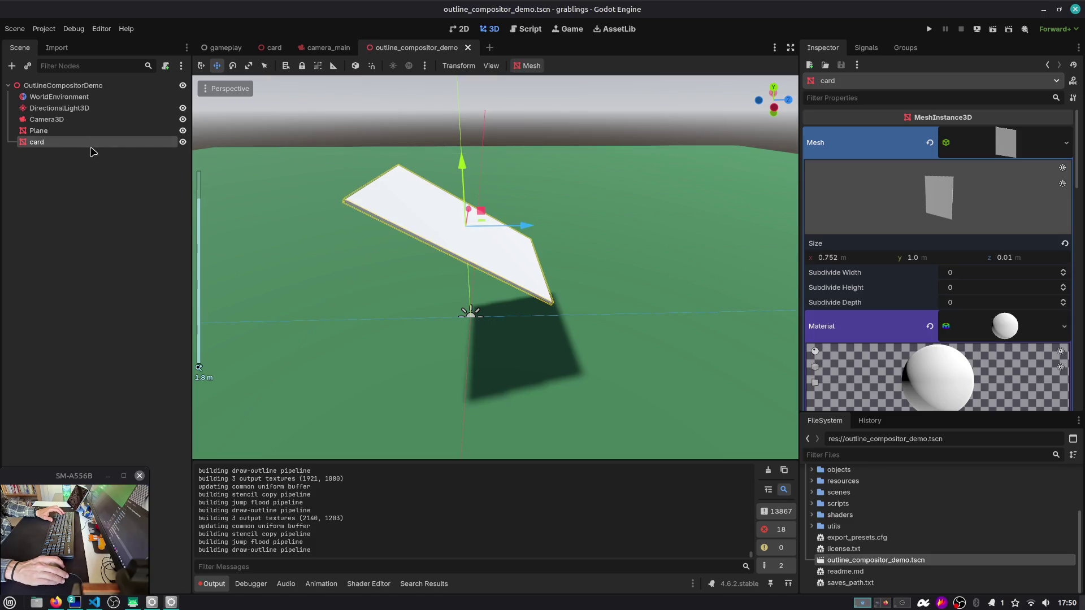
{"action": "left_click", "coordinate": [274, 48]}
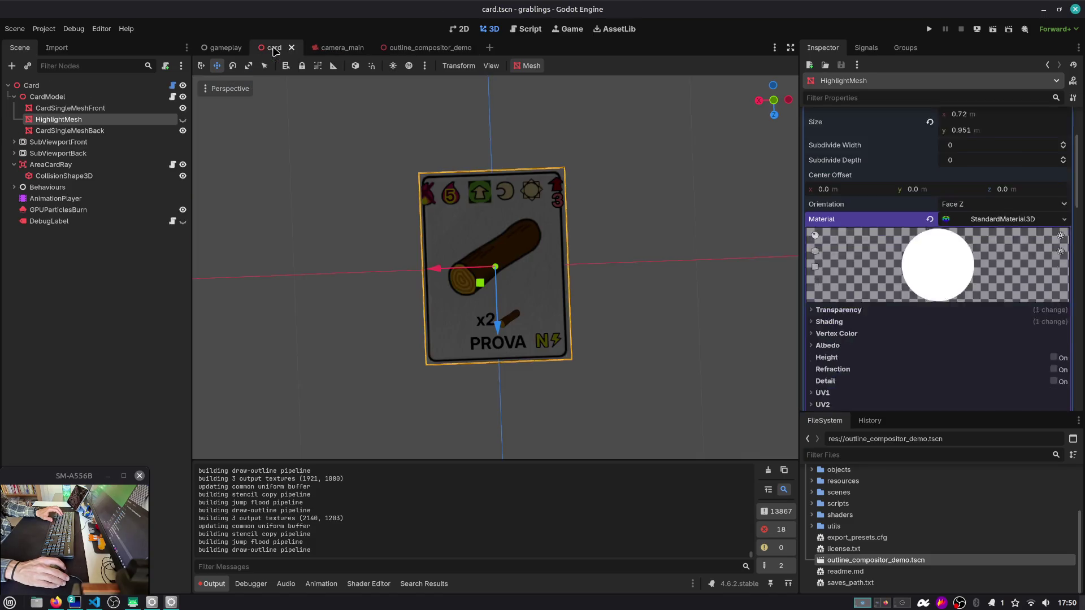
{"action": "left_click", "coordinate": [67, 108]}
{"action": "left_click", "coordinate": [435, 50]}
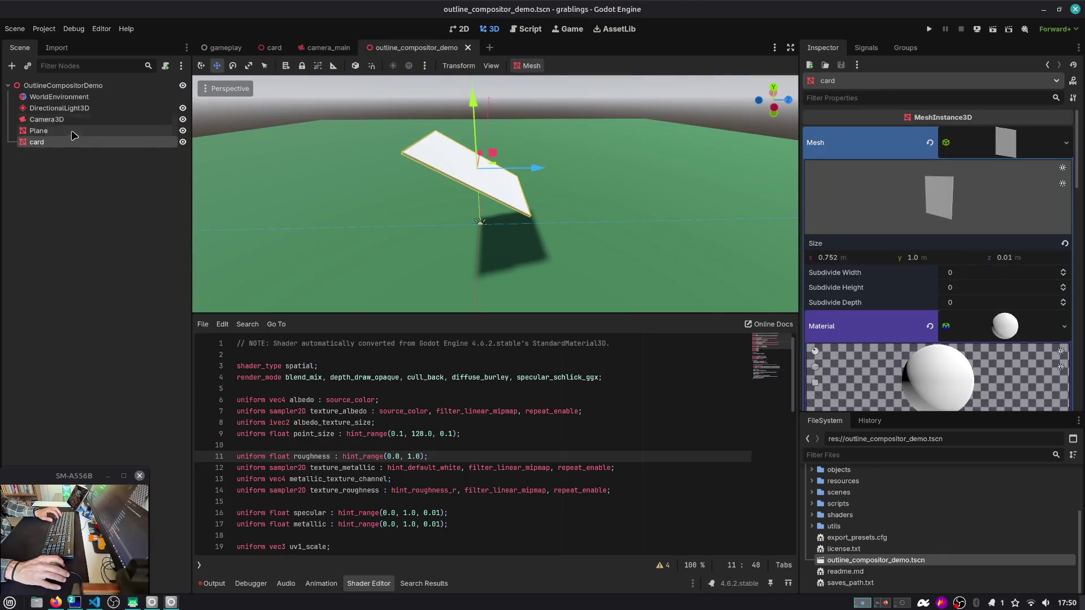
{"action": "left_click", "coordinate": [62, 85]}
{"action": "key", "text": "ctrl+v"}
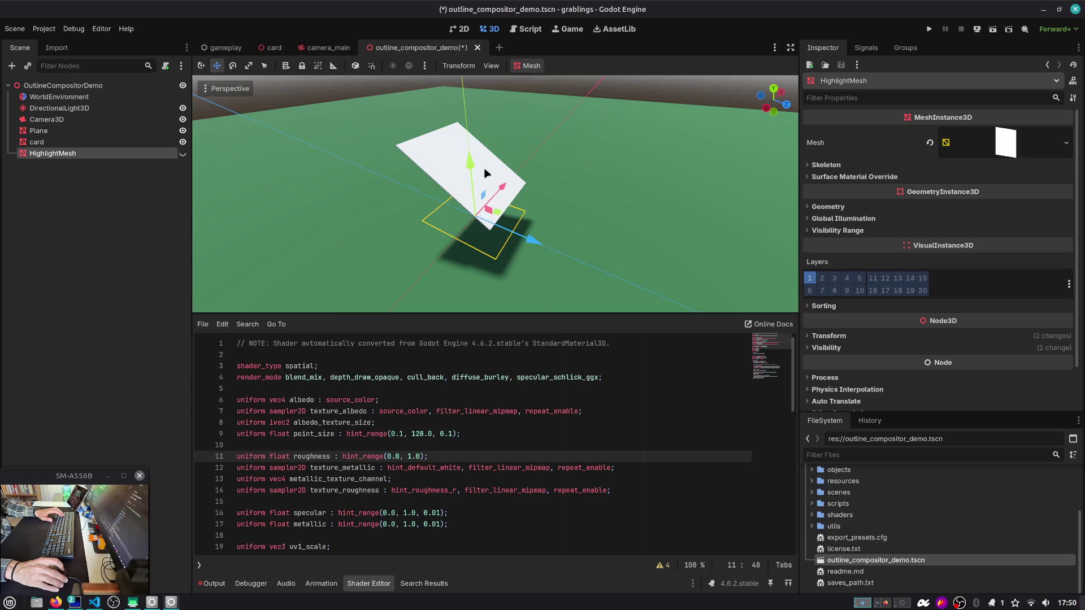
Step: Tilt the pasted HighlightMesh around its red X axis
{"action": "scroll", "coordinate": [479, 169], "scroll_direction": "down", "scroll_amount": 3}
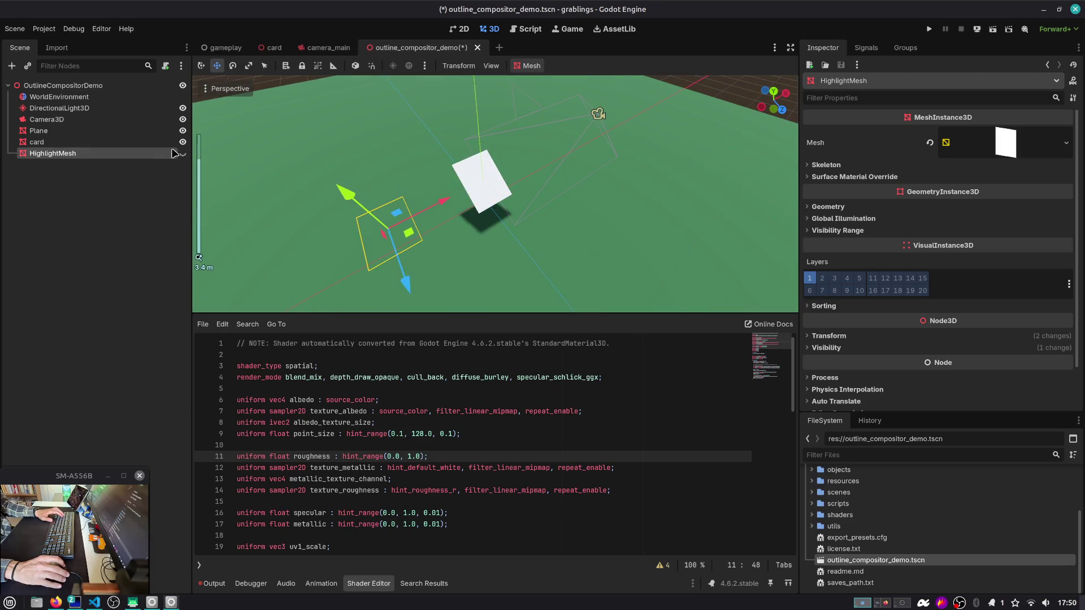
{"action": "key", "text": "e"}
{"action": "key", "text": "KP_3"}
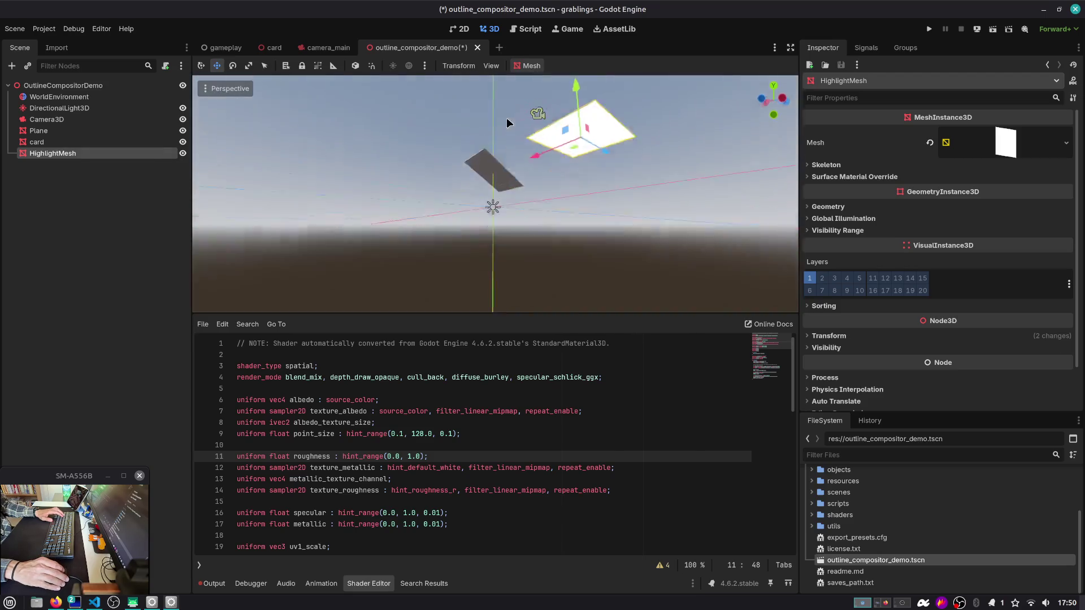
{"action": "mouse_move", "coordinate": [492, 148]}
{"action": "left_mouse_down"}
{"action": "mouse_move", "coordinate": [463, 236]}
{"action": "mouse_move", "coordinate": [557, 242]}
{"action": "mouse_move", "coordinate": [511, 250]}
{"action": "mouse_move", "coordinate": [497, 238]}
{"action": "left_mouse_up"}
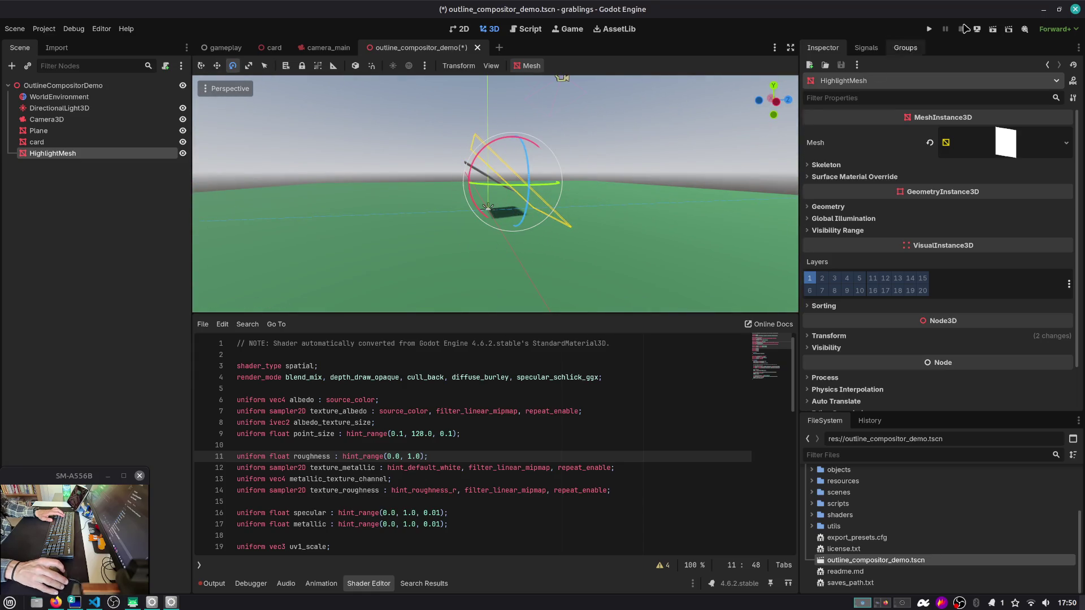
Step: Run the demo scene and reset the HighlightMesh material's render priority to 0
{"action": "left_click", "coordinate": [992, 31]}
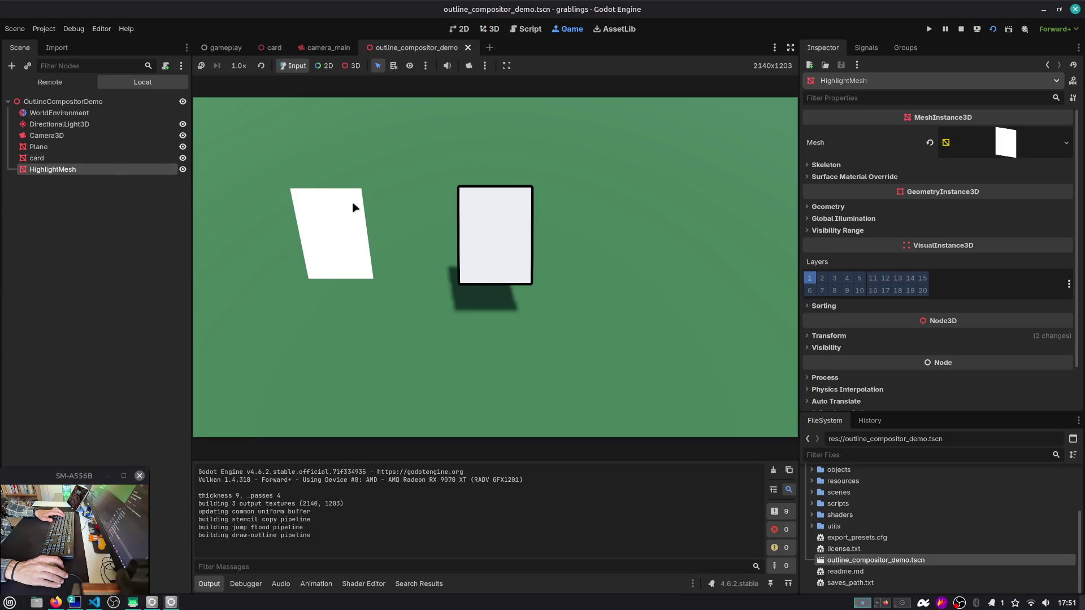
{"action": "left_click", "coordinate": [994, 142]}
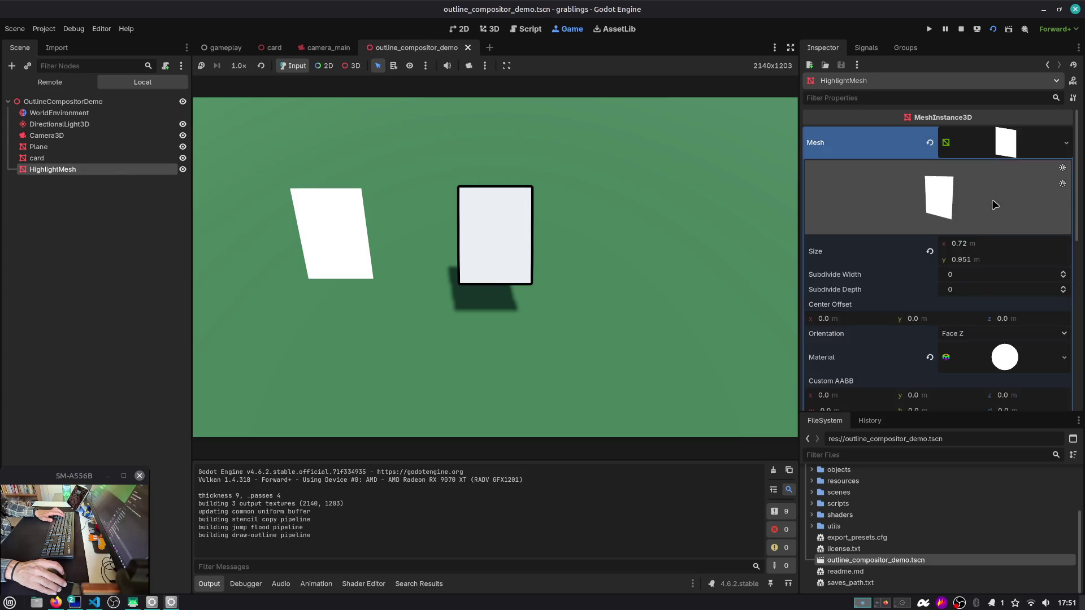
{"action": "scroll", "coordinate": [979, 281], "scroll_direction": "down", "scroll_amount": 4}
{"action": "left_click", "coordinate": [963, 246]}
{"action": "scroll", "coordinate": [904, 311], "scroll_direction": "down", "scroll_amount": 10}
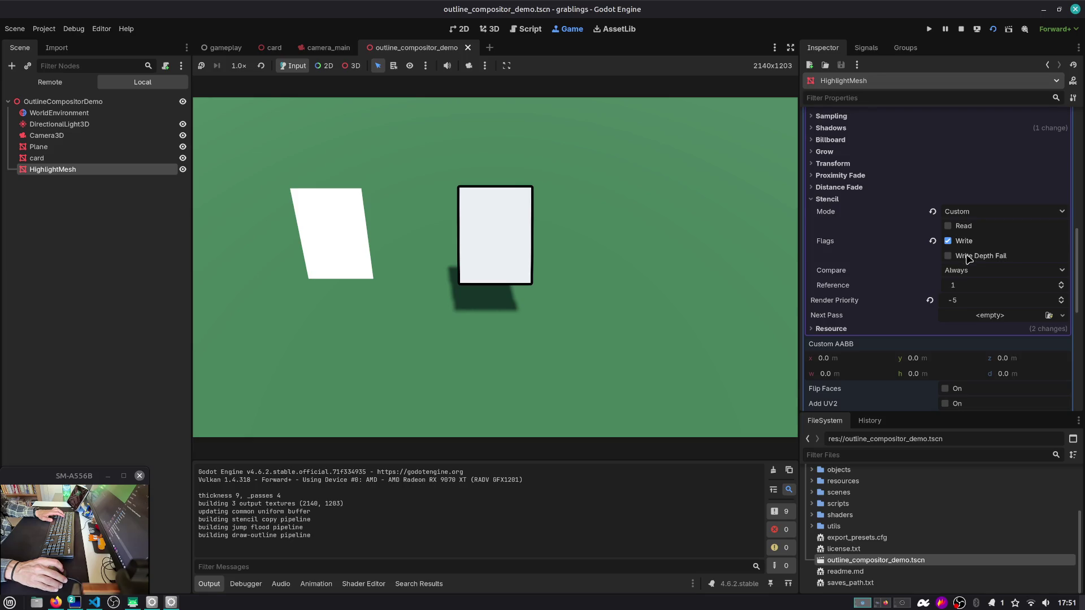
{"action": "left_click", "coordinate": [930, 300]}
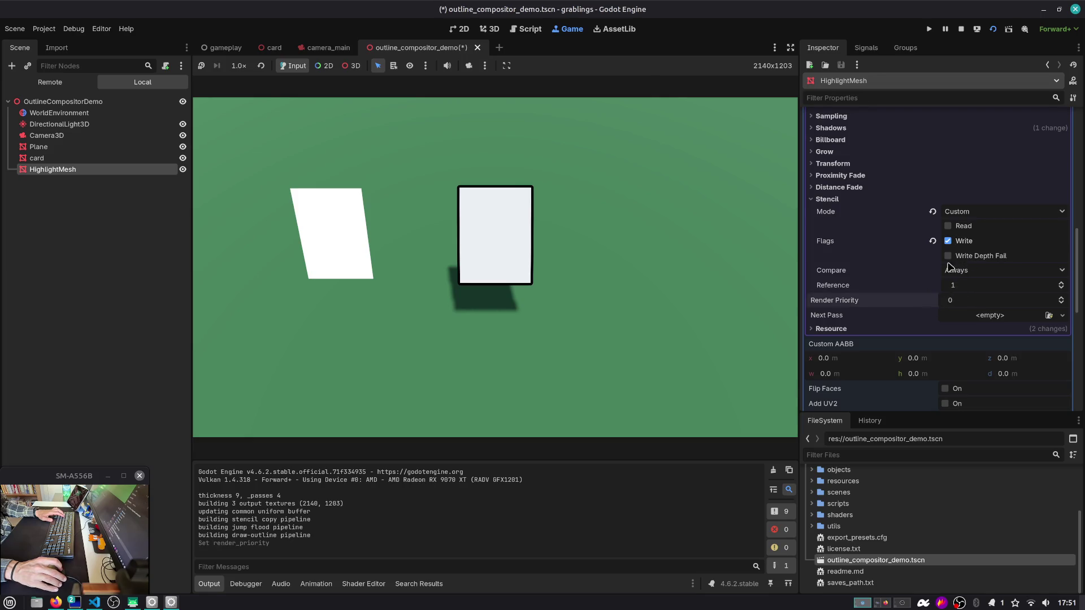
{"action": "left_click", "coordinate": [995, 29]}
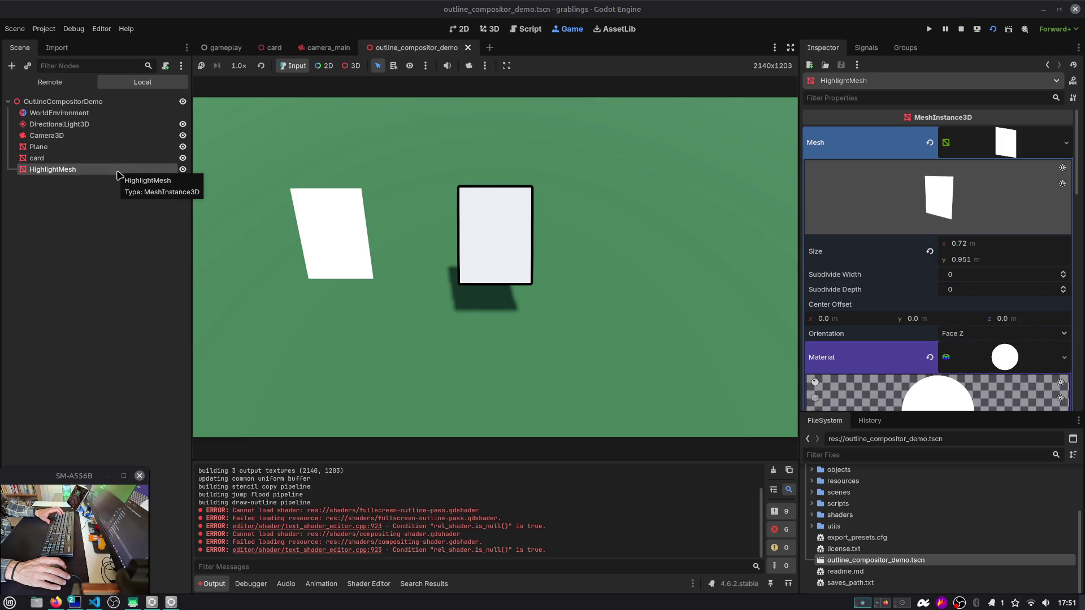
Step: Replace the HighlightMesh mesh with a QuadMesh, then a TorusMesh, and reload the game
{"action": "left_click", "coordinate": [1011, 145]}
{"action": "right_click", "coordinate": [1011, 146]}
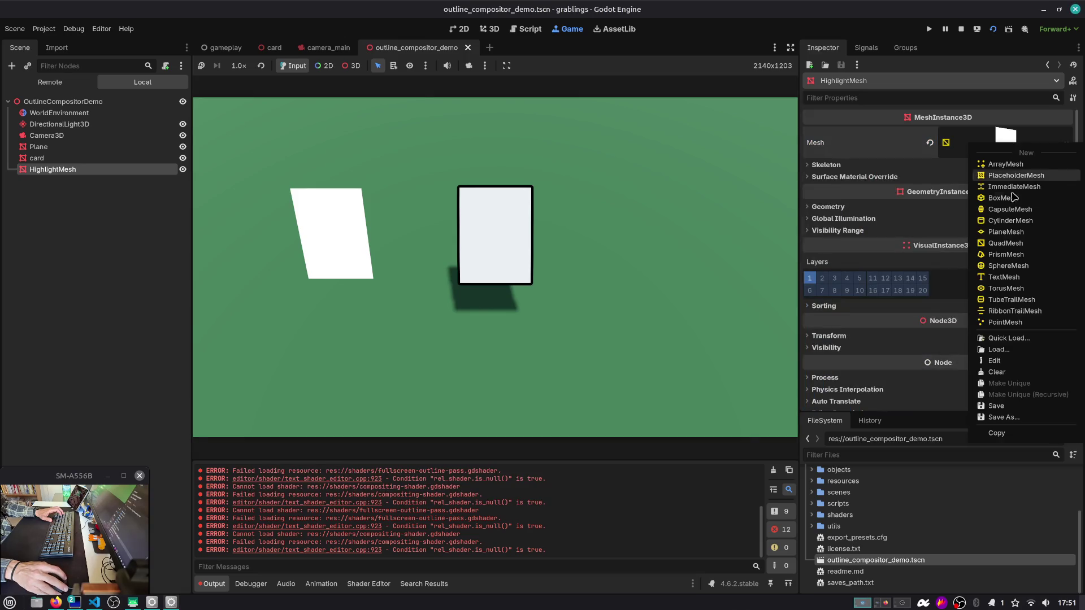
{"action": "left_click", "coordinate": [1015, 244]}
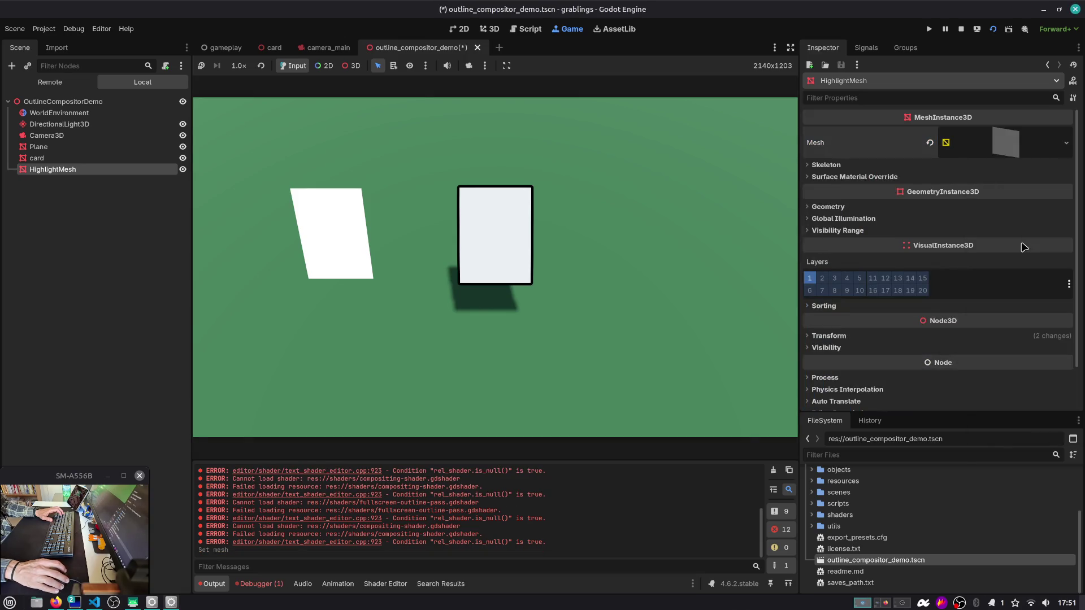
{"action": "right_click", "coordinate": [986, 155]}
{"action": "left_click", "coordinate": [1030, 301]}
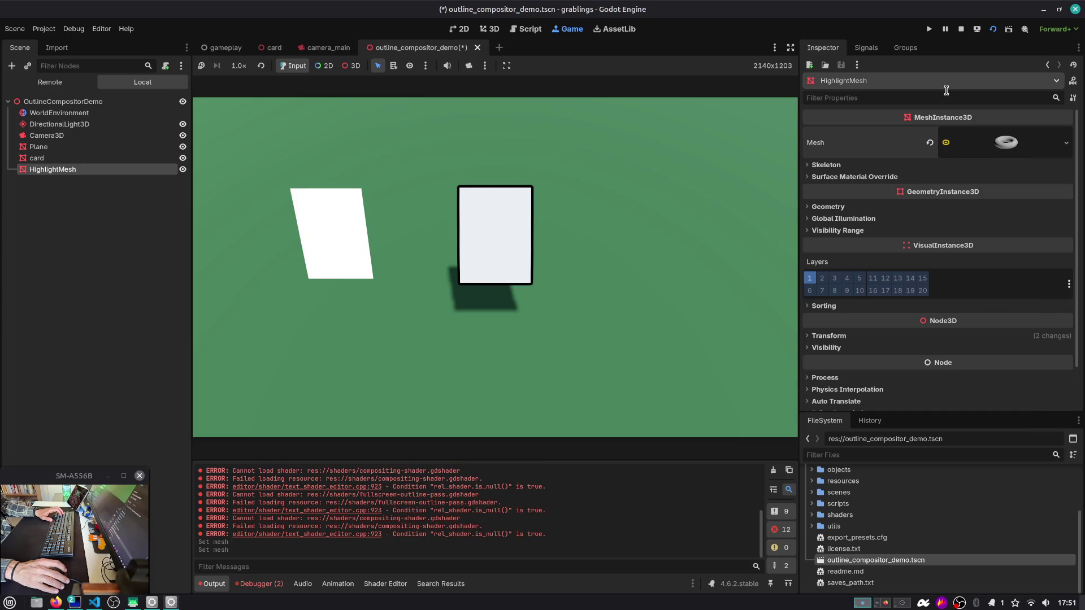
{"action": "left_click", "coordinate": [993, 29]}
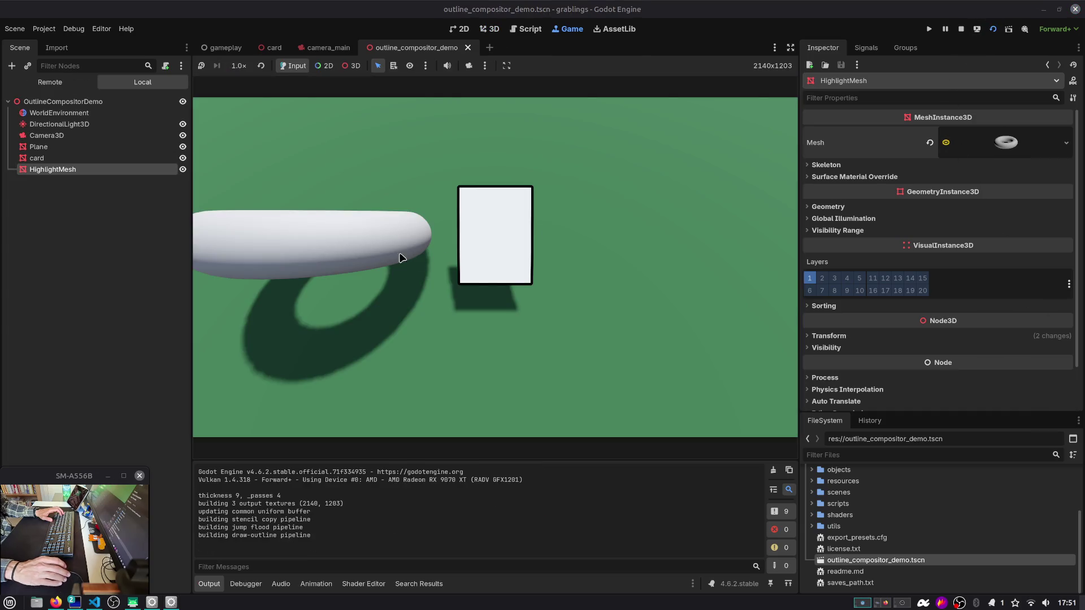
Step: Assign the stencil-writing material to the torus, check the outline in-game, and stop
{"action": "left_click", "coordinate": [1006, 143]}
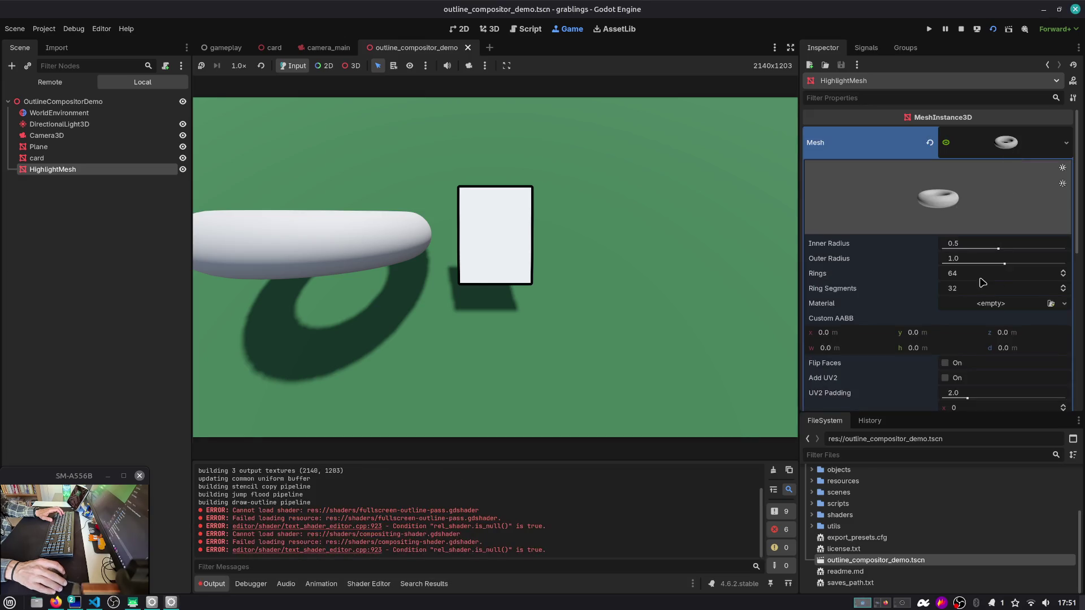
{"action": "left_click", "coordinate": [984, 305]}
{"action": "left_click", "coordinate": [995, 334]}
{"action": "type", "text": "stencil"}
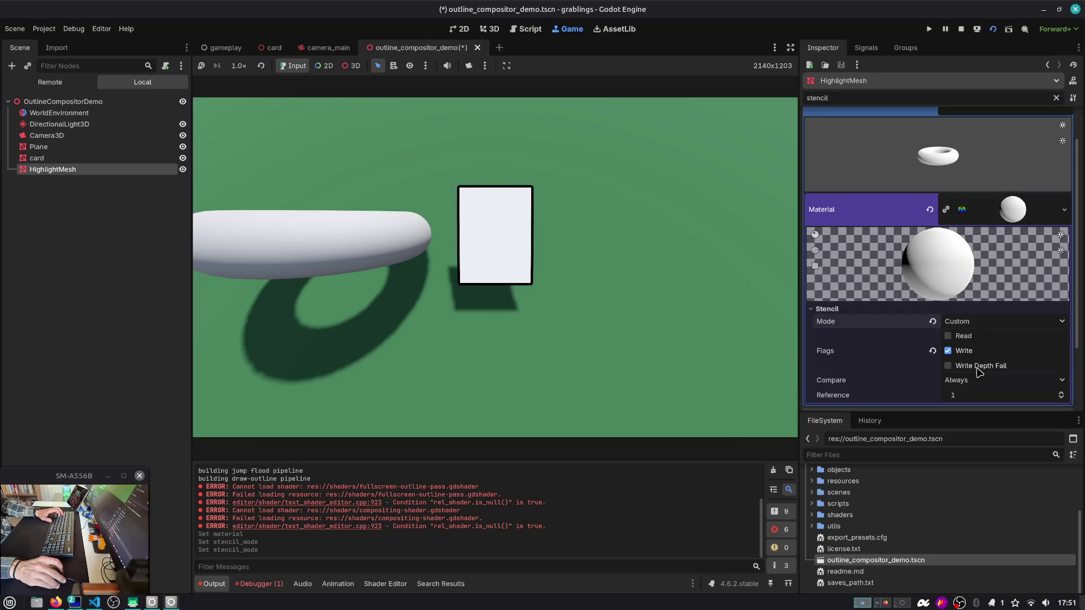
{"action": "left_click", "coordinate": [993, 29]}
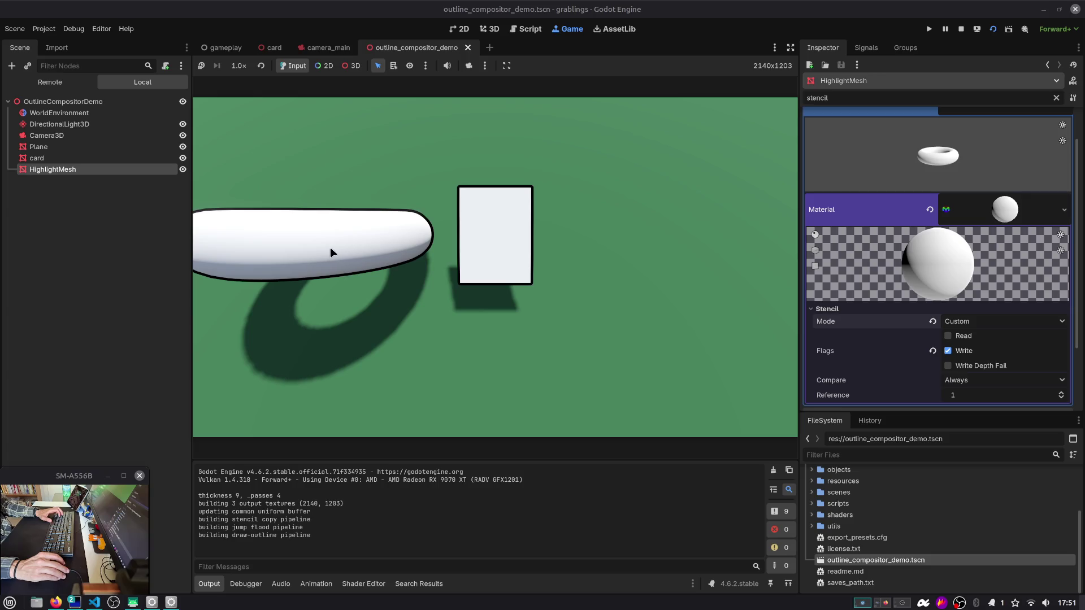
{"action": "left_click", "coordinate": [963, 31]}
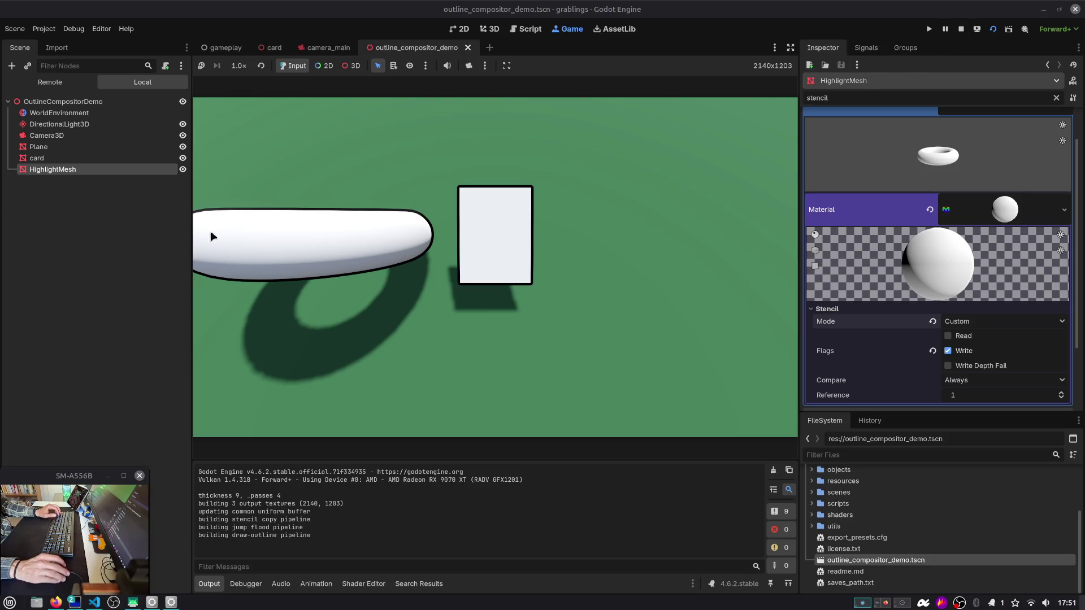
Step: Undo the mesh change back to the flat quad and save the demo scene
{"action": "key", "text": "ctrl+z"}
{"action": "key", "text": "ctrl+z"}
{"action": "key", "text": "ctrl+z"}
{"action": "key", "text": "ctrl+z"}
{"action": "key", "text": "ctrl+z"}
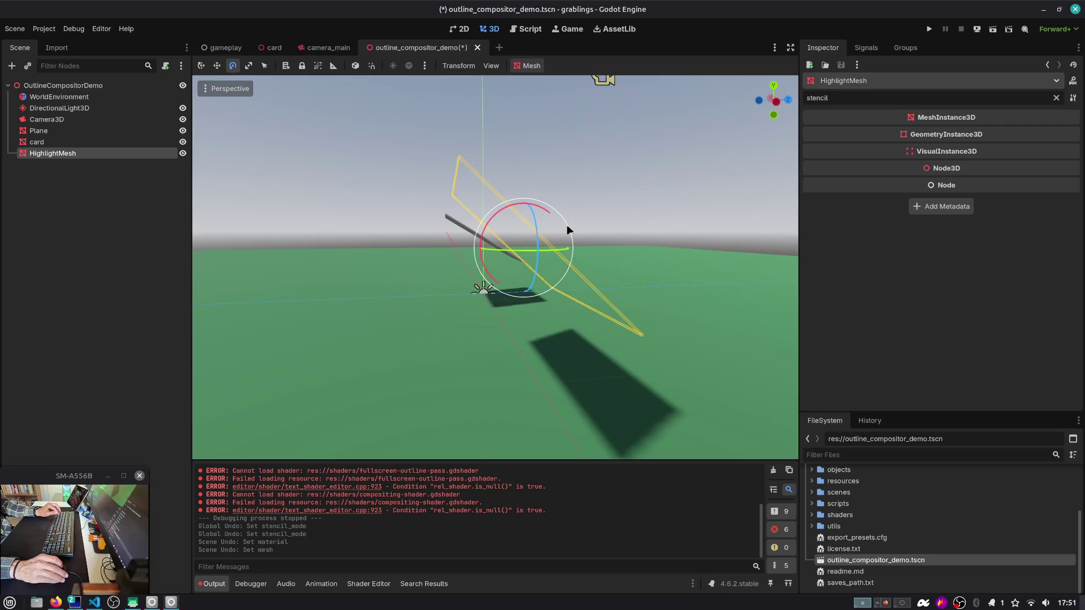
{"action": "scroll", "coordinate": [565, 225], "scroll_direction": "down", "scroll_amount": 5}
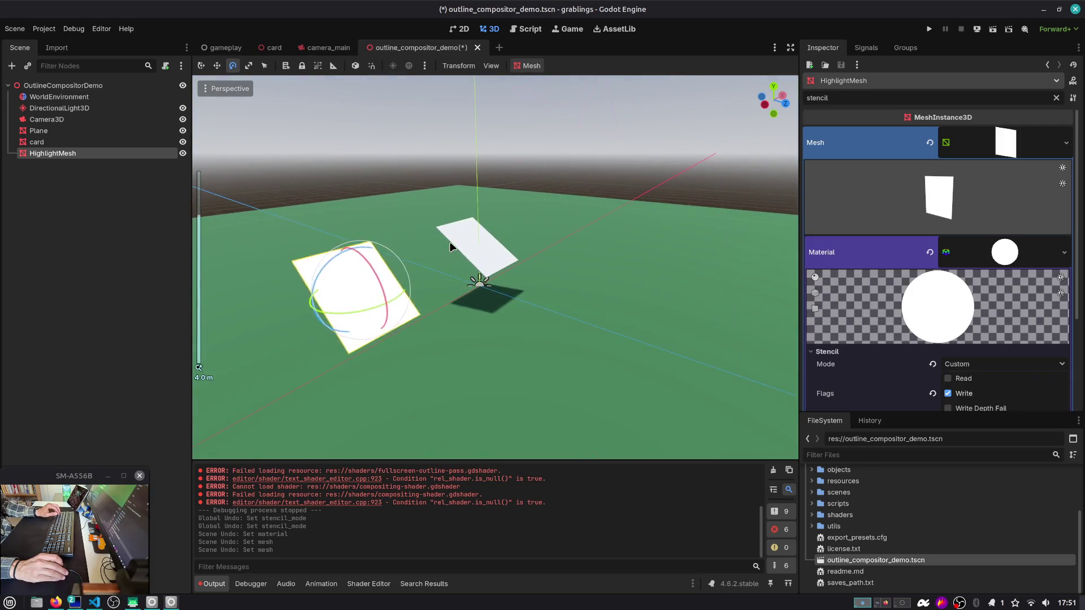
{"action": "key", "text": "ctrl+shift+z"}
{"action": "key", "text": "ctrl+z"}
{"action": "key", "text": "ctrl+s"}
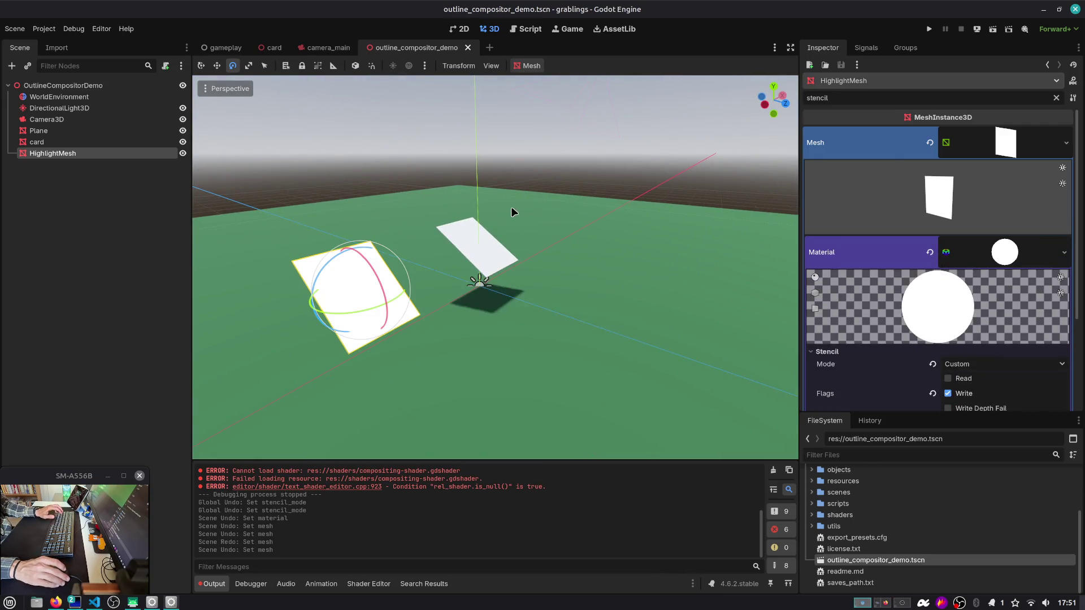
{"action": "scroll", "coordinate": [417, 234], "scroll_direction": "up", "scroll_amount": 6}
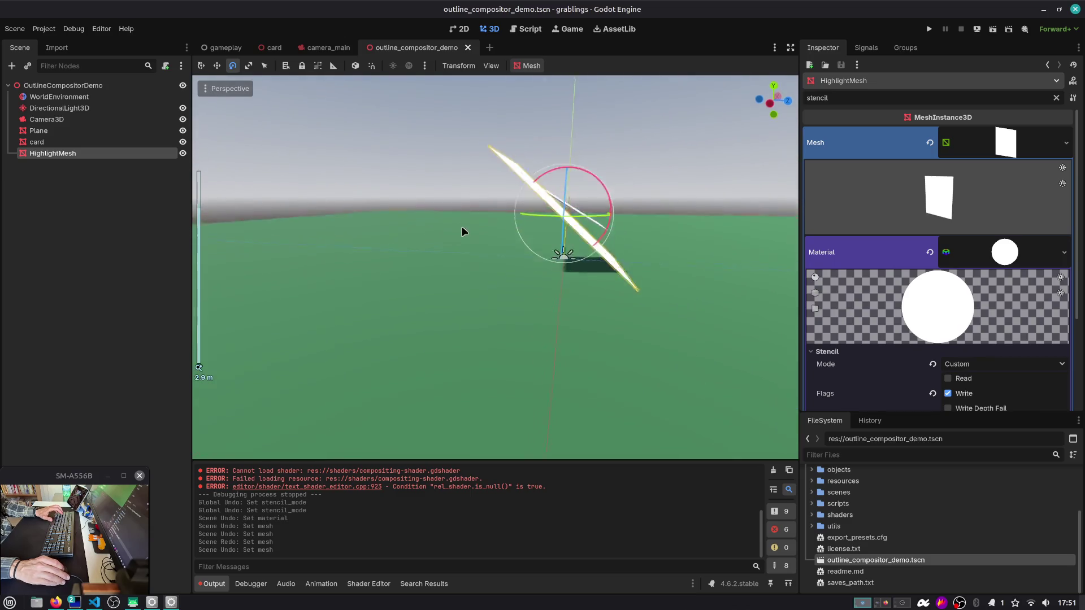
{"action": "scroll", "coordinate": [461, 231], "scroll_direction": "up", "scroll_amount": 3}
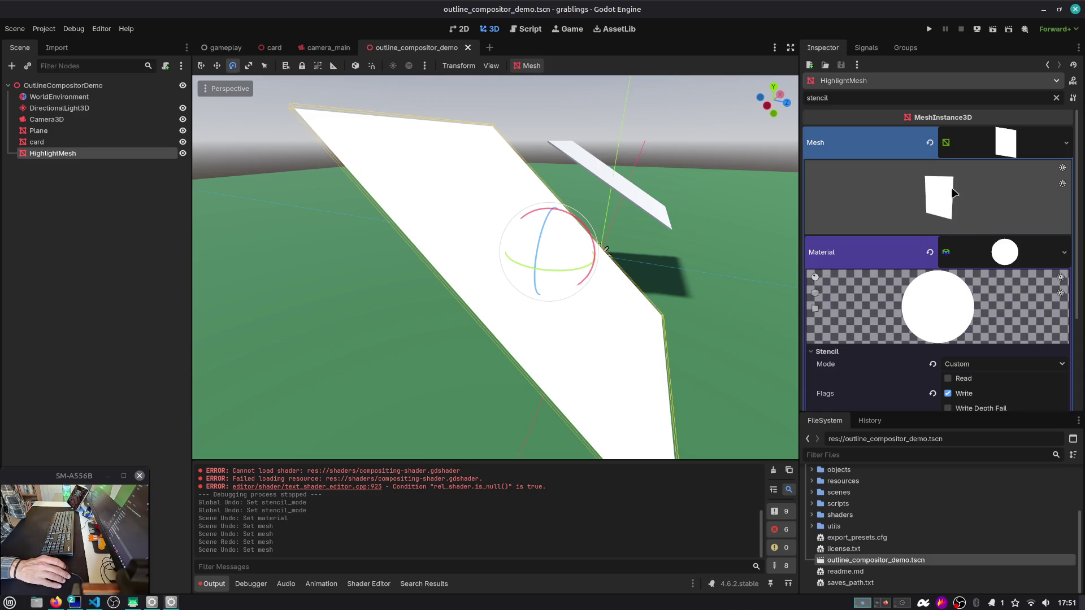
{"action": "scroll", "coordinate": [994, 299], "scroll_direction": "down", "scroll_amount": 2}
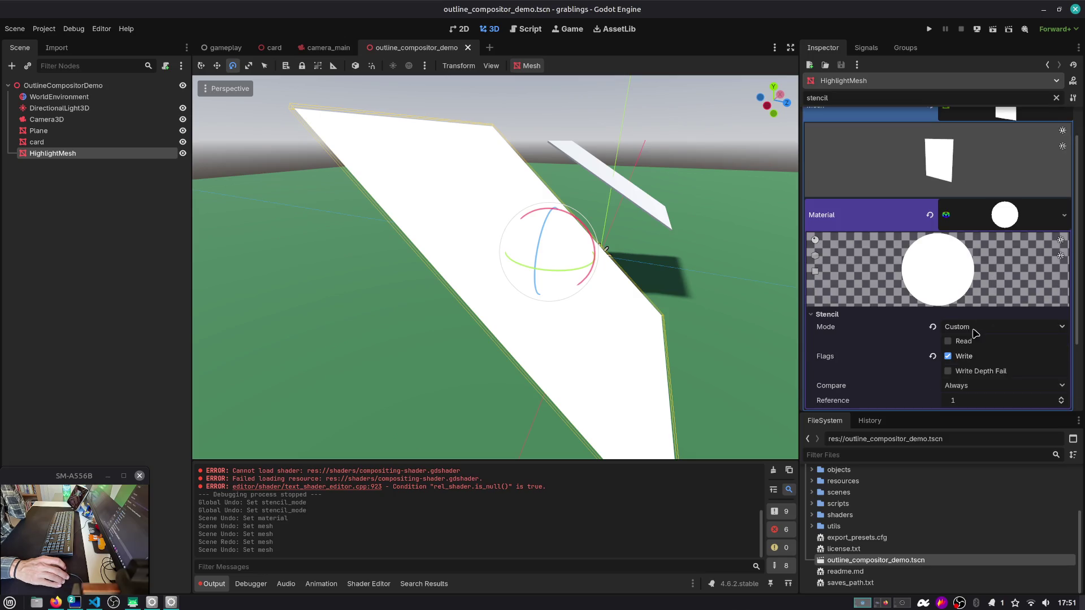
Step: Turn off the material's stencil mode and clear the HighlightMesh material
{"action": "left_click", "coordinate": [933, 327]}
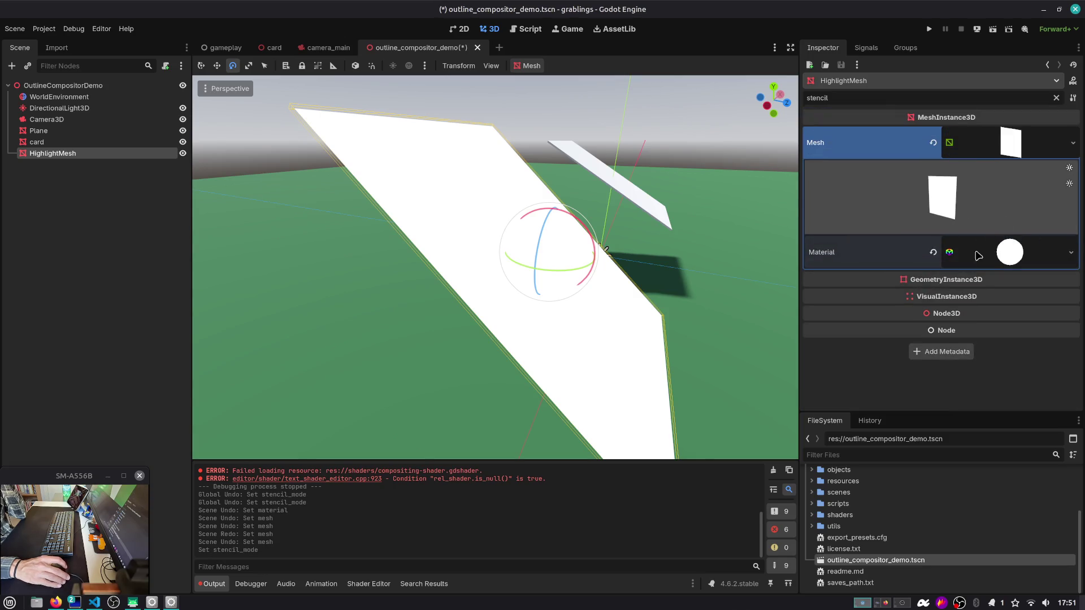
{"action": "left_click", "coordinate": [932, 249]}
{"action": "left_click_drag", "start_coordinate": [777, 202], "coordinate": [989, 187]}
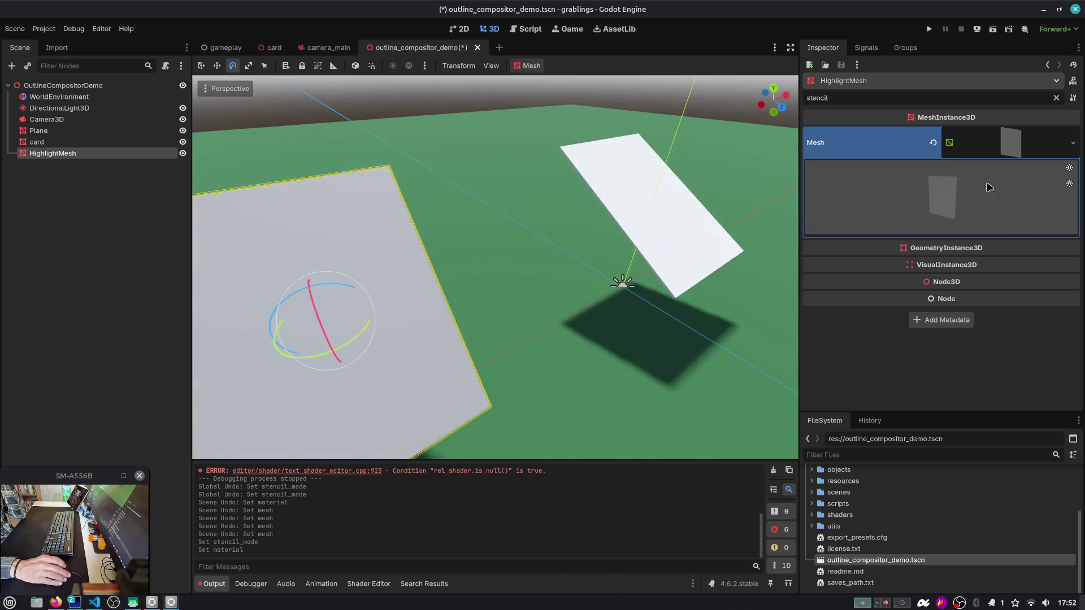
{"action": "left_click", "coordinate": [984, 140]}
{"action": "left_click", "coordinate": [990, 142]}
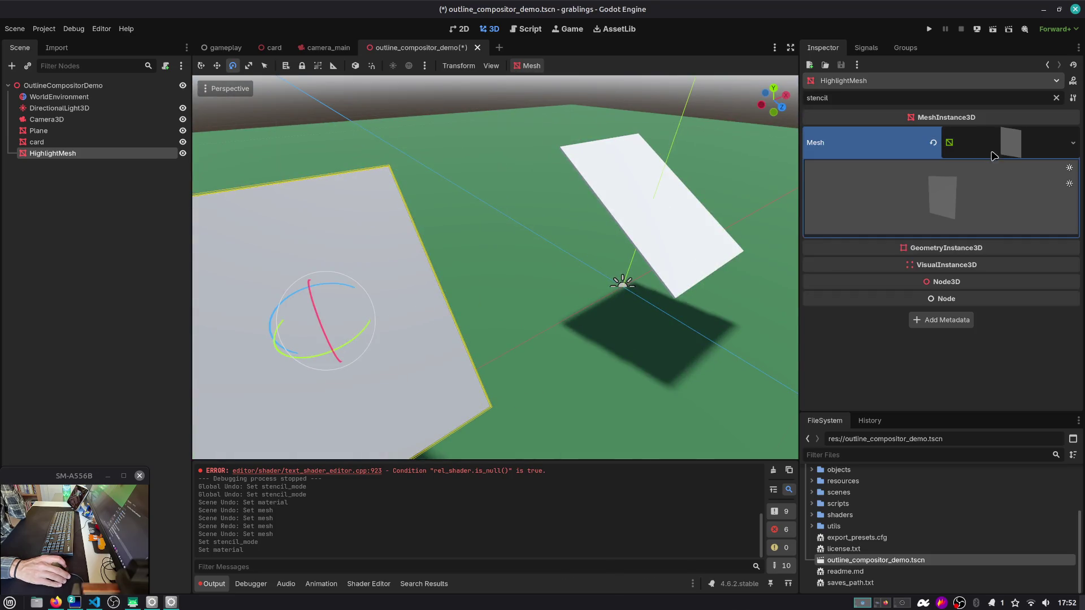
{"action": "left_click", "coordinate": [1056, 97]}
{"action": "scroll", "coordinate": [965, 255], "scroll_direction": "down", "scroll_amount": 4}
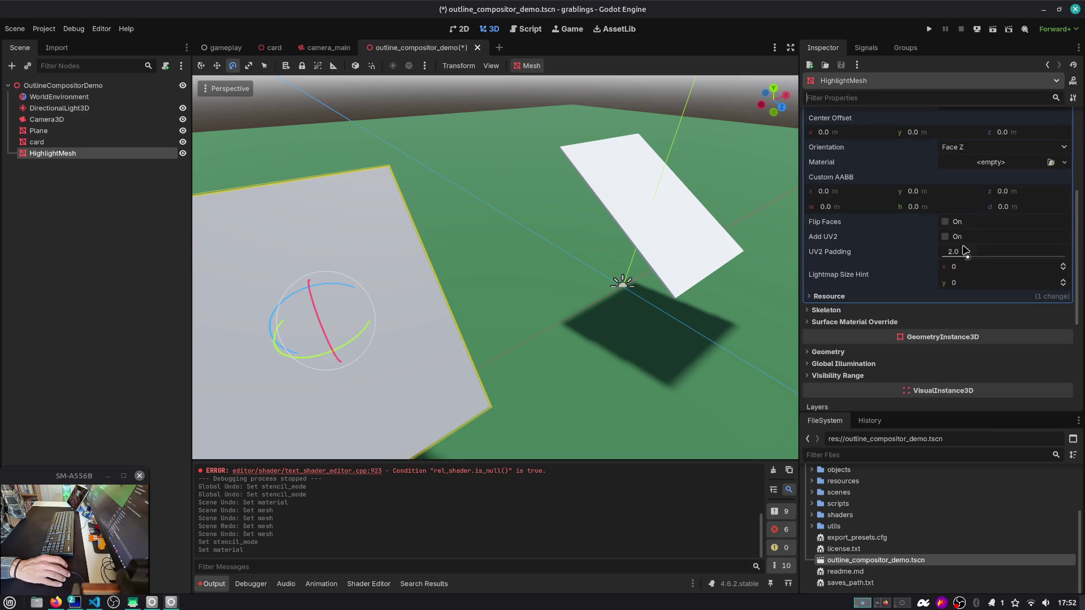
Step: Give the plane mesh a new StandardMaterial3D
{"action": "left_click", "coordinate": [988, 165]}
{"action": "left_click", "coordinate": [1001, 189]}
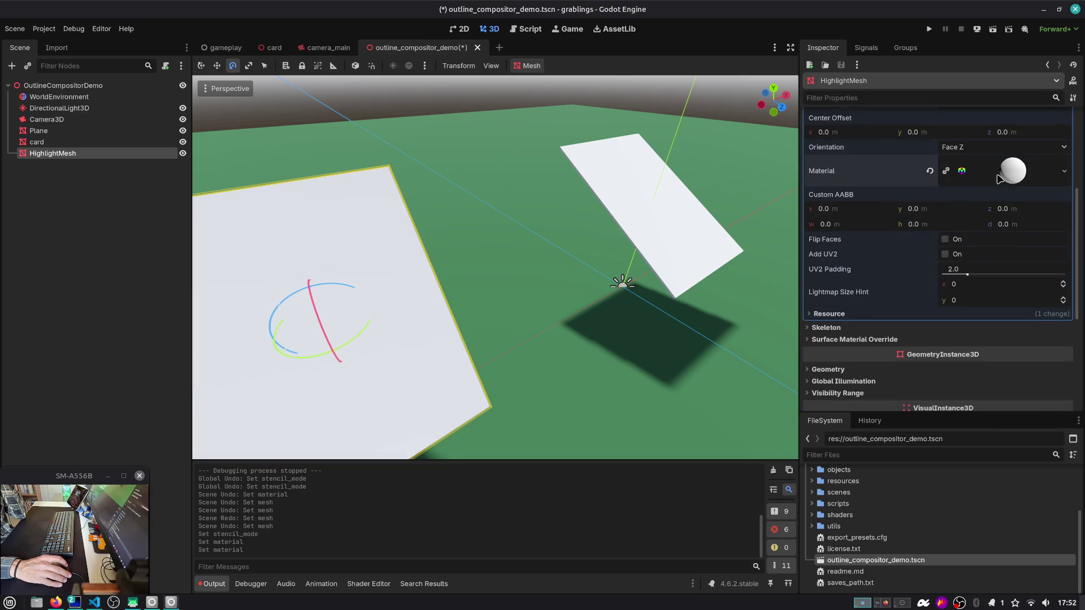
{"action": "left_click", "coordinate": [1001, 177]}
{"action": "scroll", "coordinate": [965, 270], "scroll_direction": "down", "scroll_amount": 3}
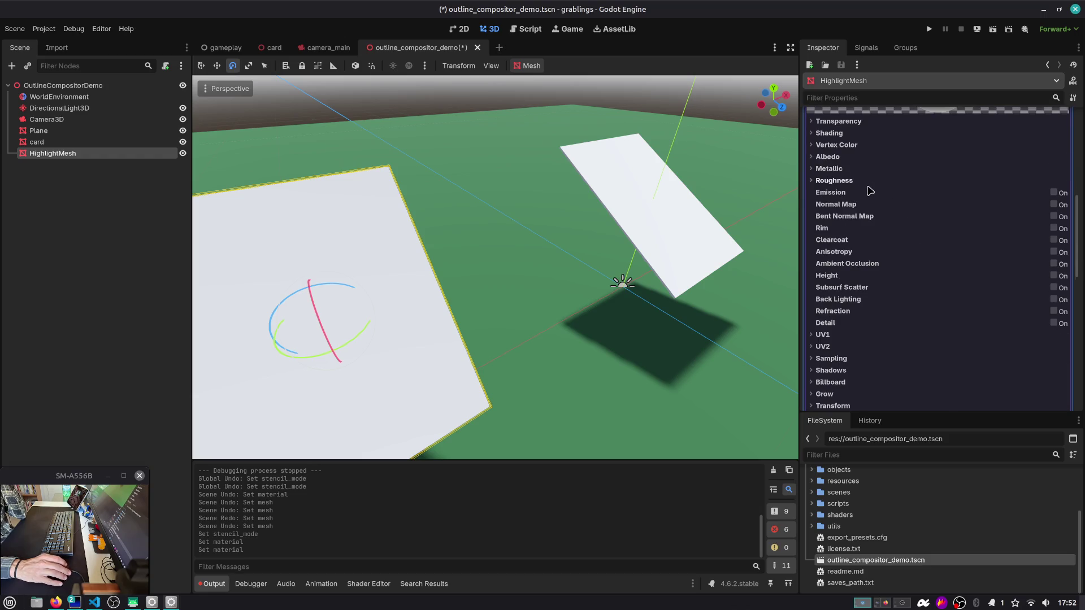
{"action": "scroll", "coordinate": [870, 191], "scroll_direction": "down", "scroll_amount": 4}
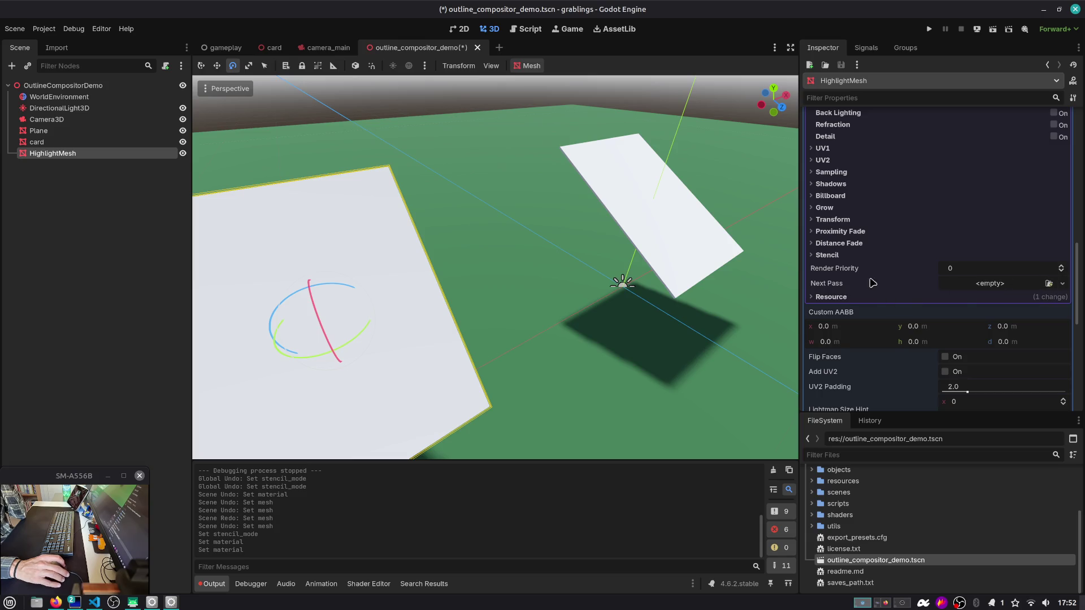
Step: Set the material's stencil mode to Custom with Write enabled, then test-run and stop the demo
{"action": "left_click", "coordinate": [825, 255]}
{"action": "left_click", "coordinate": [950, 267]}
{"action": "left_click", "coordinate": [975, 321]}
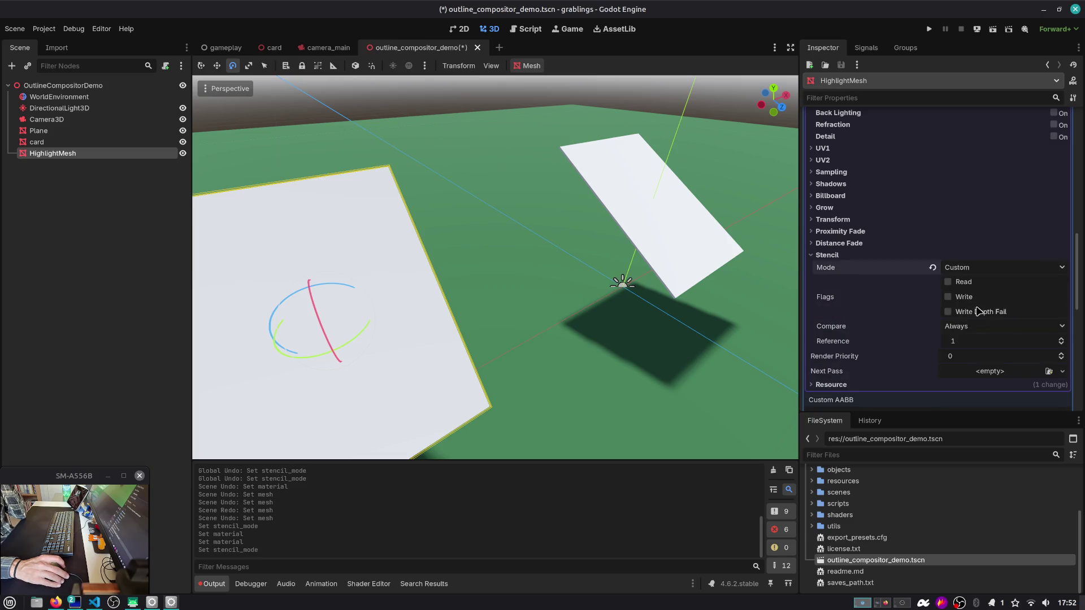
{"action": "left_click", "coordinate": [960, 297]}
{"action": "left_click", "coordinate": [992, 29]}
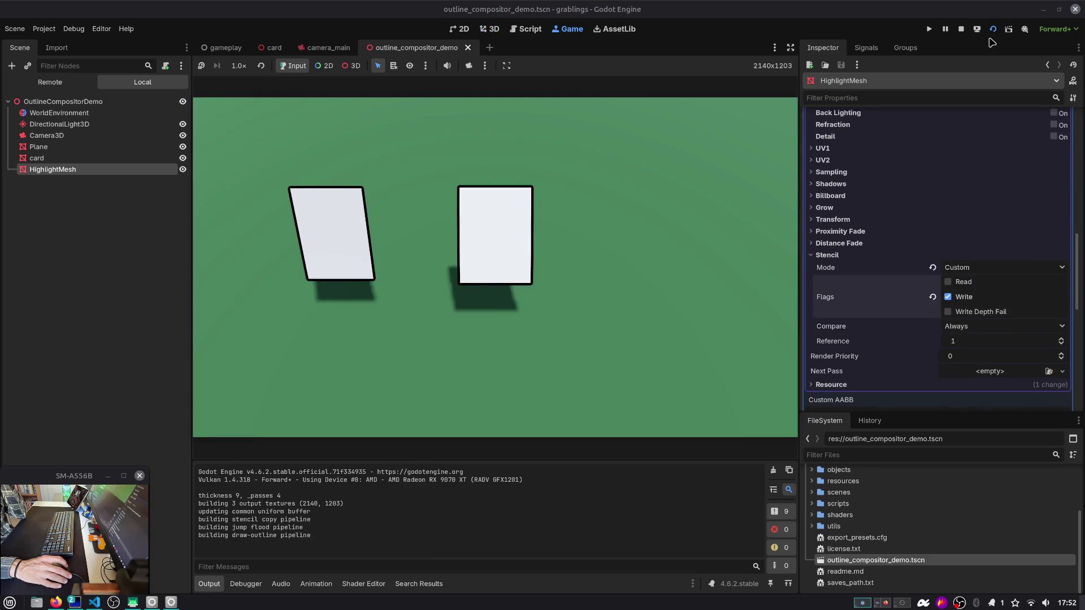
{"action": "left_click", "coordinate": [960, 31]}
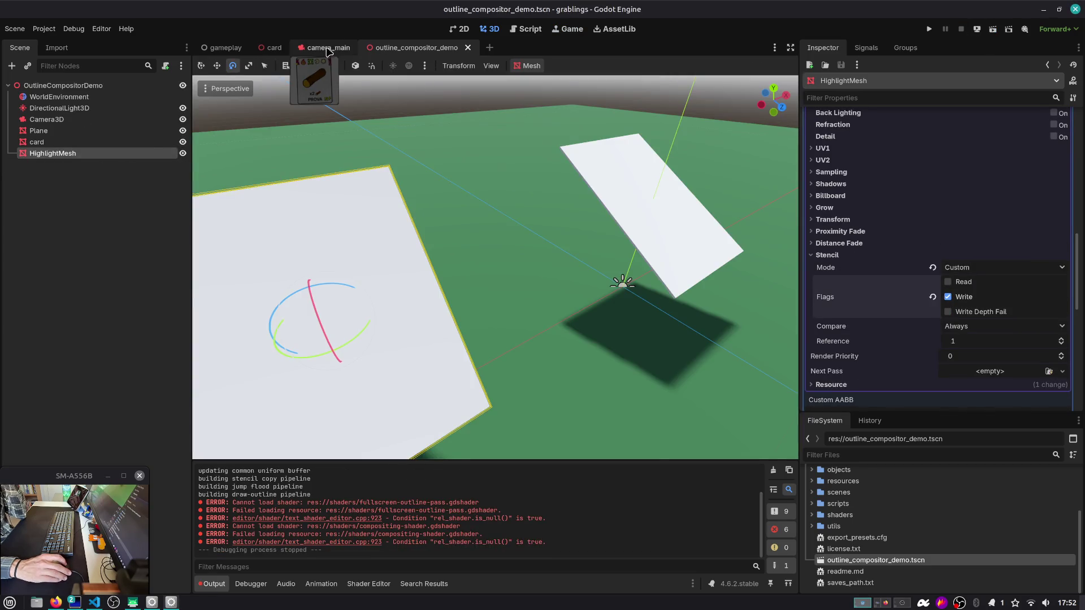
Step: Close the outline_compositor_demo and camera_main tabs and make the card's HighlightMesh visible
{"action": "left_click", "coordinate": [328, 47]}
{"action": "middle_click", "coordinate": [425, 55]}
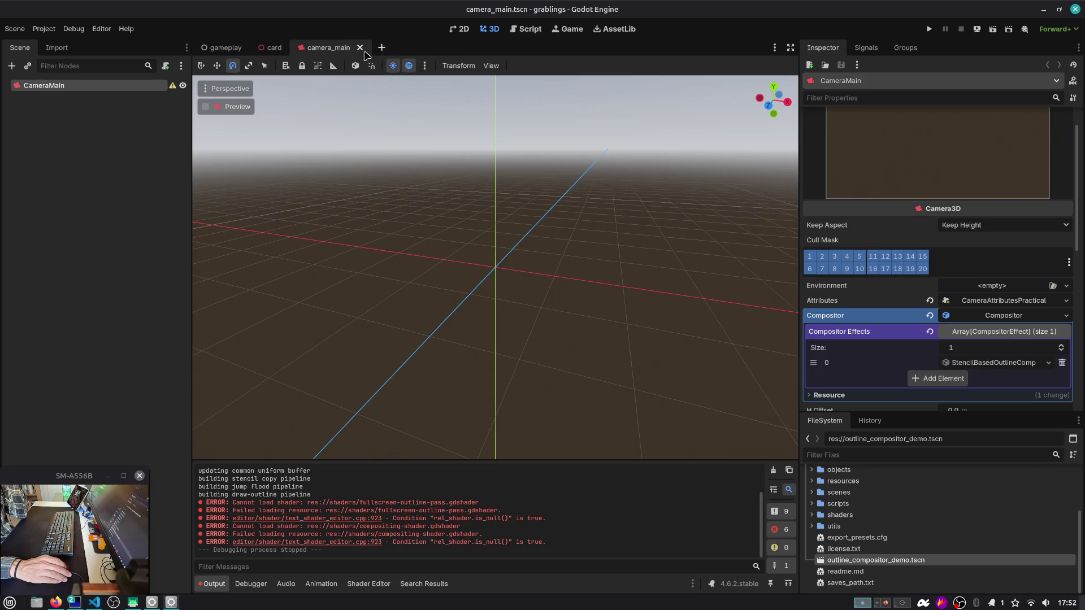
{"action": "middle_click", "coordinate": [350, 55]}
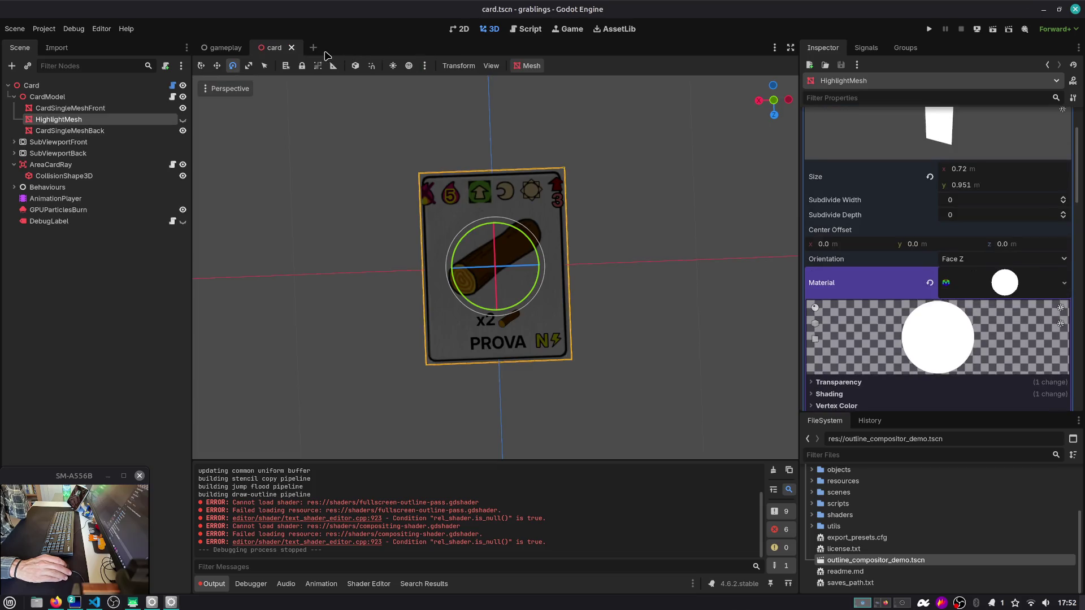
{"action": "left_click", "coordinate": [183, 120]}
Step: Browse the material's Transparency, Shading, Vertex Color and Albedo sections
{"action": "scroll", "coordinate": [953, 262], "scroll_direction": "down", "scroll_amount": 2}
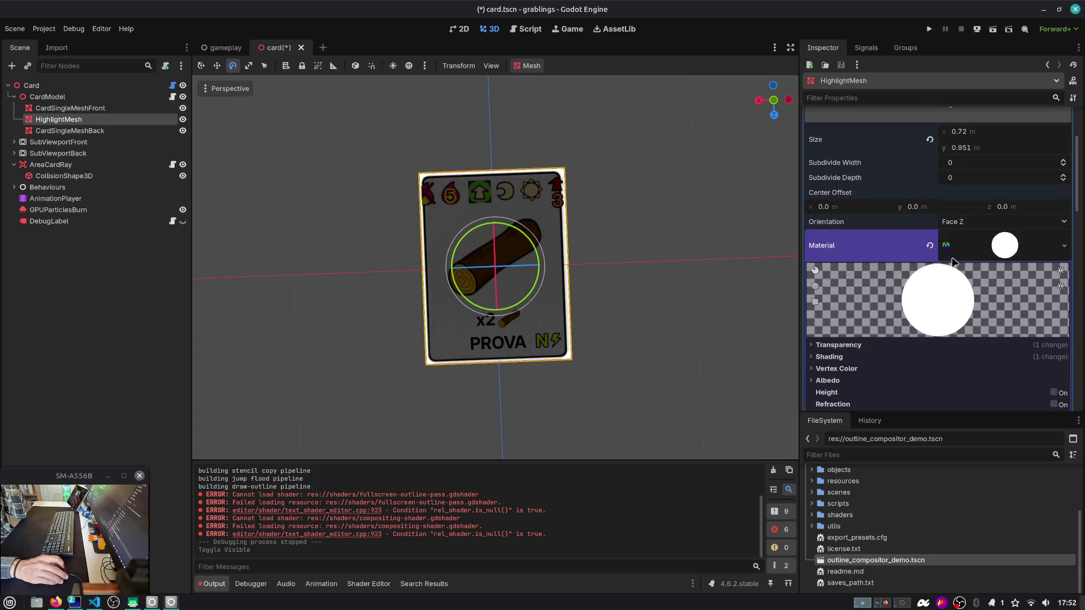
{"action": "scroll", "coordinate": [941, 320], "scroll_direction": "down", "scroll_amount": 4}
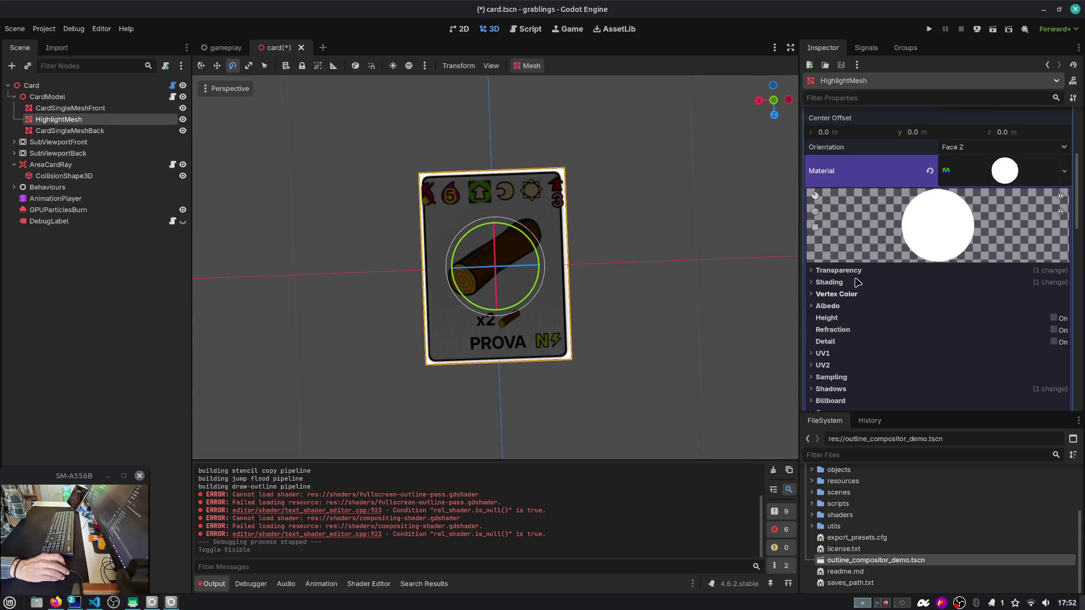
{"action": "left_click", "coordinate": [842, 270]}
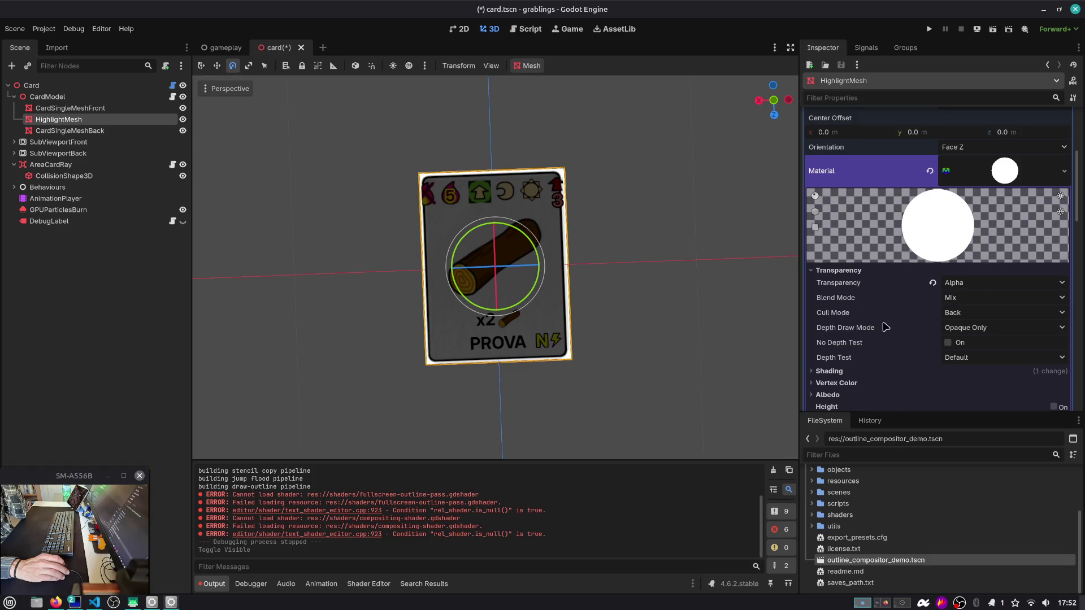
{"action": "left_click", "coordinate": [857, 371]}
{"action": "scroll", "coordinate": [873, 371], "scroll_direction": "down", "scroll_amount": 4}
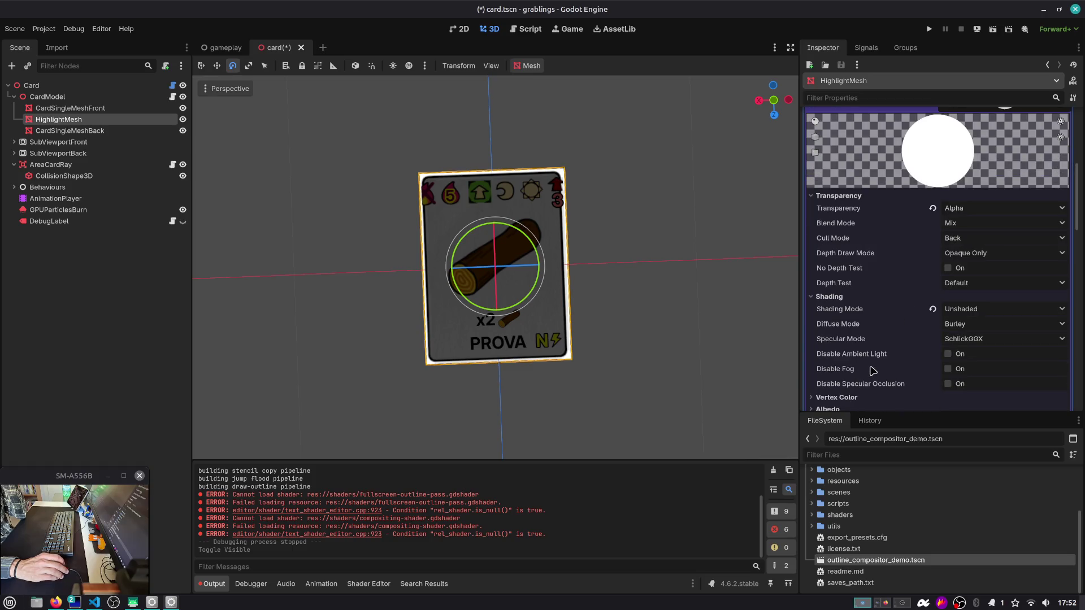
{"action": "left_click", "coordinate": [867, 297]}
{"action": "left_click", "coordinate": [865, 308]}
{"action": "left_click", "coordinate": [865, 308]}
{"action": "left_click", "coordinate": [861, 321]}
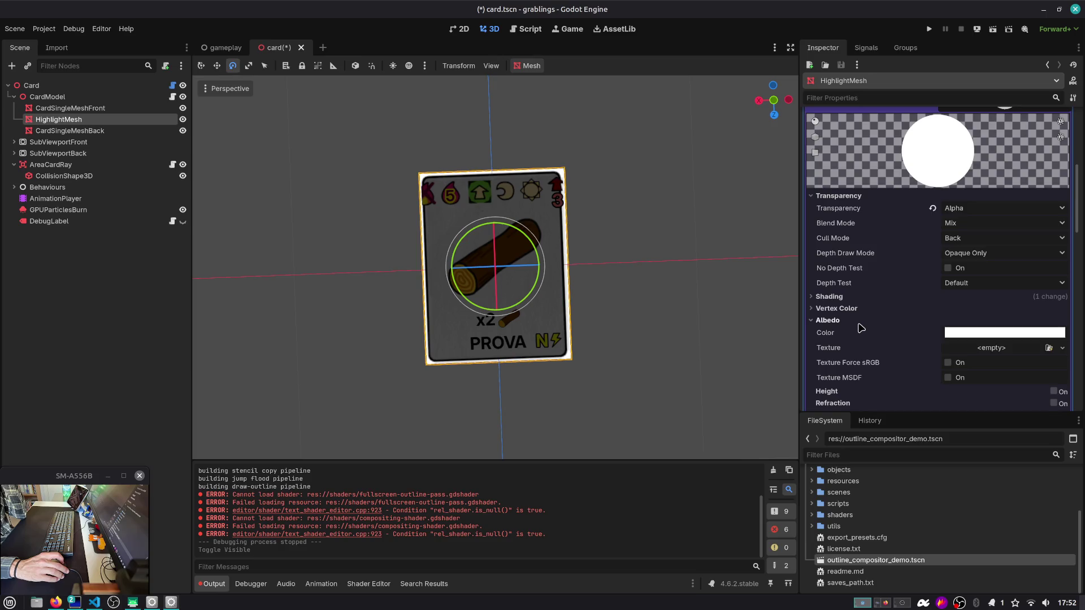
Step: Set the HighlightMesh material's render priority to -1 and run the game
{"action": "scroll", "coordinate": [861, 328], "scroll_direction": "down", "scroll_amount": 4}
{"action": "scroll", "coordinate": [850, 353], "scroll_direction": "down", "scroll_amount": 8}
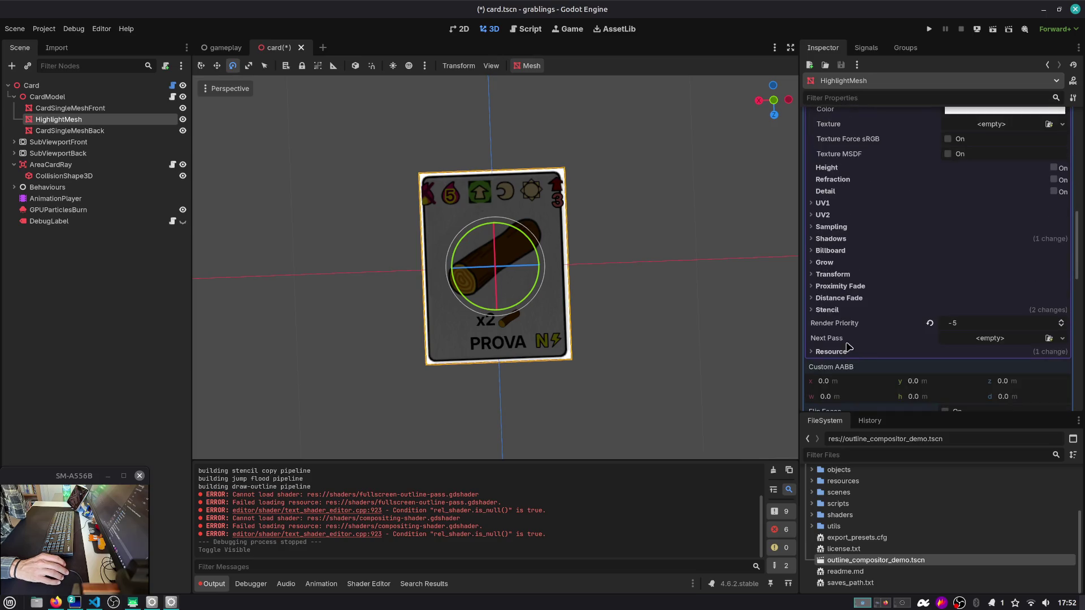
{"action": "left_click", "coordinate": [929, 326]}
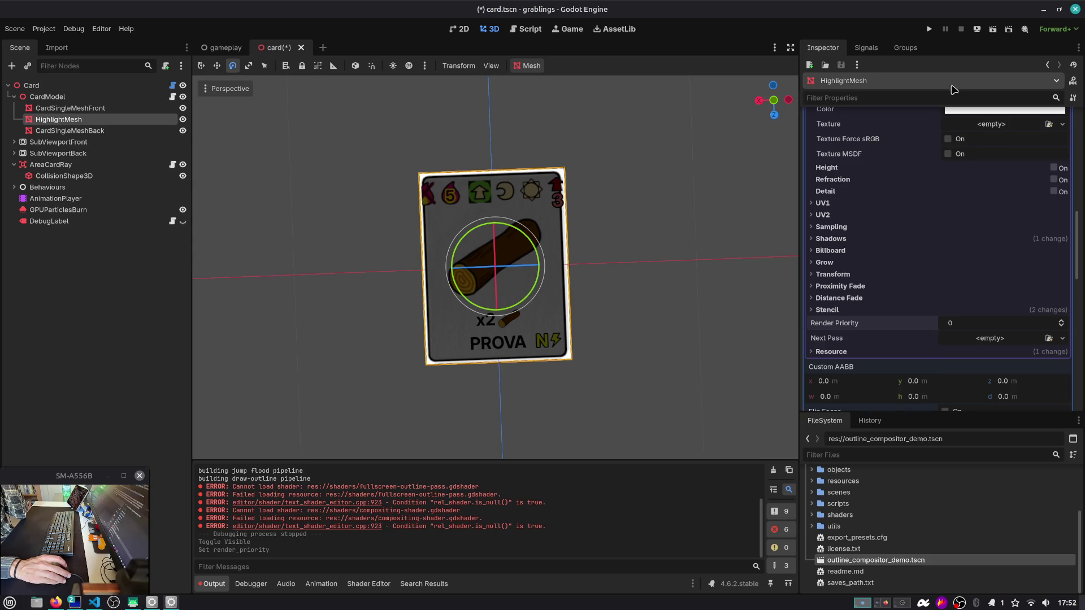
{"action": "left_click", "coordinate": [1061, 326]}
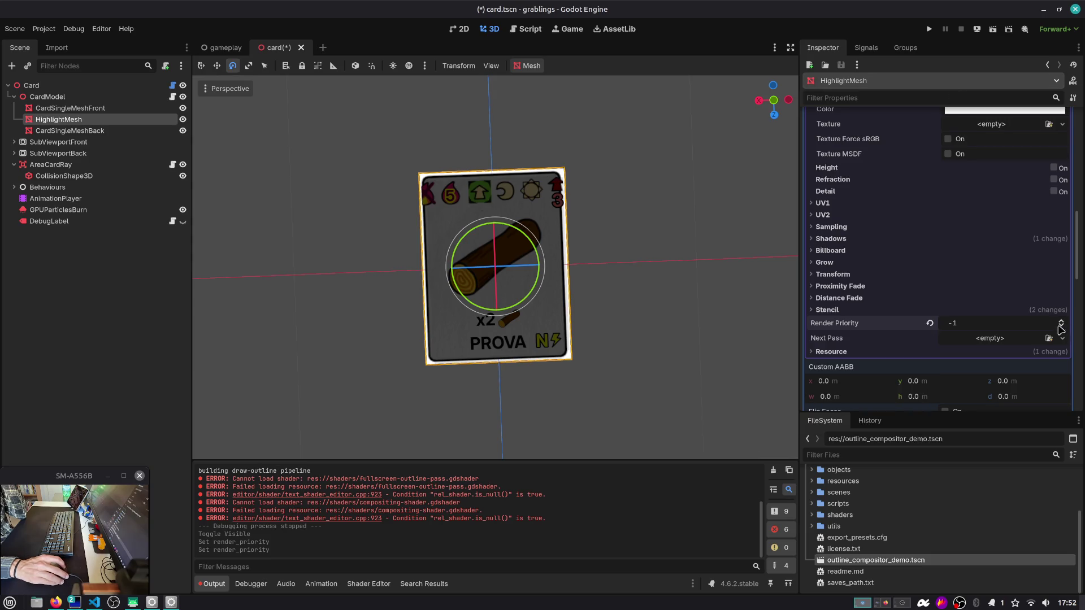
{"action": "left_click", "coordinate": [930, 30]}
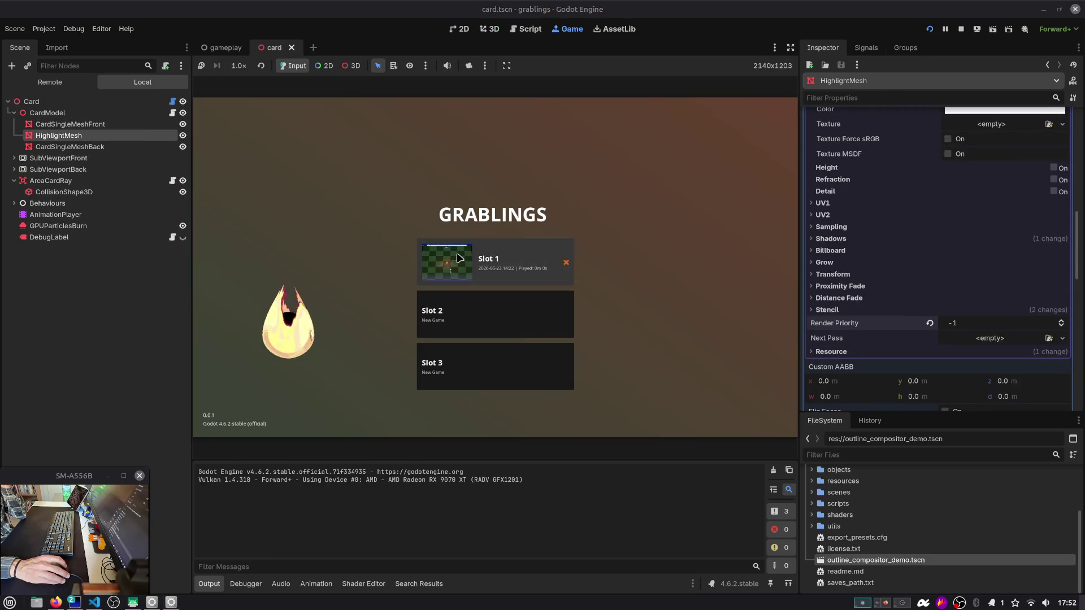
Step: Load the game from Slot 1, watch the card outlines in play, then stop the run
{"action": "left_click", "coordinate": [459, 258]}
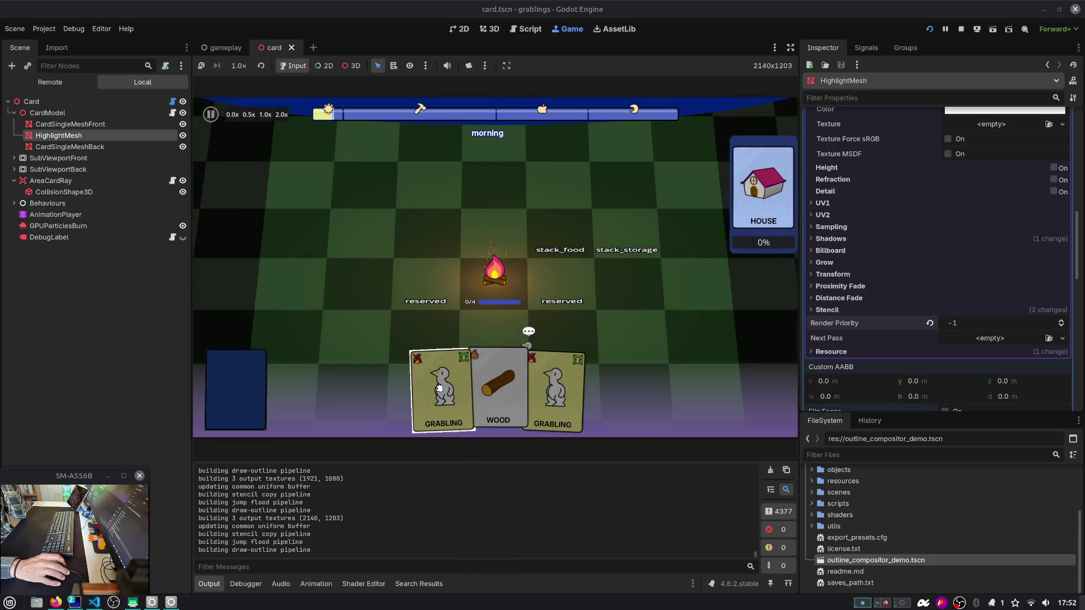
{"action": "scroll", "coordinate": [924, 258], "scroll_direction": "up", "scroll_amount": 3}
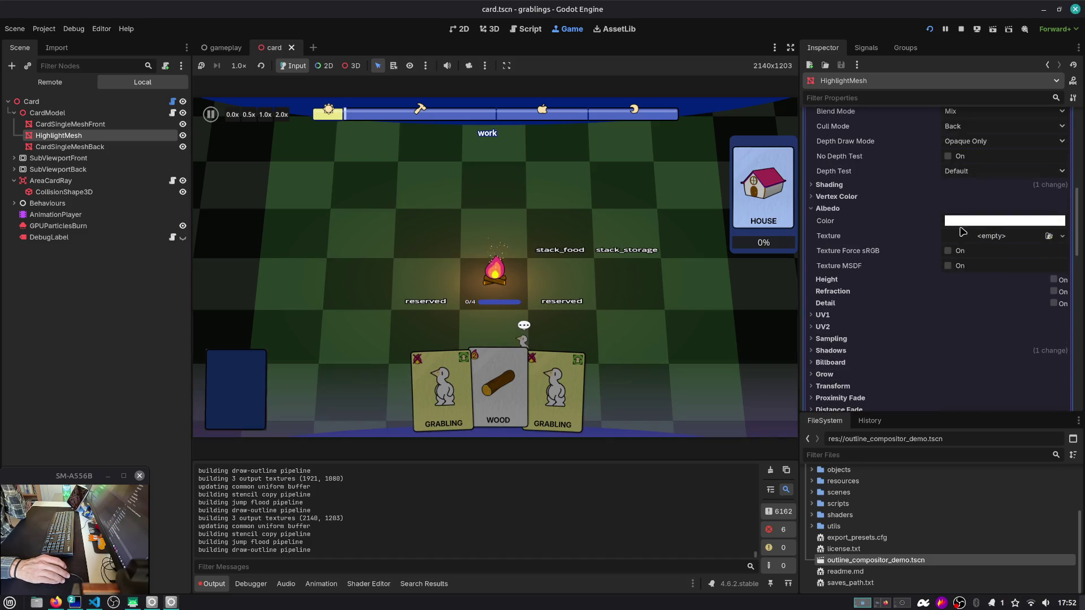
{"action": "scroll", "coordinate": [962, 232], "scroll_direction": "up", "scroll_amount": 5}
{"action": "scroll", "coordinate": [955, 274], "scroll_direction": "down", "scroll_amount": 2}
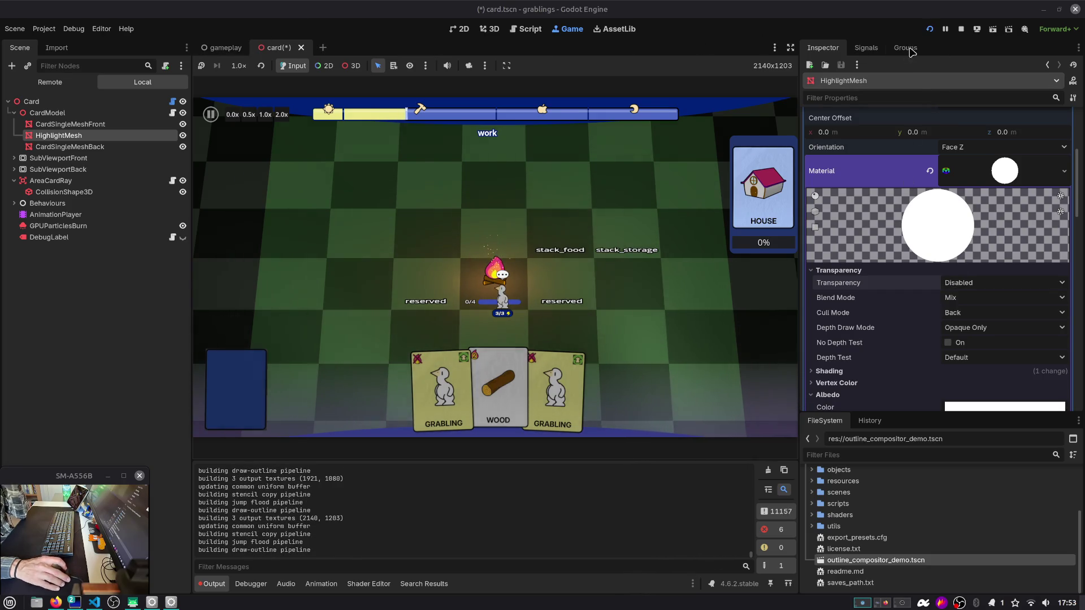
{"action": "left_click", "coordinate": [961, 29]}
Step: Inspect the gameplay camera's compositor effects list and the outline effect's settings
{"action": "left_click", "coordinate": [225, 47]}
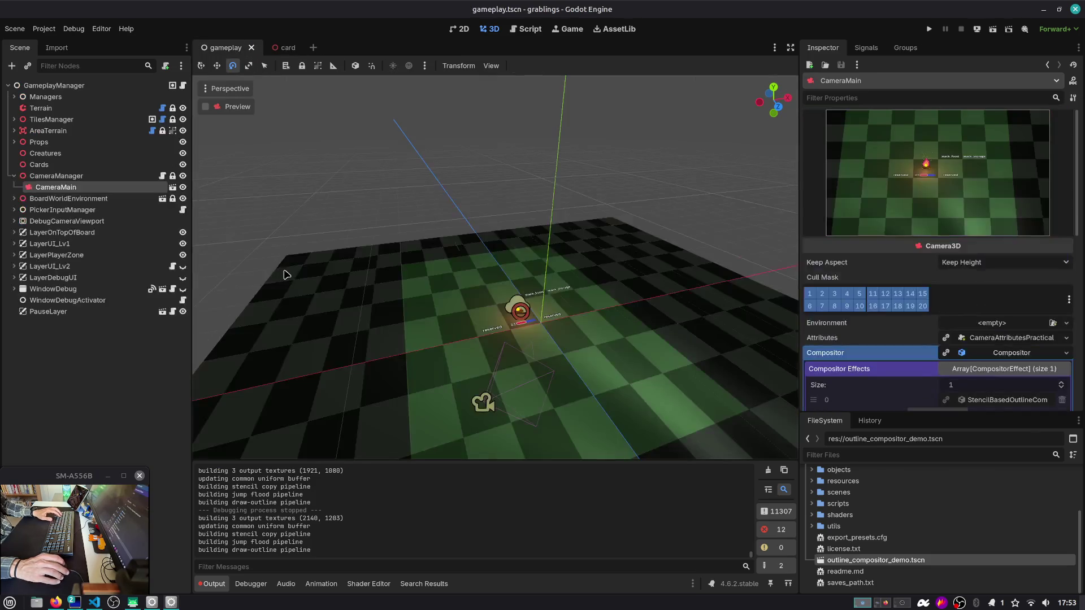
{"action": "scroll", "coordinate": [830, 246], "scroll_direction": "down", "scroll_amount": 3}
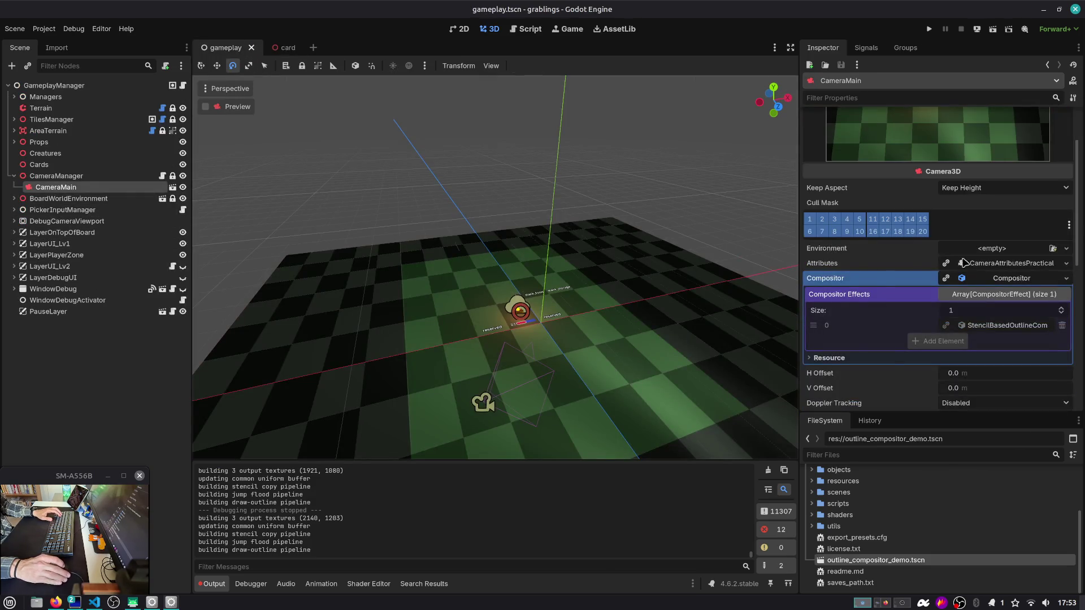
{"action": "left_click", "coordinate": [1017, 263]}
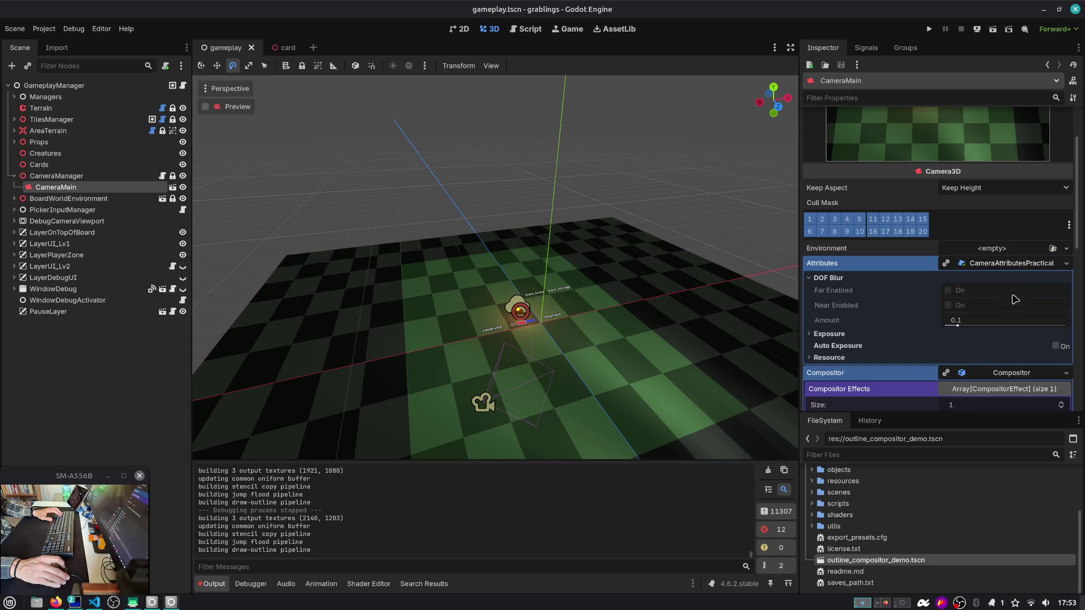
{"action": "left_click", "coordinate": [1002, 264]}
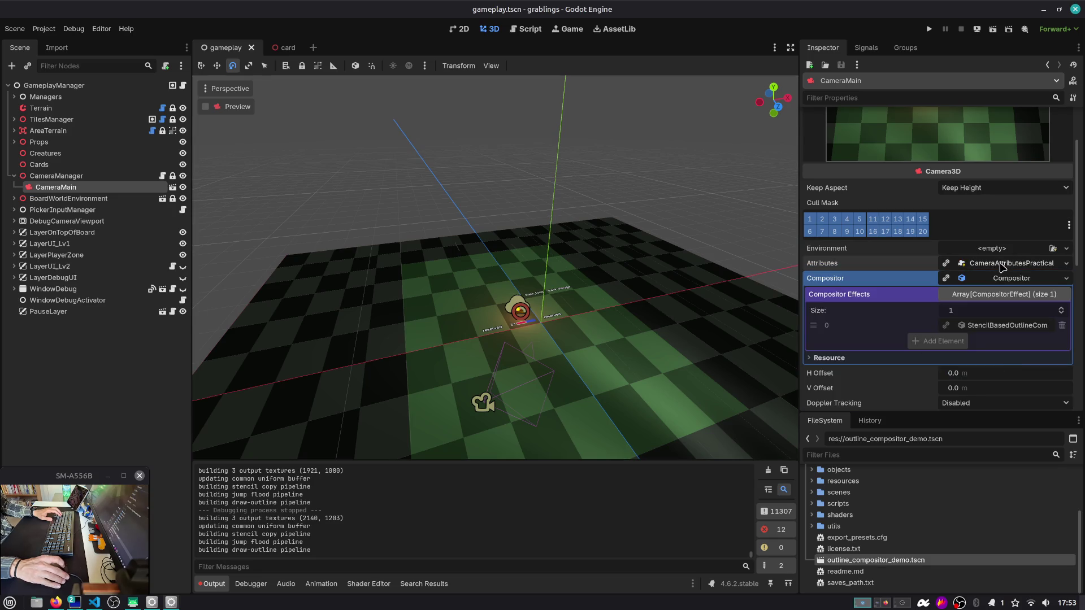
{"action": "left_click", "coordinate": [1004, 278]}
{"action": "left_click", "coordinate": [1004, 278]}
{"action": "left_click", "coordinate": [1004, 295]}
{"action": "left_click", "coordinate": [1004, 294]}
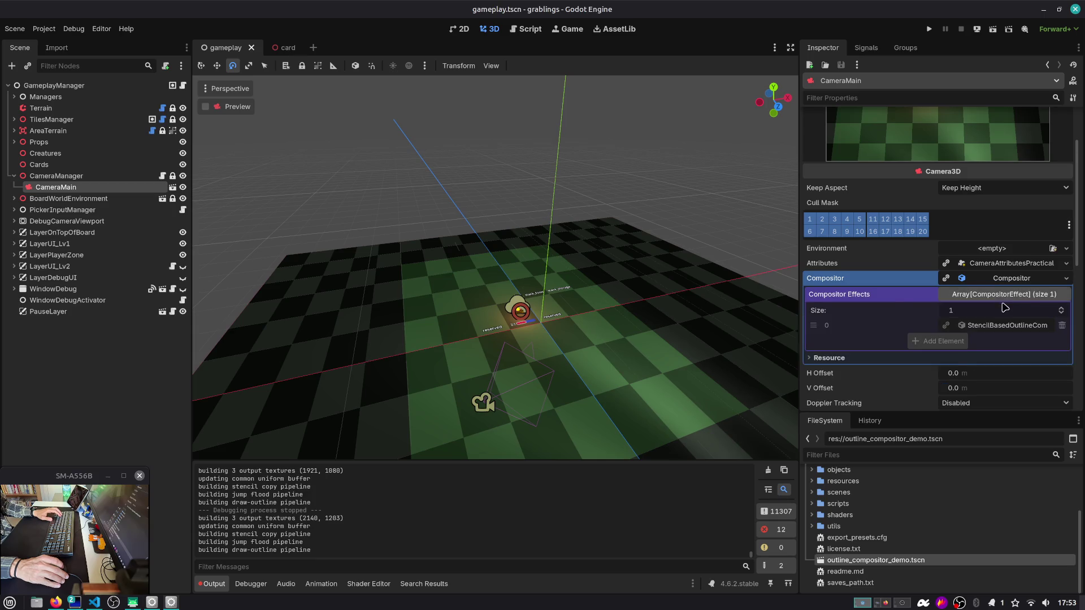
{"action": "scroll", "coordinate": [1004, 306], "scroll_direction": "down", "scroll_amount": 2}
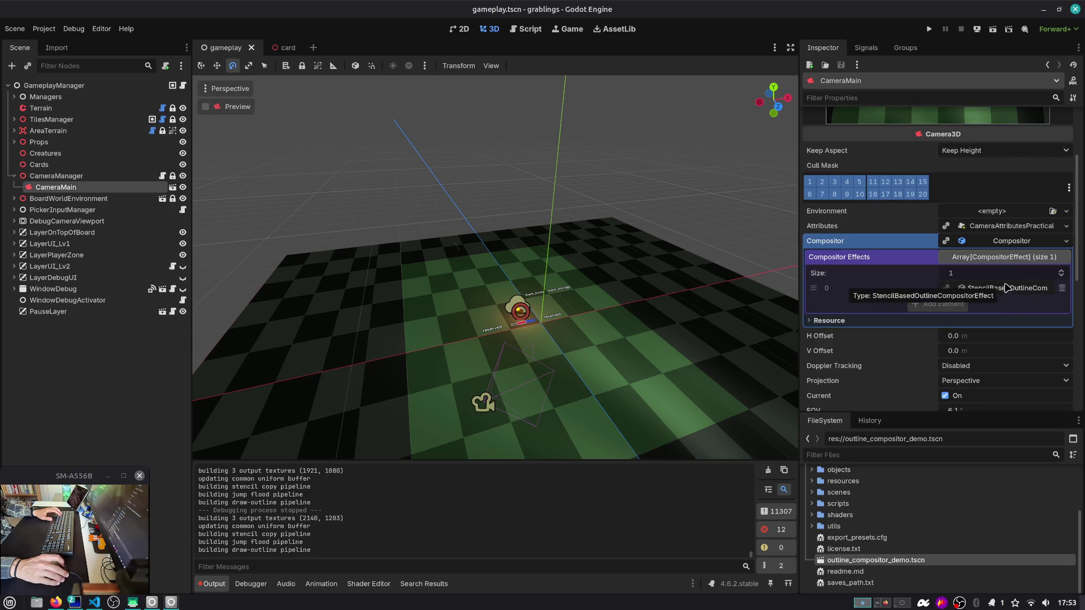
{"action": "left_click", "coordinate": [1002, 290]}
{"action": "scroll", "coordinate": [1001, 307], "scroll_direction": "down", "scroll_amount": 2}
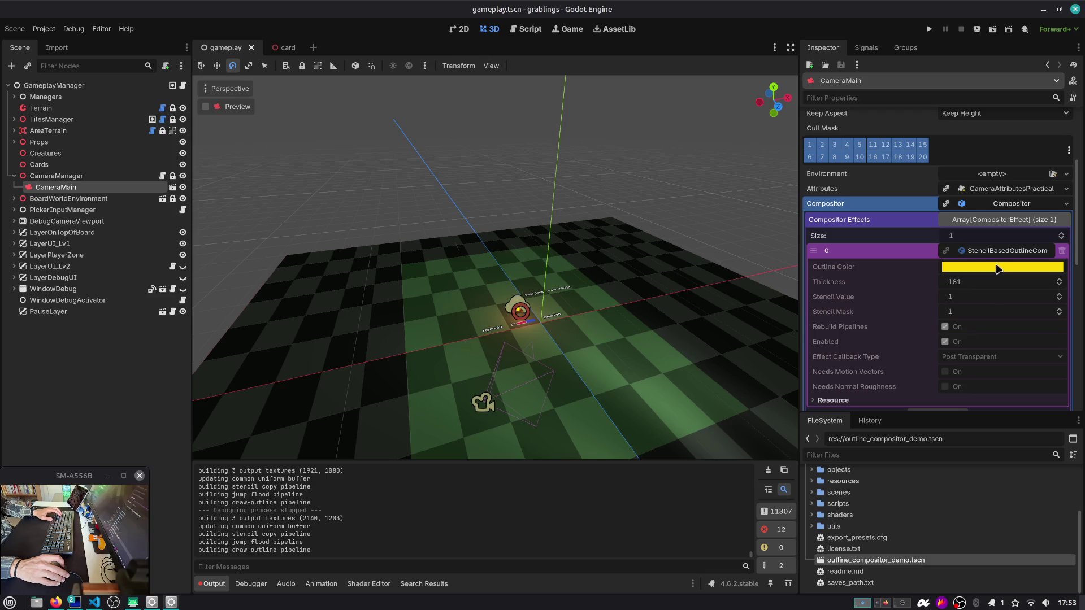
Step: In camera_main, set compositor effect 0's outline colour to white and thickness to 20
{"action": "left_click", "coordinate": [172, 187]}
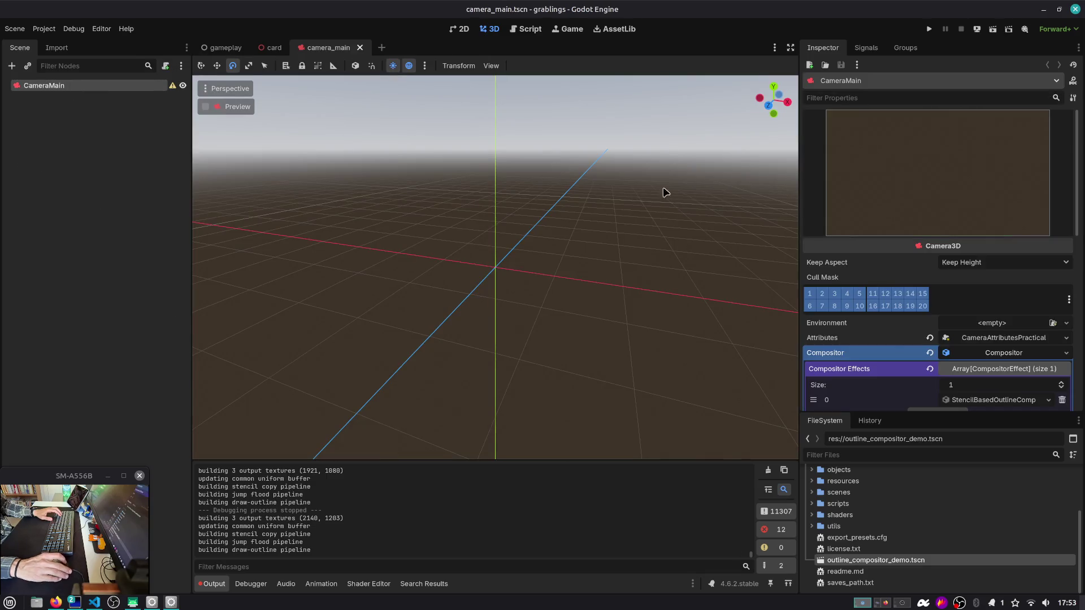
{"action": "scroll", "coordinate": [938, 287], "scroll_direction": "down", "scroll_amount": 8}
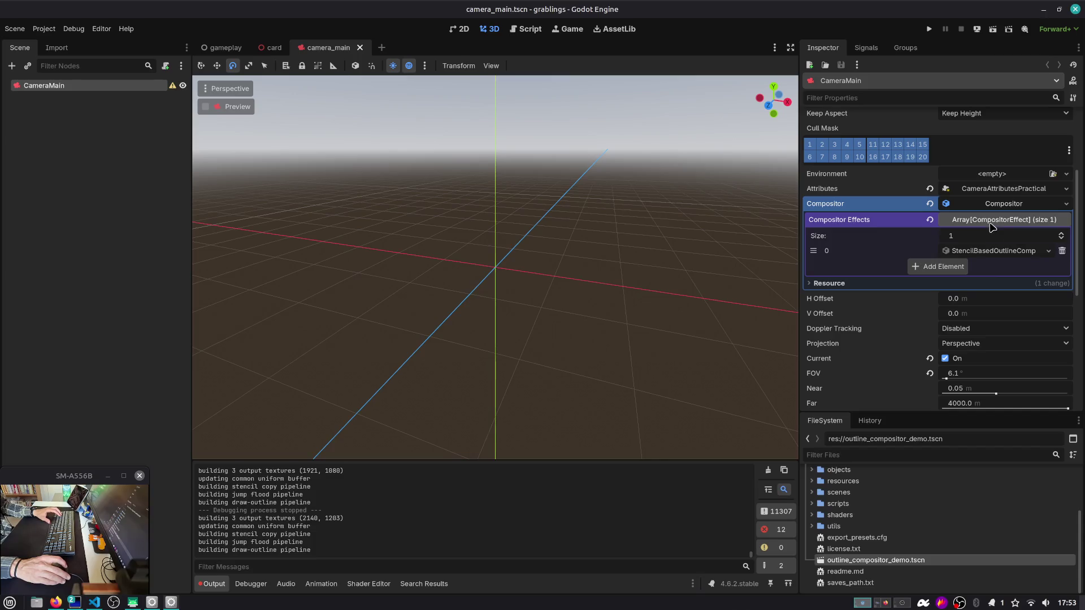
{"action": "left_click", "coordinate": [983, 252]}
{"action": "left_click", "coordinate": [995, 269]}
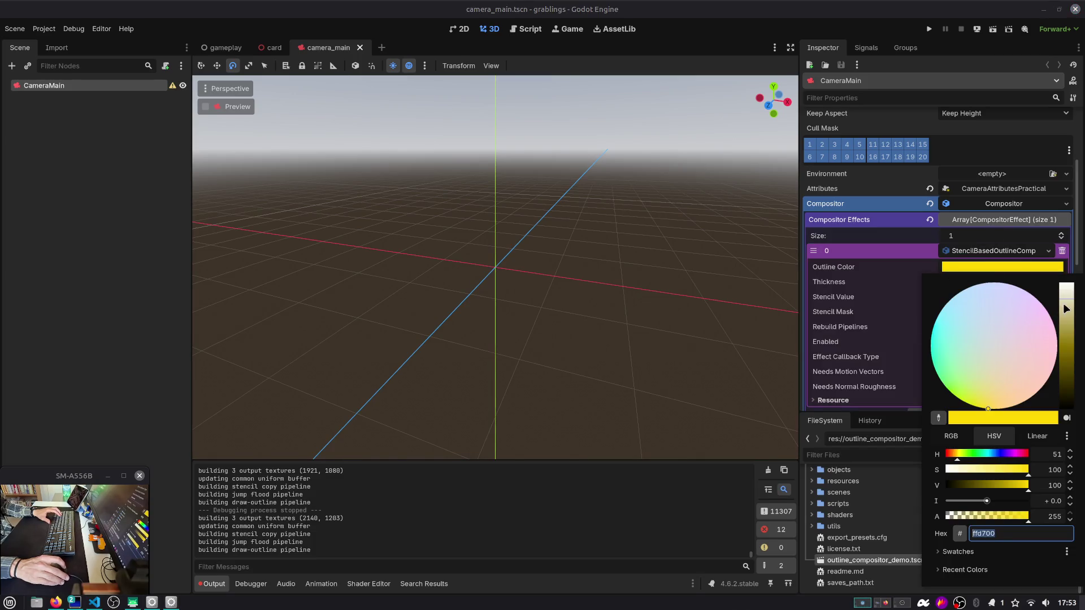
{"action": "left_click", "coordinate": [1043, 302]}
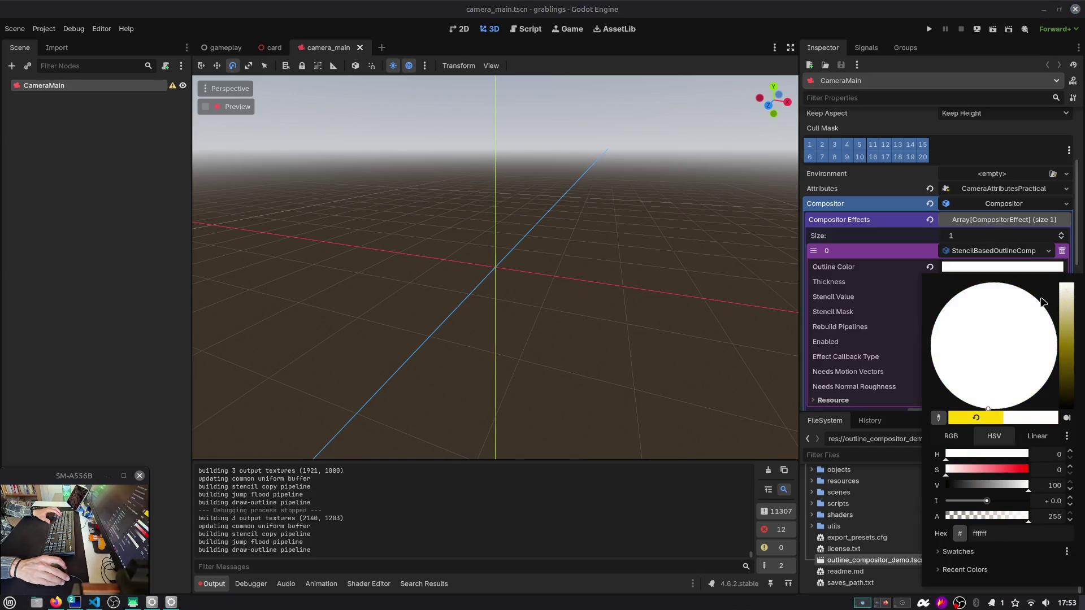
{"action": "left_click", "coordinate": [849, 277]}
{"action": "left_click", "coordinate": [959, 284]}
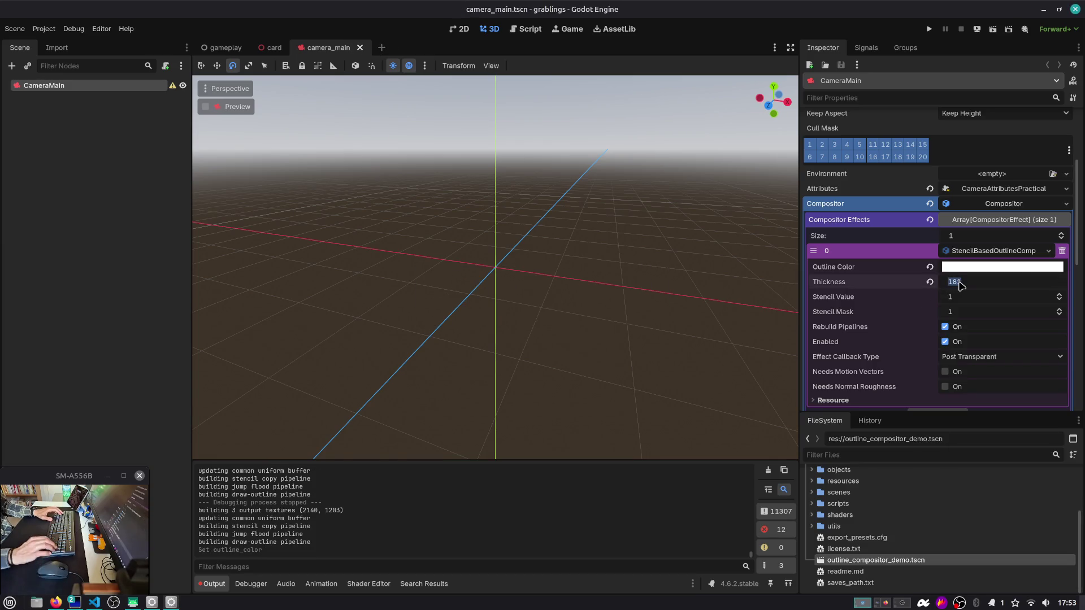
{"action": "type", "text": "0"}
{"action": "key", "text": "Return"}
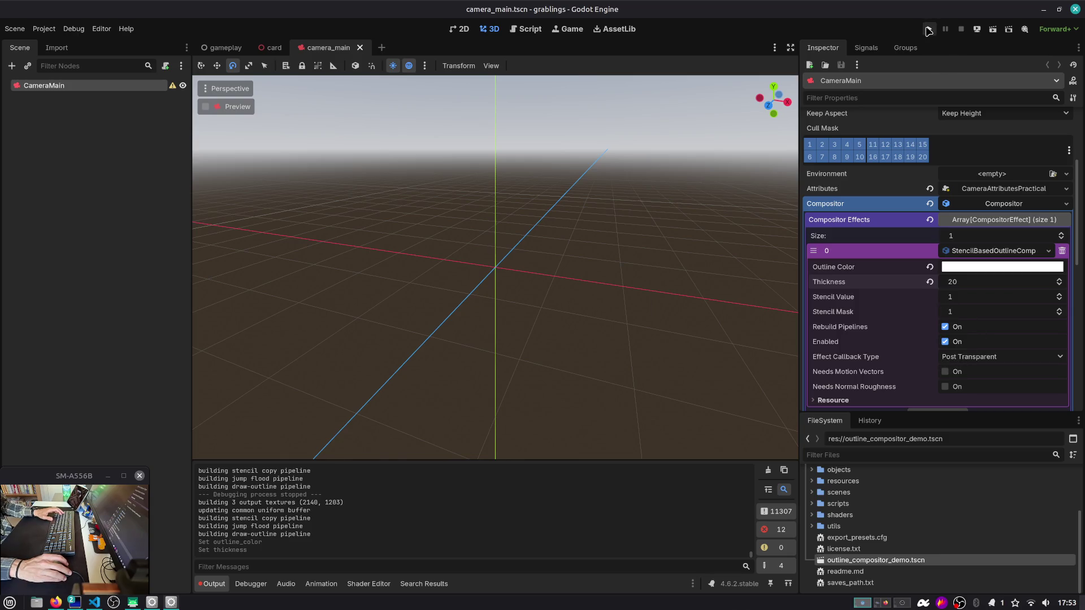
{"action": "left_click", "coordinate": [276, 43]}
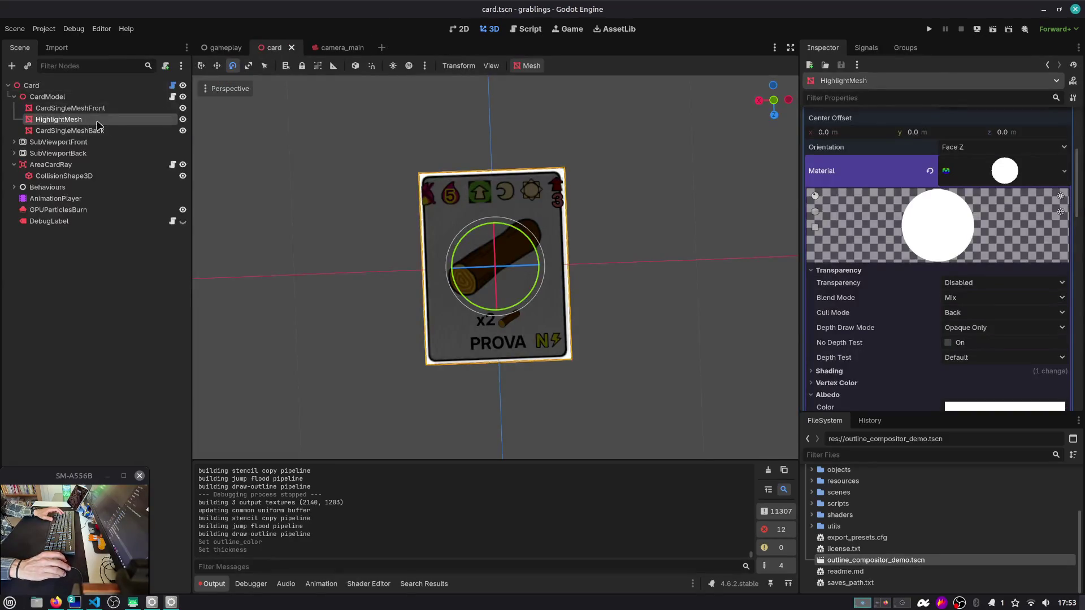
Step: From a bottom orthogonal view, narrow the HighlightMesh QuadMesh Size x from 0.72 to 0.67
{"action": "scroll", "coordinate": [441, 155], "scroll_direction": "up", "scroll_amount": 5}
{"action": "mouse_move", "coordinate": [449, 150]}
{"action": "left_mouse_down"}
{"action": "mouse_move", "coordinate": [380, 235]}
{"action": "mouse_move", "coordinate": [587, 184]}
{"action": "left_mouse_up"}
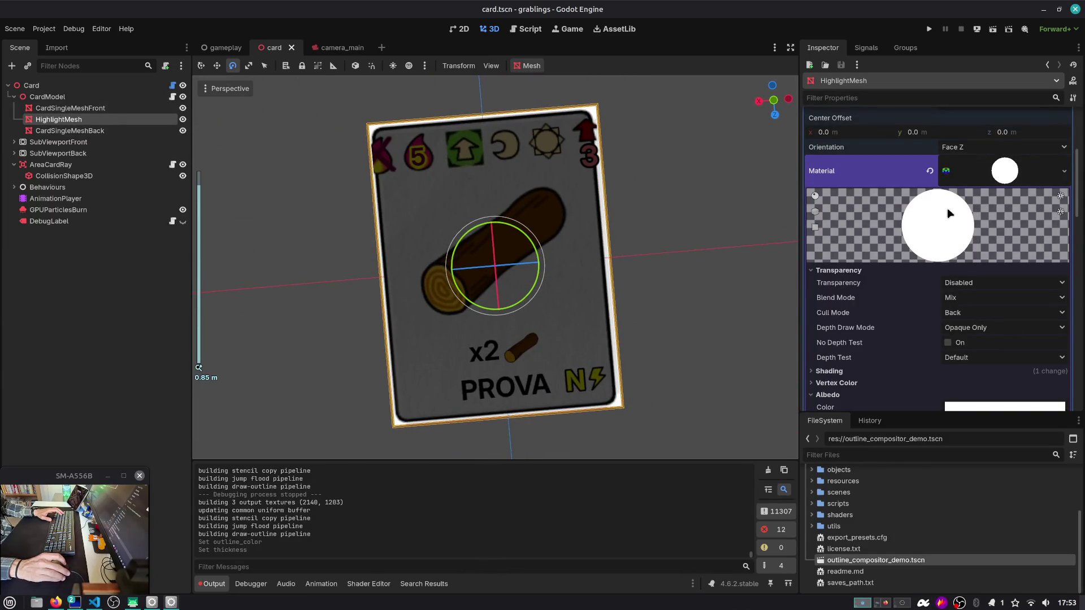
{"action": "left_click", "coordinate": [999, 172]}
{"action": "scroll", "coordinate": [995, 170], "scroll_direction": "up", "scroll_amount": 4}
{"action": "left_click", "coordinate": [995, 155]}
{"action": "left_click", "coordinate": [996, 155]}
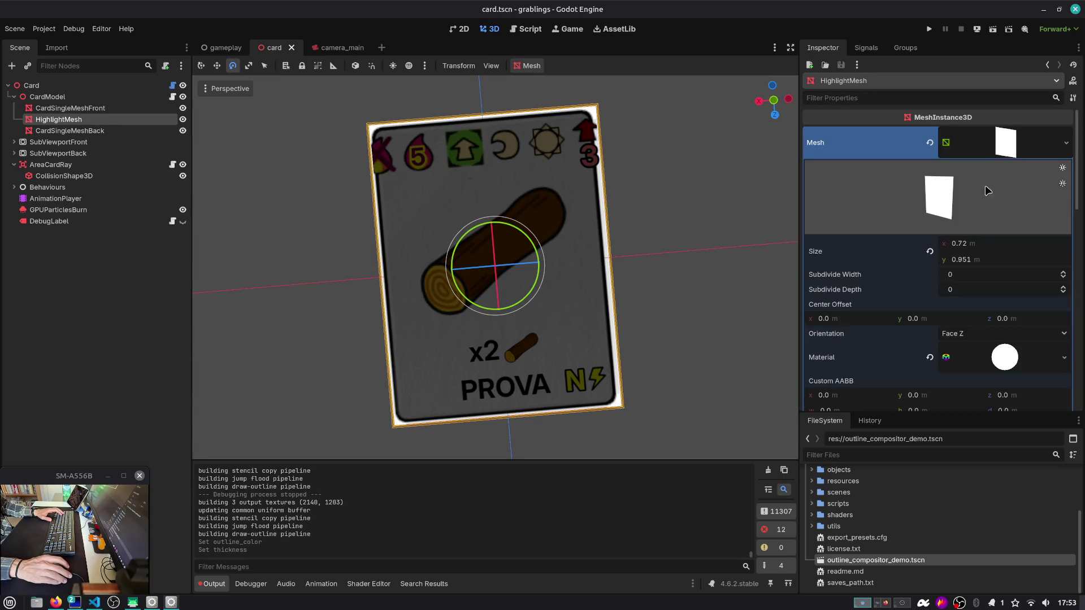
{"action": "scroll", "coordinate": [859, 327], "scroll_direction": "down", "scroll_amount": 8}
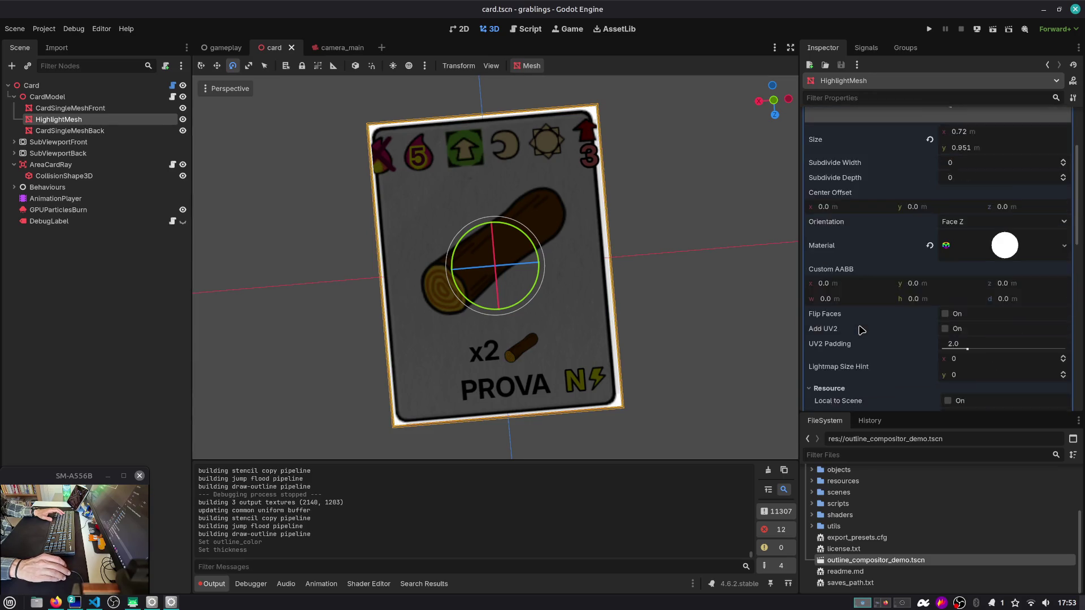
{"action": "scroll", "coordinate": [834, 261], "scroll_direction": "down", "scroll_amount": 3}
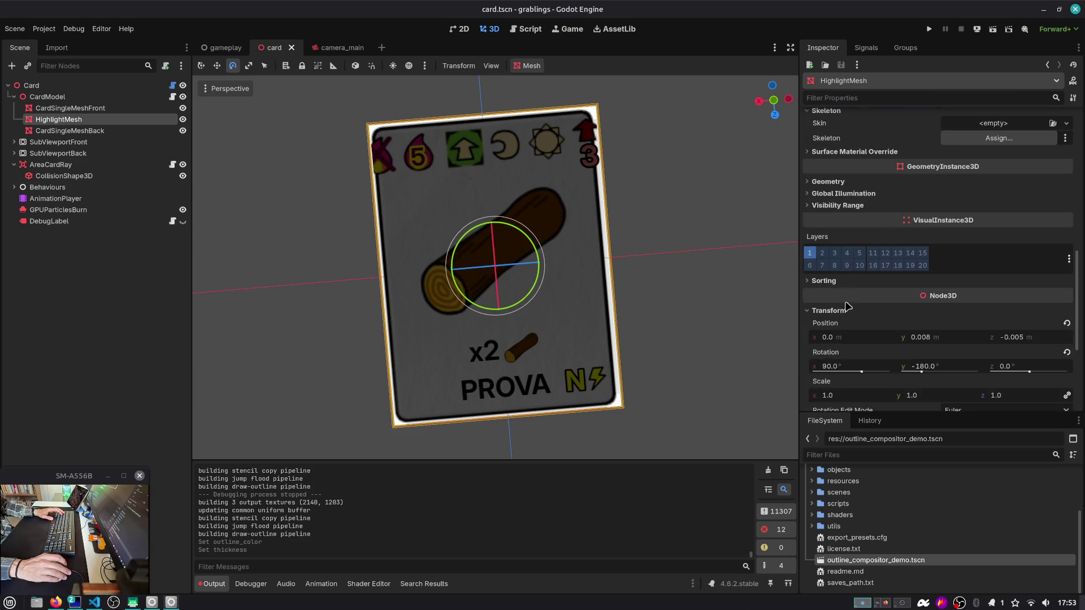
{"action": "scroll", "coordinate": [1019, 401], "scroll_direction": "down", "scroll_amount": 2}
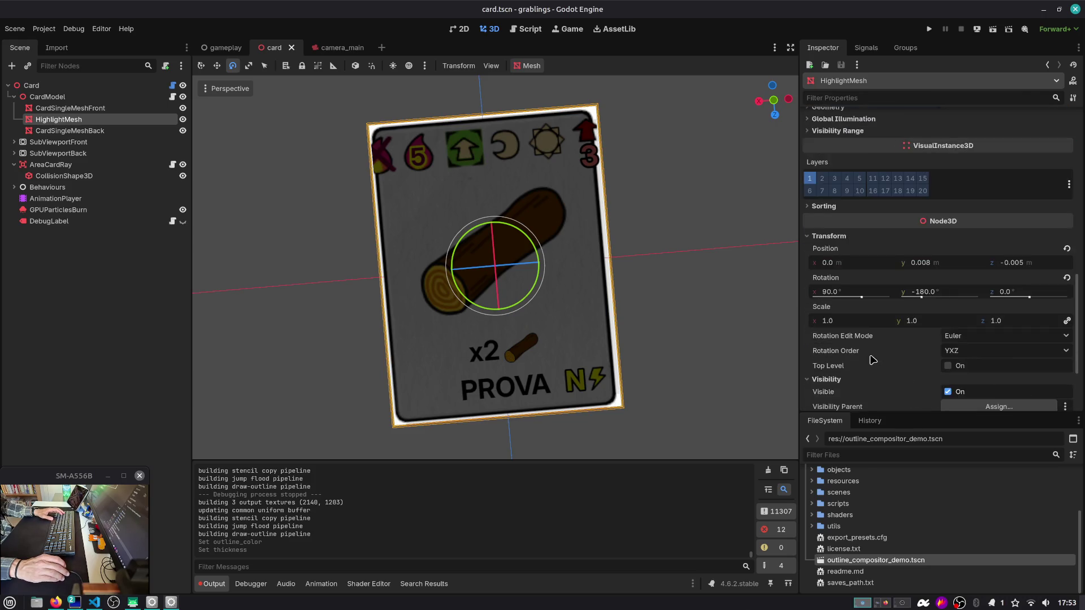
{"action": "scroll", "coordinate": [961, 317], "scroll_direction": "up", "scroll_amount": 10}
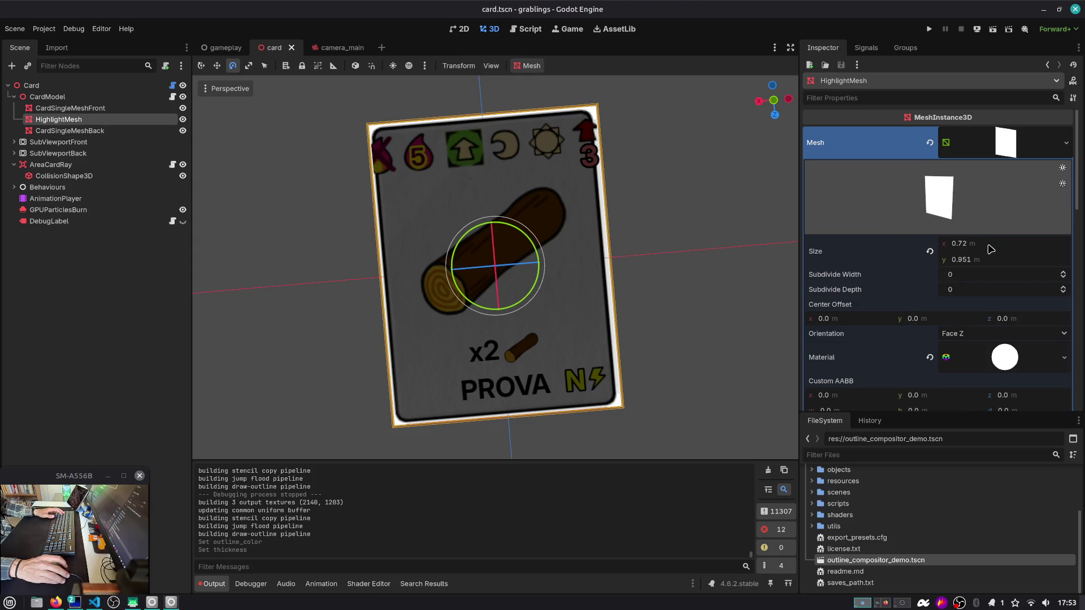
{"action": "left_click", "coordinate": [992, 247]}
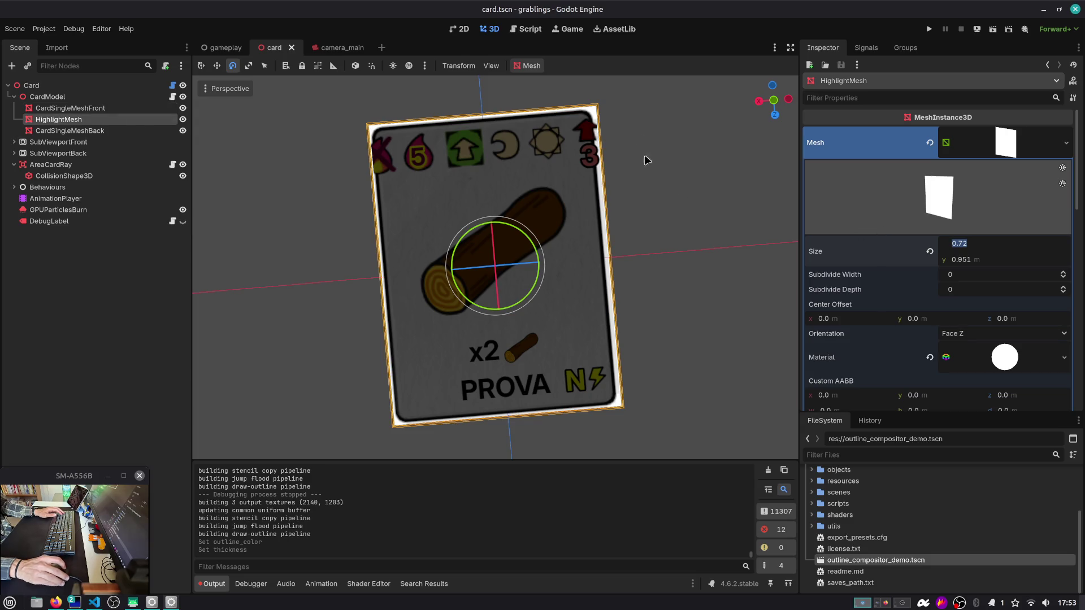
{"action": "left_click", "coordinate": [773, 101]}
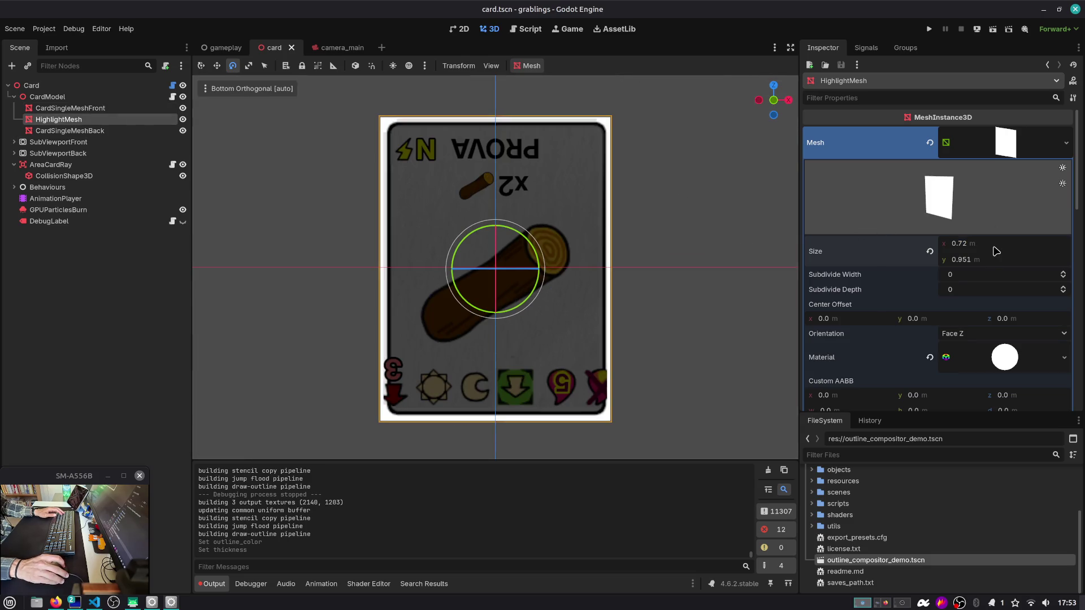
{"action": "mouse_move", "coordinate": [993, 243]}
{"action": "left_mouse_down"}
{"action": "mouse_move", "coordinate": [970, 243]}
{"action": "mouse_move", "coordinate": [954, 259]}
{"action": "mouse_move", "coordinate": [964, 259]}
{"action": "left_mouse_up"}
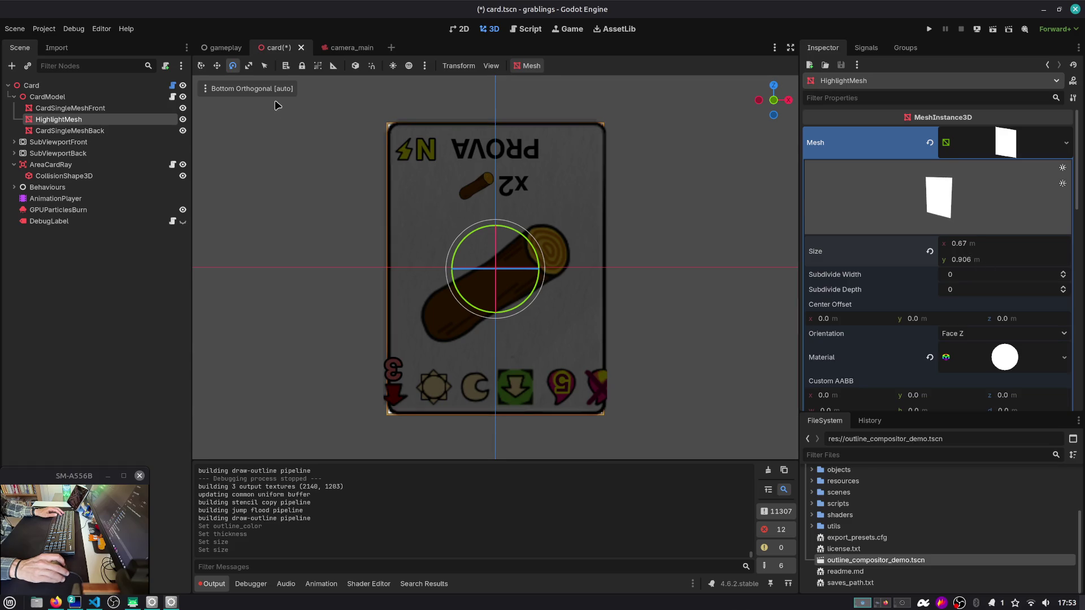
Step: Match HighlightMesh's size to CardSingleMeshFront, entering 0.701 × 0.932 m
{"action": "left_click", "coordinate": [110, 112]}
{"action": "scroll", "coordinate": [823, 174], "scroll_direction": "up", "scroll_amount": 10}
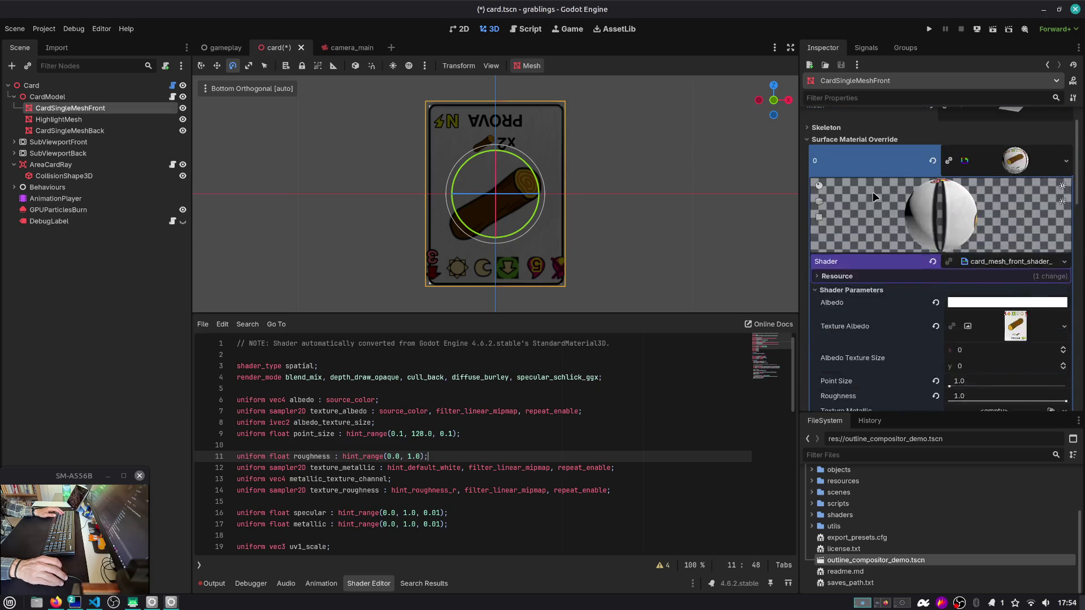
{"action": "left_click", "coordinate": [1002, 147]}
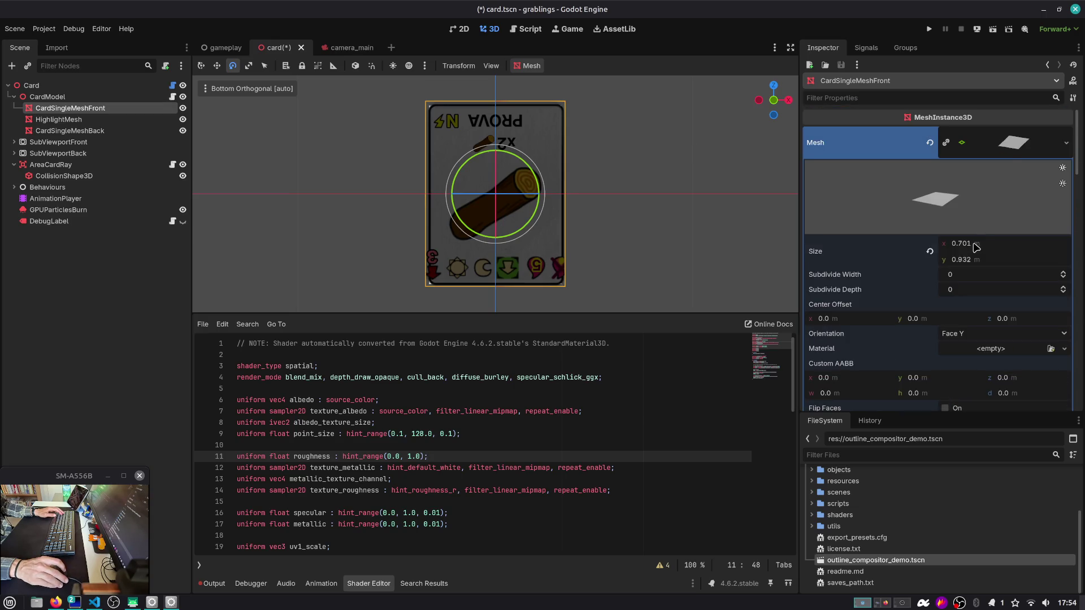
{"action": "left_click", "coordinate": [59, 119]}
{"action": "left_click", "coordinate": [977, 243]}
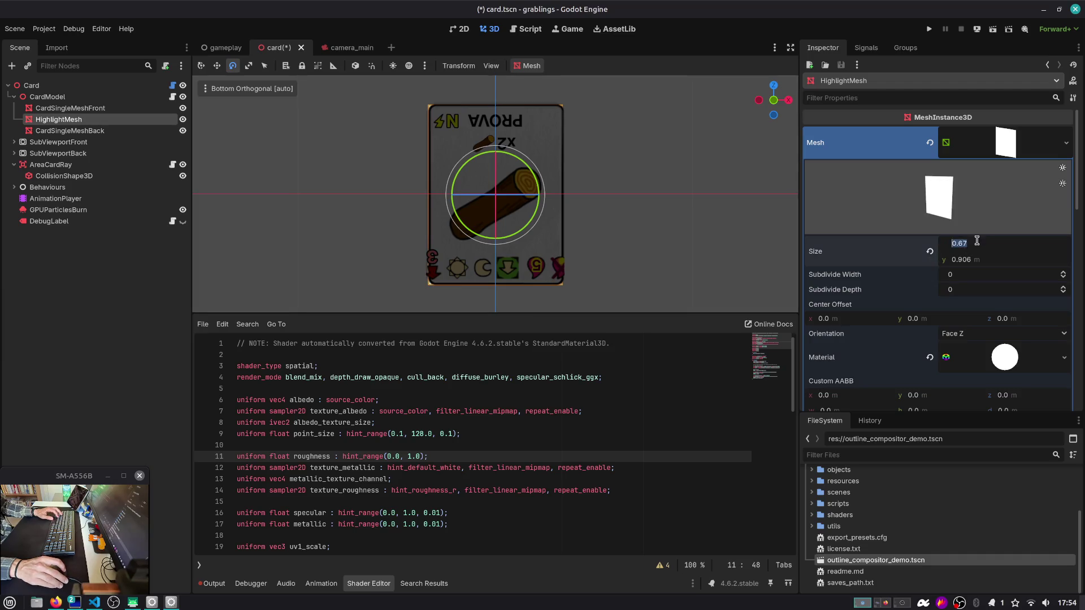
{"action": "left_click", "coordinate": [70, 108]}
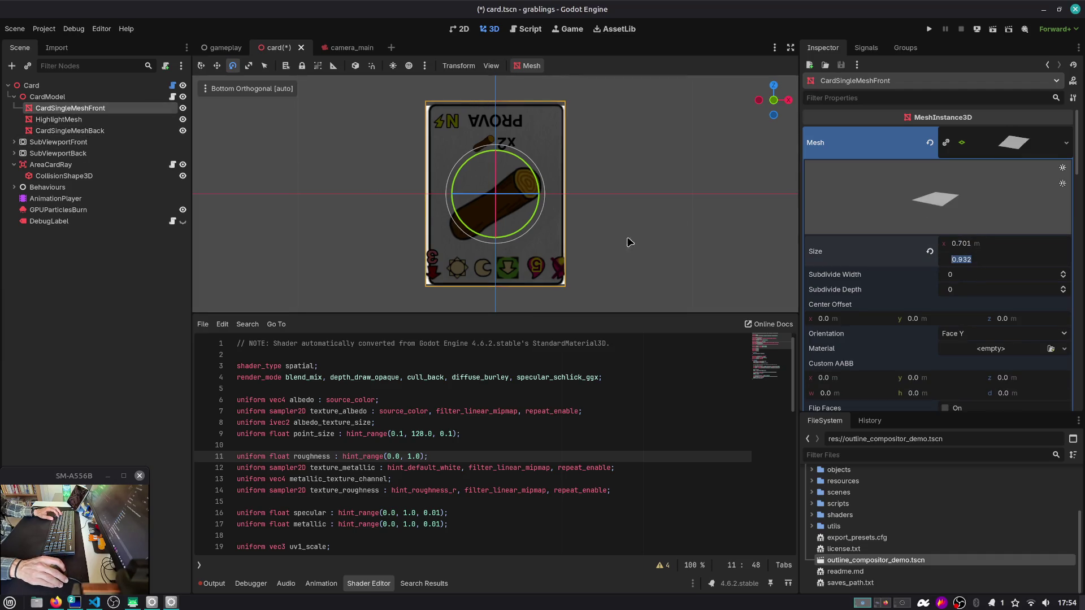
{"action": "left_click", "coordinate": [59, 119]}
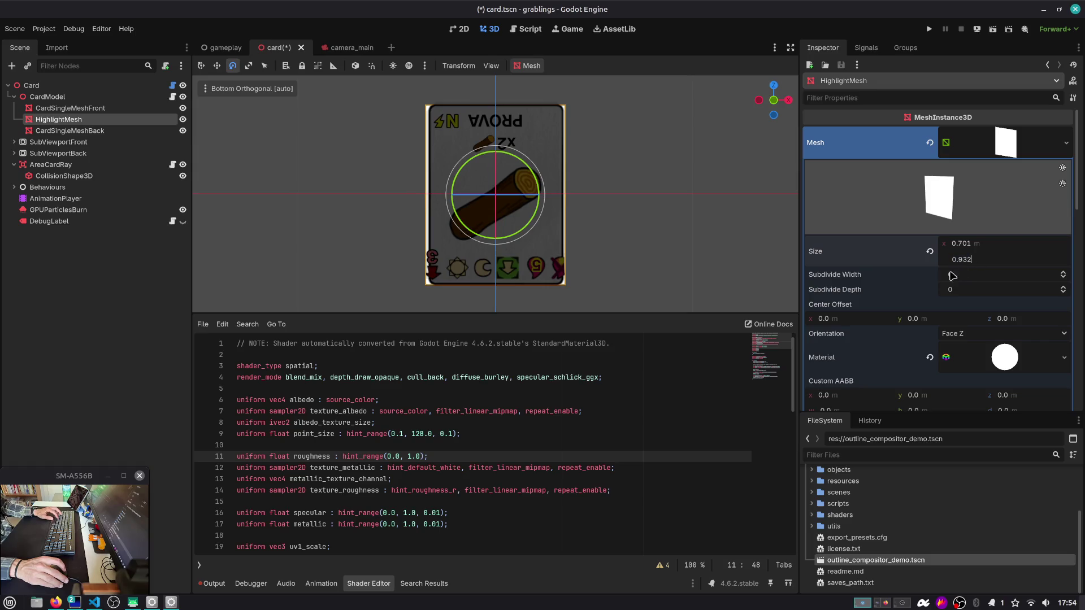
{"action": "left_click", "coordinate": [85, 108]}
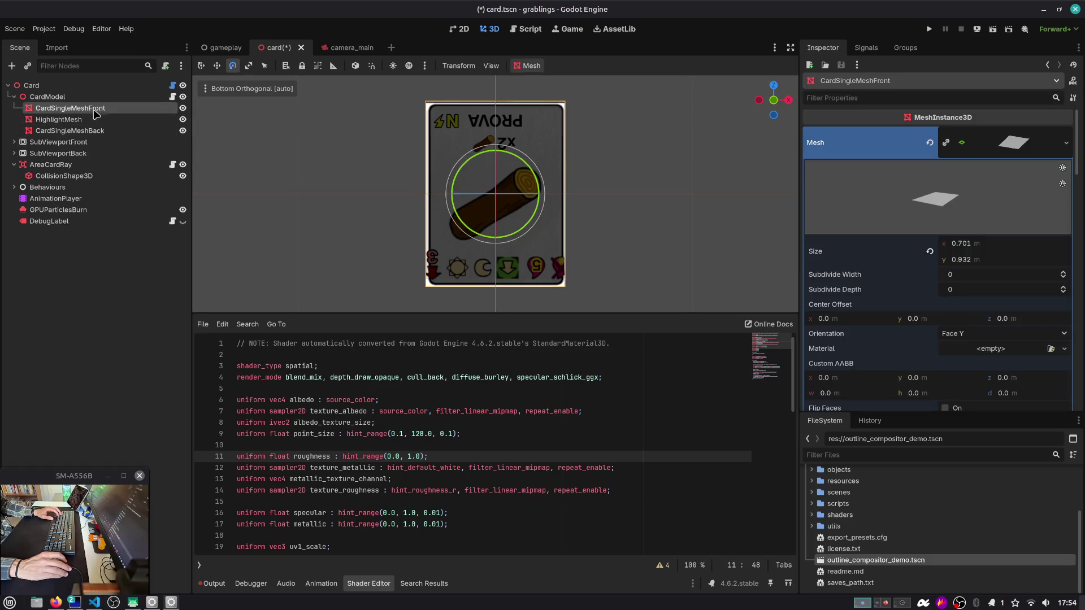
{"action": "left_click", "coordinate": [93, 121]}
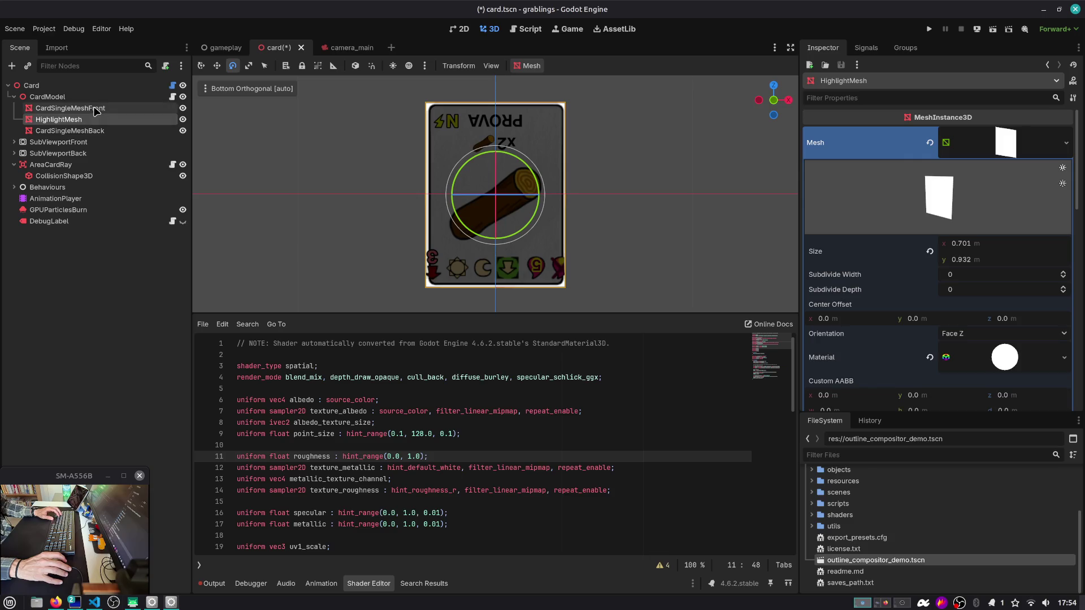
{"action": "left_click", "coordinate": [95, 108]}
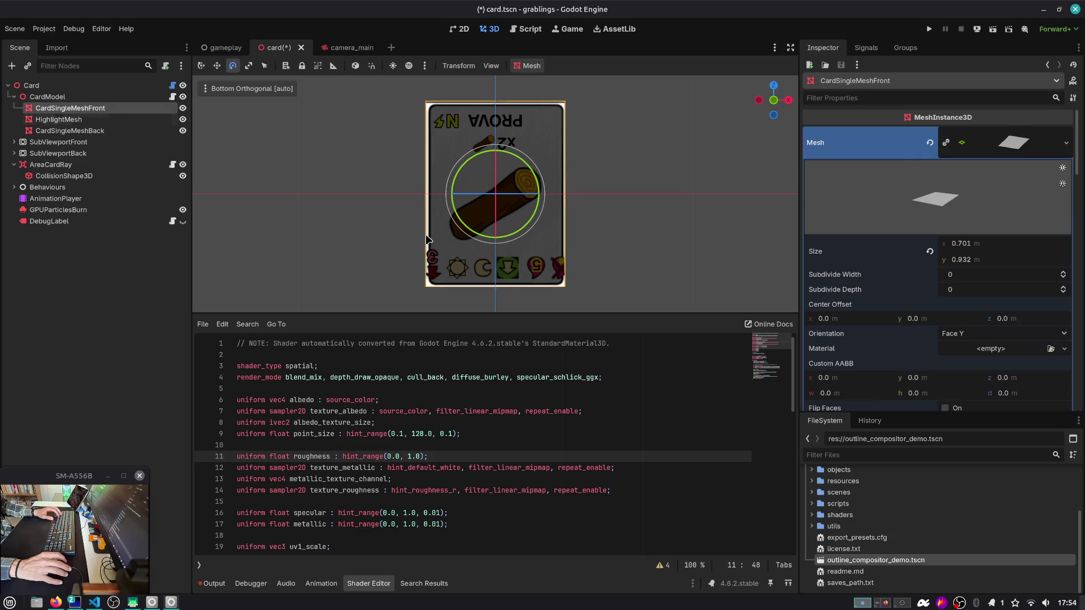
{"action": "left_click", "coordinate": [83, 124]}
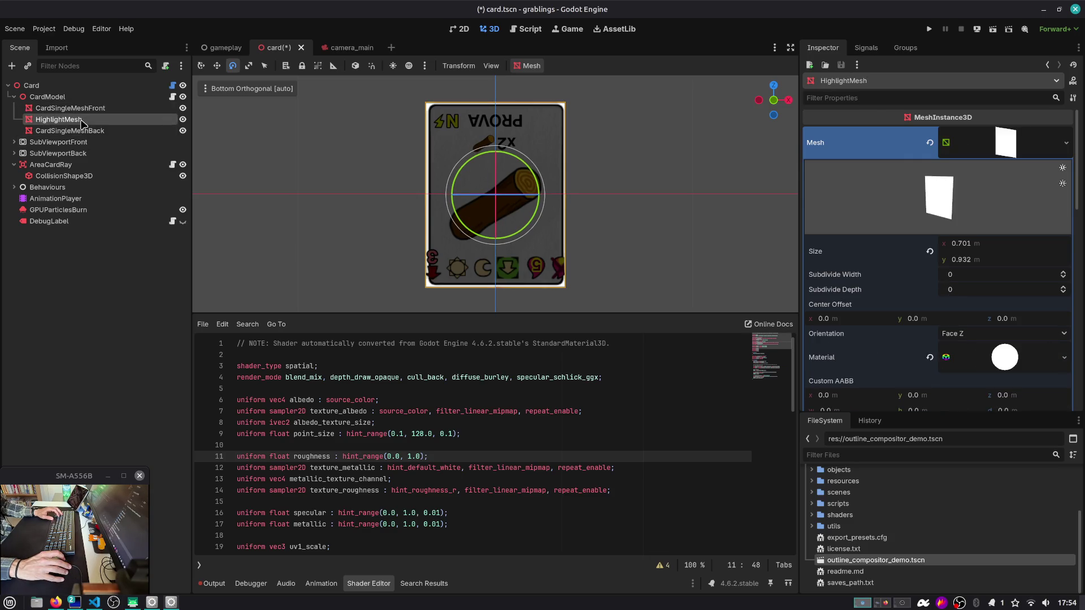
{"action": "scroll", "coordinate": [823, 308], "scroll_direction": "down", "scroll_amount": 10}
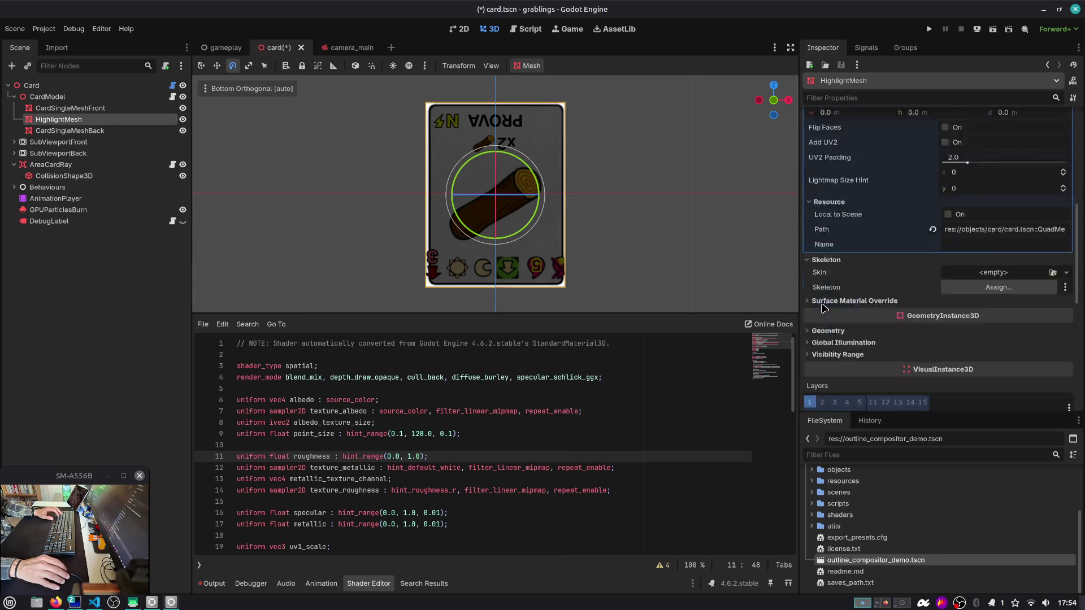
{"action": "scroll", "coordinate": [826, 308], "scroll_direction": "down", "scroll_amount": 3}
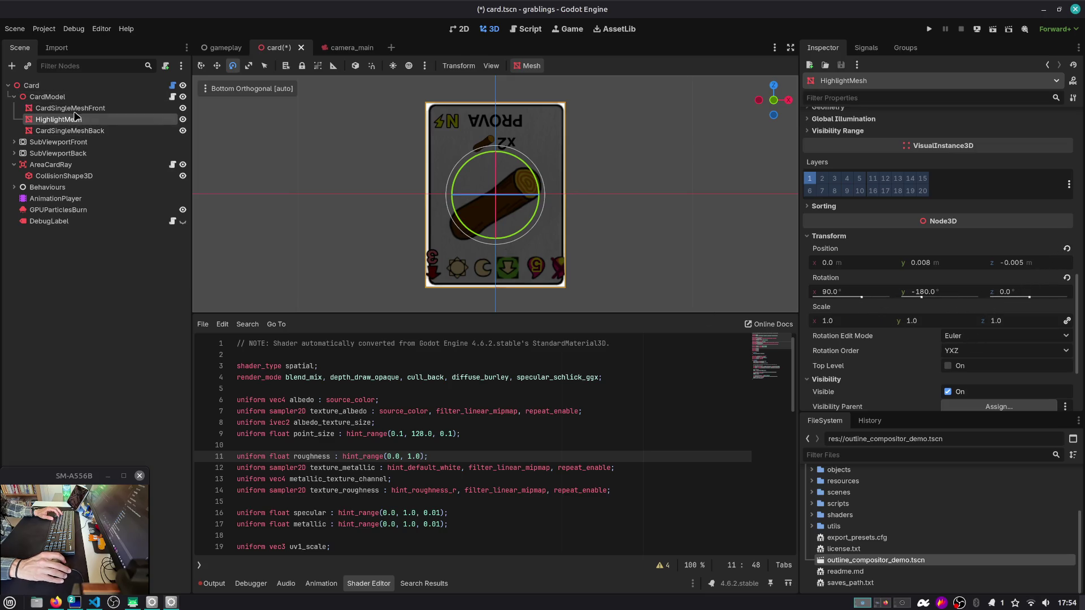
Step: Set CardSingleMeshFront's Scale x from 0.999 to 1.0 and save card.tscn
{"action": "left_click", "coordinate": [57, 108]}
{"action": "scroll", "coordinate": [864, 277], "scroll_direction": "down", "scroll_amount": 5}
{"action": "scroll", "coordinate": [885, 277], "scroll_direction": "down", "scroll_amount": 10}
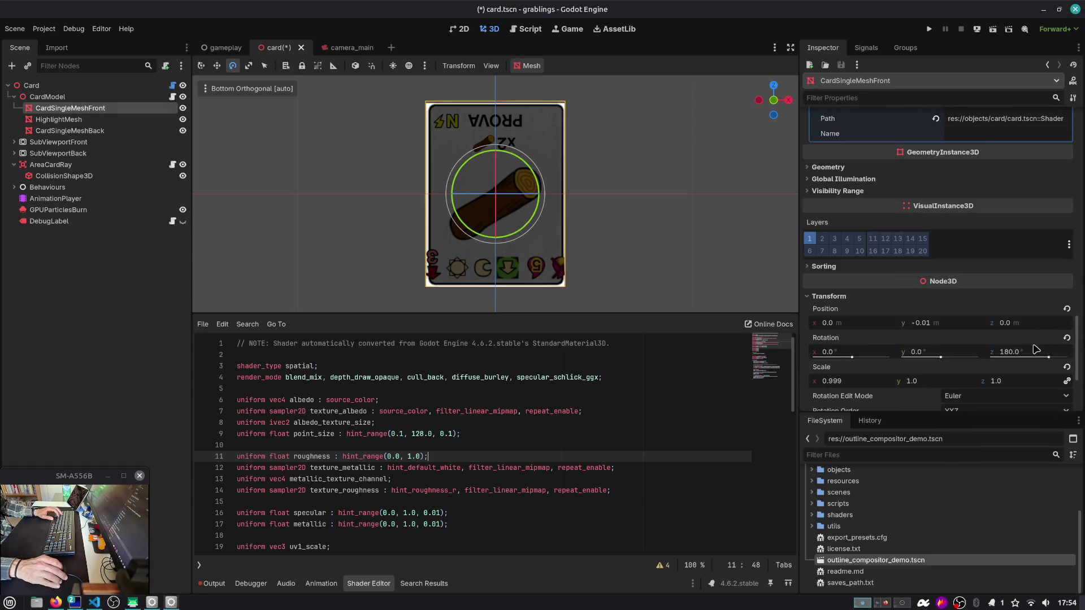
{"action": "left_click", "coordinate": [868, 386]}
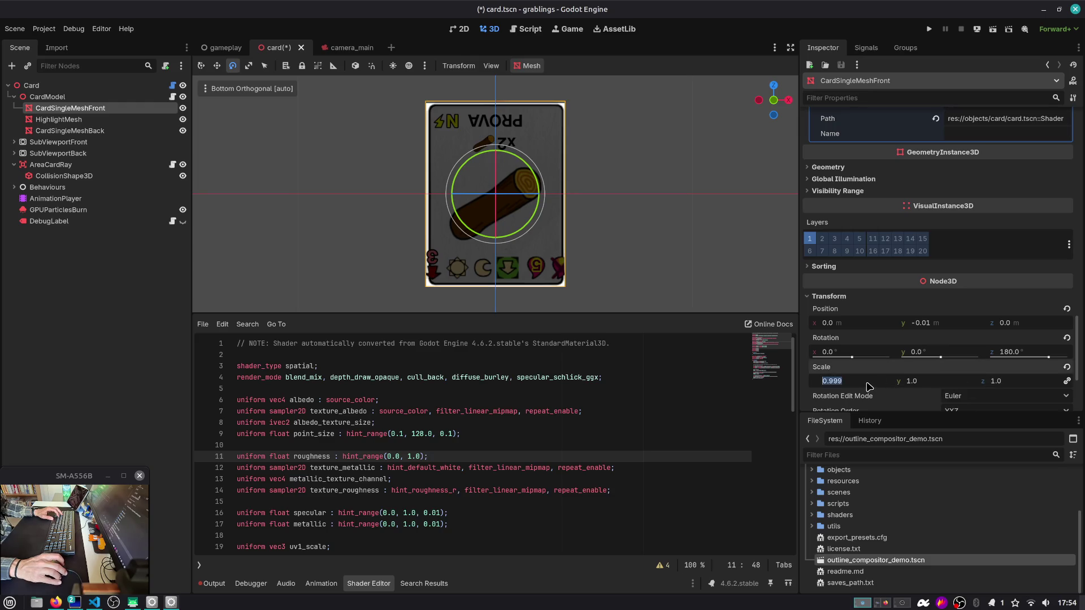
{"action": "type", "text": "1"}
{"action": "key", "text": "ctrl+s"}
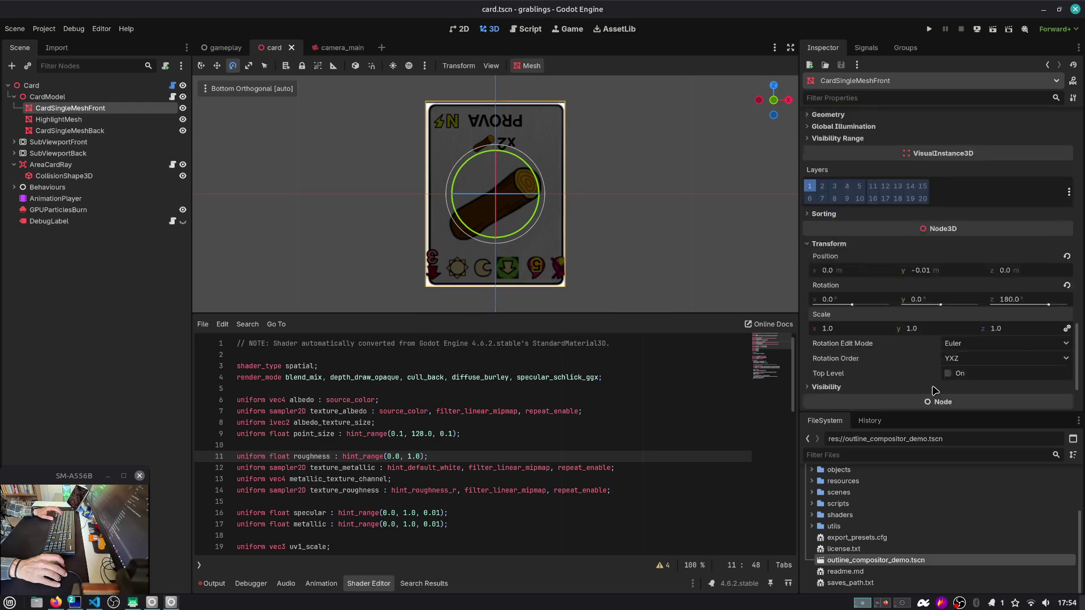
{"action": "mouse_move", "coordinate": [593, 152]}
{"action": "left_mouse_down"}
{"action": "mouse_move", "coordinate": [772, 309]}
{"action": "mouse_move", "coordinate": [561, 203]}
{"action": "mouse_move", "coordinate": [652, 201]}
{"action": "mouse_move", "coordinate": [564, 159]}
{"action": "mouse_move", "coordinate": [573, 140]}
{"action": "left_mouse_up"}
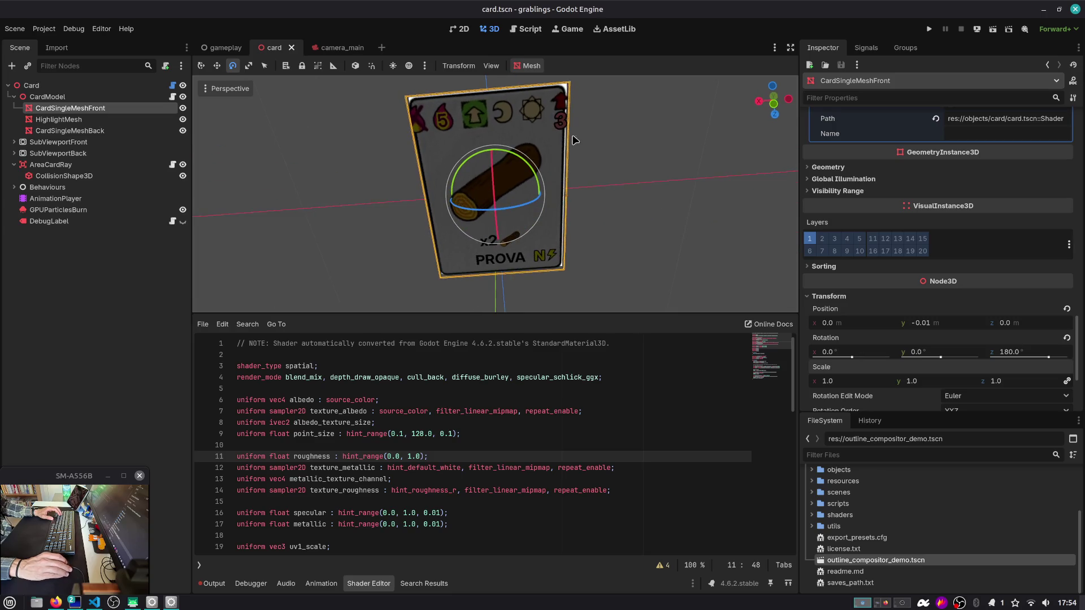
Step: Scale HighlightMesh uniformly to 0.972, trying 0.92, 0.99 and 0.95 first, then run the game
{"action": "left_click", "coordinate": [85, 120]}
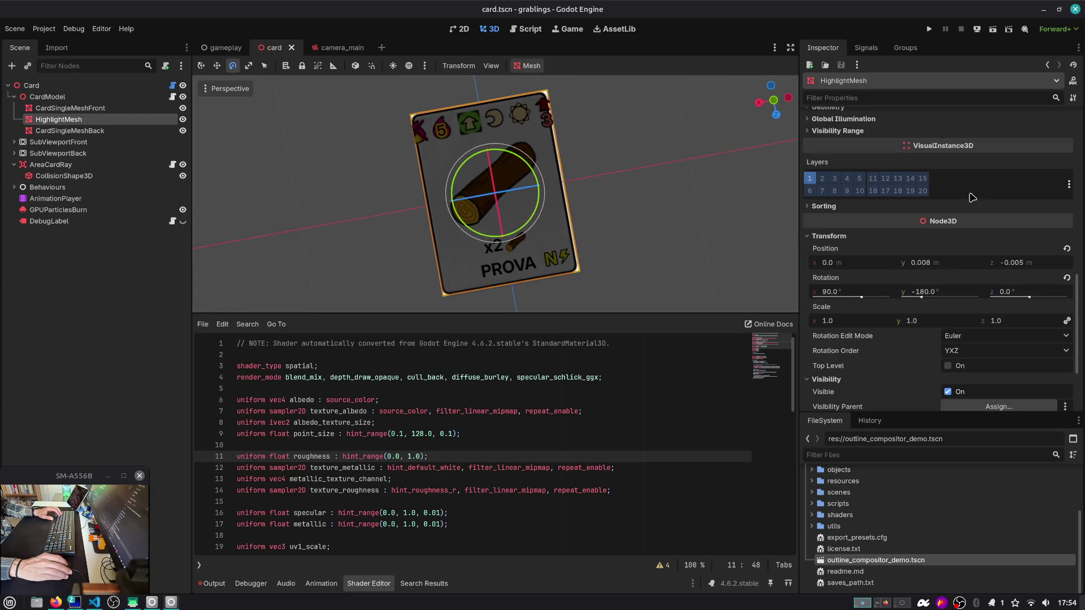
{"action": "scroll", "coordinate": [898, 354], "scroll_direction": "down", "scroll_amount": 3}
{"action": "left_click_drag", "start_coordinate": [887, 411], "coordinate": [886, 506]}
{"action": "left_click_drag", "start_coordinate": [877, 309], "coordinate": [871, 308]}
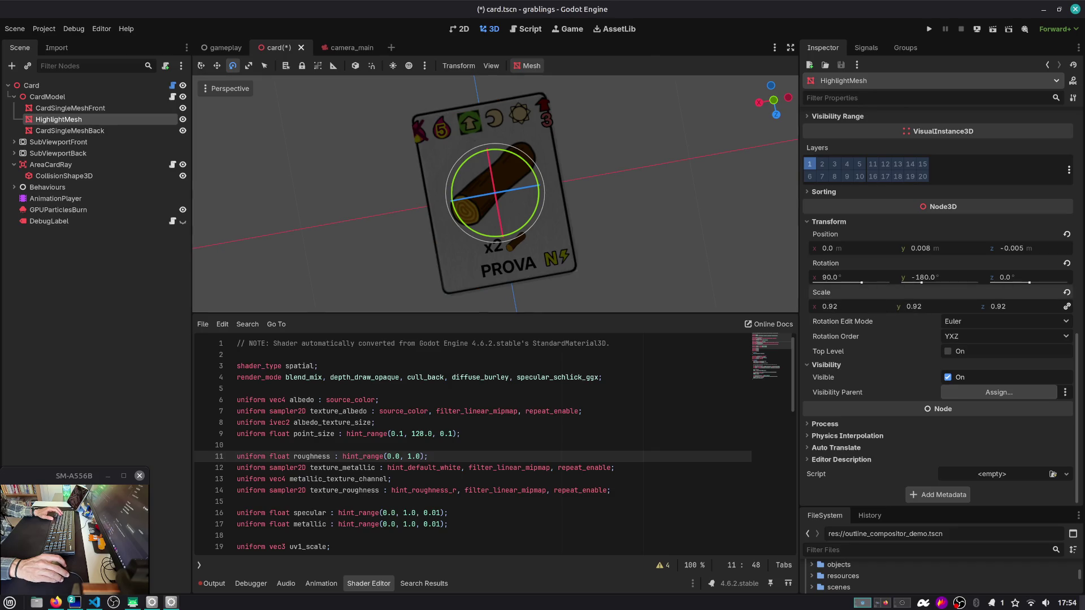
{"action": "type", "text": "0.99"}
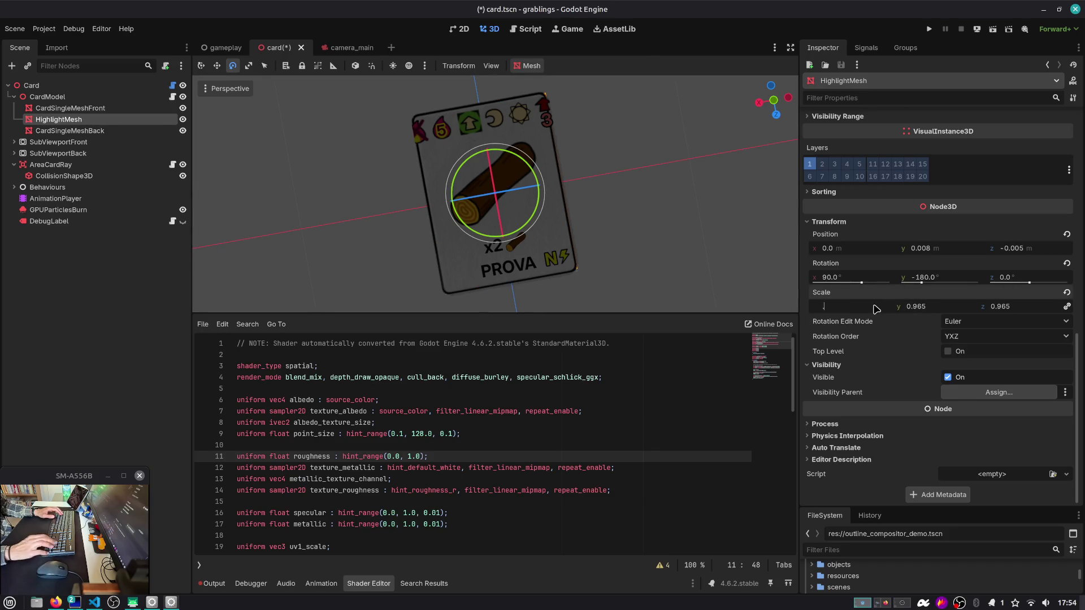
{"action": "key", "text": "Return"}
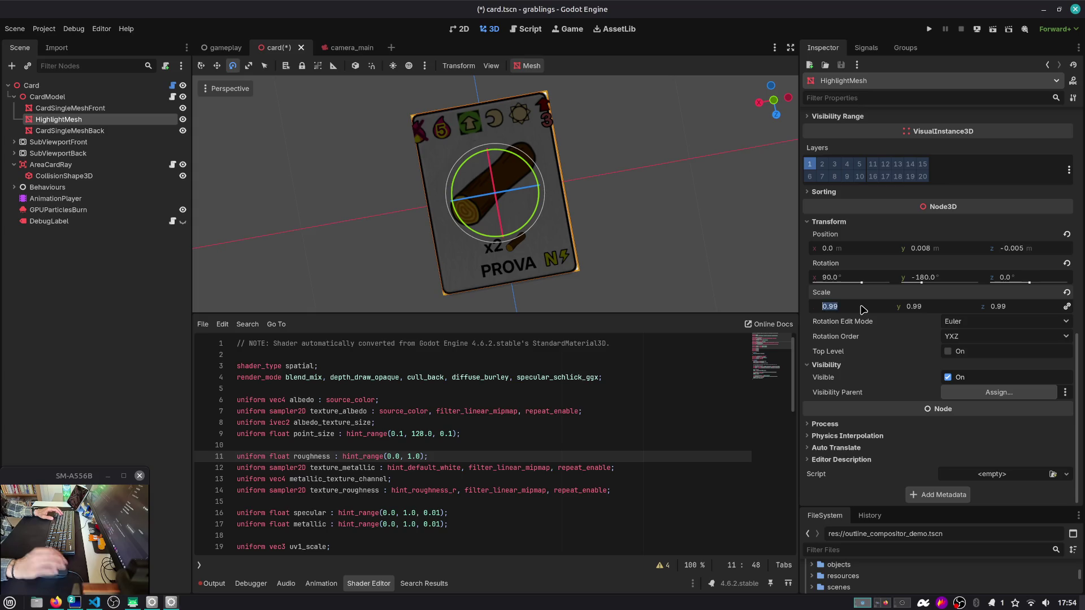
{"action": "type", "text": "0.95"}
{"action": "key", "text": "Return"}
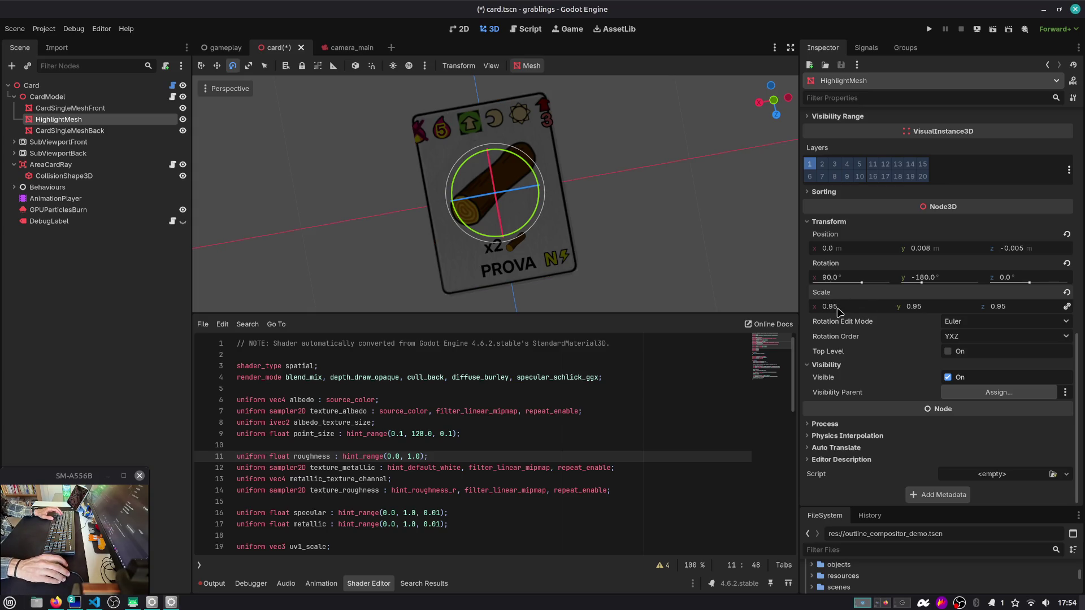
{"action": "left_click_drag", "start_coordinate": [922, 307], "coordinate": [930, 306]}
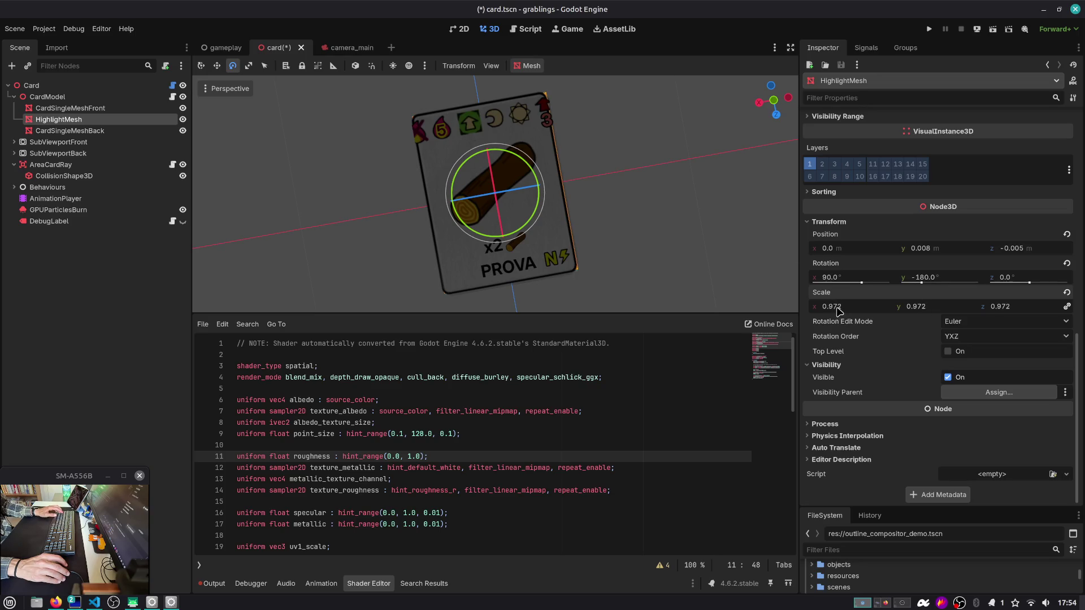
{"action": "left_click", "coordinate": [931, 31]}
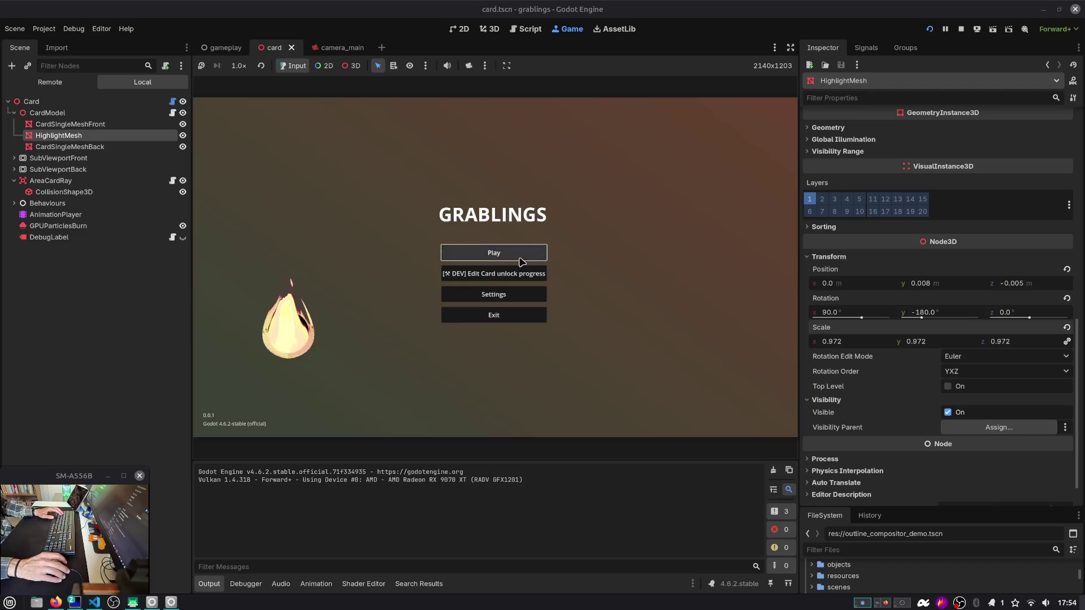
Step: Enter play from a save slot, lift the GRABLING card, then return to the gameplay scene
{"action": "left_click", "coordinate": [522, 252]}
{"action": "left_click", "coordinate": [524, 275]}
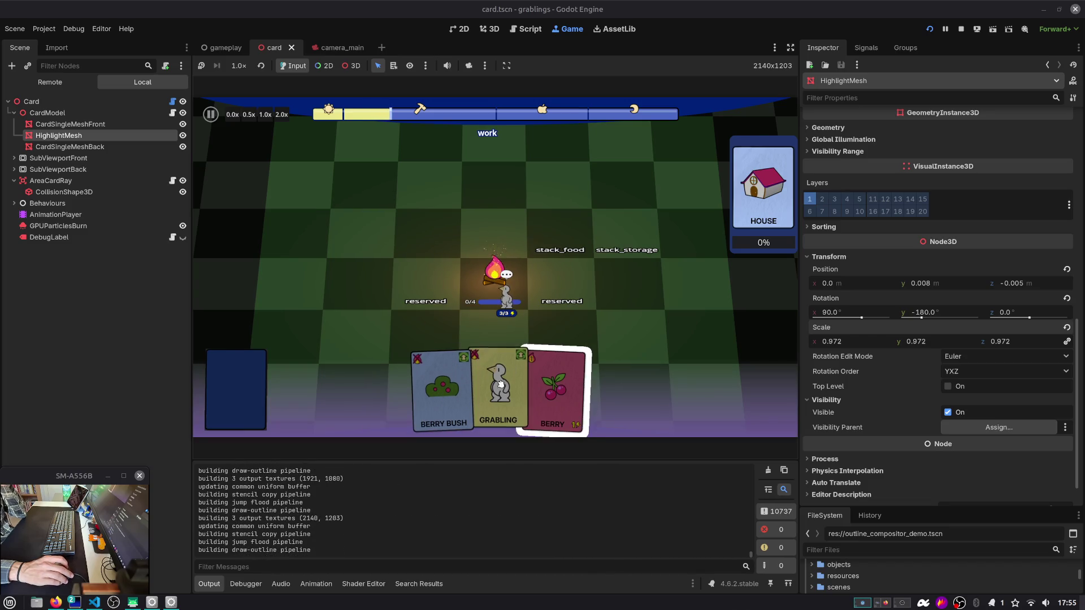
{"action": "mouse_move", "coordinate": [508, 373]}
{"action": "left_mouse_down"}
{"action": "mouse_move", "coordinate": [618, 278]}
{"action": "mouse_move", "coordinate": [509, 378]}
{"action": "left_mouse_up"}
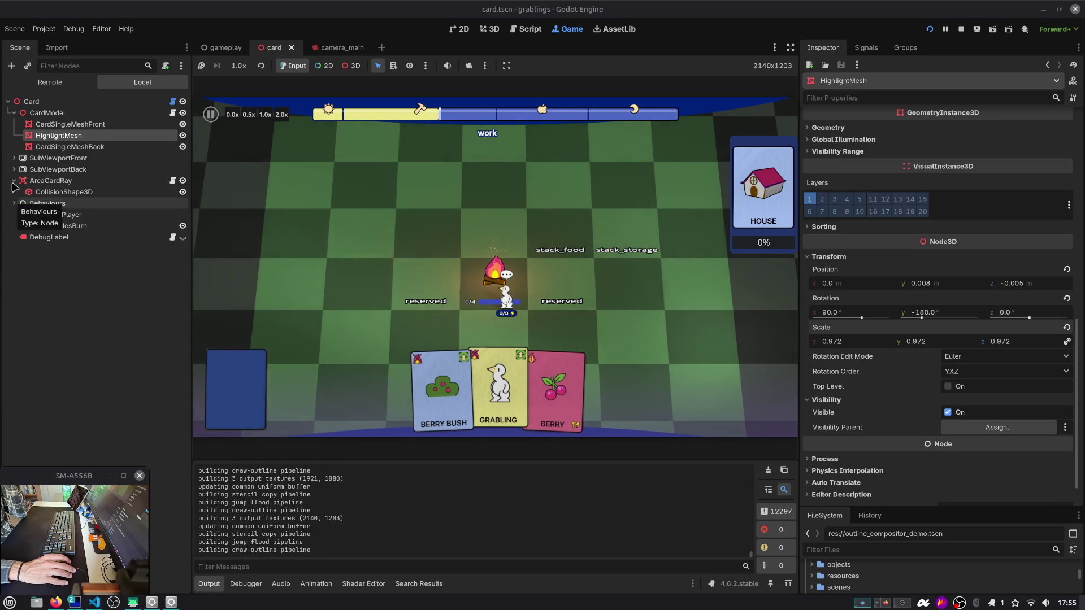
{"action": "left_click", "coordinate": [14, 181]}
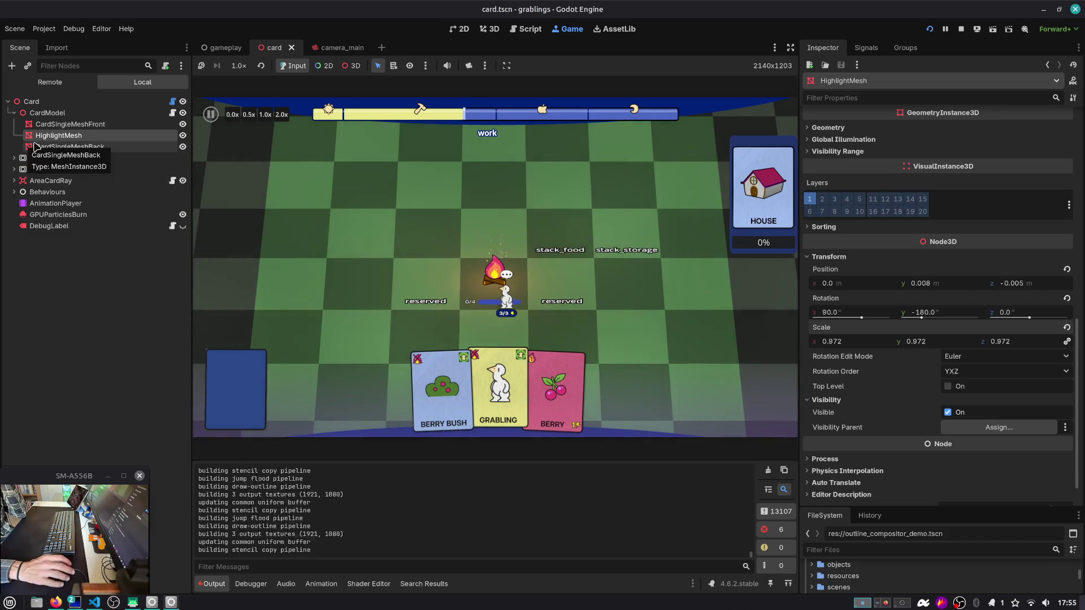
{"action": "left_click", "coordinate": [226, 48]}
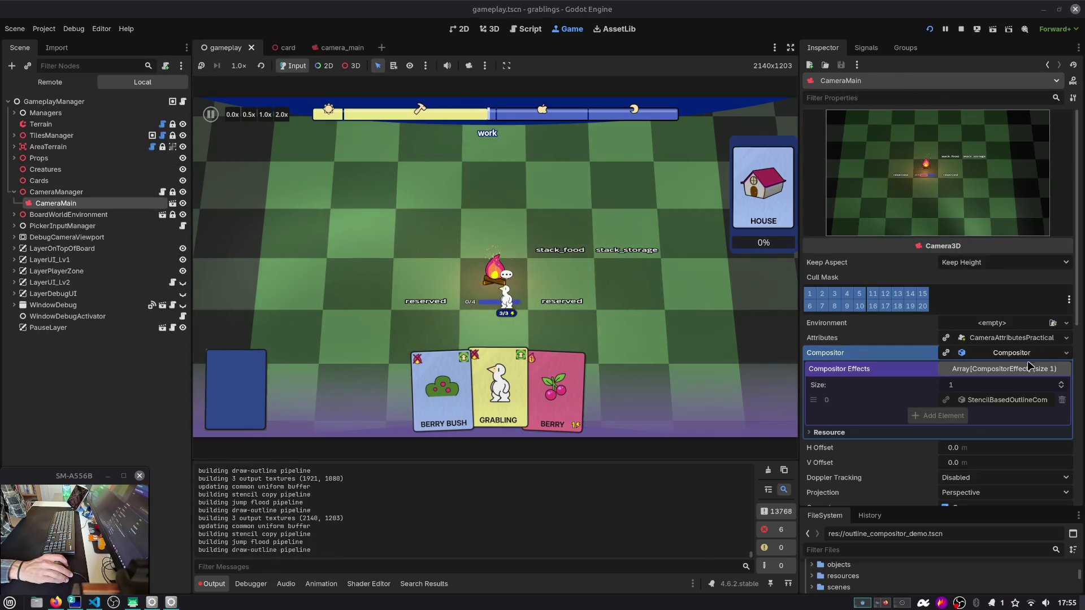
Step: Open camera_main, stop the running game, and examine the pipeline lines in the Output log
{"action": "left_click", "coordinate": [172, 204]}
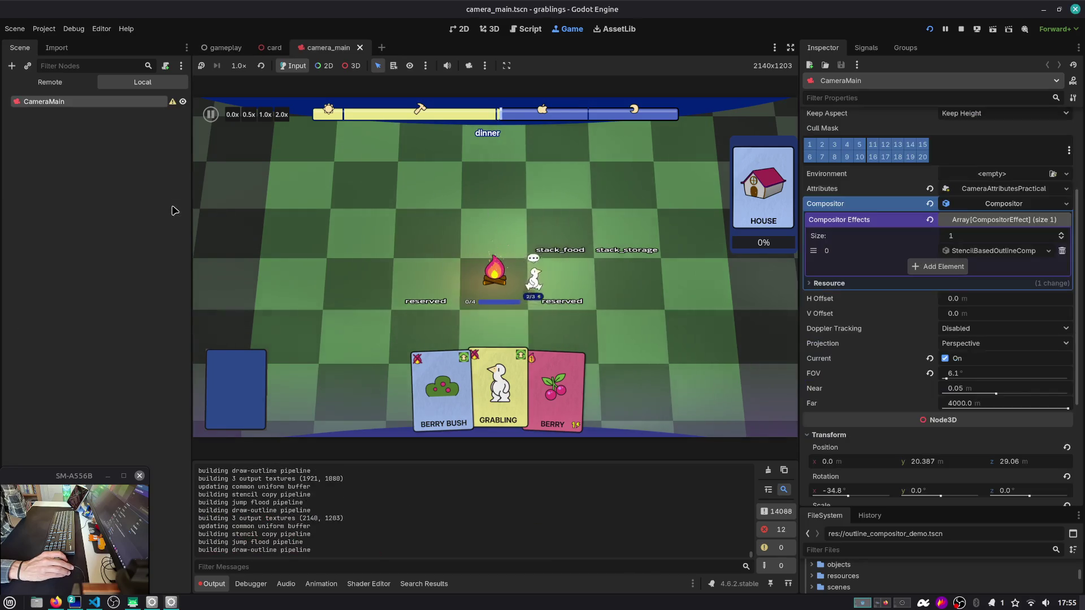
{"action": "left_click", "coordinate": [960, 29]}
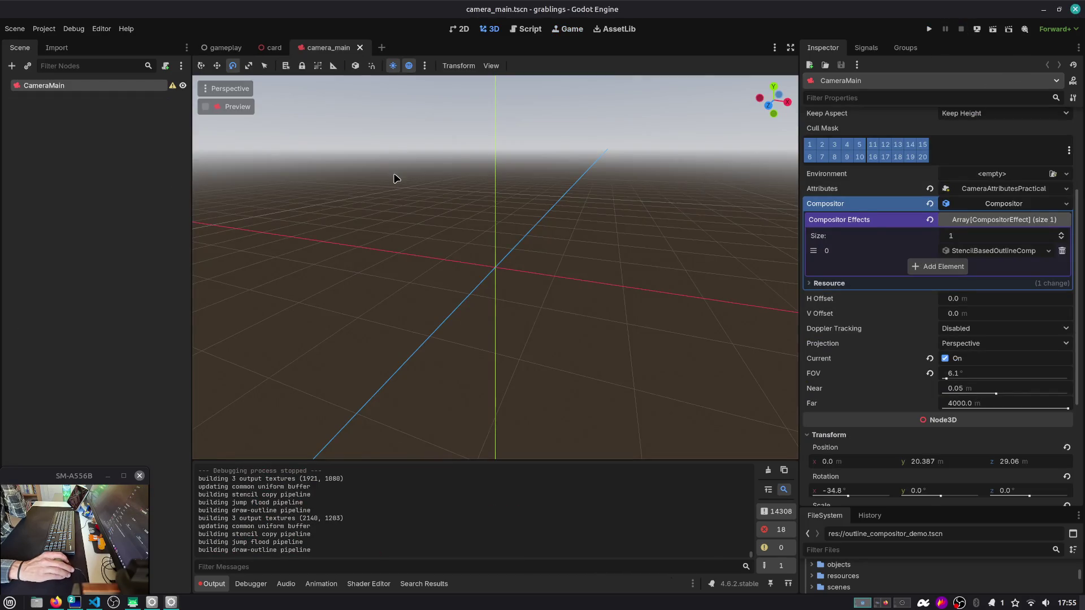
{"action": "left_click_drag", "start_coordinate": [217, 486], "coordinate": [326, 486]}
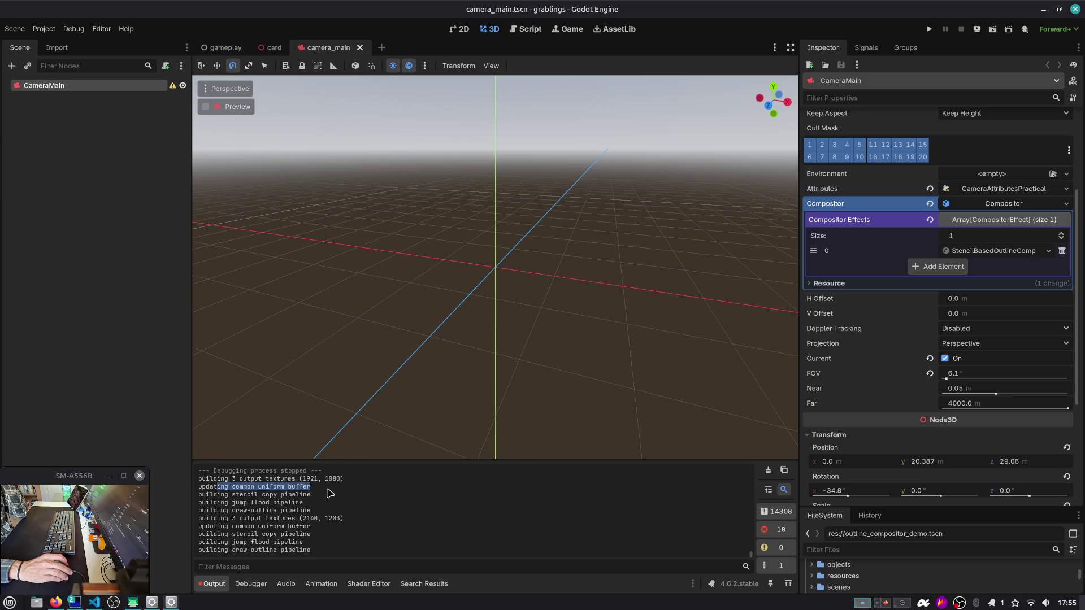
{"action": "scroll", "coordinate": [251, 510], "scroll_direction": "up", "scroll_amount": 5}
{"action": "scroll", "coordinate": [250, 510], "scroll_direction": "down", "scroll_amount": 5}
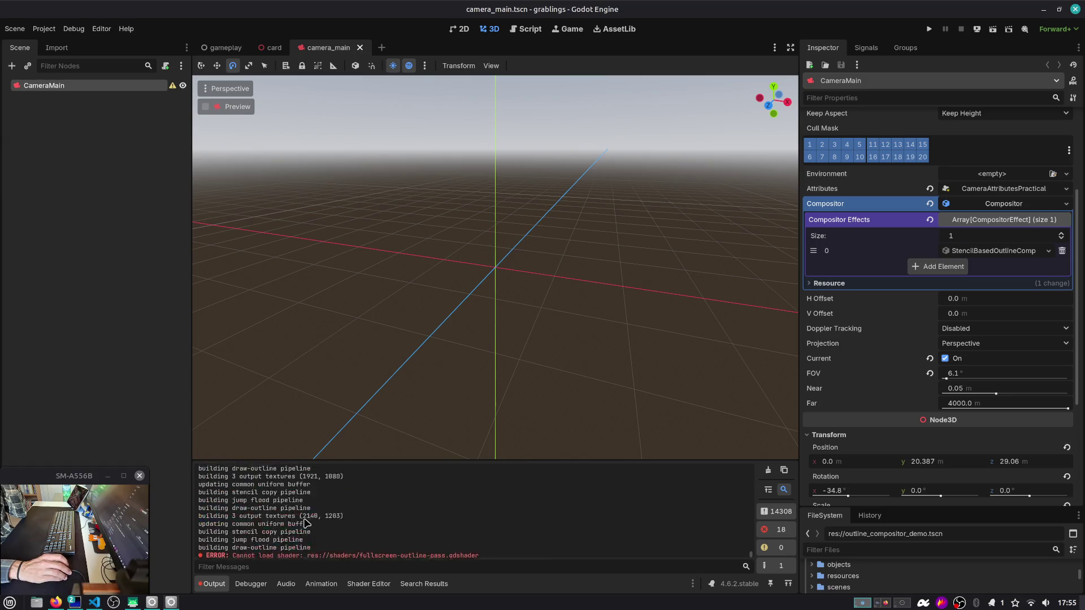
{"action": "left_click_drag", "start_coordinate": [361, 506], "coordinate": [207, 481]}
{"action": "left_click", "coordinate": [322, 497]}
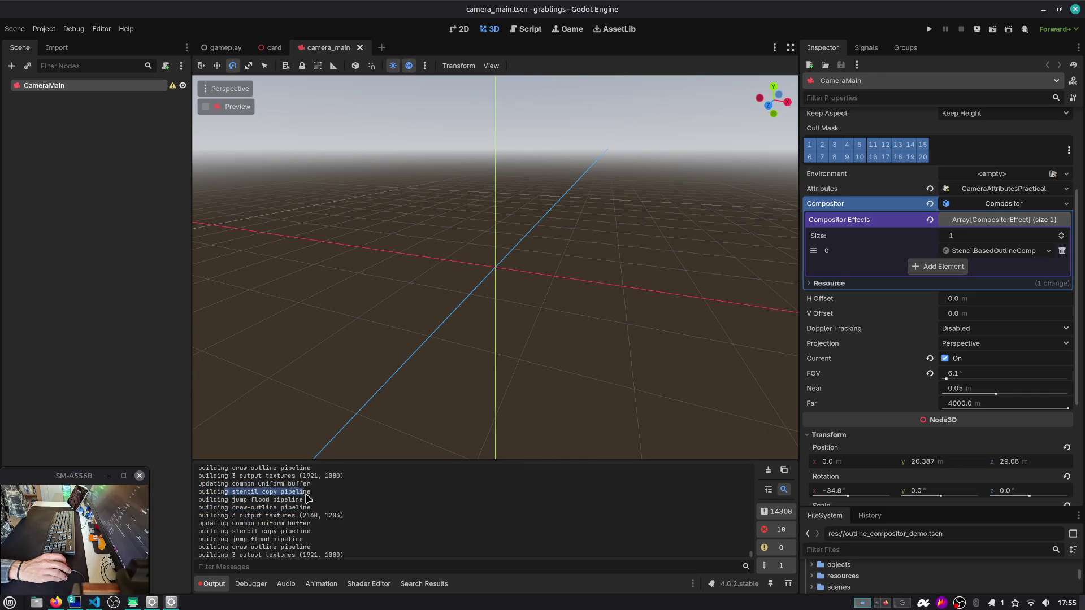
Step: Check the output textures line in the log and relaunch the project
{"action": "left_click", "coordinate": [307, 499]}
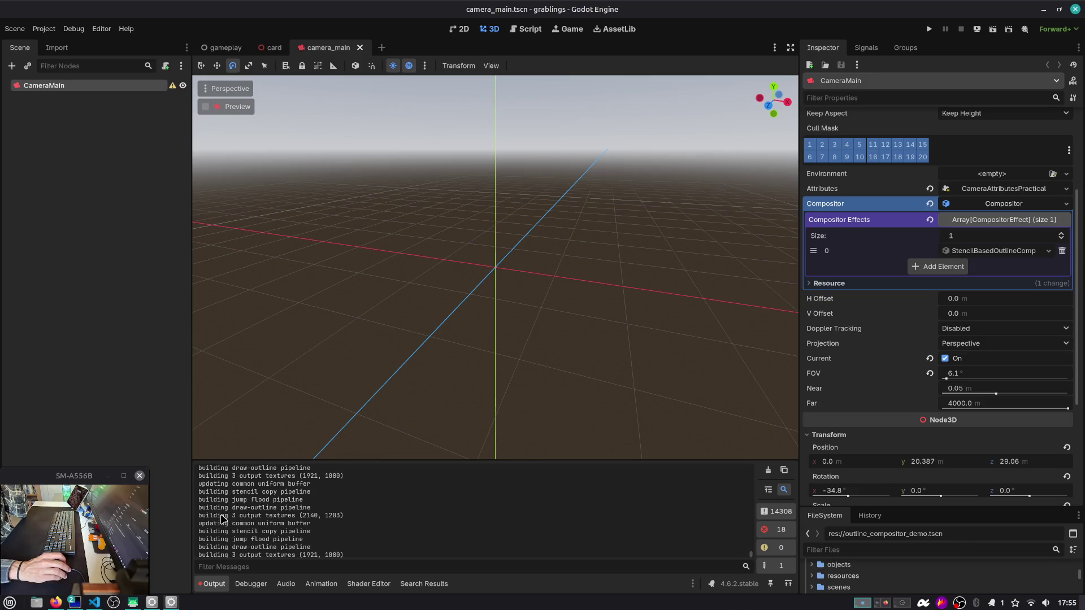
{"action": "left_click_drag", "start_coordinate": [222, 519], "coordinate": [356, 517]}
{"action": "left_click", "coordinate": [357, 518]}
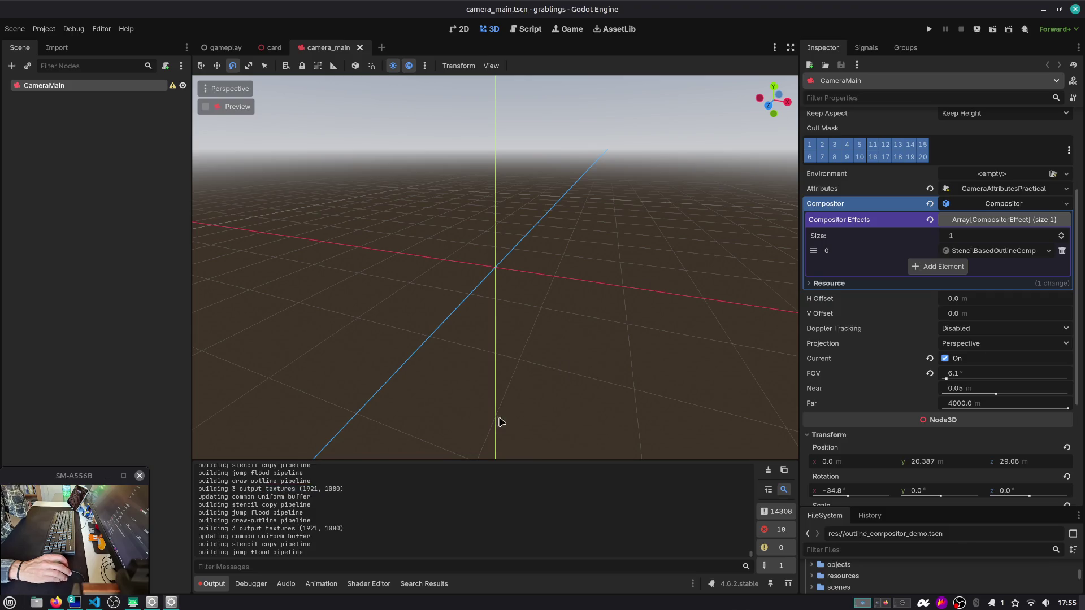
{"action": "left_click", "coordinate": [928, 29]}
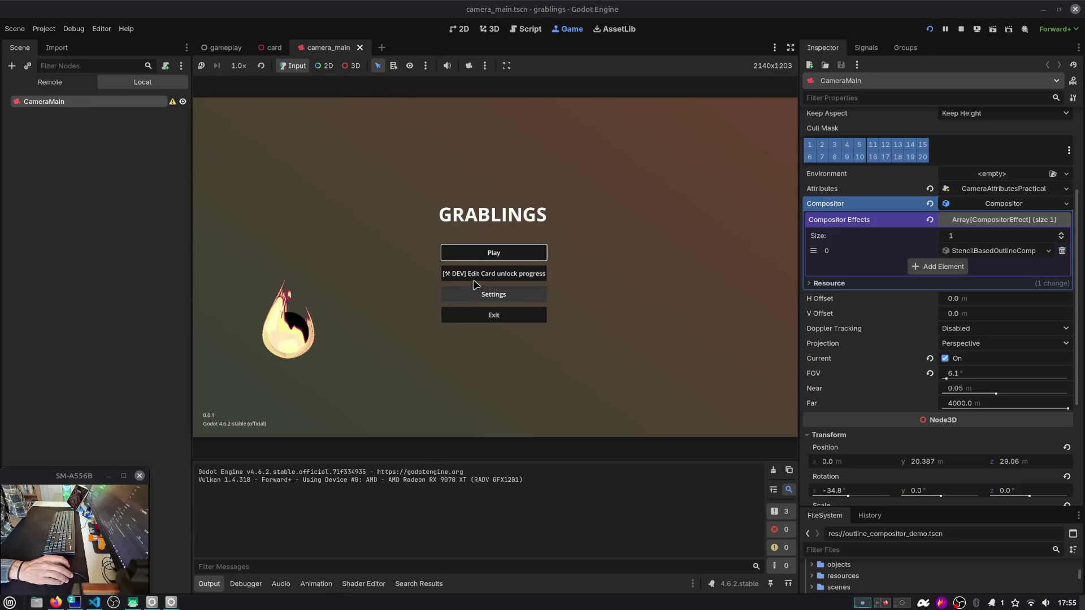
Step: Play from Slot 2 to view the ROCK and GRABLING cards, then stop the game
{"action": "left_click", "coordinate": [494, 253]}
{"action": "left_click", "coordinate": [499, 313]}
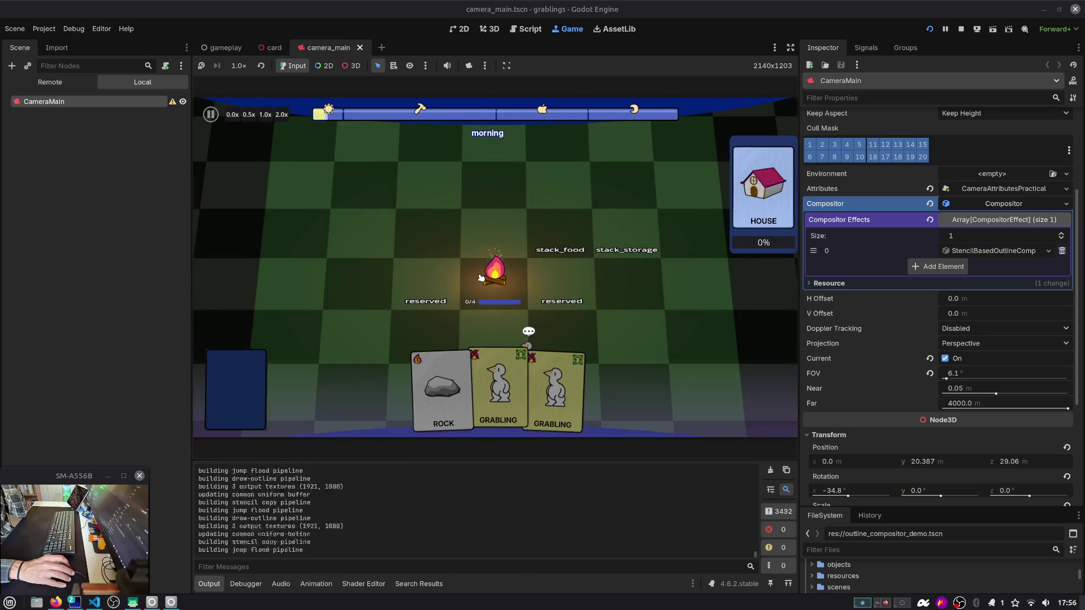
{"action": "left_click", "coordinate": [961, 29]}
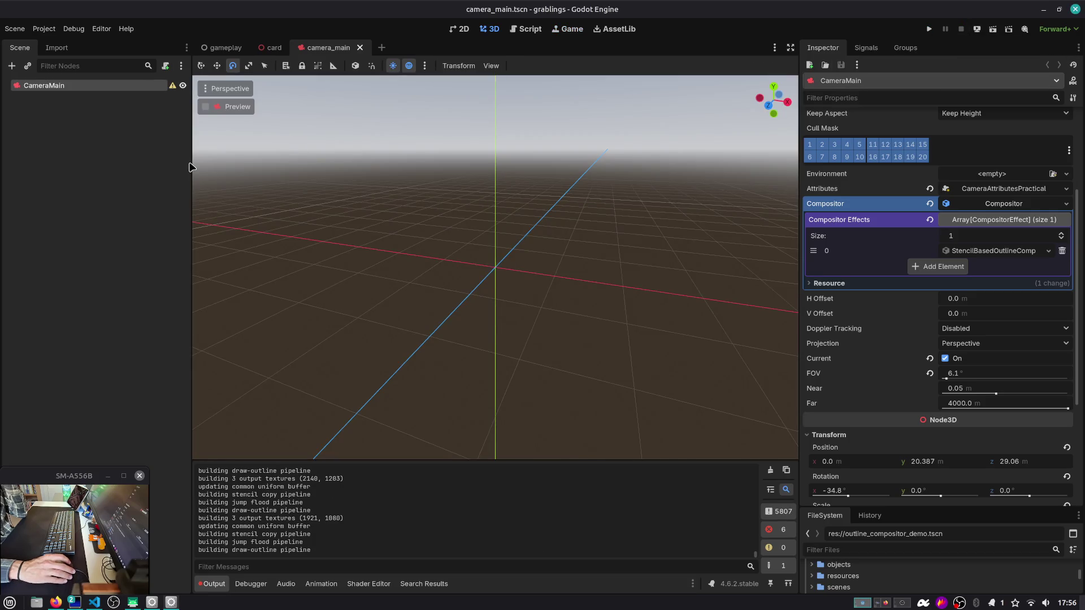
Step: Reselect CameraMain and run a first project-wide search from the script editor
{"action": "left_click", "coordinate": [189, 166]}
{"action": "left_click", "coordinate": [252, 117]}
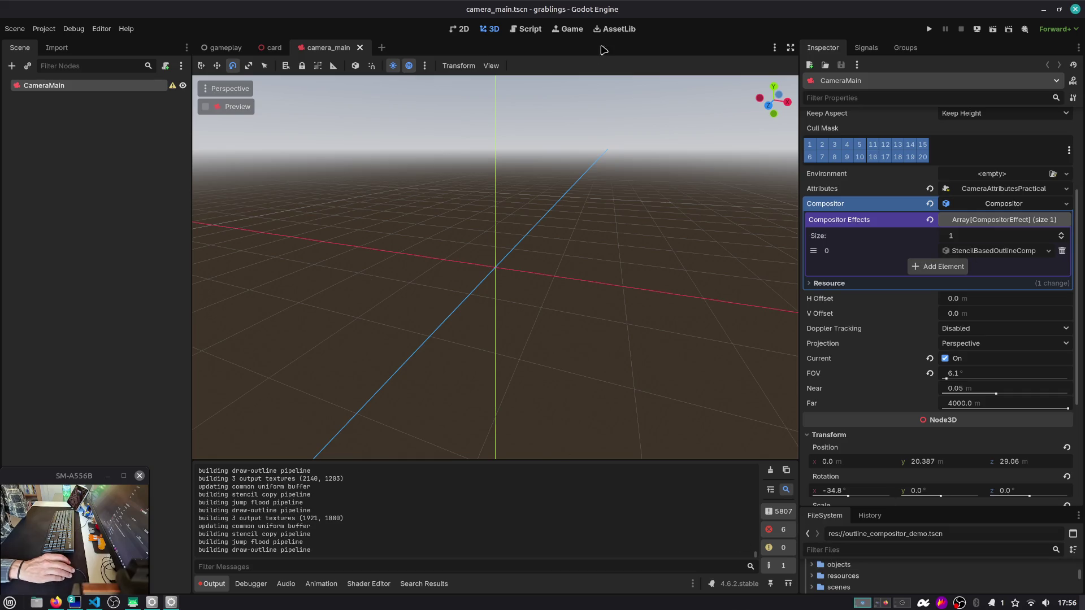
{"action": "left_click", "coordinate": [538, 30]}
{"action": "left_click", "coordinate": [520, 140]}
{"action": "key", "text": "ctrl+shift+f"}
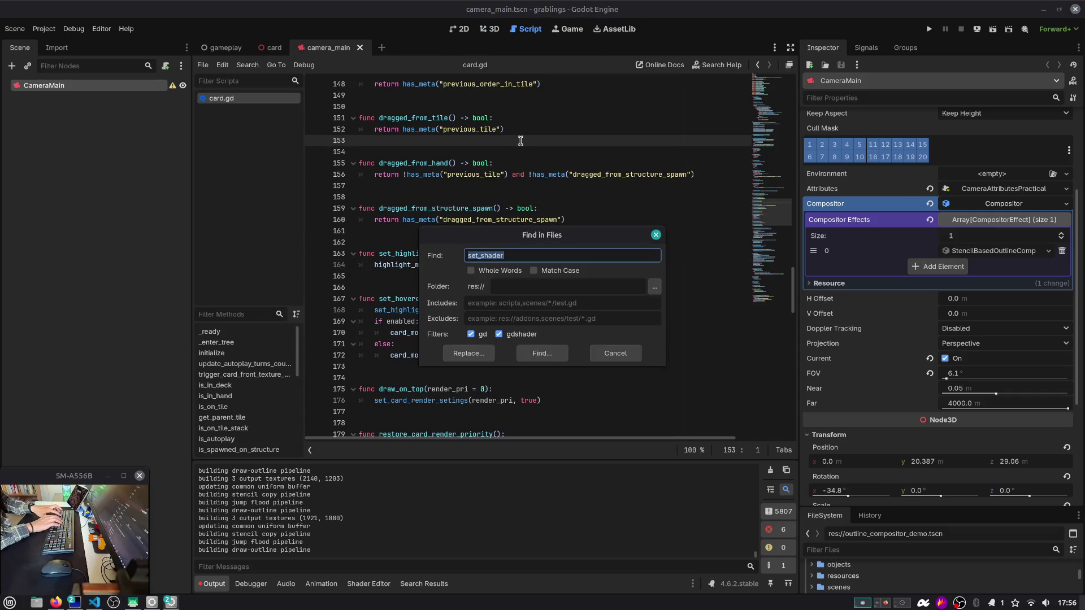
{"action": "type", "text": "building"}
{"action": "key", "text": "Return"}
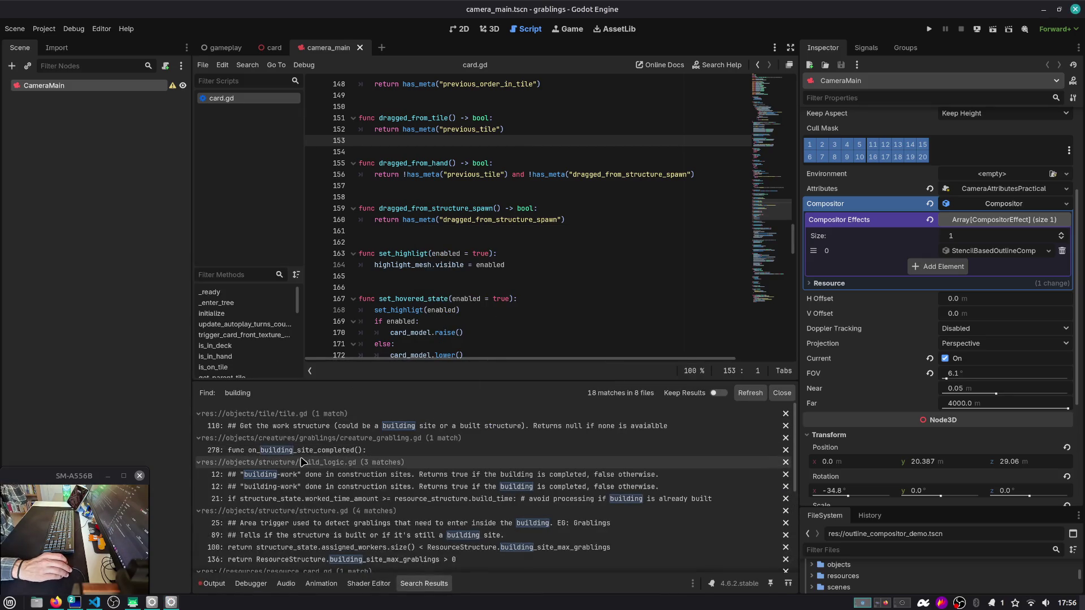
Step: Search the project for 'stencil copy' and open the line 230 match in the outline script
{"action": "left_click", "coordinate": [213, 584]}
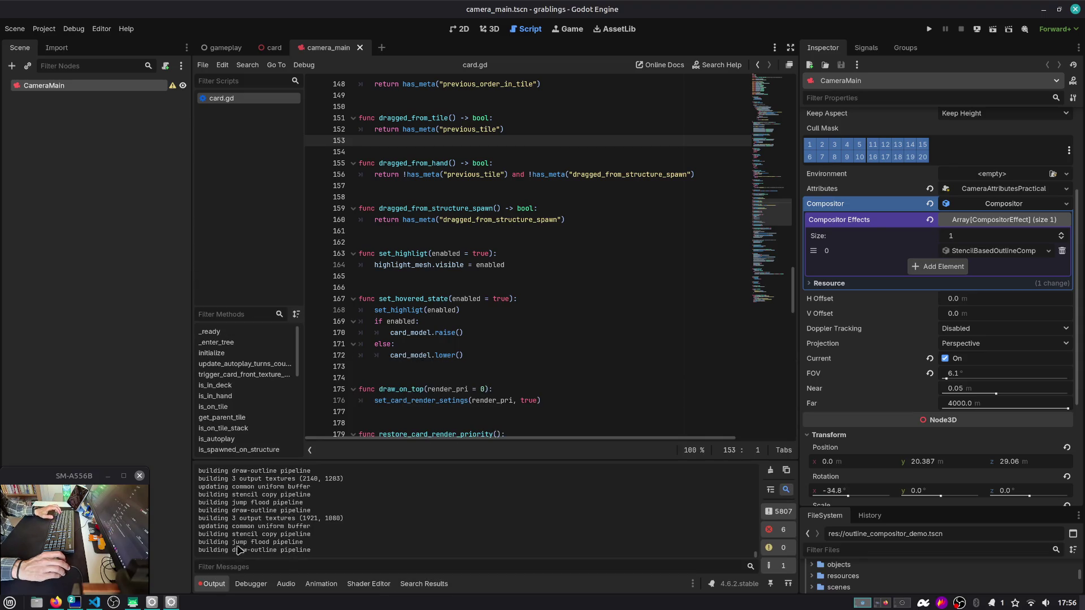
{"action": "left_click", "coordinate": [484, 311]}
{"action": "key", "text": "ctrl+shift+f"}
{"action": "type", "text": "stencil copy"}
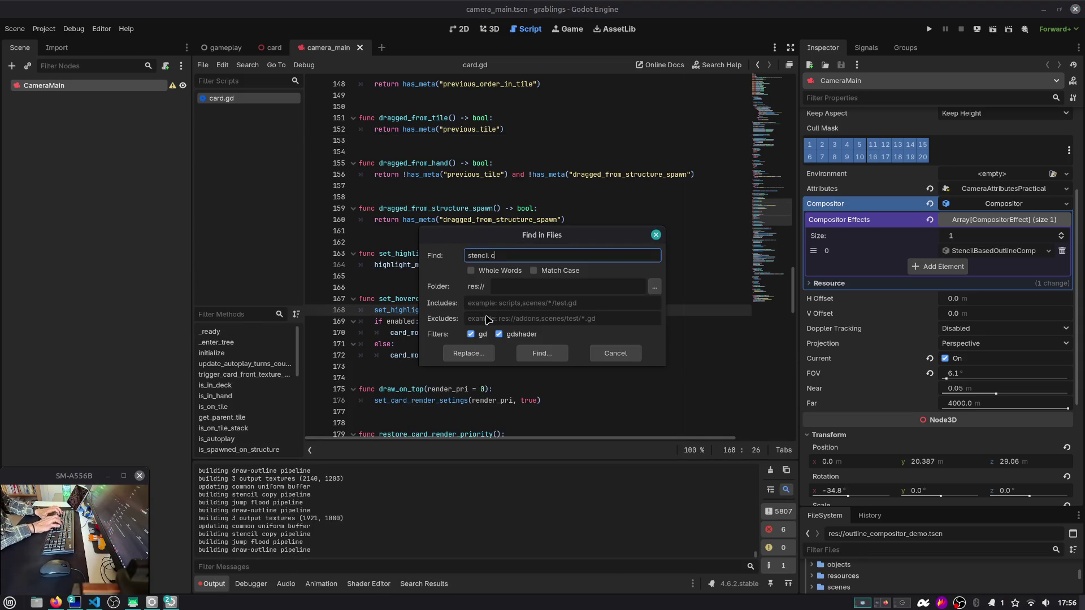
{"action": "key", "text": "Return"}
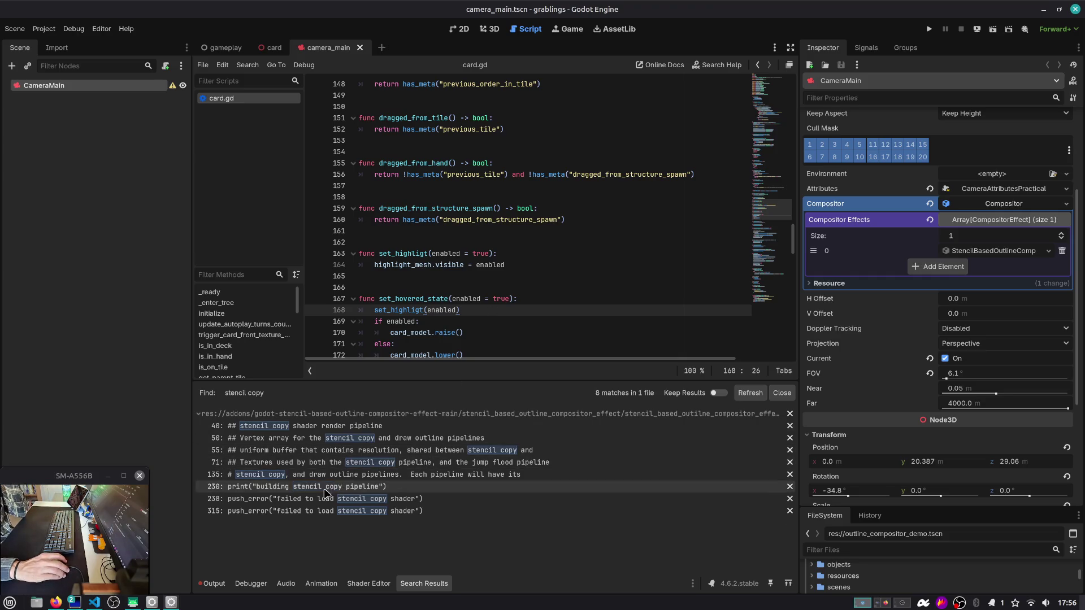
{"action": "left_click", "coordinate": [322, 486]}
{"action": "scroll", "coordinate": [468, 242], "scroll_direction": "up", "scroll_amount": 3}
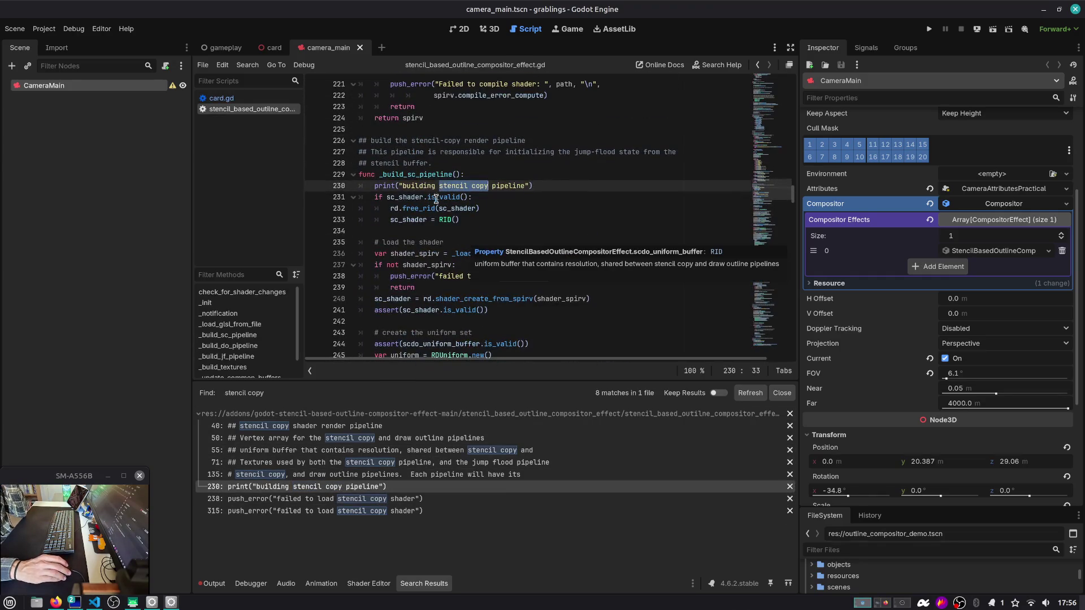
Step: Review the stencil-copy pipeline comment and the _build_textures function in the outline script
{"action": "left_click_drag", "start_coordinate": [403, 141], "coordinate": [553, 162]}
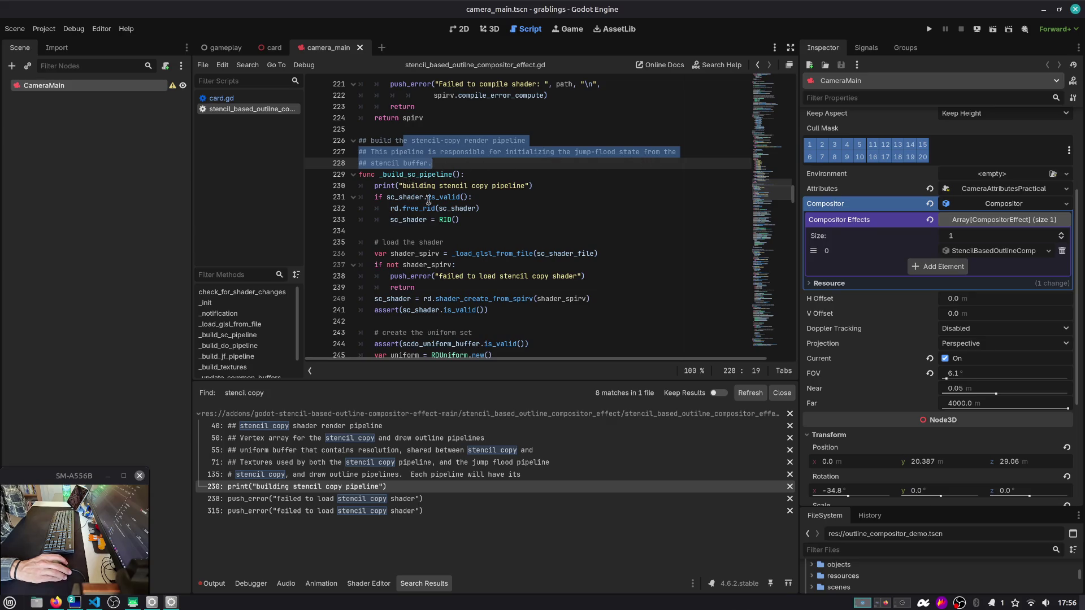
{"action": "scroll", "coordinate": [446, 240], "scroll_direction": "down", "scroll_amount": 9}
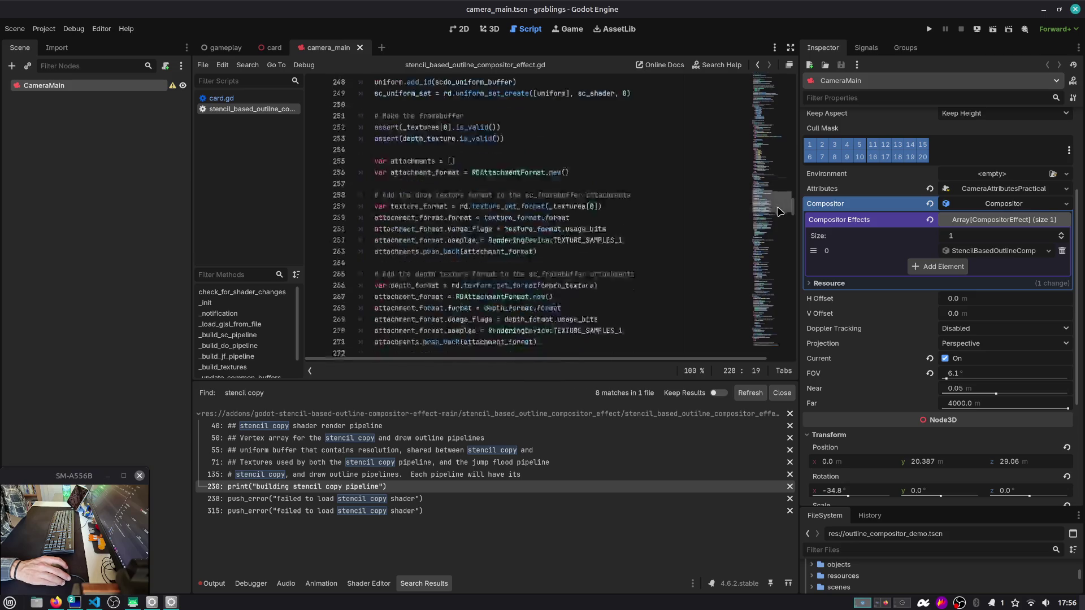
{"action": "scroll", "coordinate": [780, 211], "scroll_direction": "down", "scroll_amount": 2}
{"action": "left_click_drag", "start_coordinate": [778, 211], "coordinate": [764, 270]}
{"action": "scroll", "coordinate": [437, 278], "scroll_direction": "up", "scroll_amount": 5}
{"action": "double_click", "coordinate": [438, 278]}
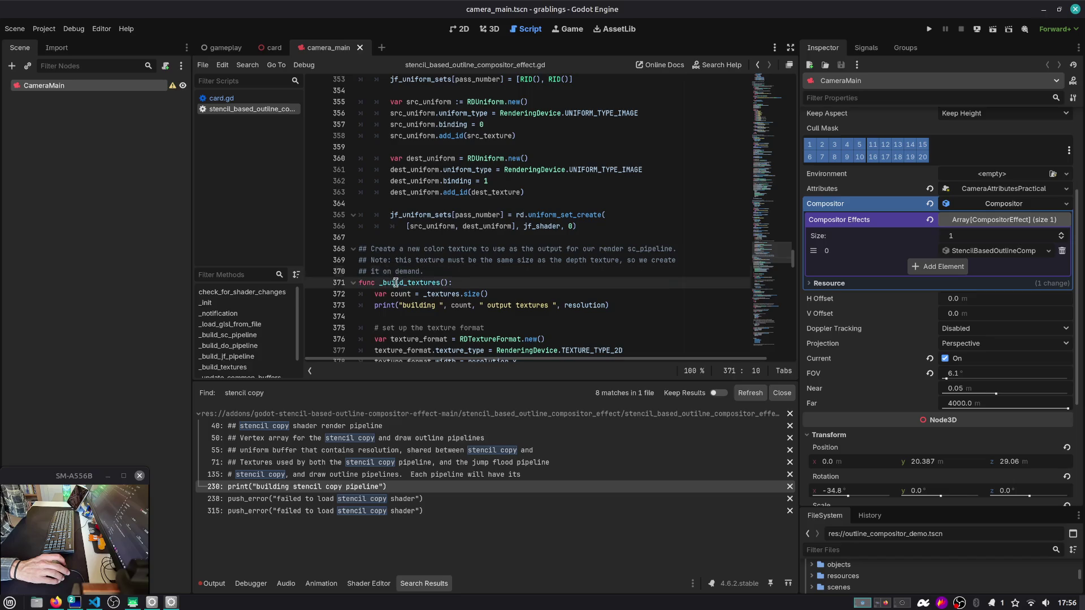
{"action": "scroll", "coordinate": [438, 278], "scroll_direction": "down", "scroll_amount": 1}
{"action": "scroll", "coordinate": [438, 278], "scroll_direction": "down", "scroll_amount": 2}
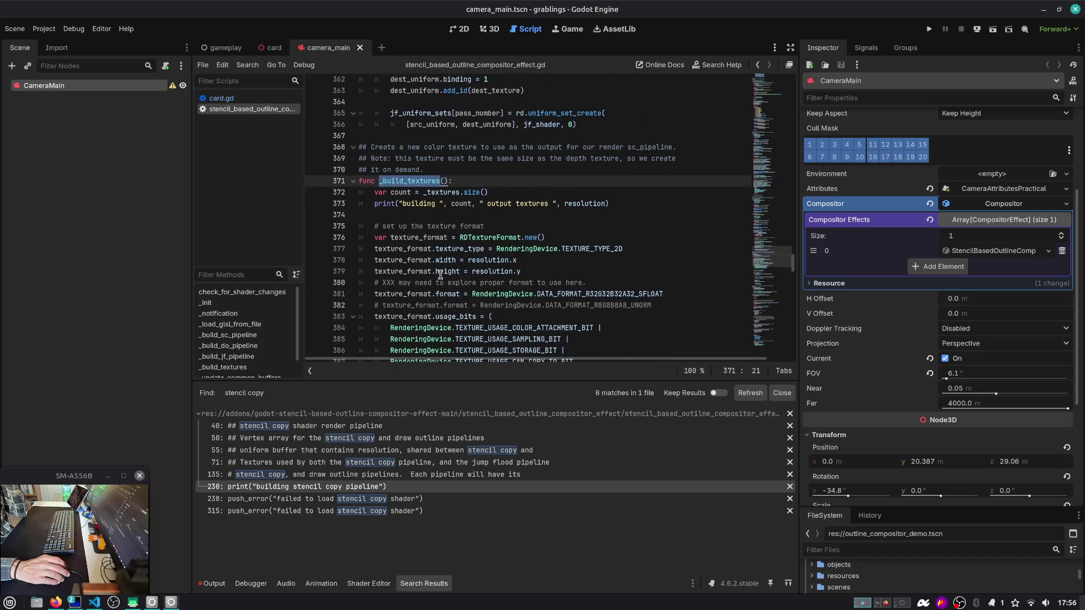
Step: Find where _build_textures is called and read _render_callback's output texture size comment
{"action": "key", "text": "ctrl+f"}
{"action": "key", "text": "Return"}
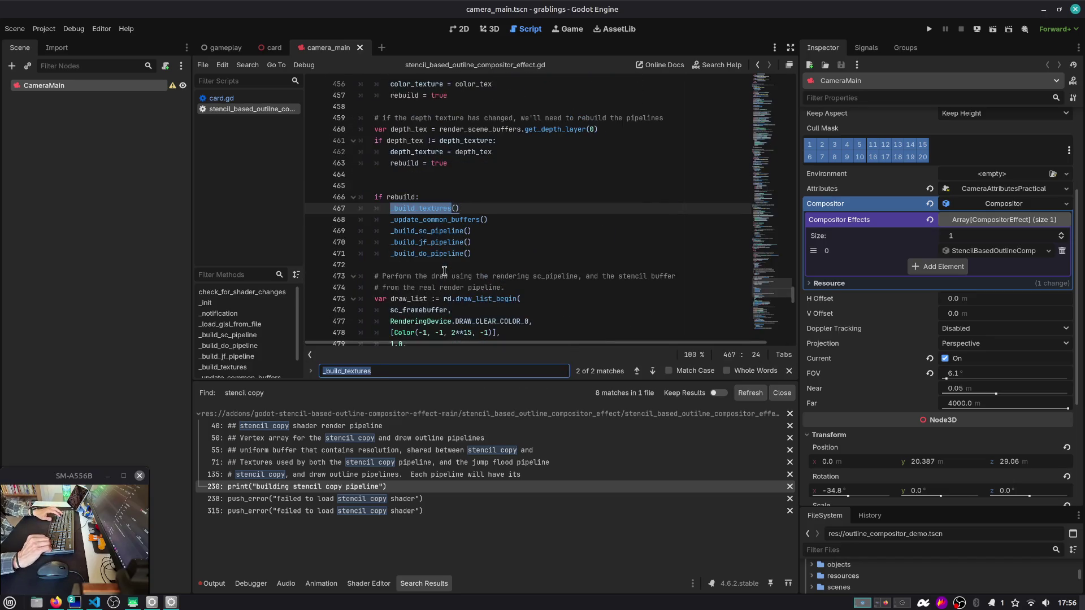
{"action": "scroll", "coordinate": [444, 271], "scroll_direction": "up", "scroll_amount": 13}
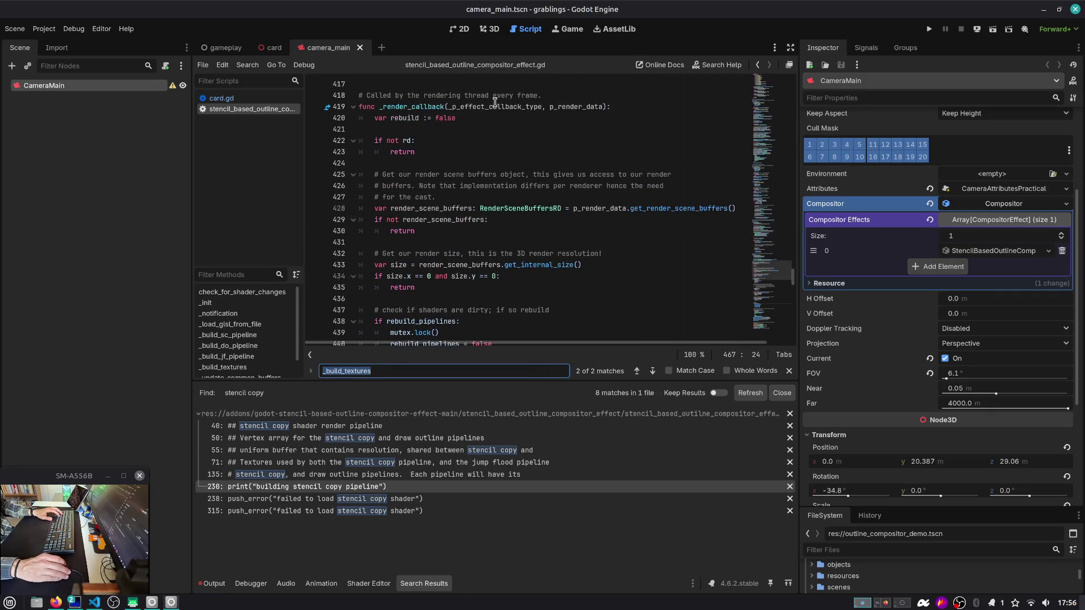
{"action": "double_click", "coordinate": [431, 107]}
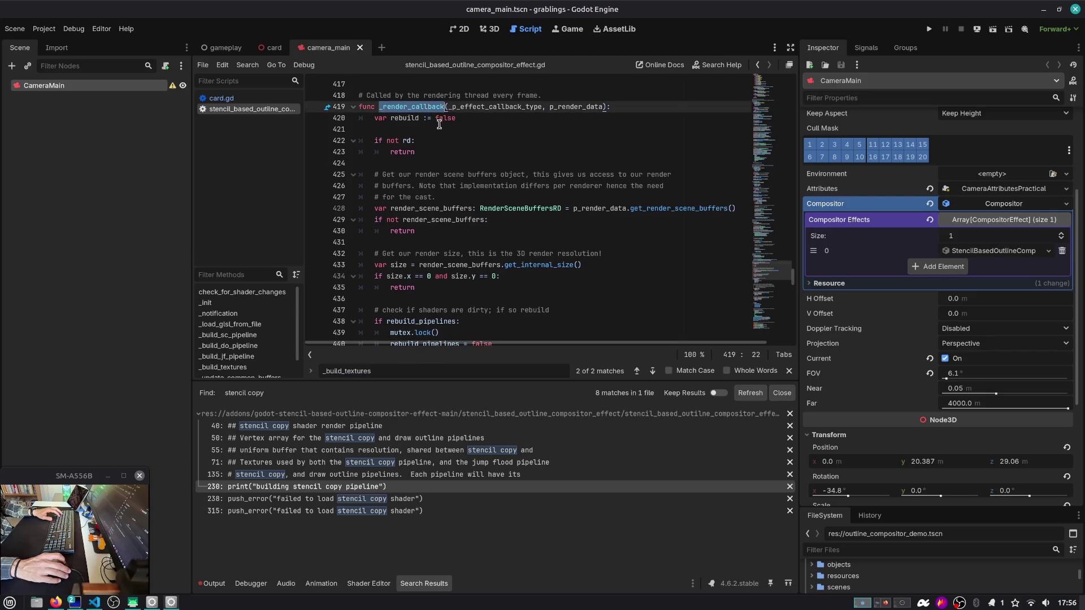
{"action": "scroll", "coordinate": [421, 169], "scroll_direction": "down", "scroll_amount": 6}
{"action": "scroll", "coordinate": [417, 192], "scroll_direction": "down", "scroll_amount": 2}
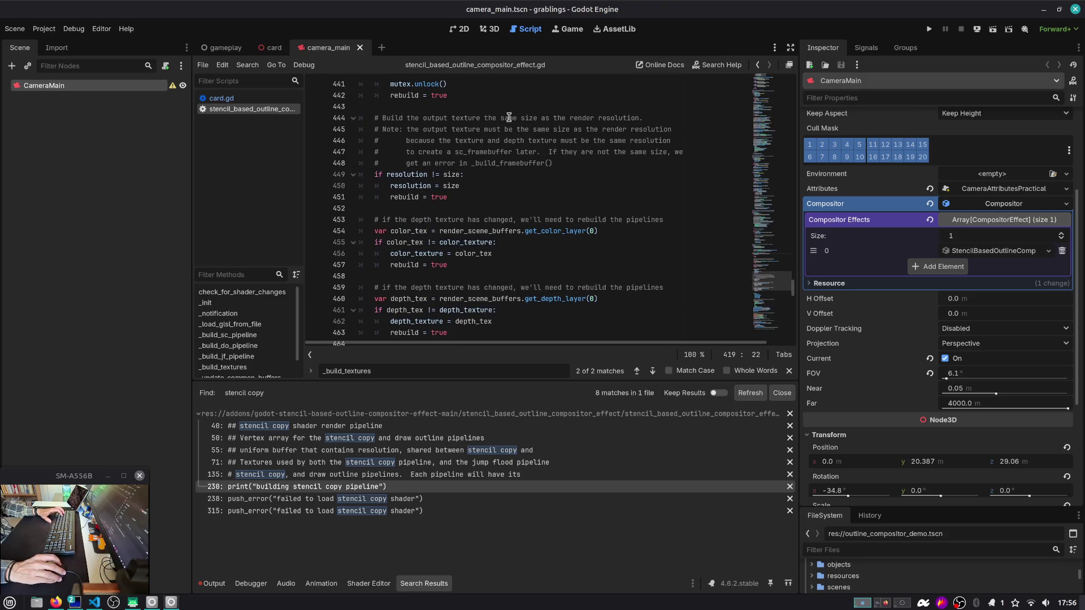
{"action": "mouse_move", "coordinate": [529, 118]}
{"action": "left_mouse_down"}
{"action": "mouse_move", "coordinate": [672, 128]}
{"action": "mouse_move", "coordinate": [674, 165]}
{"action": "left_mouse_up"}
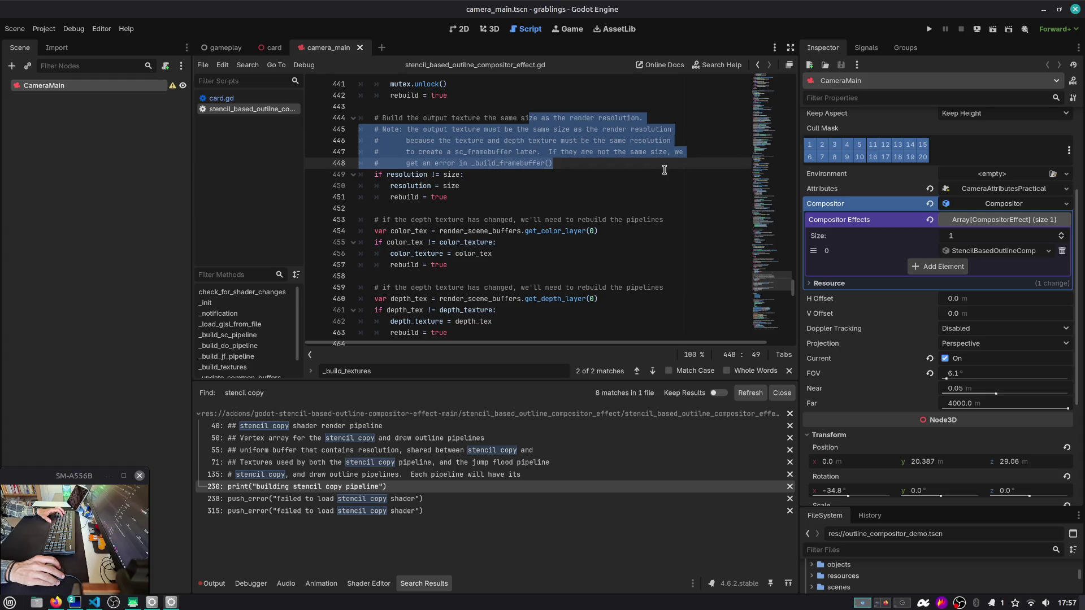
Step: Scroll through the rest of the script, then return to card.tscn with HighlightMesh shown
{"action": "scroll", "coordinate": [407, 187], "scroll_direction": "down", "scroll_amount": 1}
{"action": "mouse_move", "coordinate": [772, 282]}
{"action": "left_mouse_down"}
{"action": "mouse_move", "coordinate": [752, 97]}
{"action": "mouse_move", "coordinate": [725, 67]}
{"action": "left_mouse_up"}
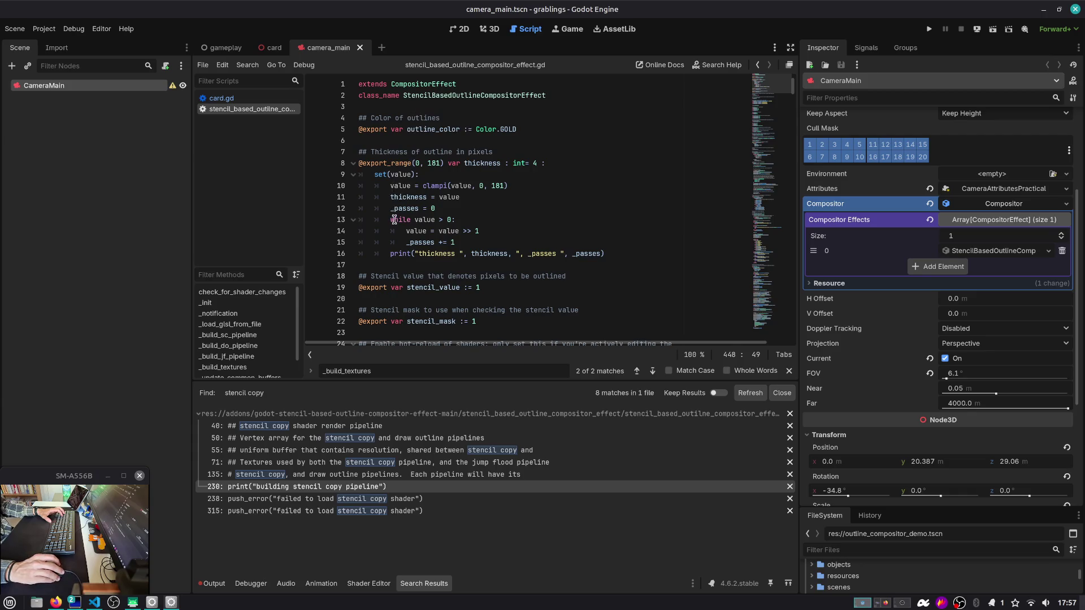
{"action": "scroll", "coordinate": [394, 219], "scroll_direction": "down", "scroll_amount": 10}
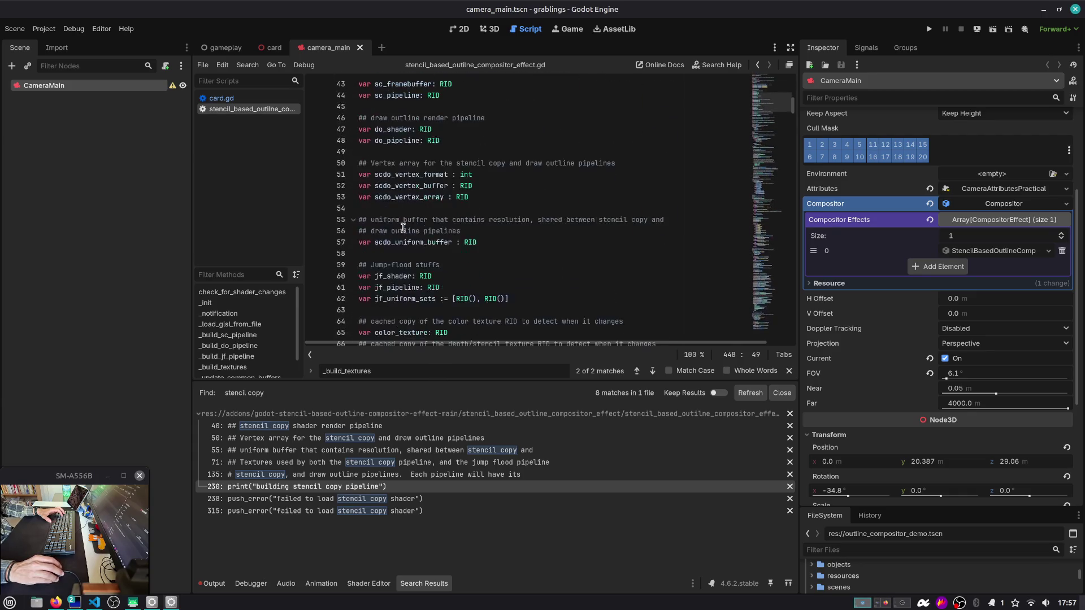
{"action": "scroll", "coordinate": [403, 228], "scroll_direction": "down", "scroll_amount": 9}
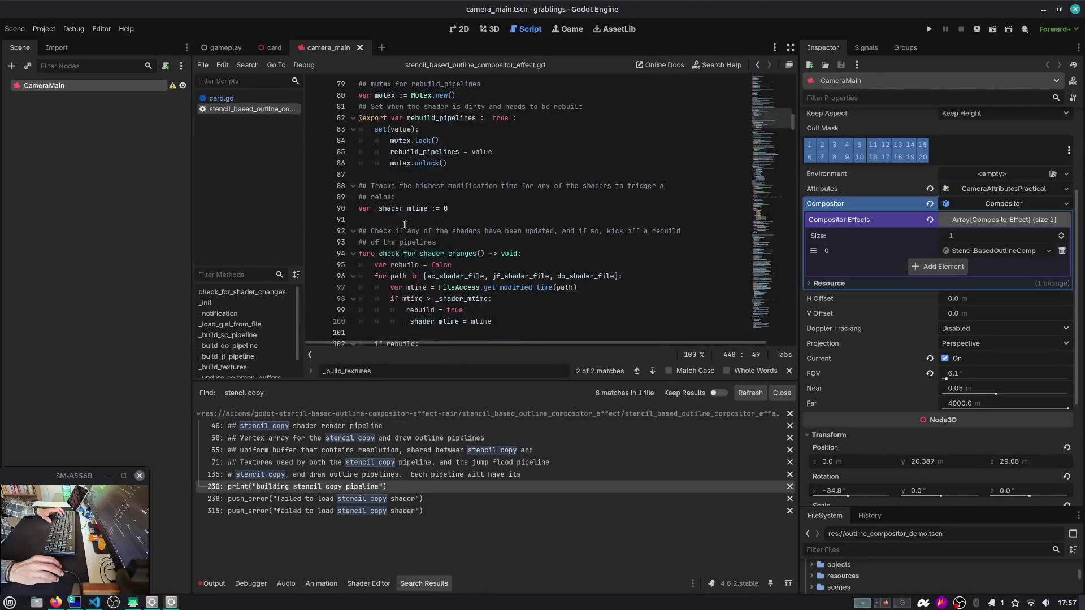
{"action": "scroll", "coordinate": [404, 225], "scroll_direction": "down", "scroll_amount": 5}
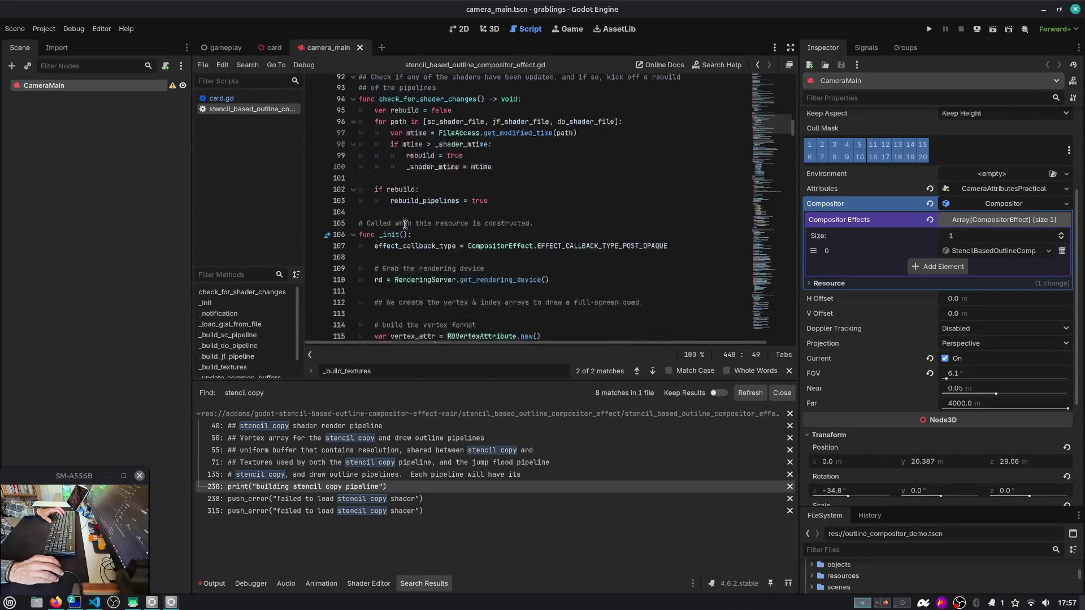
{"action": "left_click", "coordinate": [191, 108]}
{"action": "left_click", "coordinate": [274, 47]}
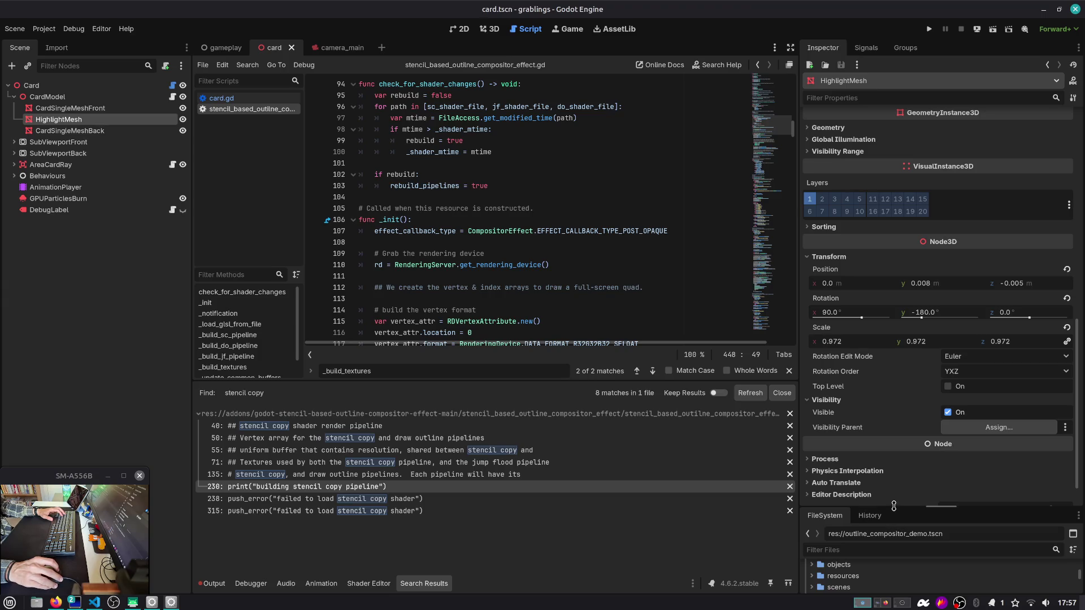
Step: Open outline_compositor_demo.tscn from the enlarged FileSystem dock and run it with F6
{"action": "mouse_move", "coordinate": [893, 505]}
{"action": "left_mouse_down"}
{"action": "mouse_move", "coordinate": [864, 326]}
{"action": "mouse_move", "coordinate": [864, 388]}
{"action": "left_mouse_up"}
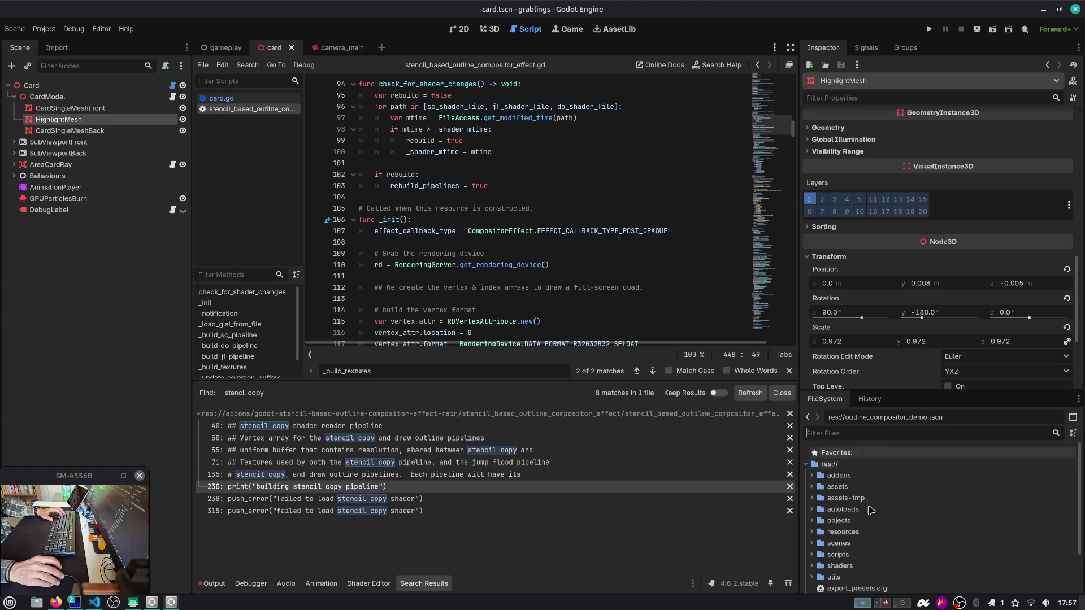
{"action": "scroll", "coordinate": [867, 526], "scroll_direction": "down", "scroll_amount": 3}
{"action": "double_click", "coordinate": [864, 561]}
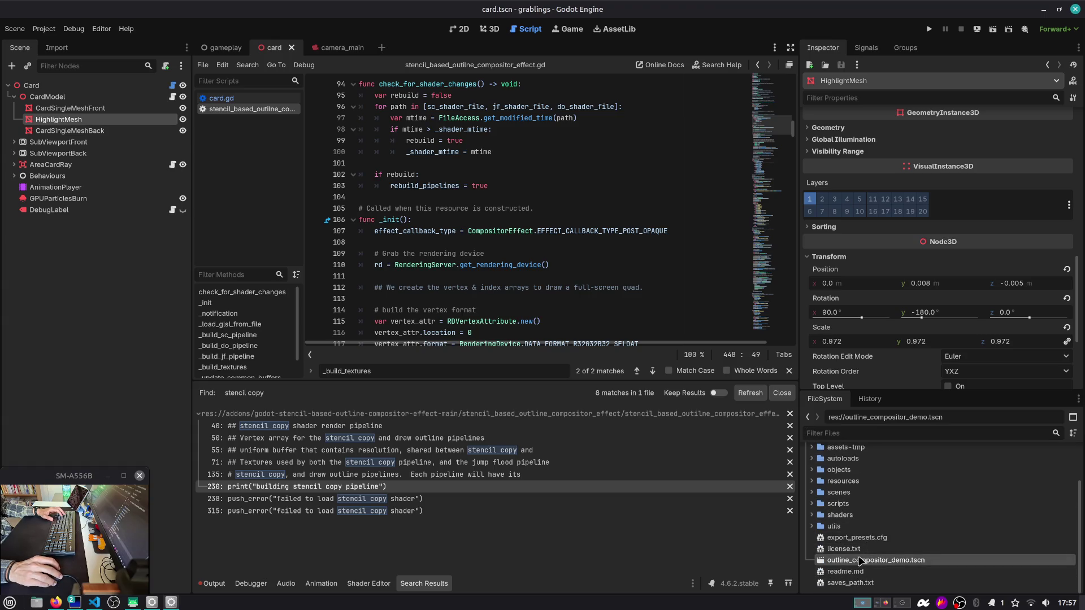
{"action": "key", "text": "F6"}
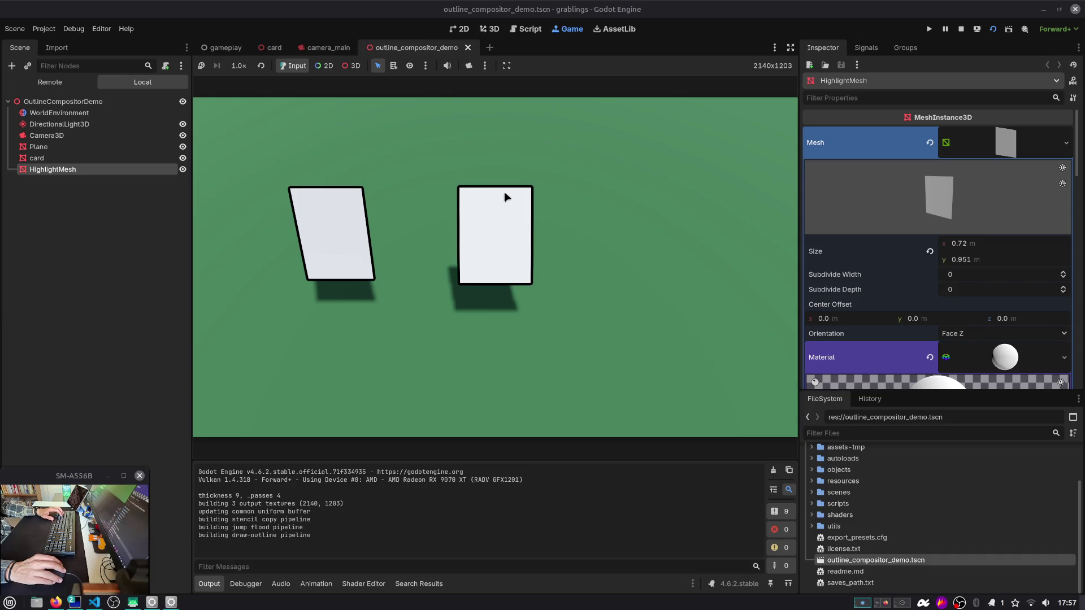
Step: Review the pipeline build messages in the log, then select the demo's card node
{"action": "mouse_move", "coordinate": [260, 505]}
{"action": "left_mouse_down"}
{"action": "mouse_move", "coordinate": [302, 529]}
{"action": "mouse_move", "coordinate": [329, 523]}
{"action": "mouse_move", "coordinate": [312, 528]}
{"action": "left_mouse_up"}
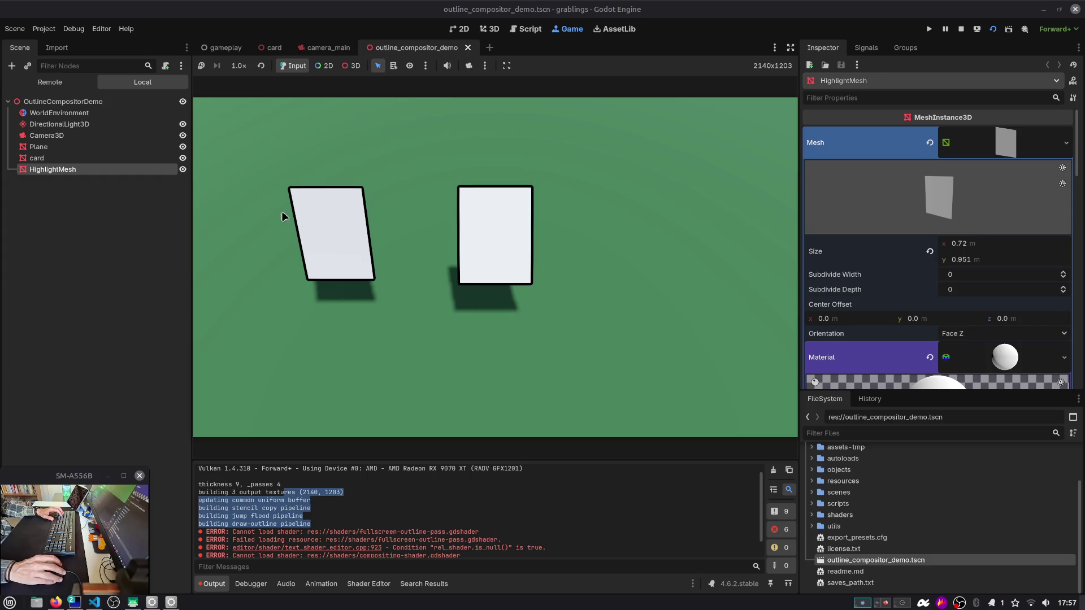
{"action": "left_click", "coordinate": [64, 102]}
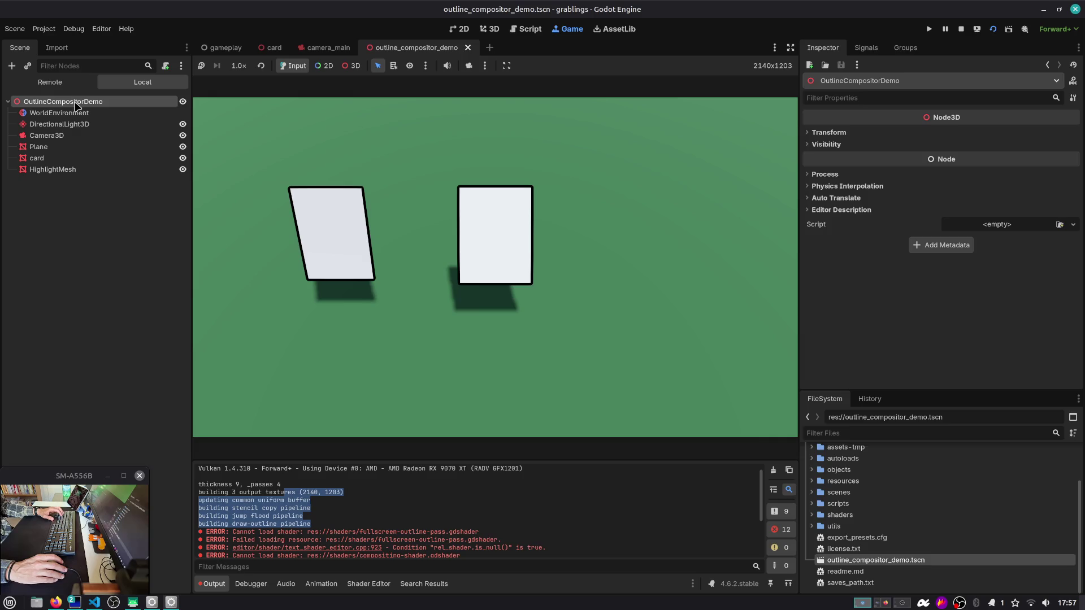
{"action": "left_click", "coordinate": [56, 158]}
Step: Attach a built-in script to the card with 'rotation.x += delta' in _process, and save
{"action": "left_click", "coordinate": [166, 66]}
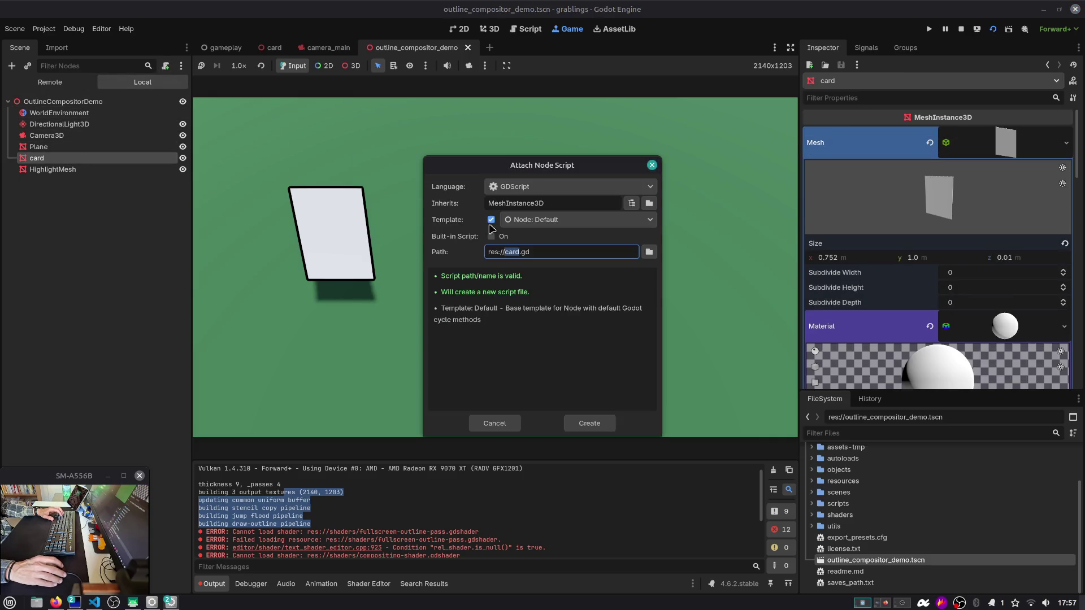
{"action": "left_click", "coordinate": [491, 237]}
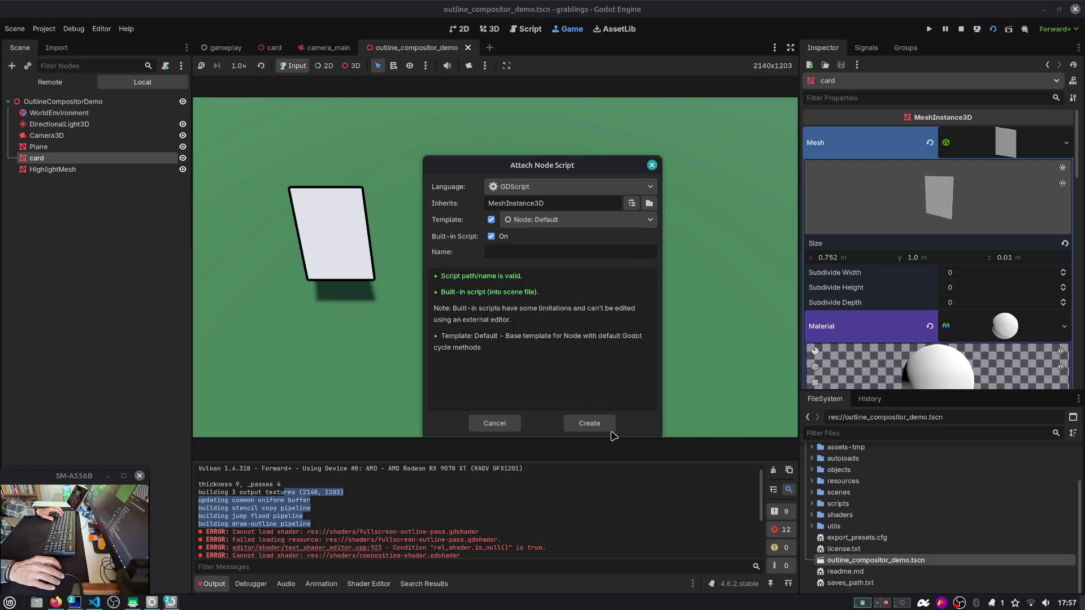
{"action": "left_click", "coordinate": [610, 431]}
{"action": "key", "text": "Down"}
{"action": "key", "text": "shift+Home"}
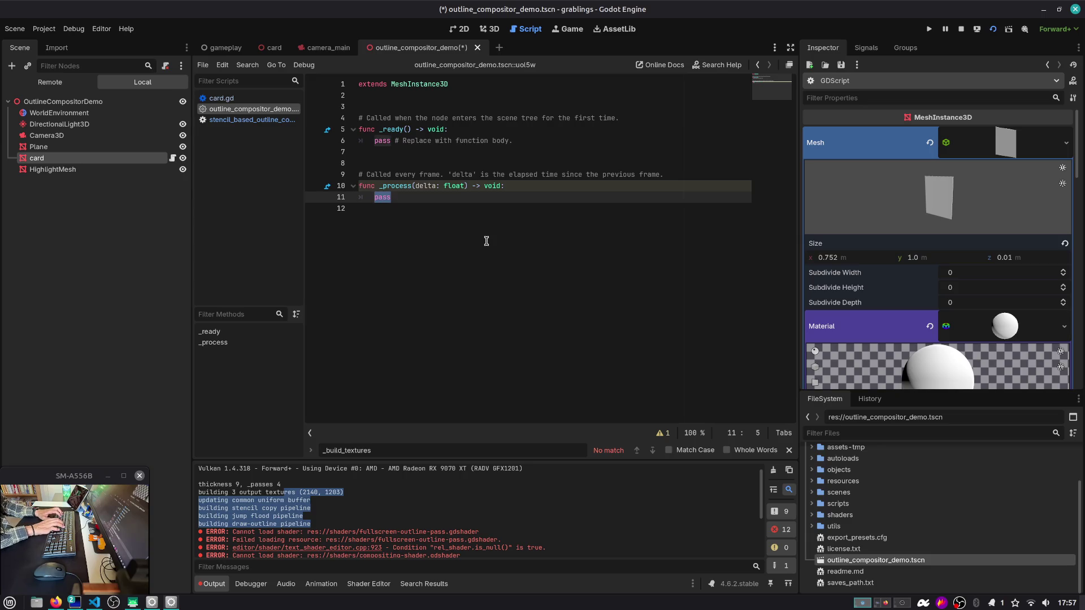
{"action": "type", "text": "rotation.x "}
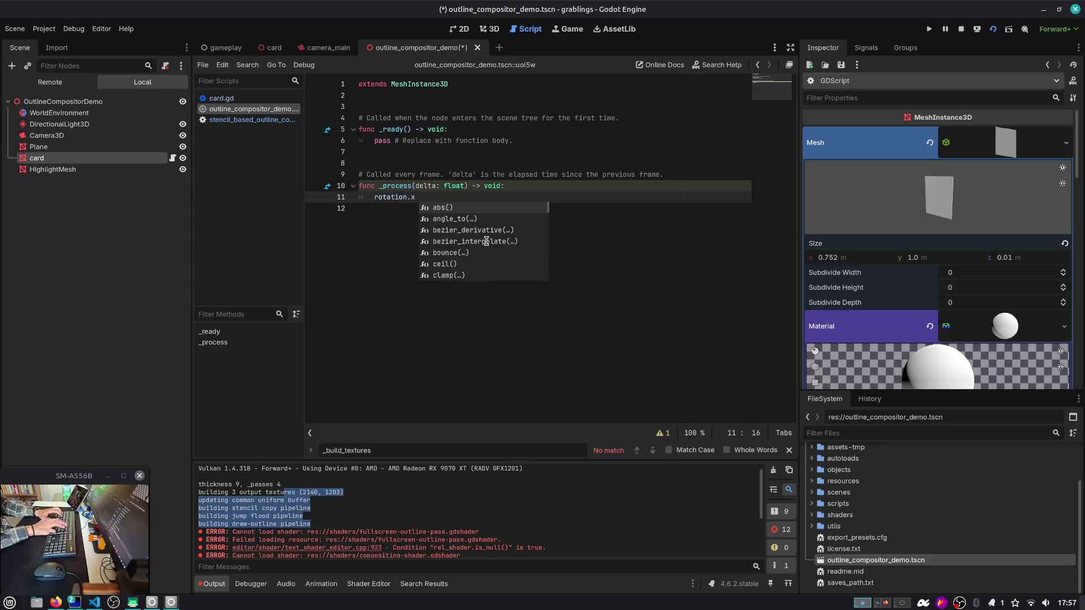
{"action": "type", "text": "+= delta"}
{"action": "key", "text": "ctrl+s"}
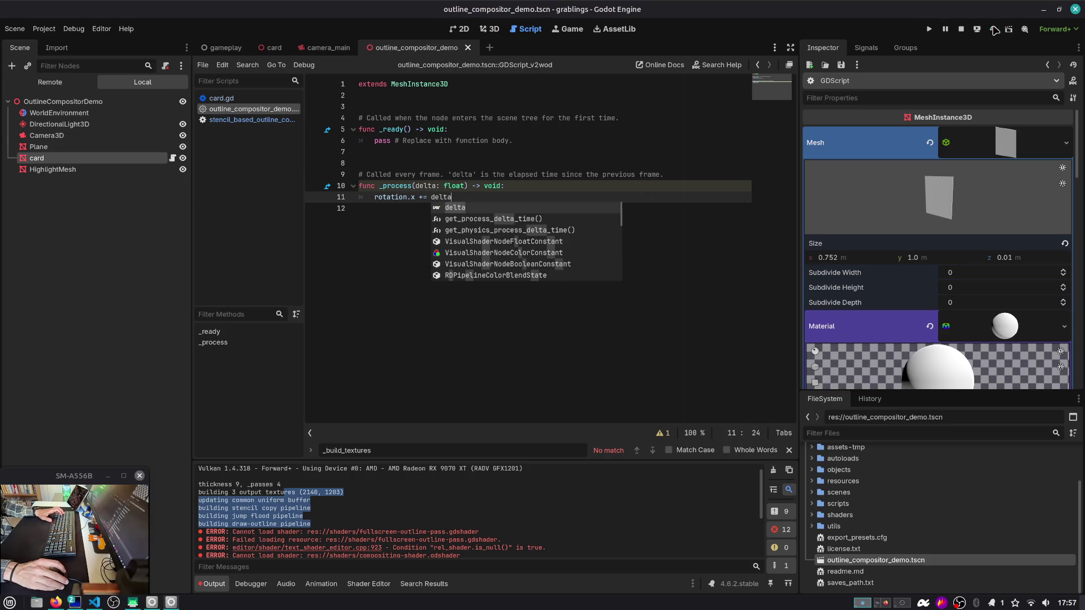
Step: Run the demo scene, review the renderer and error messages in the output log, then stop it
{"action": "left_click", "coordinate": [993, 29]}
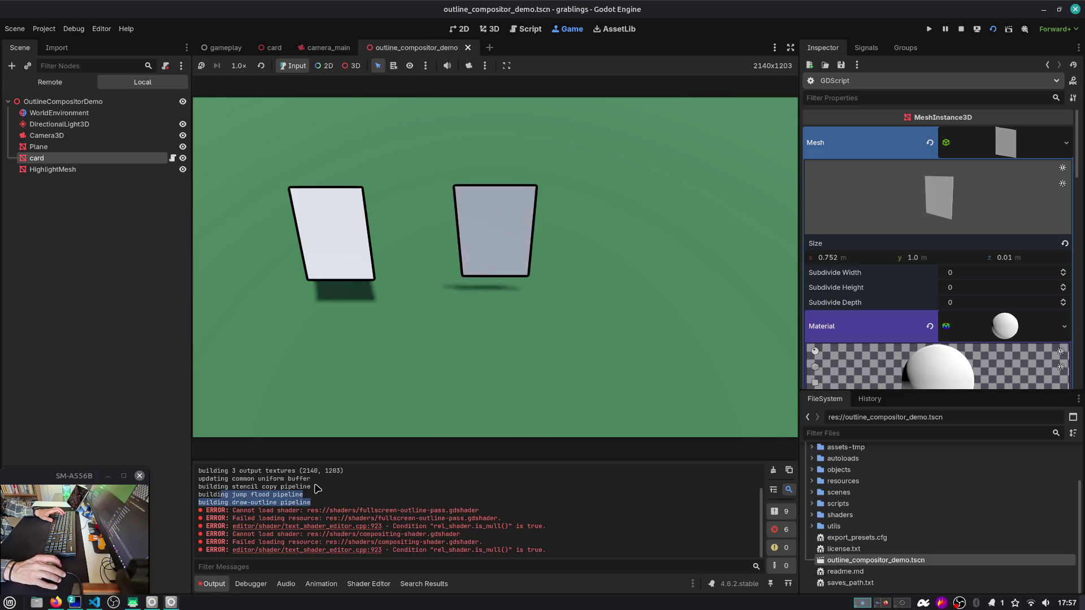
{"action": "mouse_move", "coordinate": [368, 518]}
{"action": "left_mouse_down"}
{"action": "mouse_move", "coordinate": [497, 531]}
{"action": "mouse_move", "coordinate": [452, 551]}
{"action": "left_mouse_up"}
{"action": "left_click", "coordinate": [452, 554]}
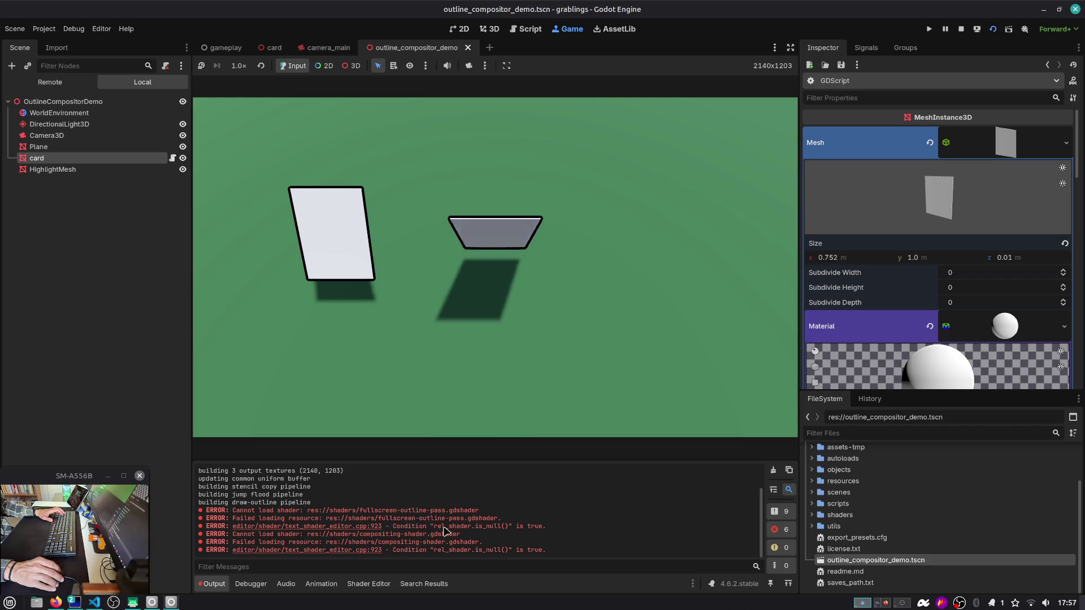
{"action": "scroll", "coordinate": [275, 511], "scroll_direction": "up", "scroll_amount": 2}
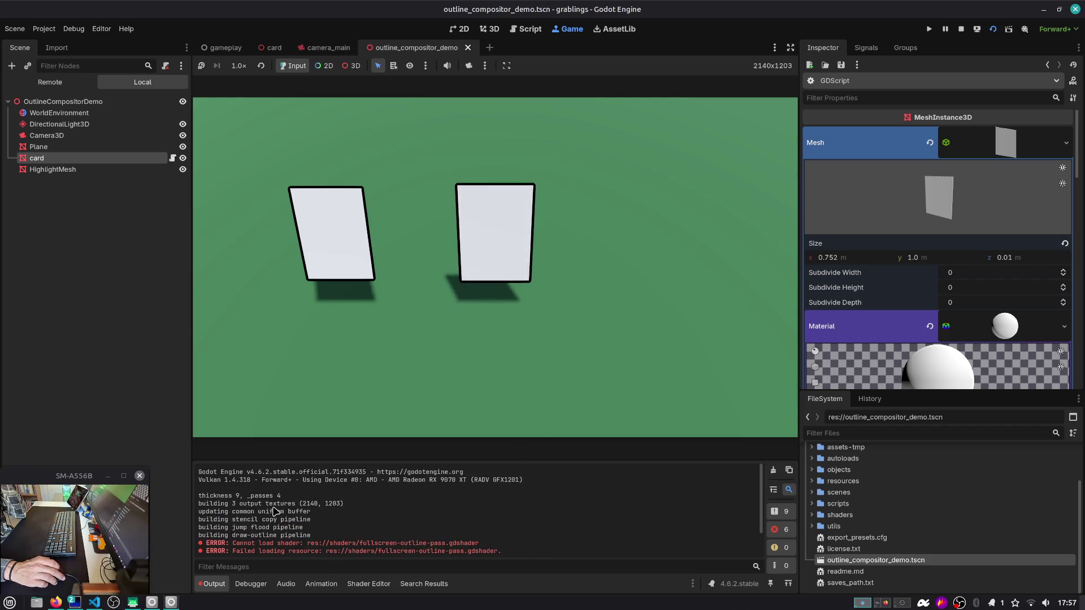
{"action": "left_click_drag", "start_coordinate": [232, 479], "coordinate": [339, 525]}
{"action": "left_click", "coordinate": [329, 529]}
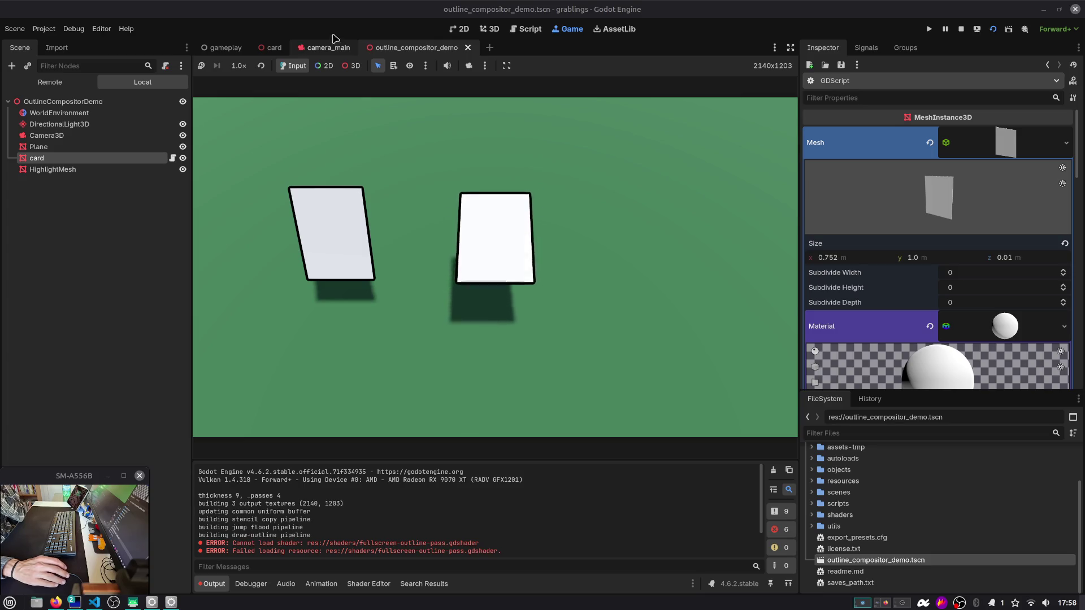
{"action": "left_click", "coordinate": [961, 29]}
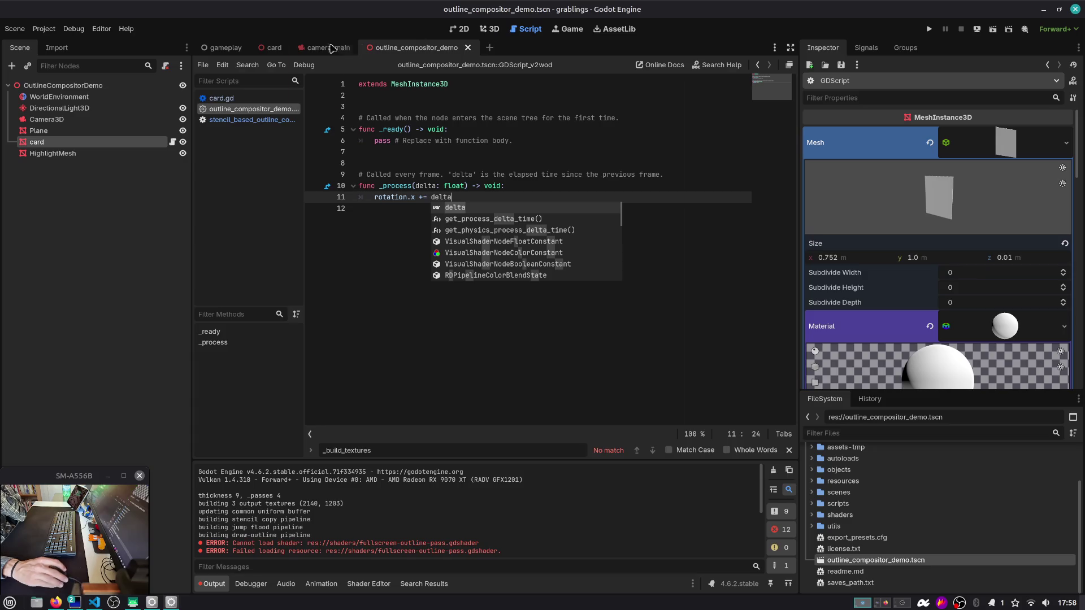
Step: Switch to the gameplay scene in the 3D view
{"action": "left_click", "coordinate": [227, 48]}
{"action": "left_click", "coordinate": [489, 28]}
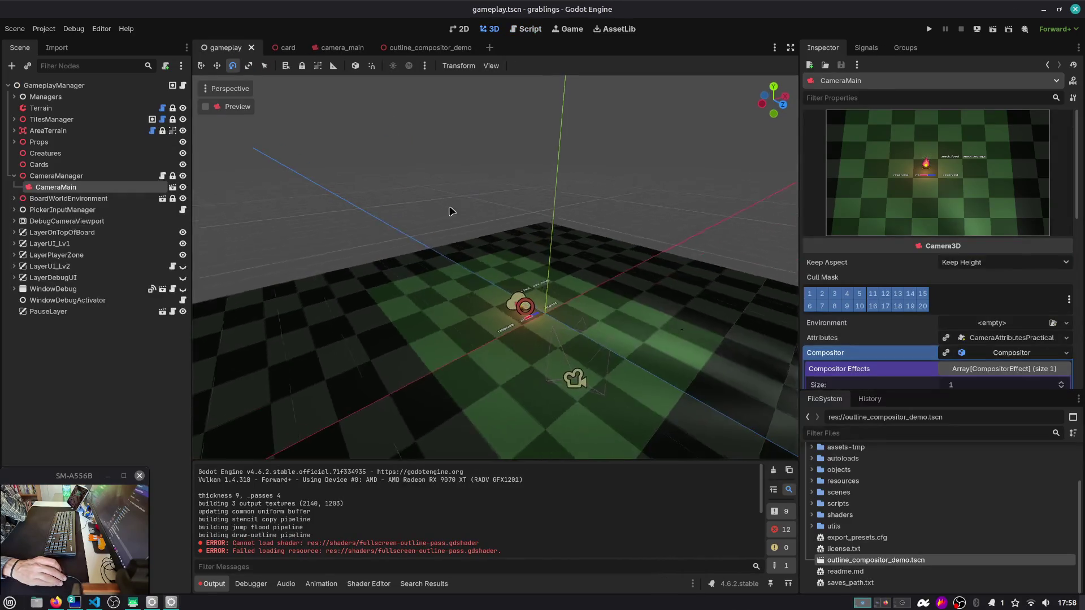
{"action": "scroll", "coordinate": [610, 289], "scroll_direction": "down", "scroll_amount": 3}
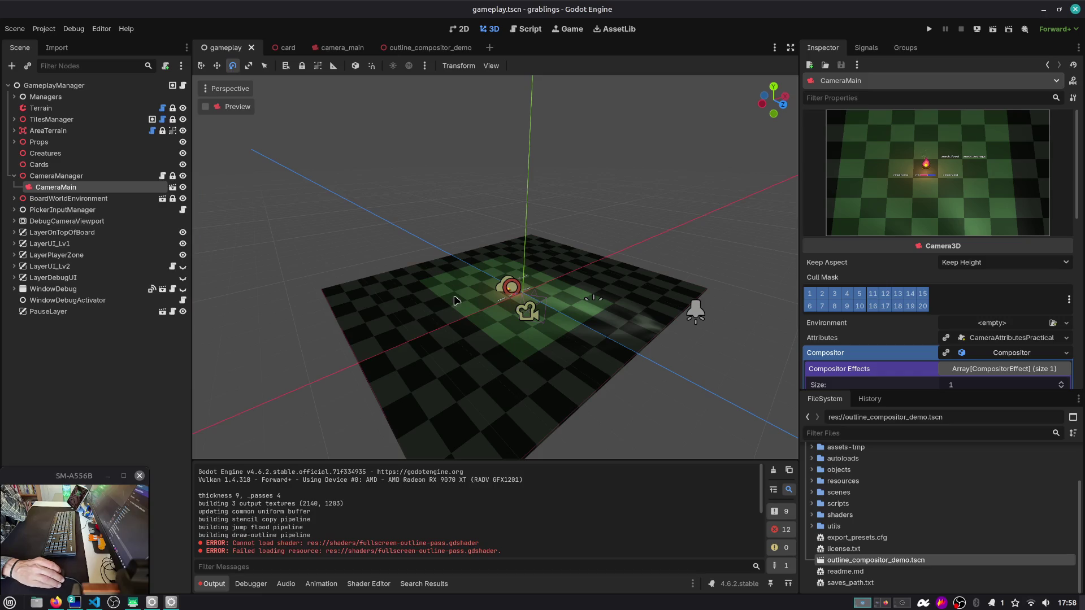
{"action": "scroll", "coordinate": [527, 308], "scroll_direction": "up", "scroll_amount": 8}
Step: Run the game, load Slot 1, drag the Berry card over the board, then stop
{"action": "left_click", "coordinate": [932, 29]}
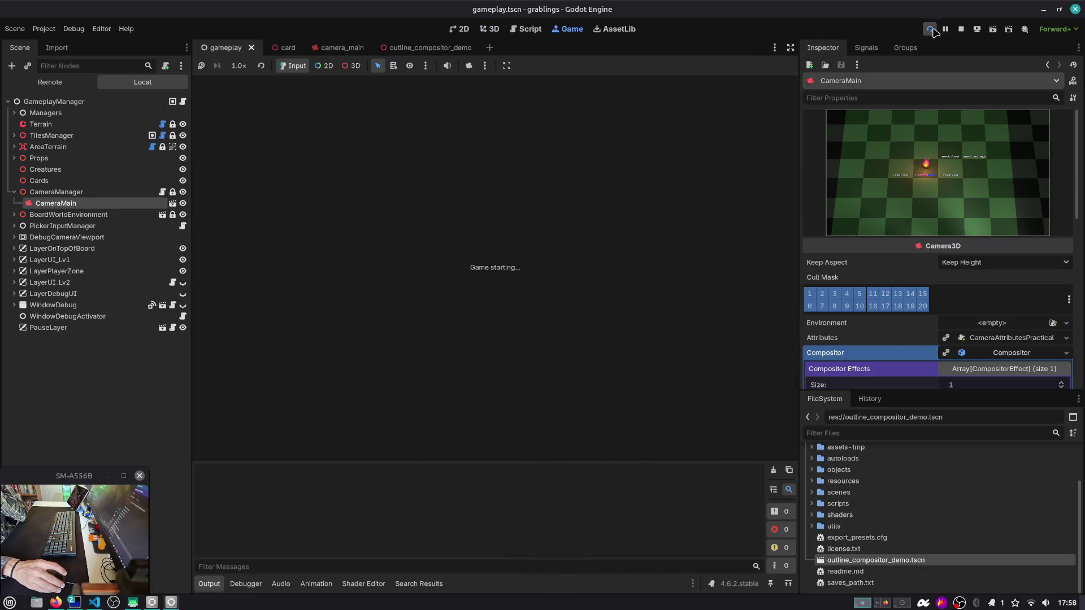
{"action": "left_click", "coordinate": [524, 261]}
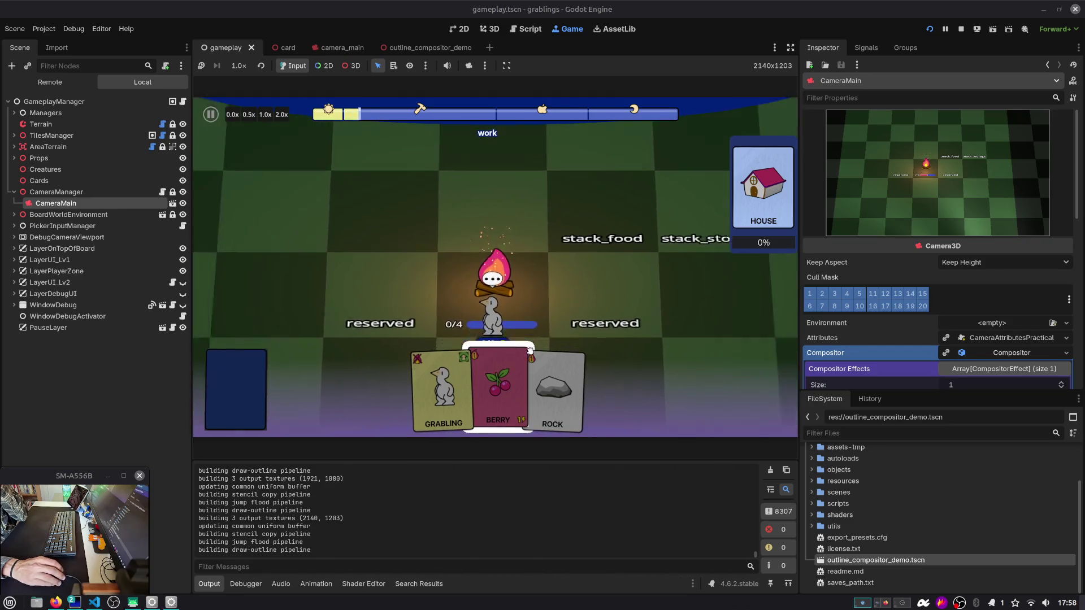
{"action": "mouse_move", "coordinate": [530, 350]}
{"action": "left_mouse_down"}
{"action": "mouse_move", "coordinate": [535, 240]}
{"action": "mouse_move", "coordinate": [582, 233]}
{"action": "left_mouse_up"}
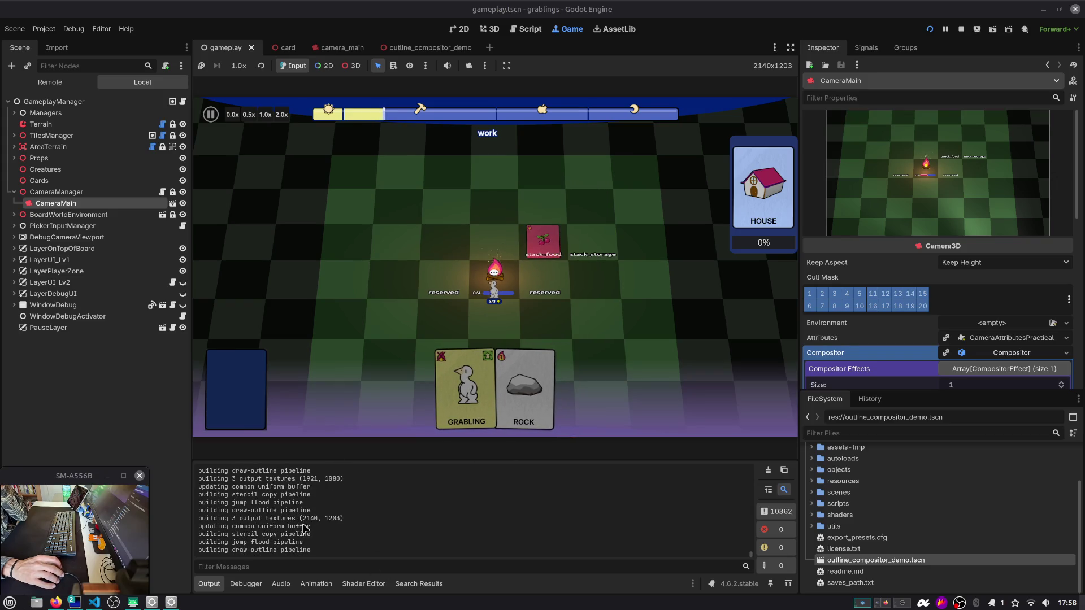
{"action": "left_click", "coordinate": [961, 29]}
Step: Review the pipeline rebuild messages in the log and return to the script editor
{"action": "left_click_drag", "start_coordinate": [310, 519], "coordinate": [323, 519]}
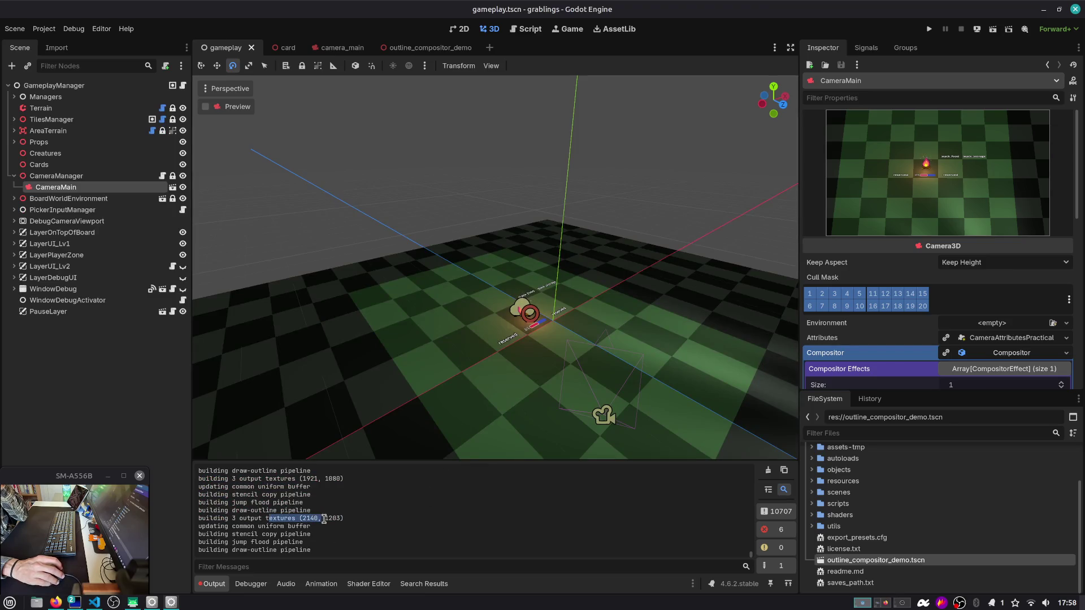
{"action": "mouse_move", "coordinate": [233, 494]}
{"action": "left_mouse_down"}
{"action": "mouse_move", "coordinate": [294, 505]}
{"action": "mouse_move", "coordinate": [334, 532]}
{"action": "left_mouse_up"}
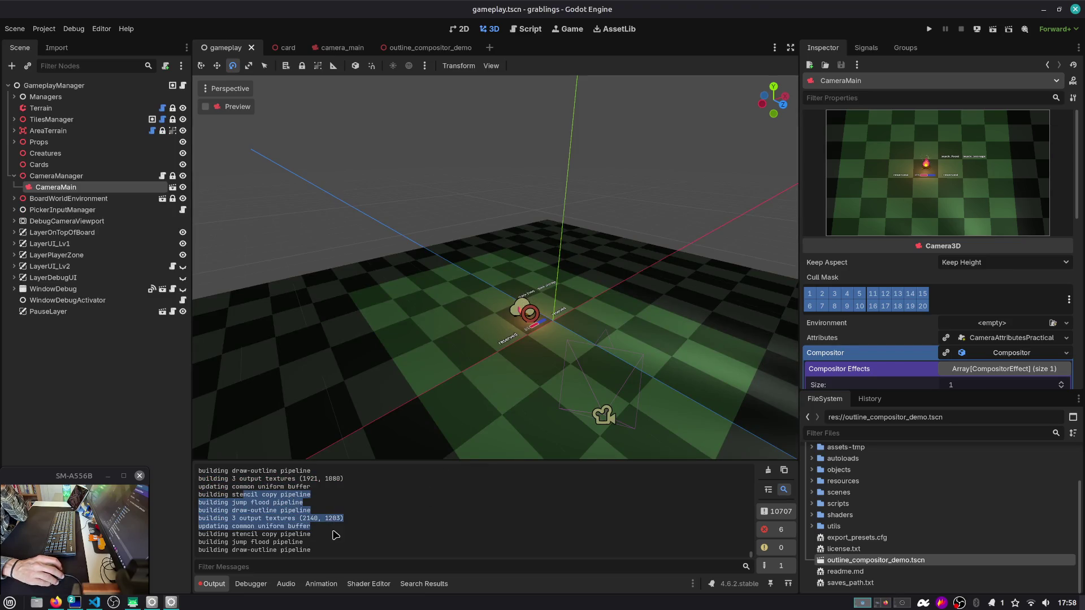
{"action": "left_click", "coordinate": [527, 29]}
{"action": "left_click", "coordinate": [516, 152]}
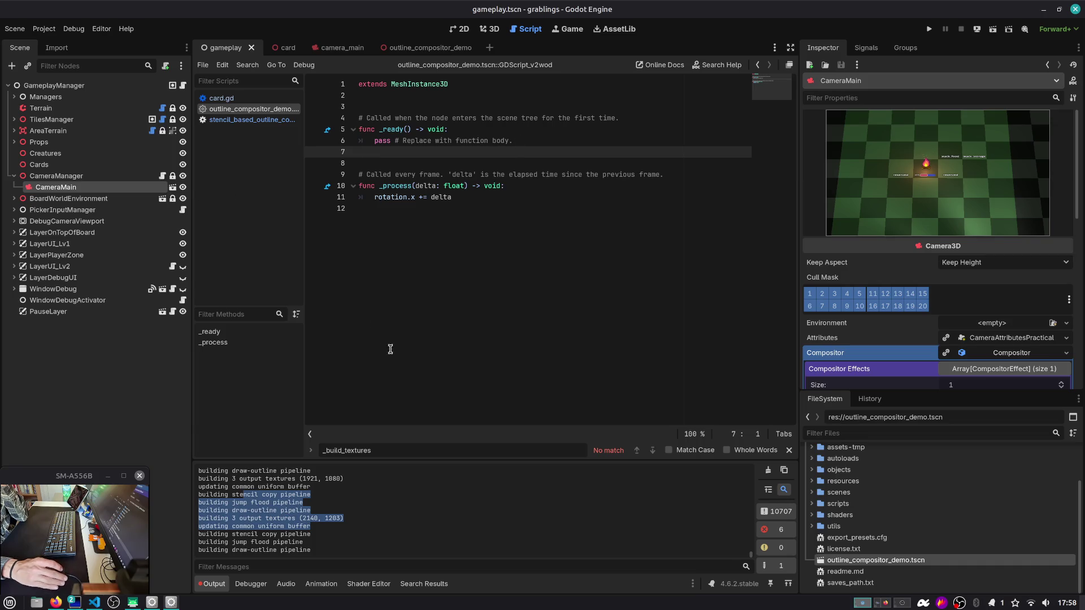
{"action": "left_click", "coordinate": [413, 488]}
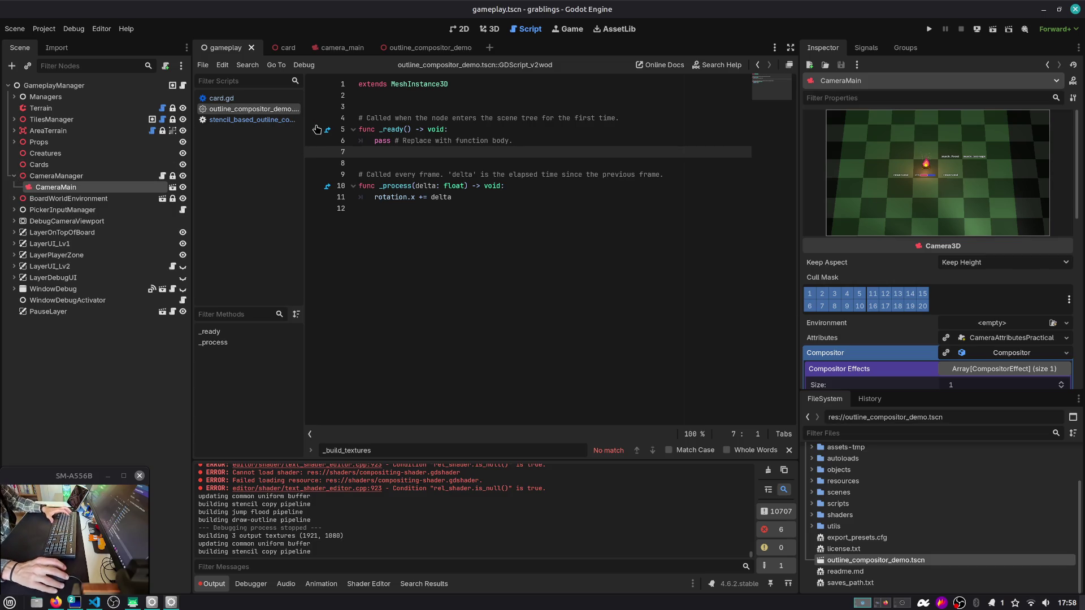
Step: Close the camera_main scene tab and switch to outline_compositor_demo
{"action": "left_click", "coordinate": [334, 48]}
{"action": "middle_click", "coordinate": [333, 48]}
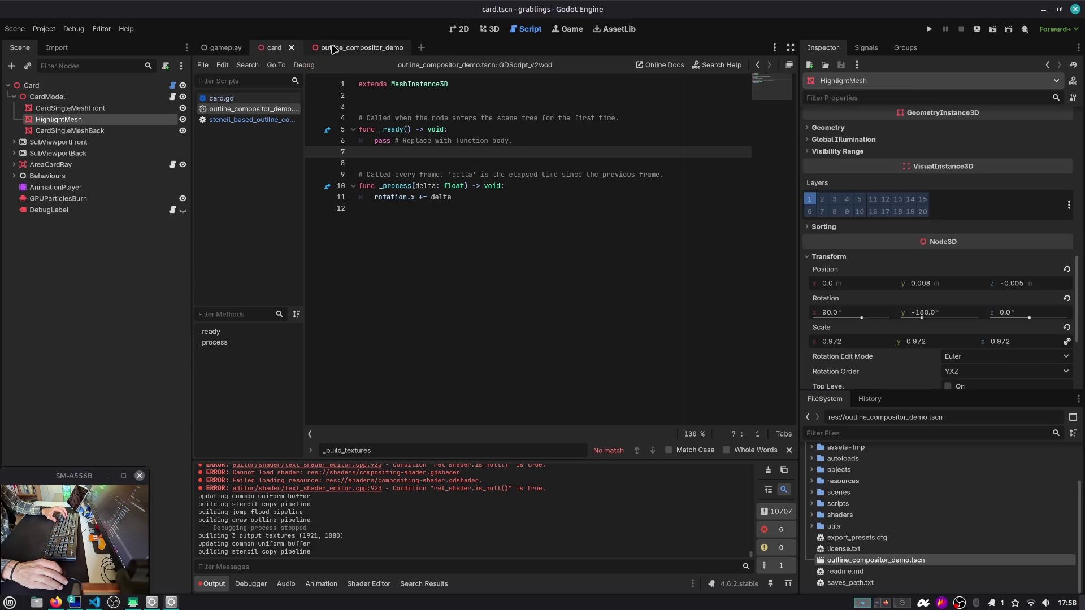
{"action": "left_click", "coordinate": [334, 48]}
Step: Open the stencil_based_outline_compositor_effect.gd script in the script editor
{"action": "left_click", "coordinate": [492, 29]}
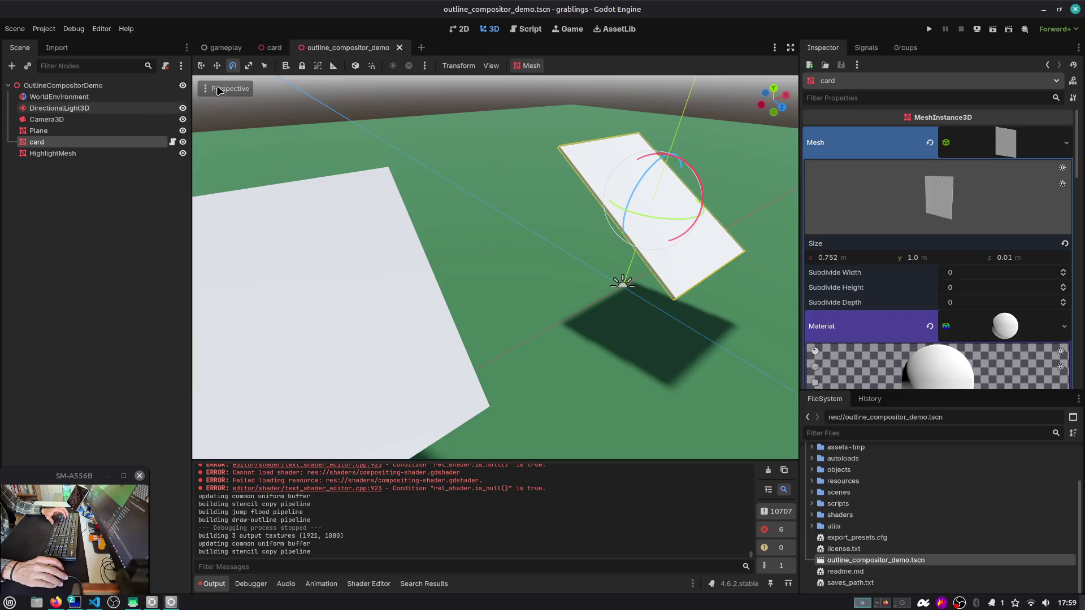
{"action": "left_click", "coordinate": [525, 29]}
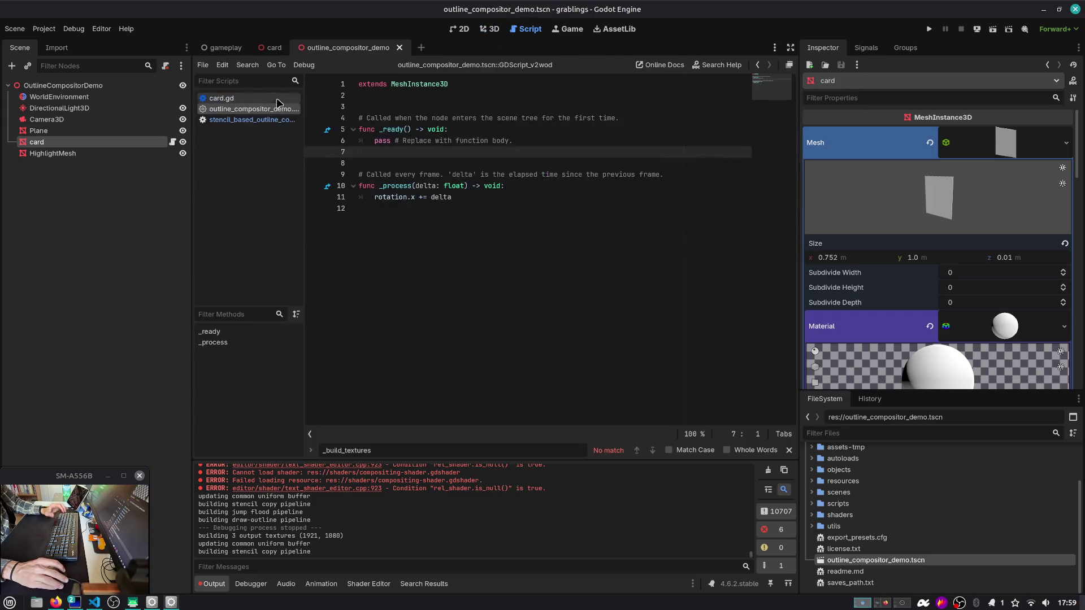
{"action": "left_click", "coordinate": [260, 121]}
{"action": "scroll", "coordinate": [515, 226], "scroll_direction": "up", "scroll_amount": 4}
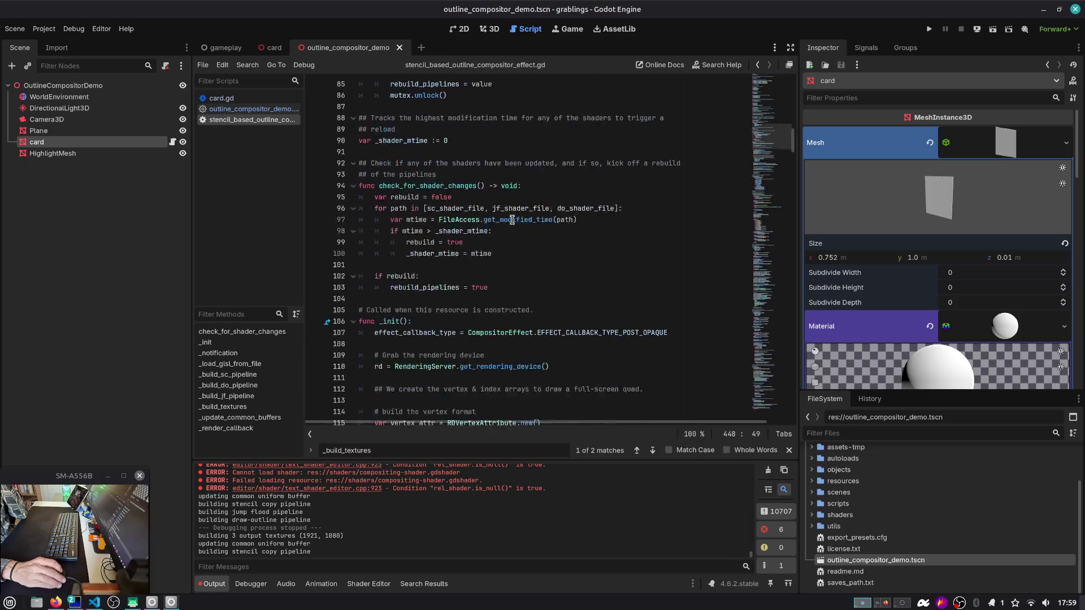
{"action": "scroll", "coordinate": [777, 152], "scroll_direction": "up", "scroll_amount": 2}
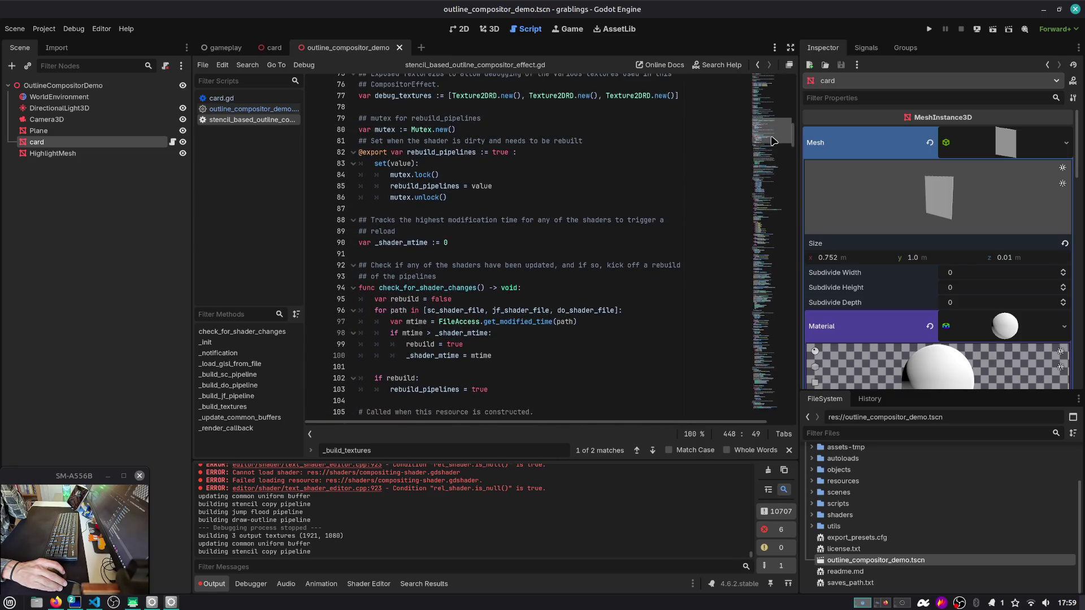
Step: Search rebuild_pipelines and step through its uses on lines 103, 142 and 438
{"action": "left_click", "coordinate": [462, 160]}
{"action": "double_click", "coordinate": [456, 152]}
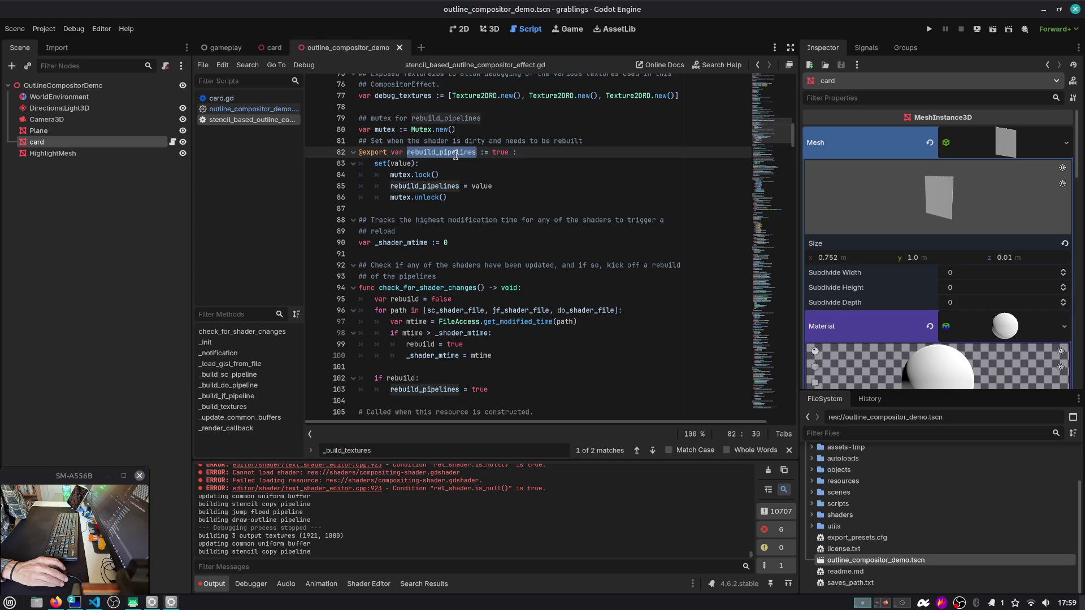
{"action": "key", "text": "ctrl+f"}
{"action": "key", "text": "Return"}
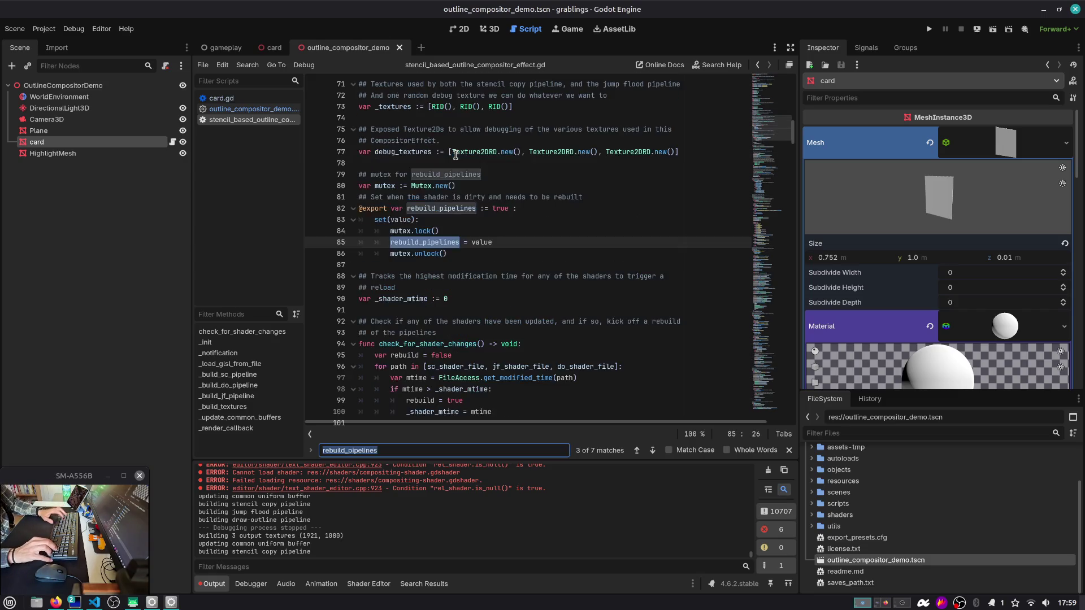
{"action": "key", "text": "Return"}
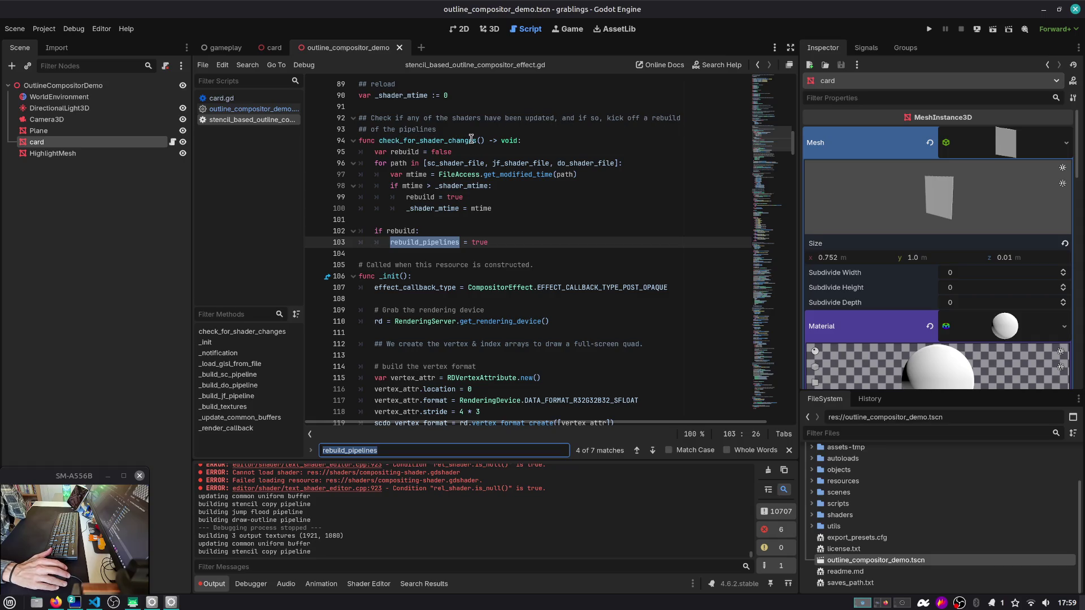
{"action": "key", "text": "Return"}
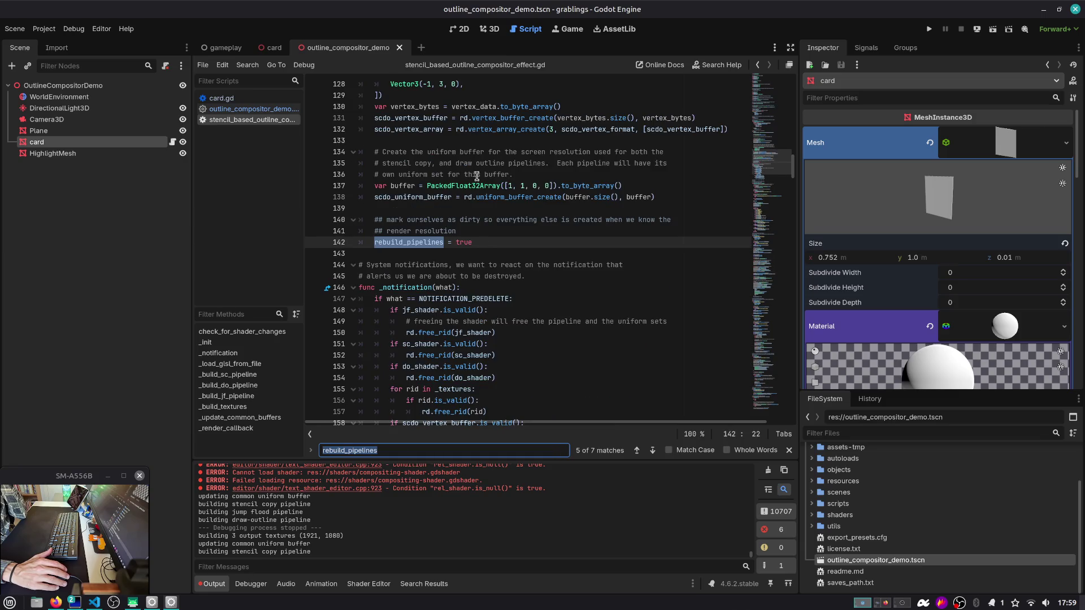
{"action": "scroll", "coordinate": [476, 176], "scroll_direction": "up", "scroll_amount": 12}
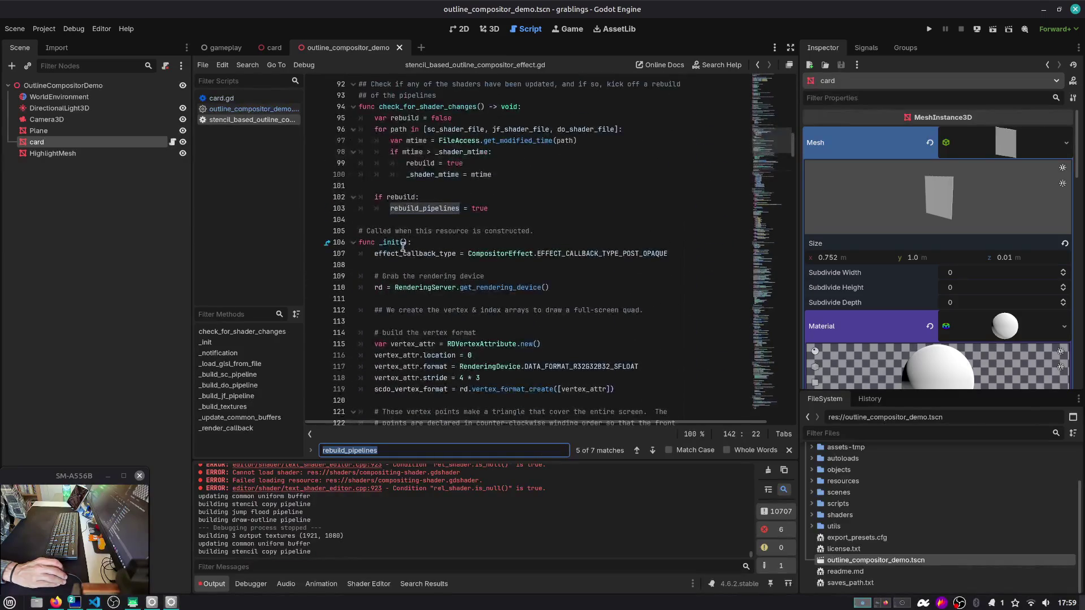
{"action": "scroll", "coordinate": [458, 266], "scroll_direction": "down", "scroll_amount": 12}
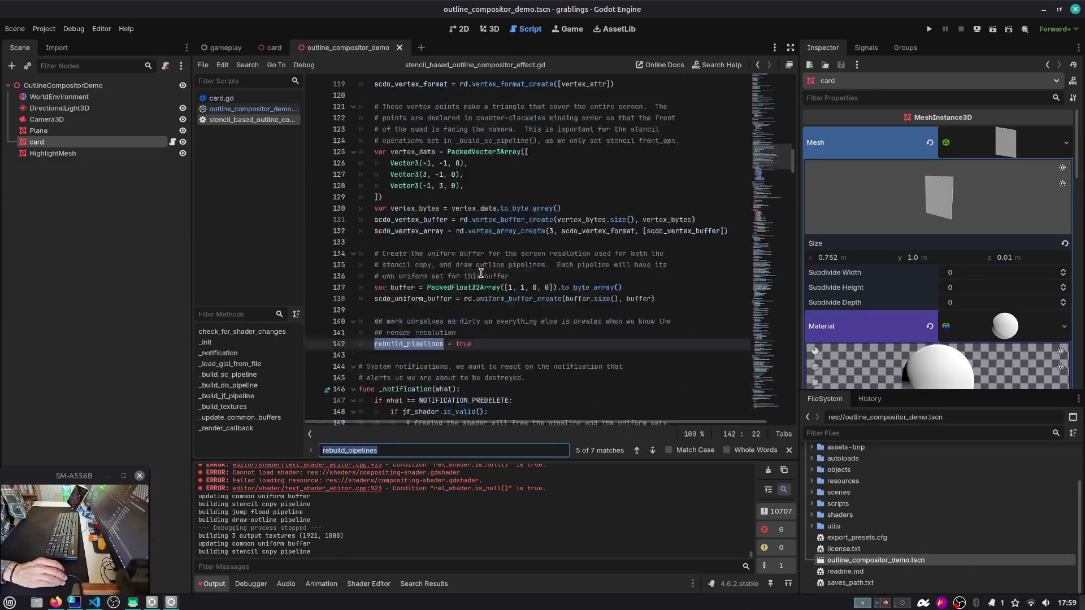
{"action": "key", "text": "Return"}
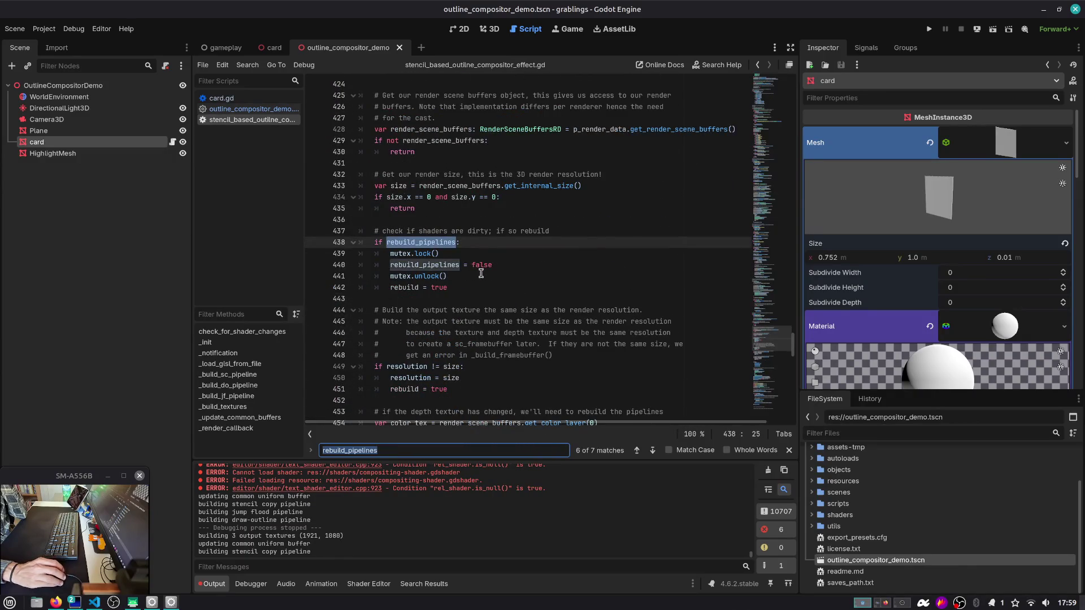
Step: Read through _render_callback, inspecting p_render_data, the render size and the rebuild_pipelines check on line 438
{"action": "scroll", "coordinate": [481, 273], "scroll_direction": "up", "scroll_amount": 5}
{"action": "double_click", "coordinate": [425, 198]}
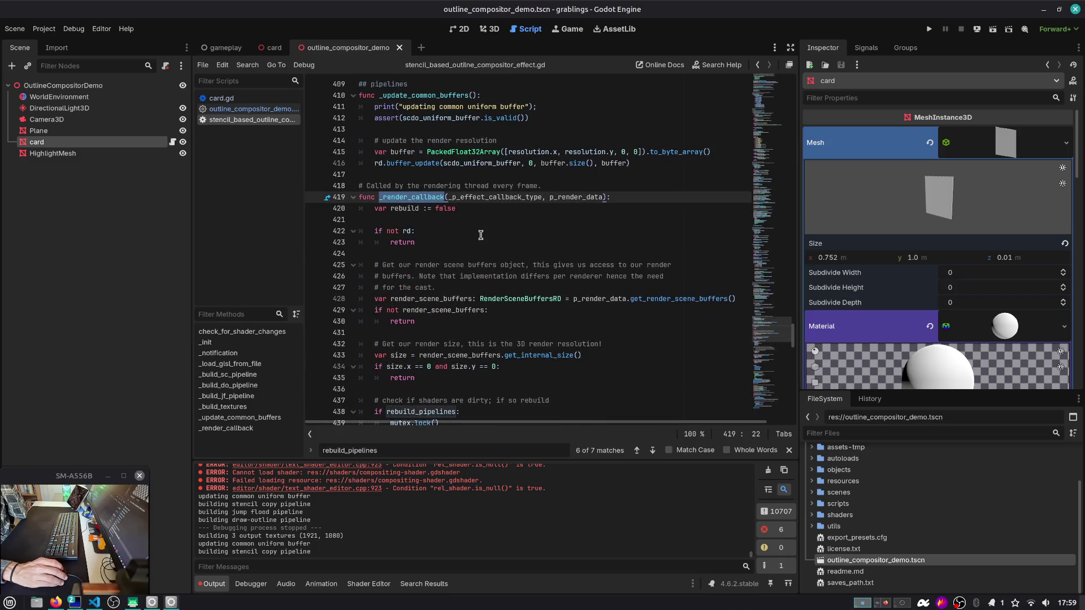
{"action": "scroll", "coordinate": [481, 235], "scroll_direction": "down", "scroll_amount": 2}
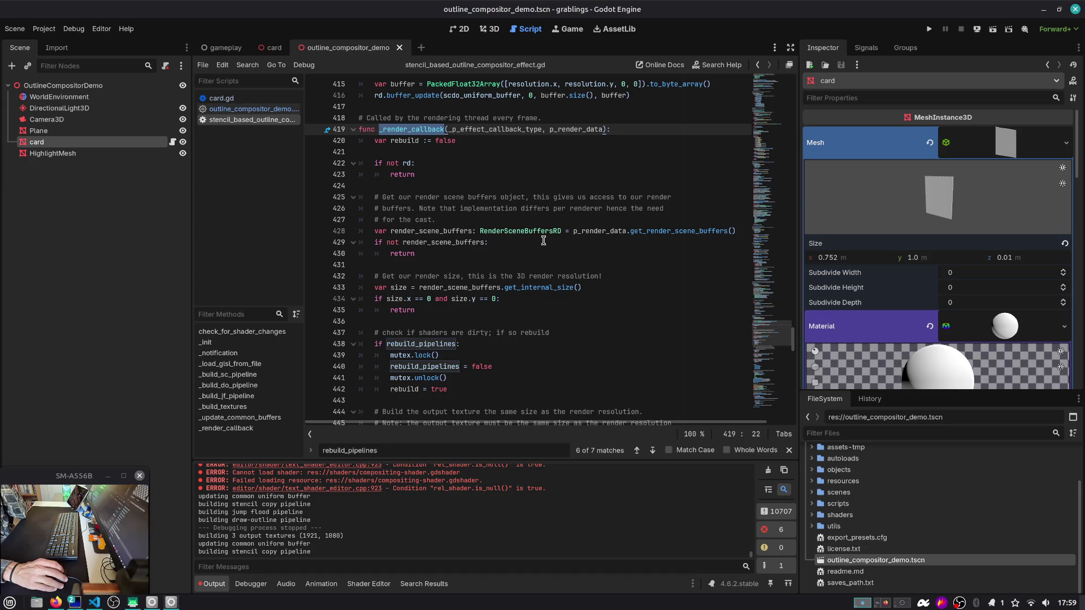
{"action": "double_click", "coordinate": [593, 231]}
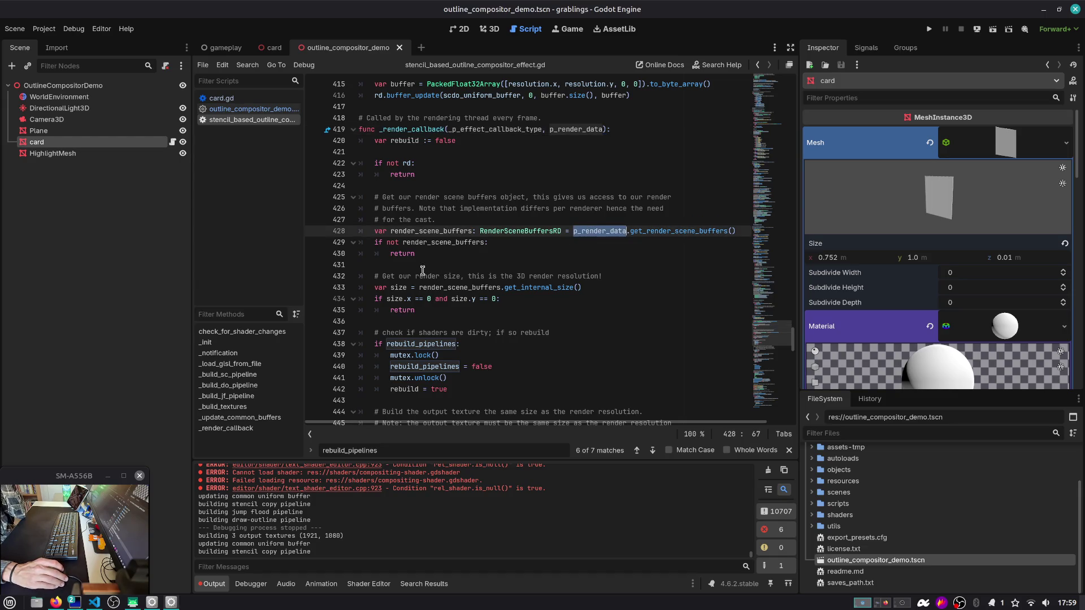
{"action": "left_click_drag", "start_coordinate": [516, 278], "coordinate": [618, 279]}
{"action": "left_click", "coordinate": [624, 280]}
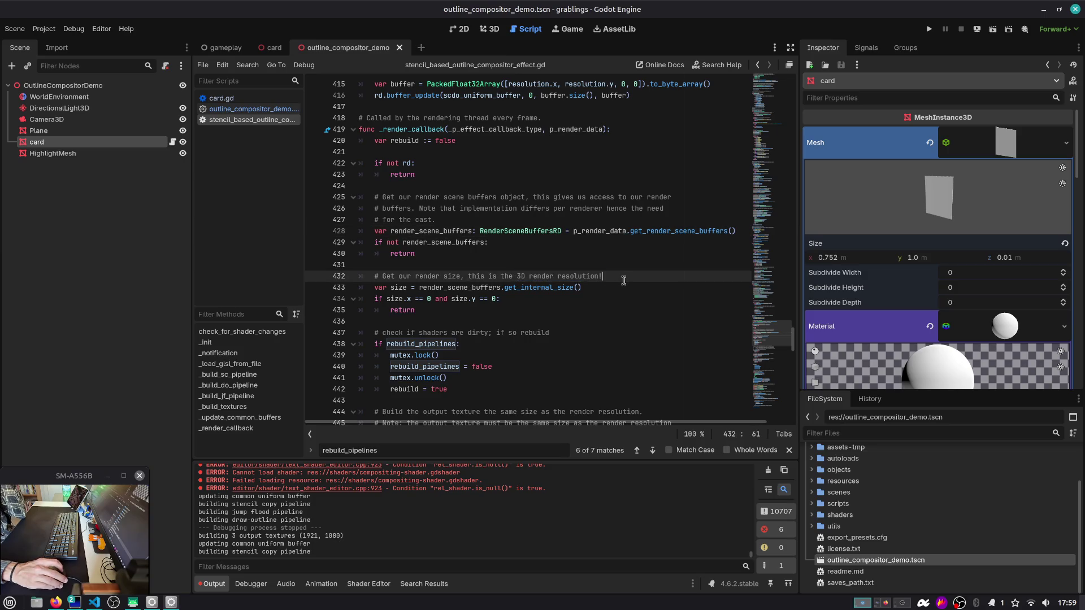
{"action": "double_click", "coordinate": [404, 288]}
{"action": "scroll", "coordinate": [457, 282], "scroll_direction": "down", "scroll_amount": 1}
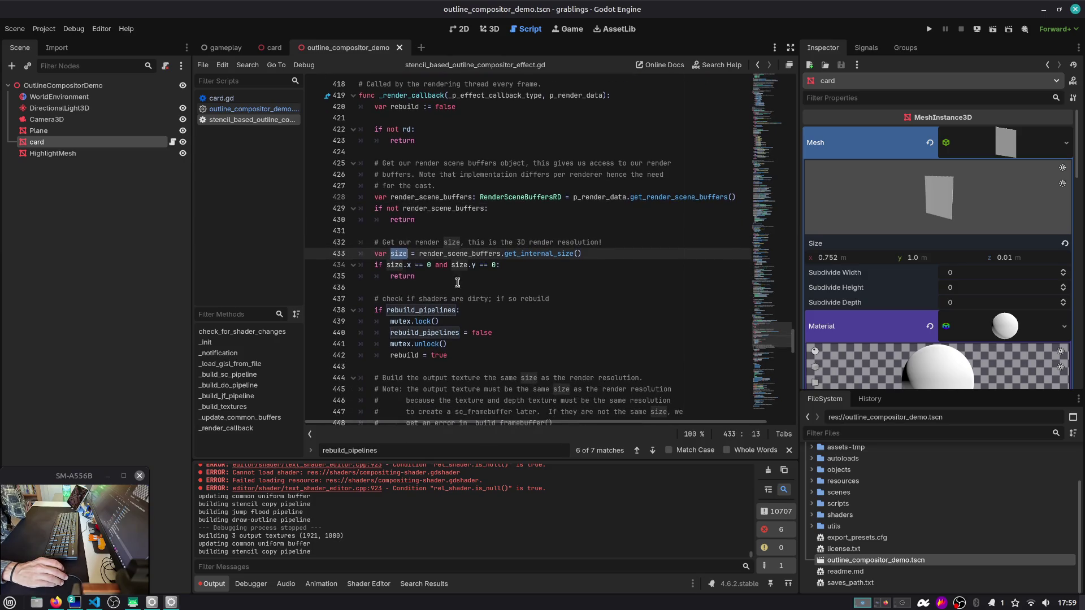
{"action": "double_click", "coordinate": [439, 310]}
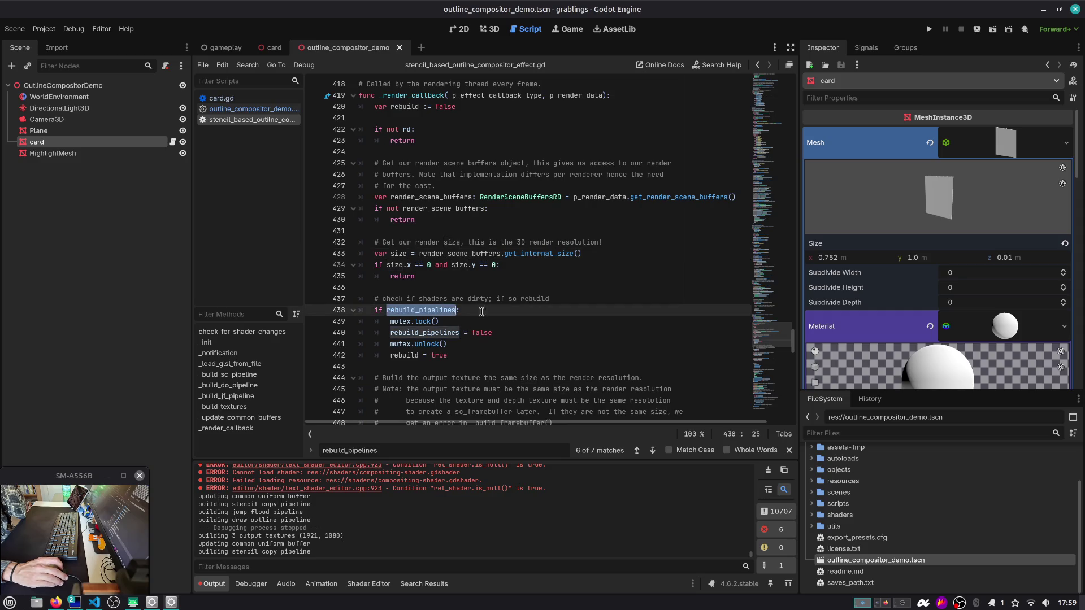
{"action": "scroll", "coordinate": [509, 314], "scroll_direction": "down", "scroll_amount": 9}
Step: Cycle rebuild_pipelines matches: the reset on line 440, declaration, setter and line 103
{"action": "key", "text": "ctrl+f"}
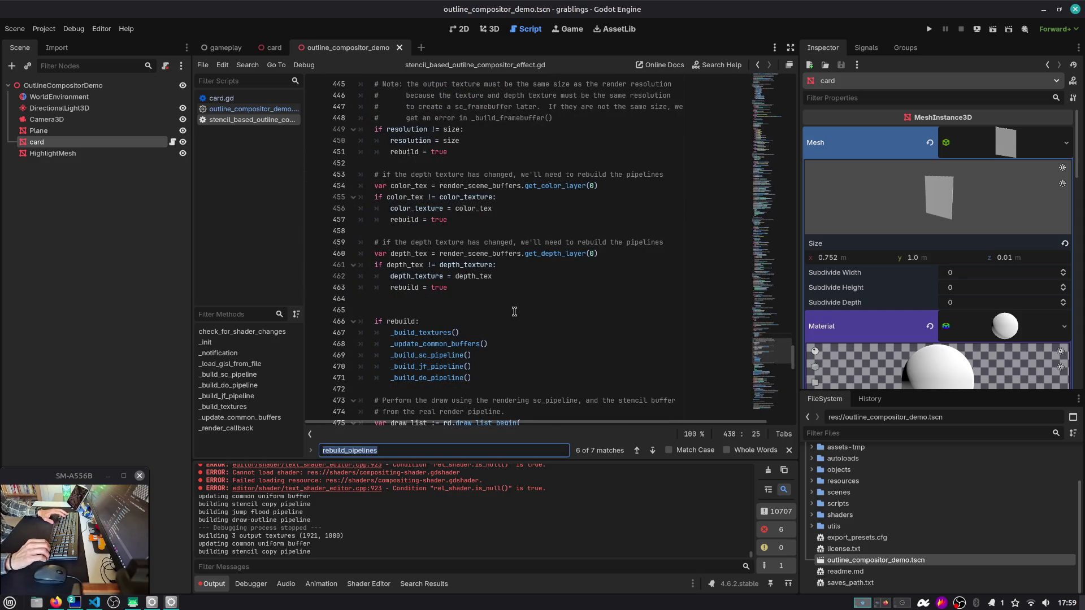
{"action": "key", "text": "Return"}
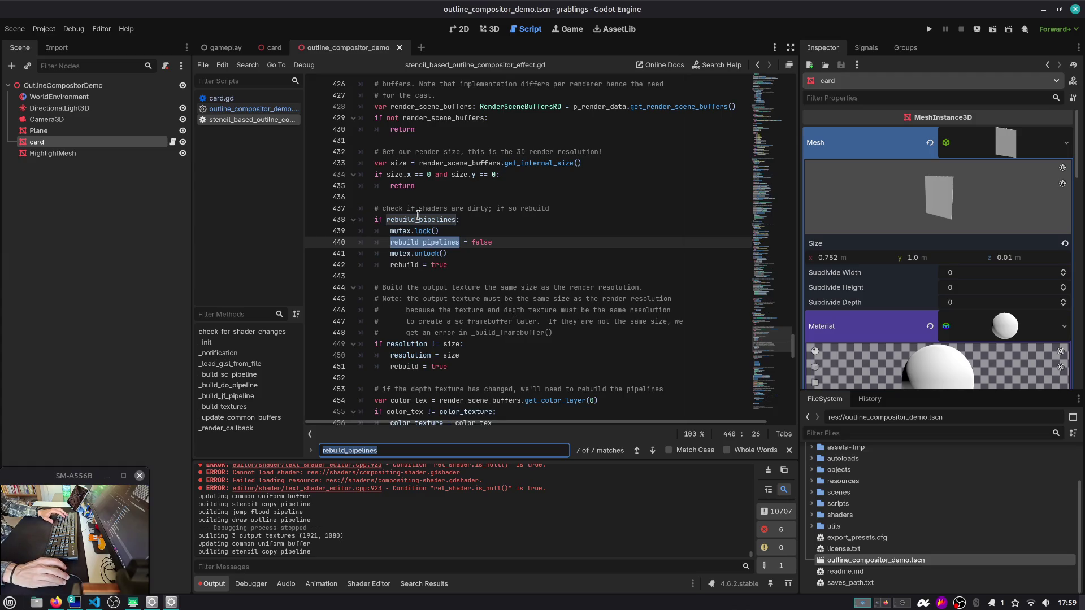
{"action": "key", "text": "Return"}
{"action": "key", "text": "Return"}
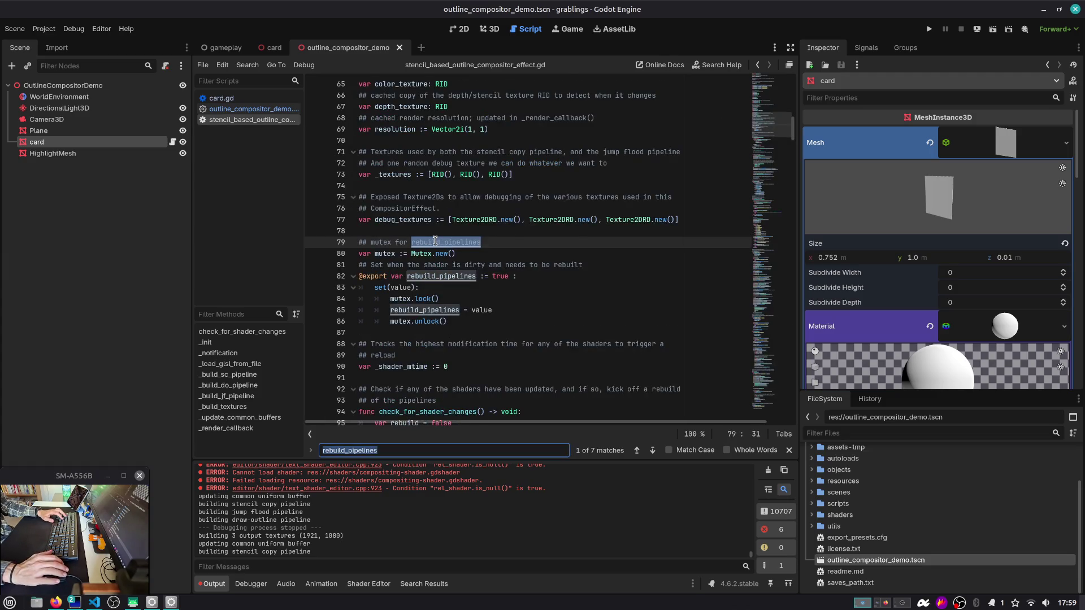
{"action": "key", "text": "Return"}
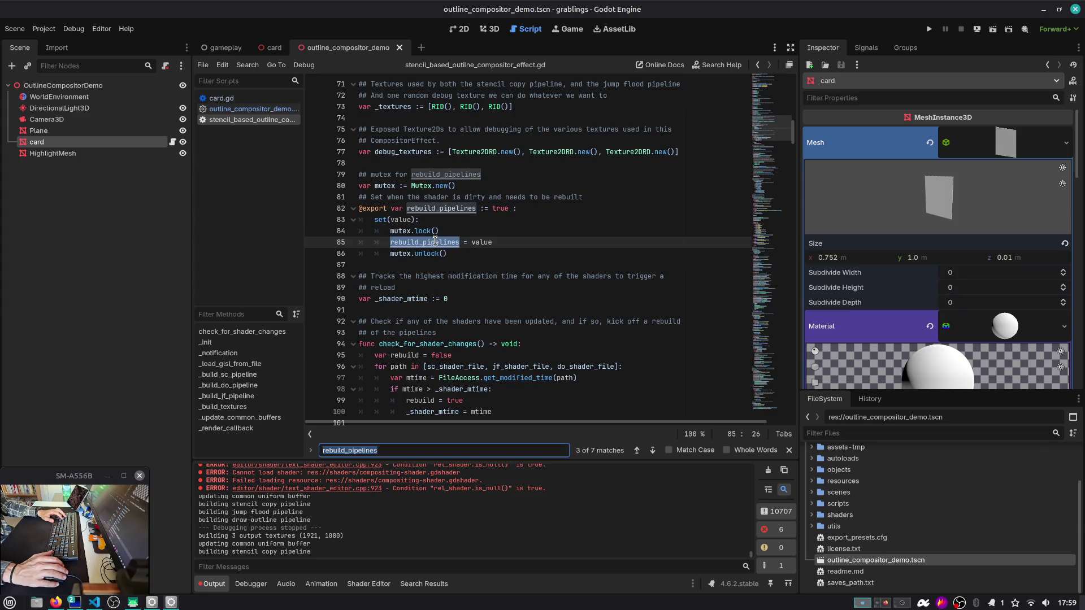
{"action": "key", "text": "Return"}
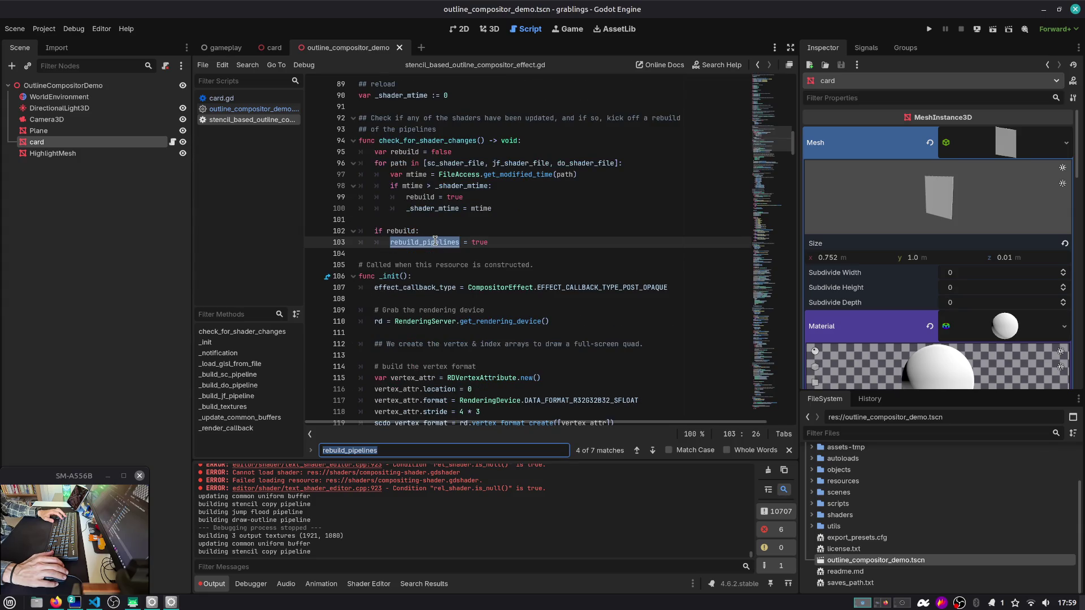
Step: Inspect check_for_shader_changes, where a newer _shader_mtime sets the rebuild flag
{"action": "double_click", "coordinate": [433, 140]}
{"action": "double_click", "coordinate": [398, 231]}
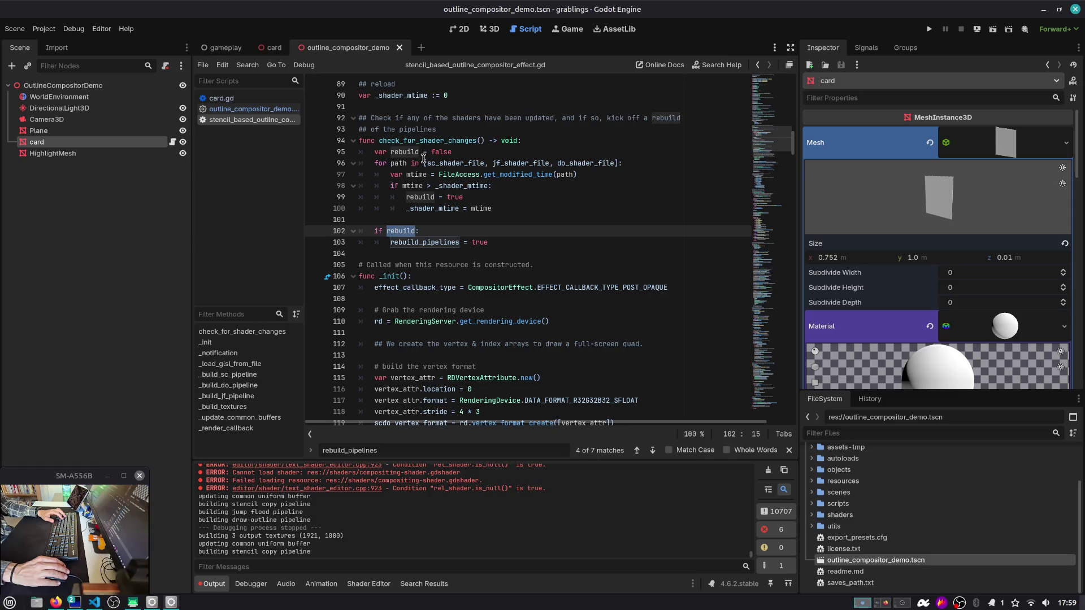
{"action": "double_click", "coordinate": [496, 164]}
{"action": "key", "text": "ctrl+Right"}
{"action": "key", "text": "ctrl+shift+Right"}
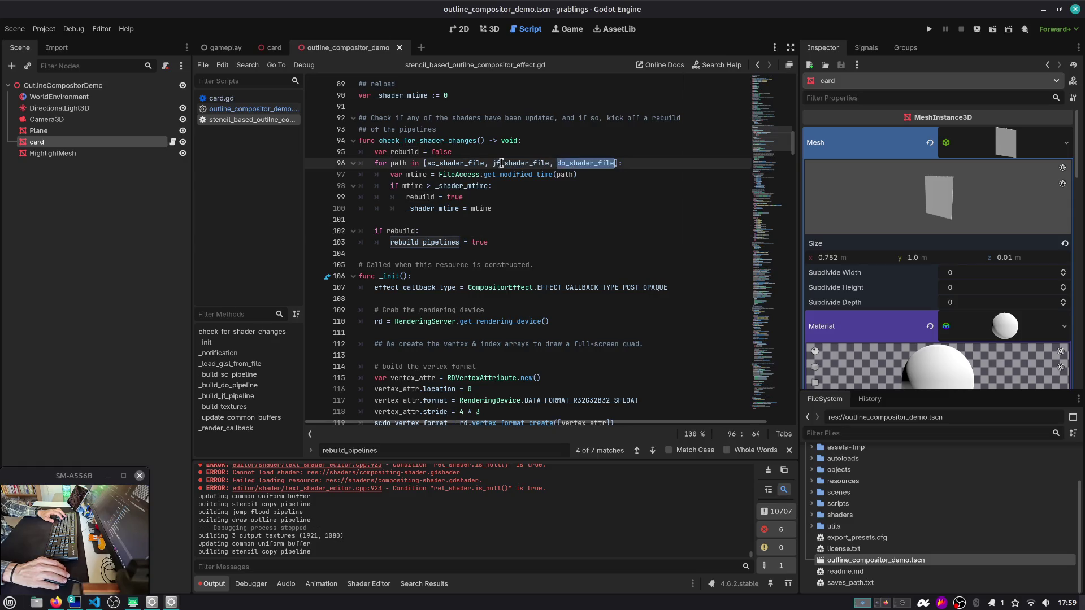
{"action": "left_click_drag", "start_coordinate": [451, 173], "coordinate": [603, 174]}
{"action": "double_click", "coordinate": [458, 186]}
{"action": "double_click", "coordinate": [424, 197]}
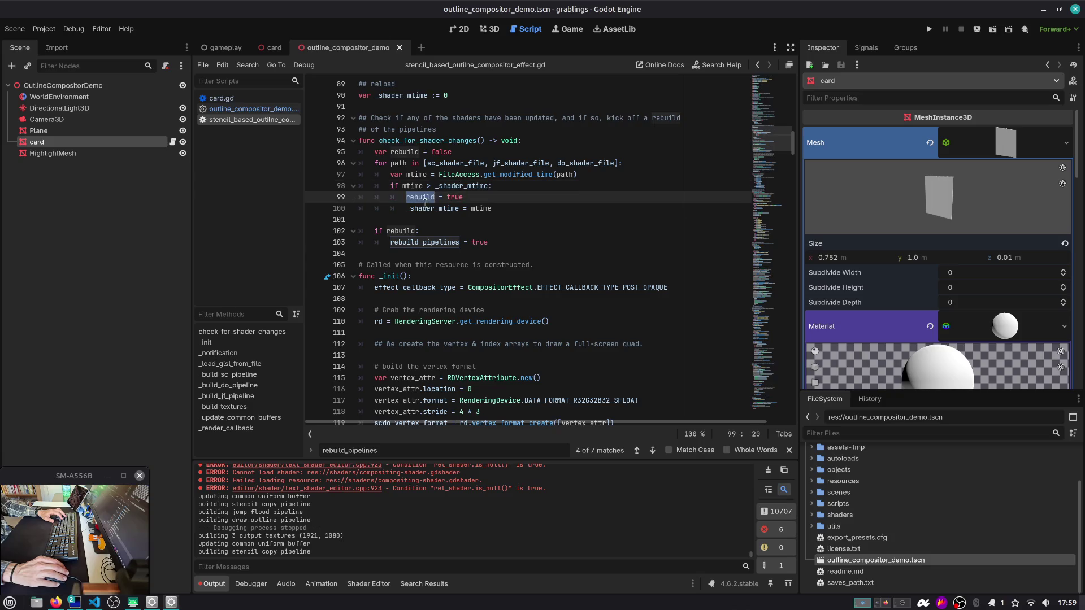
{"action": "double_click", "coordinate": [431, 209]}
{"action": "left_click", "coordinate": [515, 209]}
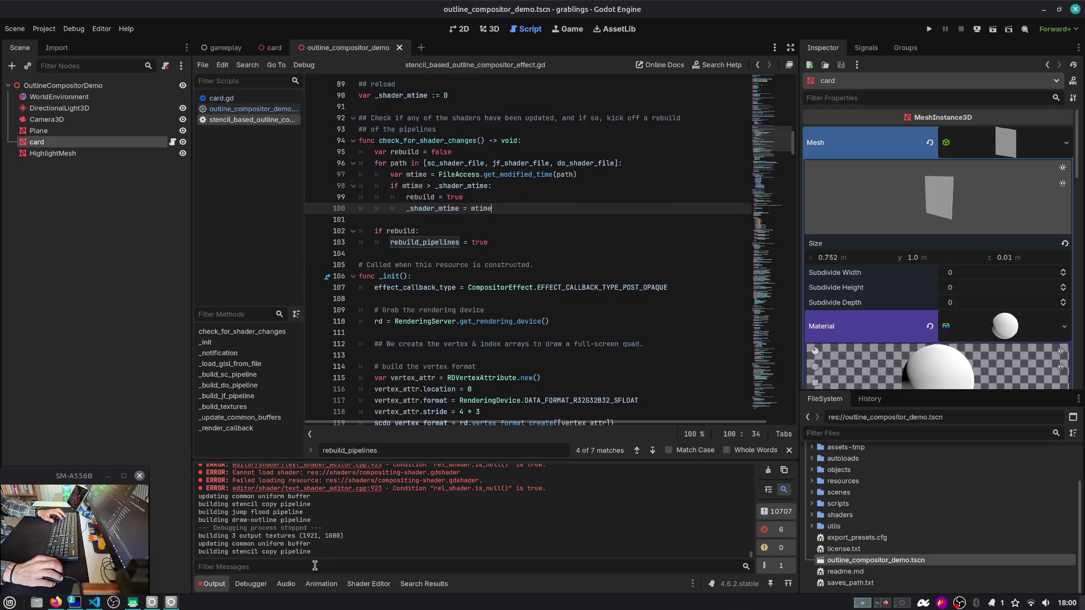
{"action": "left_click", "coordinate": [524, 260]}
Step: Search 'building dr', locate _build_do_pipeline's call in _render_callback, and go to line 420
{"action": "key", "text": "ctrl+f"}
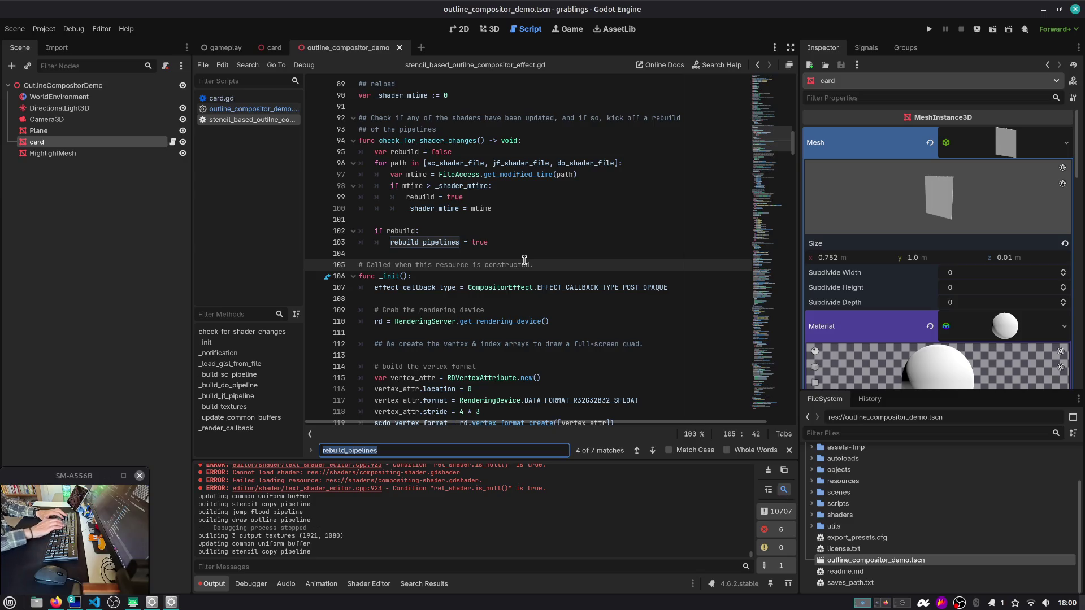
{"action": "type", "text": "building dr"}
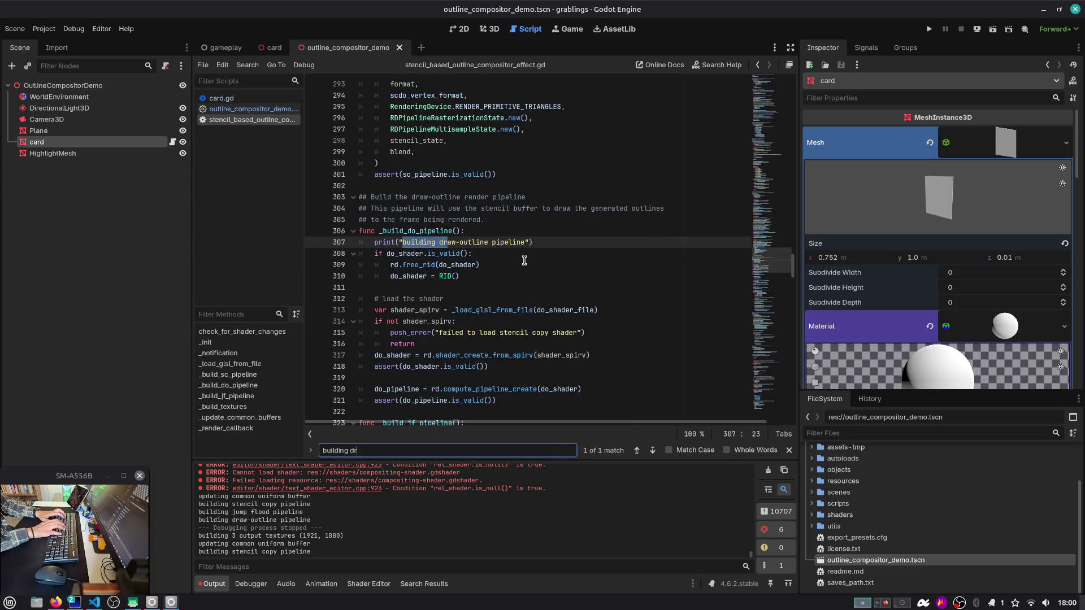
{"action": "double_click", "coordinate": [434, 231]}
{"action": "key", "text": "ctrl+f"}
{"action": "key", "text": "Return"}
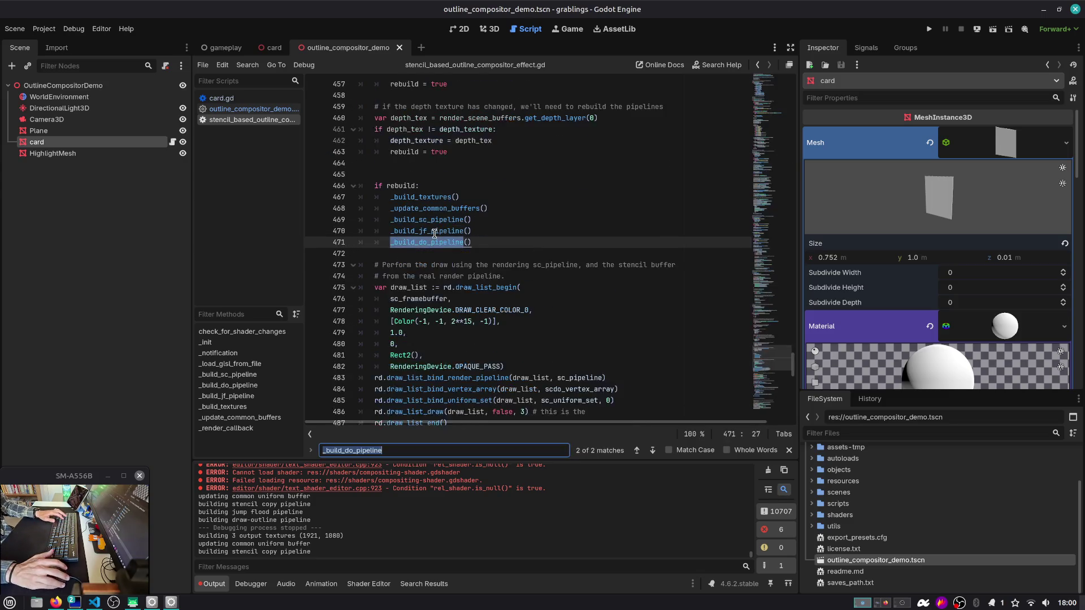
{"action": "scroll", "coordinate": [430, 294], "scroll_direction": "up", "scroll_amount": 2}
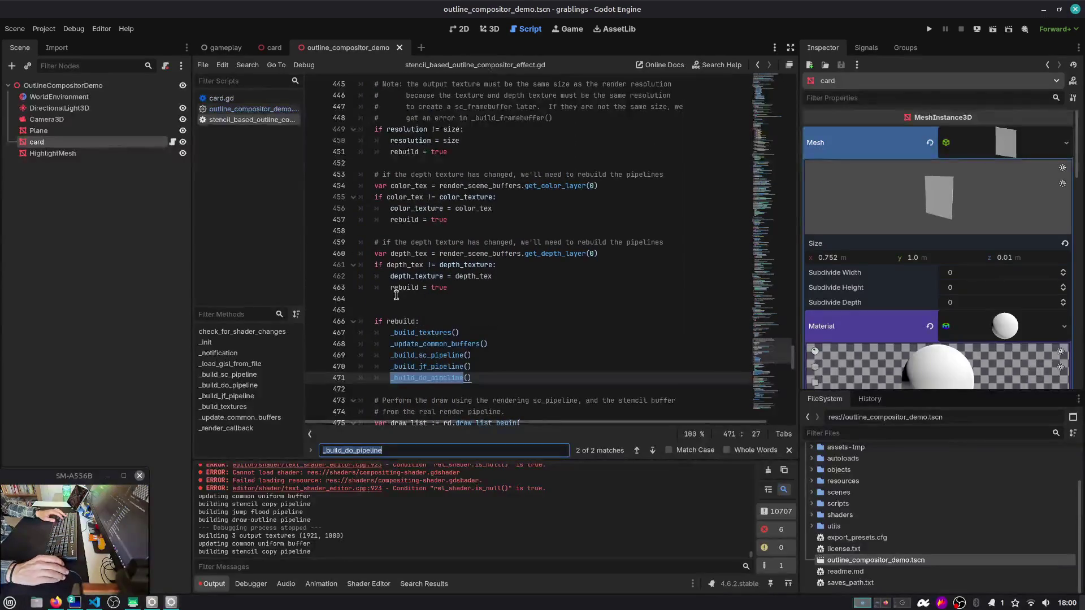
{"action": "scroll", "coordinate": [541, 371], "scroll_direction": "up", "scroll_amount": 1}
{"action": "scroll", "coordinate": [541, 371], "scroll_direction": "up", "scroll_amount": 15}
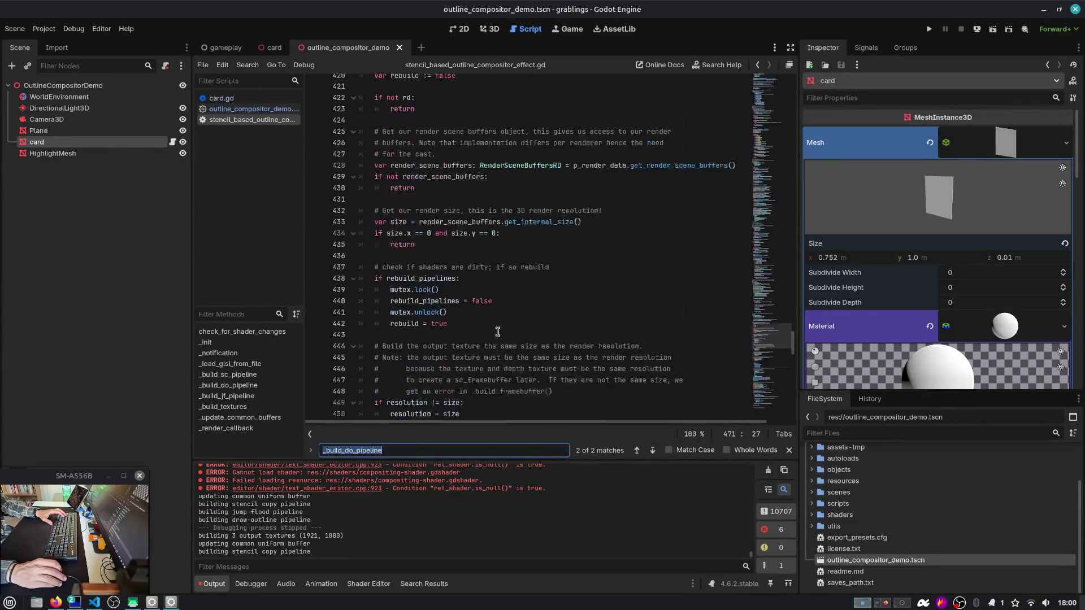
{"action": "scroll", "coordinate": [497, 326], "scroll_direction": "down", "scroll_amount": 17}
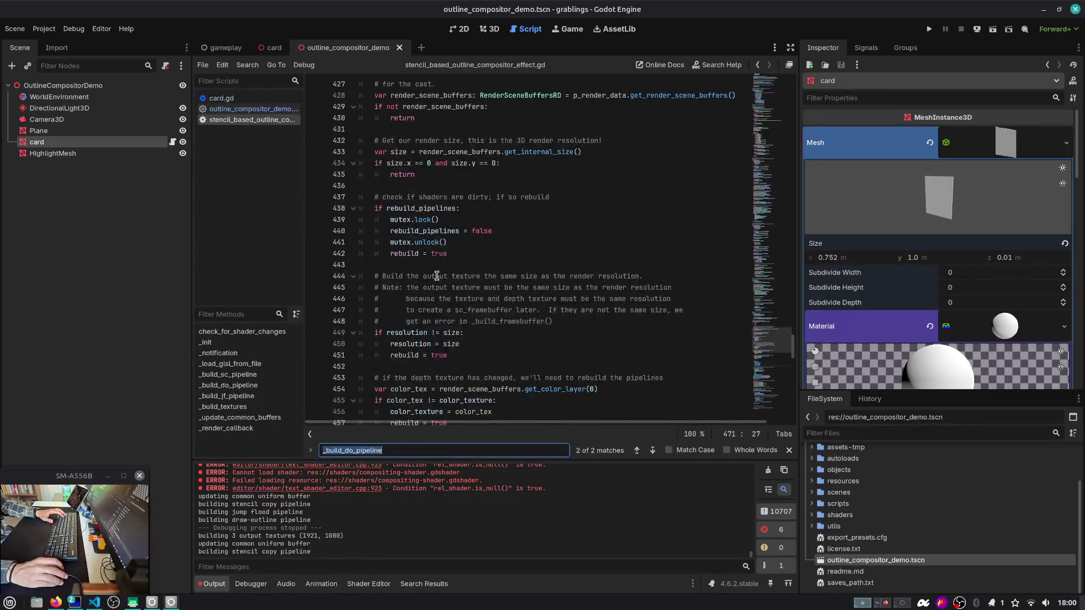
{"action": "left_click", "coordinate": [432, 354]}
{"action": "left_click", "coordinate": [403, 321], "text": "ctrl"}
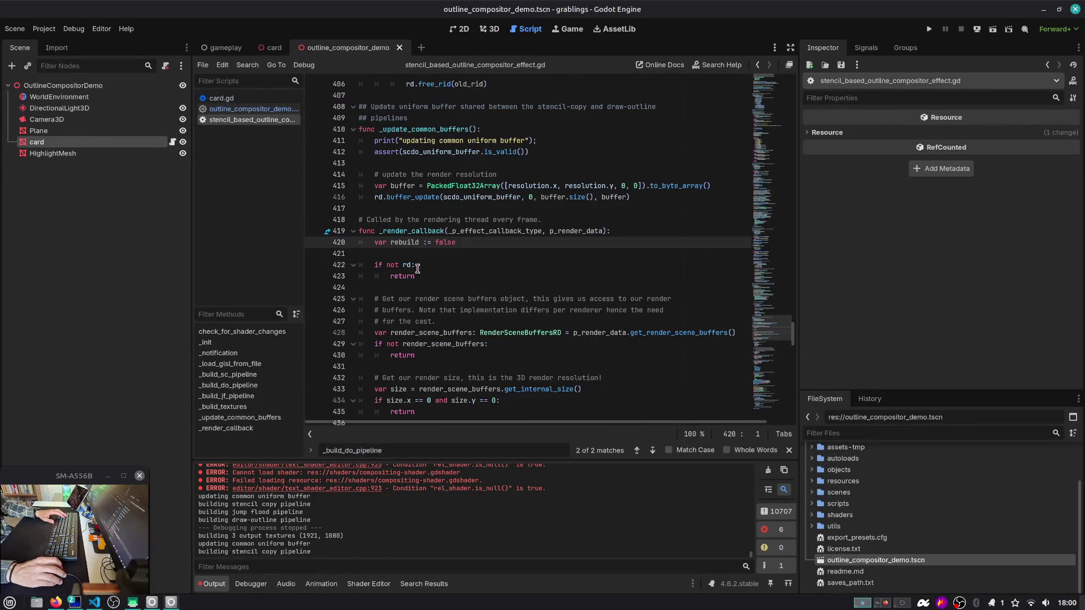
Step: Inspect the rebuild flag on line 440 and the get_internal_size documentation on line 433
{"action": "key", "text": "ctrl+f"}
{"action": "key", "text": "Return"}
{"action": "key", "text": "Return"}
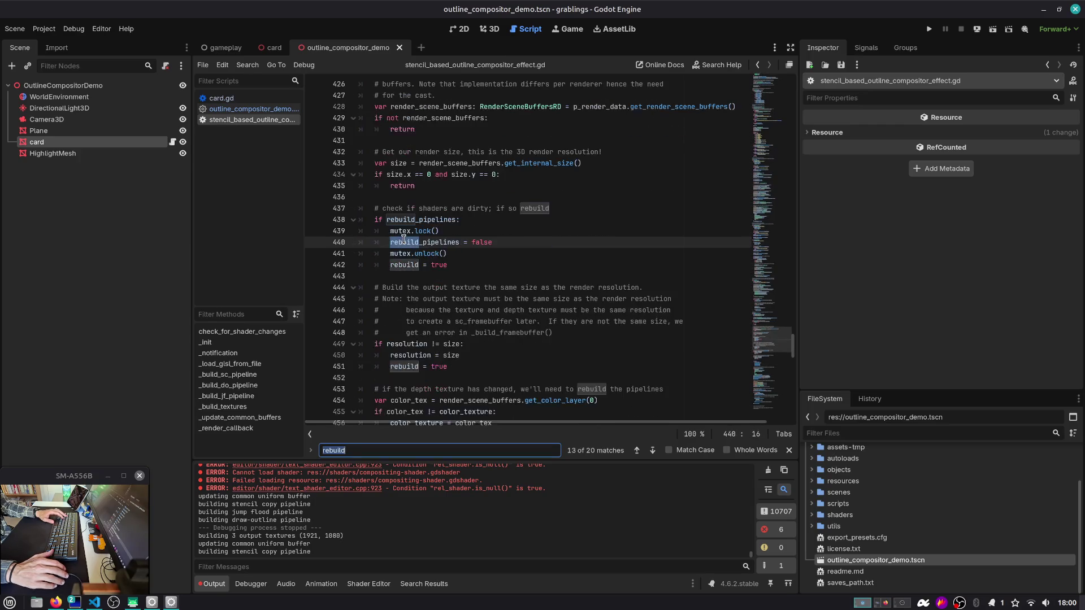
{"action": "double_click", "coordinate": [420, 219]}
{"action": "scroll", "coordinate": [420, 222], "scroll_direction": "up", "scroll_amount": 3}
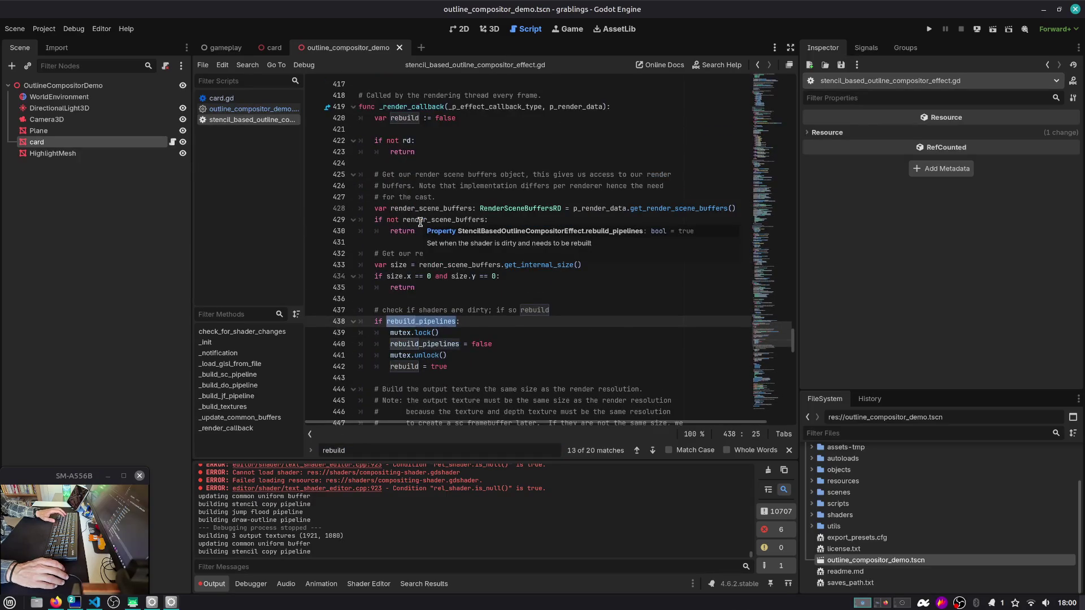
{"action": "left_click", "coordinate": [394, 197]}
{"action": "left_click", "coordinate": [477, 274]}
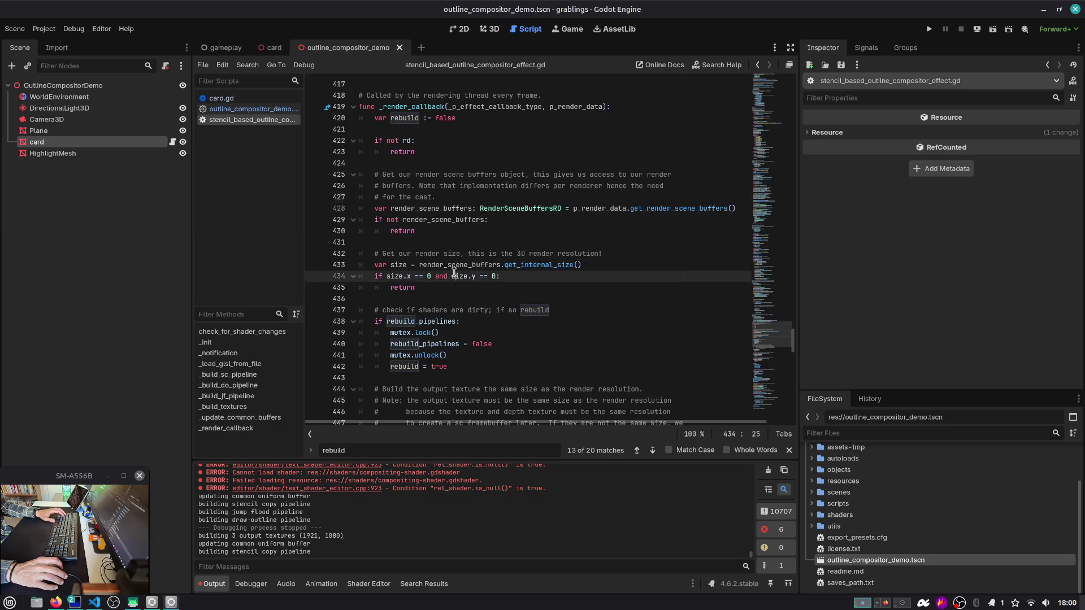
{"action": "double_click", "coordinate": [461, 265]}
{"action": "double_click", "coordinate": [530, 266]}
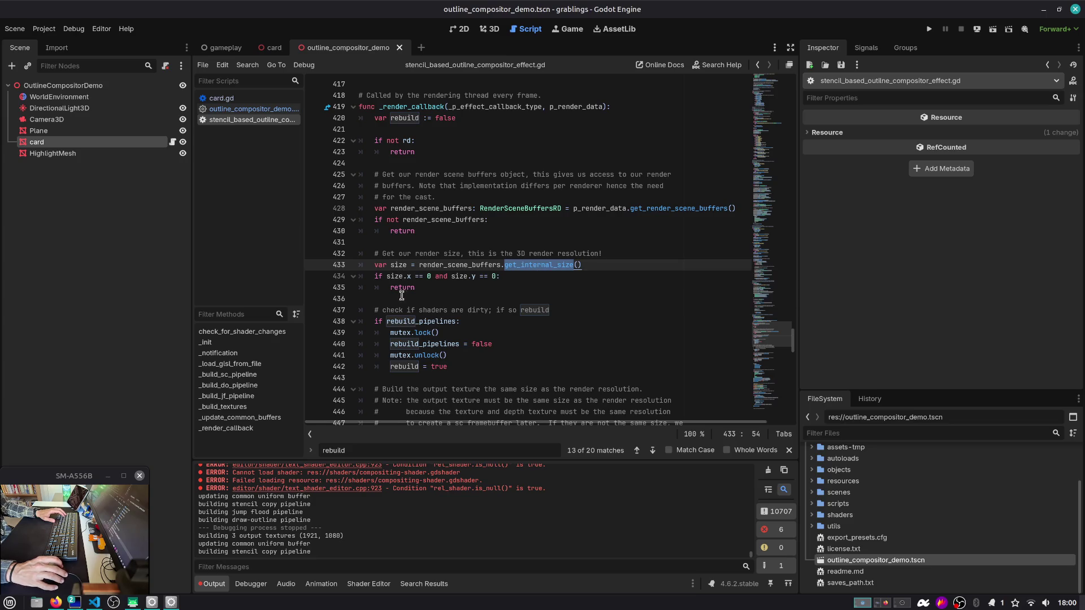
Step: Search uses of rebuild and rebuild_pipelines, jumping to the declaration near the top
{"action": "double_click", "coordinate": [404, 321]}
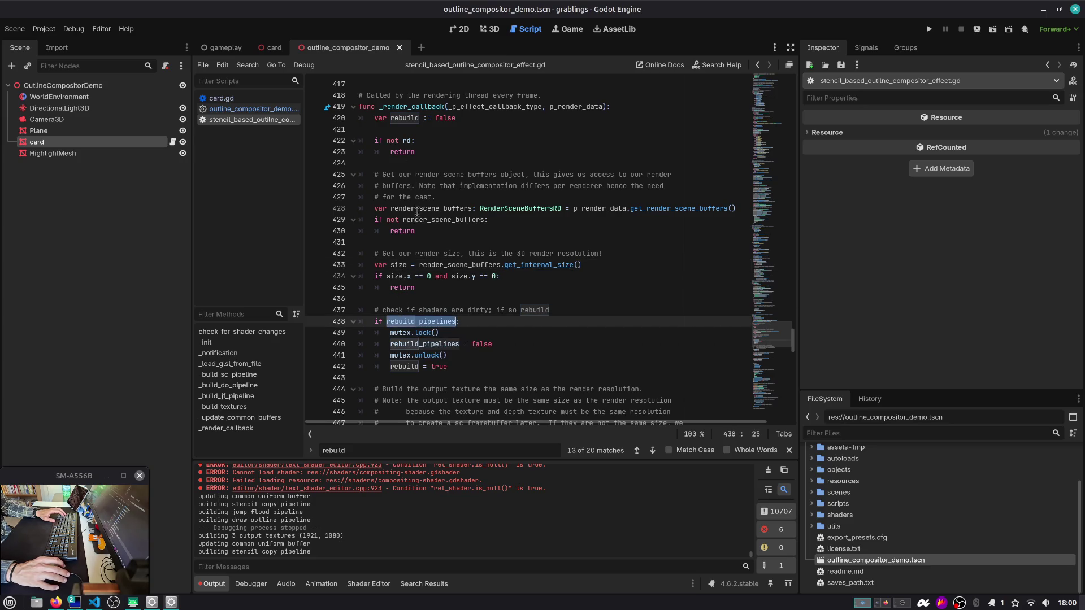
{"action": "key", "text": "ctrl+f"}
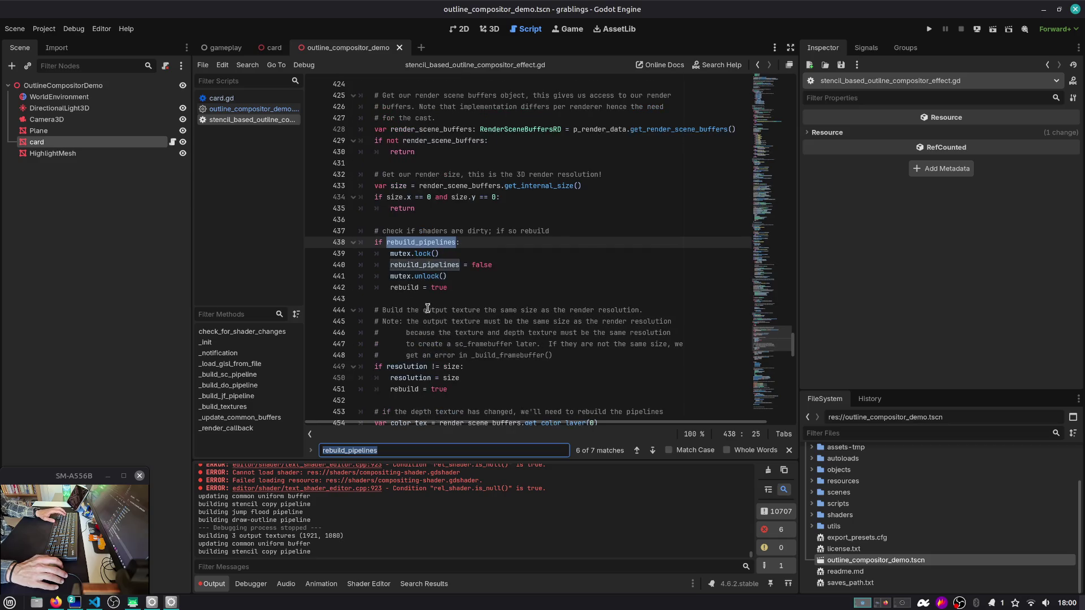
{"action": "scroll", "coordinate": [428, 308], "scroll_direction": "up", "scroll_amount": 3}
{"action": "double_click", "coordinate": [397, 141]}
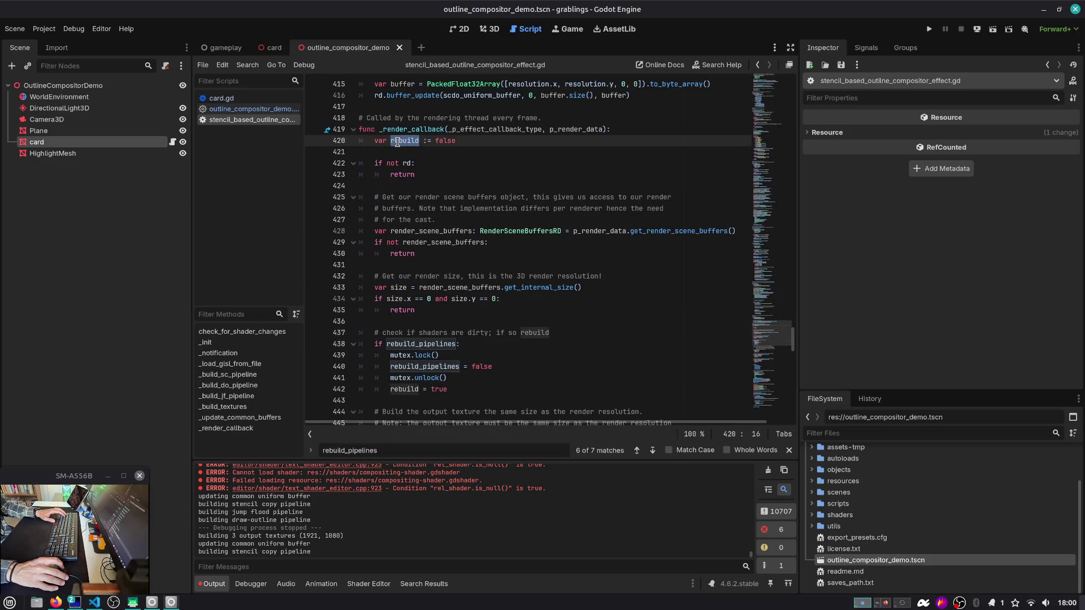
{"action": "key", "text": "ctrl+f"}
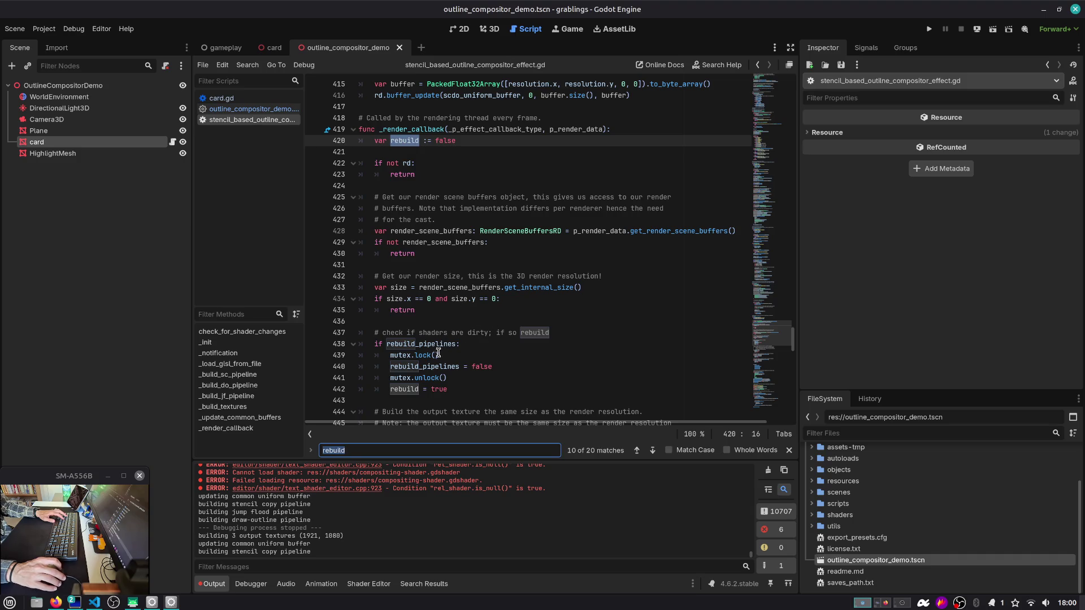
{"action": "left_click_drag", "start_coordinate": [391, 302], "coordinate": [430, 314]}
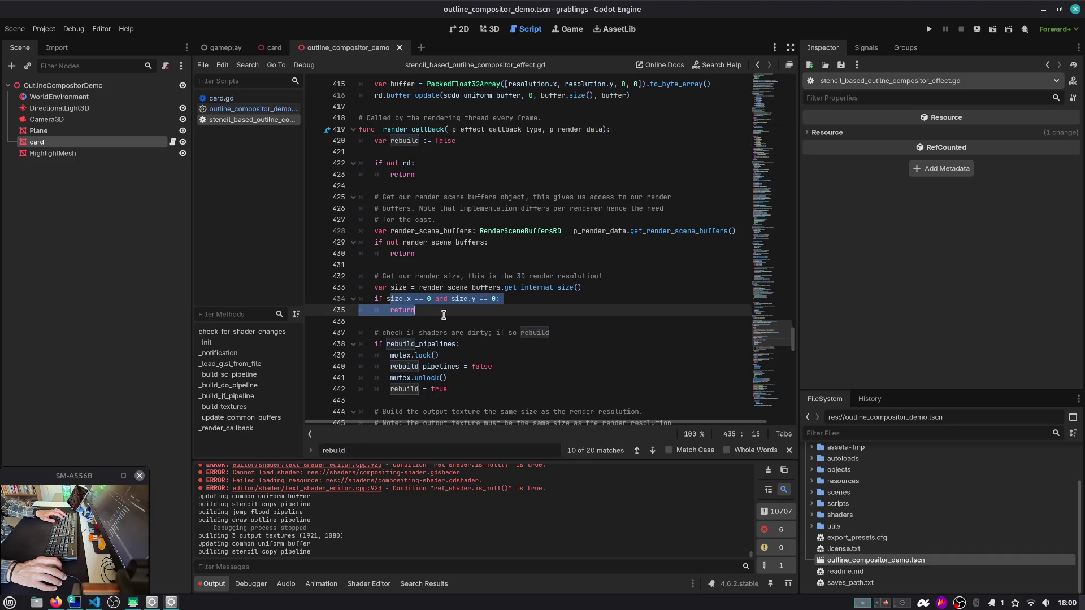
{"action": "double_click", "coordinate": [428, 346]}
{"action": "key", "text": "ctrl+f"}
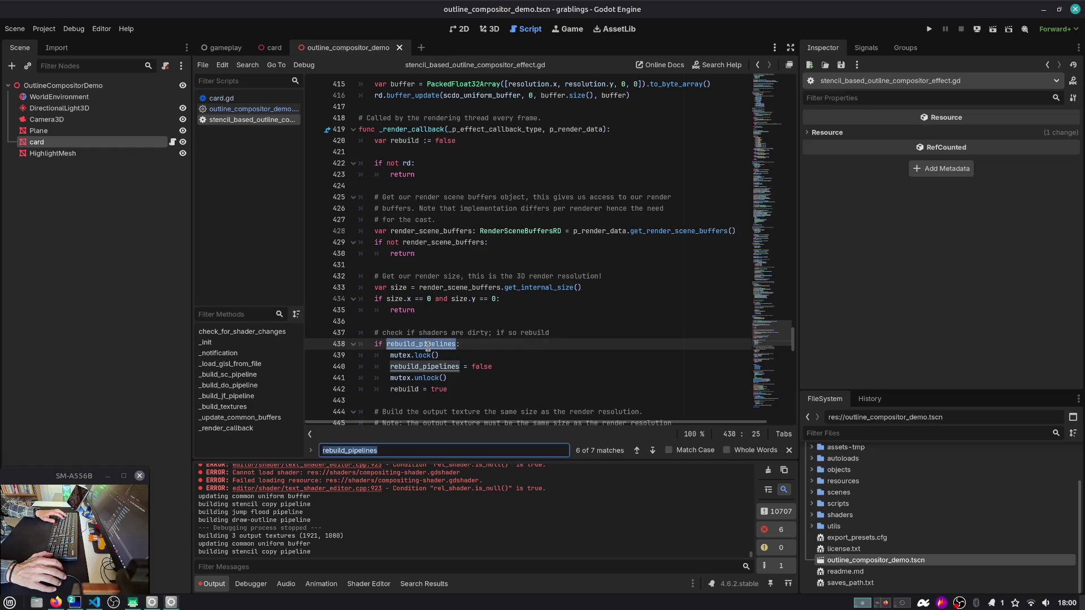
{"action": "key", "text": "Return"}
{"action": "key", "text": "Return"}
{"action": "key", "text": "Return"}
{"action": "key", "text": "Return"}
{"action": "key", "text": "Return"}
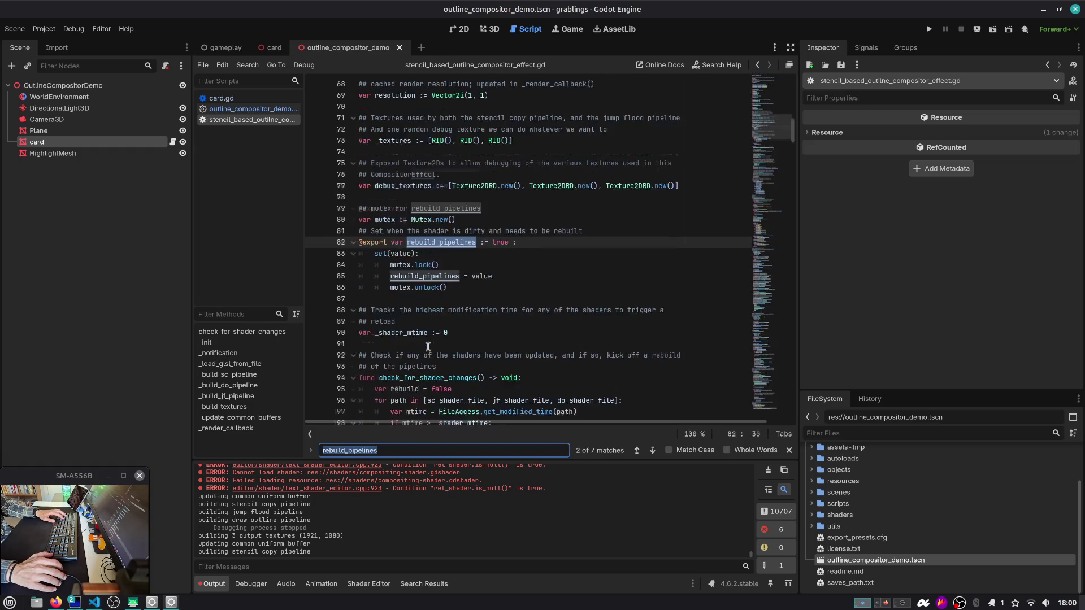
Step: Close the search and inspect check_for_shader_changes' get_modified_time calls on sc, jf and do shader files
{"action": "scroll", "coordinate": [428, 346], "scroll_direction": "up", "scroll_amount": 2}
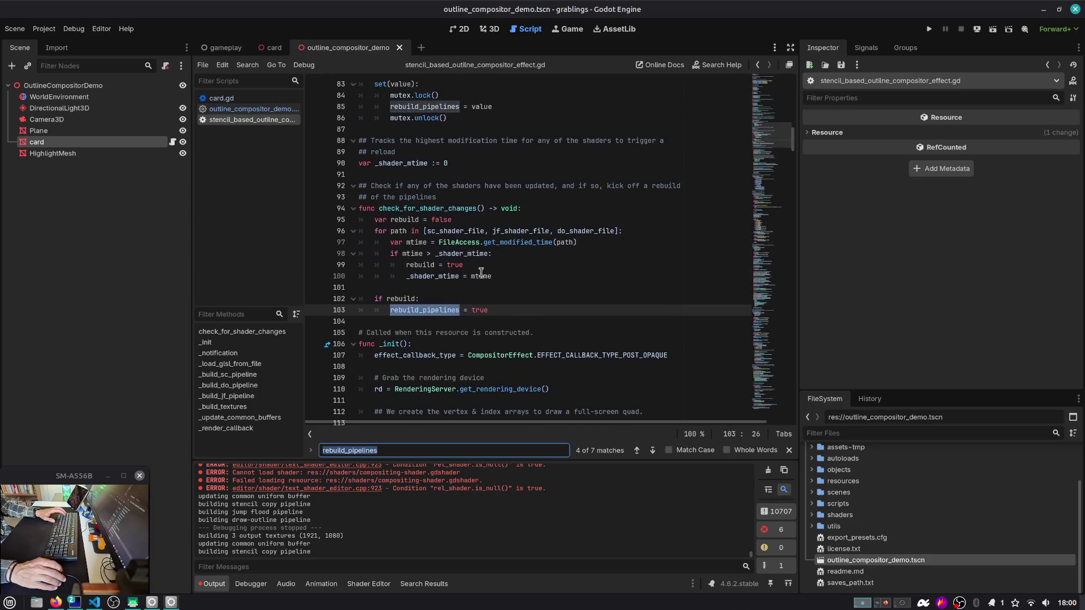
{"action": "key", "text": "Escape"}
{"action": "double_click", "coordinate": [524, 245]}
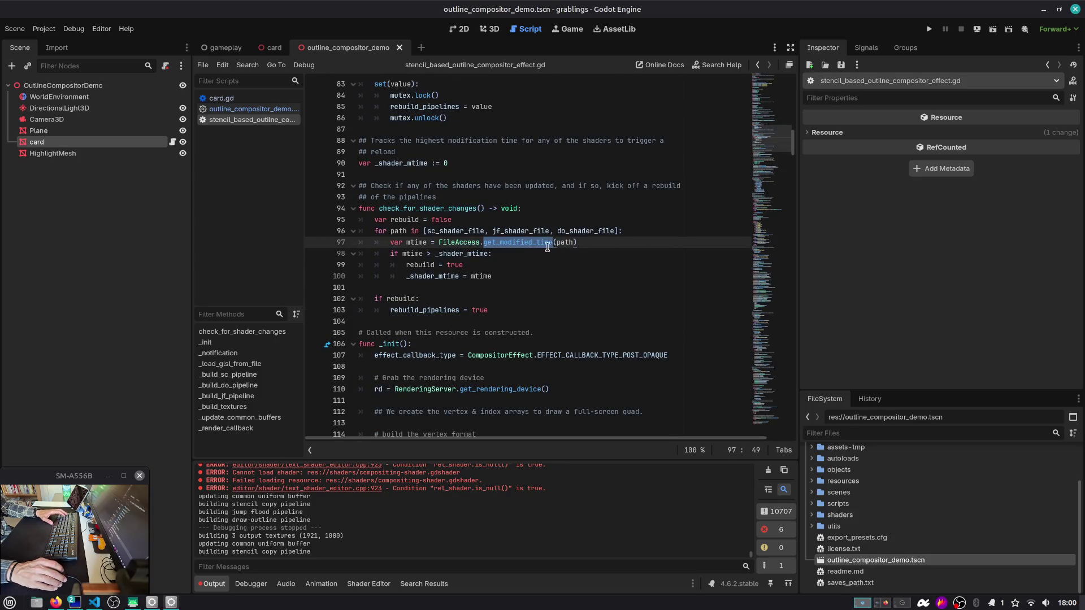
{"action": "double_click", "coordinate": [566, 243]}
{"action": "double_click", "coordinate": [453, 232]}
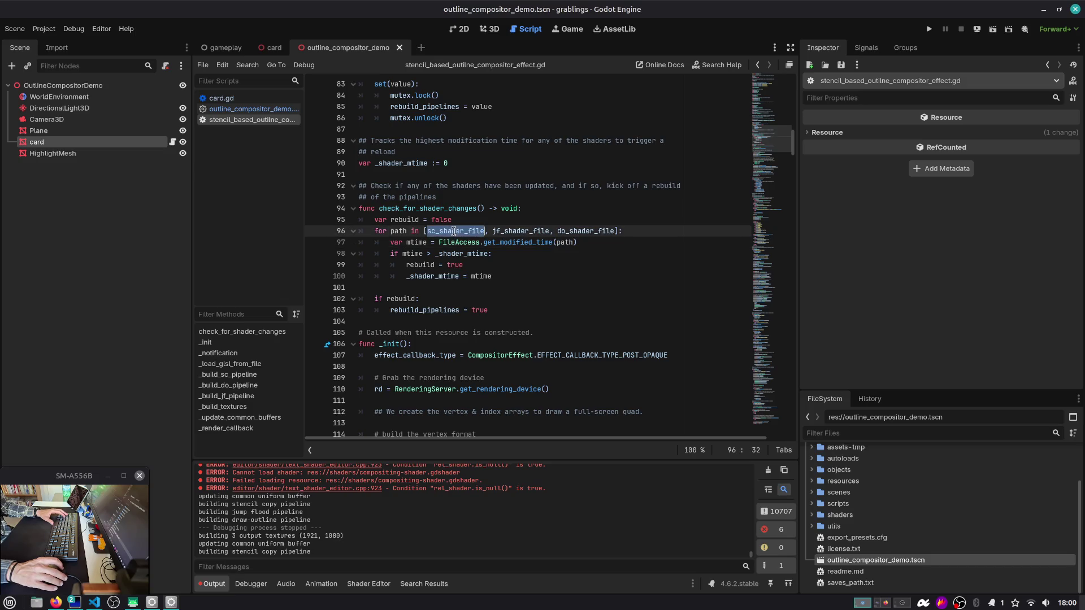
{"action": "double_click", "coordinate": [525, 232]}
{"action": "double_click", "coordinate": [590, 233]}
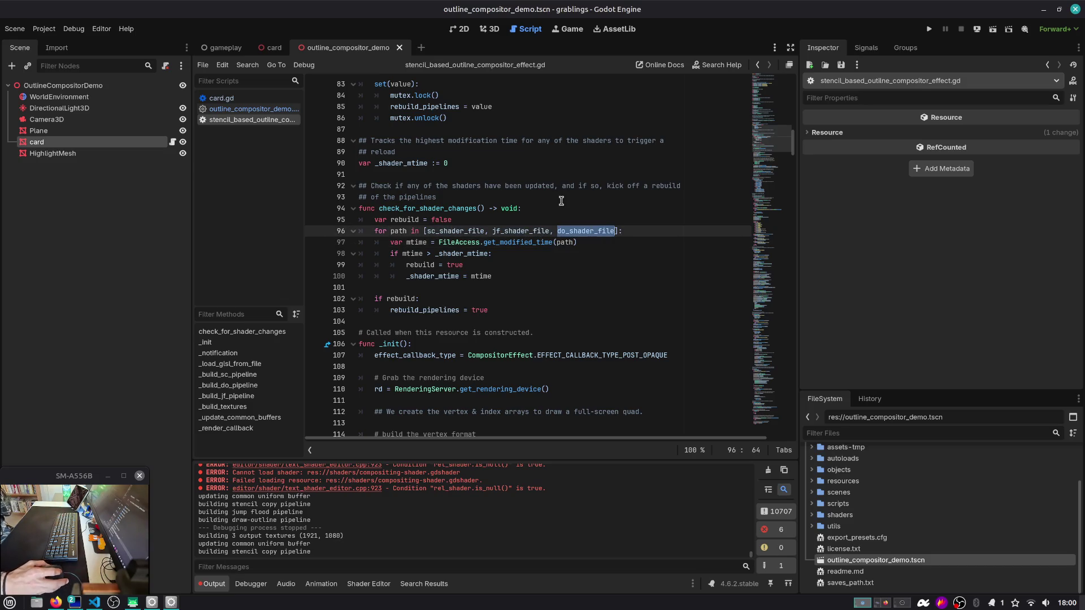
Step: Add a print(mtime) line after the get_modified_time call on line 97
{"action": "double_click", "coordinate": [441, 233]}
{"action": "left_click", "coordinate": [464, 243]}
{"action": "left_click", "coordinate": [629, 244]}
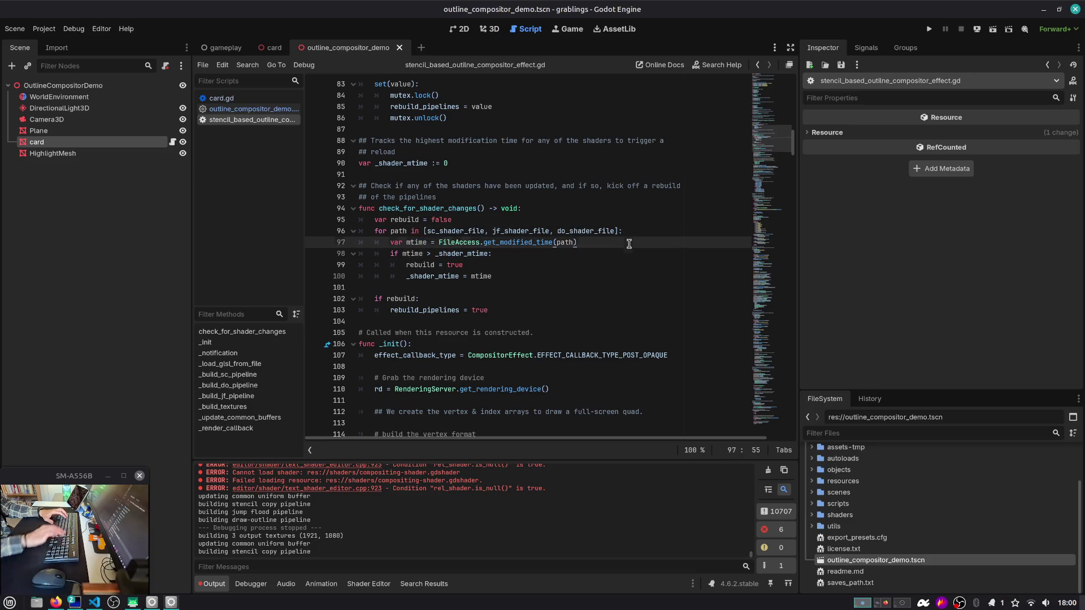
{"action": "key", "text": "Return"}
{"action": "type", "text": "print"}
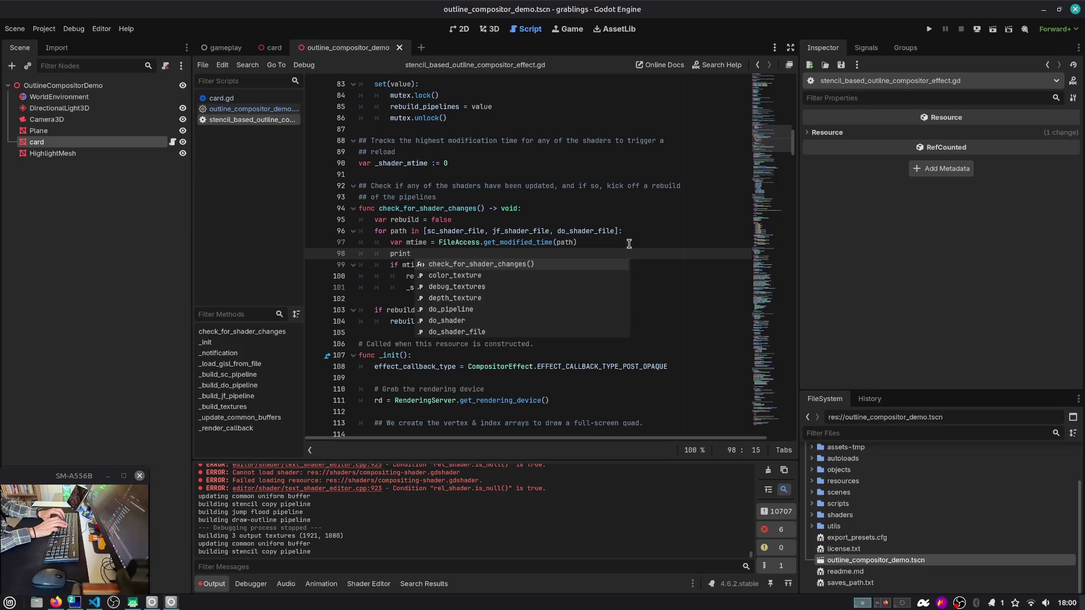
{"action": "key", "text": "BackSpace"}
{"action": "type", "text": "(mtim"}
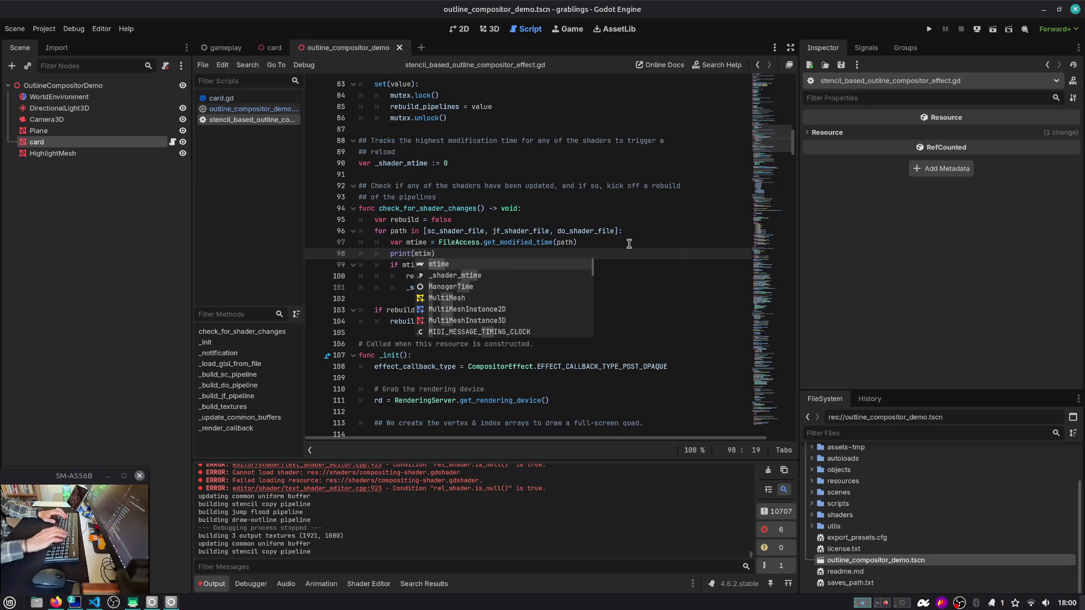
{"action": "type", "text": "e"}
{"action": "key", "text": "alt+Left"}
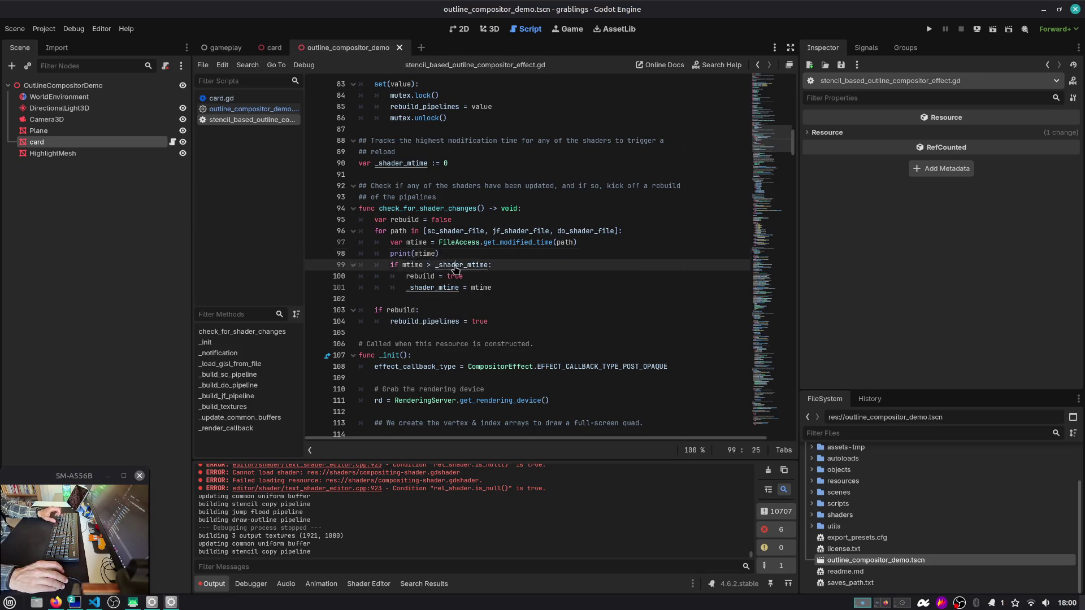
Step: Run the project with F5, choose Play and load a save slot
{"action": "key", "text": "F5"}
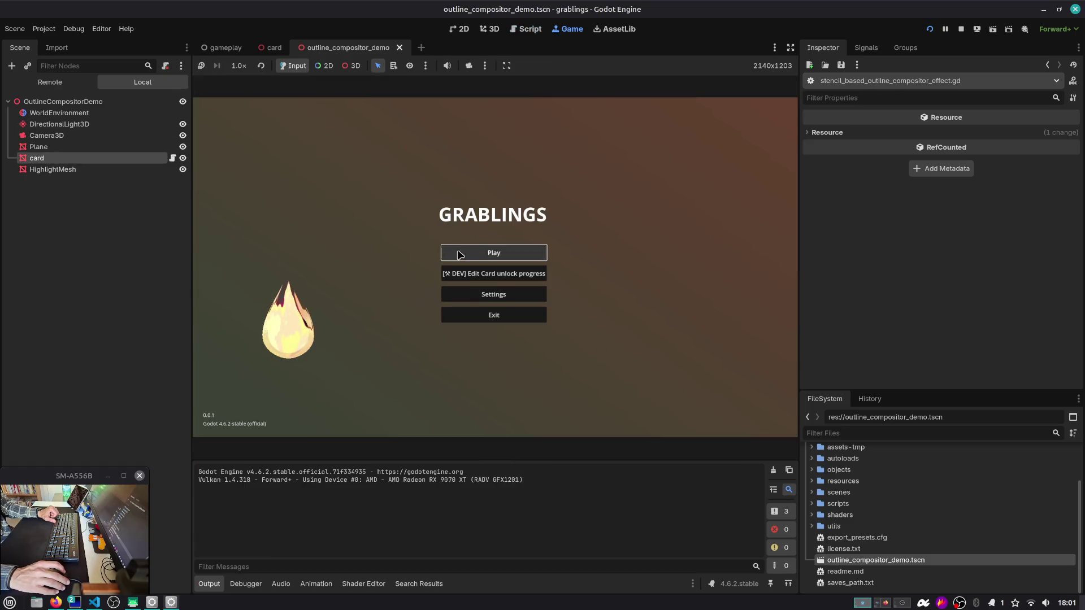
{"action": "left_click", "coordinate": [459, 255]}
{"action": "left_click", "coordinate": [460, 257]}
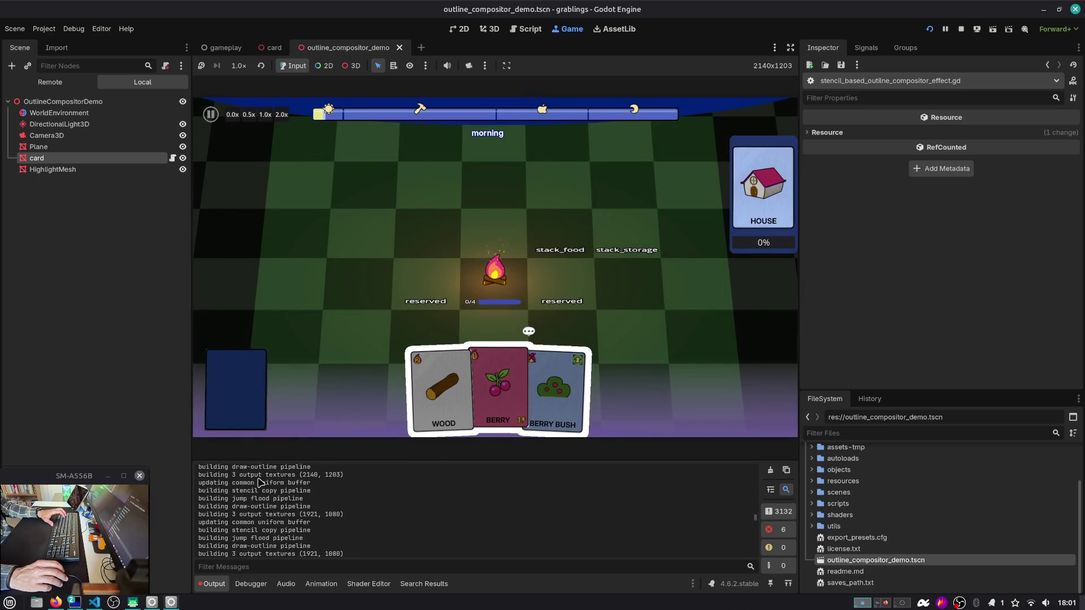
{"action": "scroll", "coordinate": [265, 486], "scroll_direction": "up", "scroll_amount": 5}
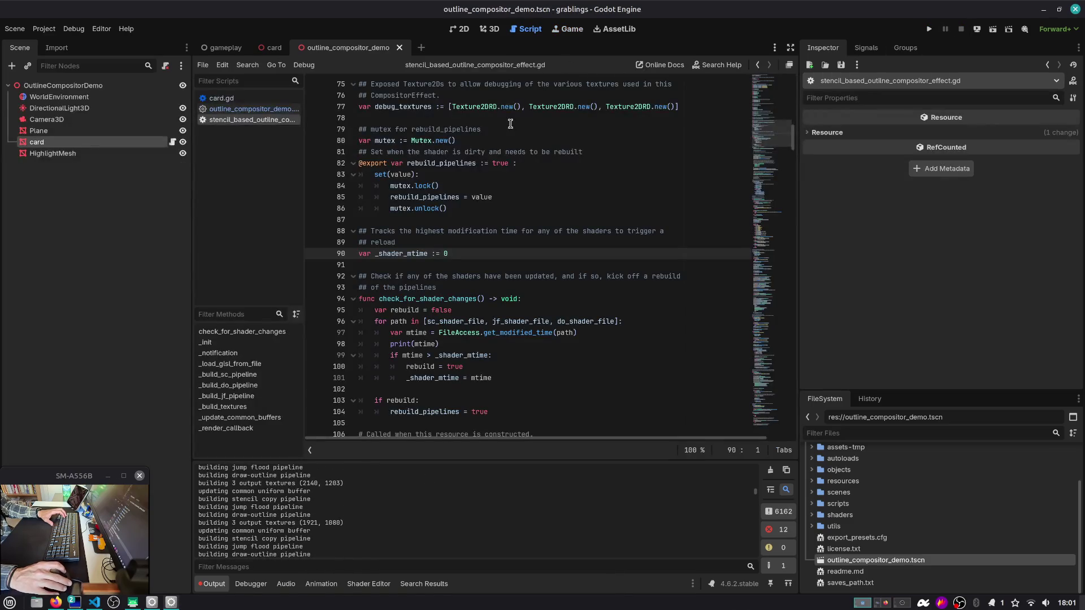
Step: Search the outline compositor script for 'building %' and step through the matches
{"action": "left_click", "coordinate": [510, 118]}
{"action": "key", "text": "ctrl+f"}
{"action": "type", "text": "building %"}
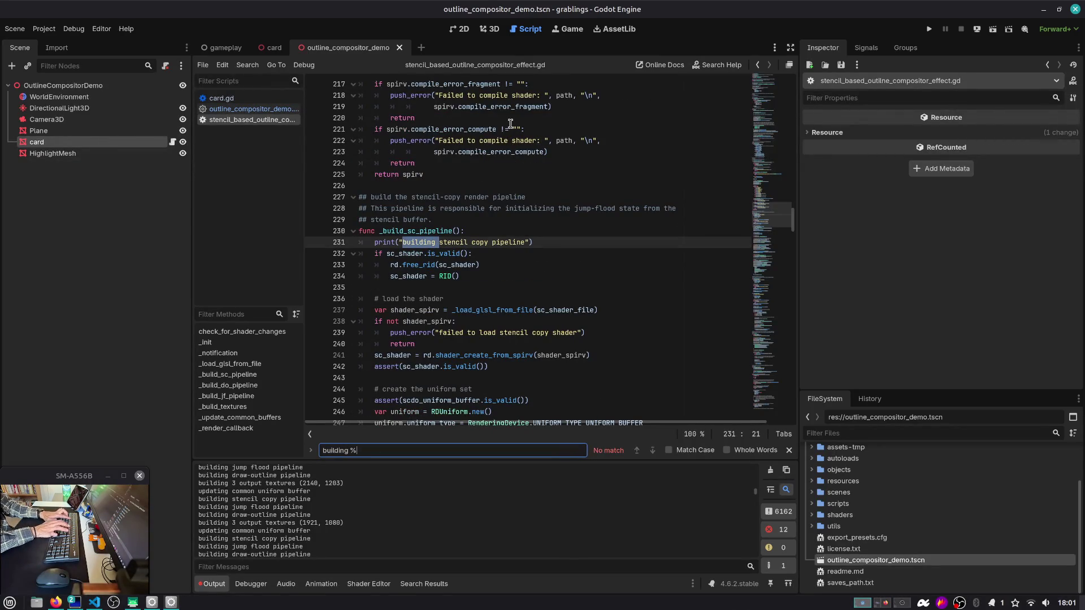
{"action": "key", "text": "Return"}
{"action": "key", "text": "Return"}
{"action": "key", "text": "Return"}
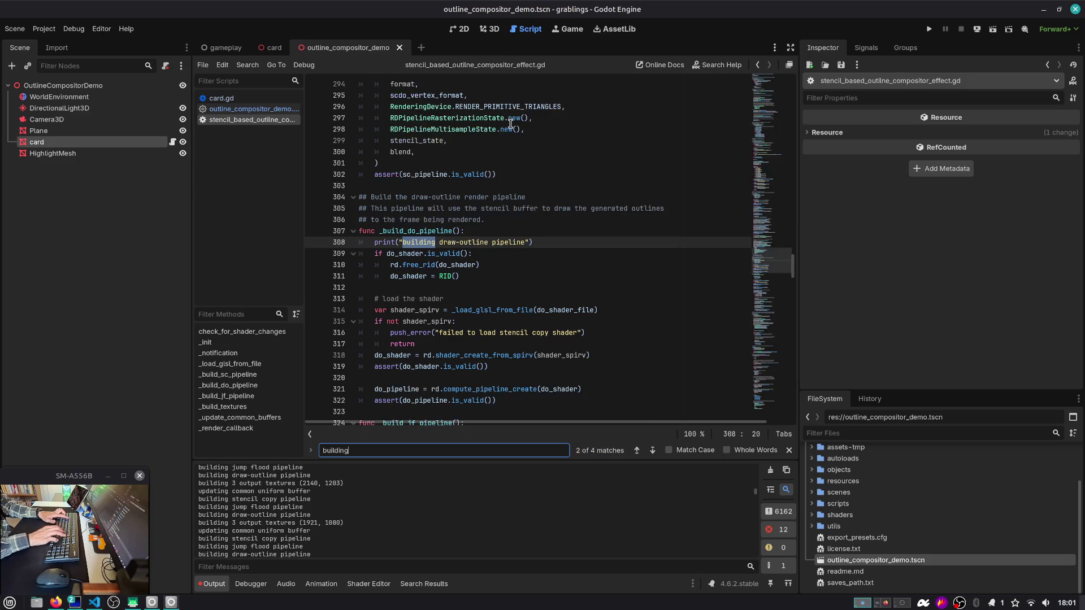
{"action": "key", "text": "shift+Return"}
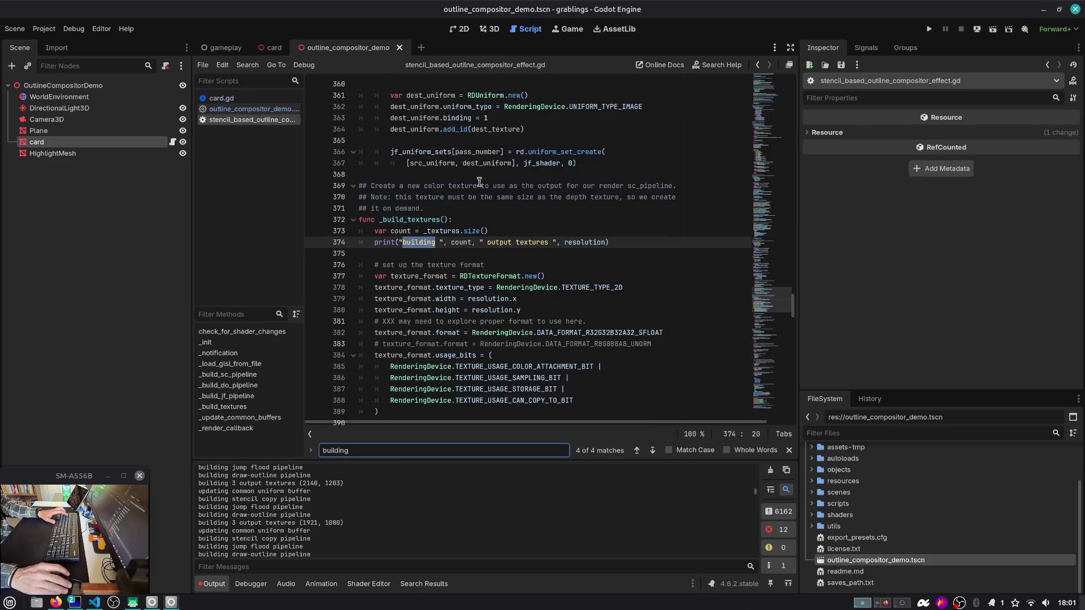
Step: Search for _build_textures and jump to its call on line 468
{"action": "triple_click", "coordinate": [425, 221]}
{"action": "key", "text": "ctrl+f"}
{"action": "double_click", "coordinate": [425, 220]}
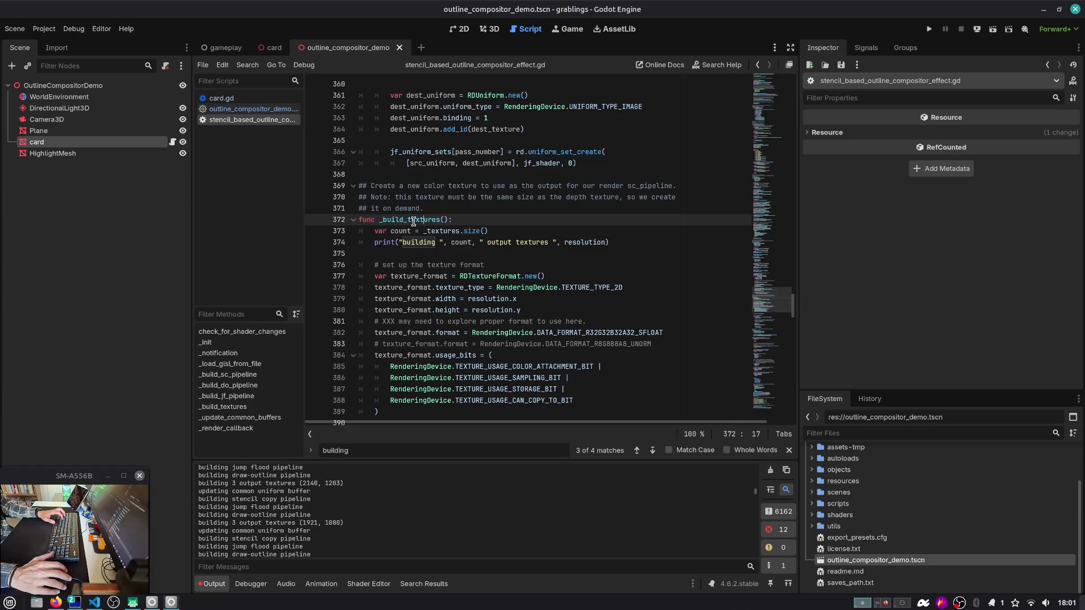
{"action": "key", "text": "ctrl+f"}
{"action": "key", "text": "Return"}
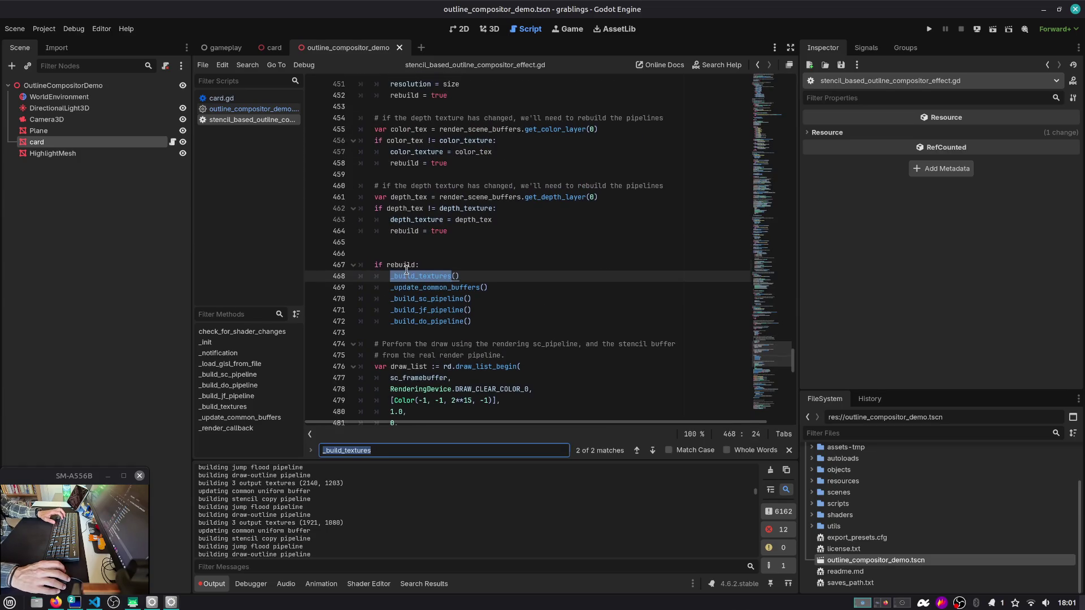
Step: Inspect the surrounding code, selecting rebuild_pipelines on line 439 and placing the cursor on line 458
{"action": "left_click", "coordinate": [411, 268]}
{"action": "scroll", "coordinate": [415, 260], "scroll_direction": "up", "scroll_amount": 6}
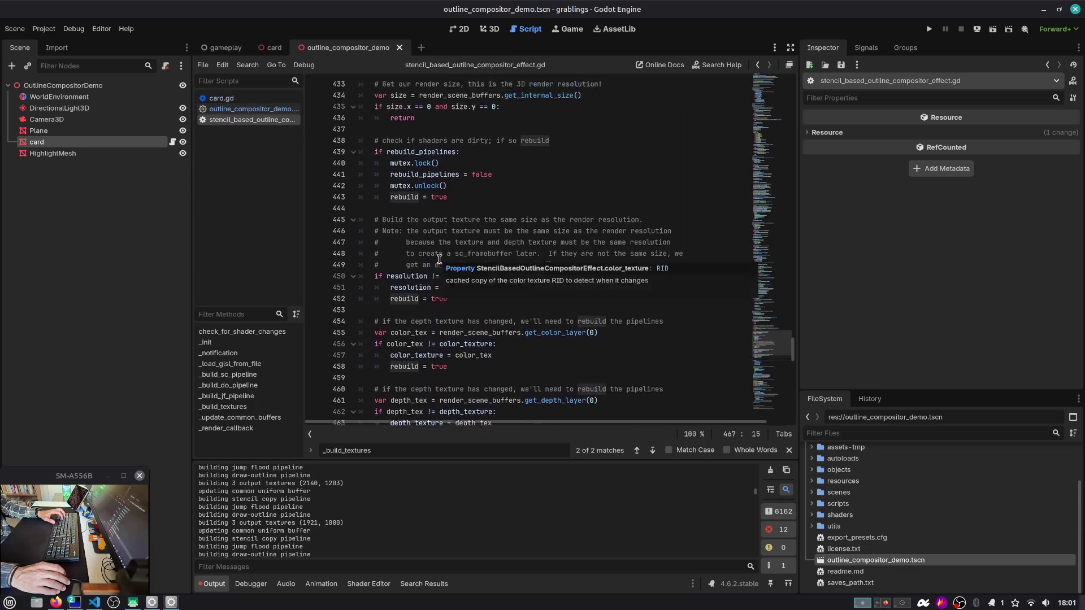
{"action": "scroll", "coordinate": [439, 259], "scroll_direction": "up", "scroll_amount": 6}
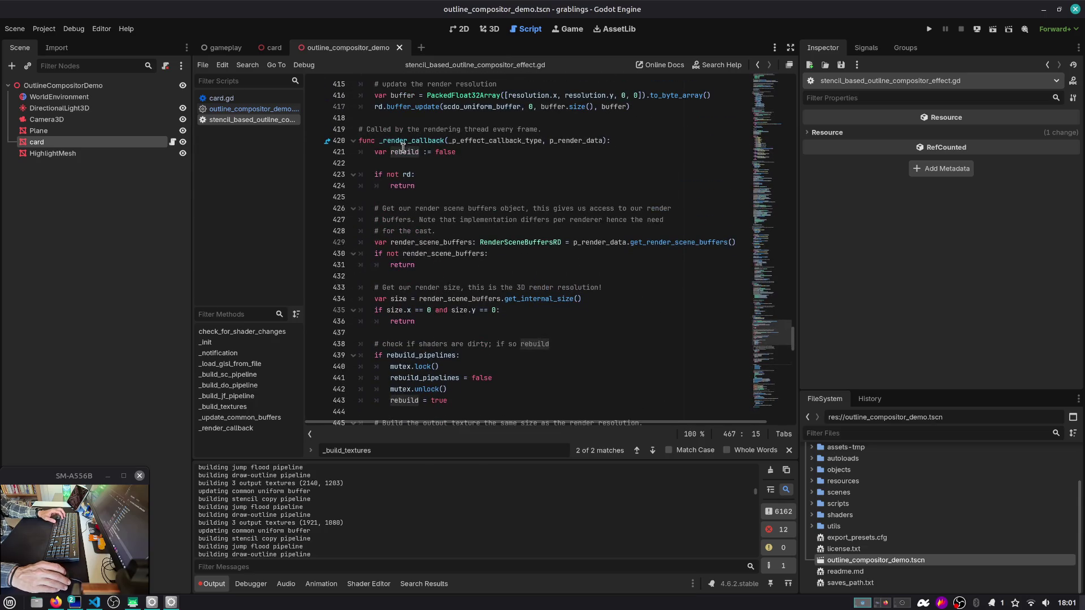
{"action": "scroll", "coordinate": [399, 206], "scroll_direction": "down", "scroll_amount": 3}
{"action": "scroll", "coordinate": [416, 277], "scroll_direction": "up", "scroll_amount": 2}
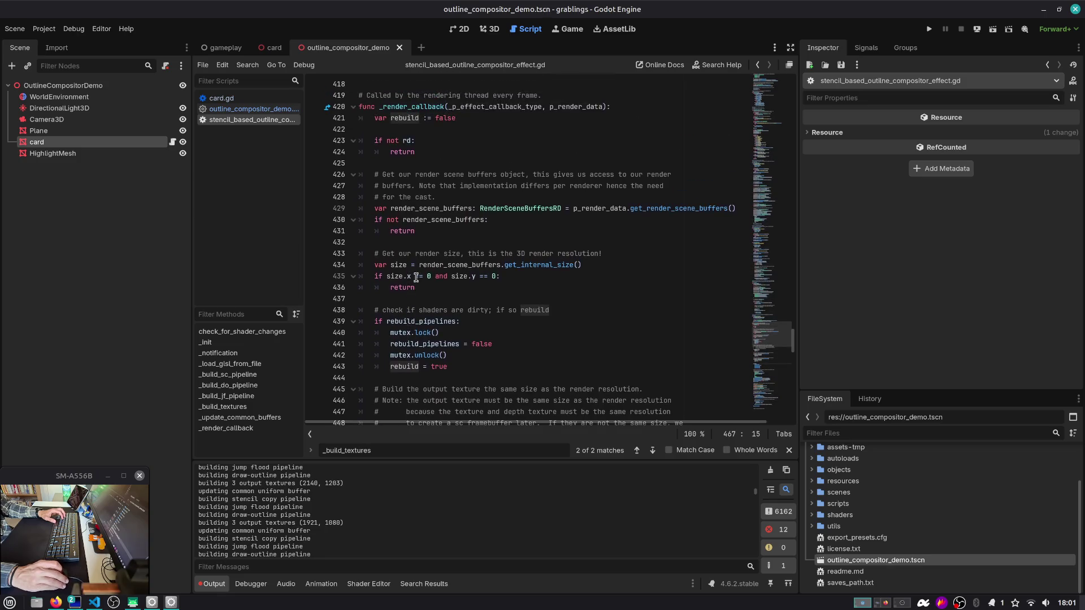
{"action": "double_click", "coordinate": [421, 322]}
{"action": "scroll", "coordinate": [467, 344], "scroll_direction": "down", "scroll_amount": 3}
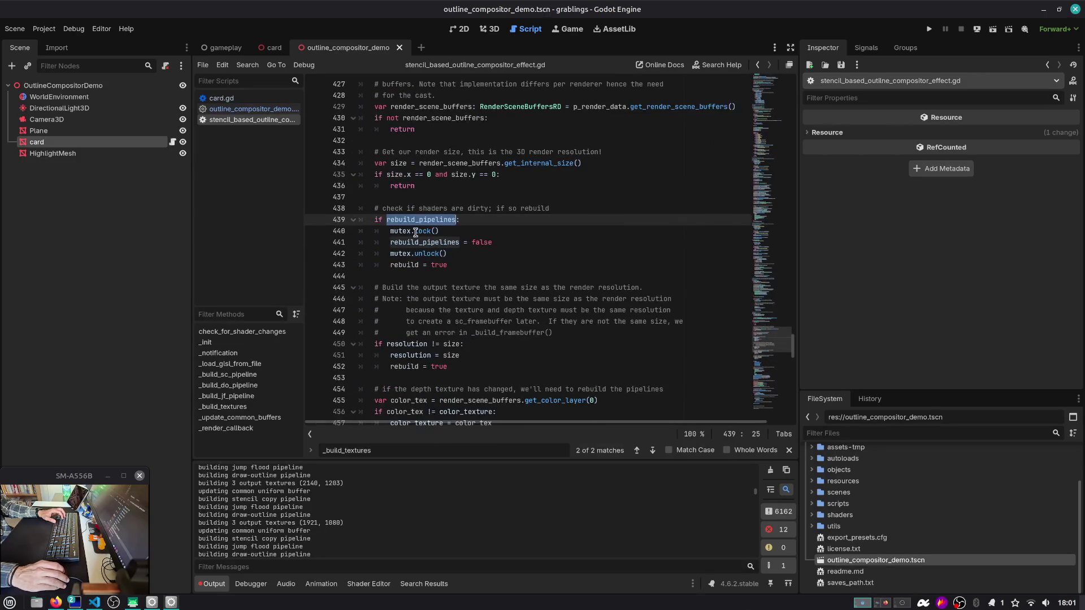
{"action": "scroll", "coordinate": [416, 232], "scroll_direction": "down", "scroll_amount": 3}
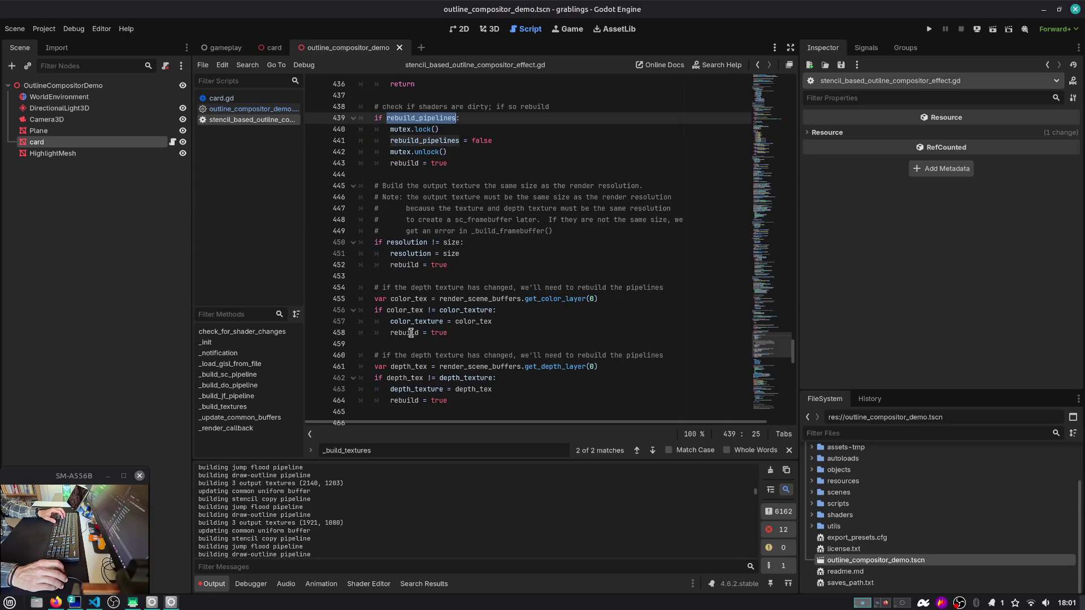
{"action": "left_click", "coordinate": [410, 333]}
Step: Select render_scene_buffers, get_color_layer, color_tex and color_texture on lines 455-456
{"action": "double_click", "coordinate": [480, 299]}
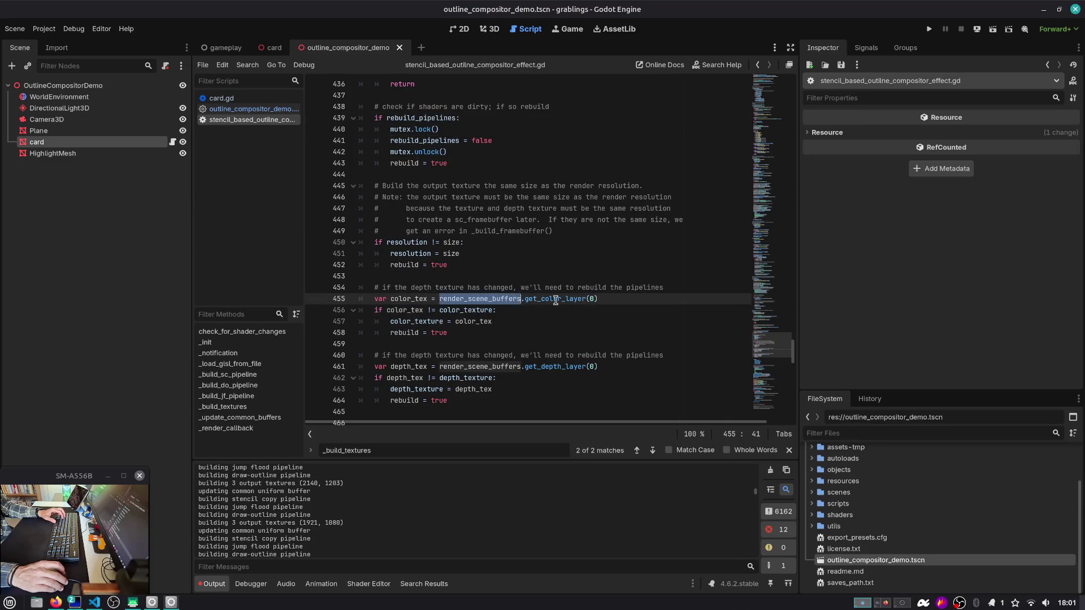
{"action": "double_click", "coordinate": [556, 300]}
{"action": "double_click", "coordinate": [426, 299]}
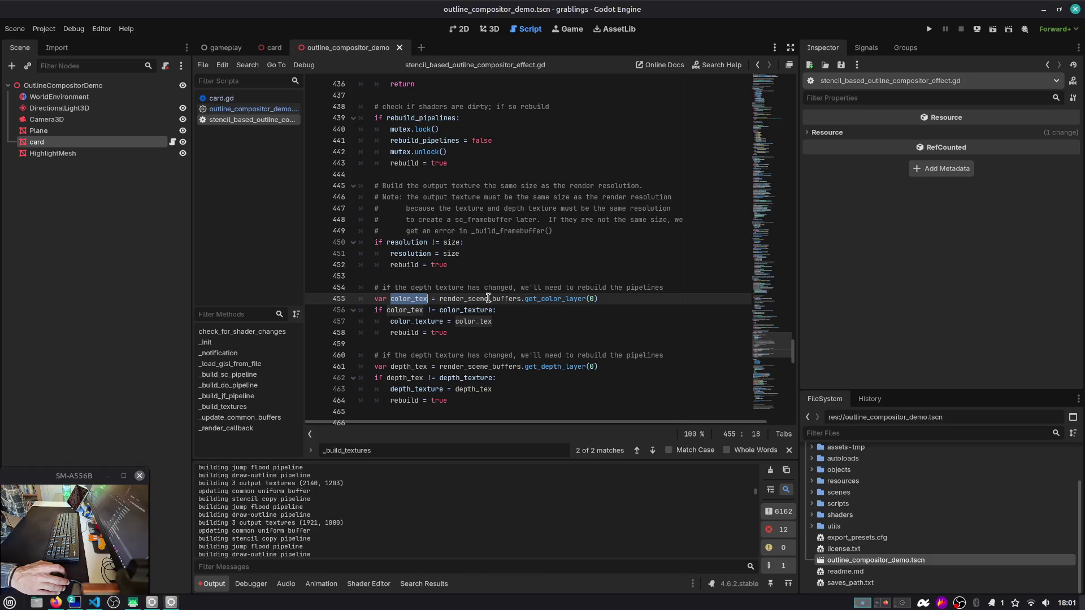
{"action": "double_click", "coordinate": [469, 309]}
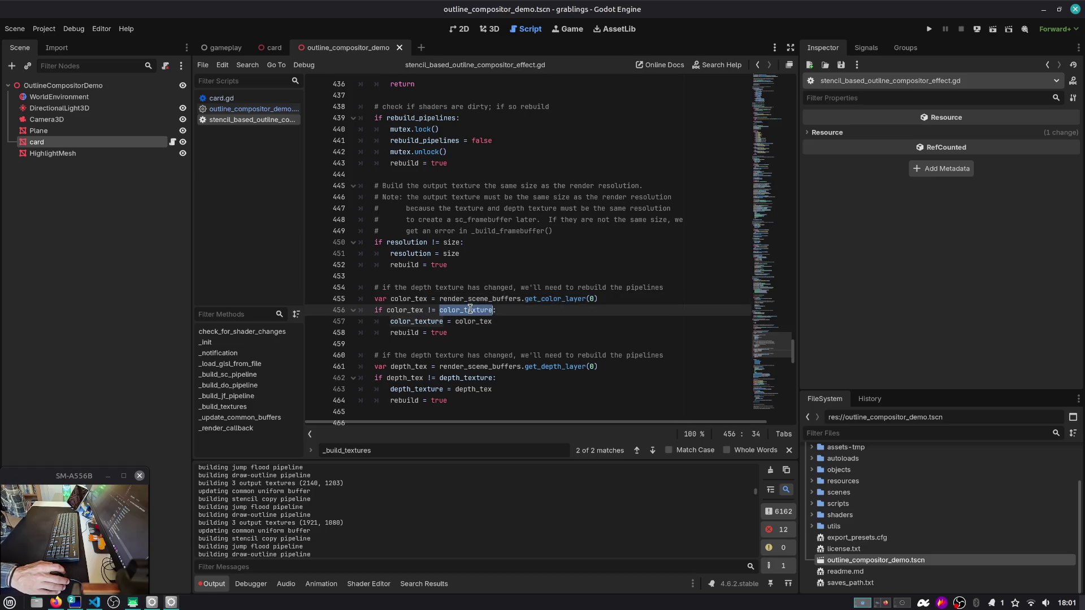
{"action": "scroll", "coordinate": [472, 308], "scroll_direction": "up", "scroll_amount": 4}
{"action": "scroll", "coordinate": [471, 308], "scroll_direction": "down", "scroll_amount": 5}
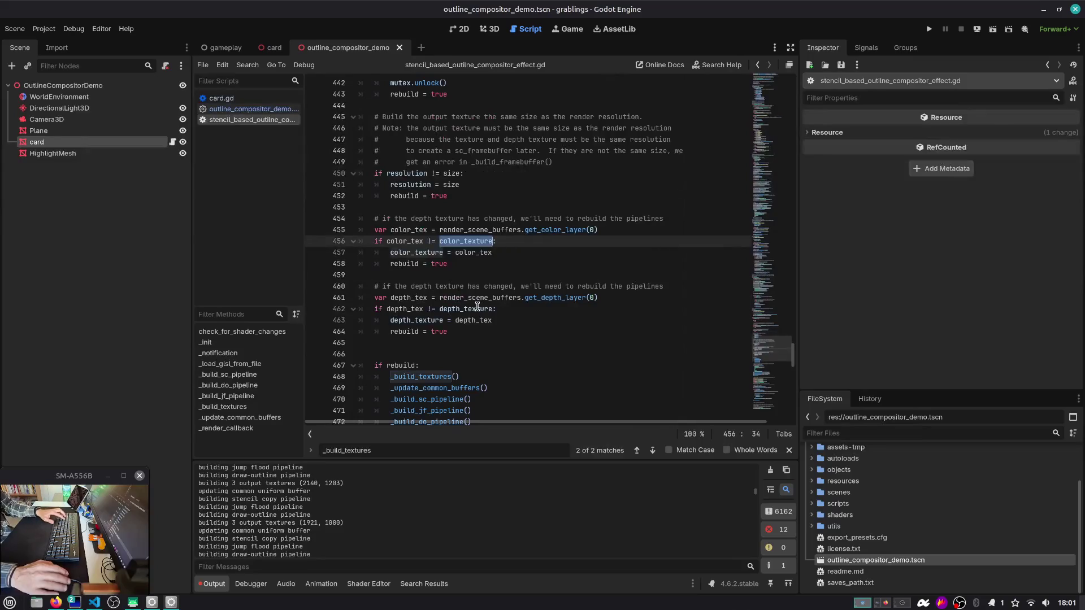
Step: Search for color_texture and land on its declaration at line 65, match 1 of 4
{"action": "key", "text": "ctrl+f"}
{"action": "key", "text": "Return"}
{"action": "key", "text": "Return"}
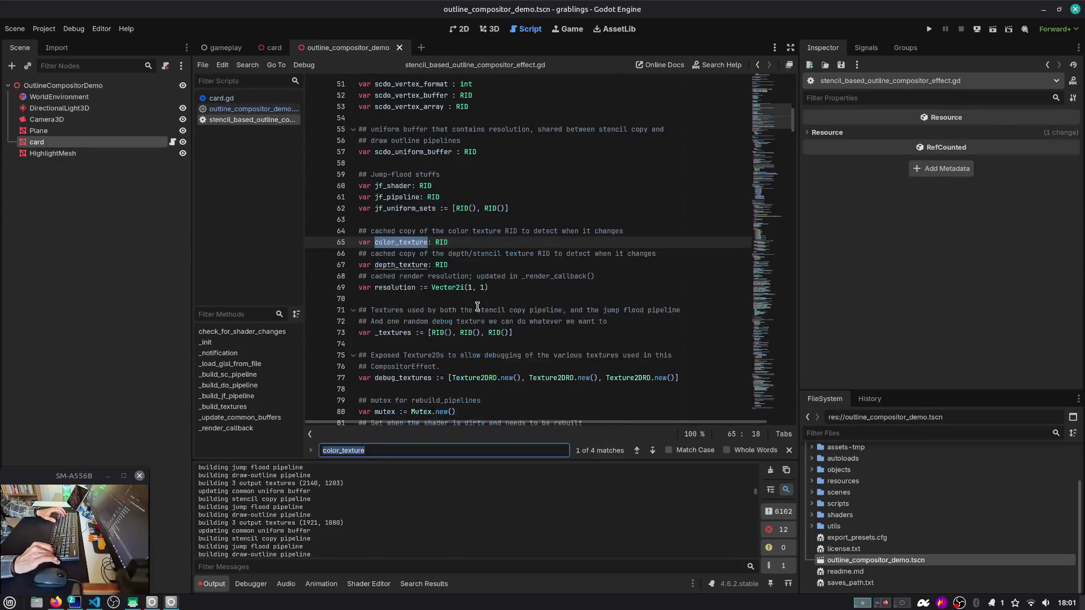
{"action": "key", "text": "Return"}
{"action": "key", "text": "shift+Return"}
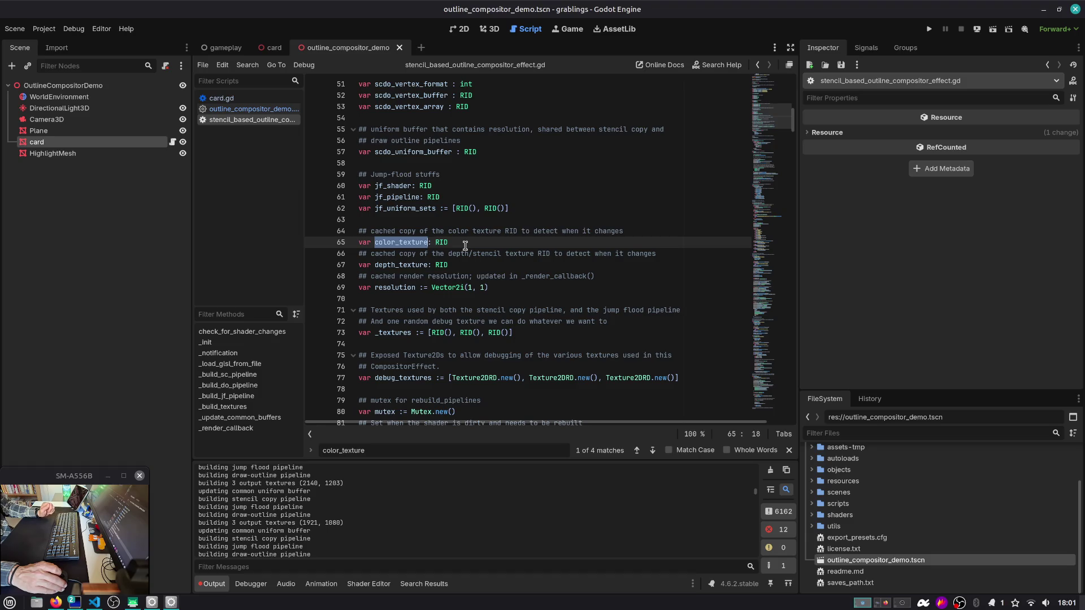
Step: Open the CameraMain scene and make the StencilBasedOutlineComp effect Local to Scene
{"action": "left_click", "coordinate": [224, 48]}
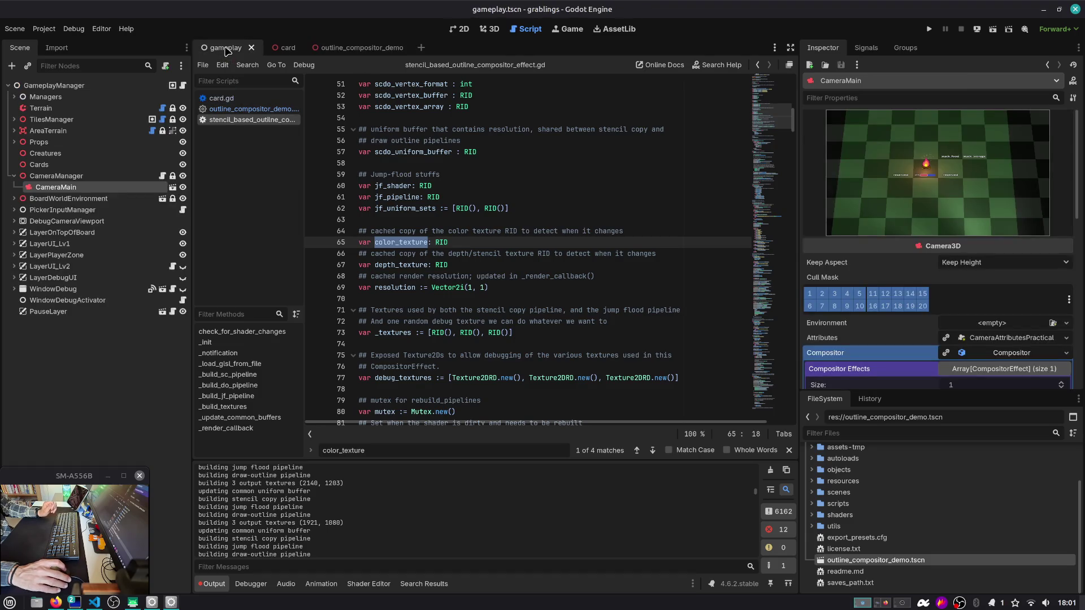
{"action": "left_click", "coordinate": [172, 187]}
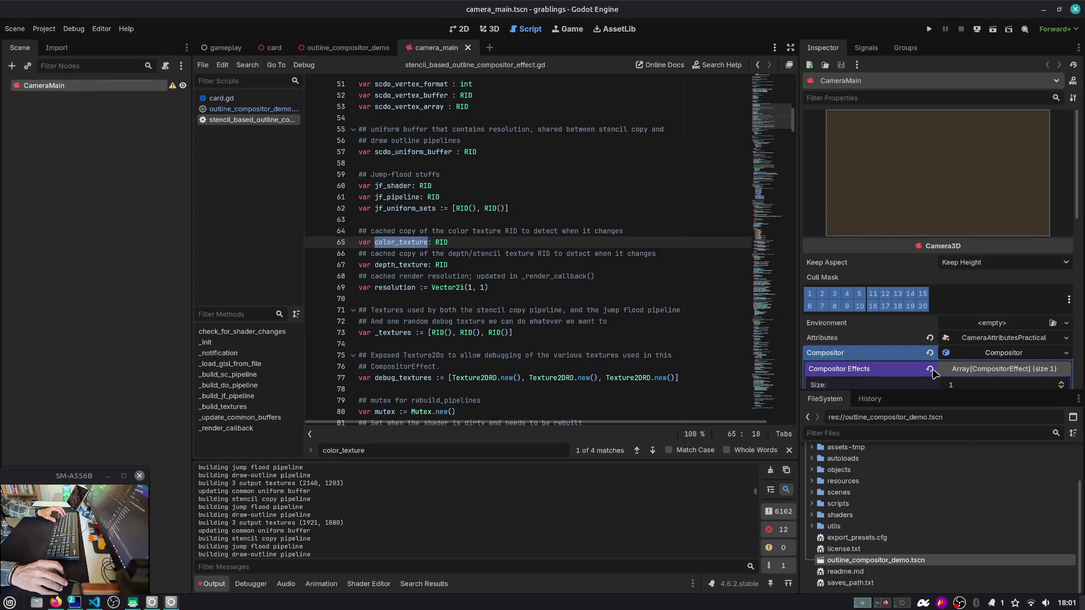
{"action": "scroll", "coordinate": [932, 374], "scroll_direction": "down", "scroll_amount": 2}
{"action": "left_click", "coordinate": [969, 334]}
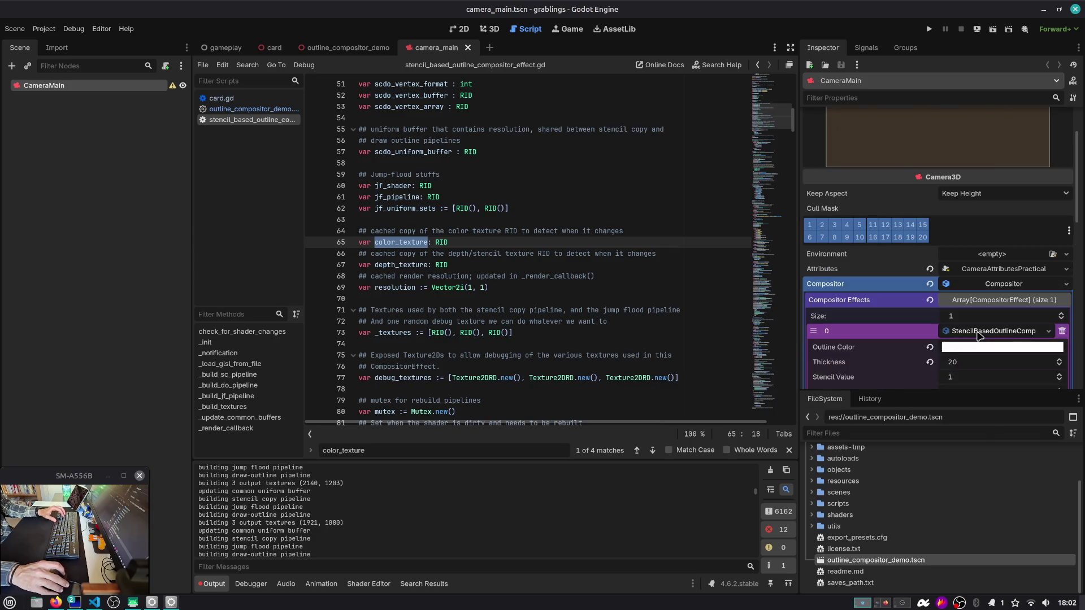
{"action": "scroll", "coordinate": [969, 336], "scroll_direction": "down", "scroll_amount": 5}
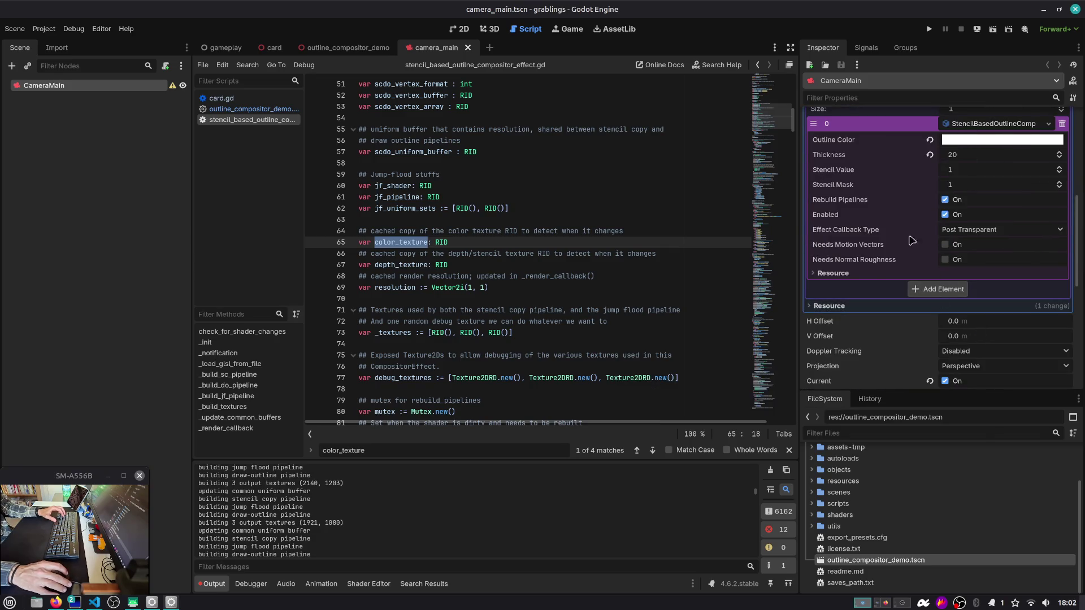
{"action": "left_click", "coordinate": [866, 274]}
{"action": "left_click", "coordinate": [946, 286]}
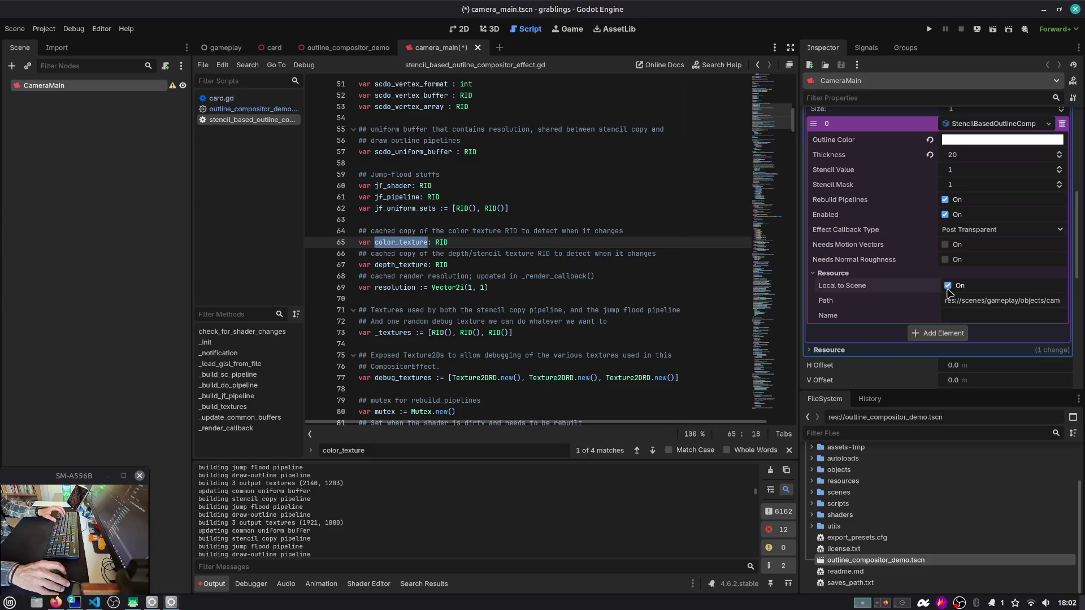
Step: Save, test the game from Slot 1, then turn the effect's Local to Scene back off and save
{"action": "key", "text": "ctrl+s"}
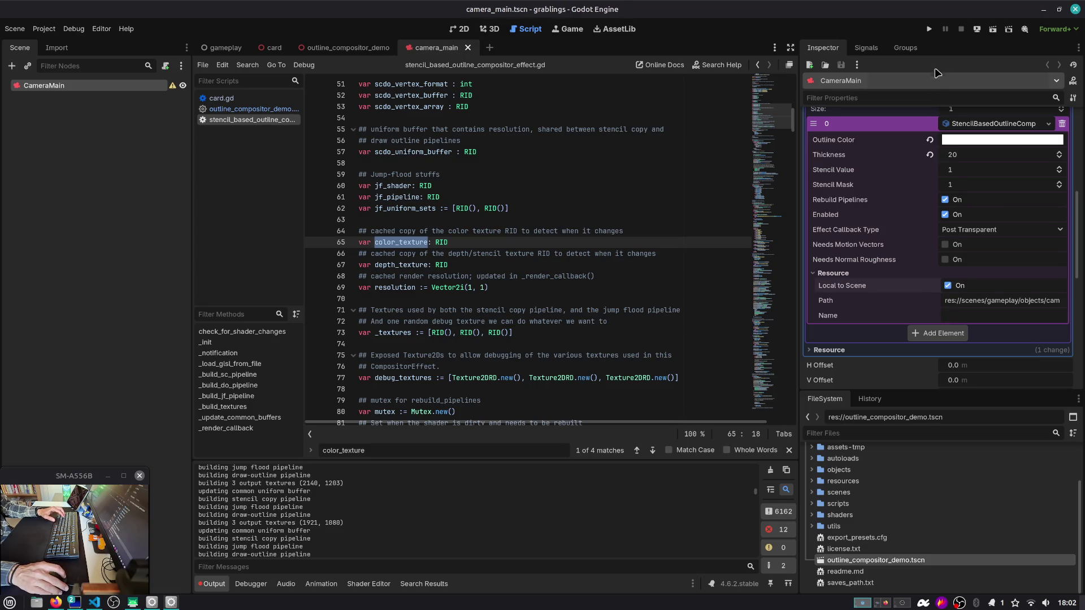
{"action": "left_click", "coordinate": [929, 29]}
{"action": "left_click", "coordinate": [515, 252]}
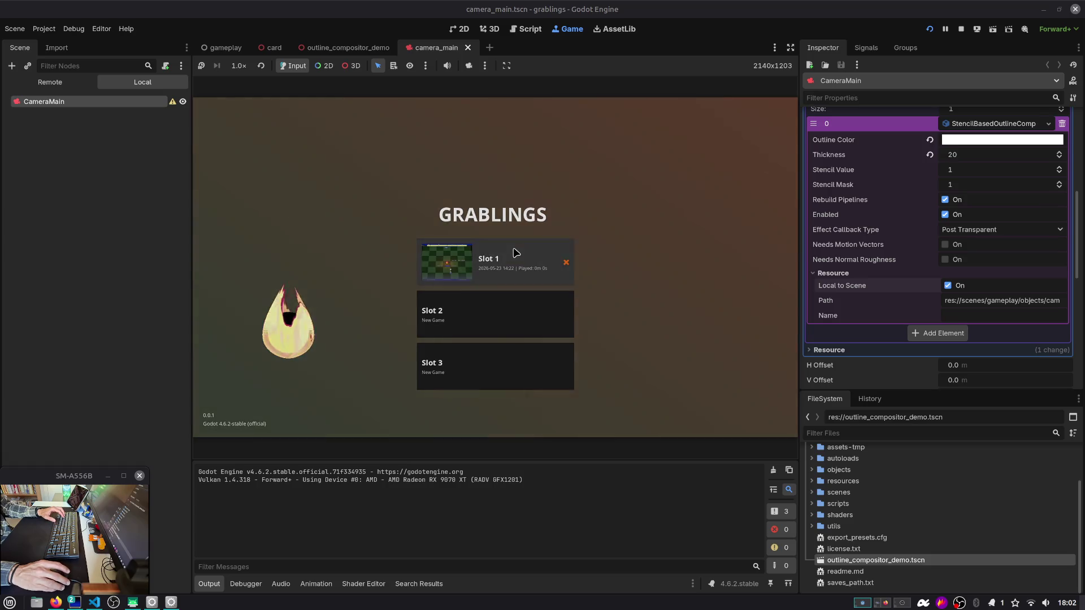
{"action": "left_click", "coordinate": [515, 252]}
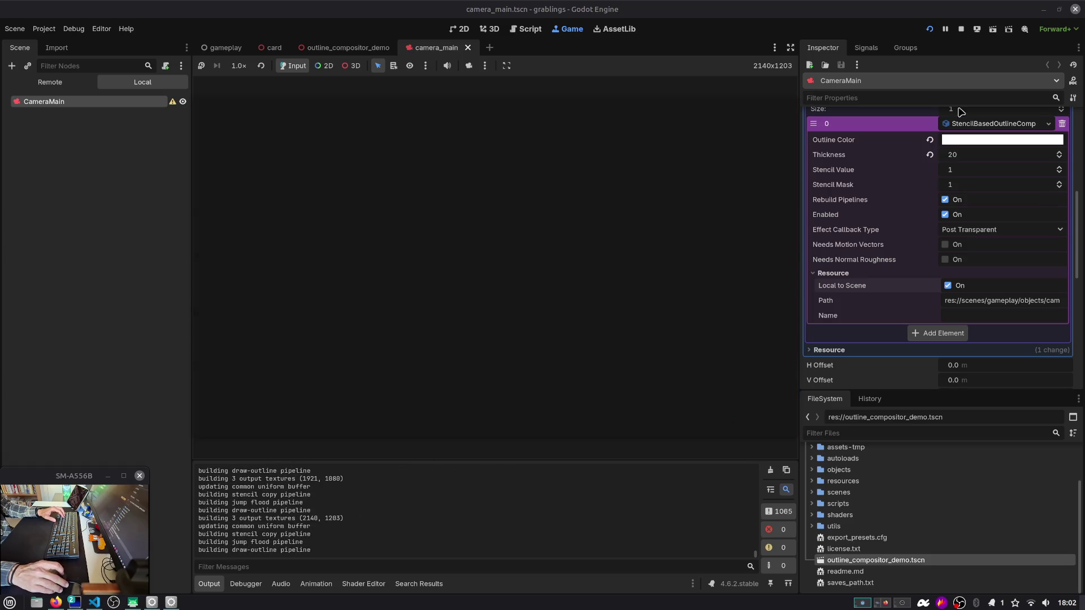
{"action": "left_click", "coordinate": [947, 287]}
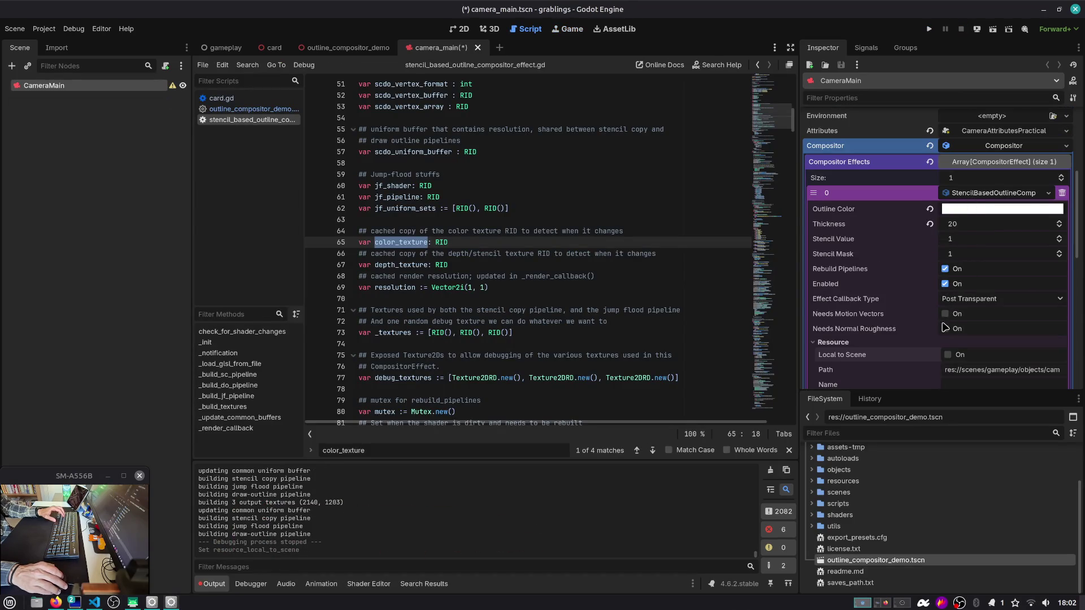
{"action": "left_click", "coordinate": [985, 194]}
{"action": "key", "text": "ctrl+s"}
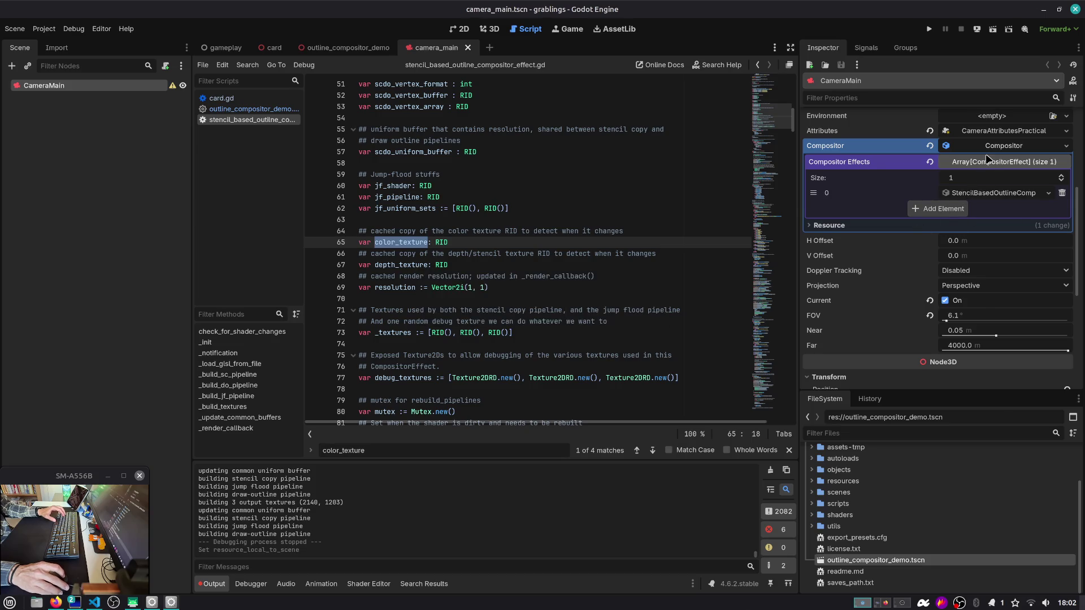
Step: Make the camera's Compositor resource Local to Scene
{"action": "left_click", "coordinate": [990, 150]}
{"action": "left_click", "coordinate": [991, 149]}
{"action": "right_click", "coordinate": [992, 149]}
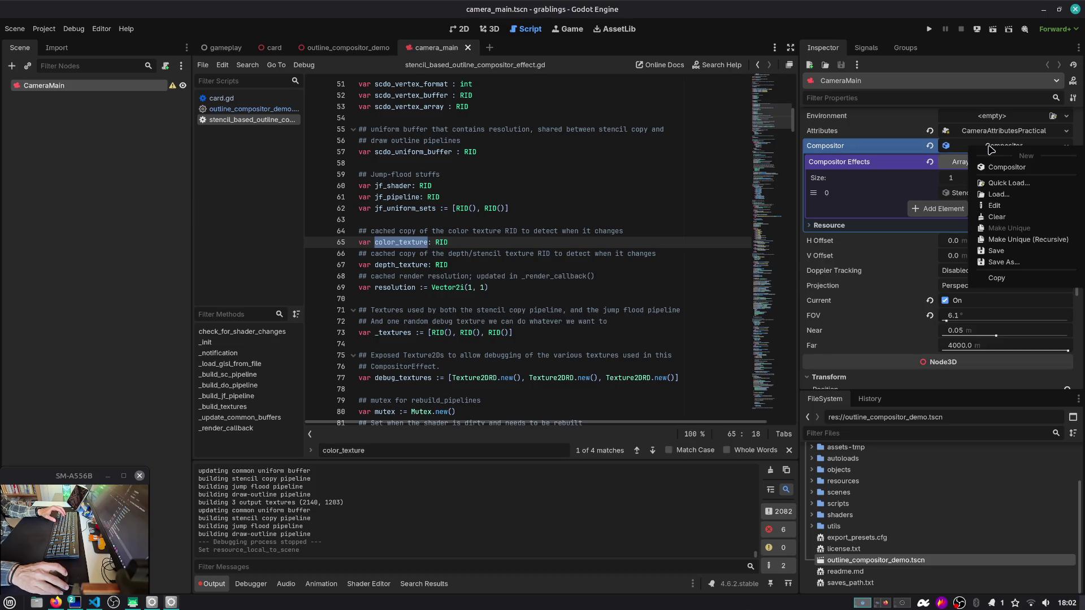
{"action": "left_click", "coordinate": [993, 148]}
{"action": "left_click", "coordinate": [996, 146]}
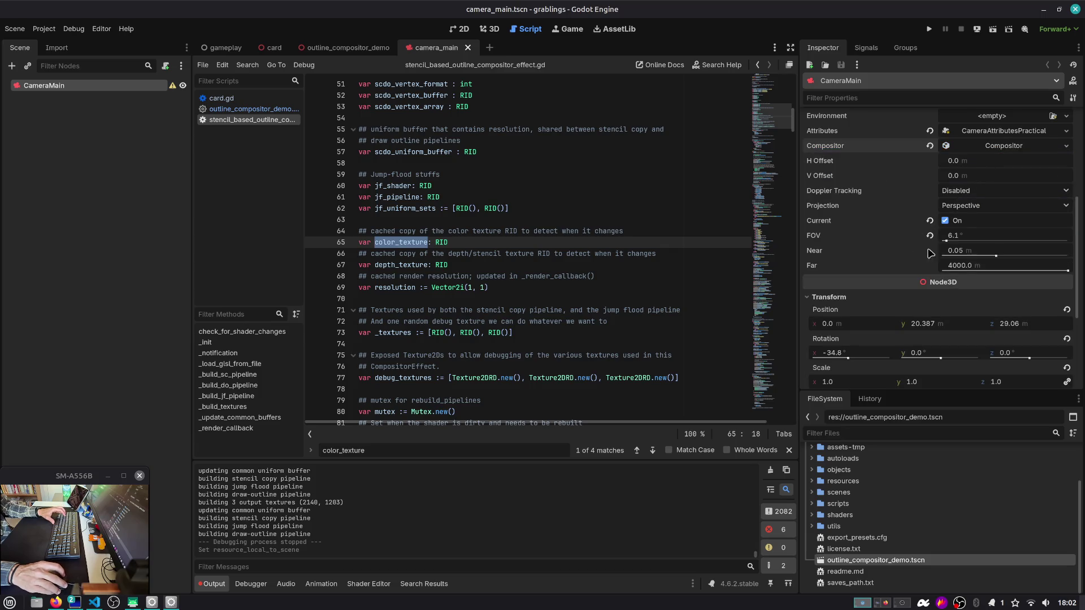
{"action": "left_click", "coordinate": [981, 148]}
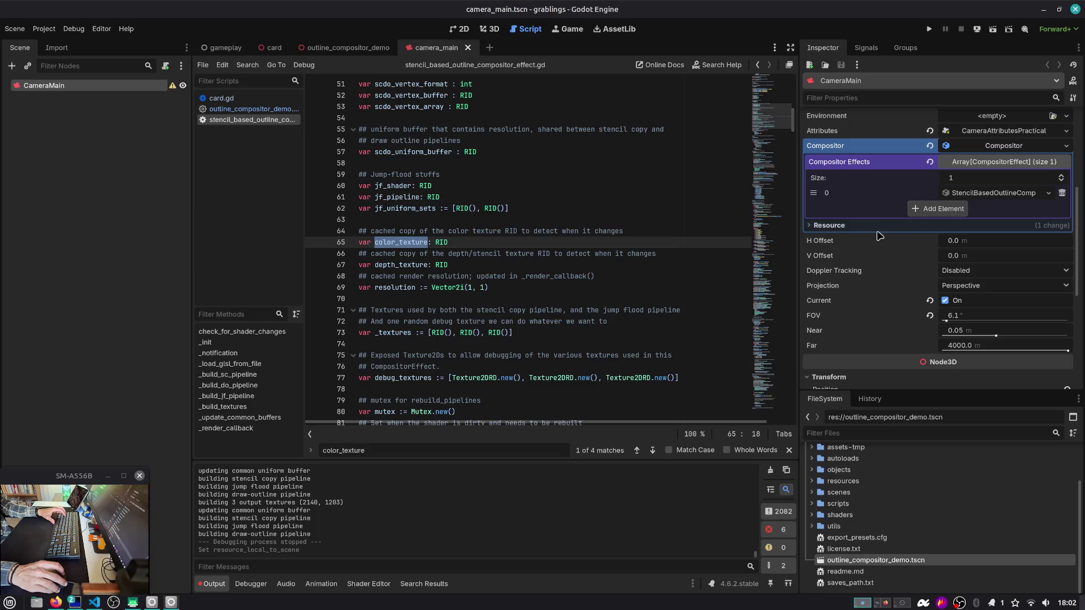
{"action": "left_click", "coordinate": [910, 224]}
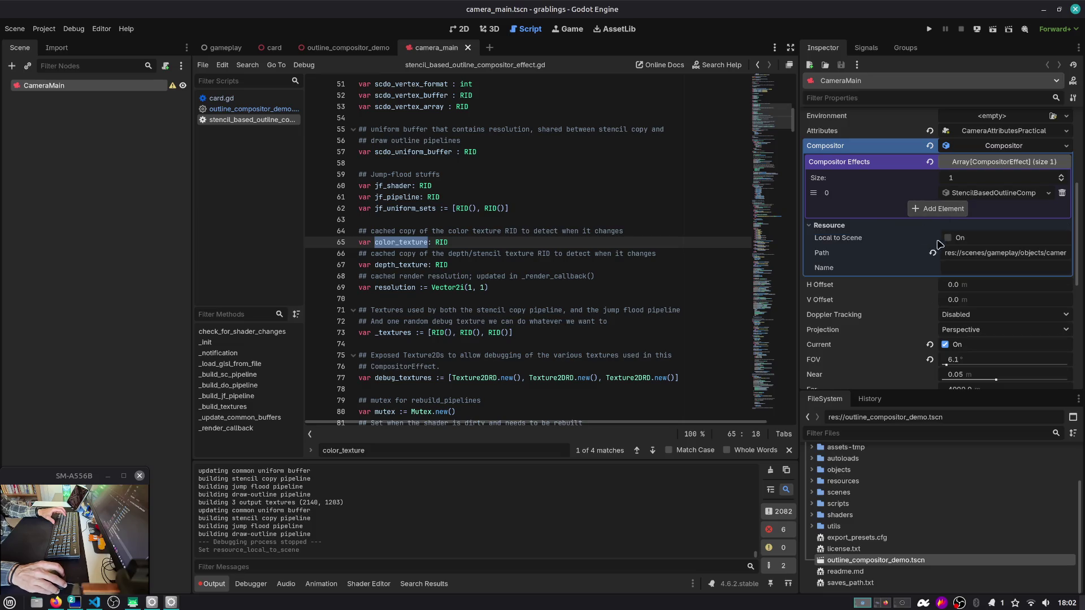
Step: Test the game from Slot 1, then turn off the Compositor's Local to Scene and clear it to <empty>
{"action": "left_click", "coordinate": [930, 30]}
{"action": "left_click", "coordinate": [498, 252]}
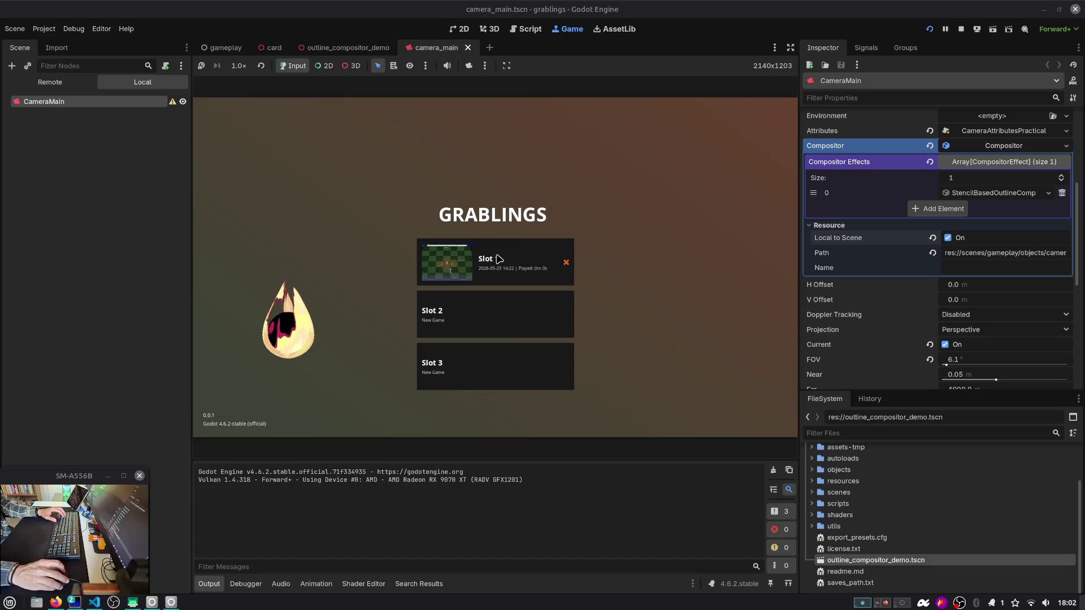
{"action": "left_click", "coordinate": [497, 259]}
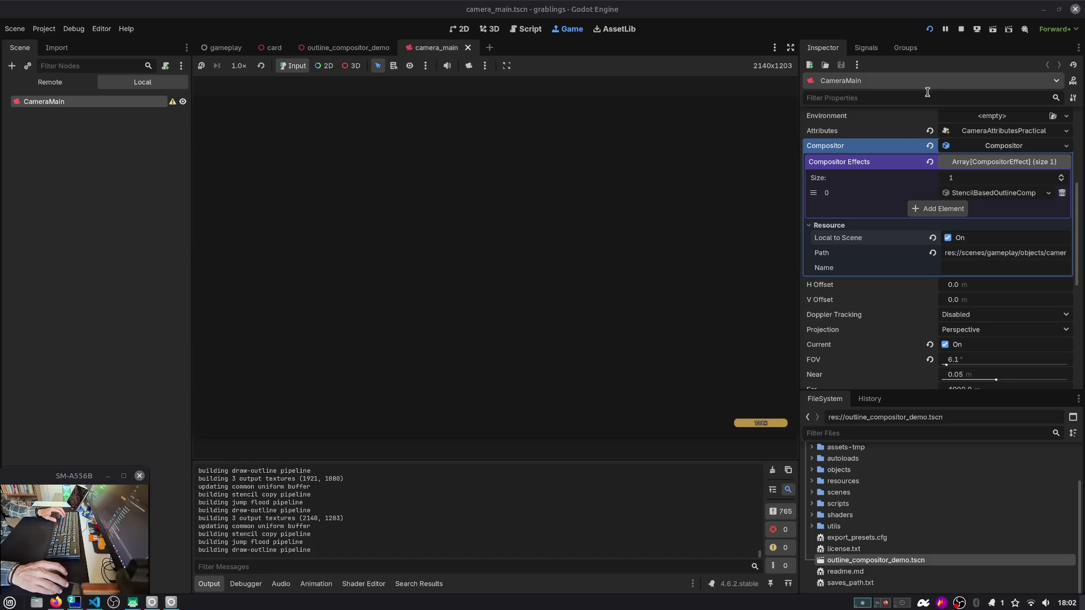
{"action": "left_click", "coordinate": [948, 237]}
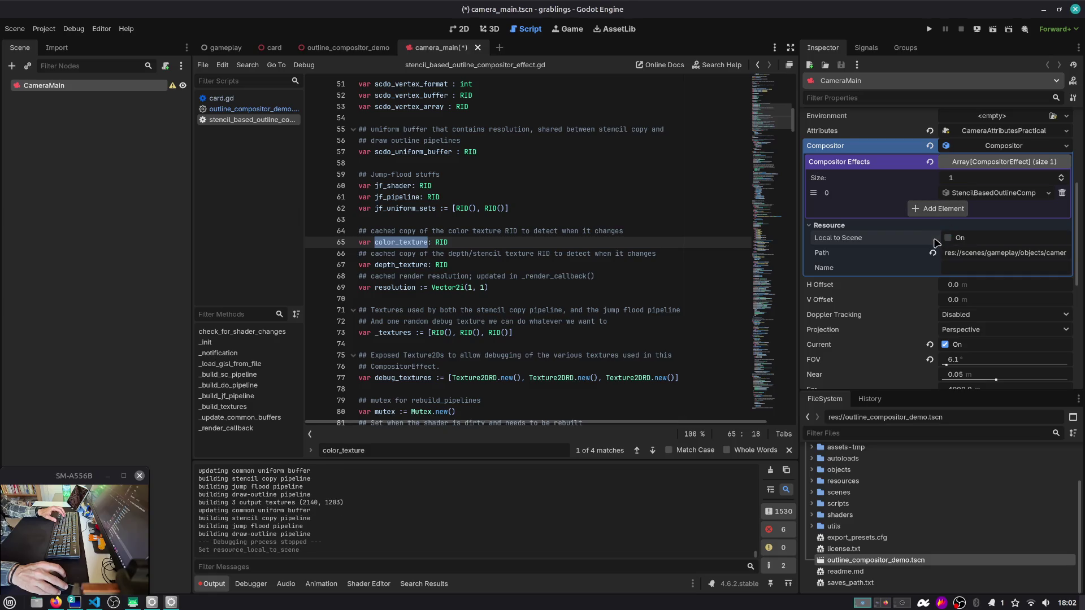
{"action": "left_click", "coordinate": [930, 146]}
Step: Save and close camera_main, returning to the gameplay scene
{"action": "key", "text": "ctrl+s"}
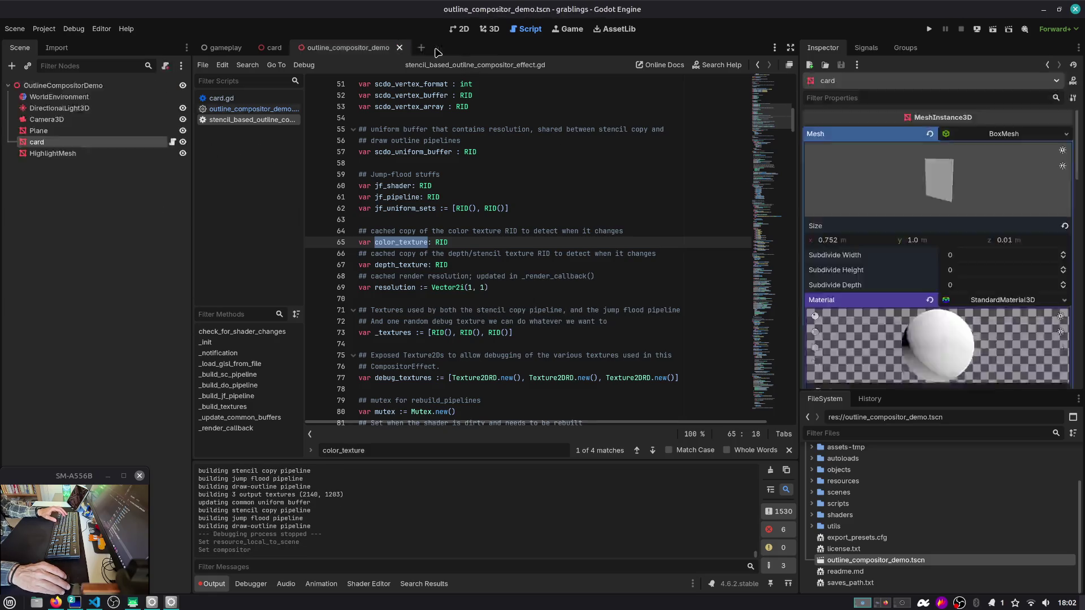
{"action": "left_click", "coordinate": [478, 47]}
{"action": "left_click", "coordinate": [222, 50]}
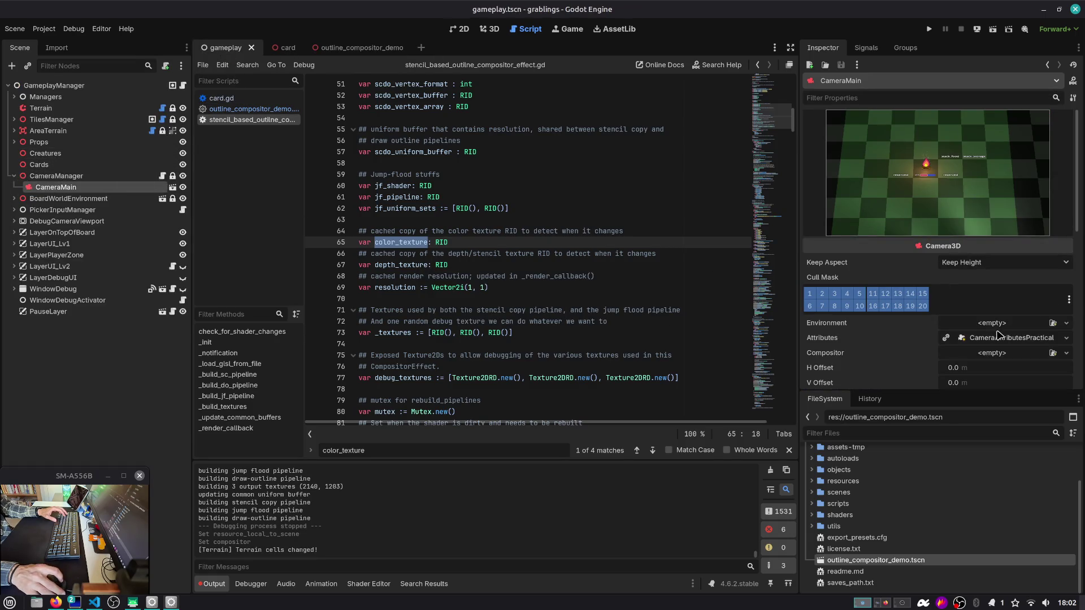
Step: Give CameraMain a New Compositor and add one empty entry to its Compositor Effects
{"action": "left_click", "coordinate": [993, 355]}
{"action": "left_click", "coordinate": [1013, 364]}
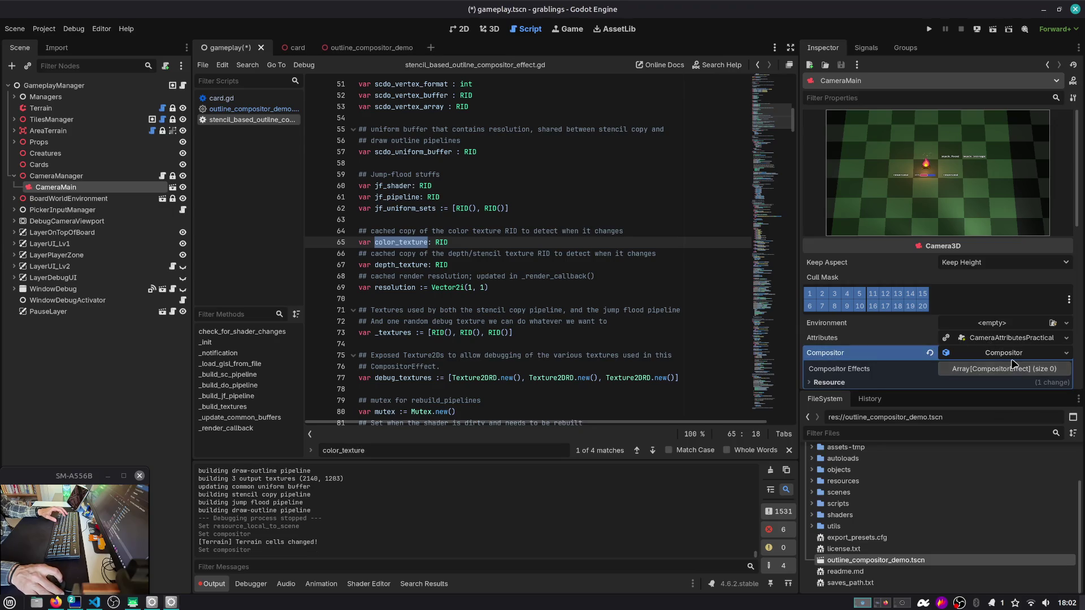
{"action": "left_click", "coordinate": [1008, 369]}
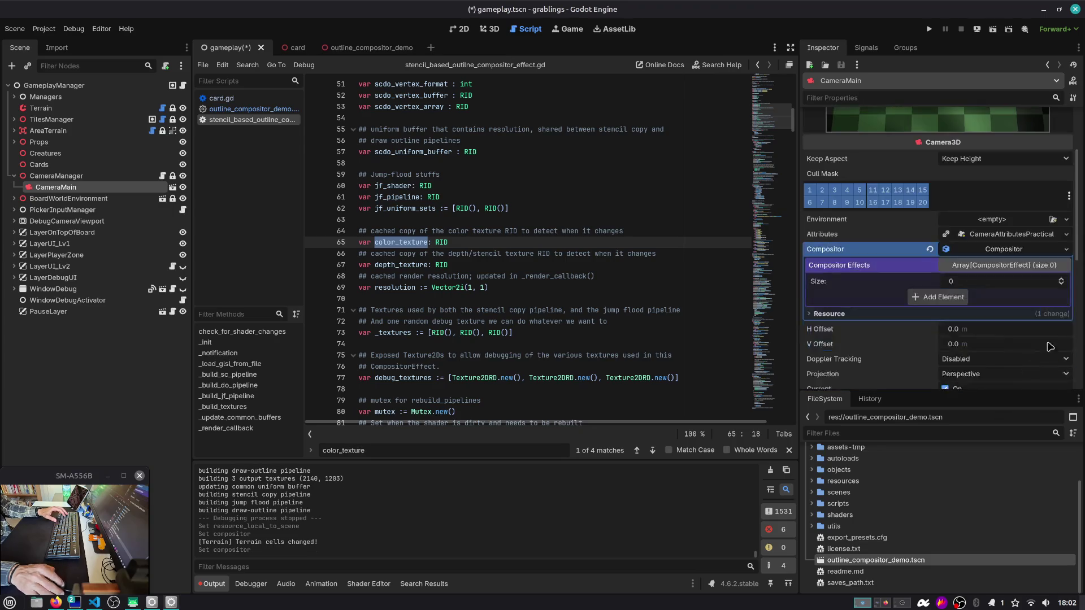
{"action": "left_click", "coordinate": [1061, 279]}
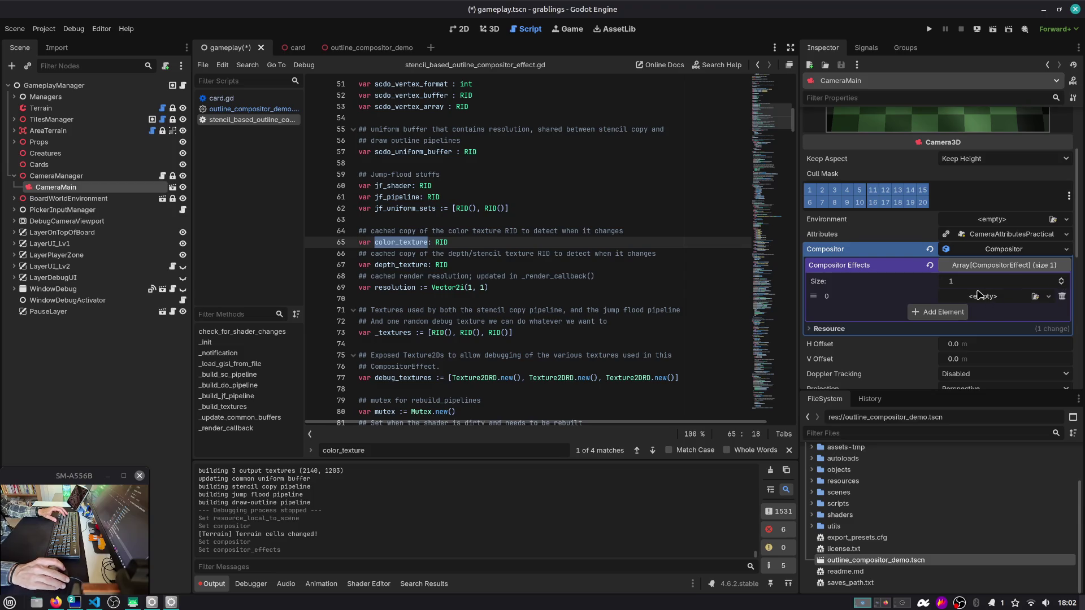
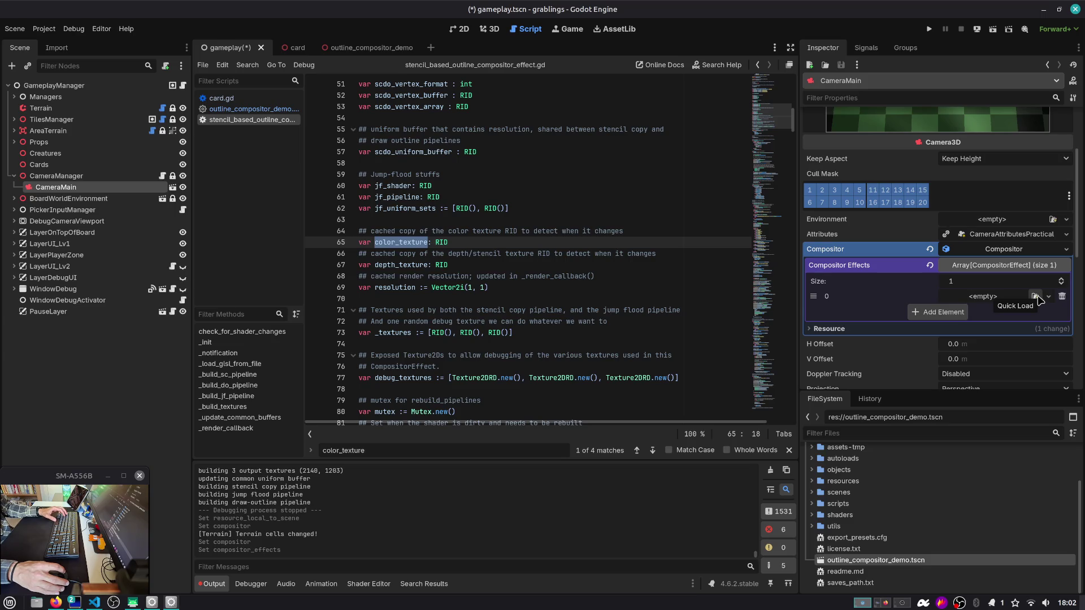
Step: Quick Load the stencil-based outline effect into slot 0, then test it by playing the Berry card in-game
{"action": "left_click", "coordinate": [1036, 297]}
{"action": "left_click", "coordinate": [993, 305]}
{"action": "key", "text": "ctrl+s"}
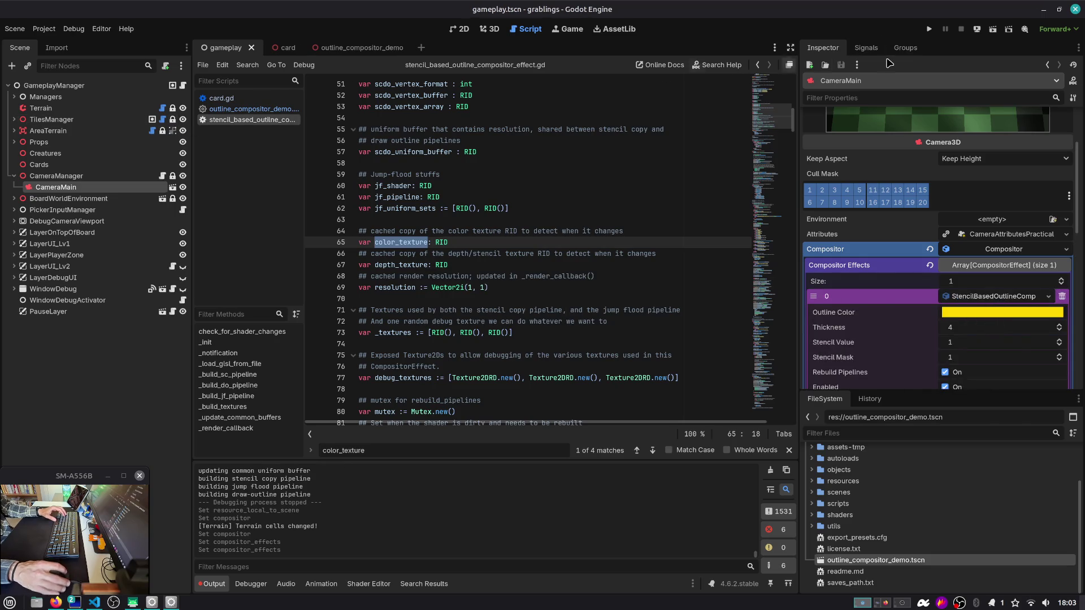
{"action": "left_click", "coordinate": [929, 29]}
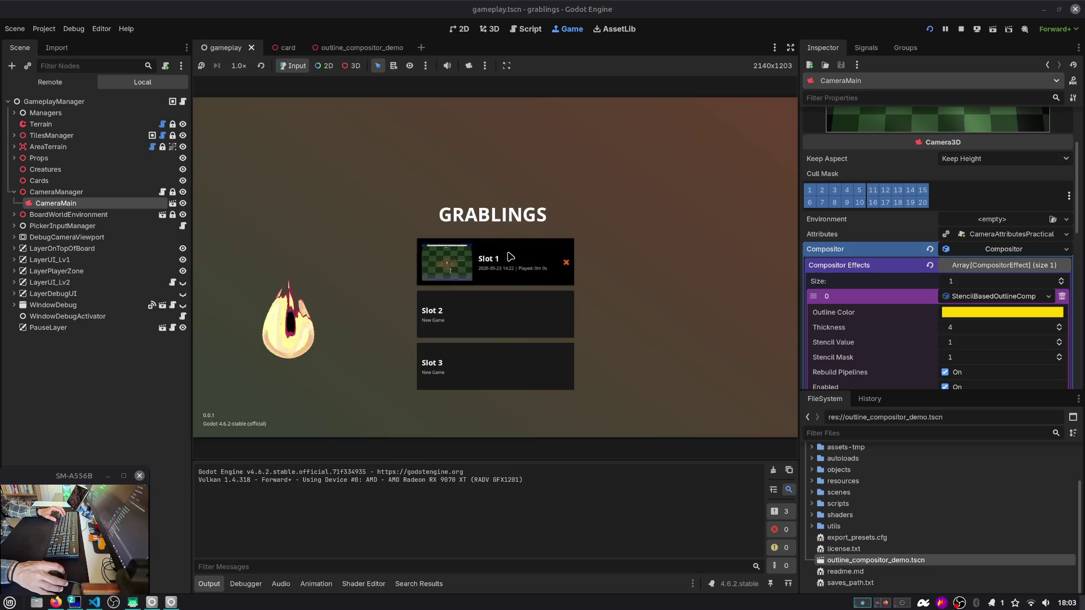
{"action": "left_click", "coordinate": [511, 257]}
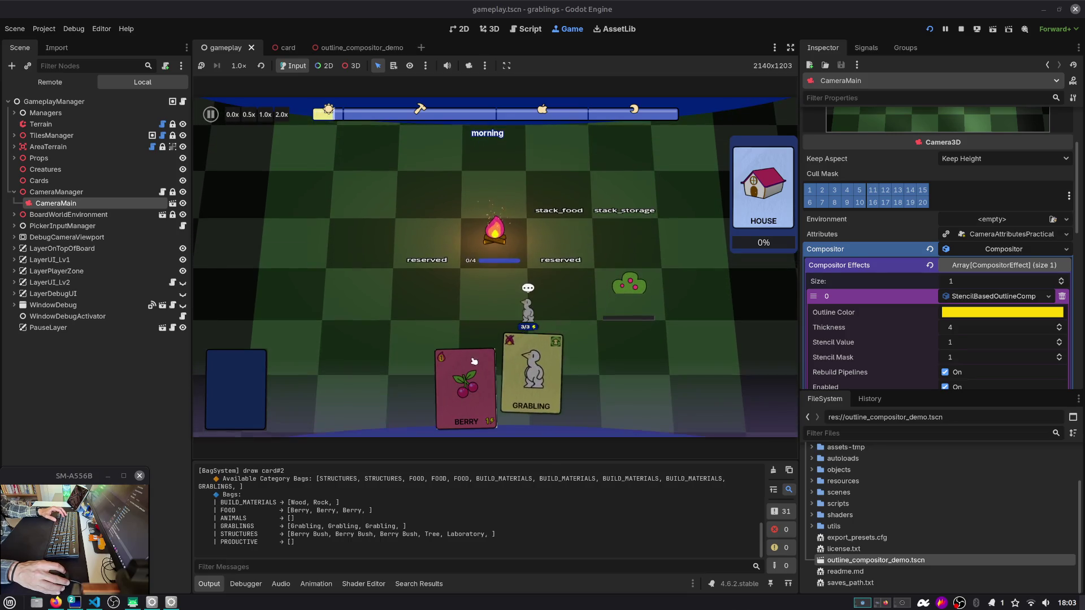
{"action": "mouse_move", "coordinate": [473, 360]}
{"action": "left_mouse_down"}
{"action": "mouse_move", "coordinate": [565, 209]}
{"action": "mouse_move", "coordinate": [560, 195]}
{"action": "left_mouse_up"}
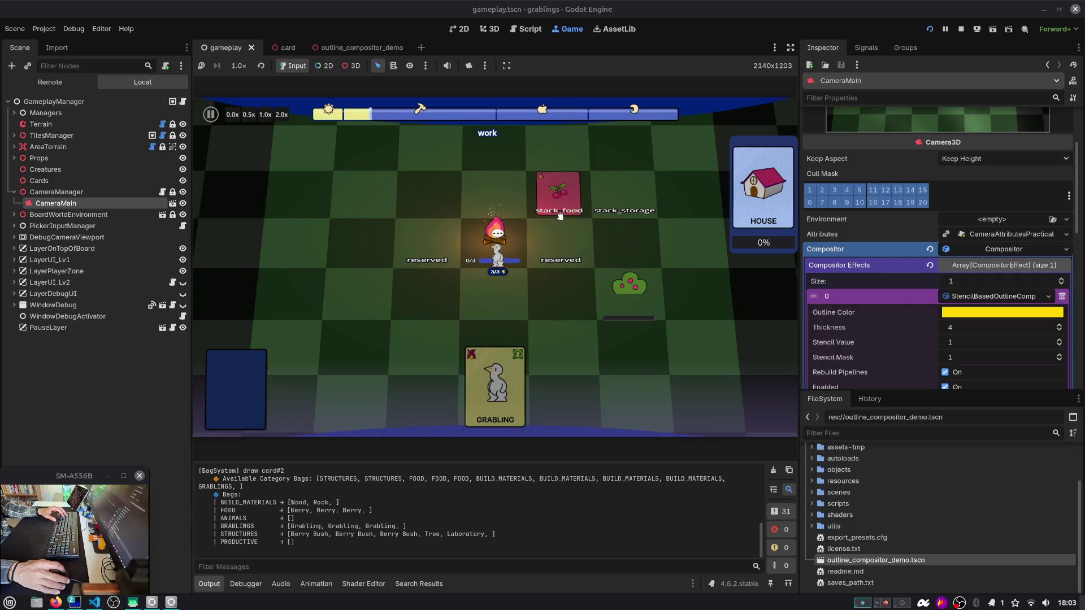
Step: Set the outline effect's Thickness to 50
{"action": "left_click", "coordinate": [971, 329]}
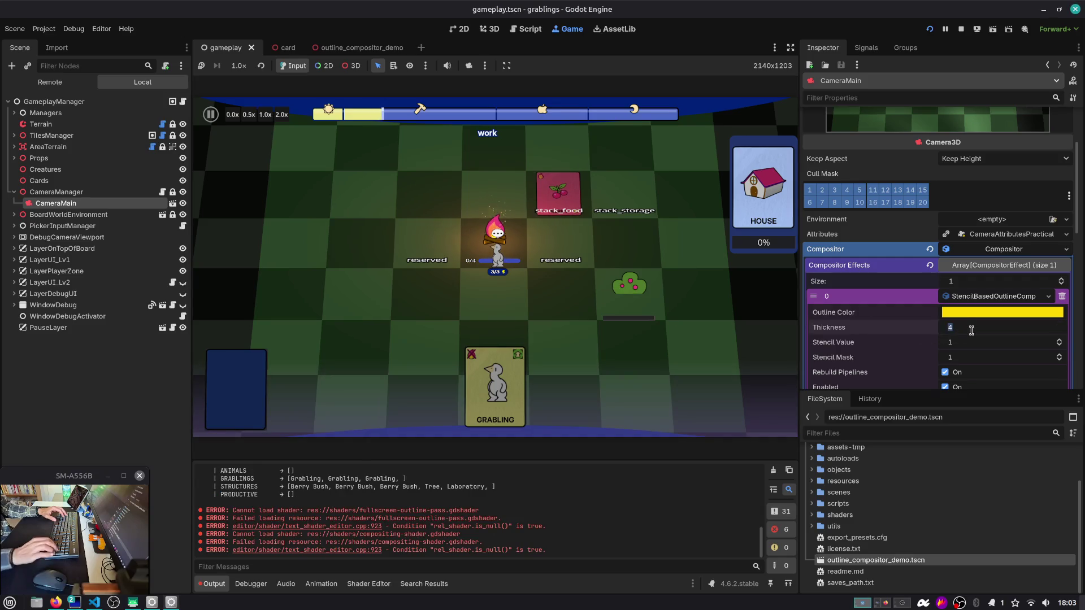
{"action": "type", "text": "50"}
{"action": "key", "text": "Return"}
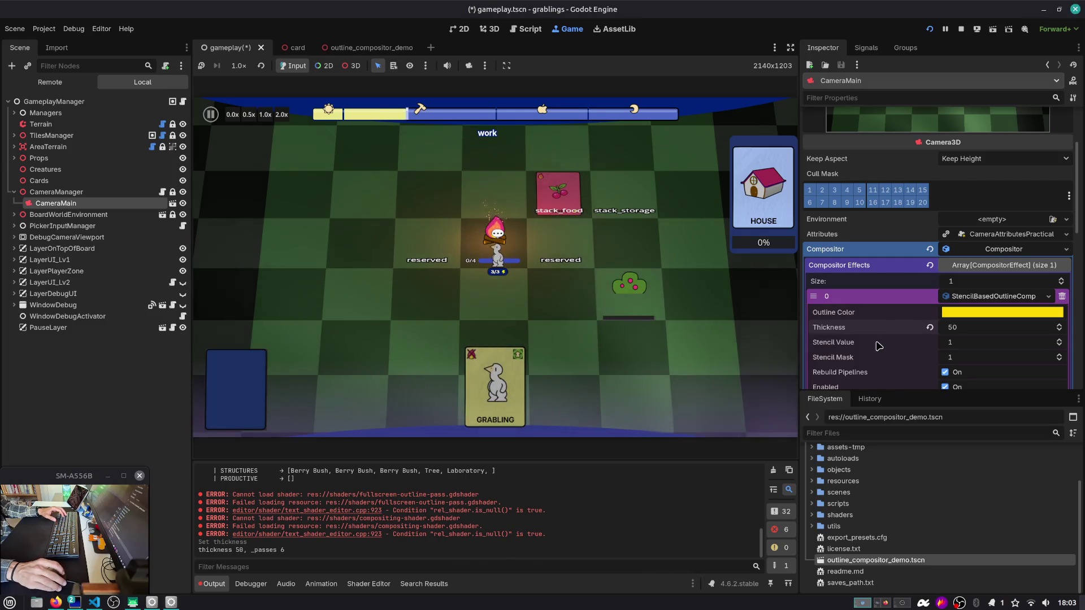
{"action": "scroll", "coordinate": [927, 339], "scroll_direction": "down", "scroll_amount": 3}
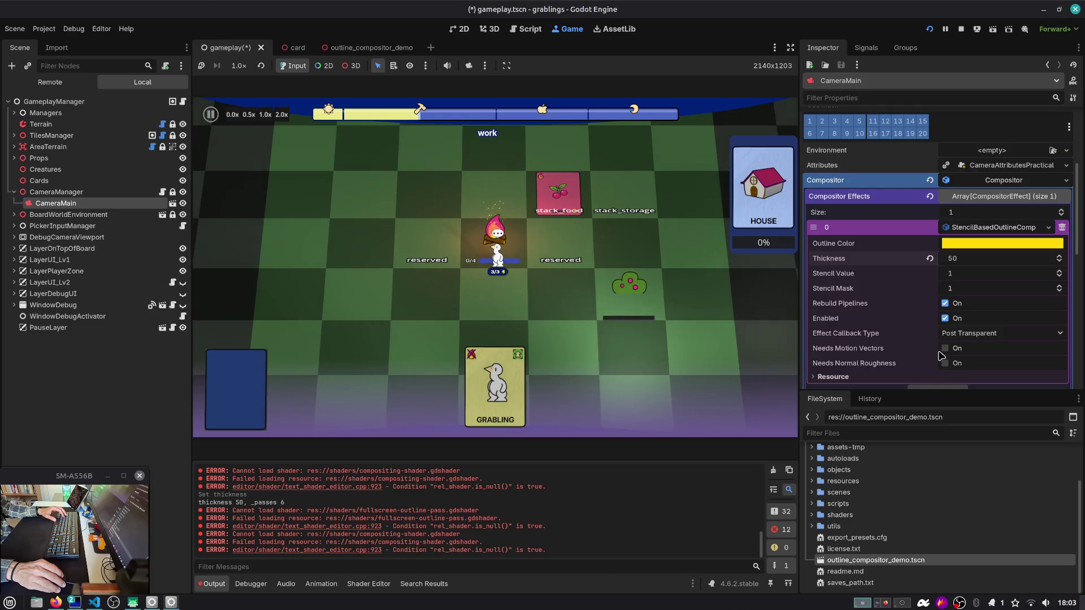
{"action": "scroll", "coordinate": [961, 310], "scroll_direction": "down", "scroll_amount": 2}
{"action": "scroll", "coordinate": [972, 282], "scroll_direction": "up", "scroll_amount": 2}
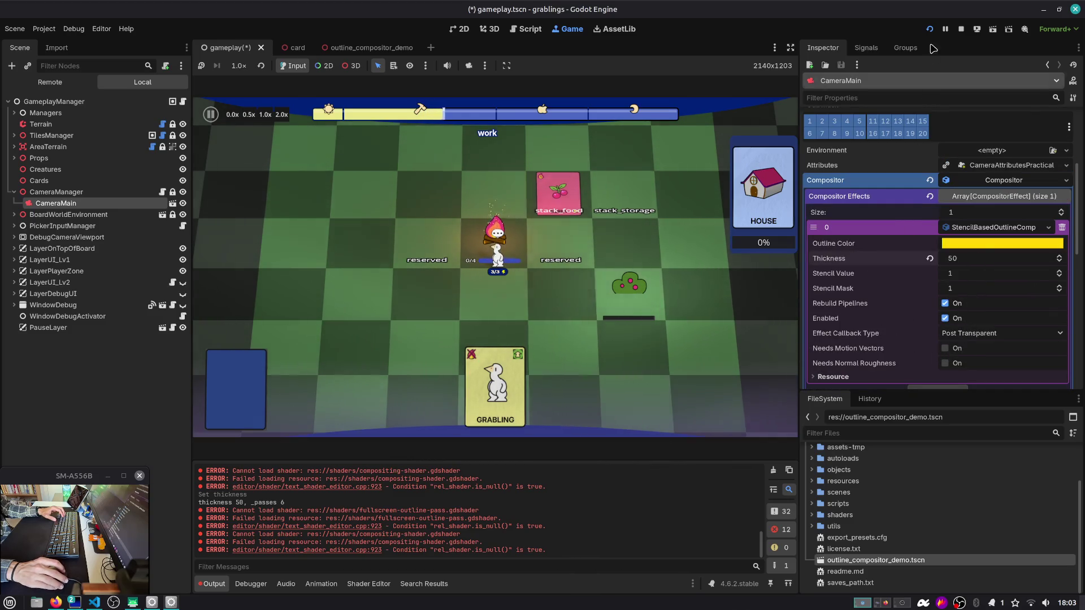
Step: Rerun the game from the first save slot, move the Wood card to stack_storage, then stop it
{"action": "left_click", "coordinate": [930, 30]}
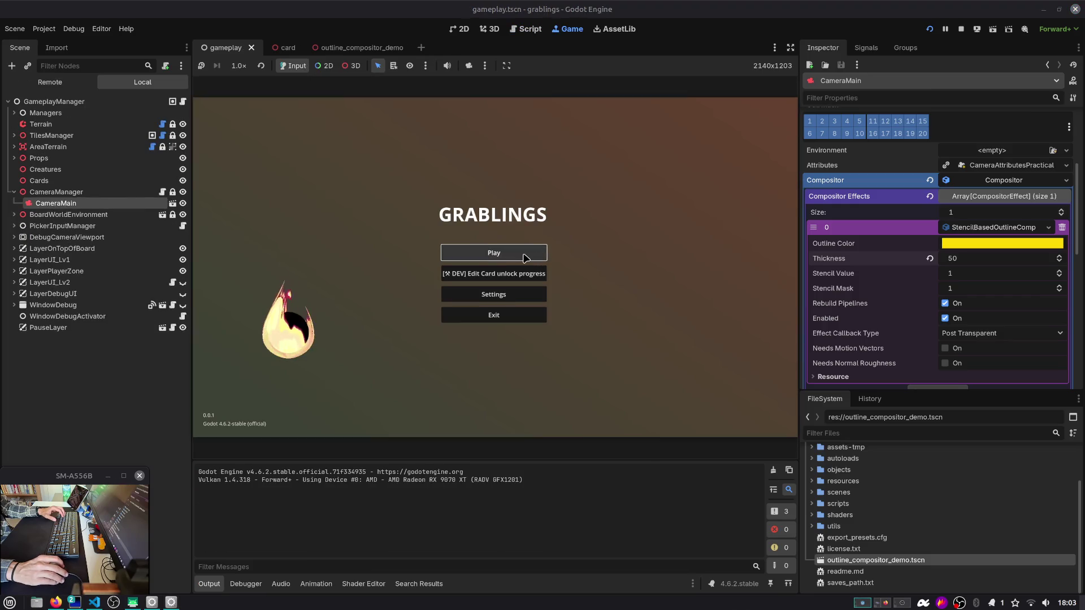
{"action": "left_click", "coordinate": [521, 253]}
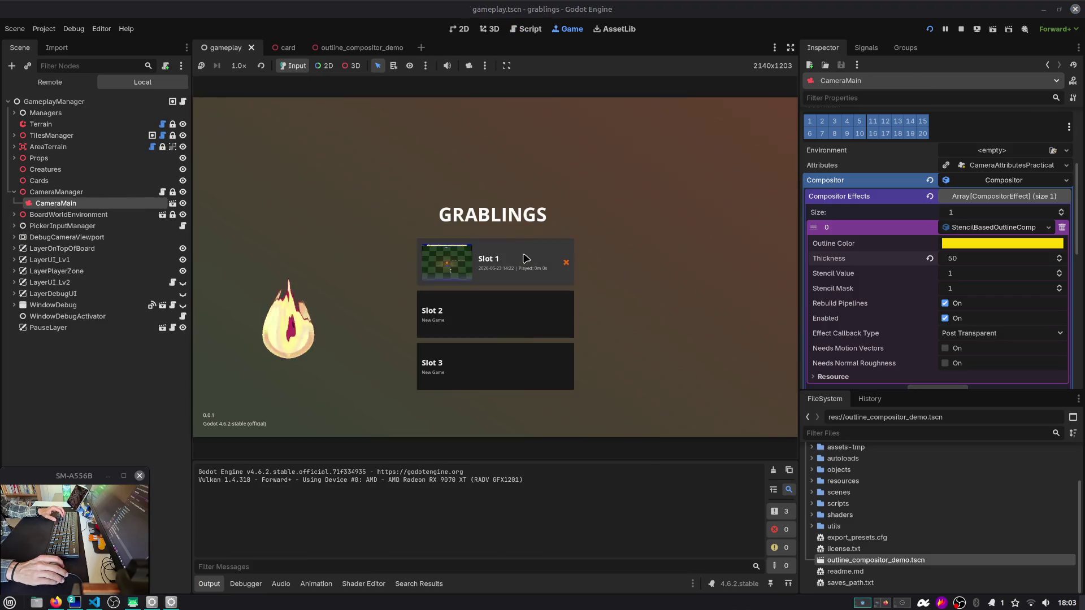
{"action": "left_click", "coordinate": [524, 257]}
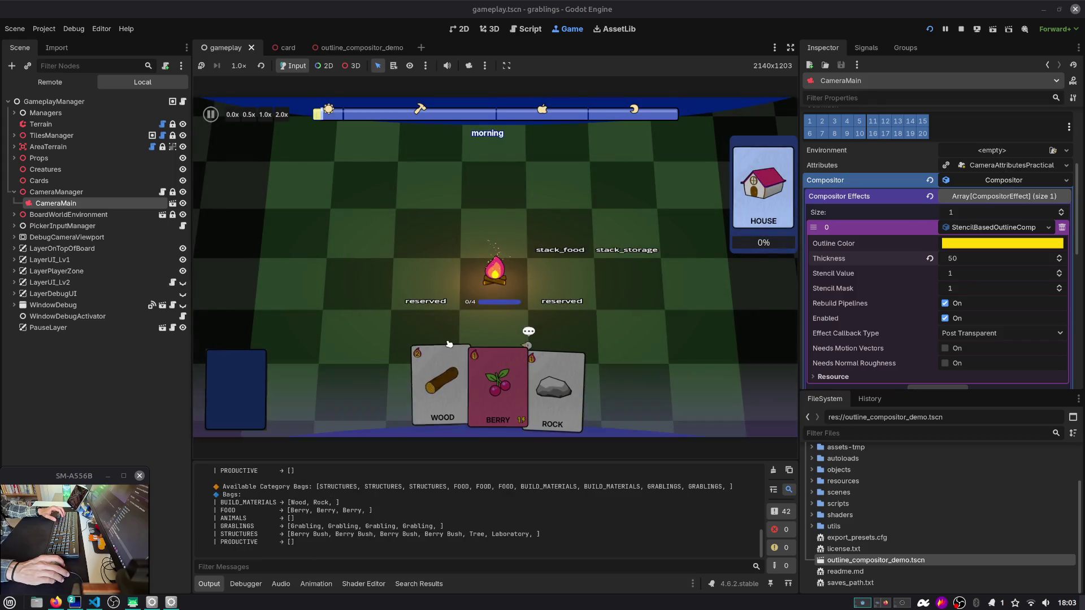
{"action": "mouse_move", "coordinate": [448, 344]}
{"action": "left_mouse_down"}
{"action": "mouse_move", "coordinate": [516, 249]}
{"action": "mouse_move", "coordinate": [635, 250]}
{"action": "mouse_move", "coordinate": [630, 230]}
{"action": "left_mouse_up"}
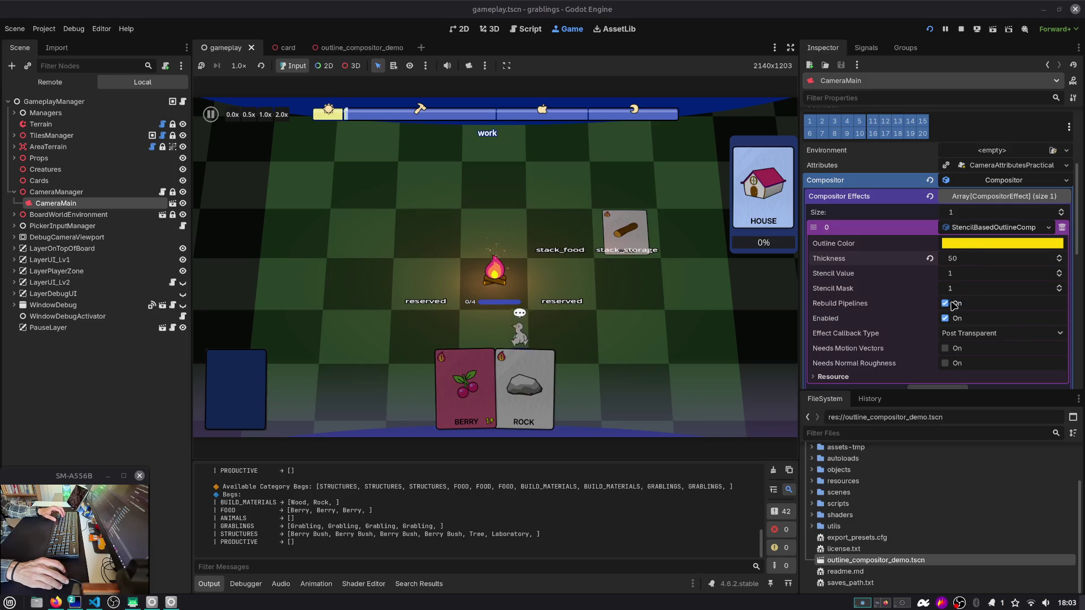
{"action": "scroll", "coordinate": [947, 342], "scroll_direction": "down", "scroll_amount": 1}
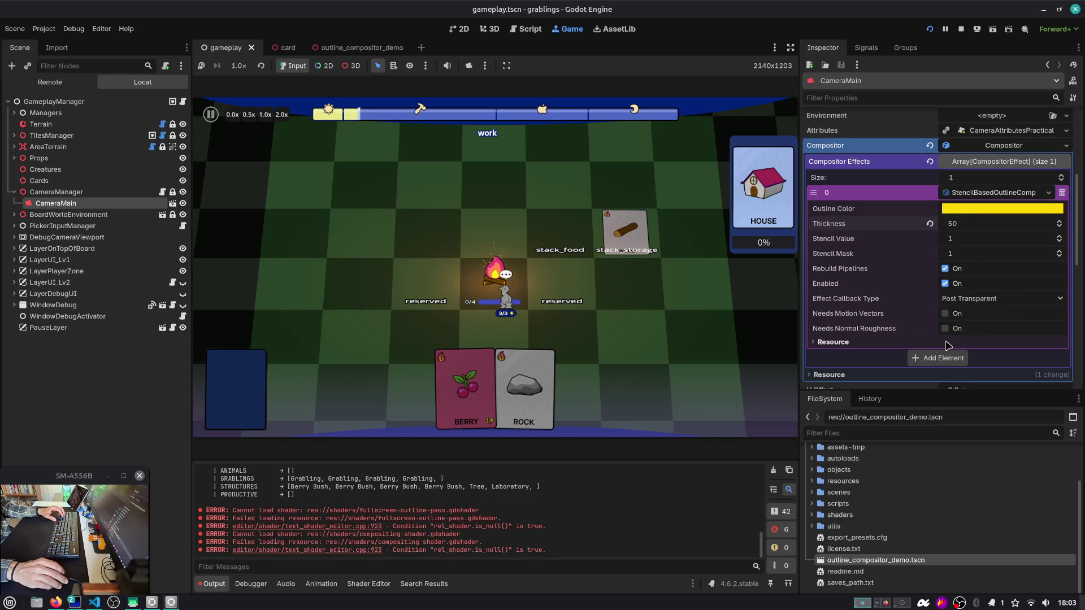
{"action": "left_click", "coordinate": [859, 343]}
{"action": "left_click", "coordinate": [859, 344]}
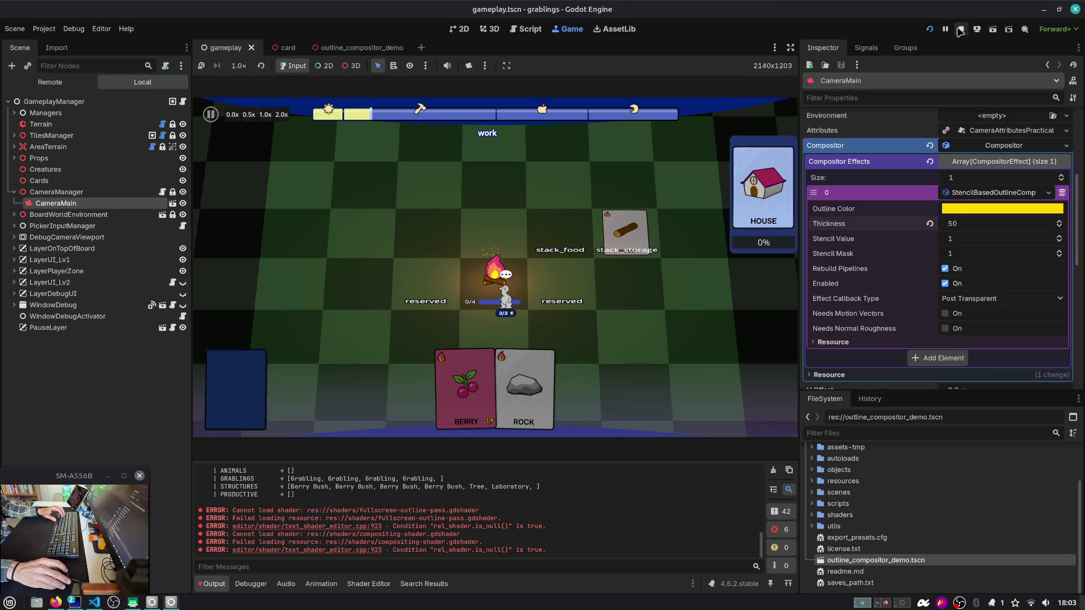
{"action": "left_click", "coordinate": [960, 30]}
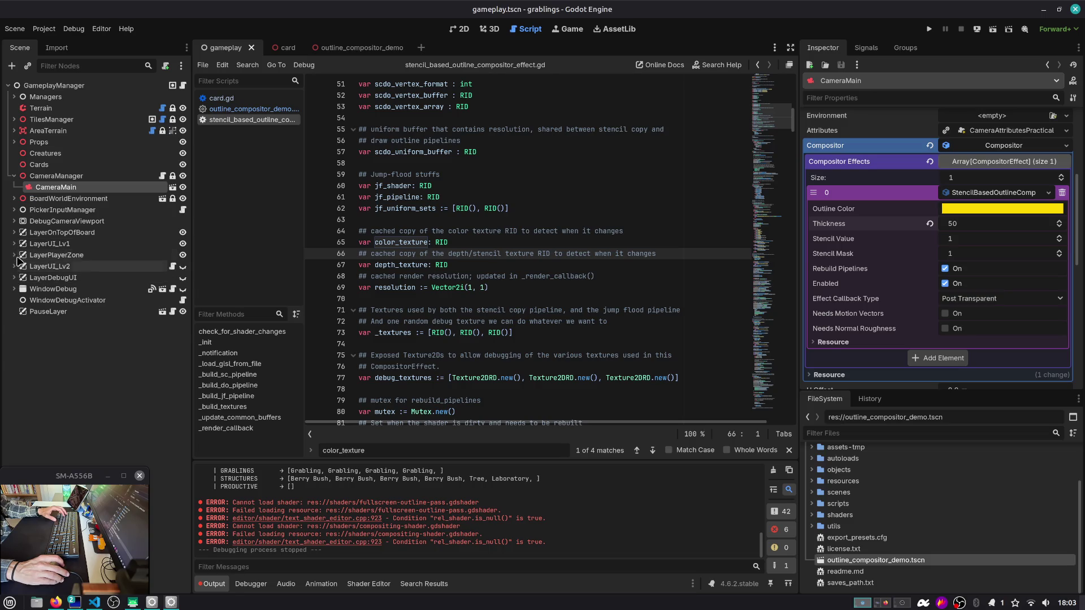
Step: Expand LayerPlayerZone and SubViewportContainer in the scene tree, collapsing Hand and CardsRotationParent
{"action": "left_click", "coordinate": [20, 255]}
{"action": "left_click", "coordinate": [14, 255]}
{"action": "left_click", "coordinate": [20, 266]}
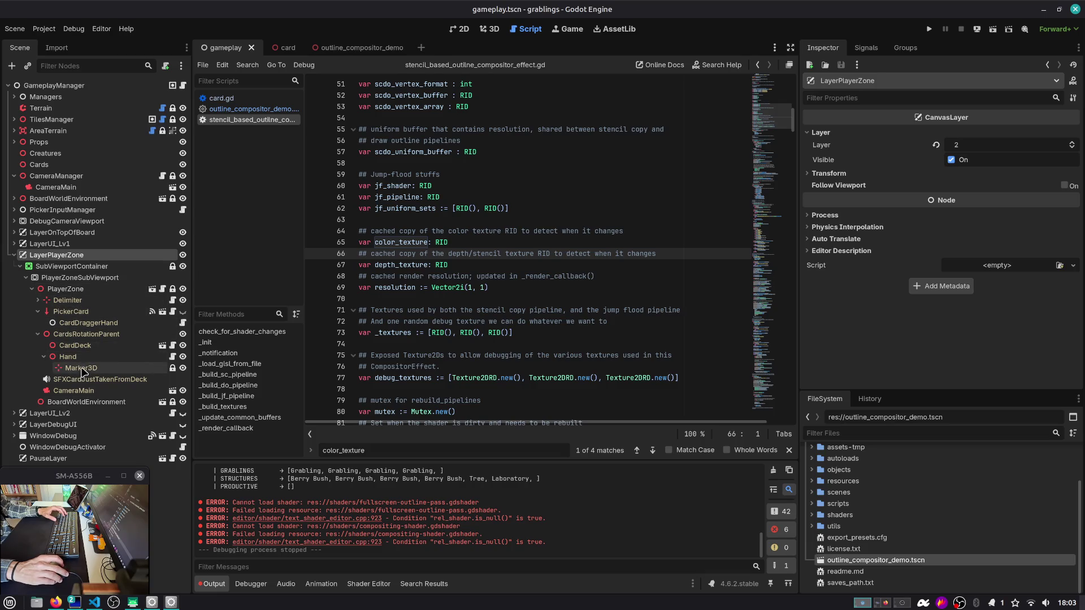
{"action": "left_click", "coordinate": [44, 356]}
{"action": "left_click", "coordinate": [37, 334]}
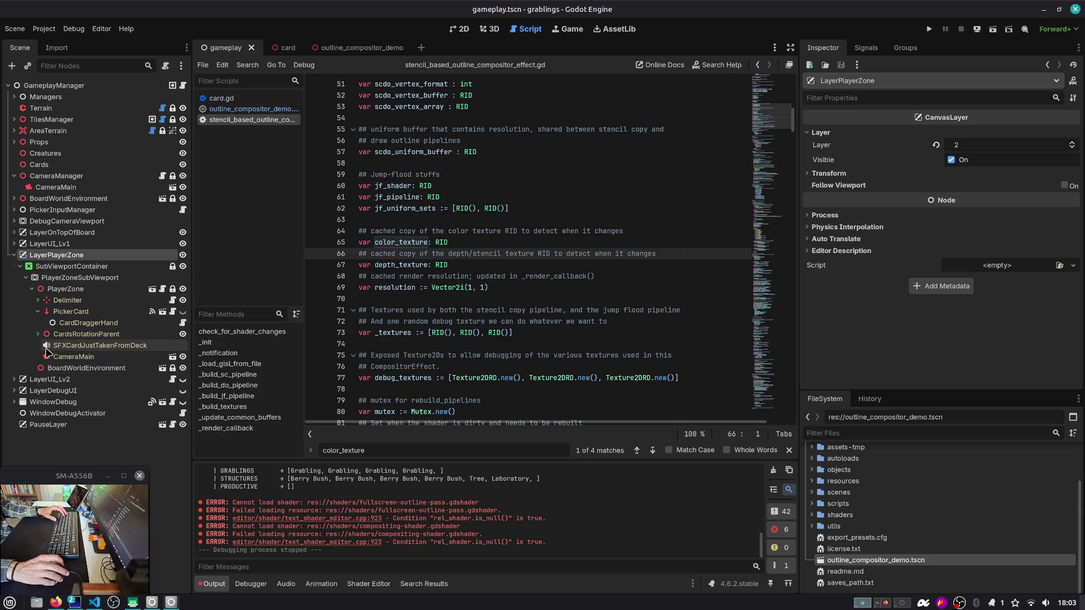
{"action": "left_click", "coordinate": [38, 300]}
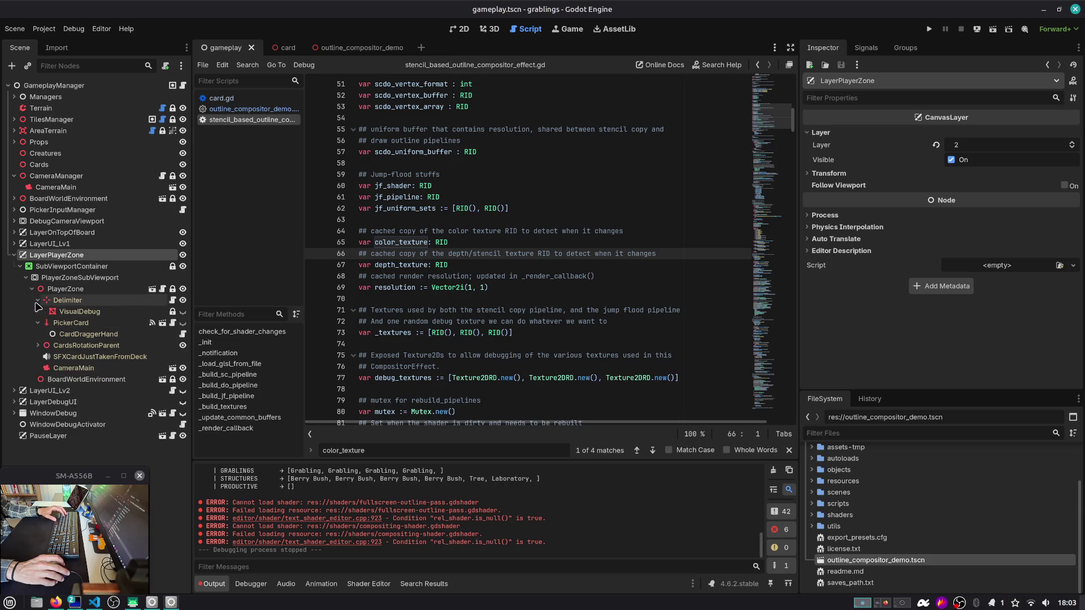
Step: Filter the scene tree for 'camera' and select the CameraMain under CardsRotationParent
{"action": "left_click", "coordinate": [90, 67]}
{"action": "type", "text": "camera"}
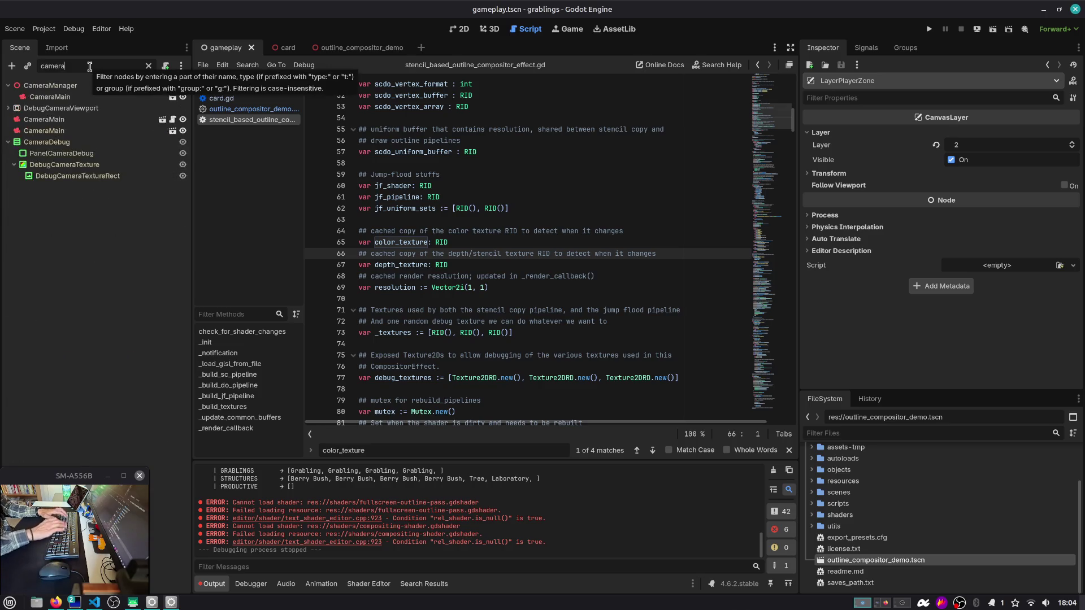
{"action": "left_click", "coordinate": [56, 131]}
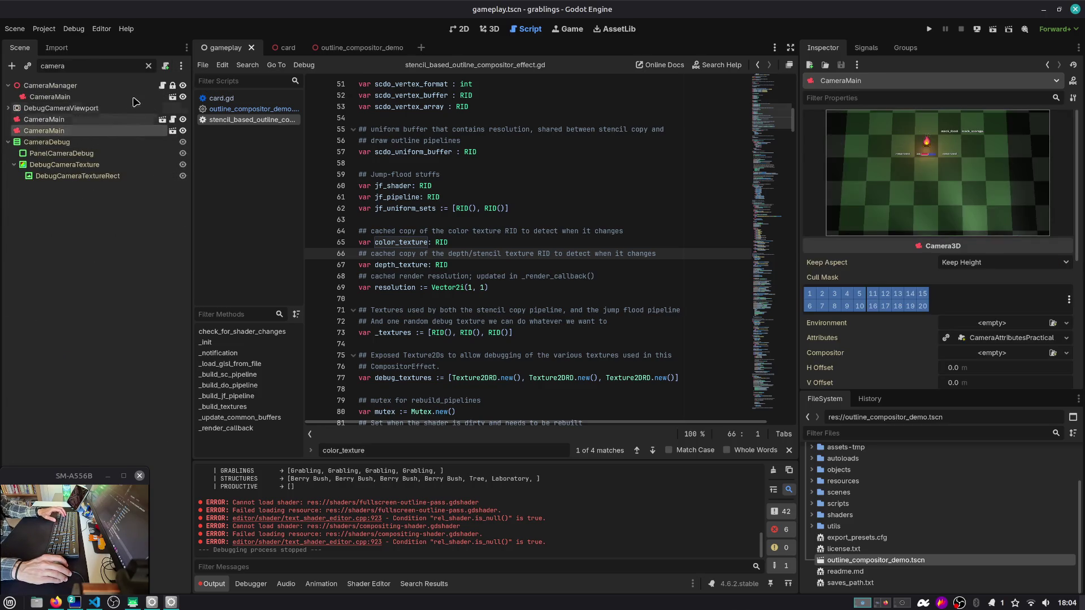
{"action": "left_click", "coordinate": [51, 120]}
{"action": "left_click", "coordinate": [149, 66]}
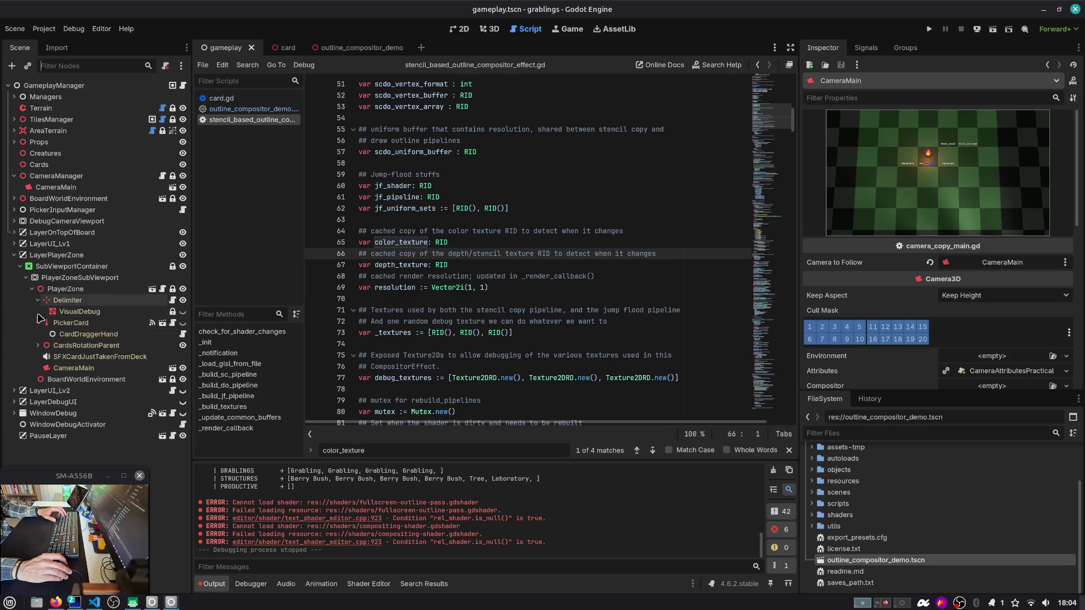
{"action": "left_click", "coordinate": [38, 345]}
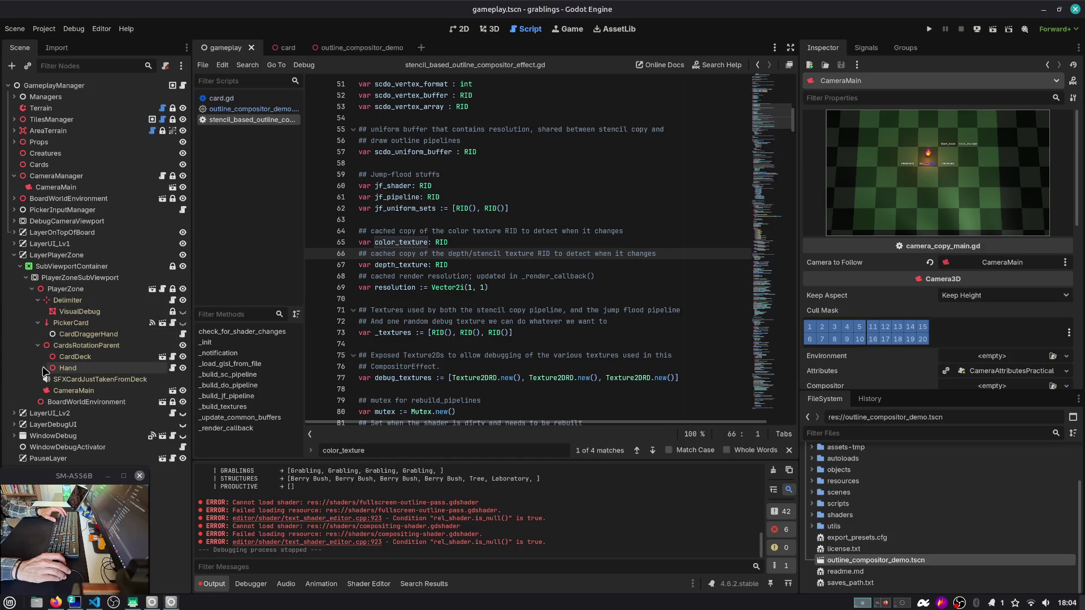
{"action": "left_click", "coordinate": [72, 390]}
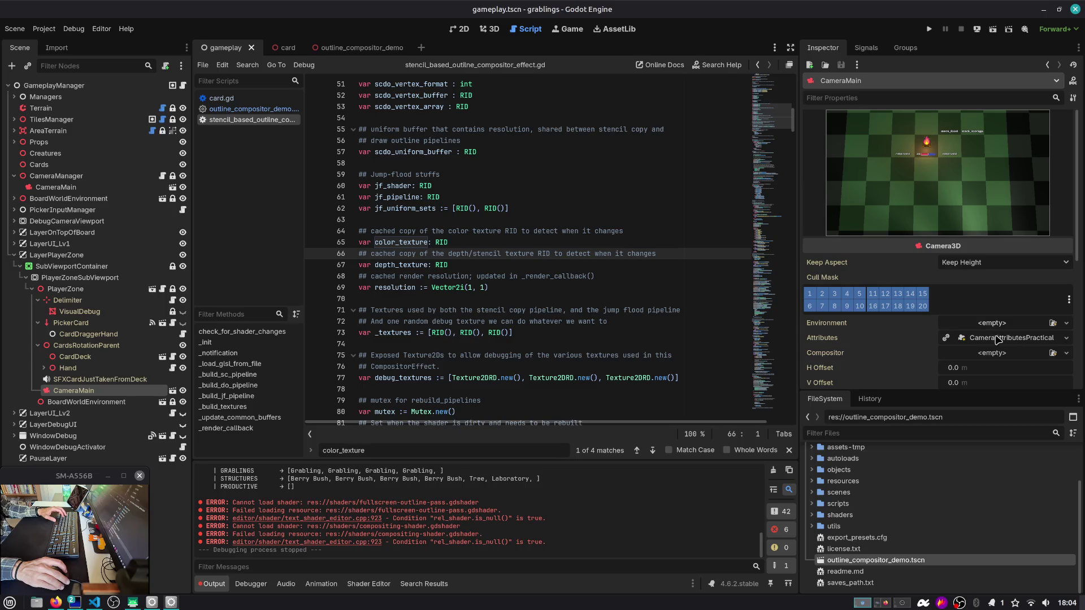
Step: Give the camera a New Compositor holding a new StencilBasedOutlineCompositorEffect with thickness 40
{"action": "left_click", "coordinate": [1002, 352]}
{"action": "left_click", "coordinate": [1006, 373]}
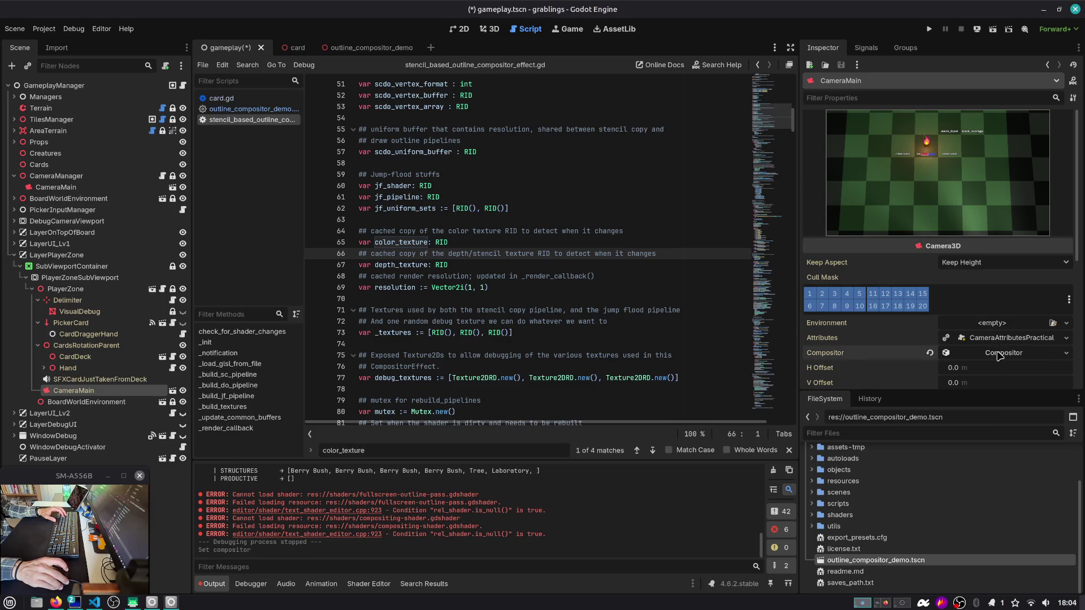
{"action": "left_click", "coordinate": [1004, 335]}
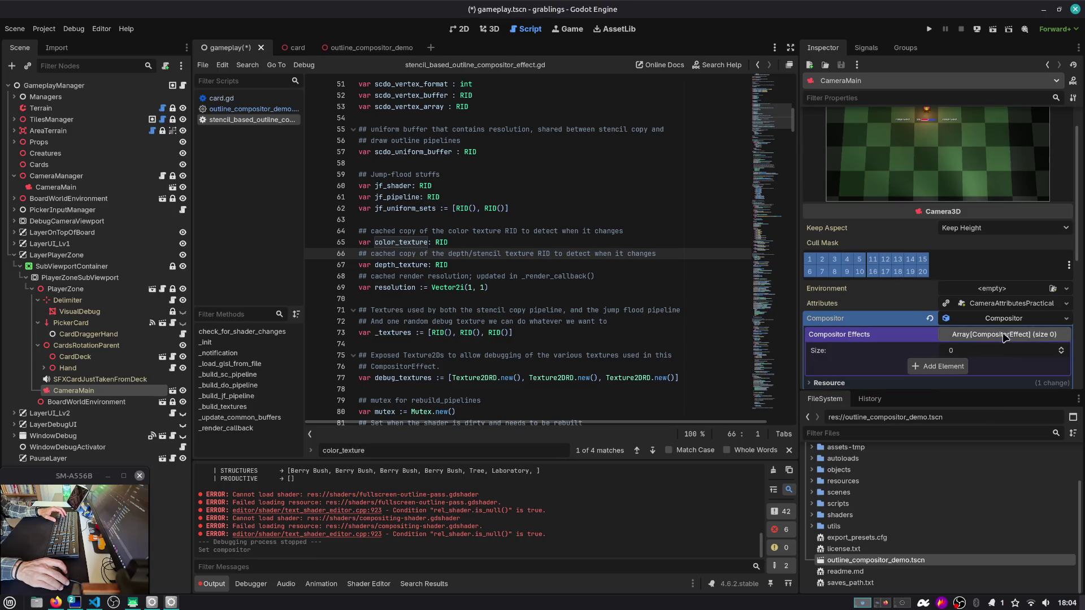
{"action": "left_click", "coordinate": [1062, 348]}
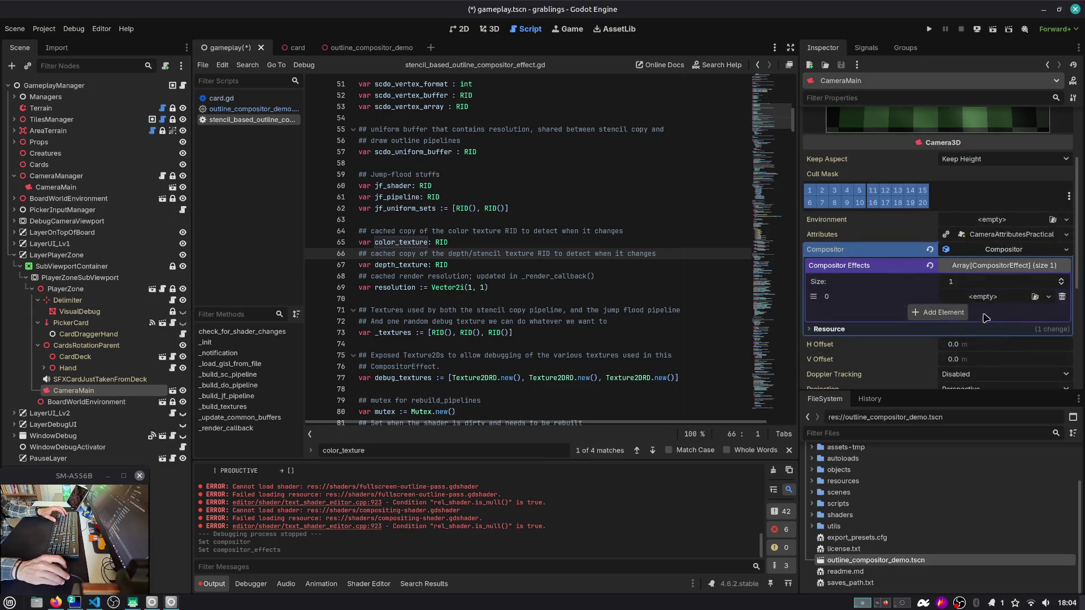
{"action": "left_click", "coordinate": [1048, 297]}
{"action": "left_click", "coordinate": [980, 324]}
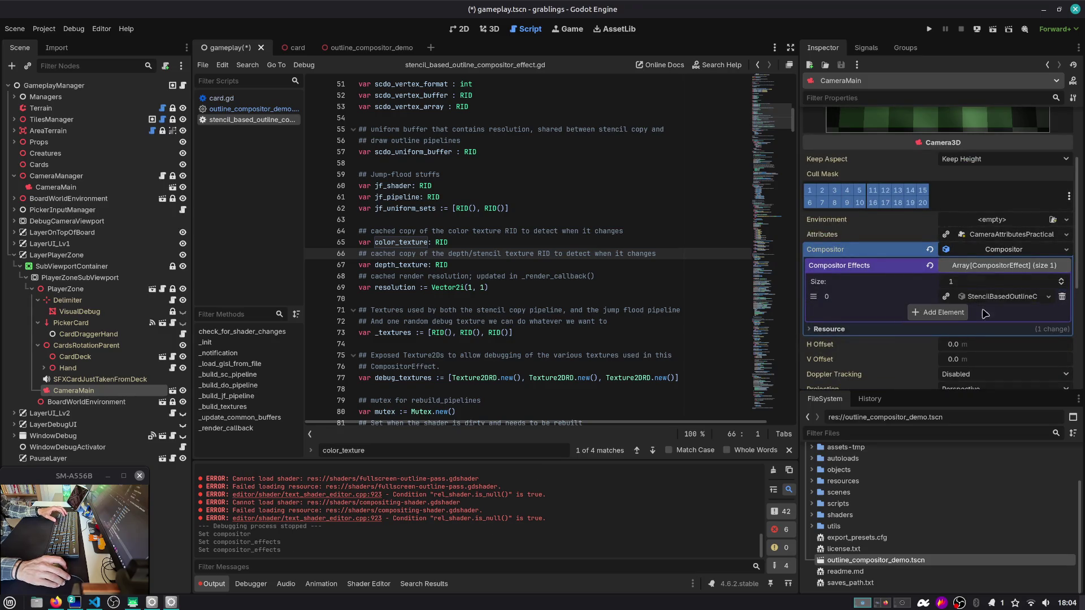
{"action": "scroll", "coordinate": [962, 295], "scroll_direction": "down", "scroll_amount": 1}
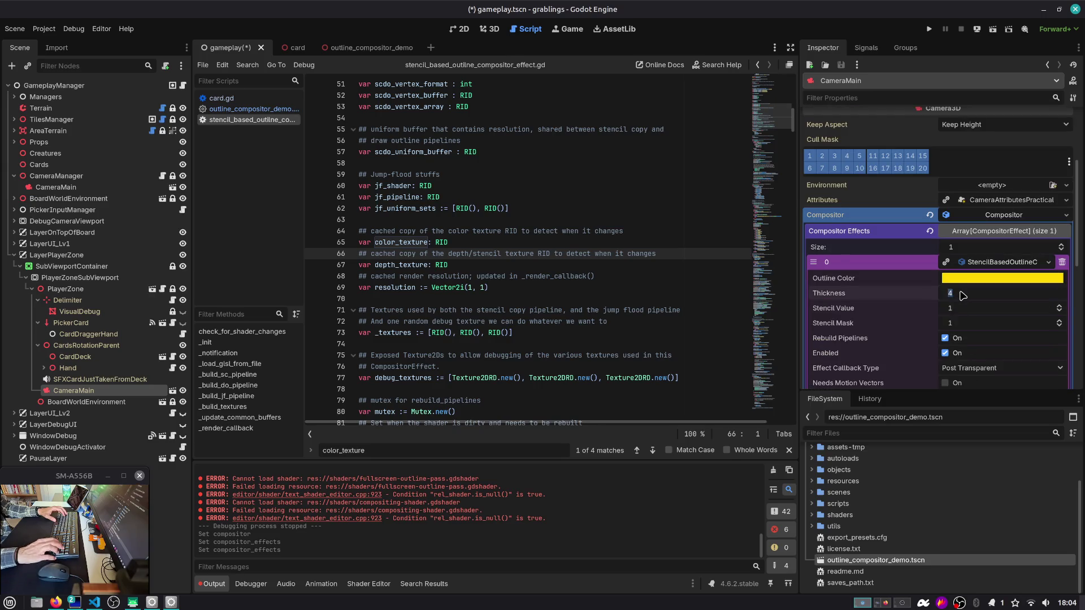
{"action": "type", "text": "40"}
{"action": "key", "text": "Return"}
Step: Run the game from the first save slot and filter the output log to errors only
{"action": "left_click", "coordinate": [930, 29]}
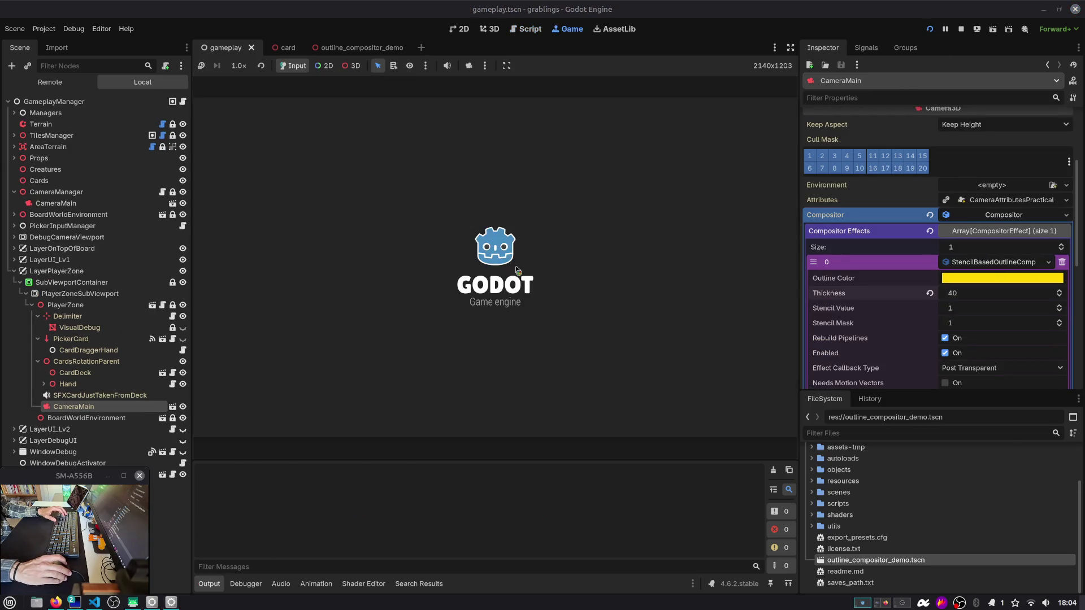
{"action": "left_click", "coordinate": [490, 260]}
{"action": "left_click", "coordinate": [489, 259]}
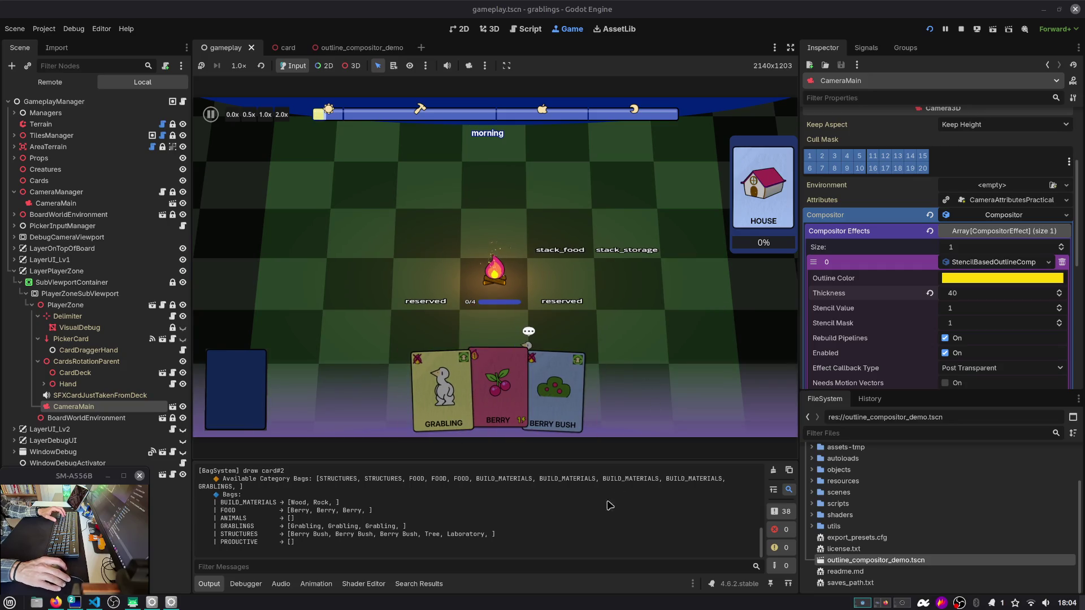
{"action": "left_click", "coordinate": [789, 518]}
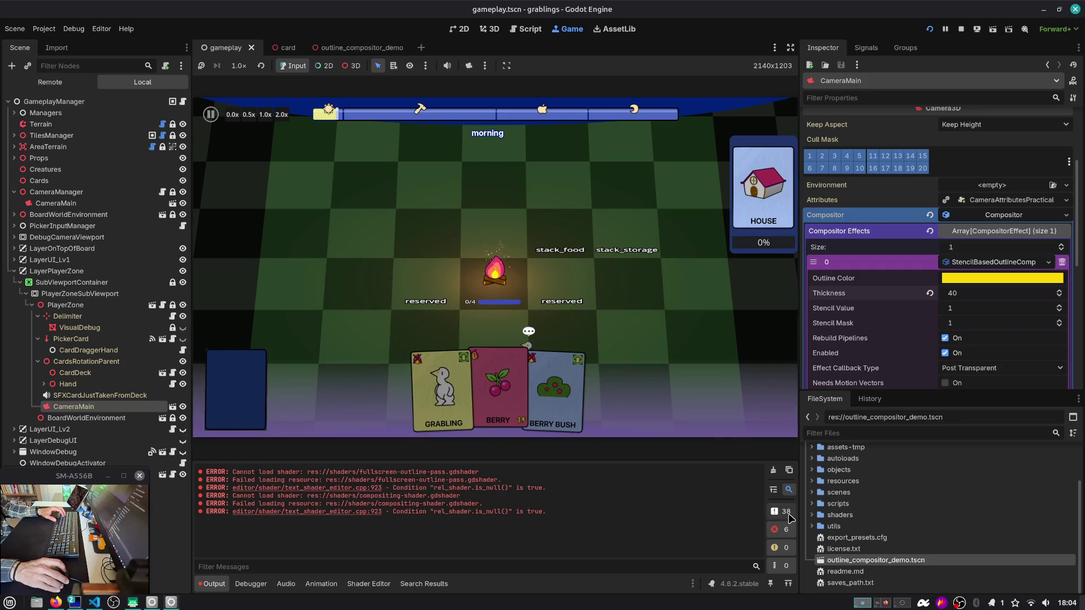
Step: Drag the Berry Bush card from the hand onto the board and zoom in on it
{"action": "left_click", "coordinate": [773, 470]}
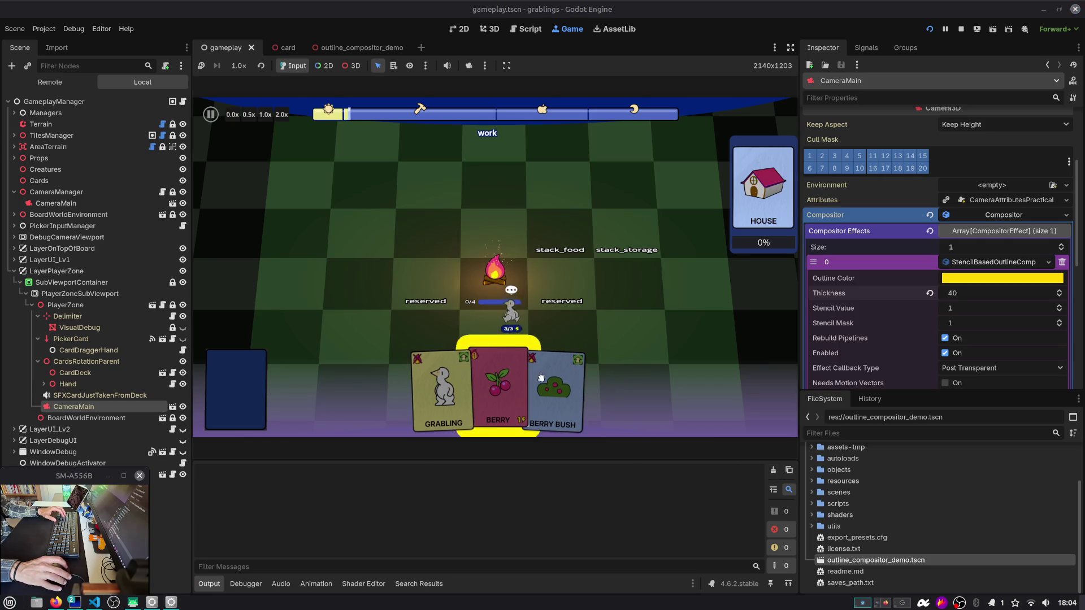
{"action": "mouse_move", "coordinate": [557, 390]}
{"action": "left_mouse_down"}
{"action": "mouse_move", "coordinate": [575, 253]}
{"action": "mouse_move", "coordinate": [620, 229]}
{"action": "mouse_move", "coordinate": [629, 248]}
{"action": "left_mouse_up"}
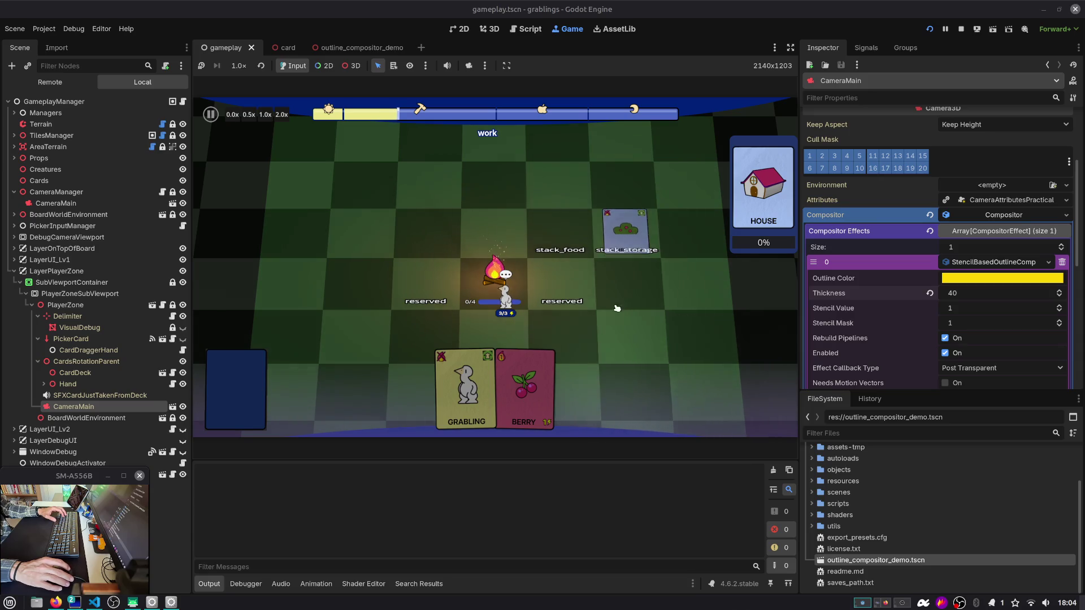
{"action": "scroll", "coordinate": [626, 238], "scroll_direction": "up", "scroll_amount": 3}
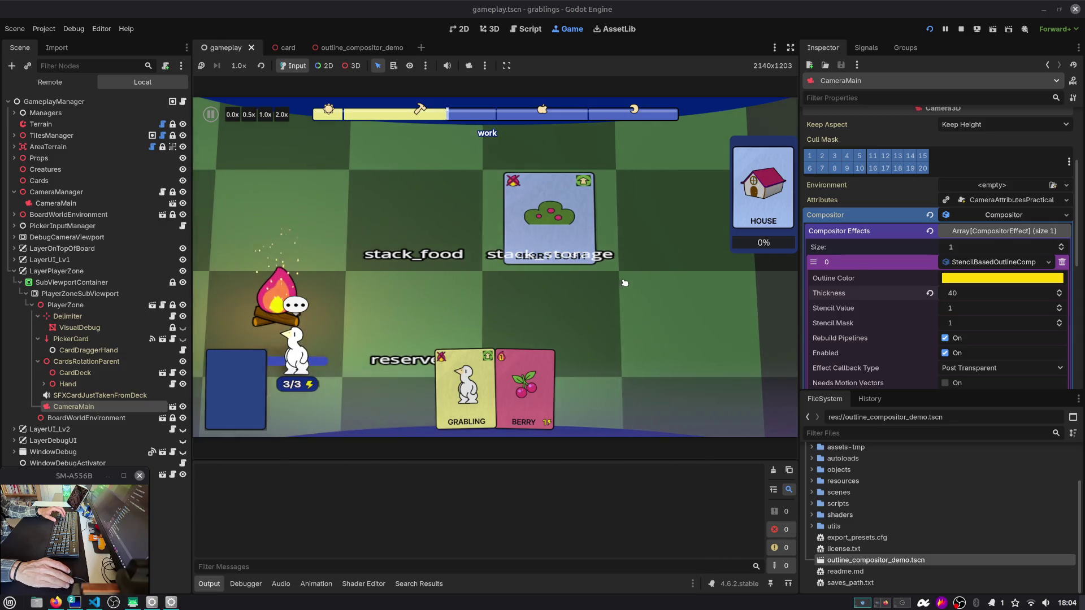
{"action": "scroll", "coordinate": [847, 333], "scroll_direction": "down", "scroll_amount": 3}
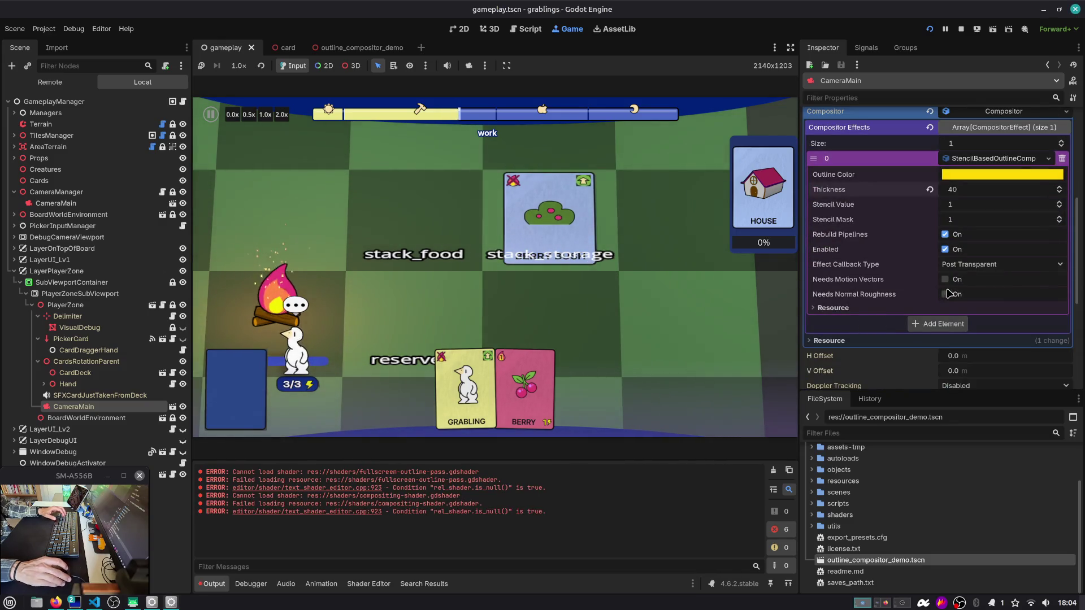
Step: Cycle the Effect Callback Type through Pre Transparent, Pre Opaque and Post Sky, ending on Post Transparent
{"action": "left_click", "coordinate": [972, 264]}
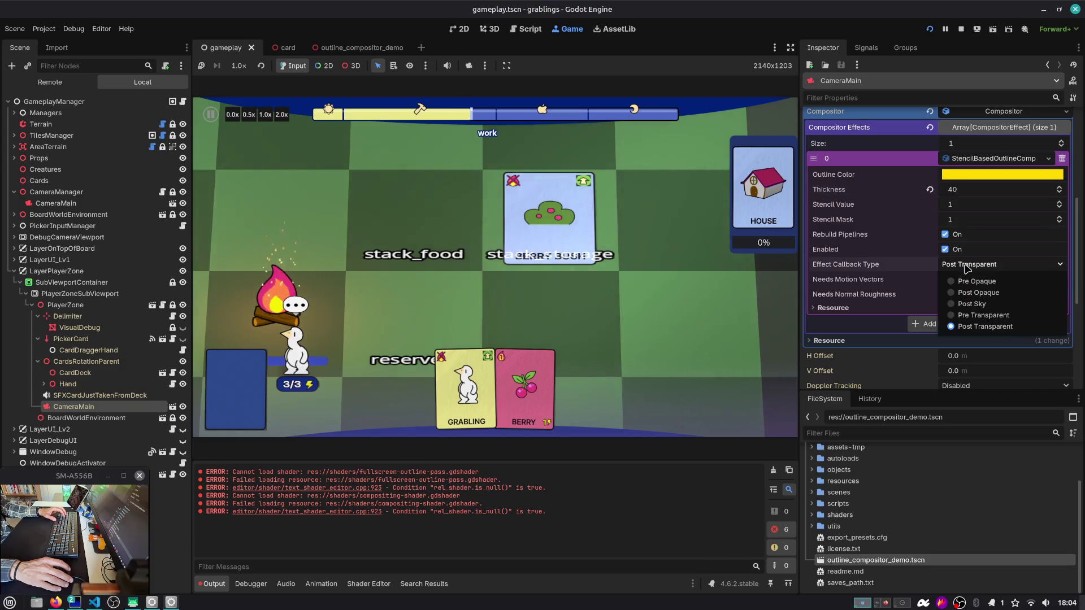
{"action": "left_click", "coordinate": [982, 314]}
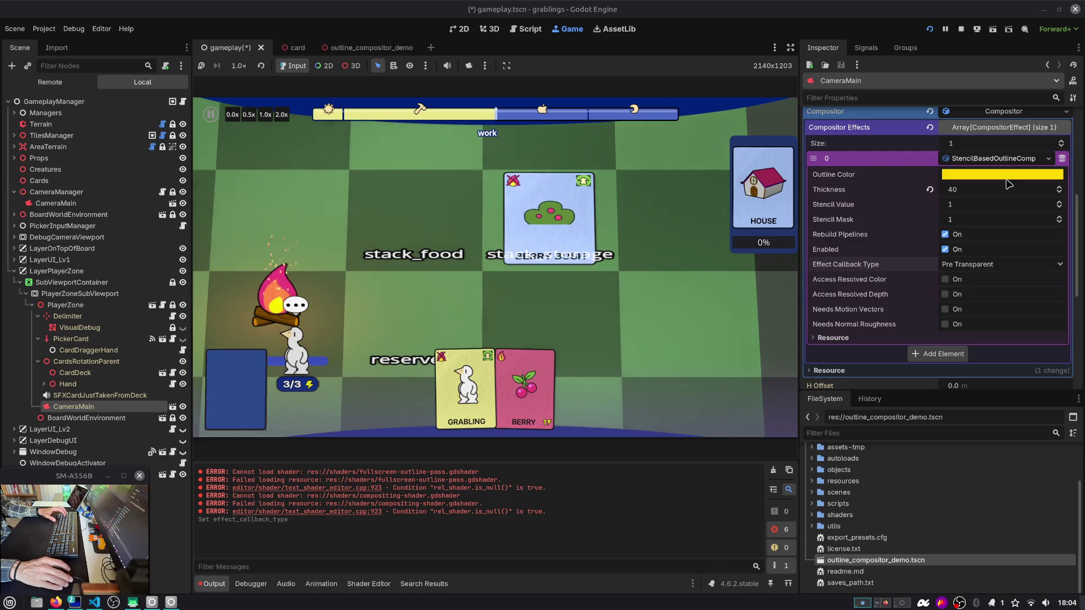
{"action": "left_click", "coordinate": [972, 266]}
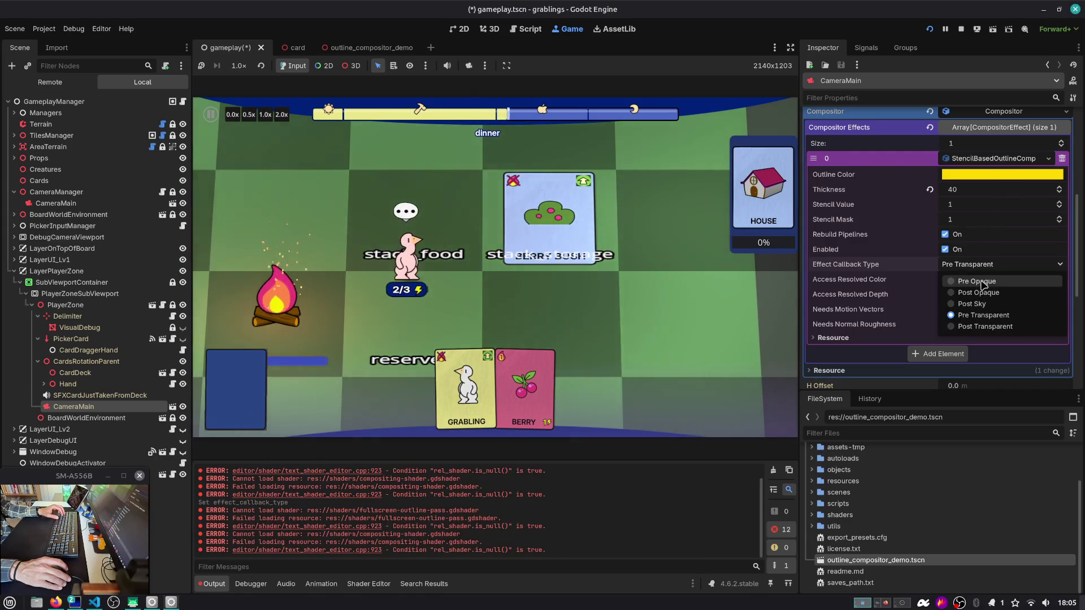
{"action": "left_click", "coordinate": [943, 278]}
{"action": "left_click", "coordinate": [972, 264]}
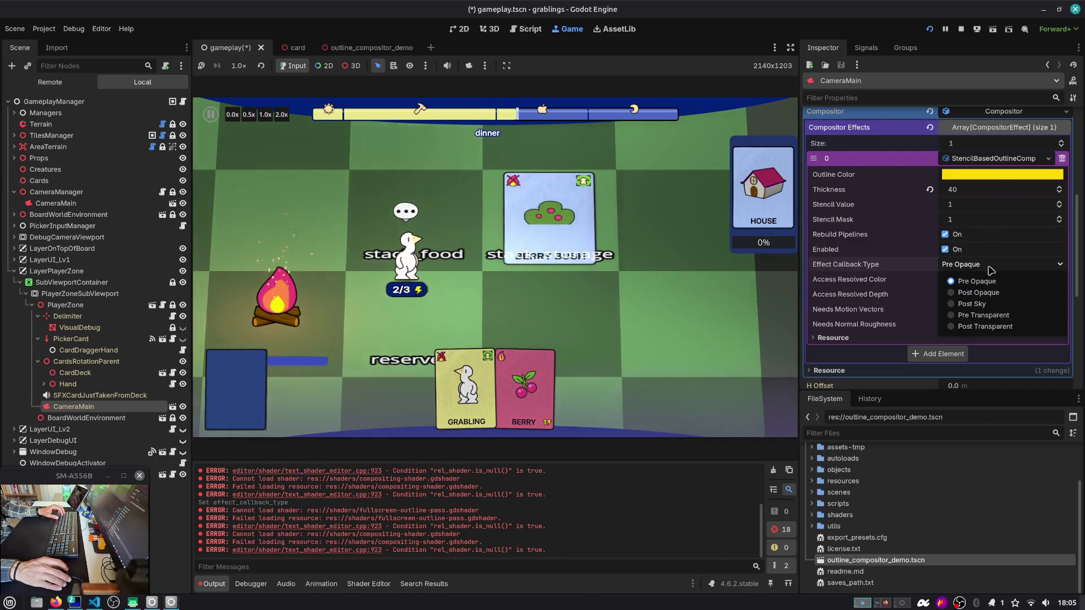
{"action": "left_click", "coordinate": [984, 334]}
{"action": "left_click", "coordinate": [972, 264]}
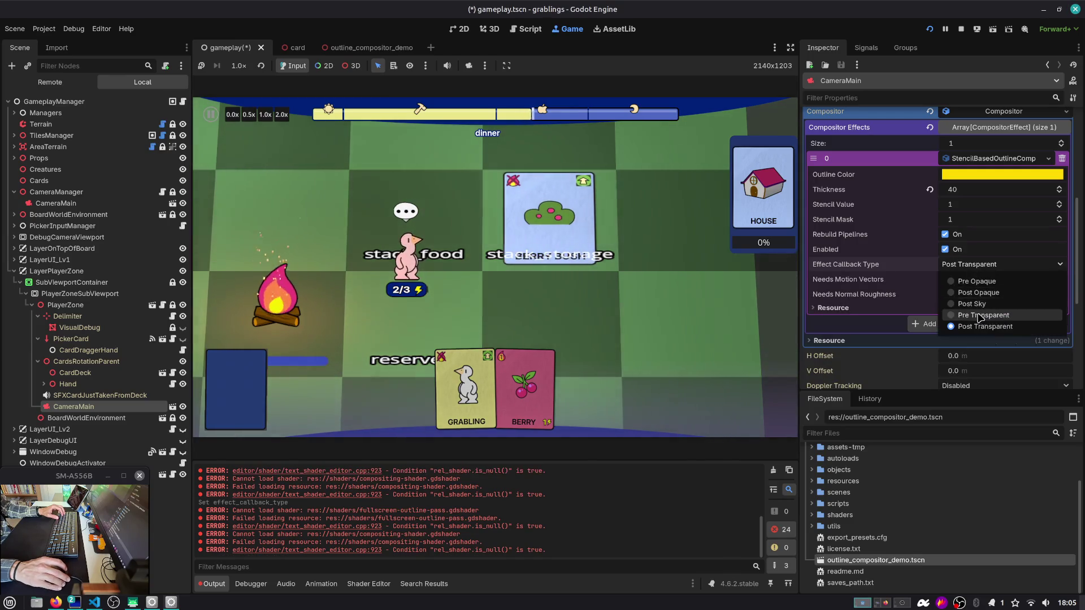
{"action": "left_click", "coordinate": [964, 315]}
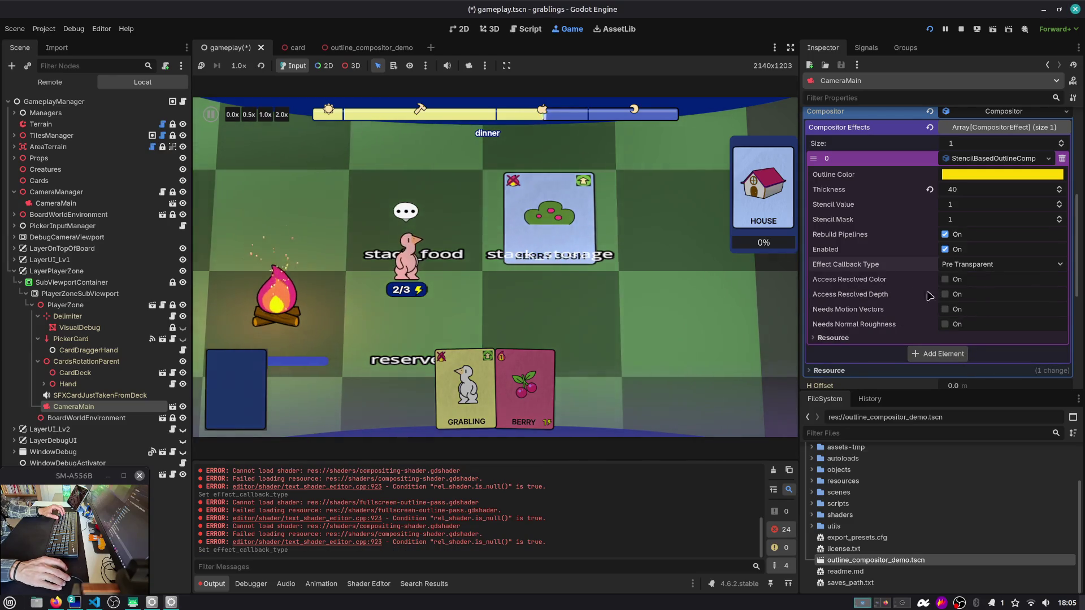
{"action": "left_click", "coordinate": [972, 264]}
{"action": "left_click", "coordinate": [971, 304]}
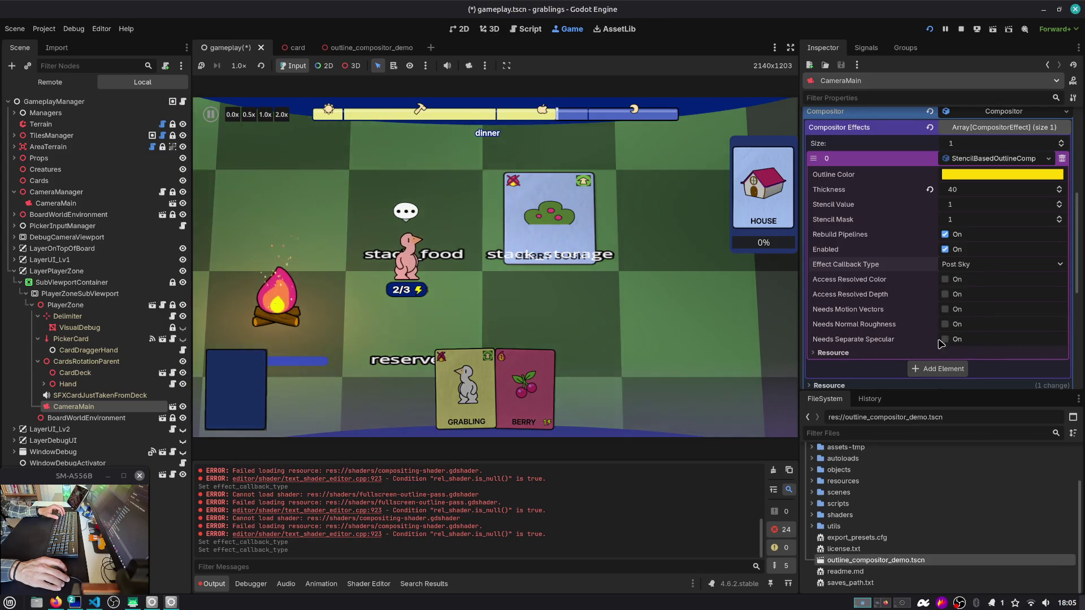
{"action": "left_click", "coordinate": [966, 264]}
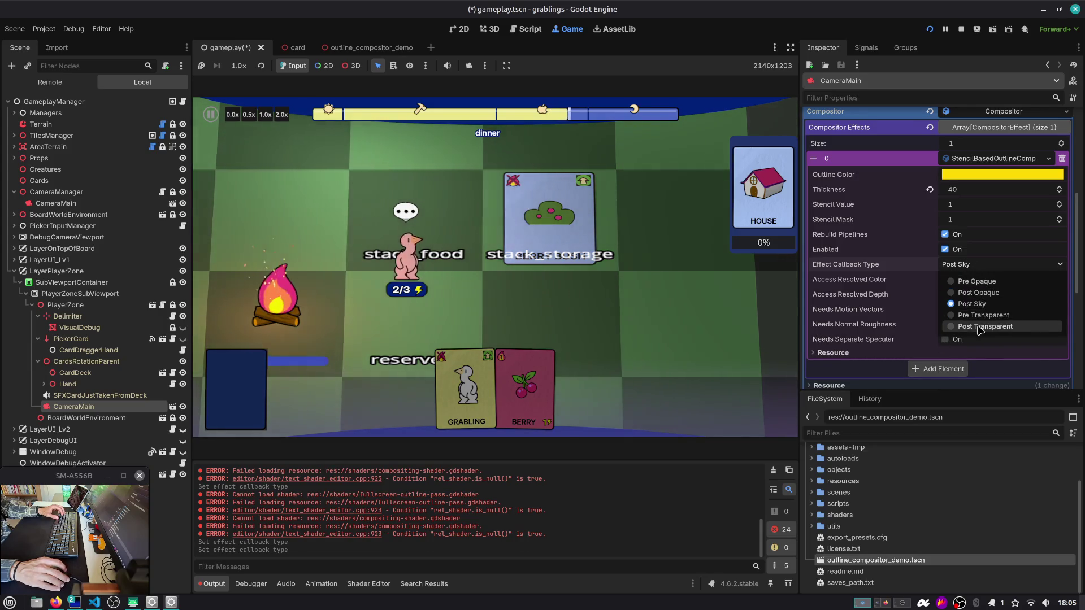
{"action": "left_click", "coordinate": [961, 328]}
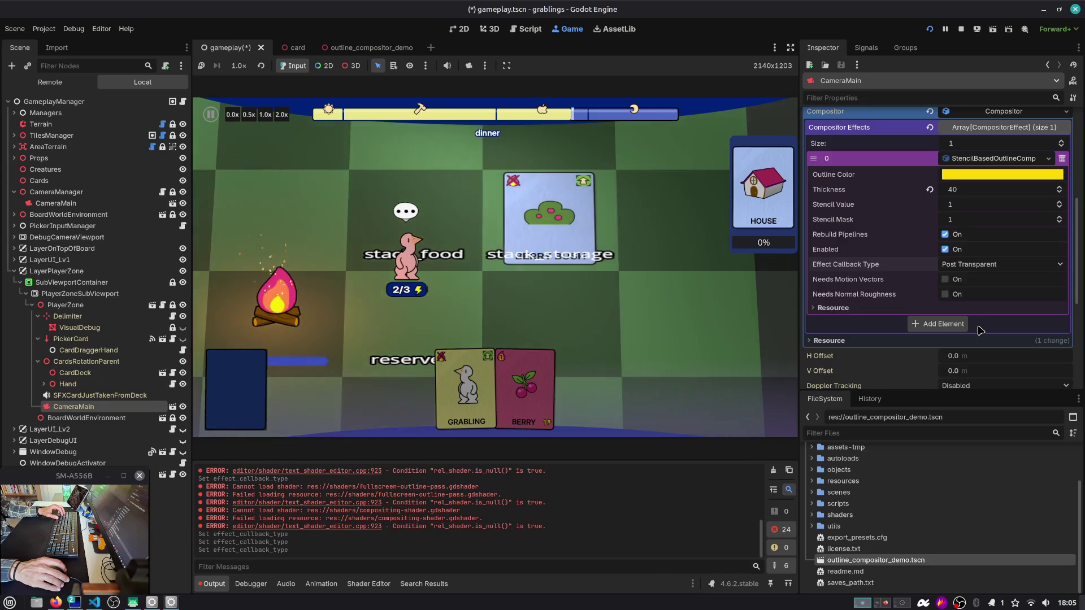
Step: Collapse the outline effect's settings, save the scene, and switch to the browser
{"action": "left_click", "coordinate": [989, 159]}
{"action": "scroll", "coordinate": [986, 164], "scroll_direction": "up", "scroll_amount": 3}
{"action": "key", "text": "ctrl+s"}
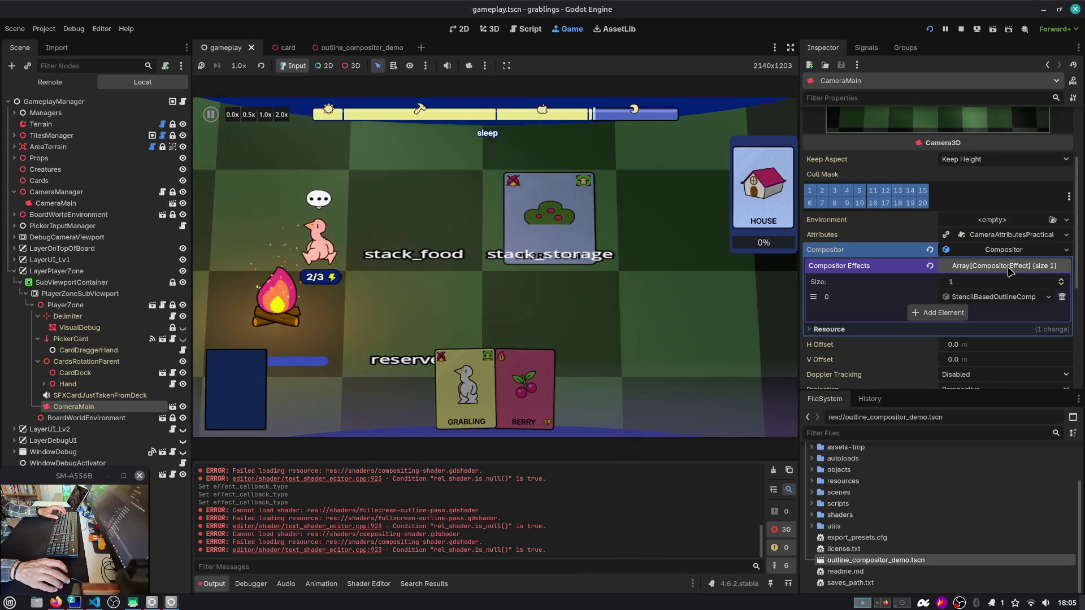
{"action": "key", "text": "alt+Tab"}
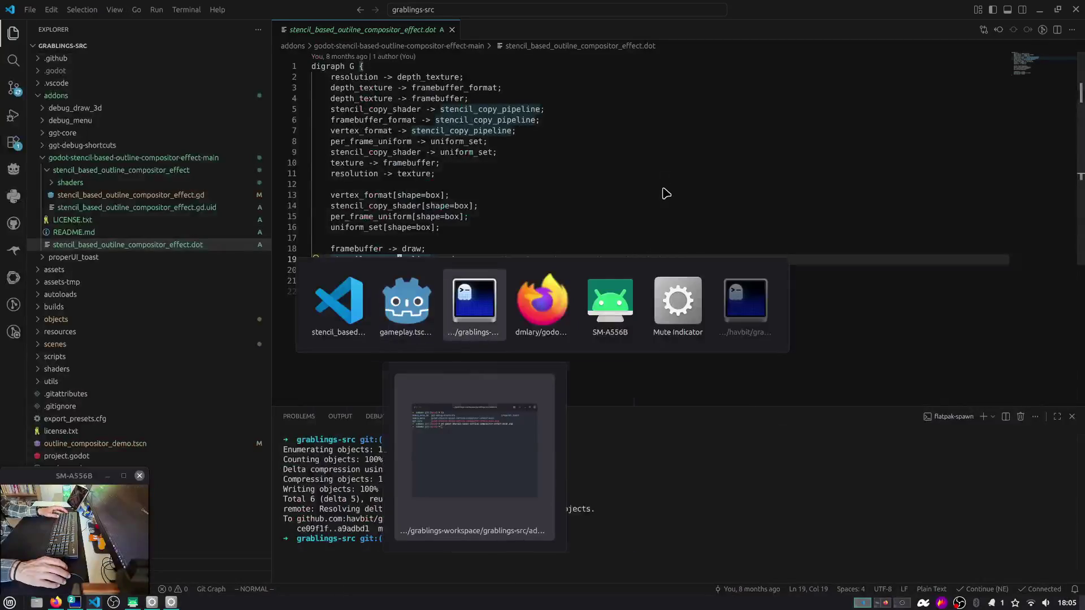
Step: Read the README's Setup and Important Note sections on GitHub, then return to Godot
{"action": "scroll", "coordinate": [217, 273], "scroll_direction": "down", "scroll_amount": 10}
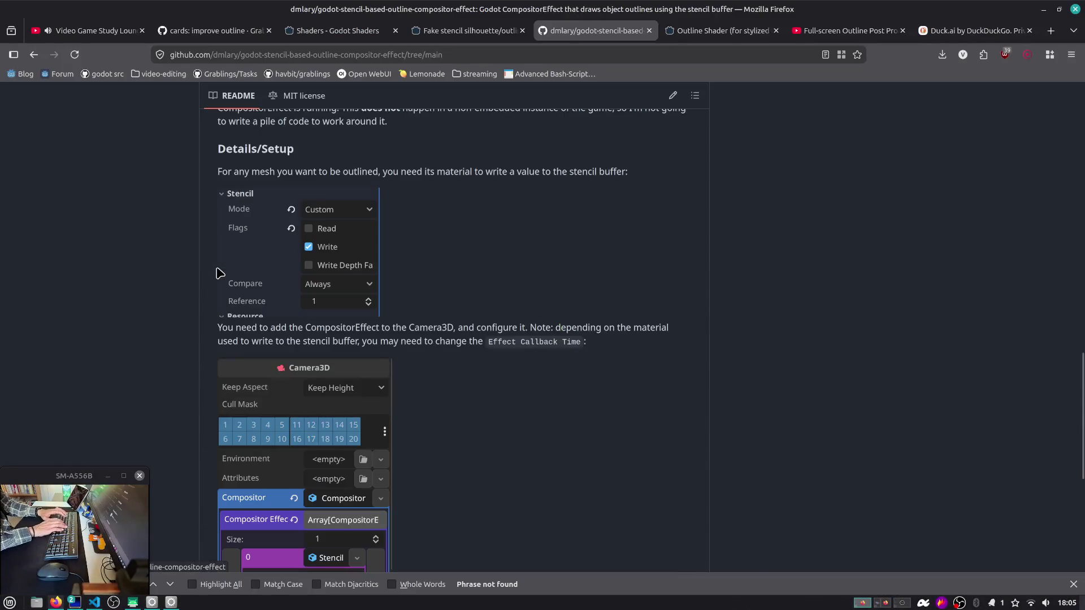
{"action": "scroll", "coordinate": [319, 302], "scroll_direction": "down", "scroll_amount": 5}
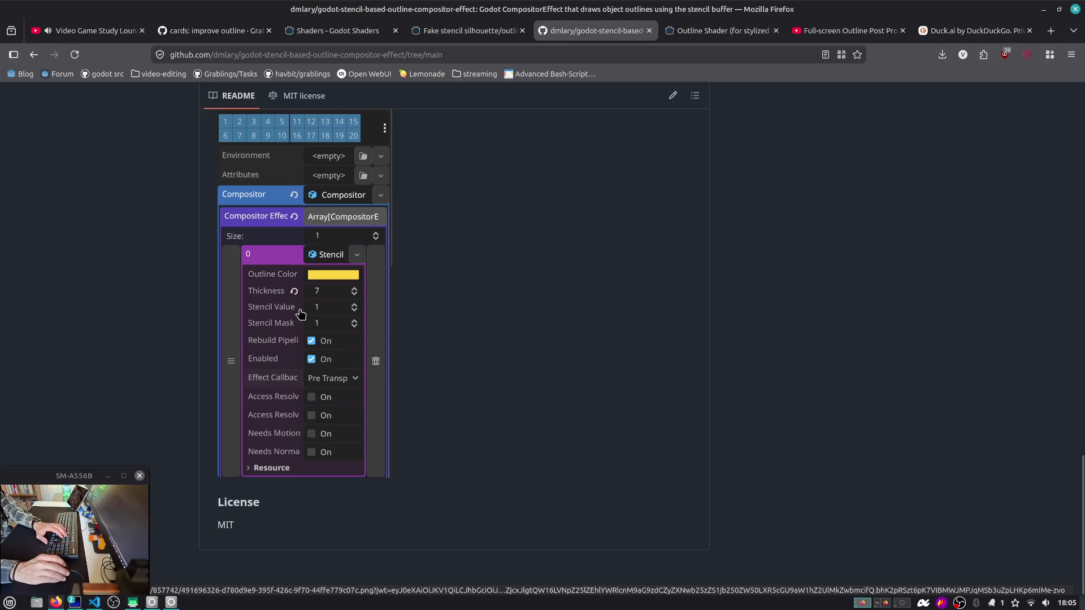
{"action": "scroll", "coordinate": [293, 327], "scroll_direction": "up", "scroll_amount": 9}
{"action": "triple_click", "coordinate": [338, 314]}
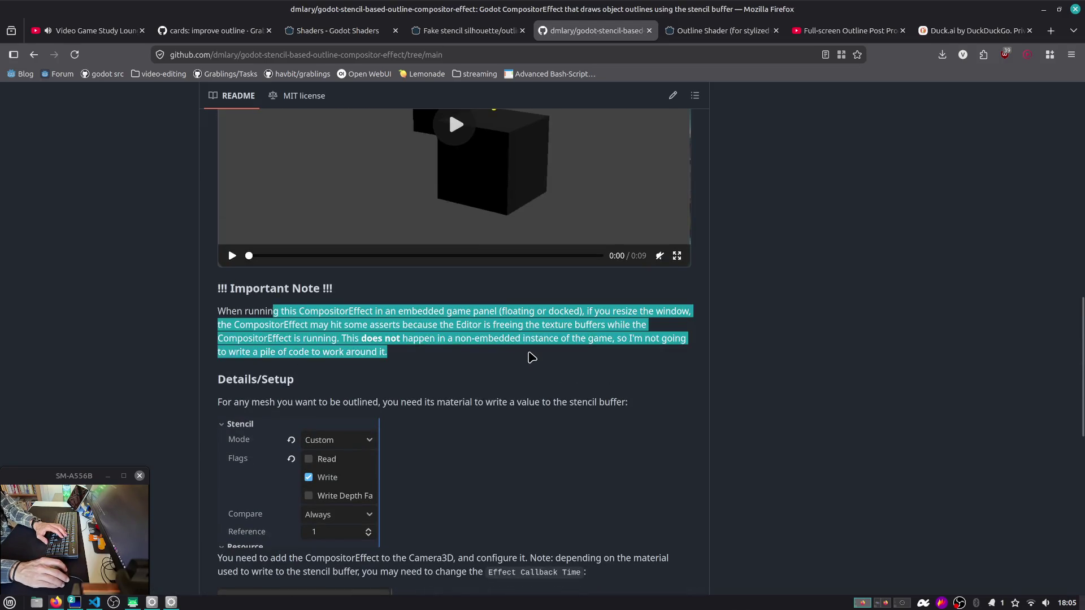
{"action": "left_click", "coordinate": [531, 357]}
{"action": "scroll", "coordinate": [339, 350], "scroll_direction": "up", "scroll_amount": 5}
{"action": "scroll", "coordinate": [315, 366], "scroll_direction": "down", "scroll_amount": 3}
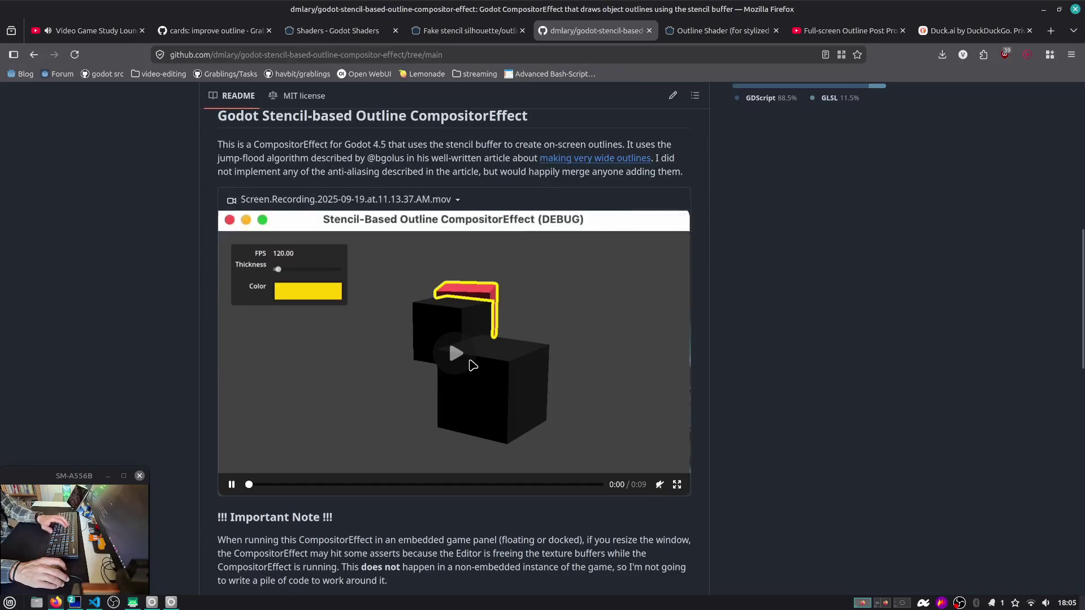
{"action": "key", "text": "alt+Tab"}
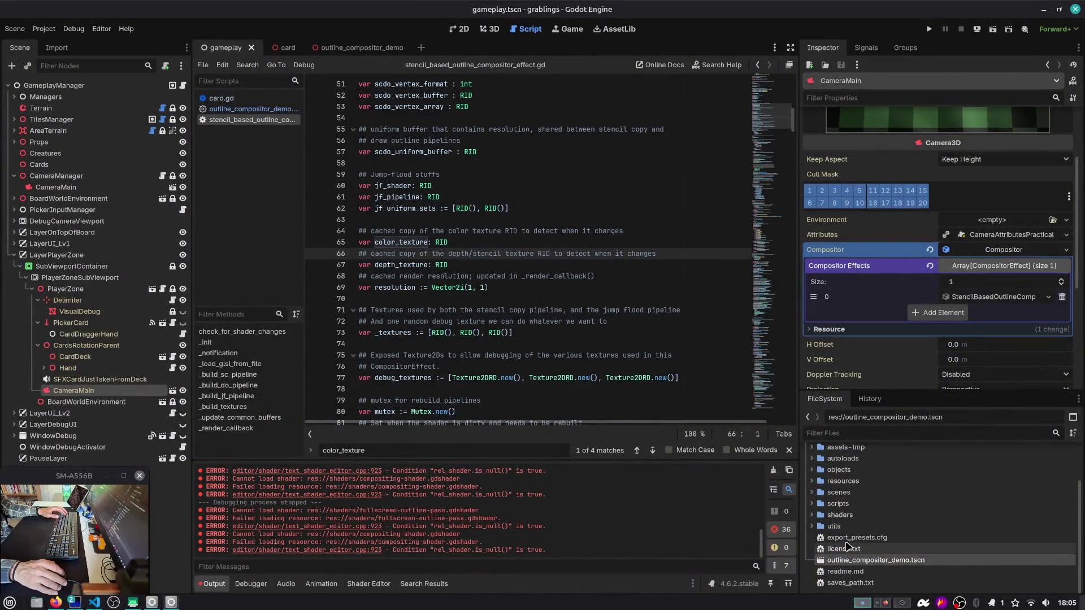
Step: Expand the outline addon's folders down to shaders and inspect draw_outline.glsl
{"action": "scroll", "coordinate": [814, 500], "scroll_direction": "up", "scroll_amount": 5}
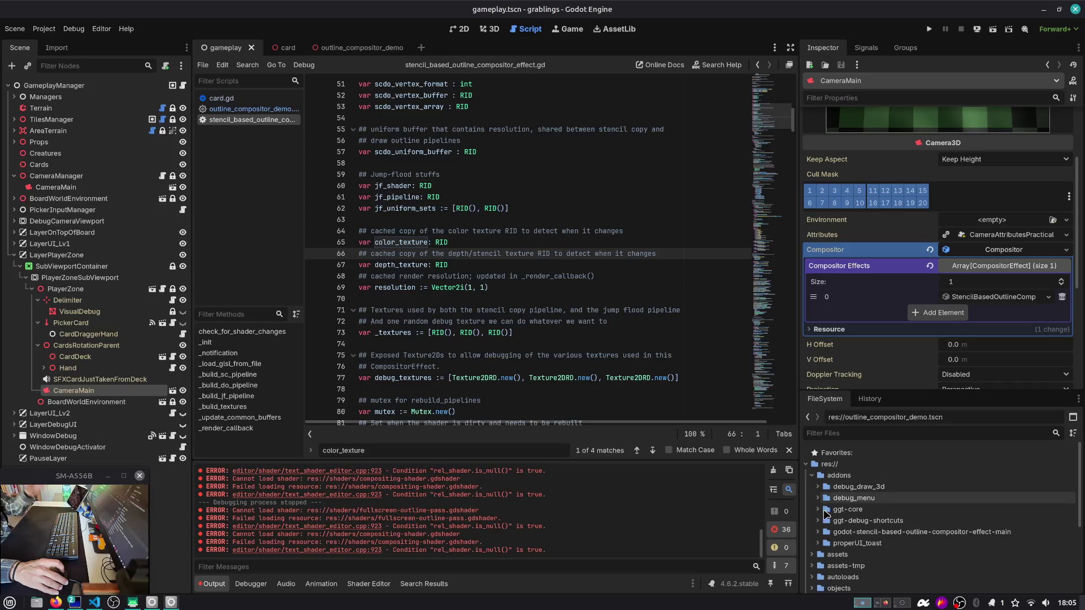
{"action": "left_click", "coordinate": [817, 531]}
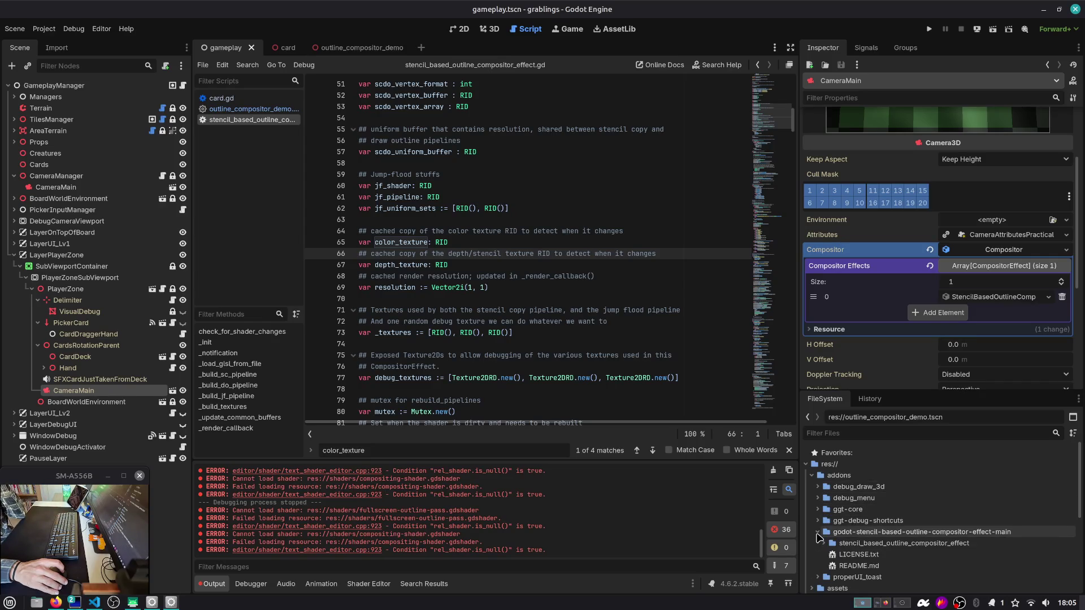
{"action": "scroll", "coordinate": [818, 534], "scroll_direction": "down", "scroll_amount": 2}
{"action": "left_click", "coordinate": [824, 507]}
{"action": "left_click", "coordinate": [830, 519]}
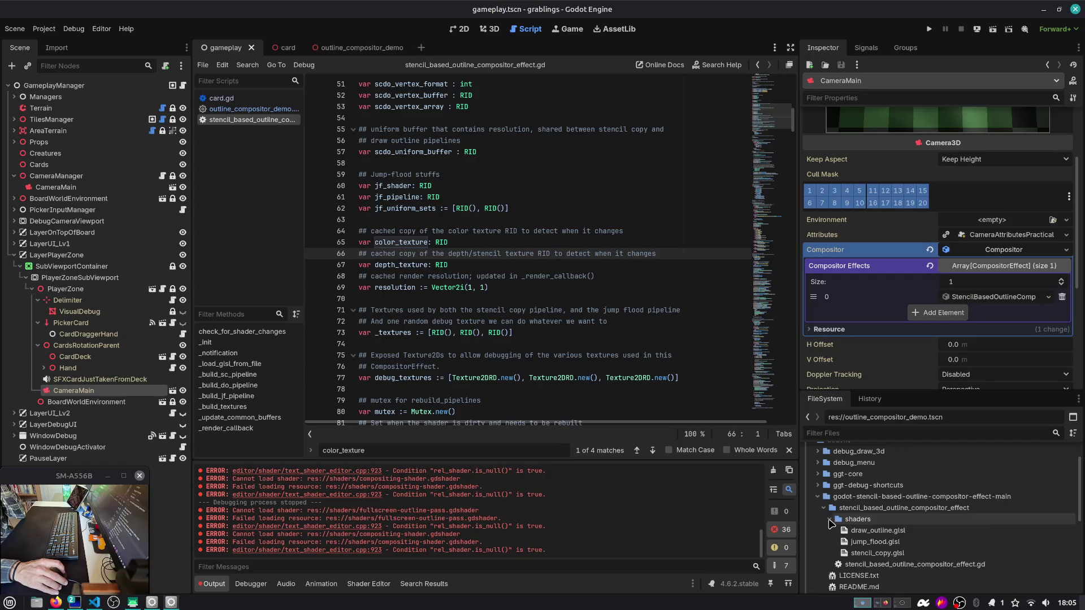
{"action": "left_click", "coordinate": [857, 532]}
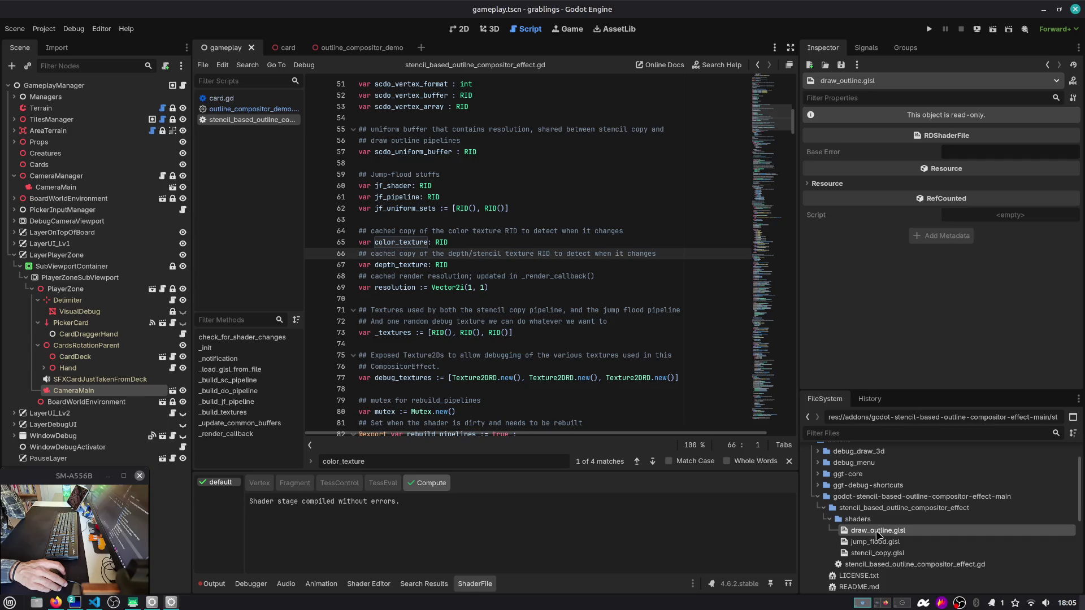
{"action": "scroll", "coordinate": [495, 210], "scroll_direction": "up", "scroll_amount": 7}
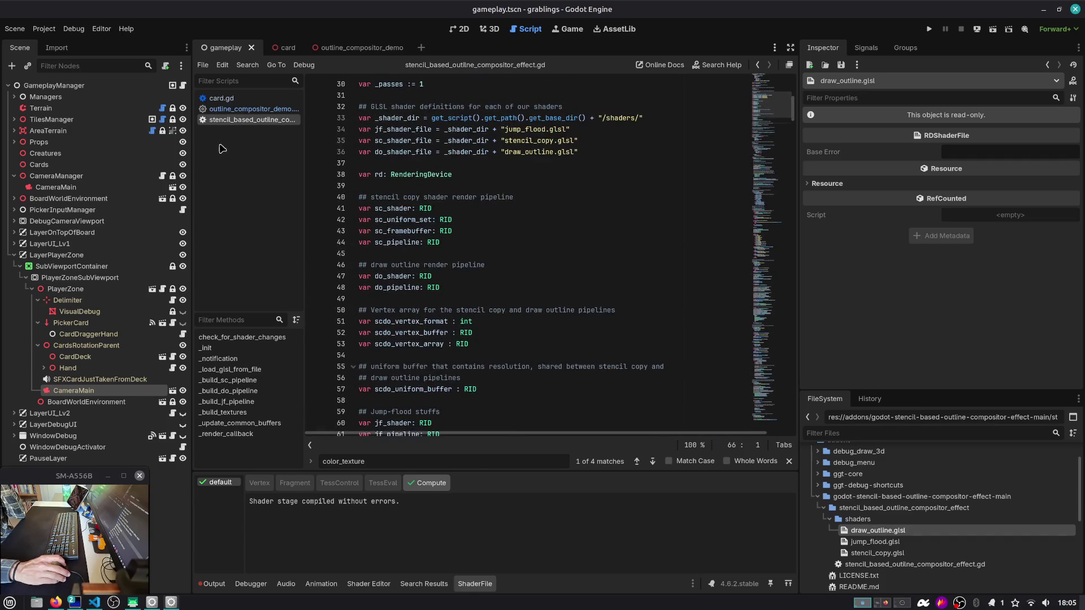
Step: Highlight the outline_color, thickness, stencil_value and stencil_mask variables and the hot-reload comment
{"action": "left_click_drag", "start_coordinate": [188, 145], "coordinate": [161, 145]}
{"action": "scroll", "coordinate": [433, 119], "scroll_direction": "up", "scroll_amount": 10}
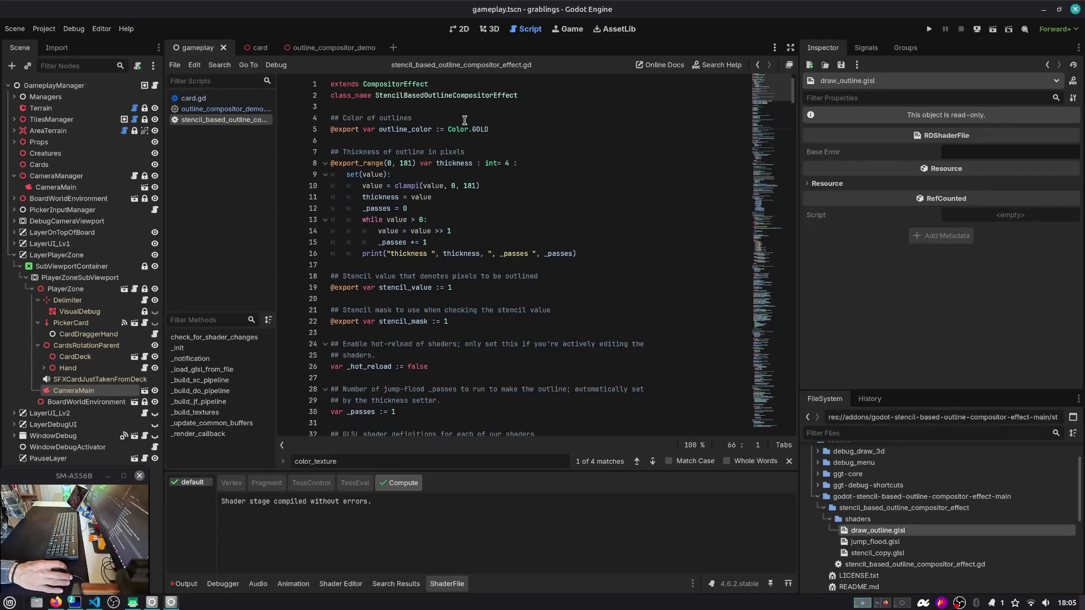
{"action": "double_click", "coordinate": [421, 131]}
{"action": "double_click", "coordinate": [458, 165]}
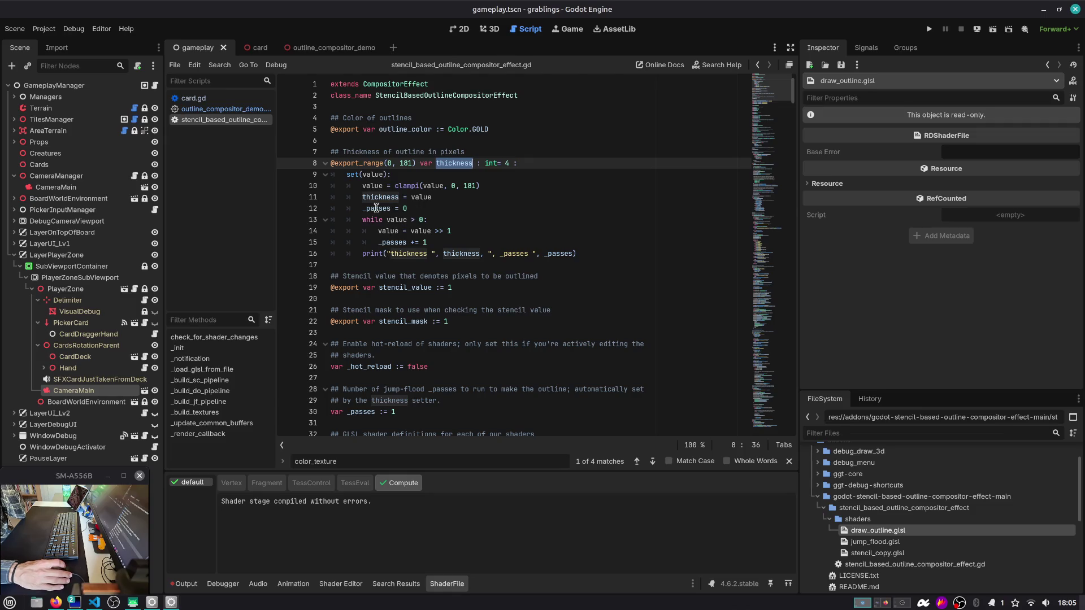
{"action": "double_click", "coordinate": [395, 287]}
{"action": "scroll", "coordinate": [480, 273], "scroll_direction": "down", "scroll_amount": 2}
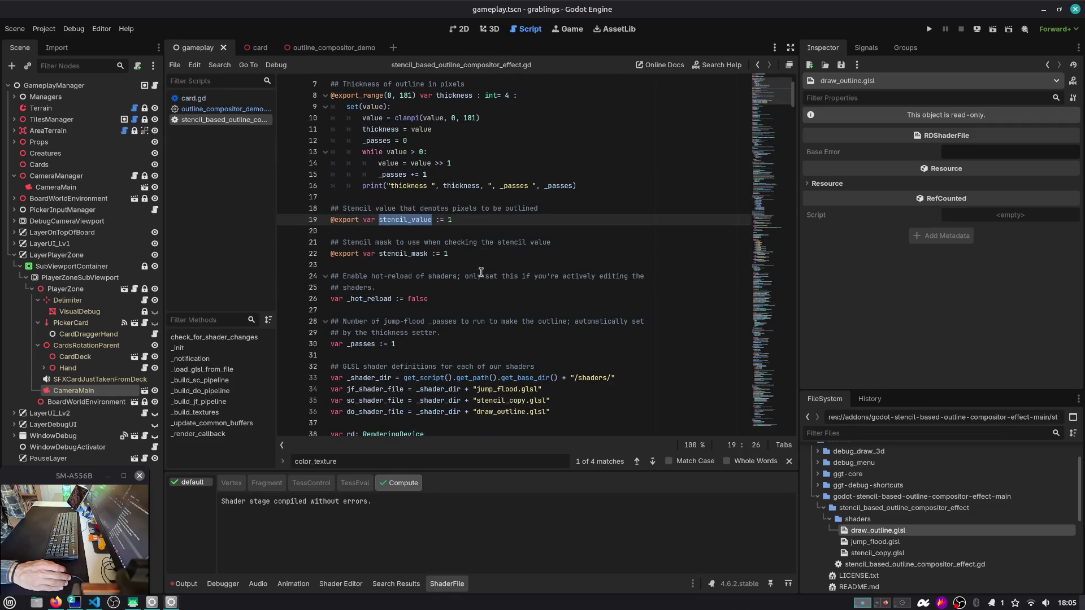
{"action": "double_click", "coordinate": [418, 255]}
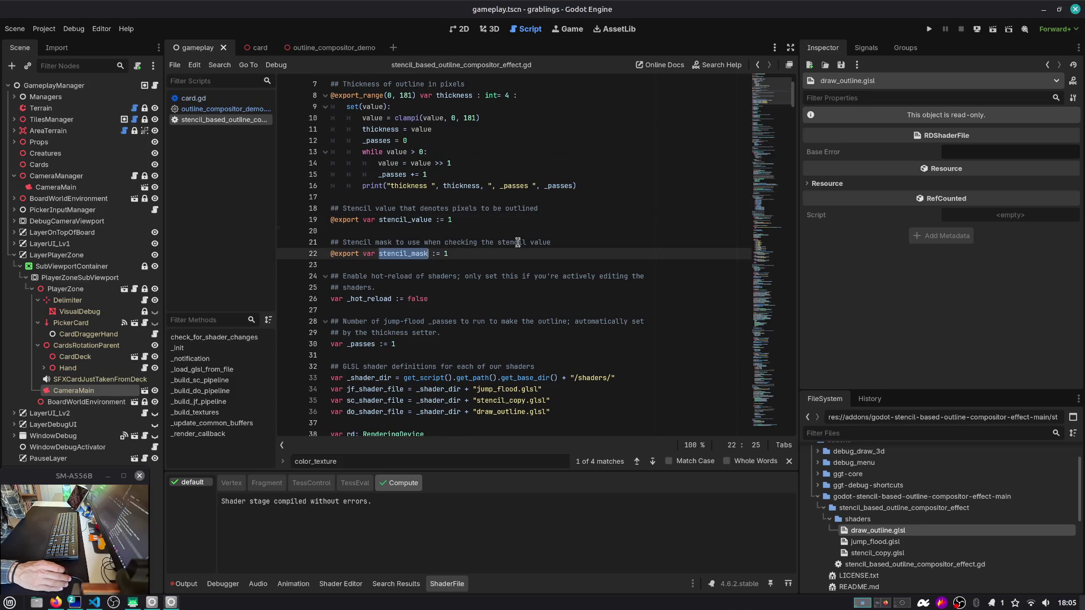
{"action": "scroll", "coordinate": [517, 242], "scroll_direction": "down", "scroll_amount": 3}
{"action": "left_click_drag", "start_coordinate": [400, 175], "coordinate": [501, 183]}
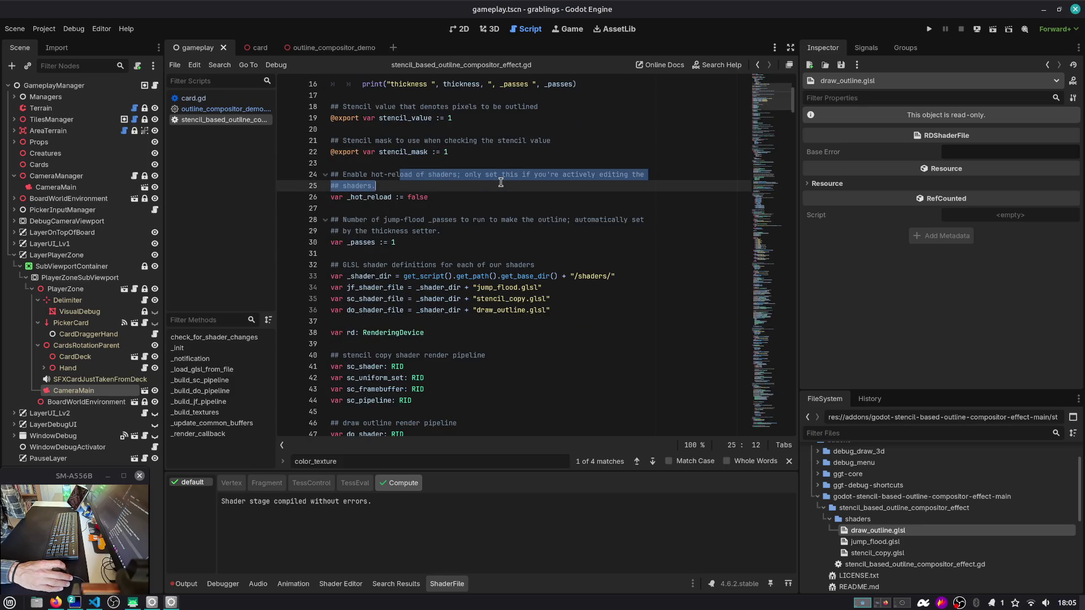
Step: Search the script for _hot_reload and jump to its use on line 171
{"action": "double_click", "coordinate": [394, 197]}
{"action": "key", "text": "ctrl+f"}
{"action": "key", "text": "Return"}
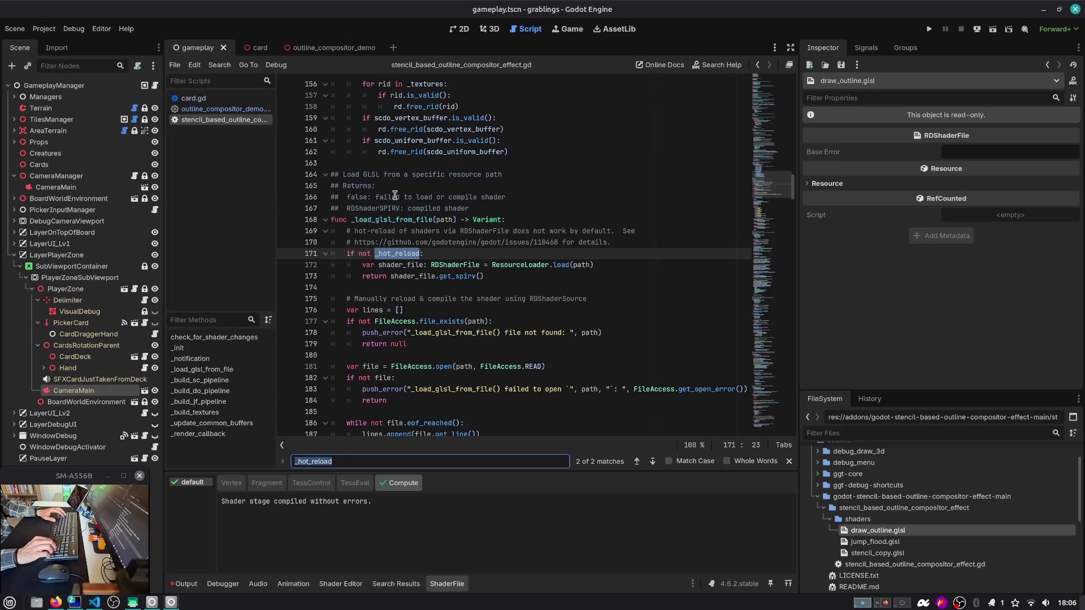
{"action": "key", "text": "Return"}
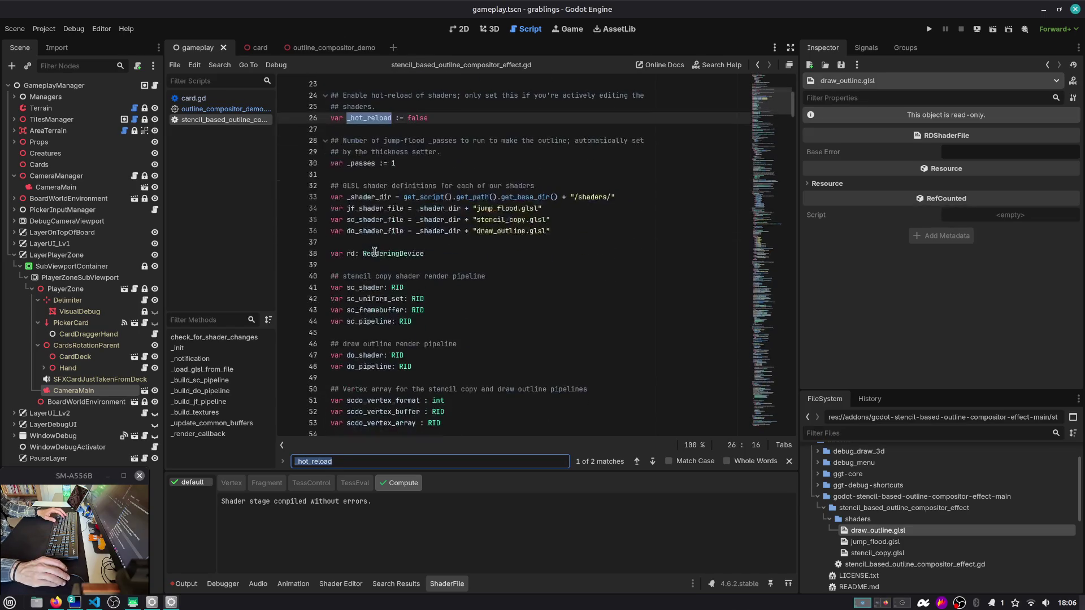
{"action": "scroll", "coordinate": [378, 289], "scroll_direction": "down", "scroll_amount": 2}
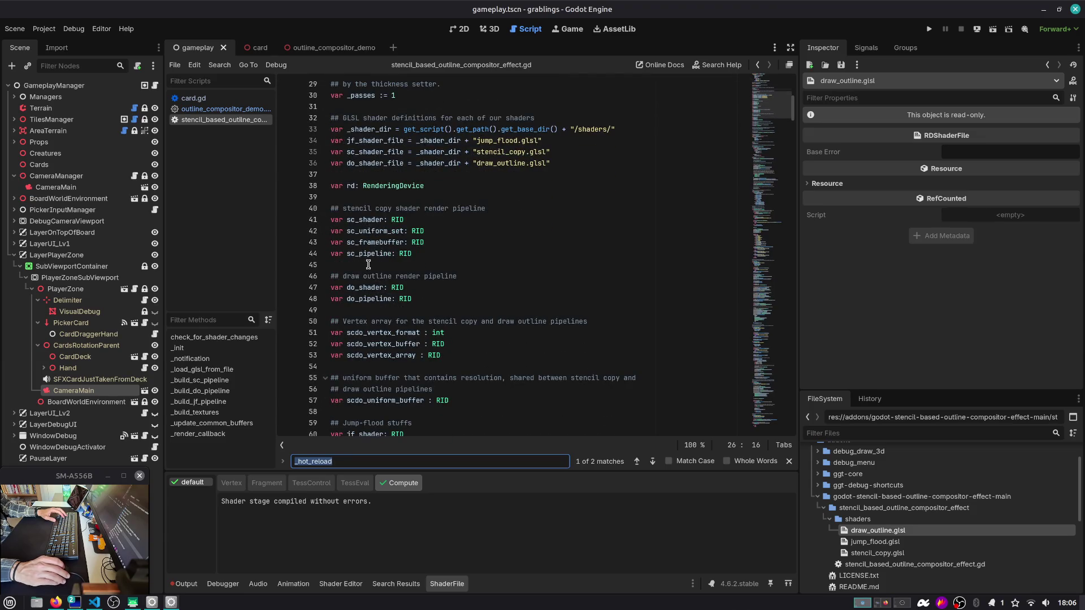
{"action": "scroll", "coordinate": [368, 264], "scroll_direction": "down", "scroll_amount": 3}
{"action": "scroll", "coordinate": [373, 196], "scroll_direction": "down", "scroll_amount": 3}
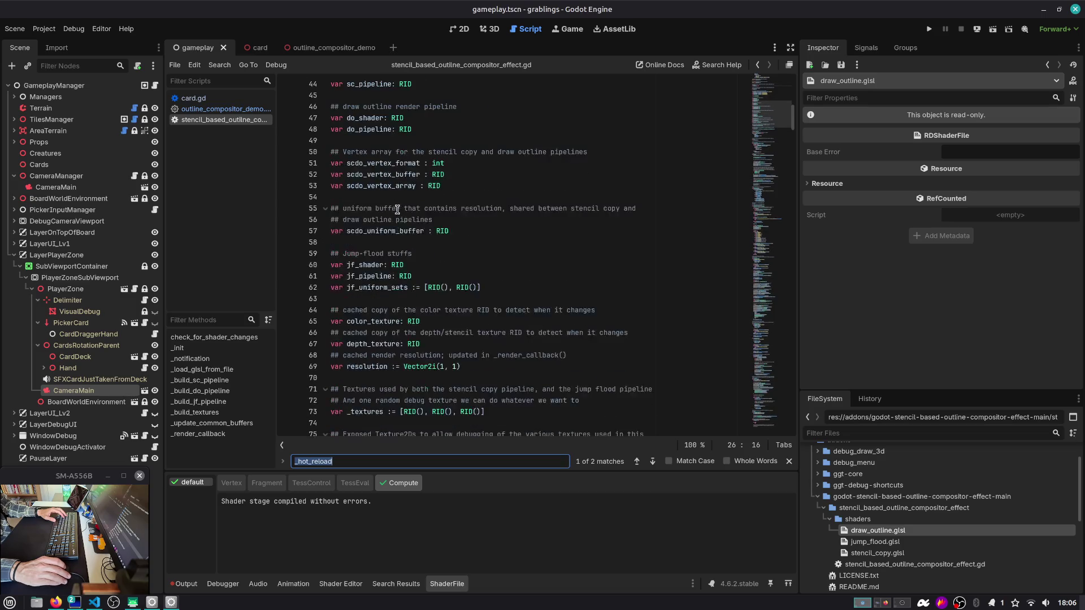
{"action": "scroll", "coordinate": [401, 229], "scroll_direction": "down", "scroll_amount": 3}
{"action": "scroll", "coordinate": [401, 214], "scroll_direction": "down", "scroll_amount": 2}
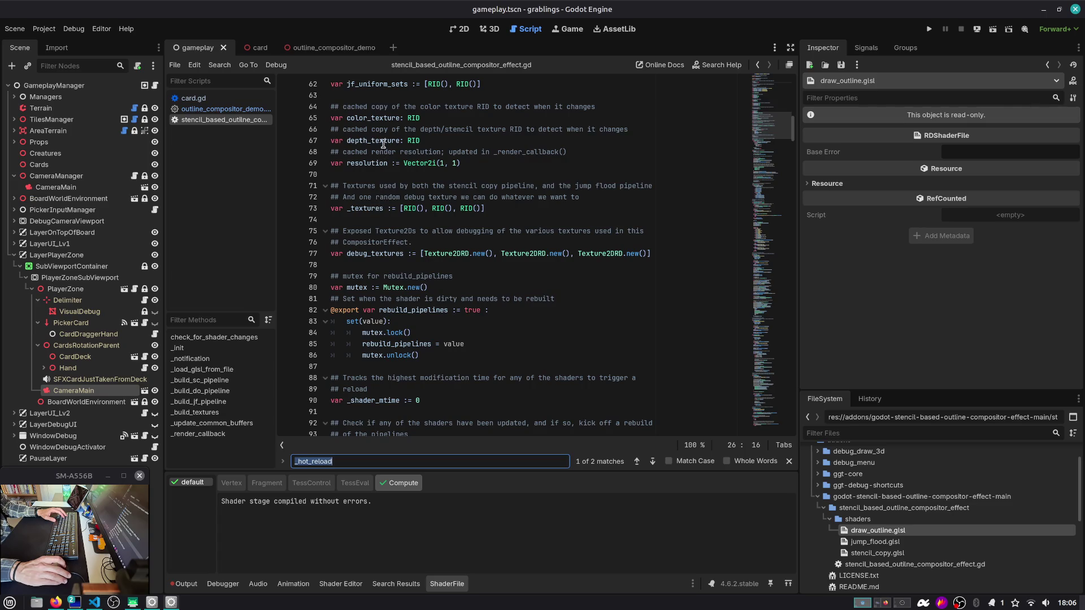
{"action": "double_click", "coordinate": [401, 140]}
{"action": "left_click", "coordinate": [474, 130]}
{"action": "scroll", "coordinate": [396, 186], "scroll_direction": "down", "scroll_amount": 2}
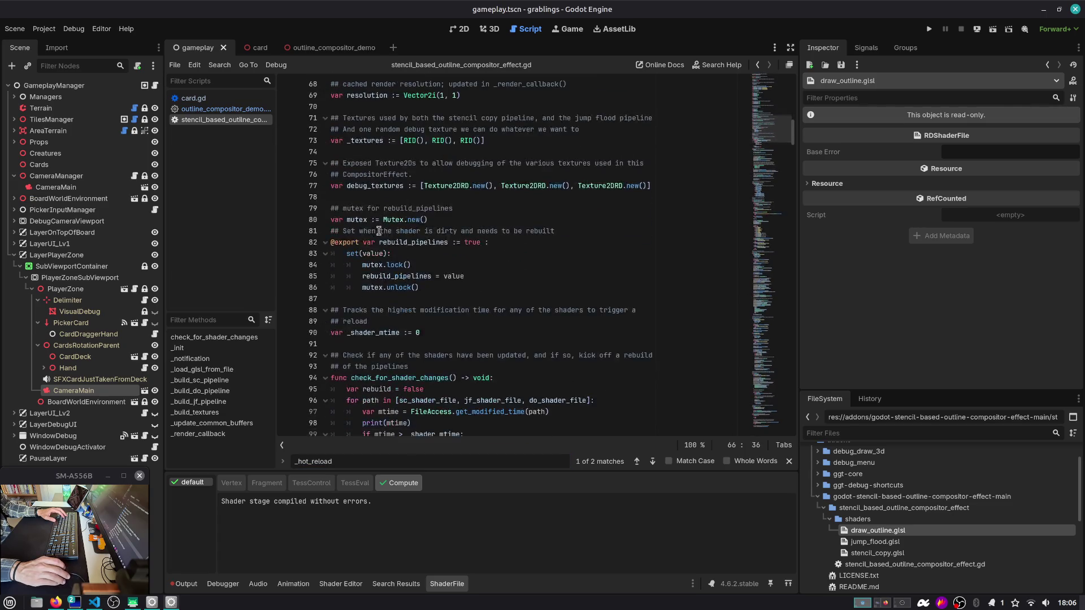
{"action": "scroll", "coordinate": [426, 252], "scroll_direction": "down", "scroll_amount": 2}
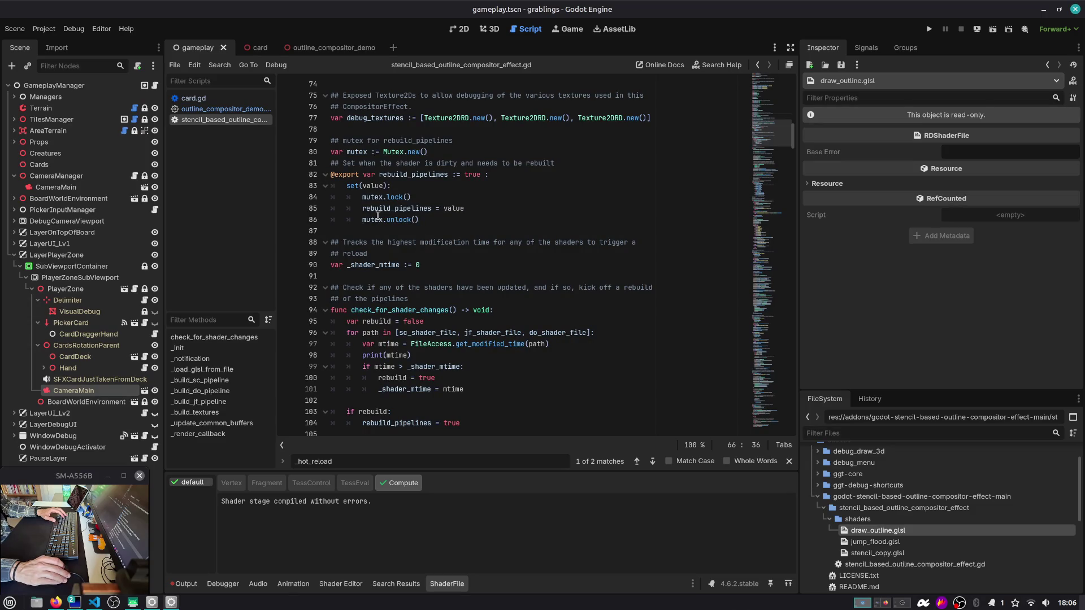
{"action": "mouse_move", "coordinate": [377, 216]}
{"action": "scroll", "coordinate": [378, 216], "scroll_direction": "down", "scroll_amount": 2}
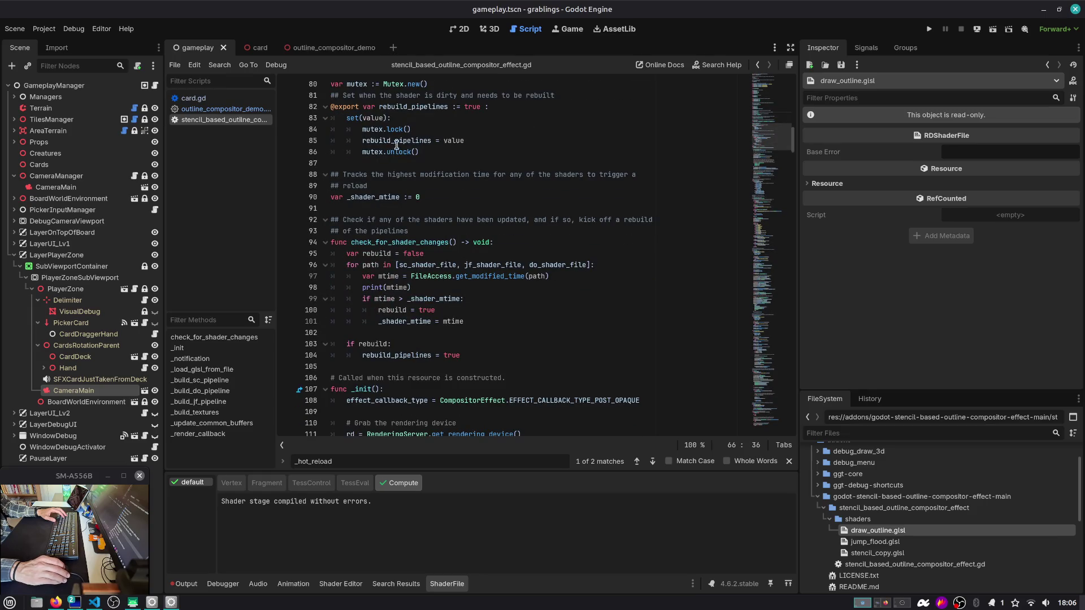
{"action": "scroll", "coordinate": [396, 145], "scroll_direction": "down", "scroll_amount": 7}
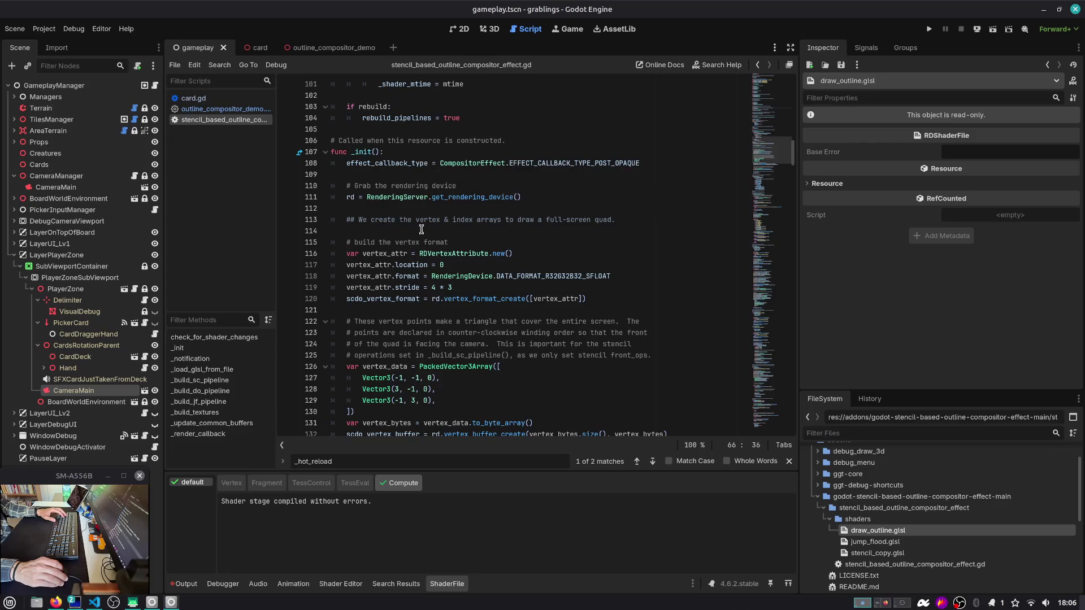
{"action": "scroll", "coordinate": [421, 230], "scroll_direction": "down", "scroll_amount": 4}
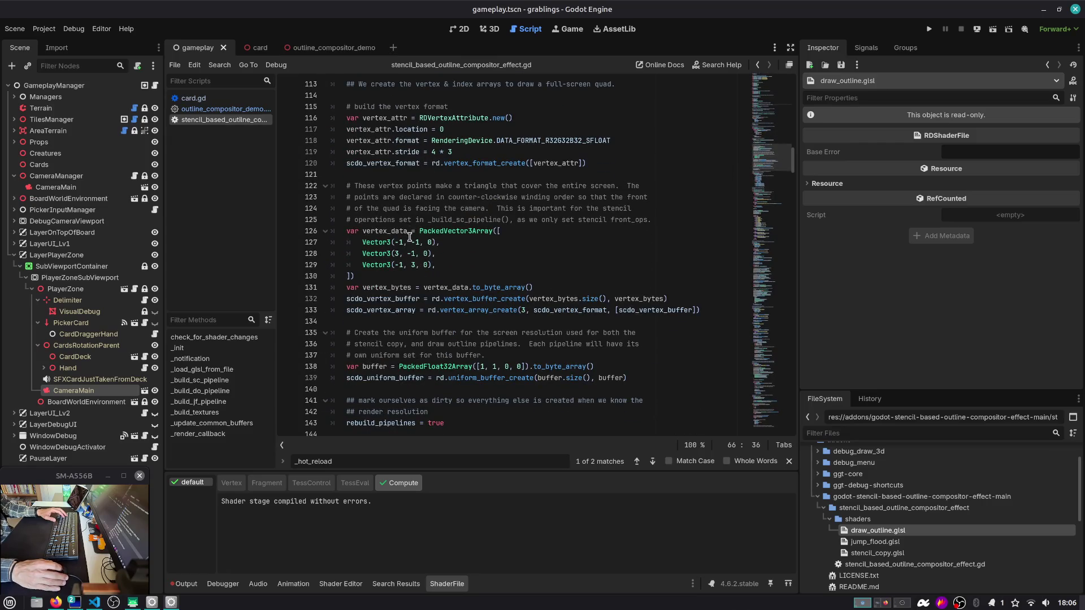
{"action": "scroll", "coordinate": [410, 237], "scroll_direction": "down", "scroll_amount": 6}
{"action": "scroll", "coordinate": [410, 237], "scroll_direction": "down", "scroll_amount": 11}
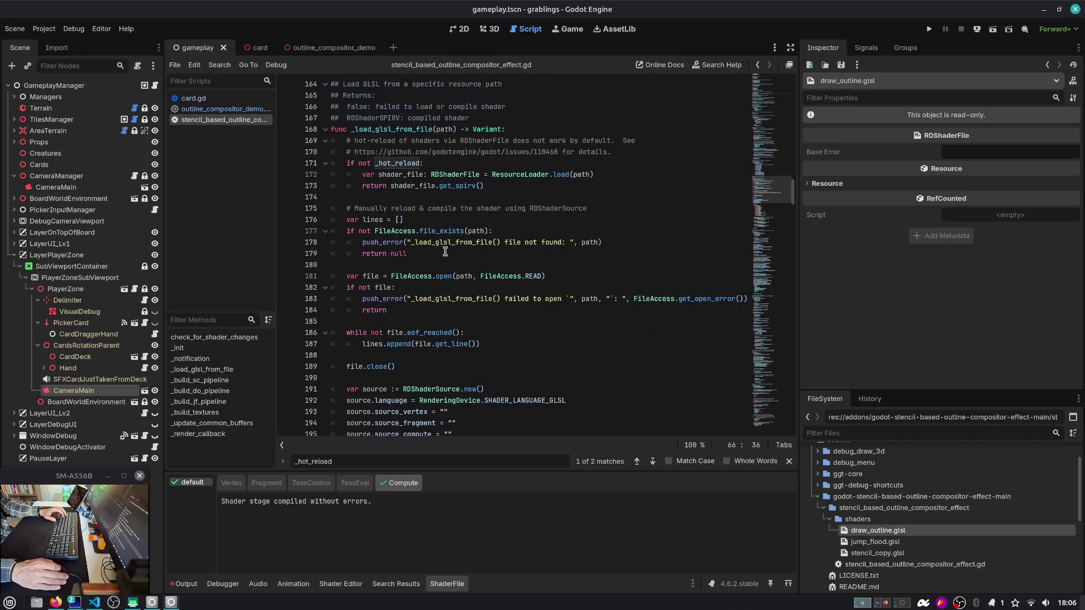
{"action": "scroll", "coordinate": [401, 345], "scroll_direction": "down", "scroll_amount": 2}
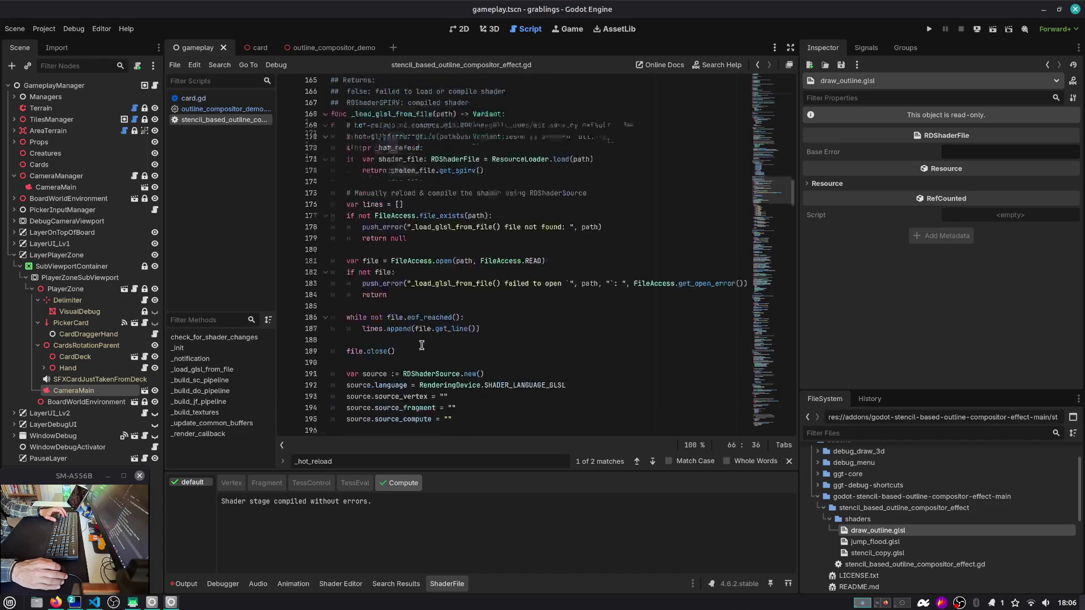
{"action": "double_click", "coordinate": [352, 333]}
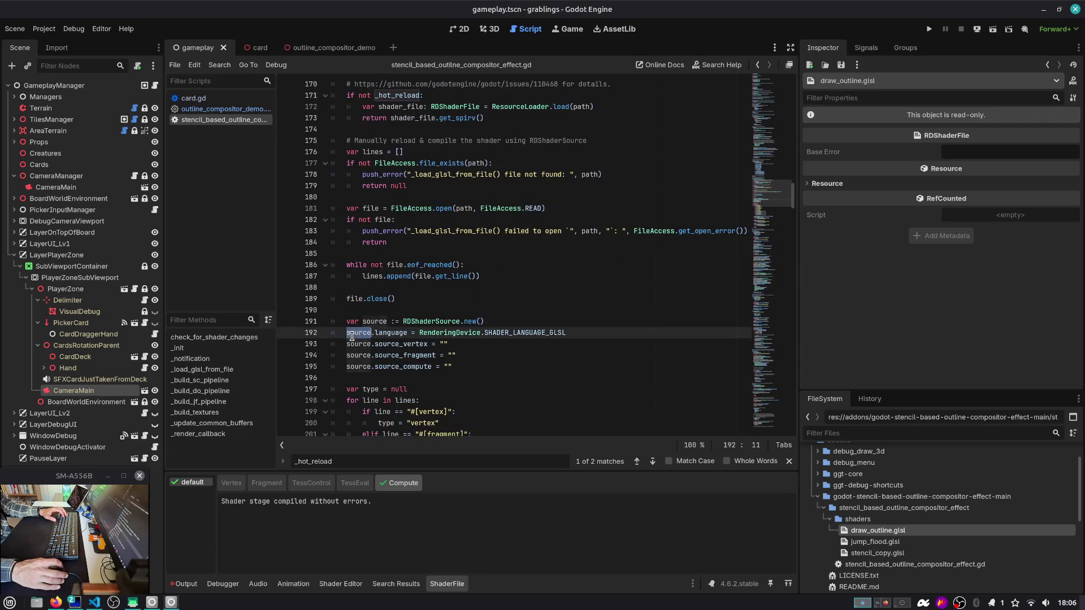
{"action": "scroll", "coordinate": [358, 343], "scroll_direction": "down", "scroll_amount": 5}
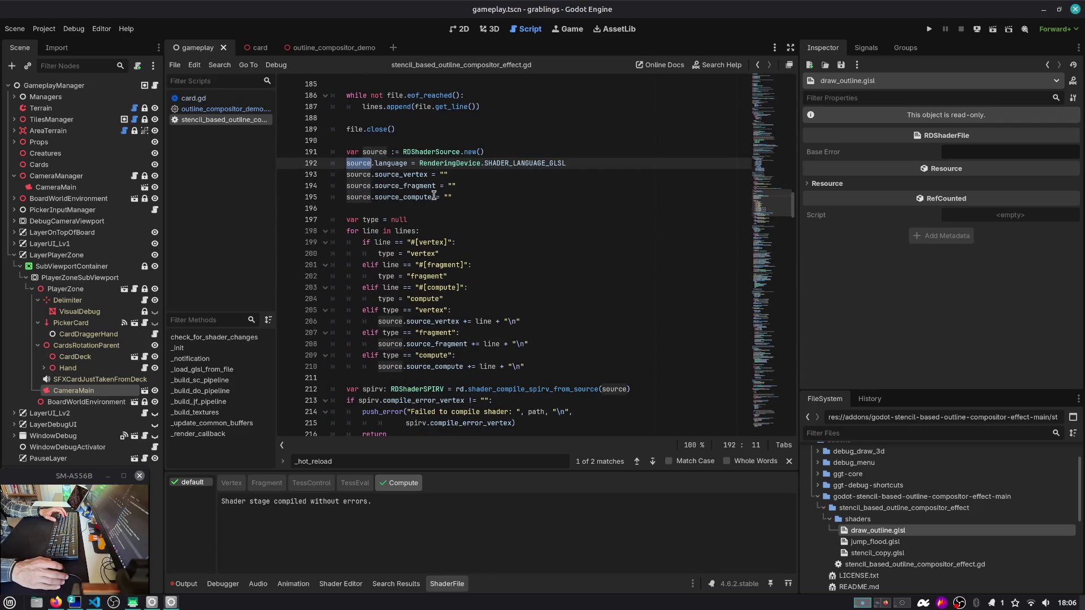
{"action": "left_click", "coordinate": [493, 187]}
{"action": "left_click_drag", "start_coordinate": [461, 194], "coordinate": [300, 148]}
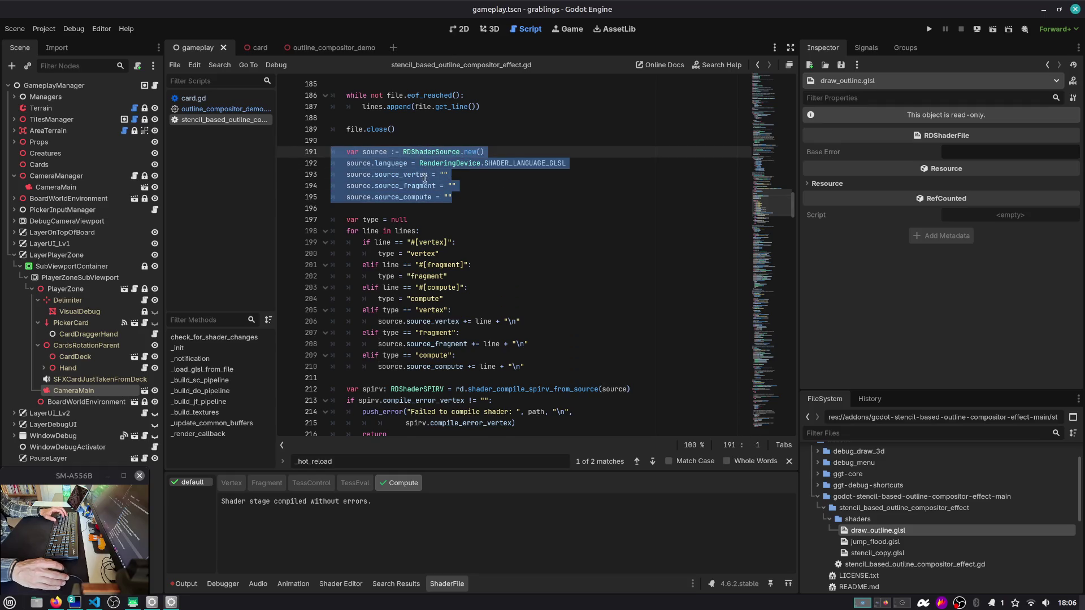
{"action": "scroll", "coordinate": [424, 178], "scroll_direction": "down", "scroll_amount": 2}
{"action": "left_click", "coordinate": [359, 107]}
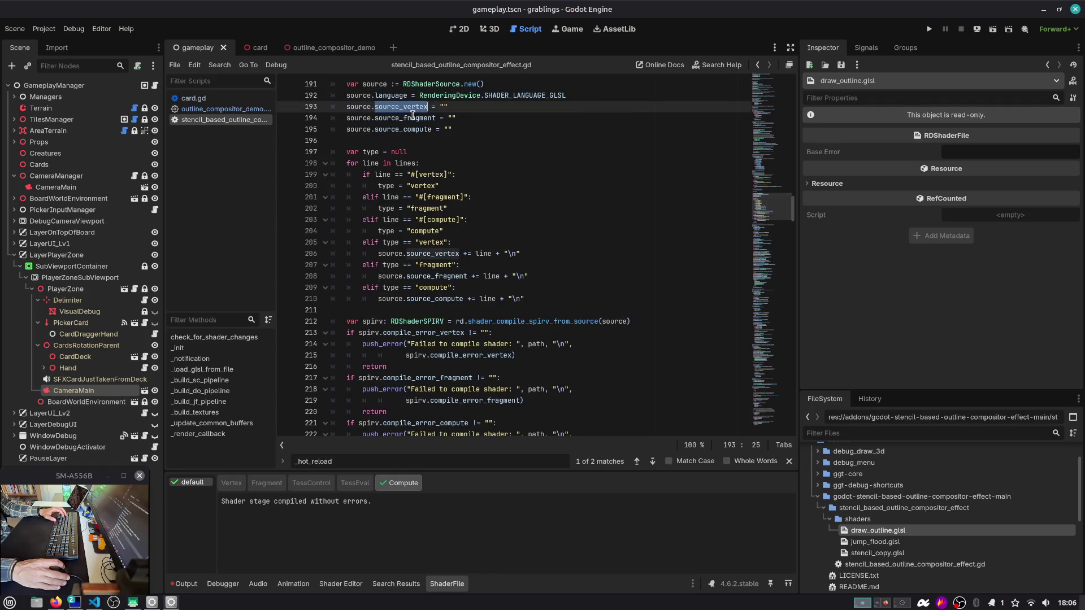
{"action": "double_click", "coordinate": [412, 117]}
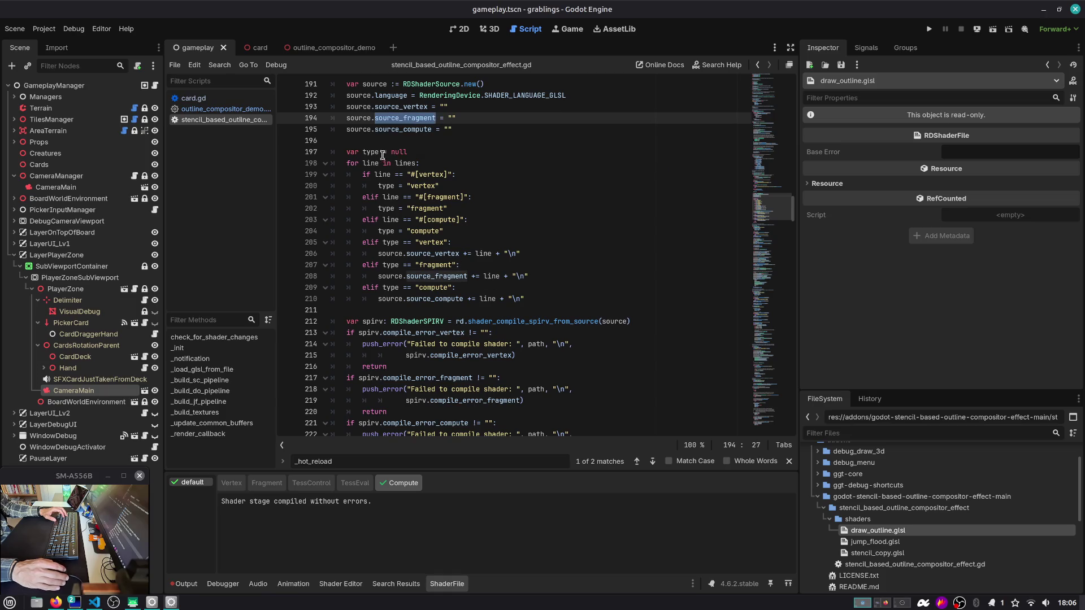
{"action": "double_click", "coordinate": [397, 162]}
{"action": "scroll", "coordinate": [407, 167], "scroll_direction": "up", "scroll_amount": 5}
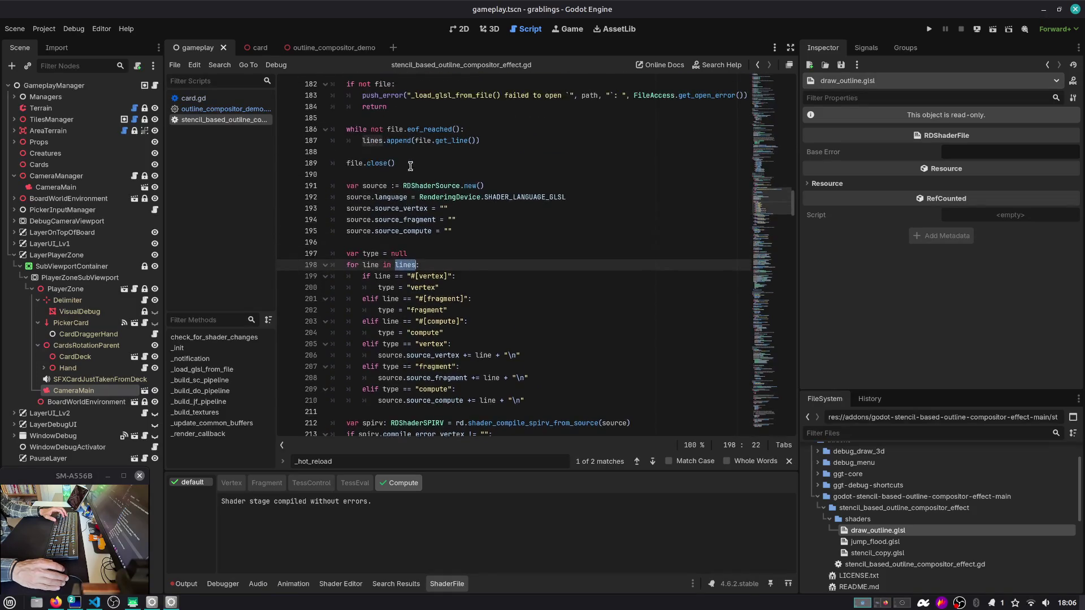
{"action": "double_click", "coordinate": [424, 209]}
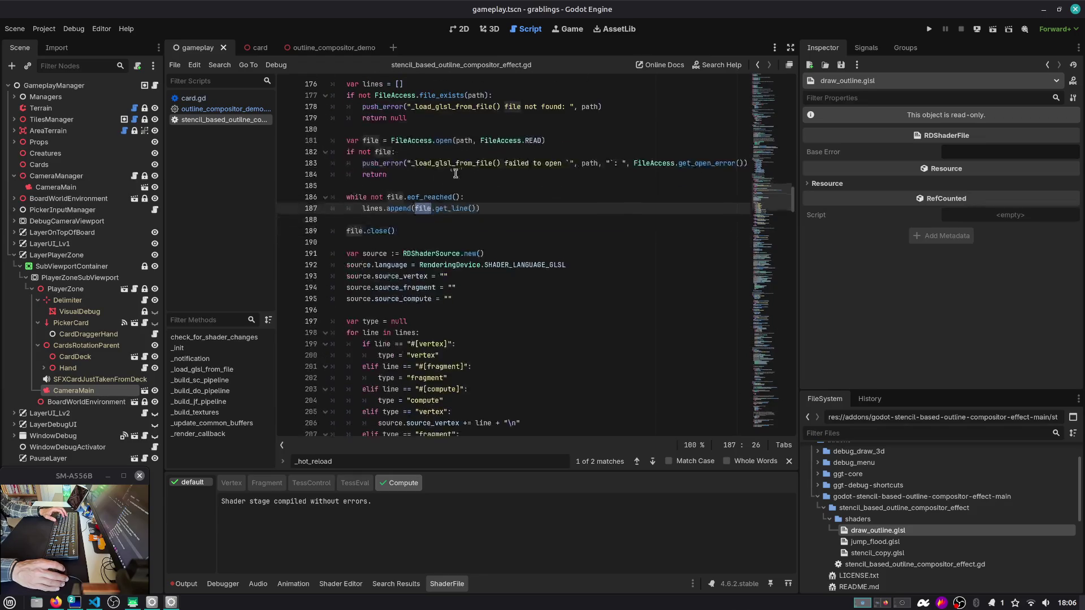
{"action": "double_click", "coordinate": [504, 139]}
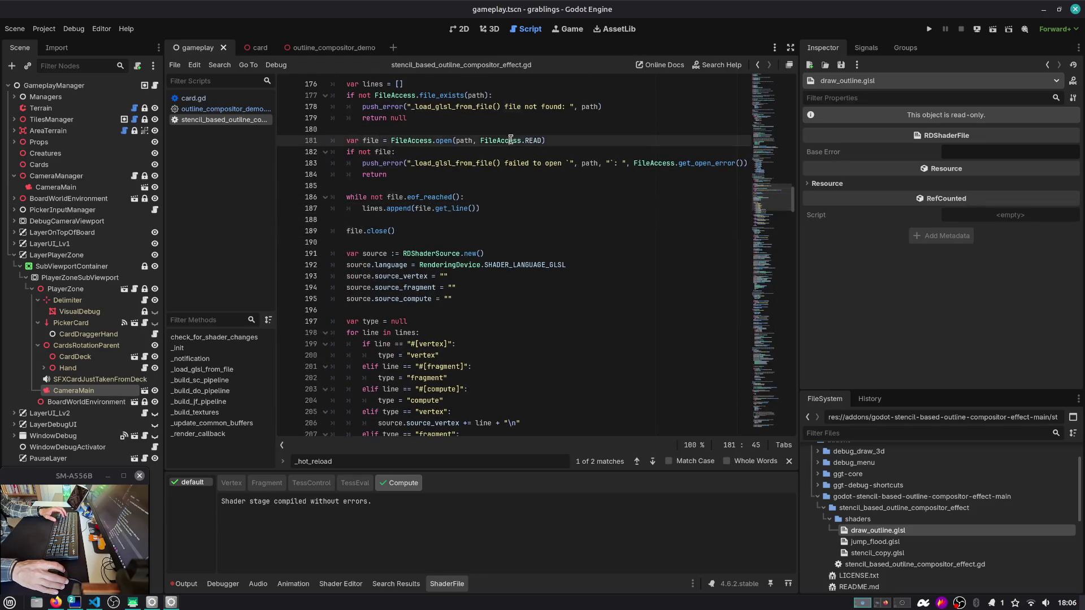
{"action": "double_click", "coordinate": [459, 108]}
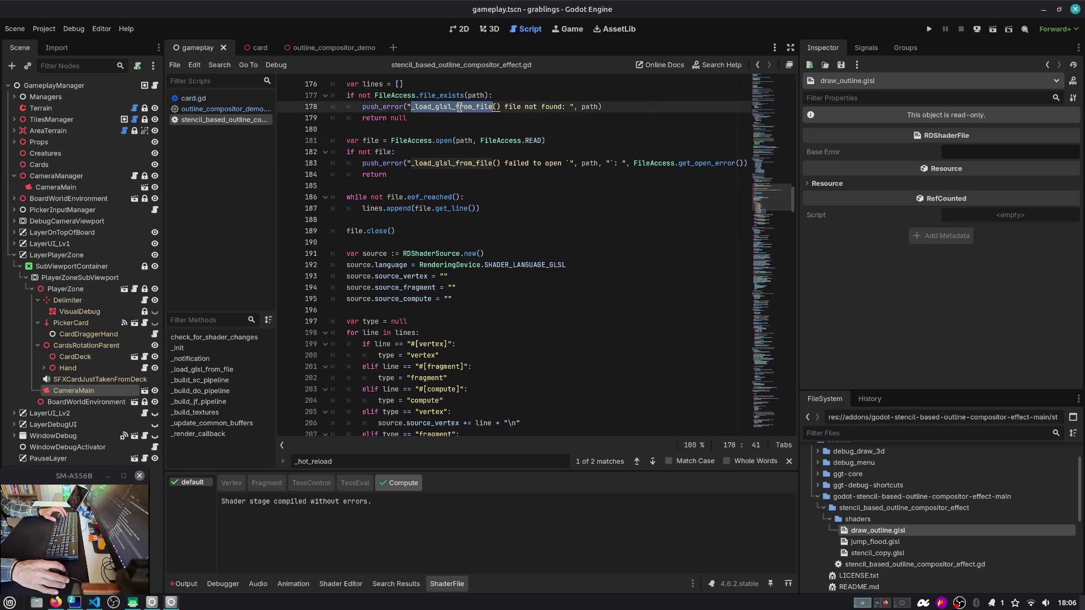
{"action": "scroll", "coordinate": [454, 116], "scroll_direction": "up", "scroll_amount": 1}
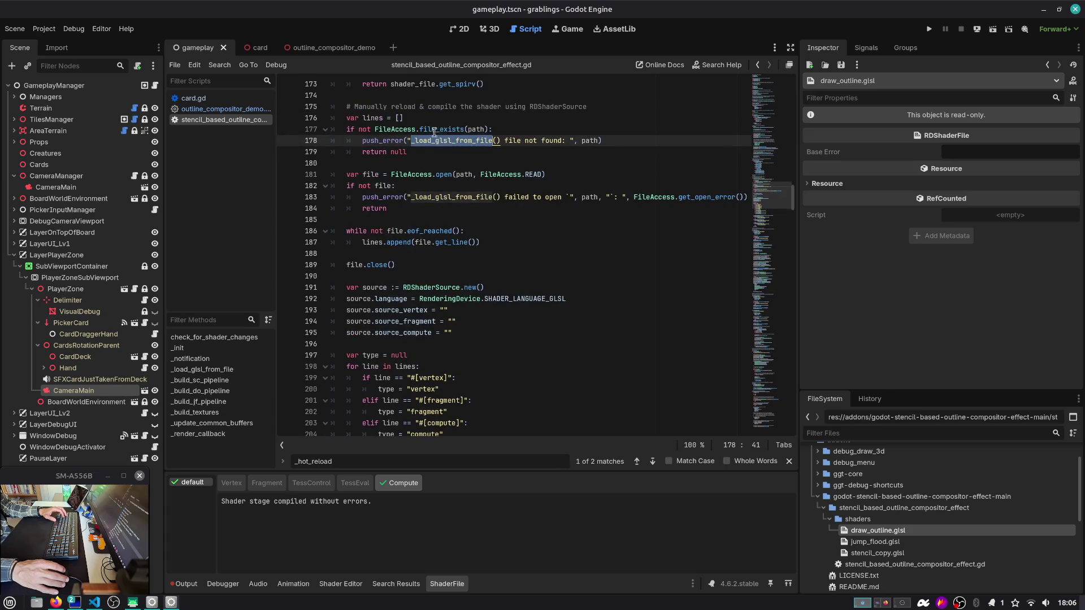
{"action": "scroll", "coordinate": [540, 242], "scroll_direction": "down", "scroll_amount": 9}
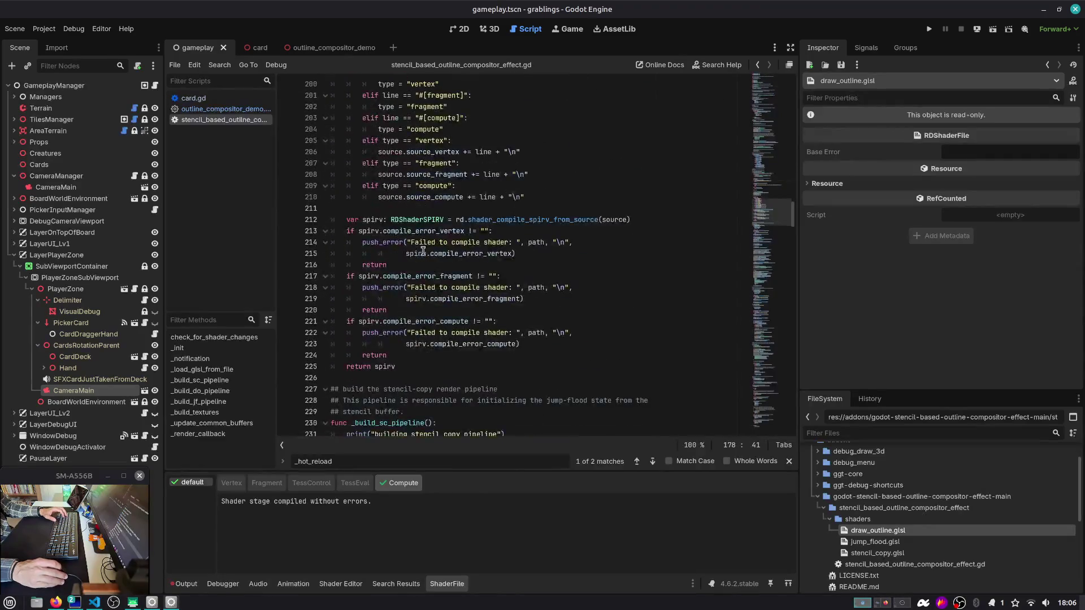
{"action": "double_click", "coordinate": [370, 231]}
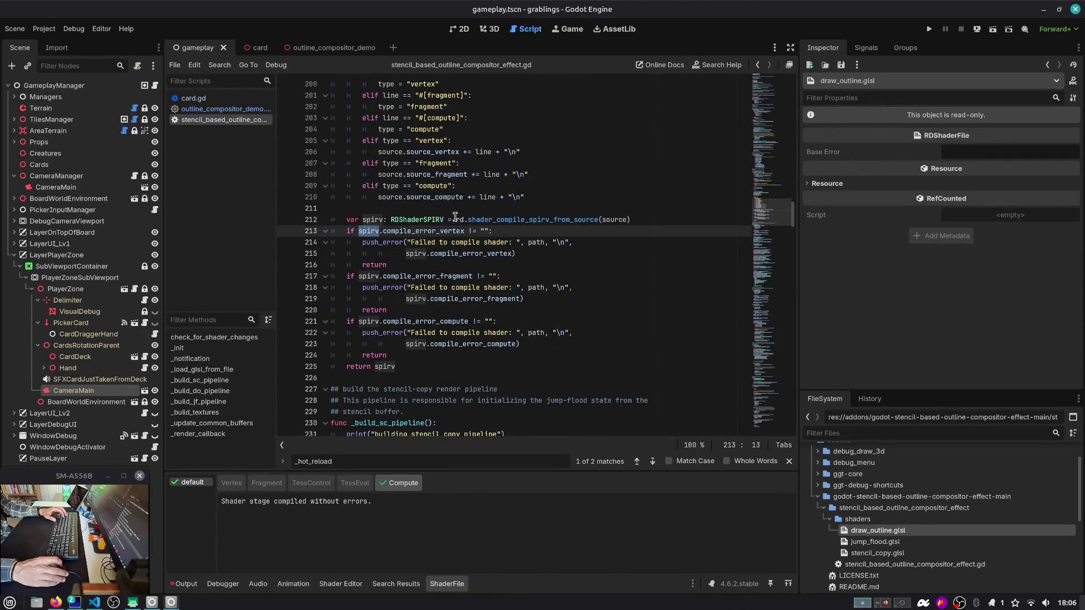
{"action": "scroll", "coordinate": [502, 221], "scroll_direction": "down", "scroll_amount": 1}
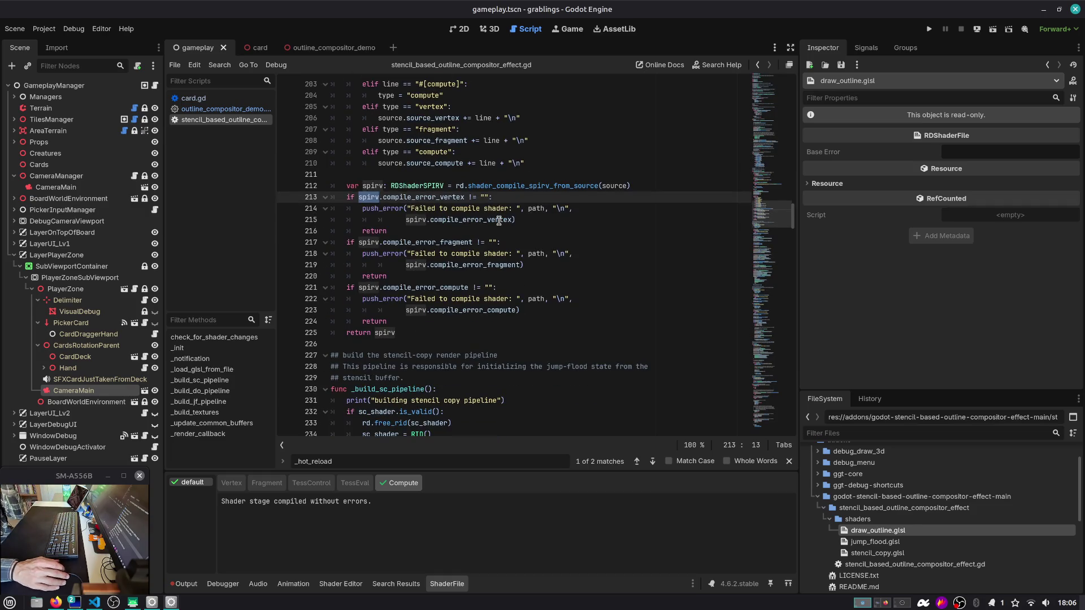
{"action": "scroll", "coordinate": [433, 240], "scroll_direction": "down", "scroll_amount": 4}
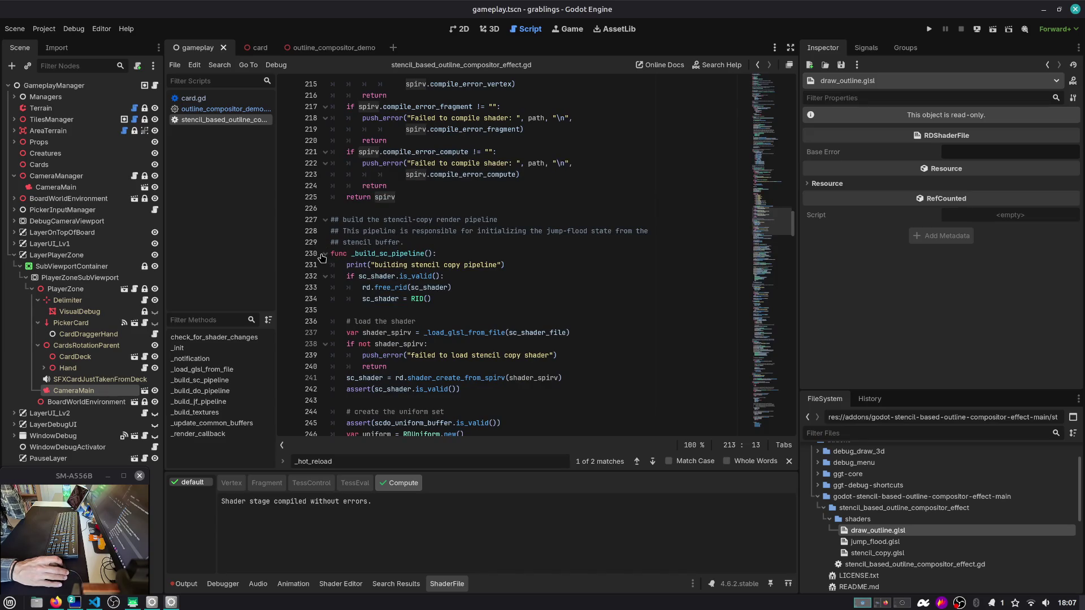
{"action": "scroll", "coordinate": [325, 258], "scroll_direction": "down", "scroll_amount": 7}
{"action": "scroll", "coordinate": [775, 244], "scroll_direction": "down", "scroll_amount": 3}
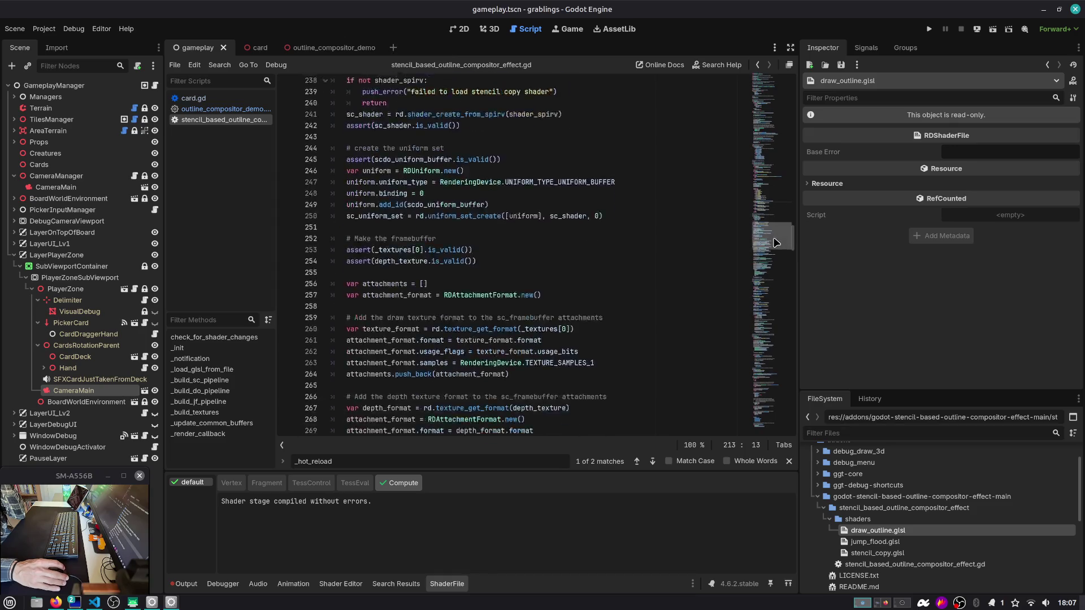
{"action": "left_click_drag", "start_coordinate": [775, 244], "coordinate": [772, 277]}
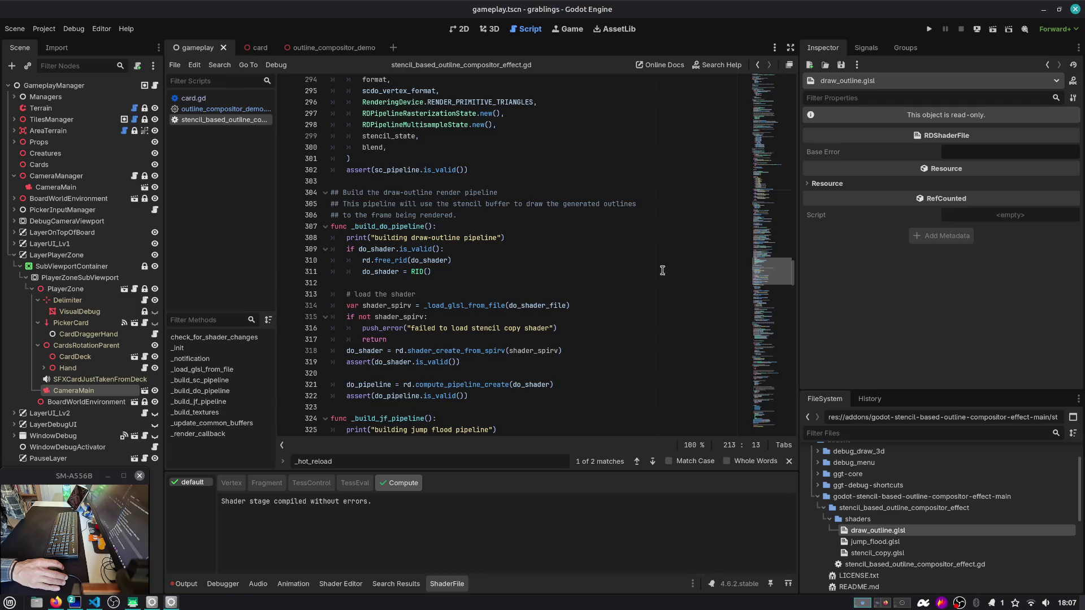
{"action": "scroll", "coordinate": [439, 257], "scroll_direction": "down", "scroll_amount": 5}
{"action": "scroll", "coordinate": [440, 258], "scroll_direction": "down", "scroll_amount": 1}
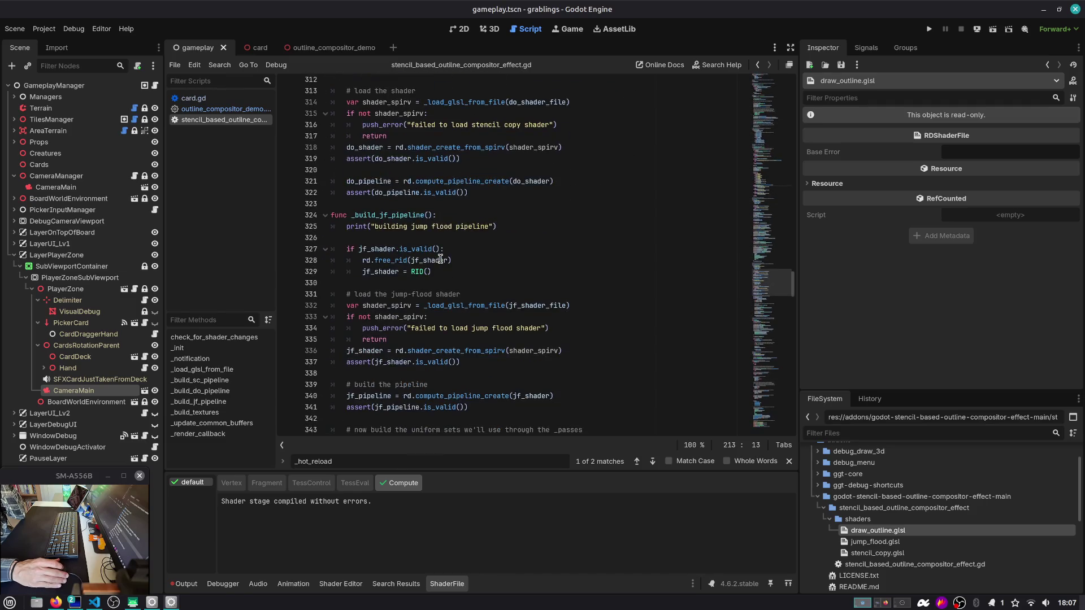
{"action": "scroll", "coordinate": [438, 253], "scroll_direction": "down", "scroll_amount": 2}
{"action": "scroll", "coordinate": [415, 254], "scroll_direction": "down", "scroll_amount": 1}
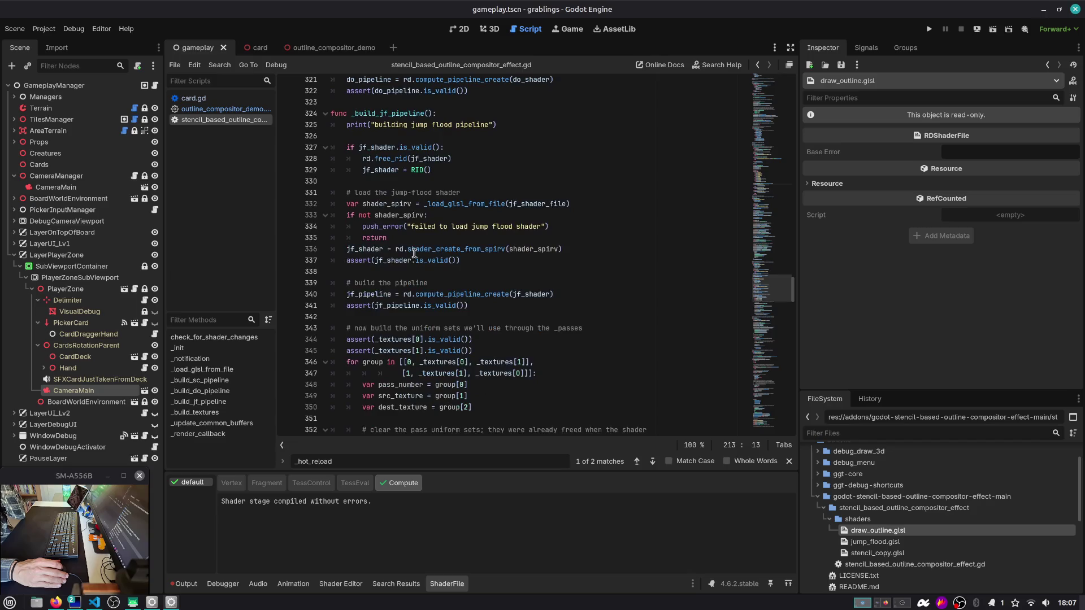
{"action": "scroll", "coordinate": [406, 271], "scroll_direction": "down", "scroll_amount": 9}
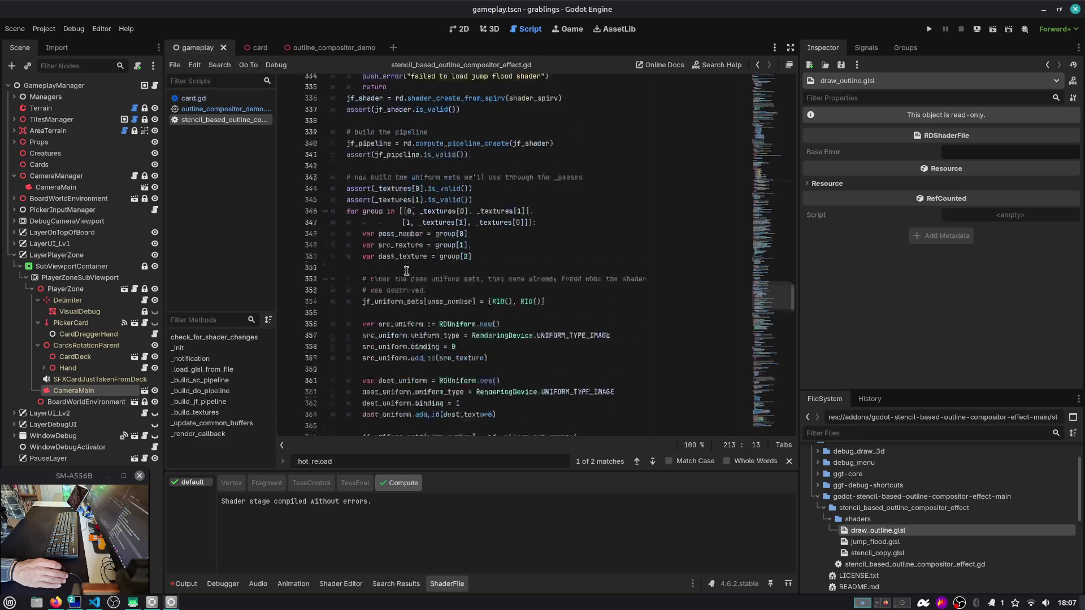
{"action": "scroll", "coordinate": [406, 271], "scroll_direction": "down", "scroll_amount": 7}
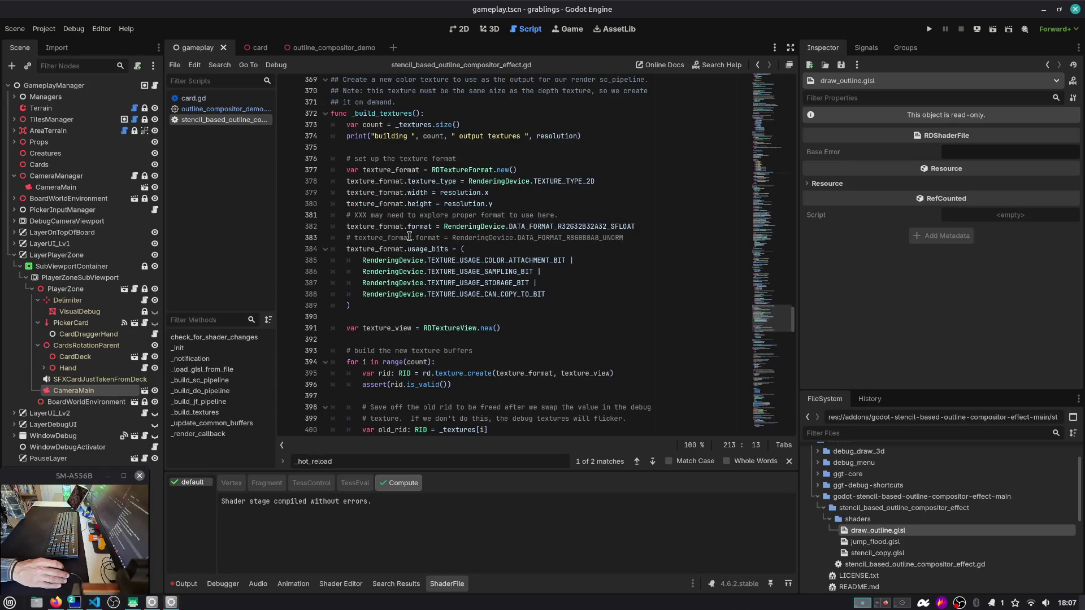
{"action": "scroll", "coordinate": [409, 236], "scroll_direction": "down", "scroll_amount": 8}
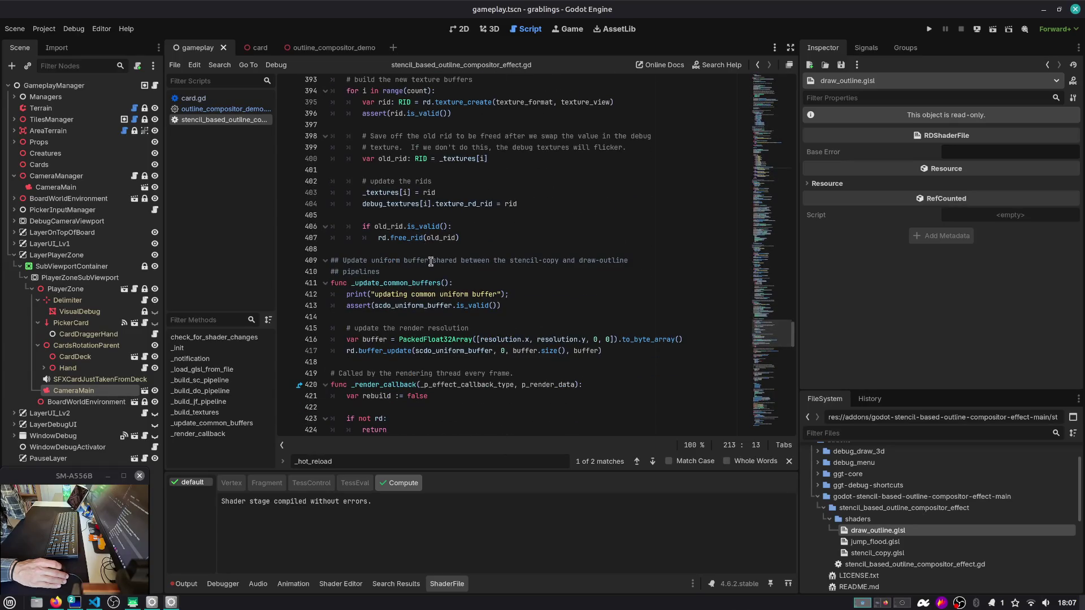
{"action": "scroll", "coordinate": [431, 262], "scroll_direction": "down", "scroll_amount": 5}
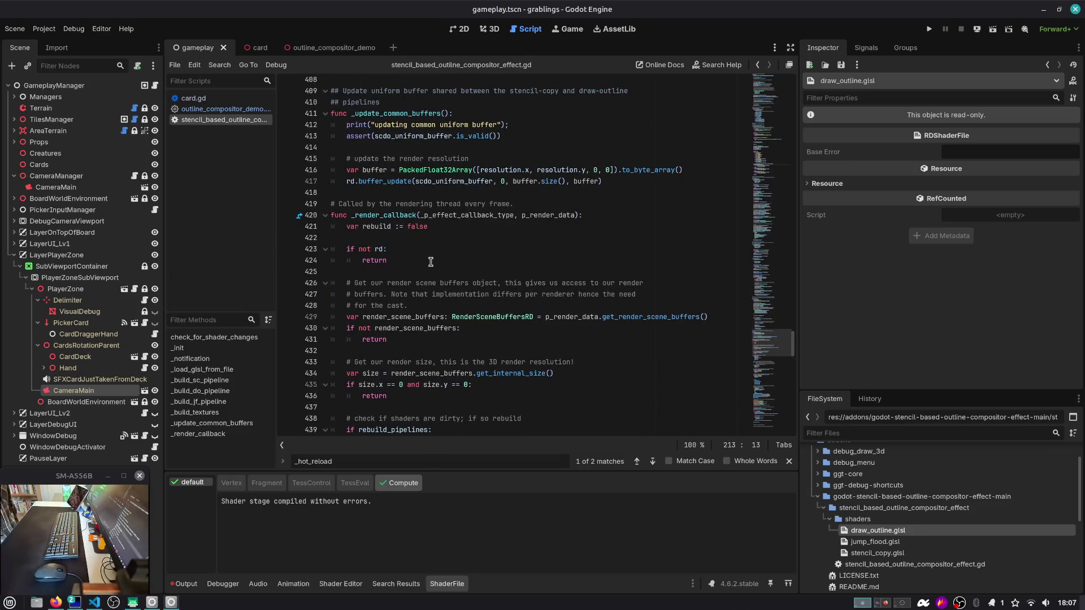
{"action": "scroll", "coordinate": [436, 249], "scroll_direction": "down", "scroll_amount": 7}
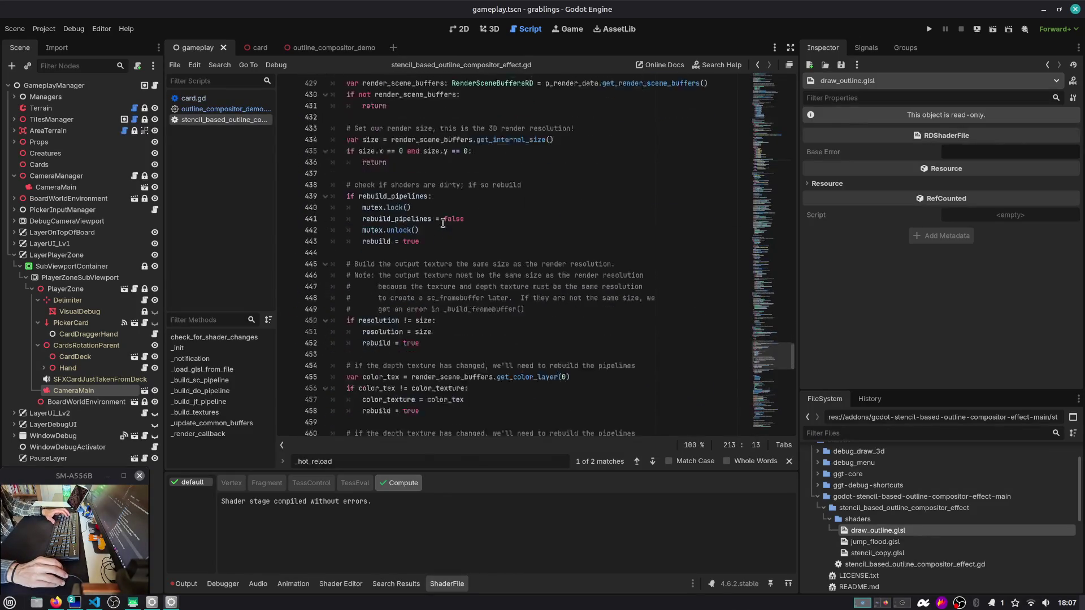
{"action": "scroll", "coordinate": [443, 224], "scroll_direction": "down", "scroll_amount": 11}
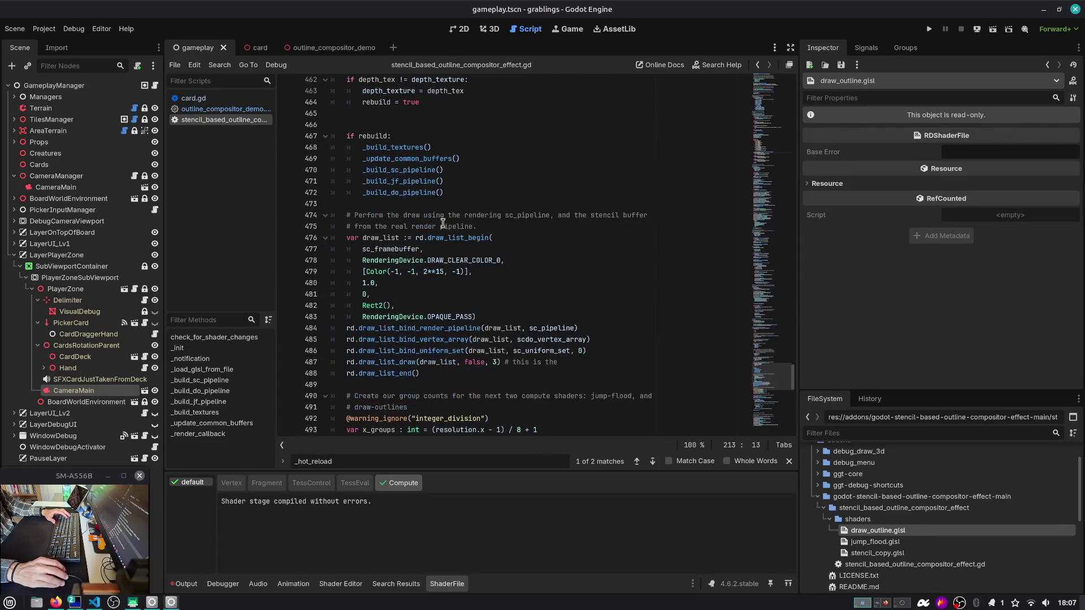
Step: Delete the stray blank line 465 before the rebuild block
{"action": "left_click", "coordinate": [438, 113]}
{"action": "key", "text": "Delete"}
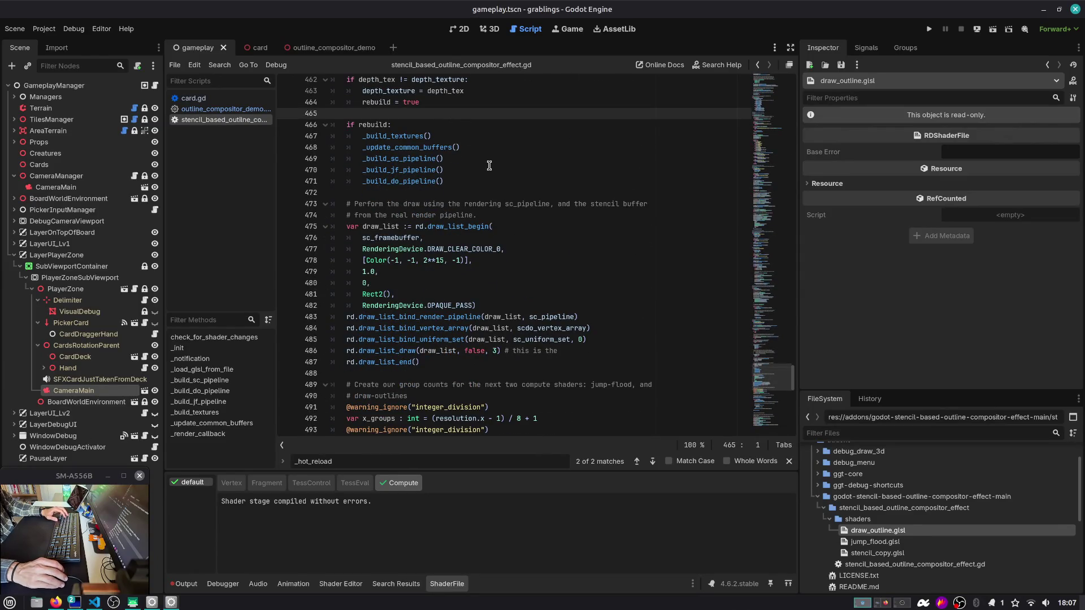
{"action": "scroll", "coordinate": [483, 160], "scroll_direction": "down", "scroll_amount": 2}
{"action": "scroll", "coordinate": [477, 177], "scroll_direction": "down", "scroll_amount": 4}
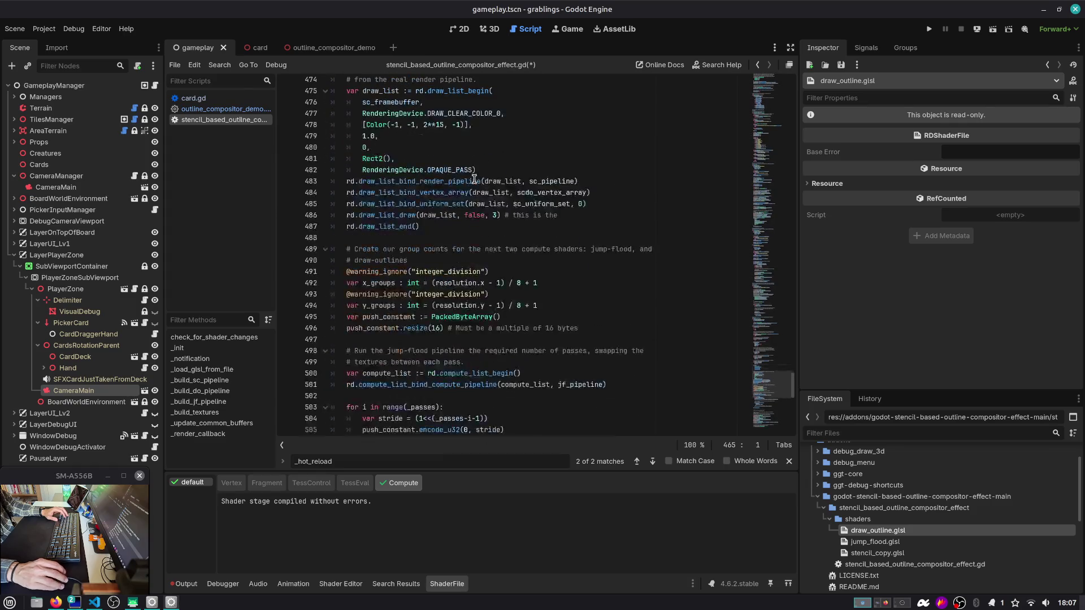
{"action": "scroll", "coordinate": [477, 251], "scroll_direction": "down", "scroll_amount": 5}
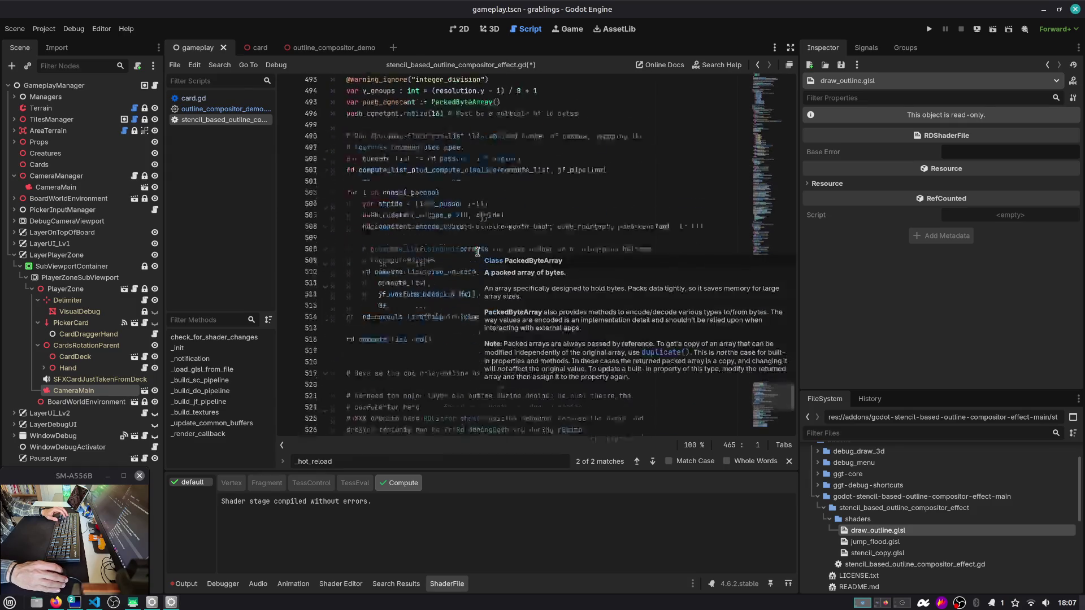
{"action": "scroll", "coordinate": [428, 324], "scroll_direction": "up", "scroll_amount": 3}
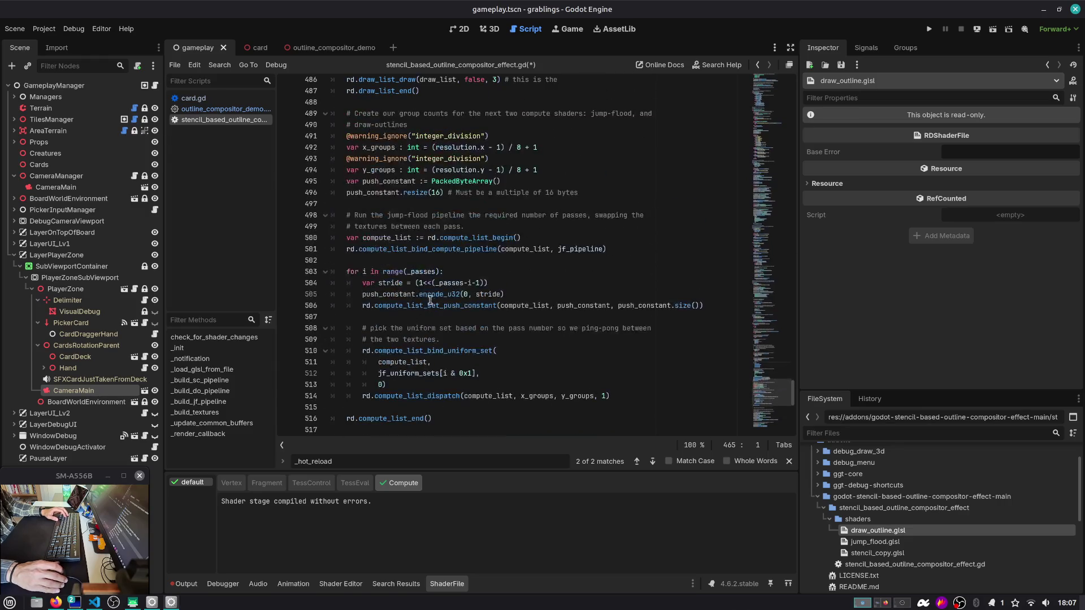
Step: Mark the jump-flood comment on line 498 and read further down
{"action": "left_click", "coordinate": [390, 218]}
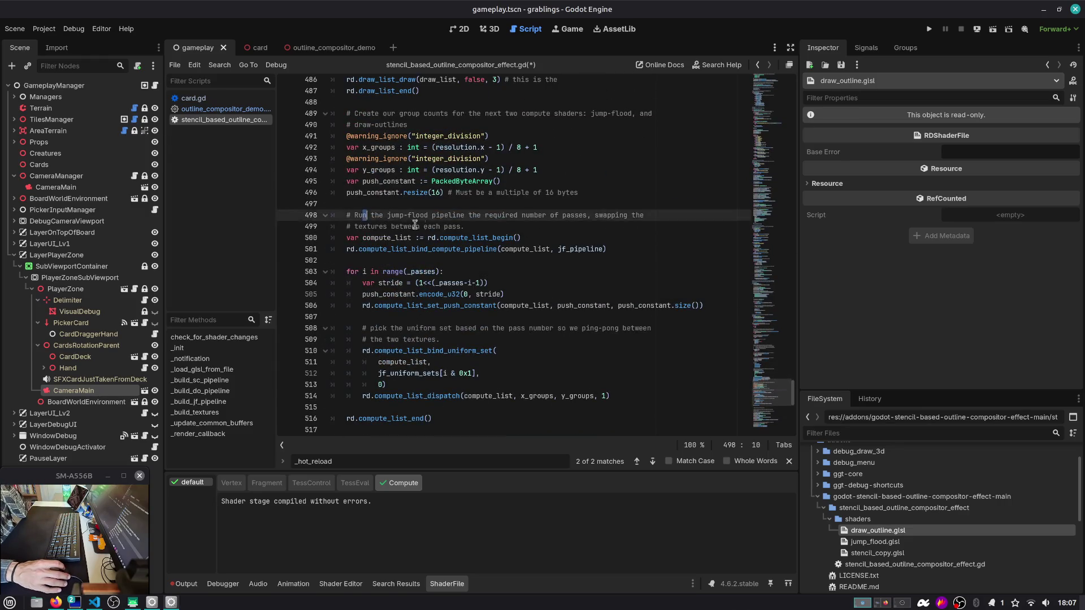
{"action": "left_click_drag", "start_coordinate": [362, 217], "coordinate": [470, 218]}
{"action": "left_click", "coordinate": [469, 218]}
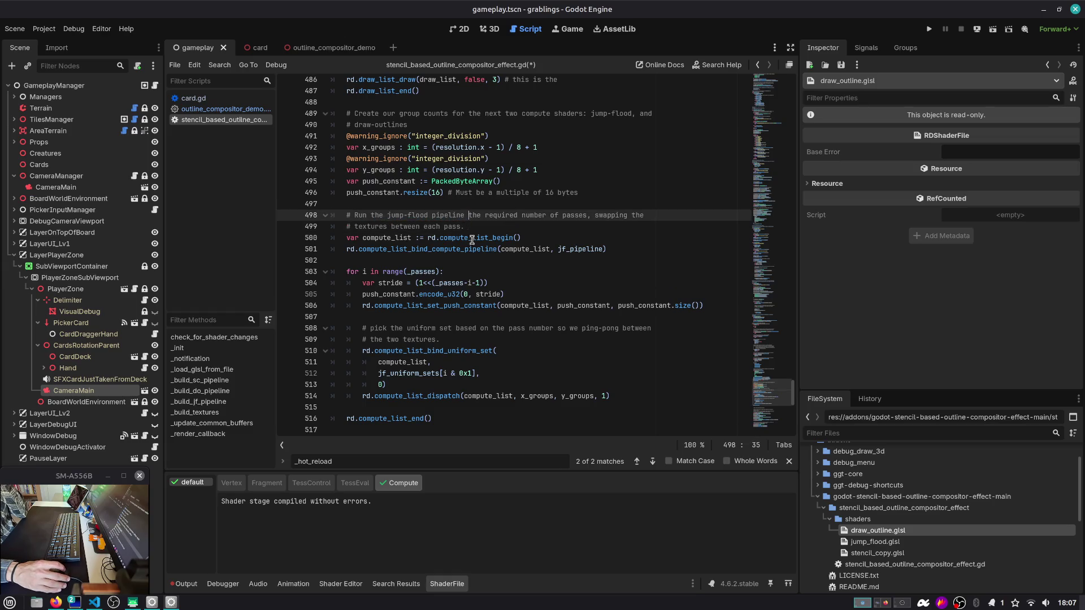
{"action": "scroll", "coordinate": [472, 239], "scroll_direction": "down", "scroll_amount": 2}
{"action": "scroll", "coordinate": [458, 244], "scroll_direction": "down", "scroll_amount": 1}
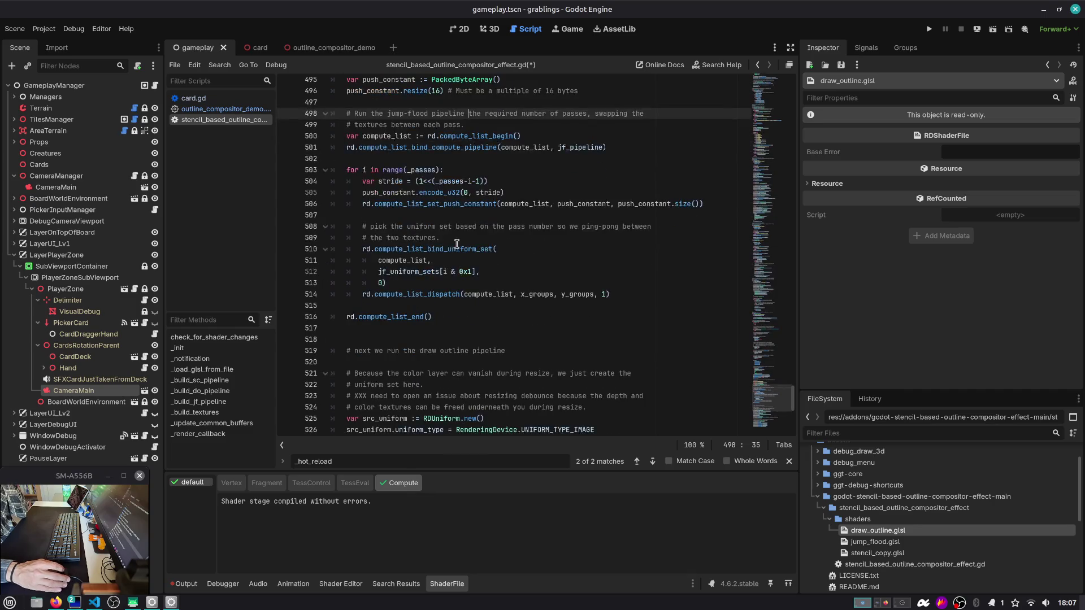
{"action": "scroll", "coordinate": [456, 244], "scroll_direction": "down", "scroll_amount": 2}
Step: Highlight the compute-list dispatch, bind and end calls, then inspect stencil_copy.glsl
{"action": "double_click", "coordinate": [395, 227]}
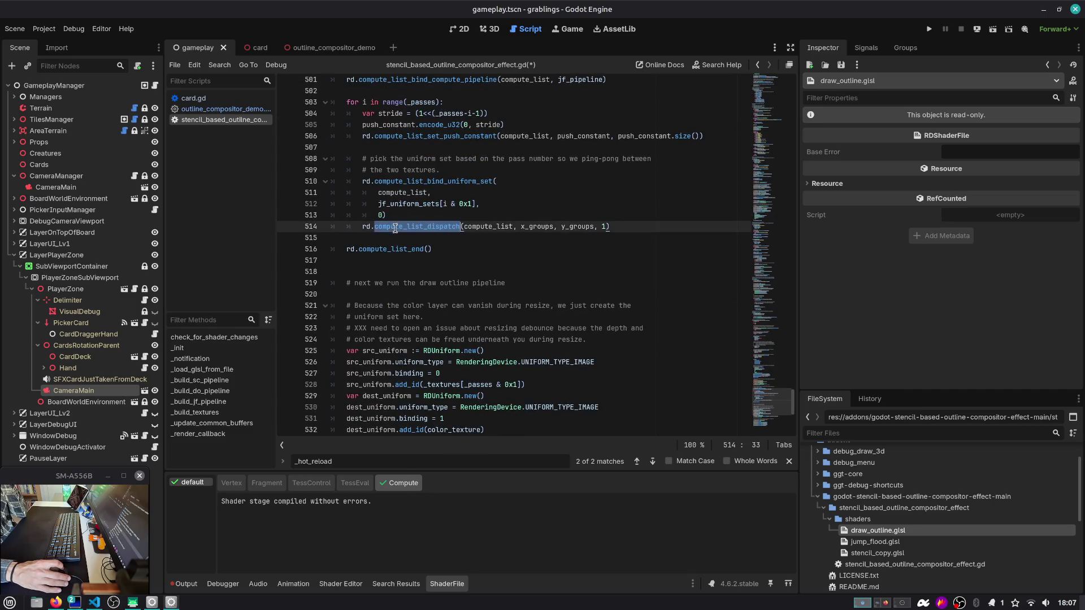
{"action": "double_click", "coordinate": [391, 251]}
{"action": "scroll", "coordinate": [428, 264], "scroll_direction": "down", "scroll_amount": 2}
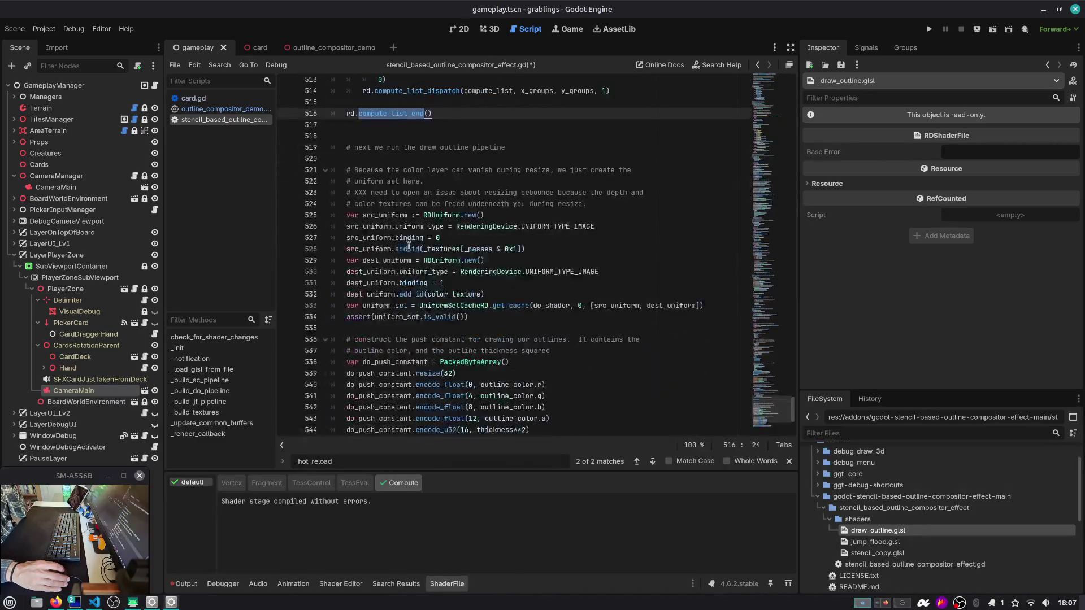
{"action": "double_click", "coordinate": [392, 218]}
{"action": "scroll", "coordinate": [391, 219], "scroll_direction": "down", "scroll_amount": 2}
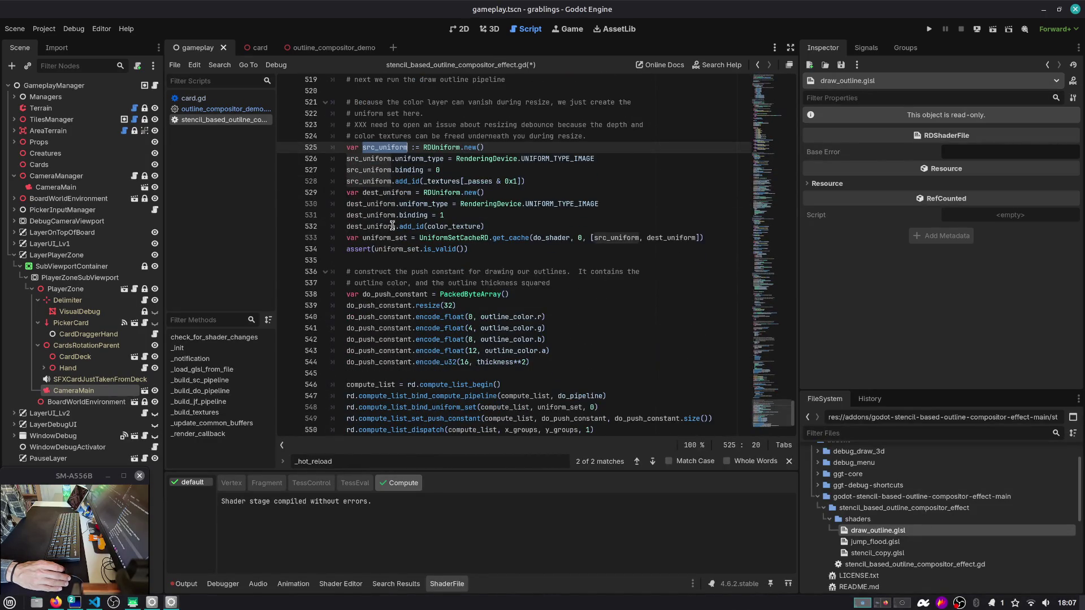
{"action": "scroll", "coordinate": [394, 233], "scroll_direction": "down", "scroll_amount": 1}
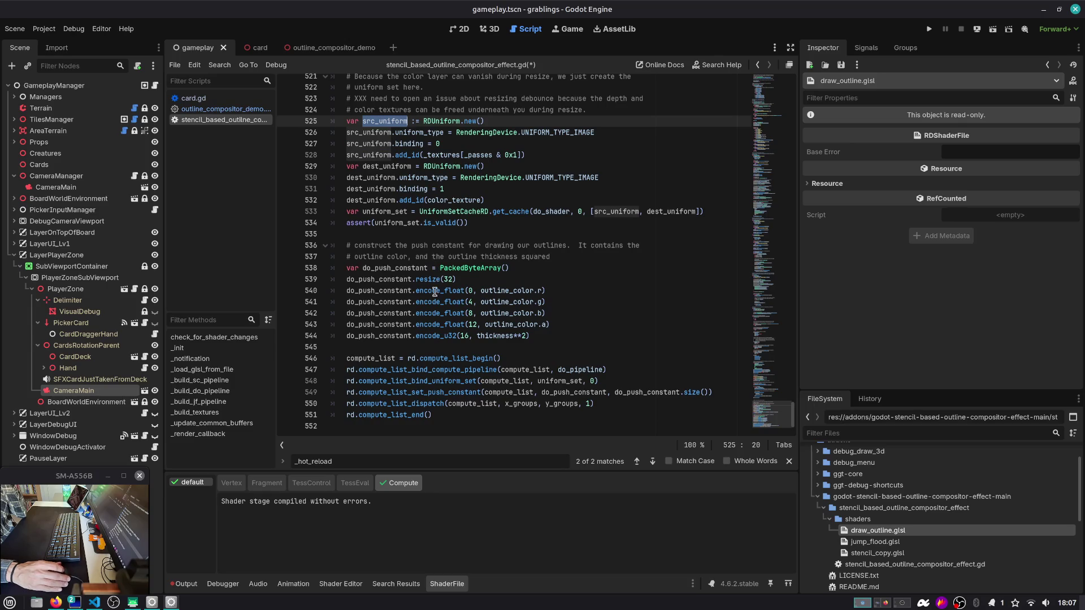
{"action": "double_click", "coordinate": [421, 370]}
{"action": "double_click", "coordinate": [422, 381]}
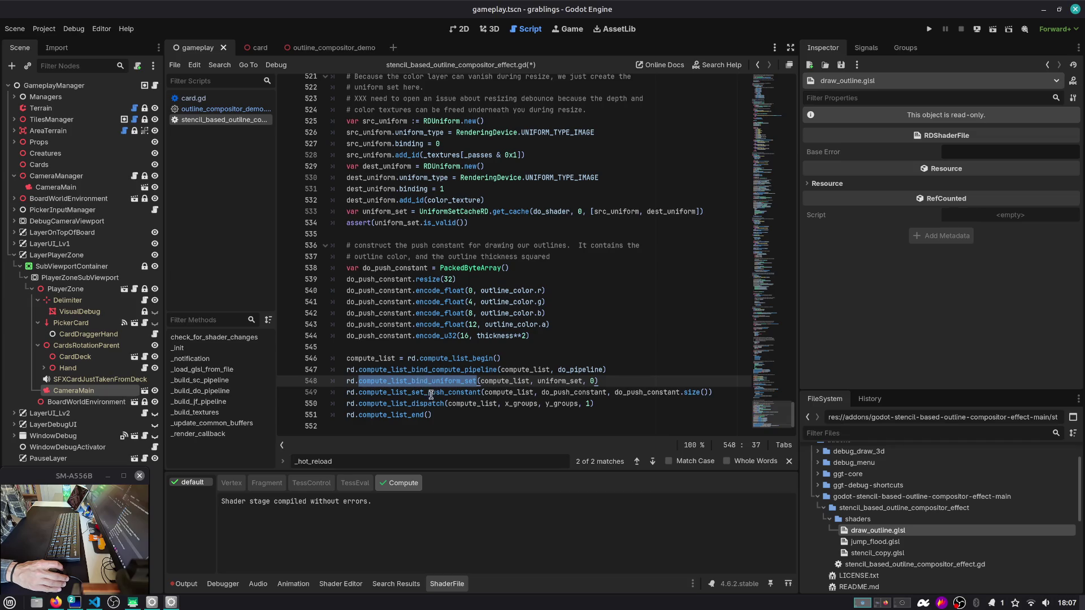
{"action": "left_click_drag", "start_coordinate": [440, 416], "coordinate": [315, 402]}
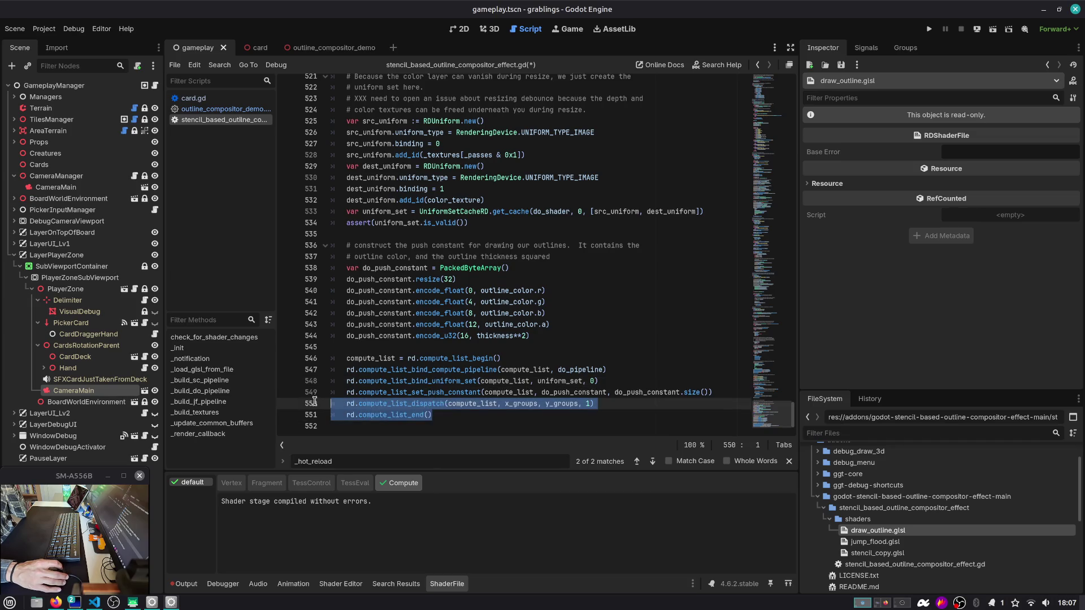
{"action": "left_click", "coordinate": [894, 554]}
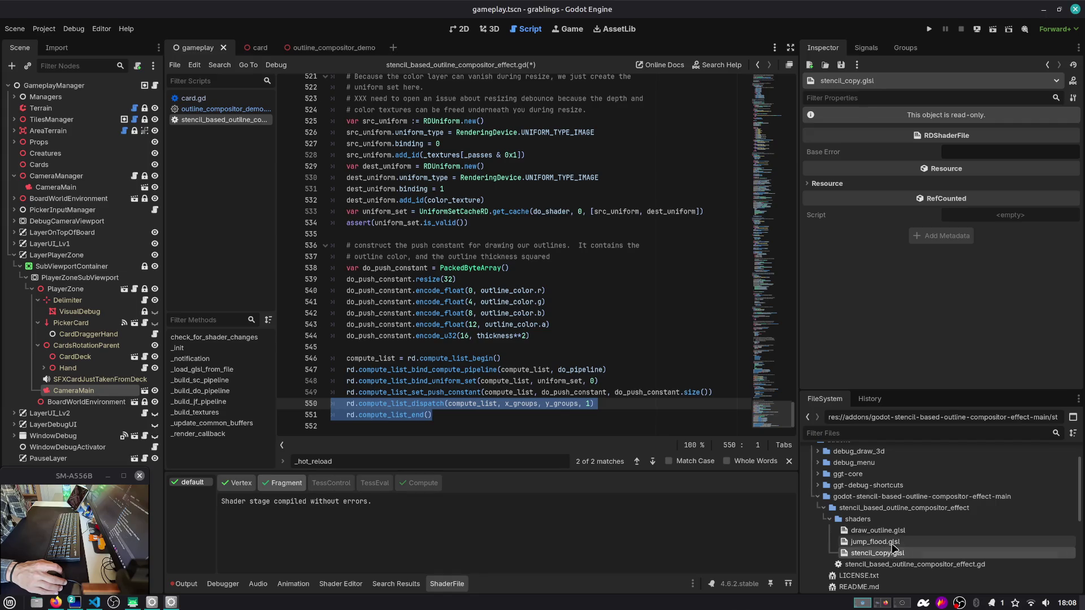
Step: In VS Code, open draw_outline.glsl and hide the terminal panel
{"action": "key", "text": "alt+Tab"}
{"action": "key", "text": "alt+Tab"}
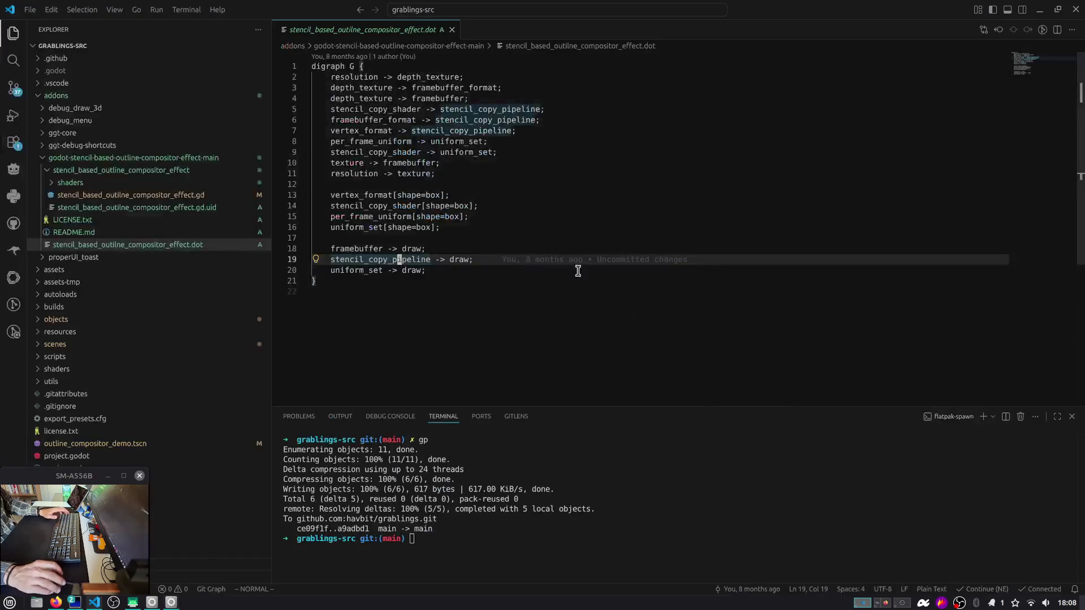
{"action": "left_click", "coordinate": [134, 196]}
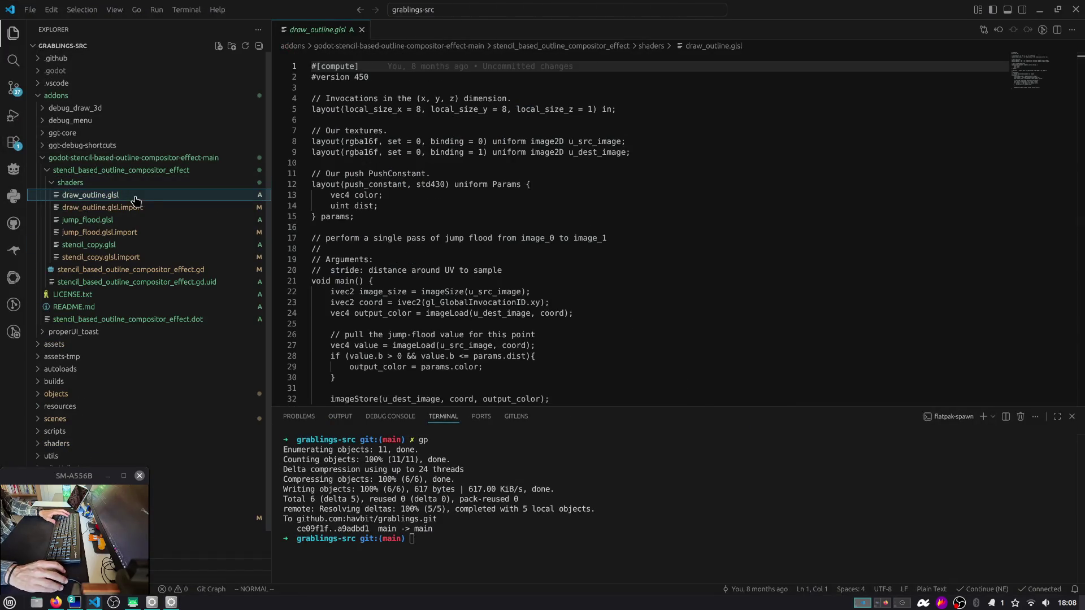
{"action": "left_click", "coordinate": [449, 470]}
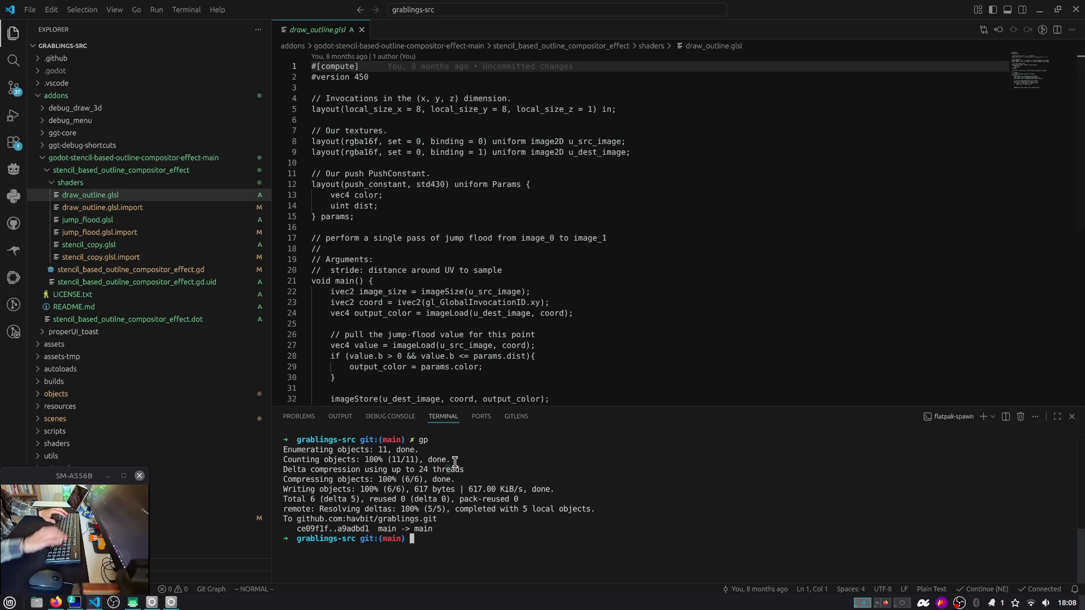
{"action": "key", "text": "ctrl+j"}
Step: Search Extensions for 'glsl', install GLSL Lint trusting its publishers, and reopen draw_outline.glsl
{"action": "left_click", "coordinate": [16, 140]}
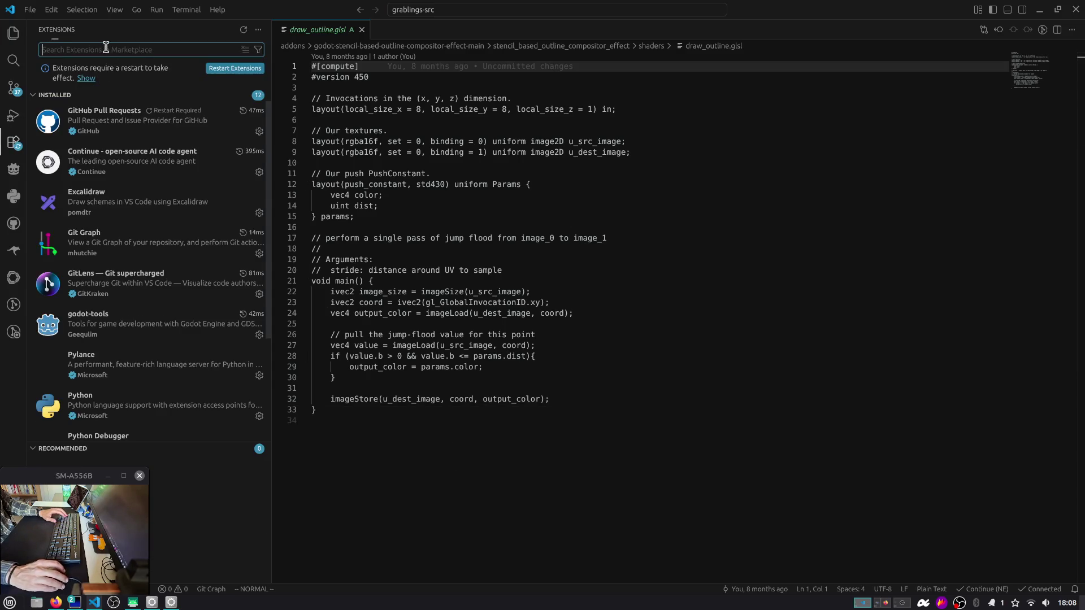
{"action": "type", "text": "glsl"}
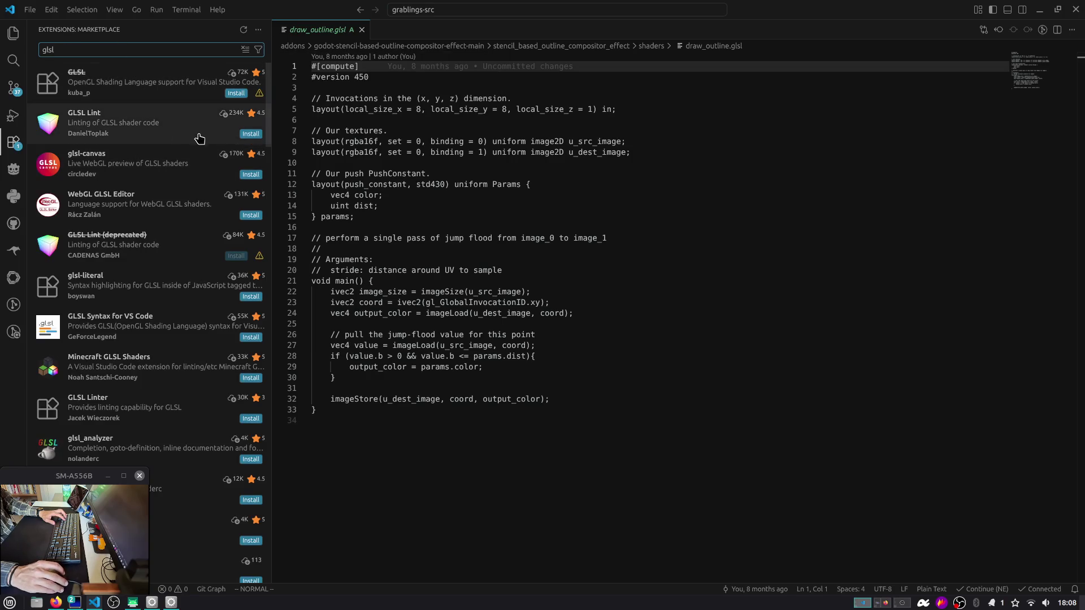
{"action": "mouse_move", "coordinate": [112, 232]}
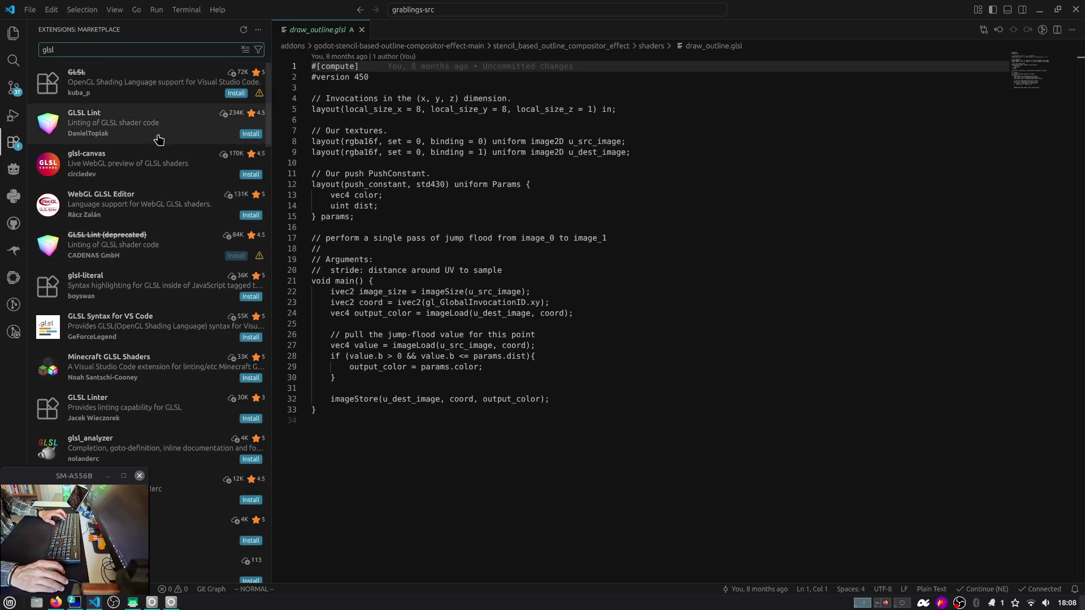
{"action": "left_click", "coordinate": [251, 134]}
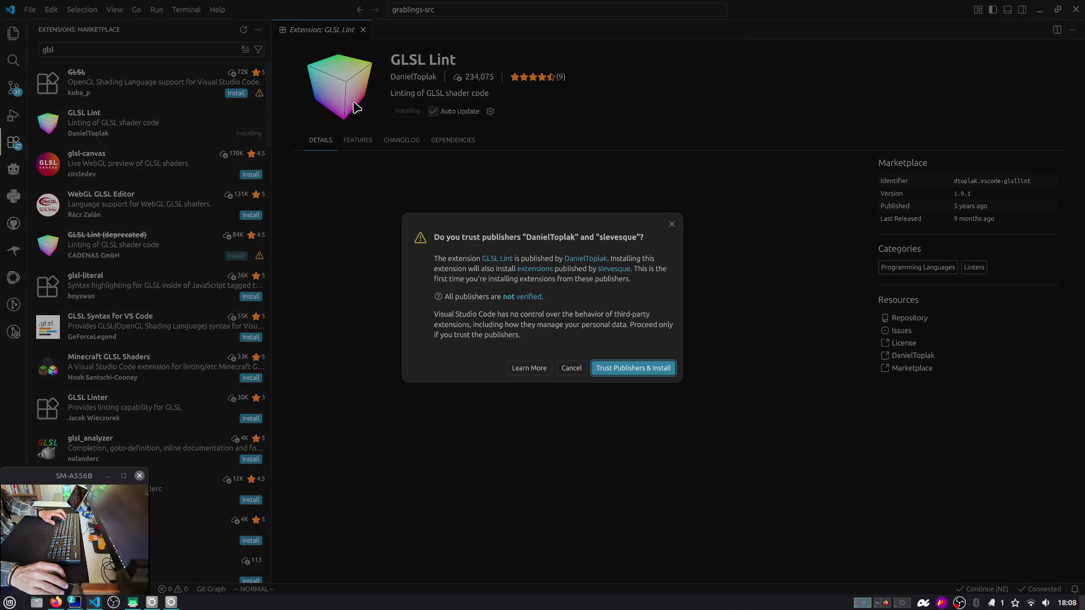
{"action": "left_click", "coordinate": [627, 368]}
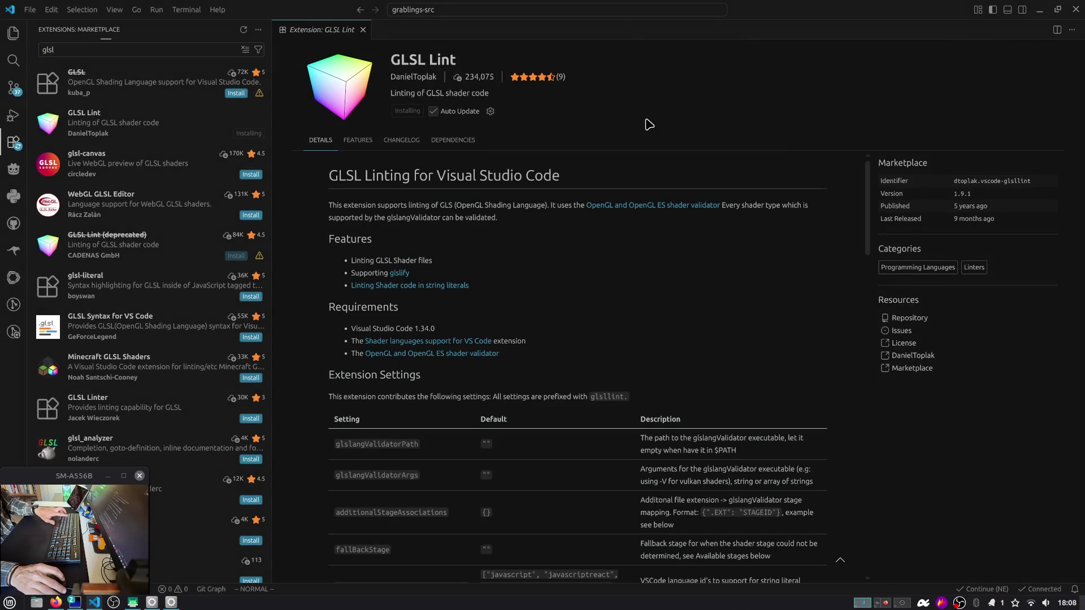
{"action": "left_click", "coordinate": [13, 33]}
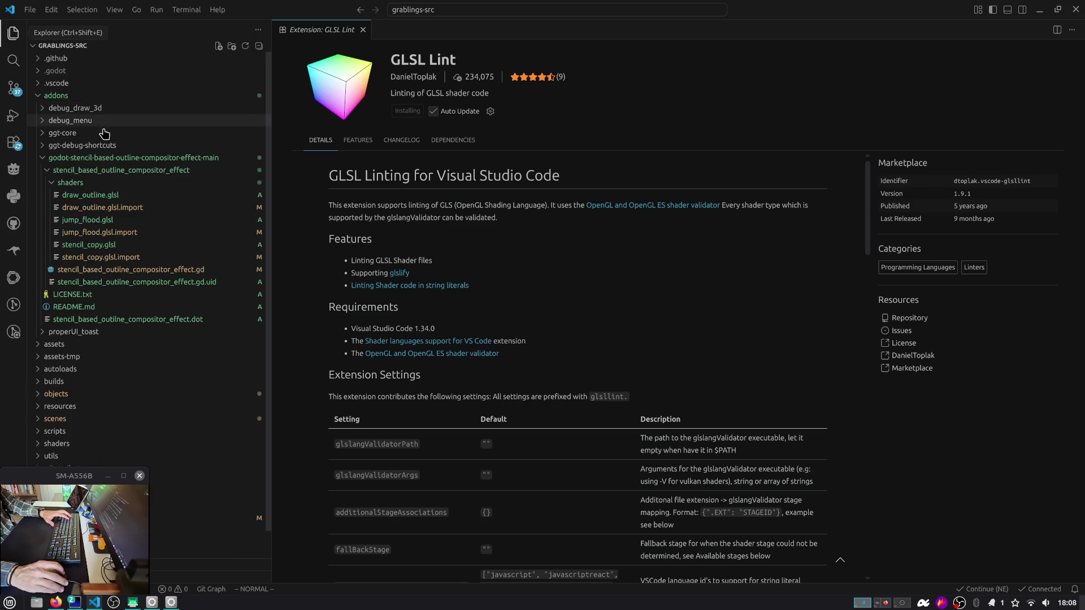
{"action": "left_click", "coordinate": [107, 197]}
{"action": "left_click", "coordinate": [107, 197]}
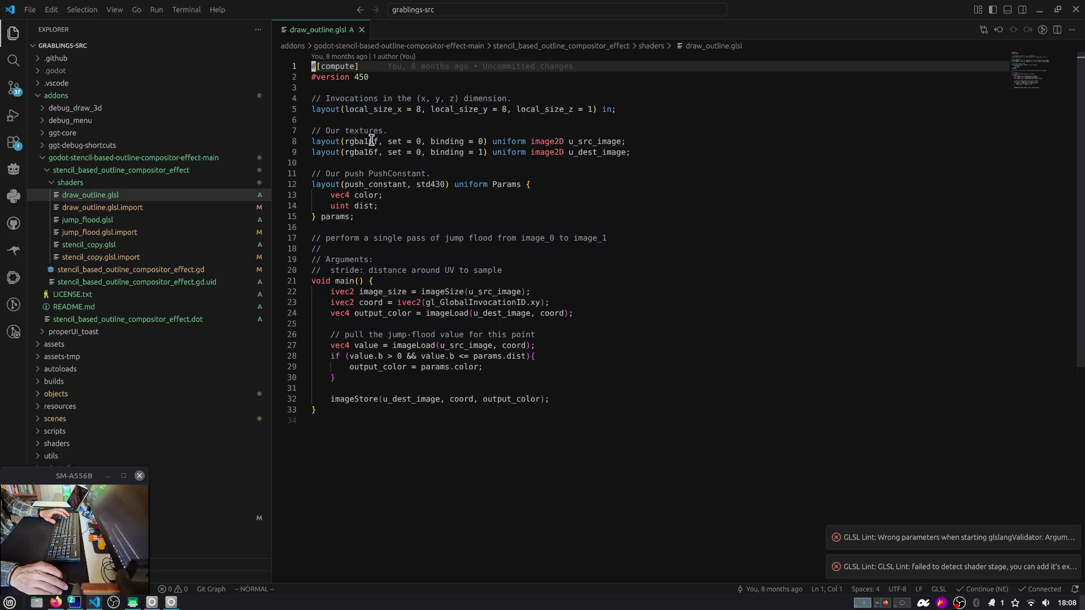
Step: Review stencil_copy.glsl and draw_outline.glsl, highlighting frag_color, image_size, u_dest_image and output_color
{"action": "left_click", "coordinate": [92, 245]}
{"action": "double_click", "coordinate": [350, 271]}
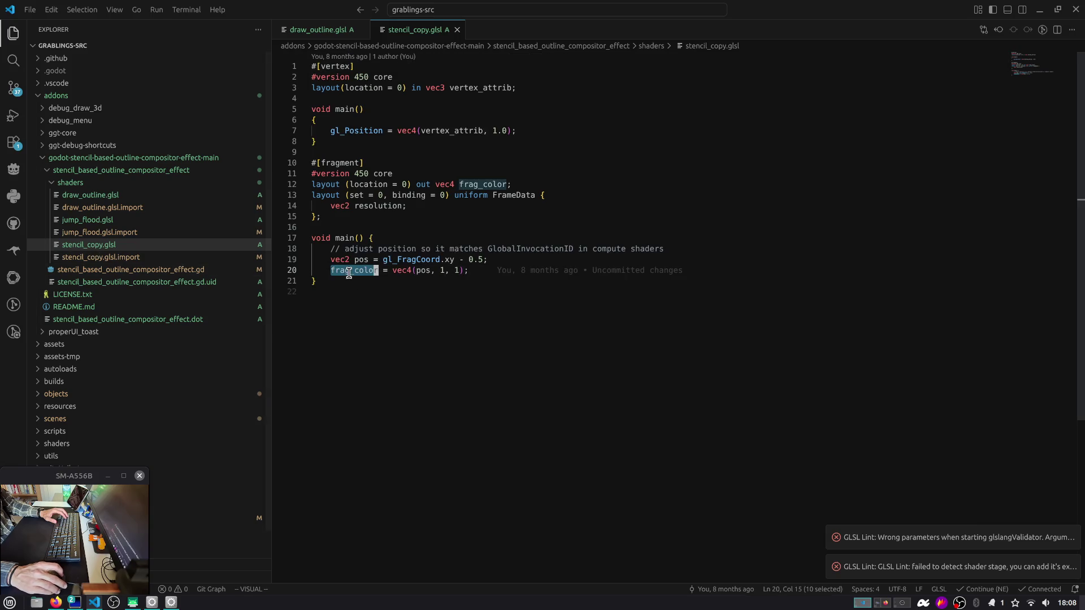
{"action": "left_click", "coordinate": [99, 195]}
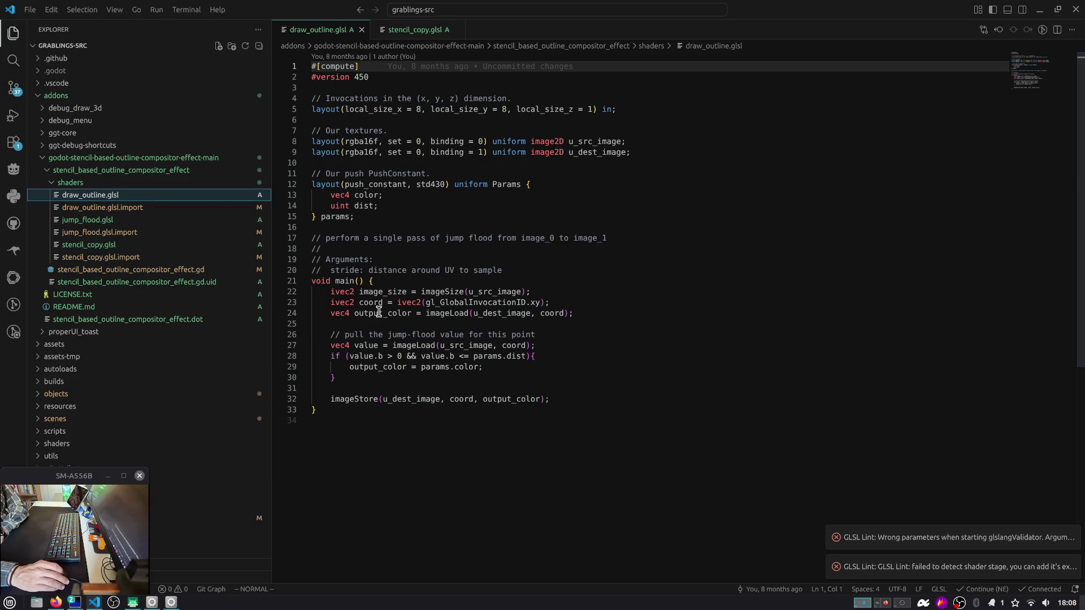
{"action": "double_click", "coordinate": [373, 293]}
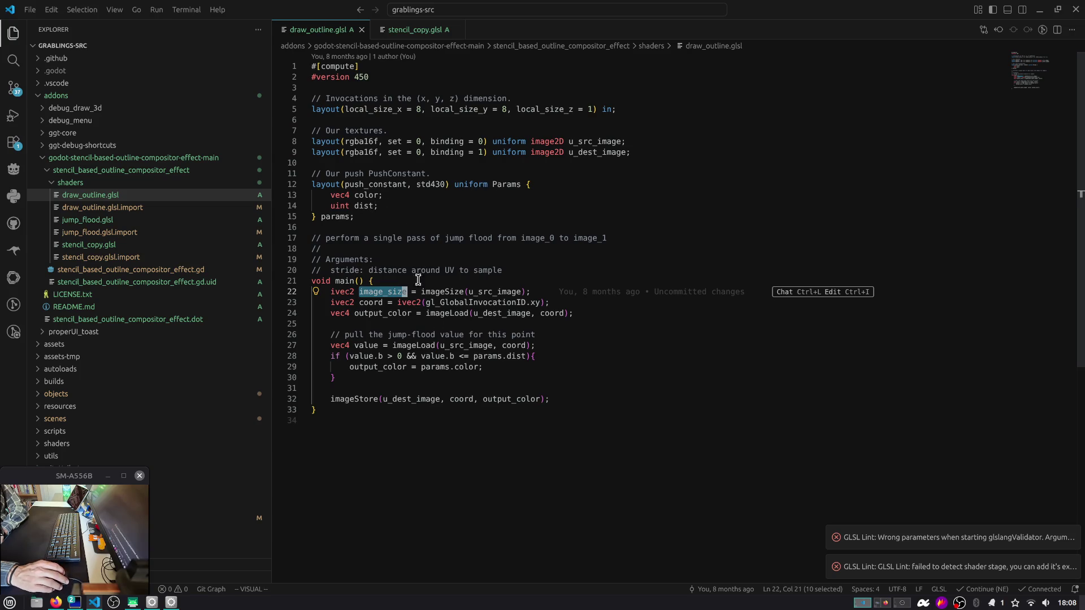
{"action": "left_click", "coordinate": [369, 397]}
{"action": "double_click", "coordinate": [407, 399]}
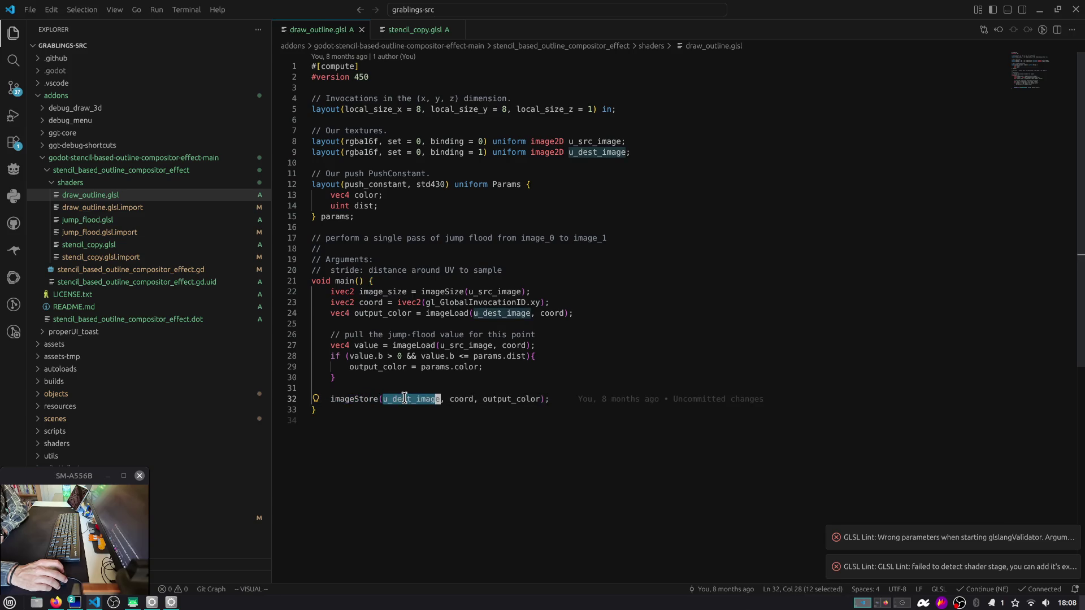
{"action": "left_click", "coordinate": [520, 405]}
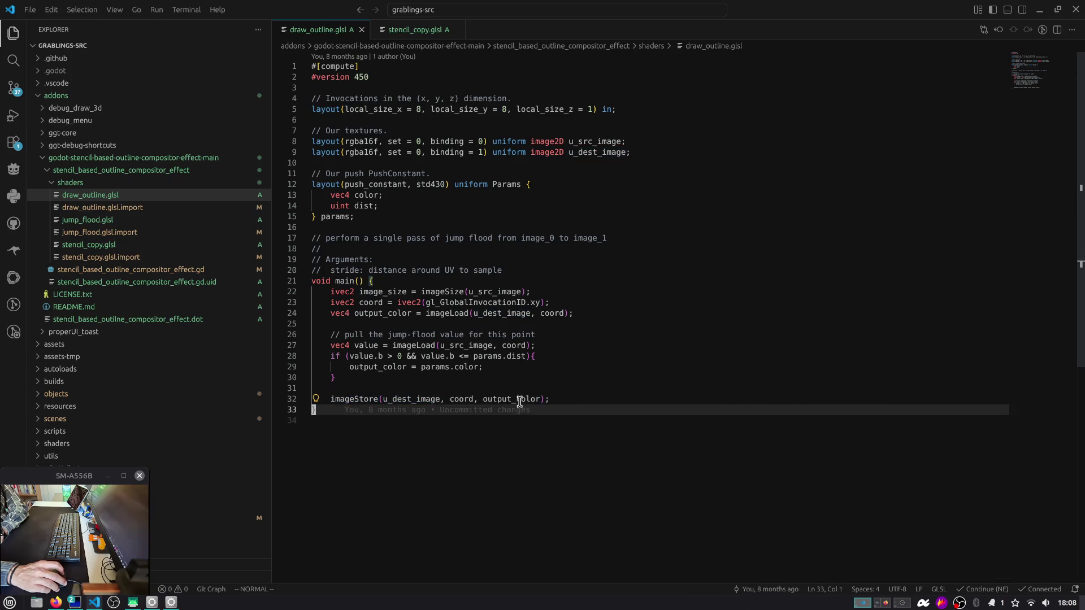
{"action": "double_click", "coordinate": [520, 400]}
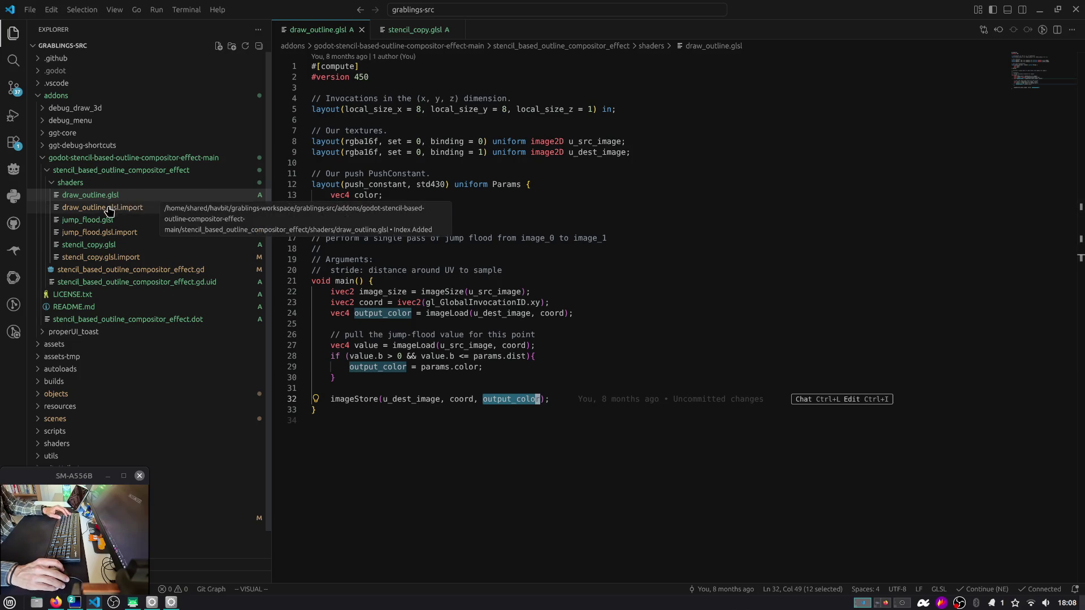
Step: Revisit stencil_copy.glsl and look through the jump_flood.glsl shader
{"action": "left_click", "coordinate": [100, 249]}
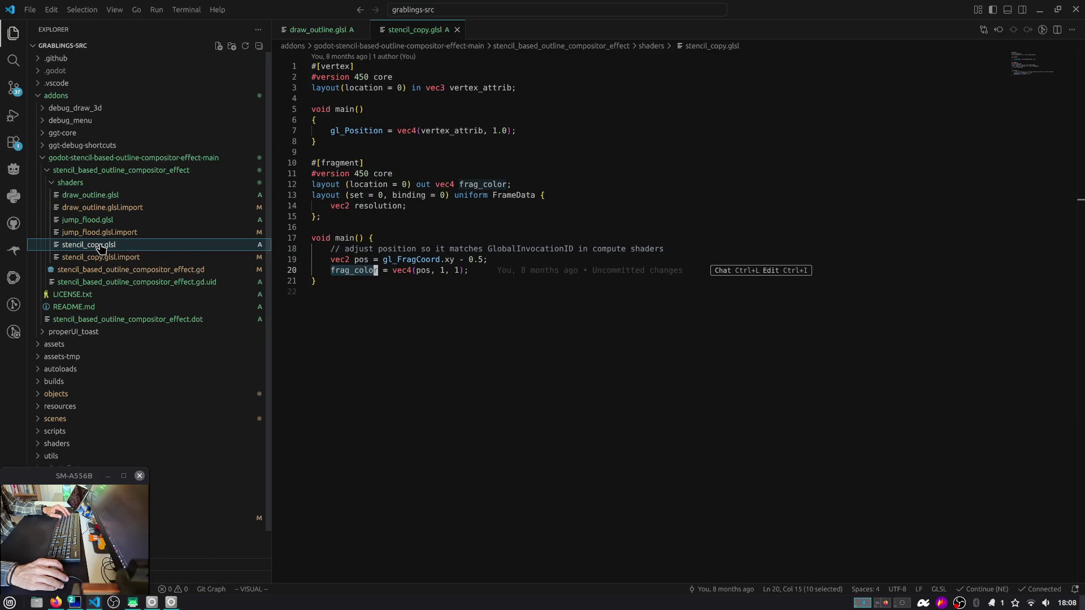
{"action": "left_click", "coordinate": [99, 220]}
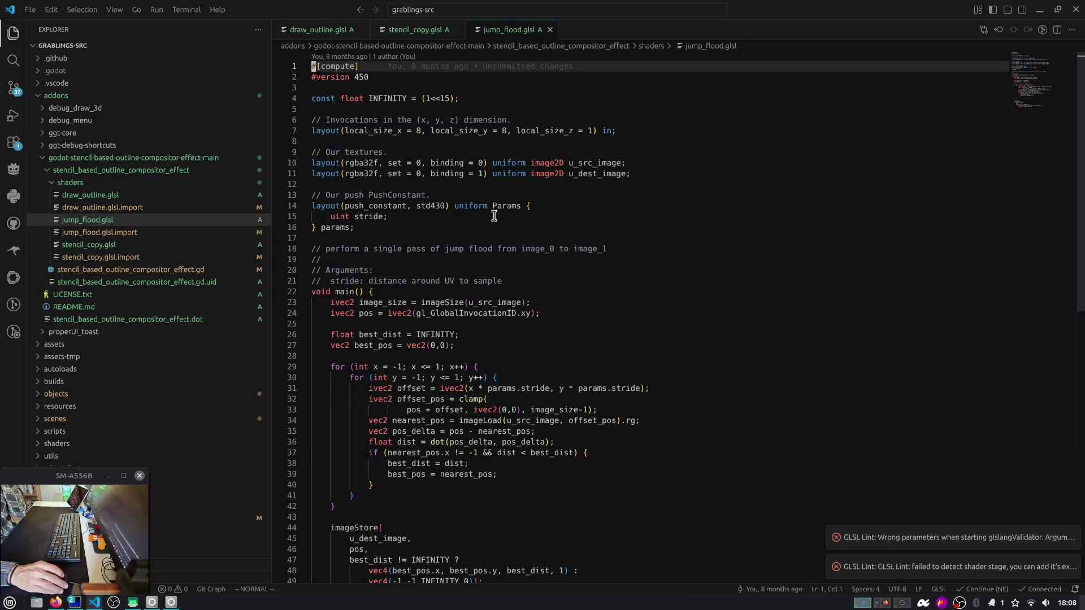
{"action": "scroll", "coordinate": [494, 228], "scroll_direction": "down", "scroll_amount": 3}
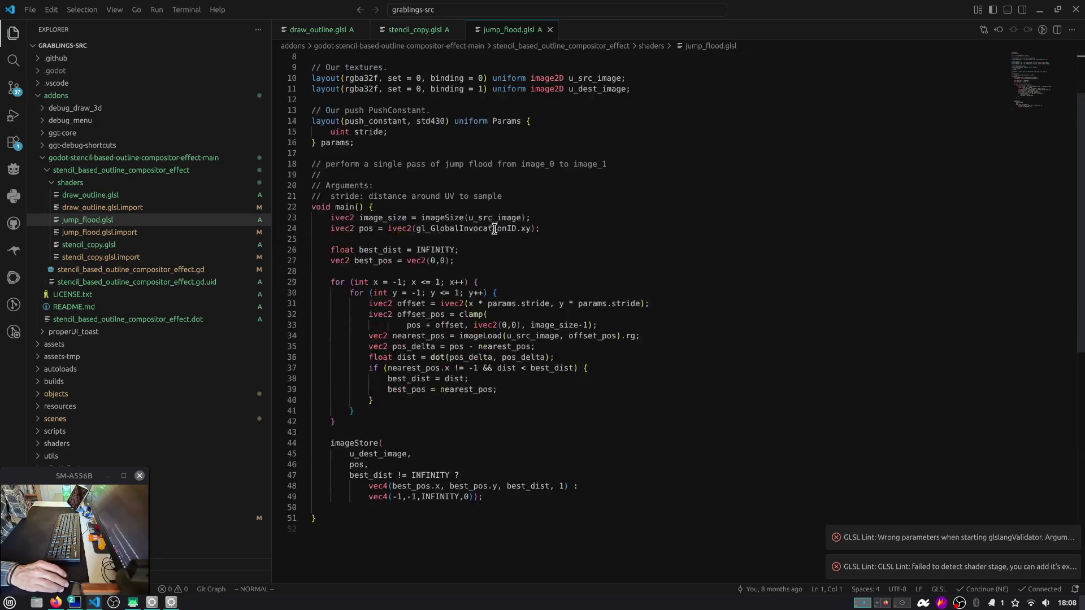
Step: Search the outline compositor effect script for 'depth', then return to Godot
{"action": "left_click", "coordinate": [98, 275]}
{"action": "left_click", "coordinate": [413, 223]}
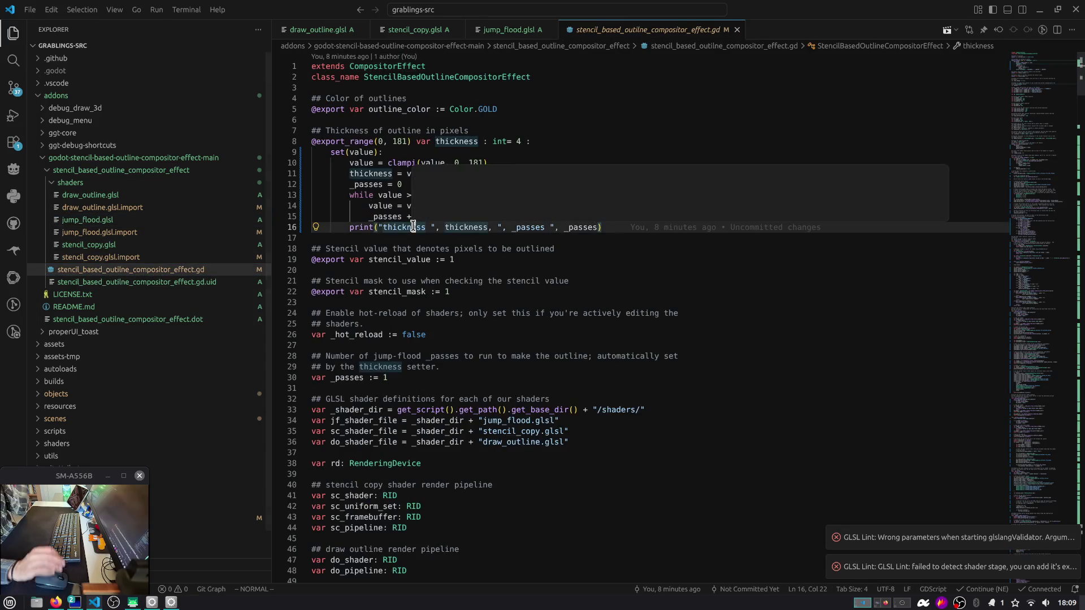
{"action": "key", "text": "ctrl+f"}
{"action": "type", "text": "depth"}
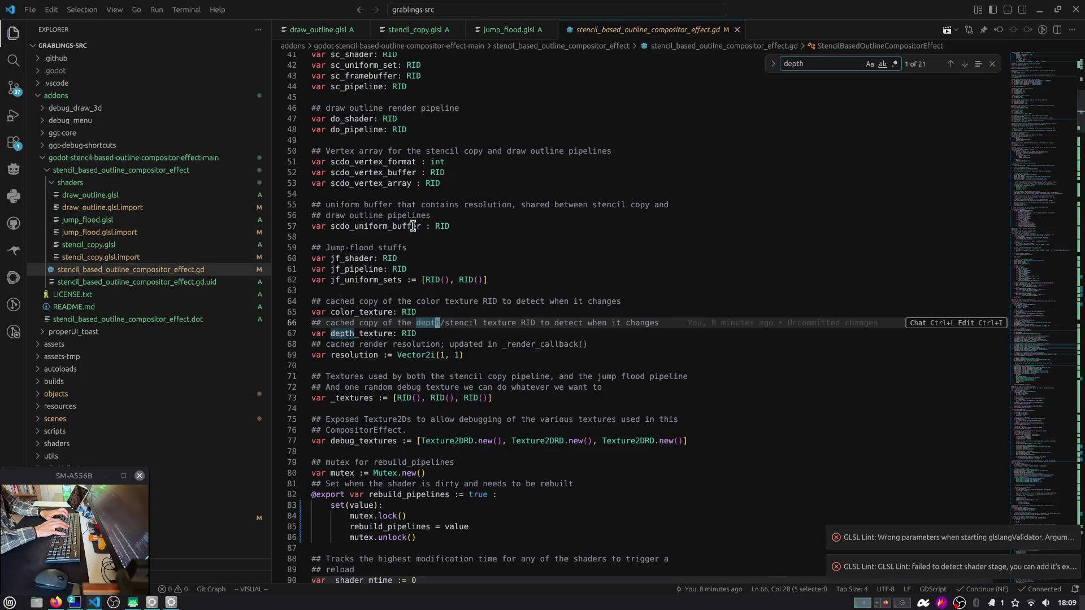
{"action": "key", "text": "Return"}
{"action": "key", "text": "Return"}
{"action": "key", "text": "alt+Tab"}
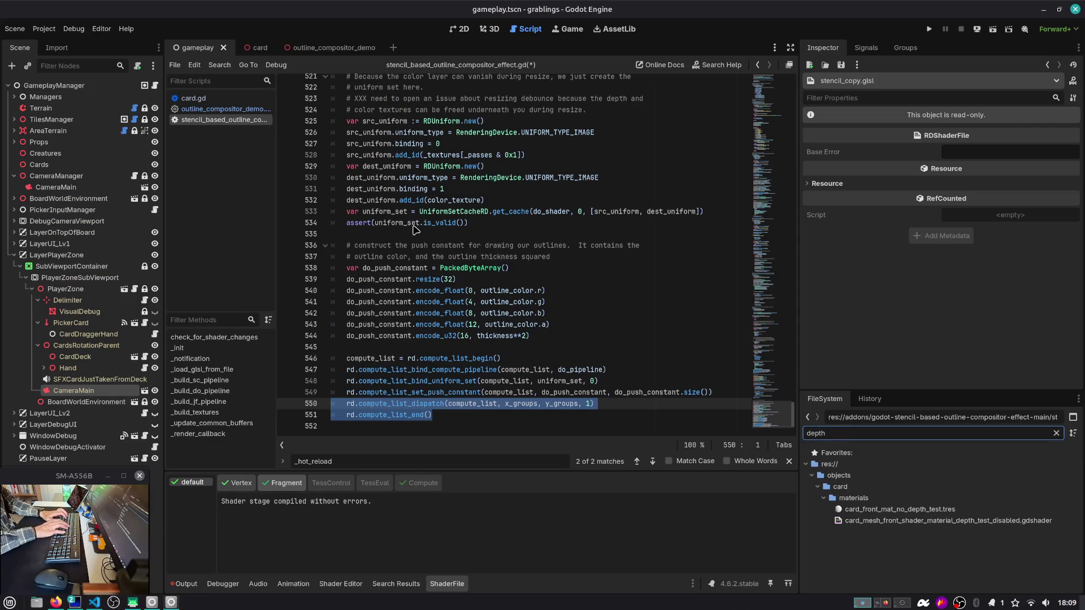
Step: Search the compositor script for depth_texture and step through its matches
{"action": "left_click", "coordinate": [415, 229]}
{"action": "key", "text": "ctrl+f"}
{"action": "type", "text": "depth_"}
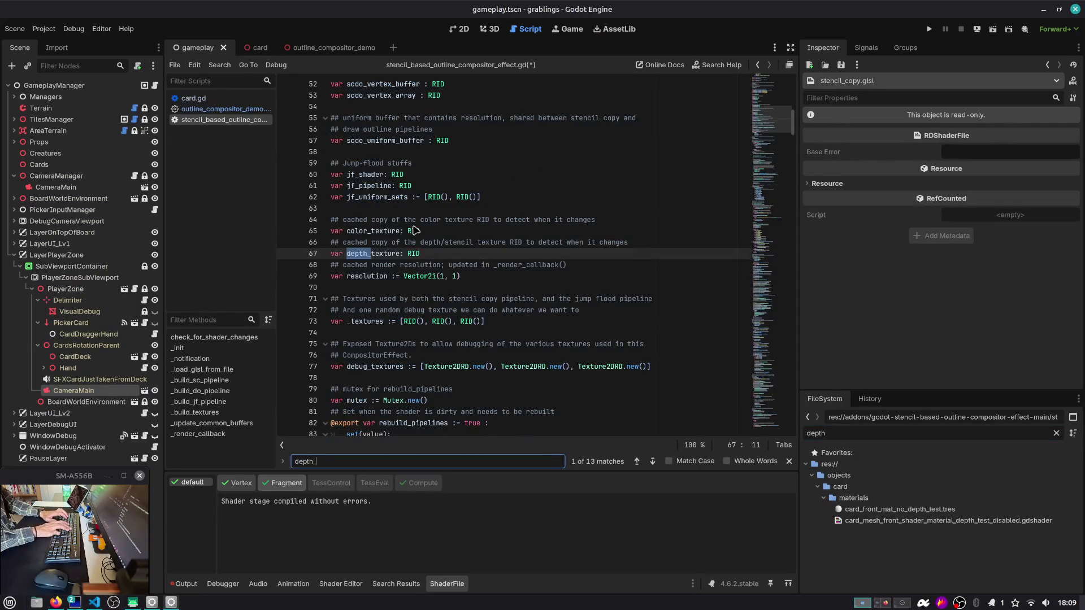
{"action": "type", "text": "texture"}
{"action": "key", "text": "Return"}
{"action": "key", "text": "Return"}
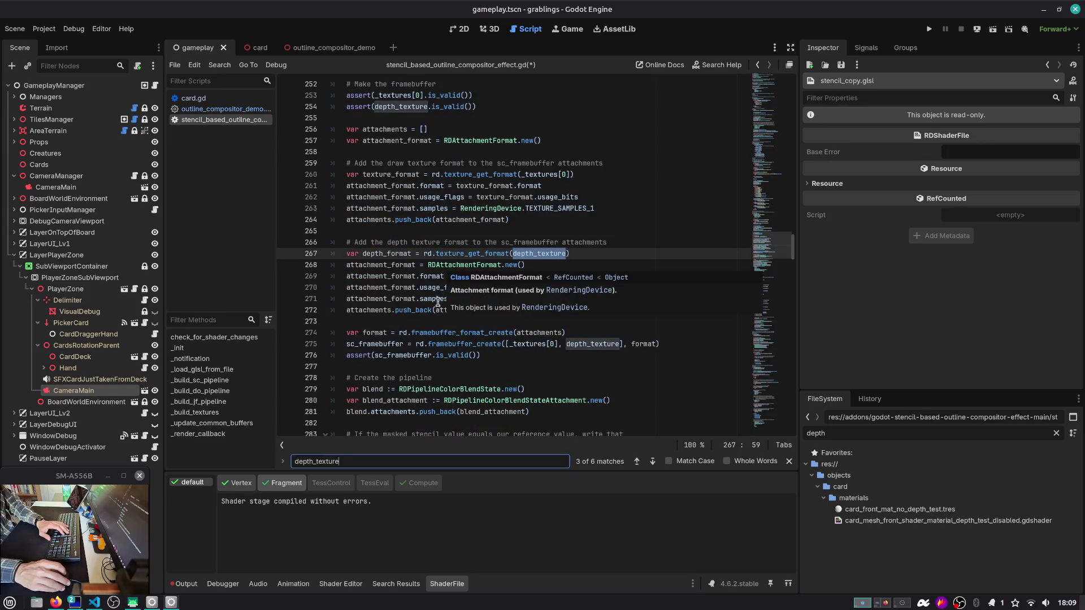
{"action": "key", "text": "Return"}
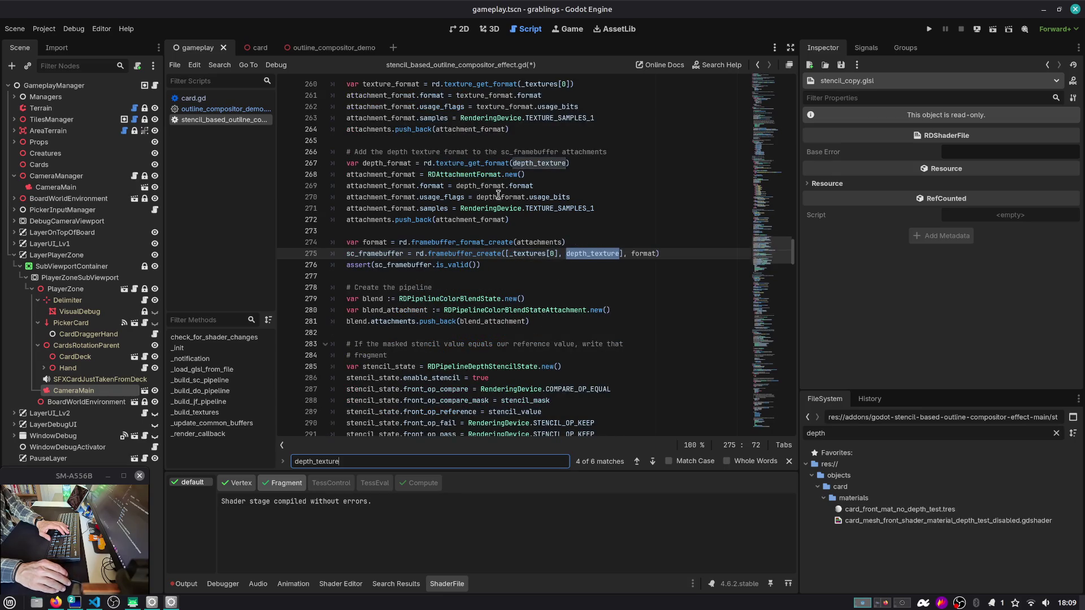
Step: Look up depth_format, attachment_format and depth_texture around lines 267–269
{"action": "double_click", "coordinate": [392, 164]}
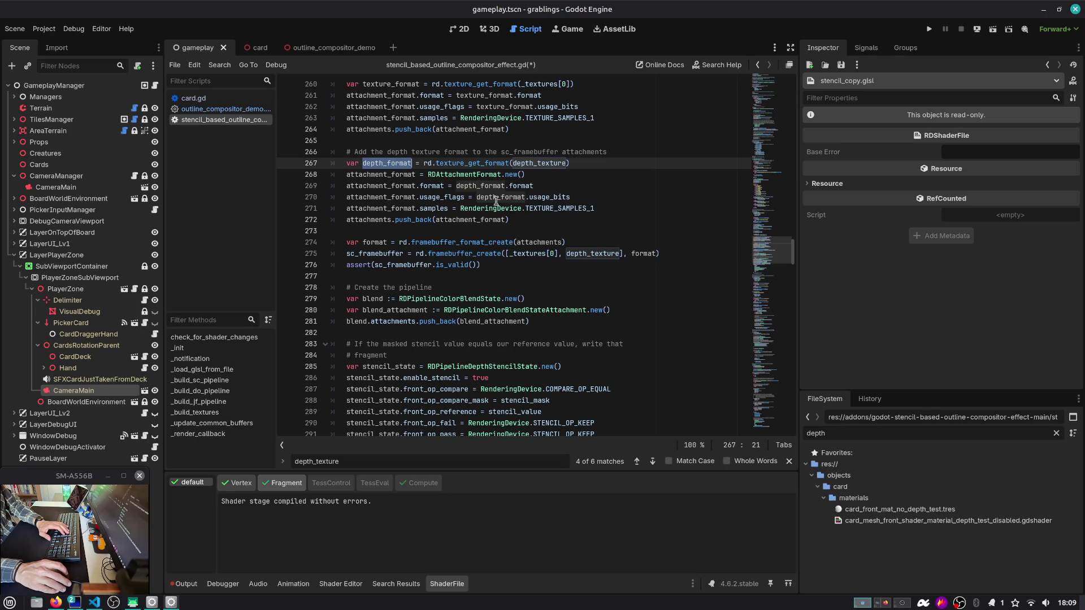
{"action": "key", "text": "ctrl+f"}
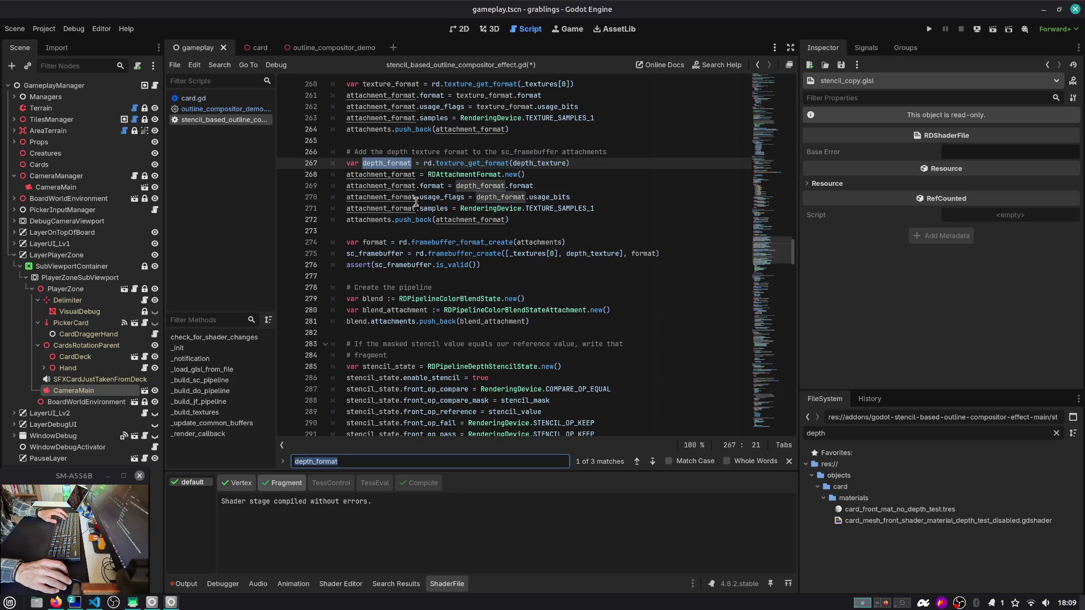
{"action": "double_click", "coordinate": [396, 186]}
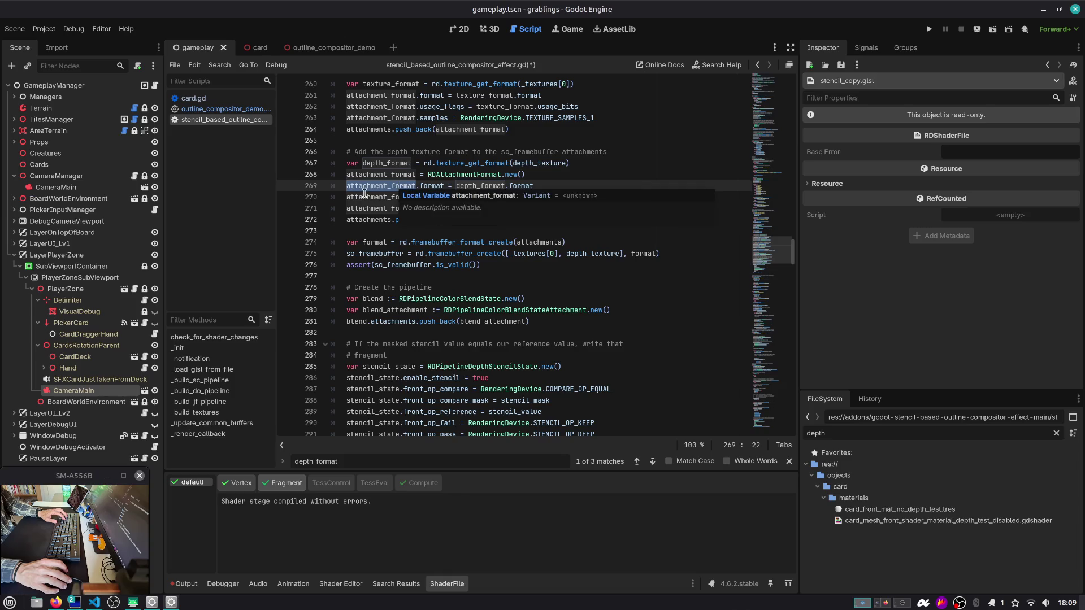
{"action": "left_click", "coordinate": [561, 178]}
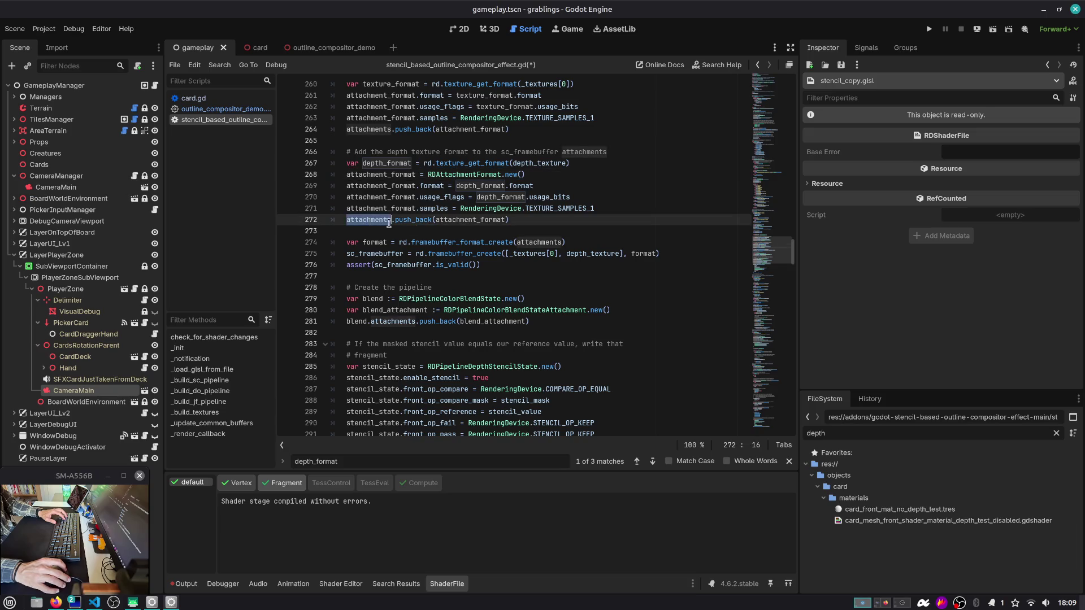
{"action": "left_click", "coordinate": [552, 162]}
{"action": "double_click", "coordinate": [552, 162]}
{"action": "key", "text": "ctrl+f"}
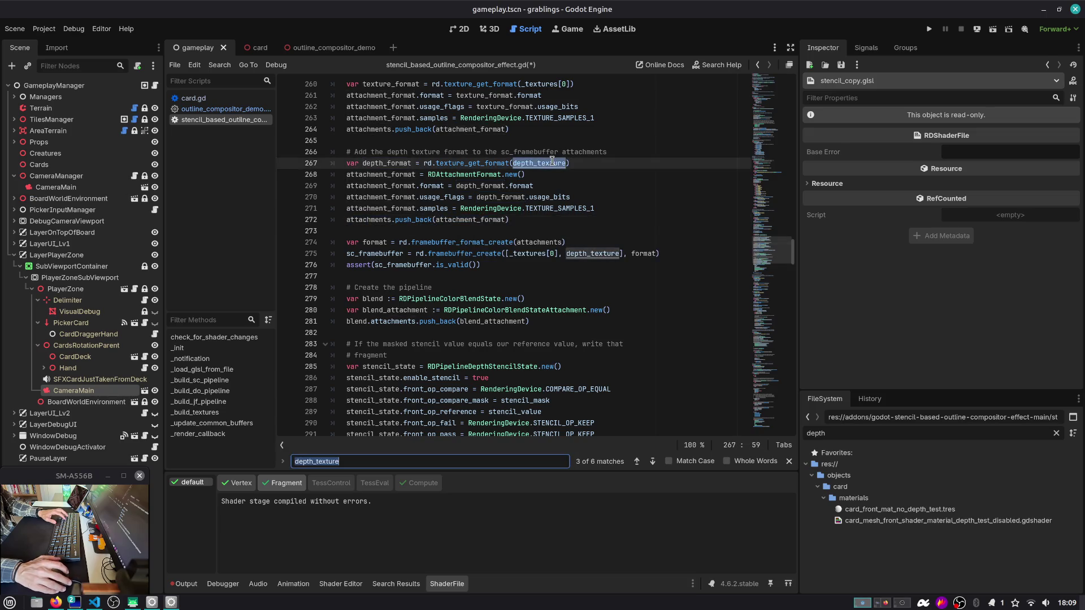
Step: Trace sc_framebuffer from line 275 to its declaration and its depth_texture use
{"action": "double_click", "coordinate": [387, 254]}
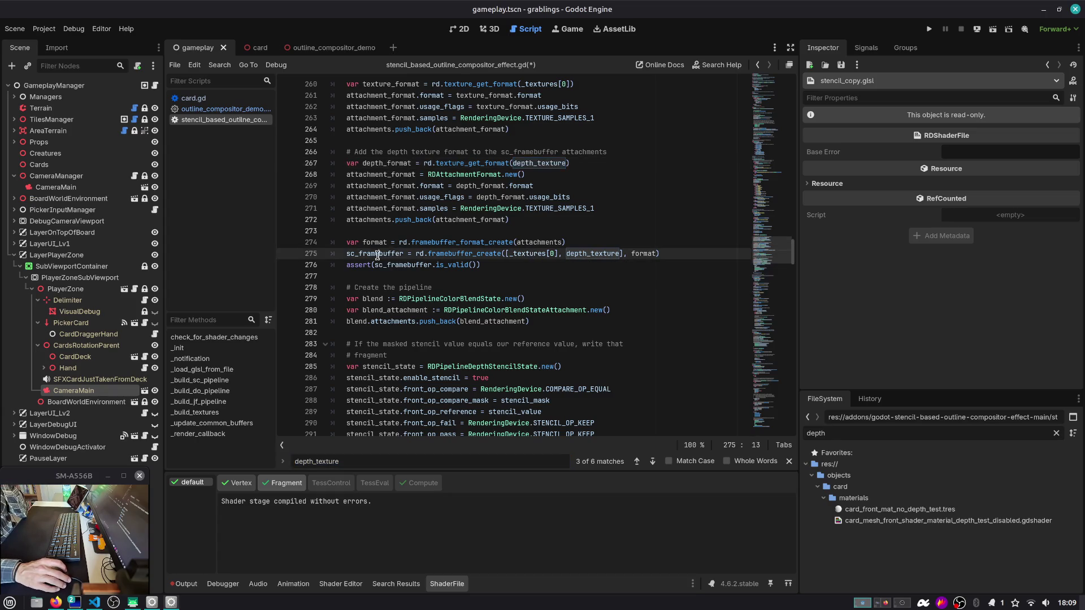
{"action": "scroll", "coordinate": [420, 287], "scroll_direction": "up", "scroll_amount": 11}
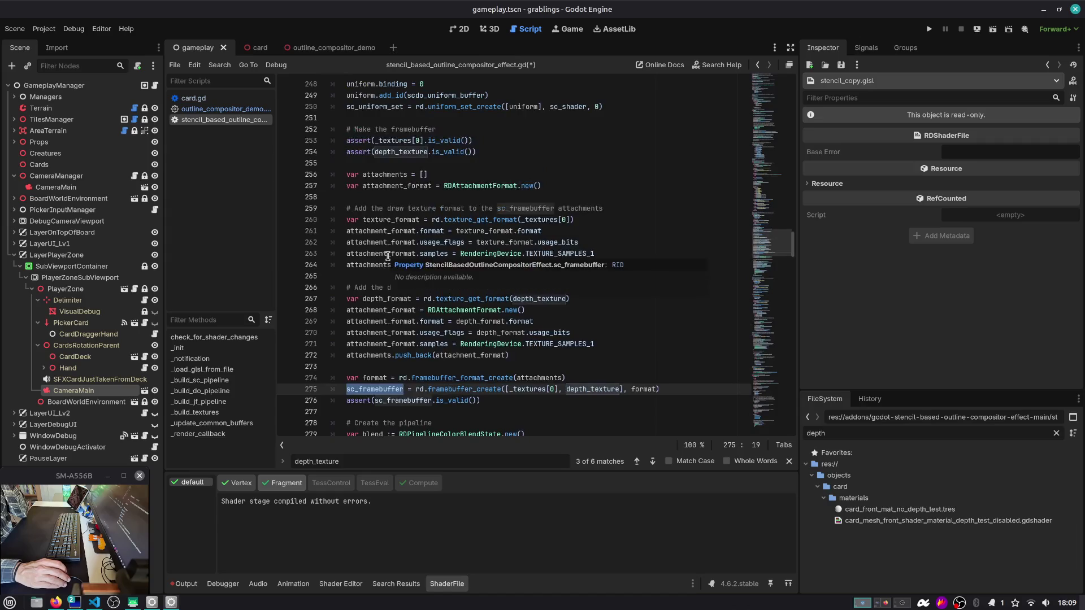
{"action": "scroll", "coordinate": [409, 231], "scroll_direction": "up", "scroll_amount": 4}
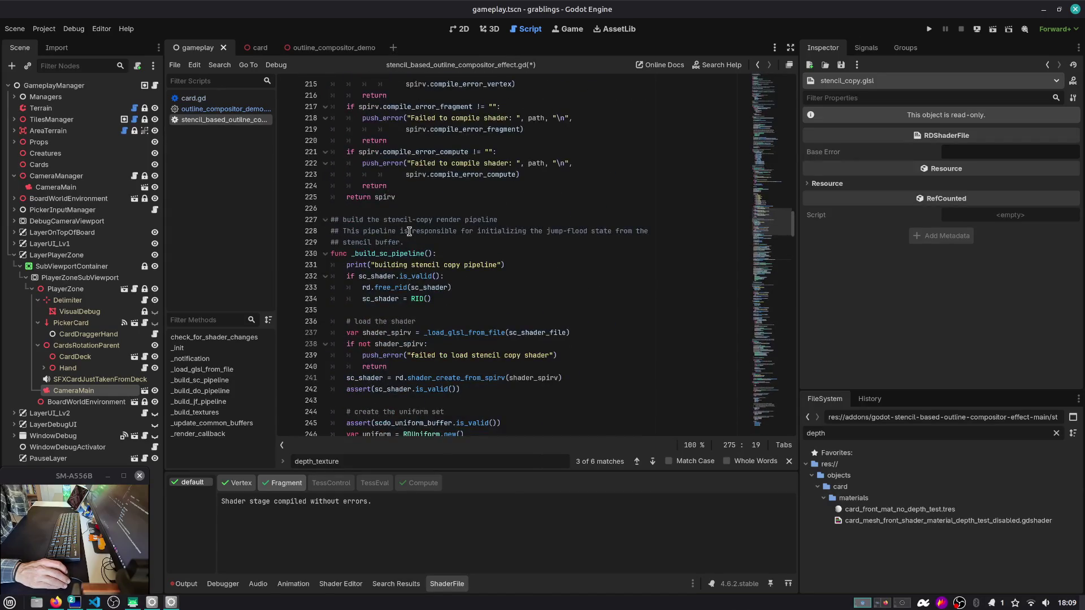
{"action": "scroll", "coordinate": [409, 232], "scroll_direction": "down", "scroll_amount": 10}
{"action": "left_click", "coordinate": [373, 288], "text": "ctrl"}
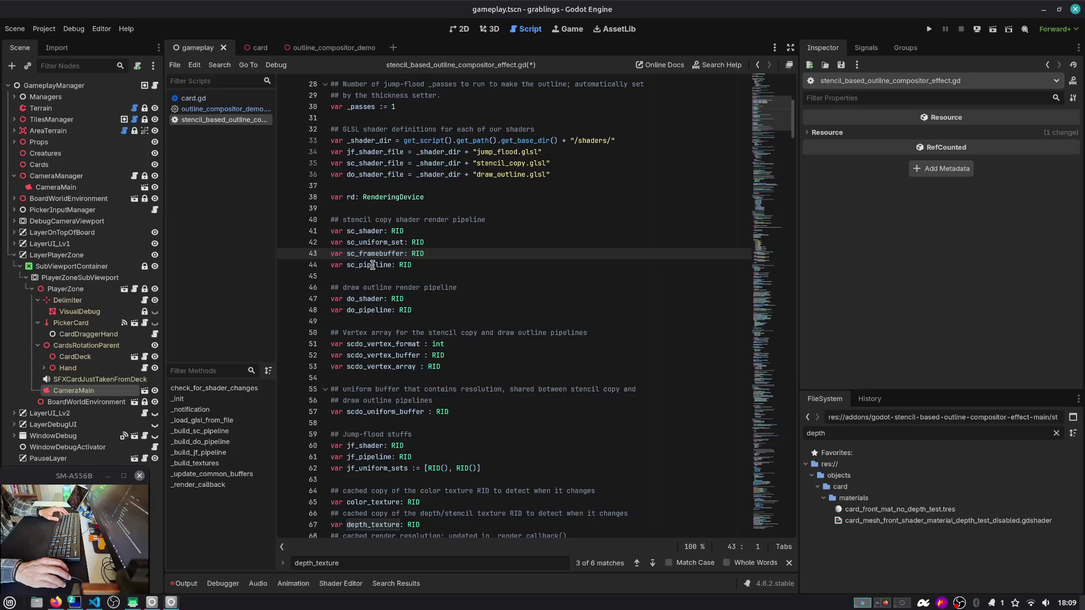
{"action": "key", "text": "ctrl+f"}
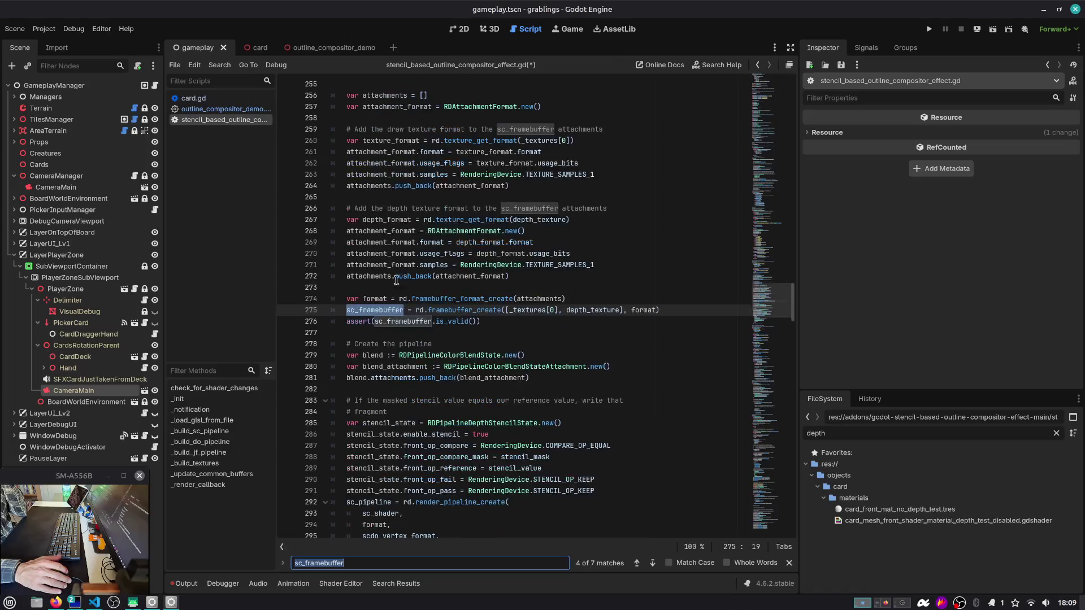
{"action": "double_click", "coordinate": [586, 310]}
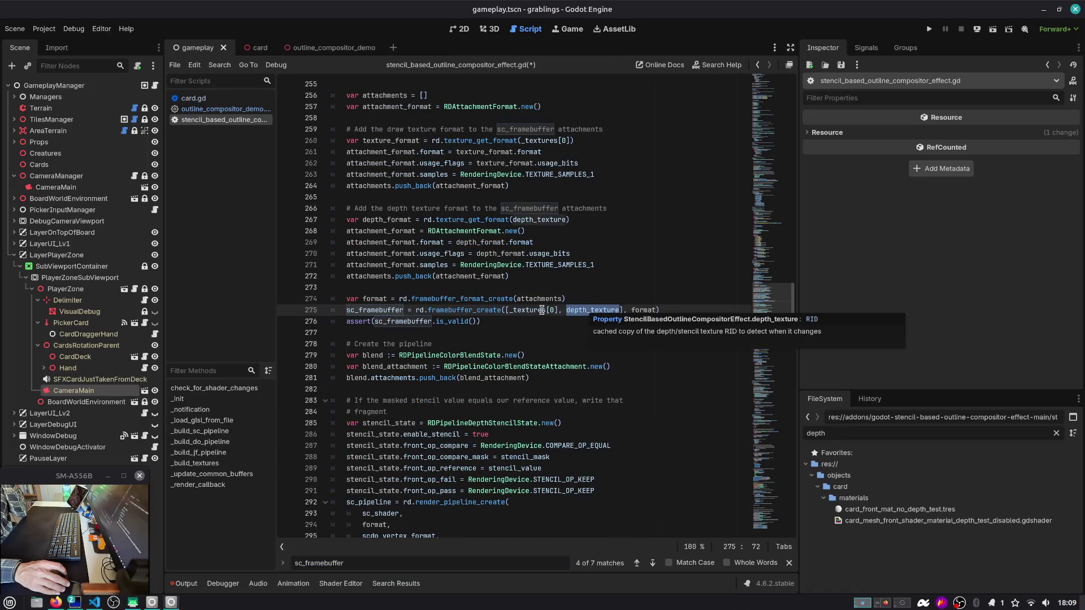
{"action": "scroll", "coordinate": [495, 328], "scroll_direction": "down", "scroll_amount": 3}
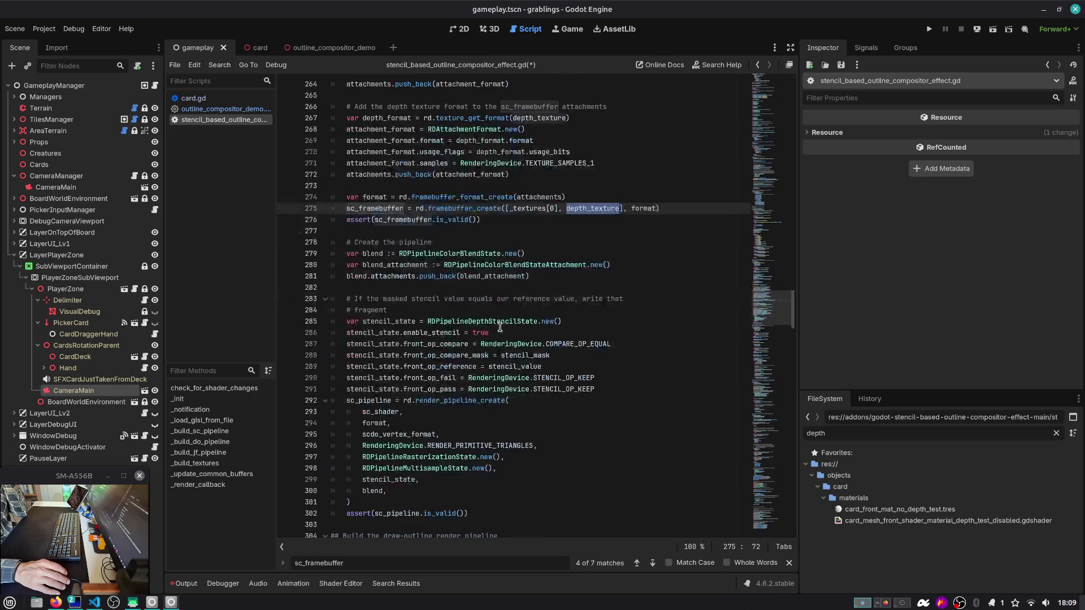
{"action": "left_click", "coordinate": [490, 29]}
Step: Switch to the outline_compositor_demo scene and delete the HighlightMesh node
{"action": "left_click", "coordinate": [249, 48]}
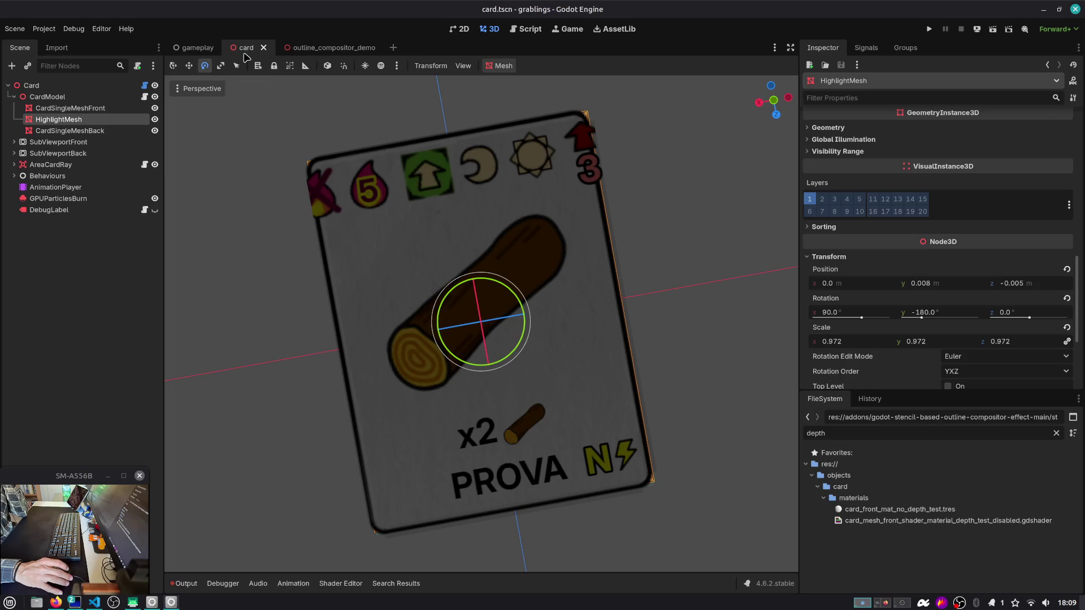
{"action": "left_click", "coordinate": [264, 48]}
{"action": "left_click", "coordinate": [280, 47]}
{"action": "scroll", "coordinate": [373, 226], "scroll_direction": "down", "scroll_amount": 5}
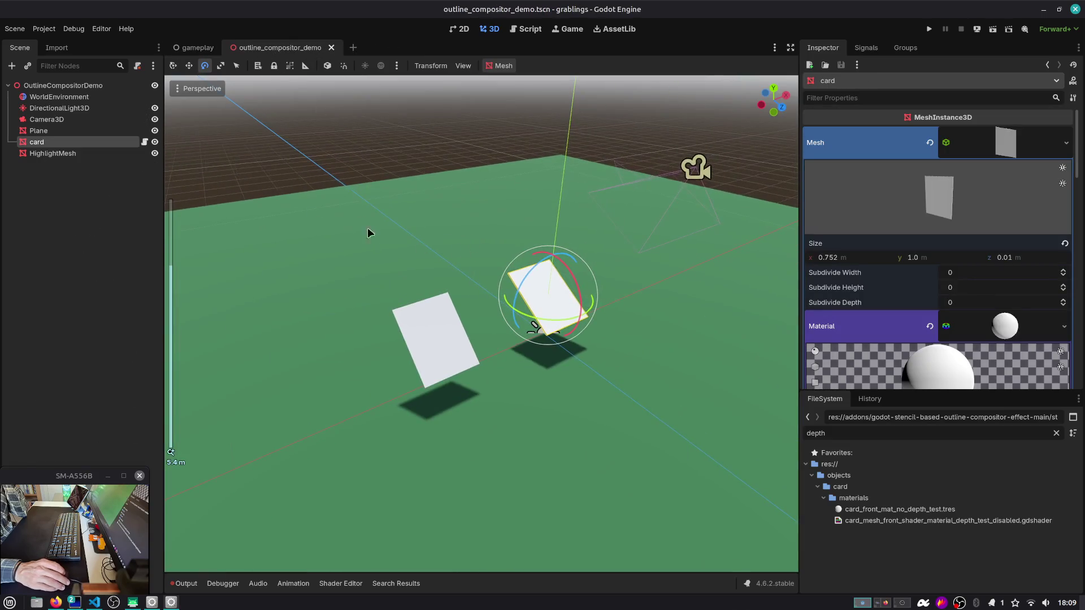
{"action": "left_click", "coordinate": [69, 154]}
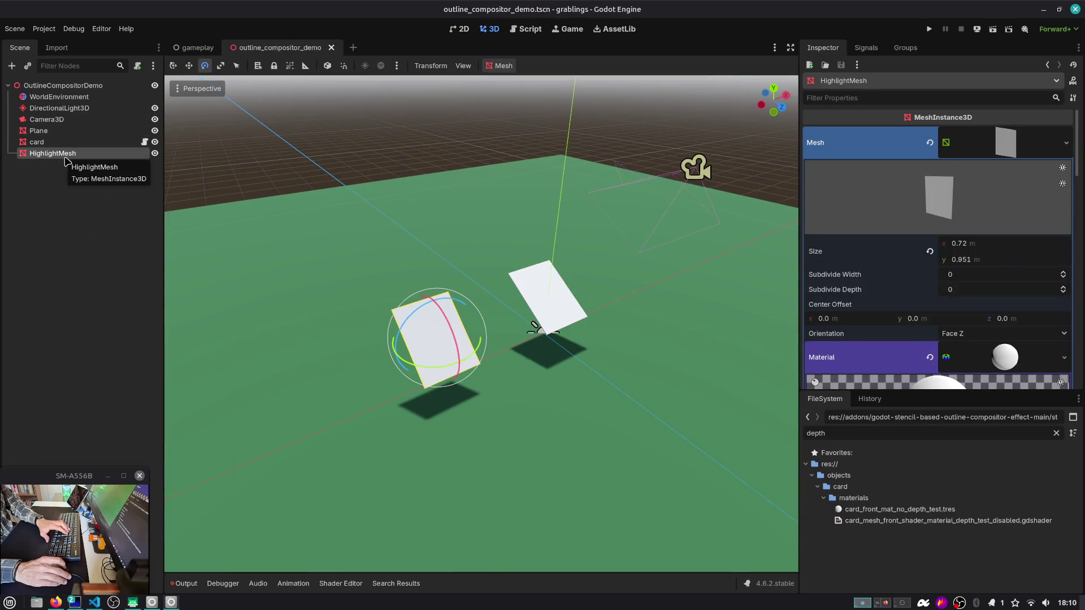
{"action": "key", "text": "Delete"}
Step: Add a MeshInstance3D under OutlineCompositorDemo and give it a new TorusMesh
{"action": "left_click", "coordinate": [76, 144]}
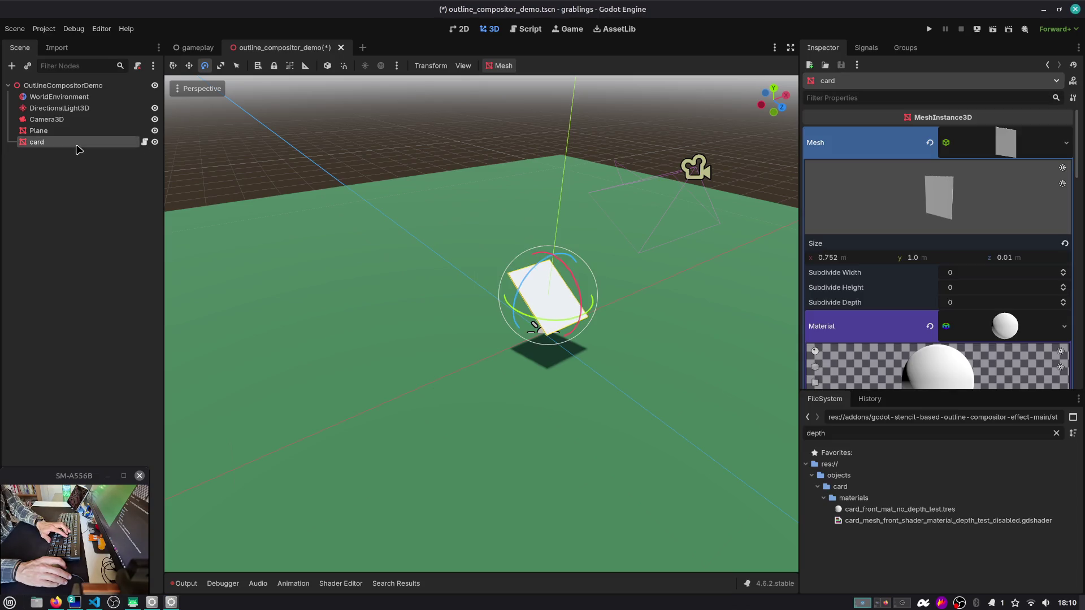
{"action": "left_click", "coordinate": [72, 131]}
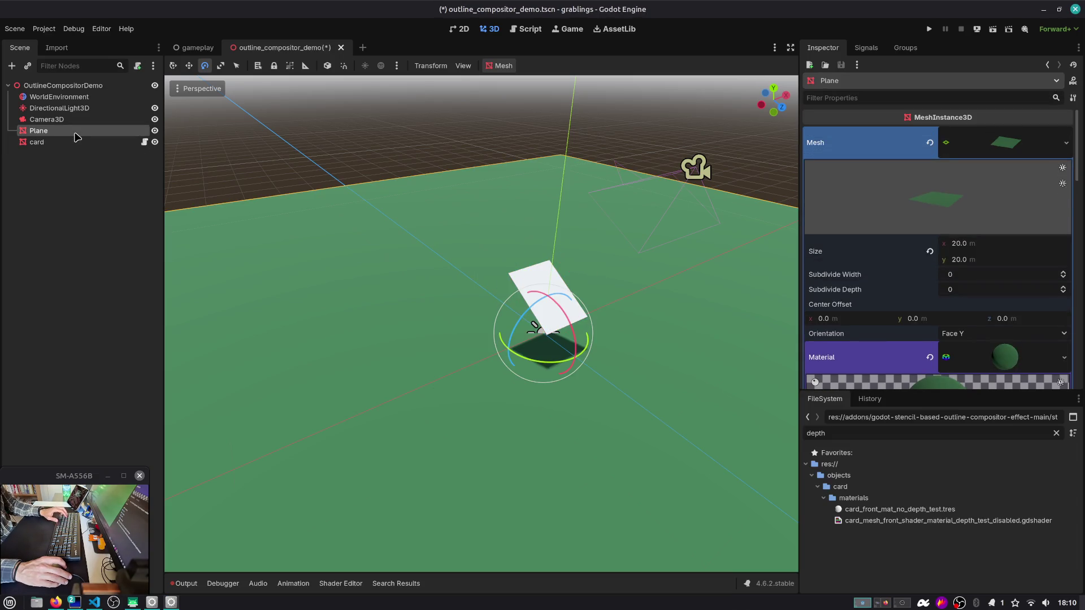
{"action": "left_click", "coordinate": [66, 88]}
{"action": "key", "text": "ctrl+a"}
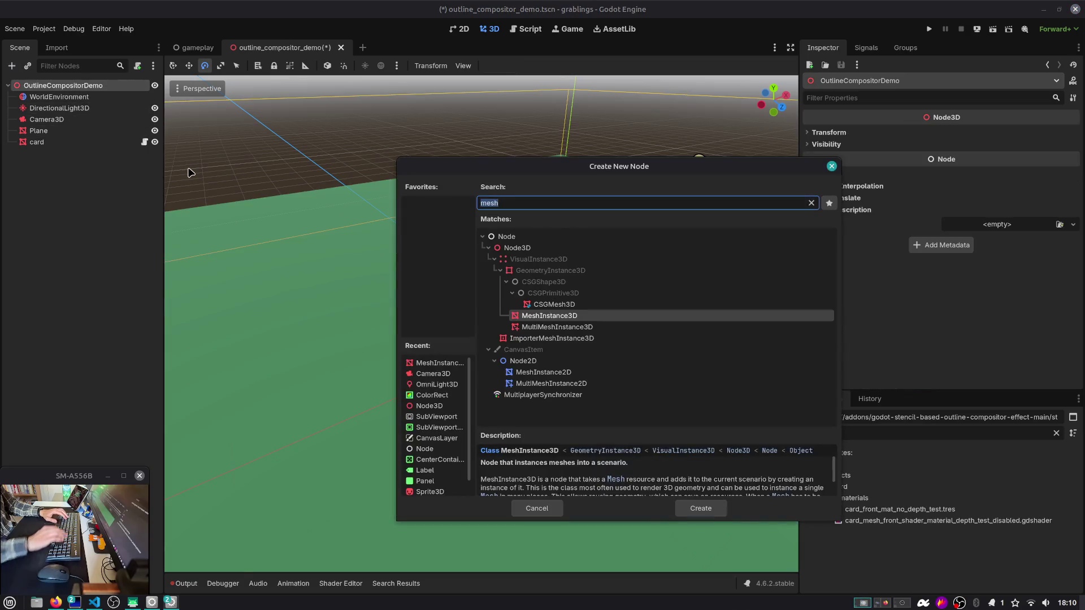
{"action": "key", "text": "Return"}
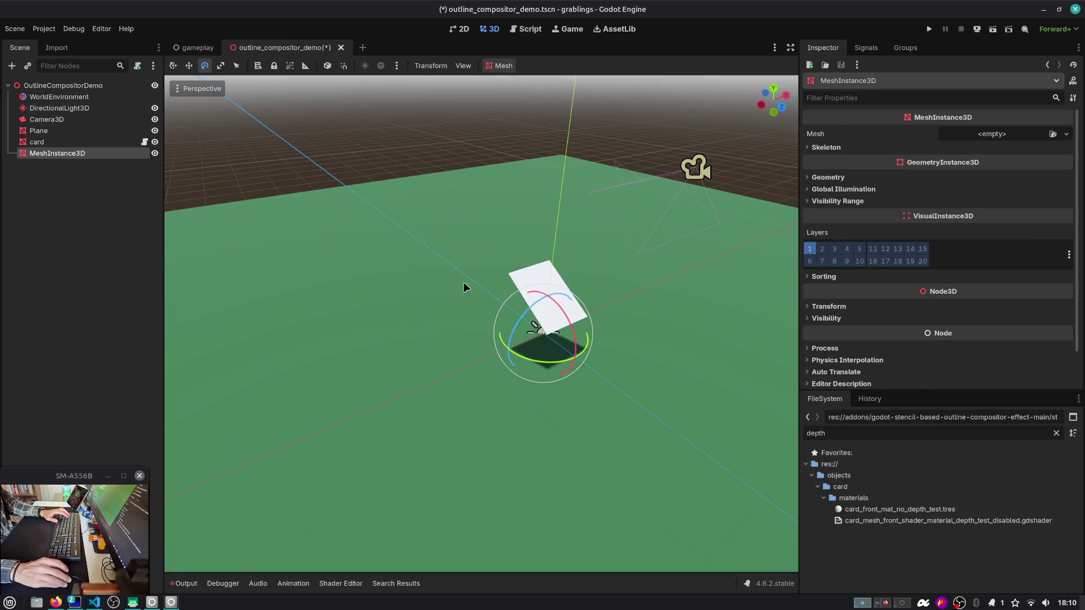
{"action": "left_click", "coordinate": [961, 141]}
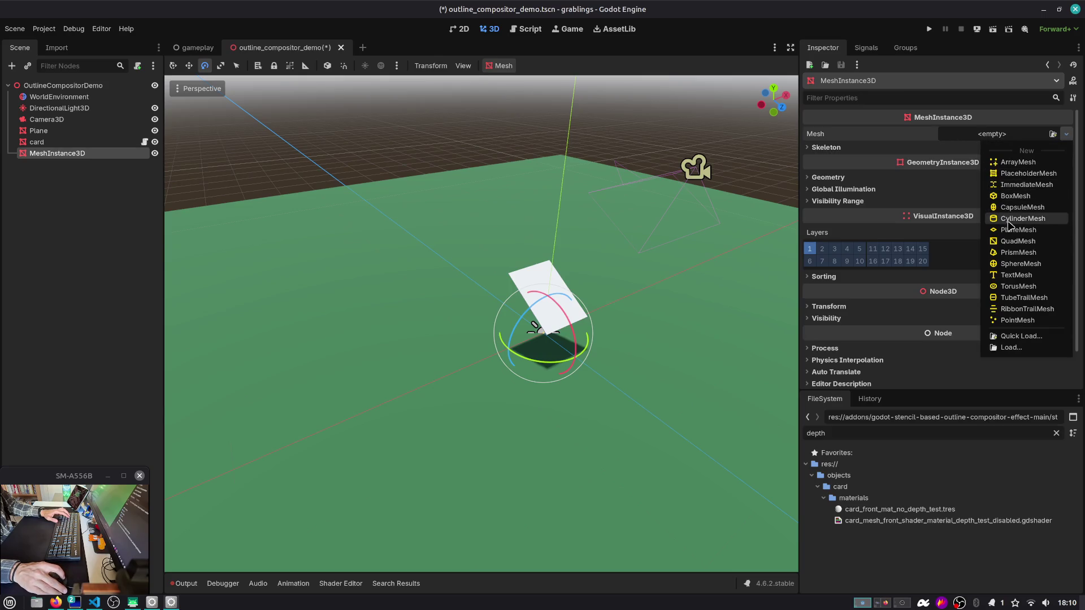
{"action": "left_click", "coordinate": [1019, 287]}
Step: Raise the torus above the card and run the scene
{"action": "key", "text": "w"}
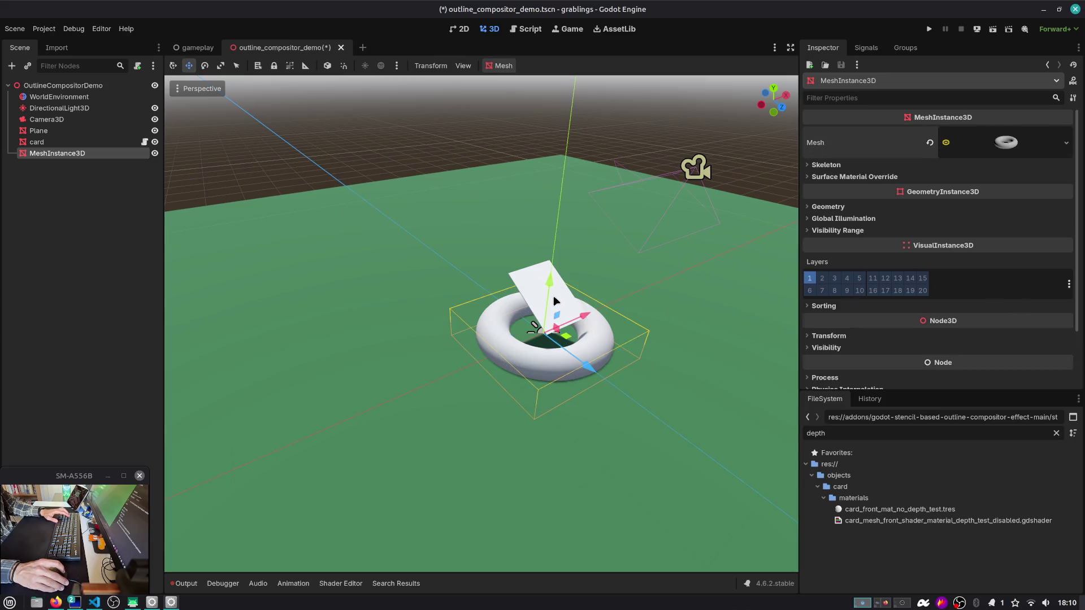
{"action": "mouse_move", "coordinate": [562, 237]}
{"action": "left_mouse_down"}
{"action": "mouse_move", "coordinate": [562, 206]}
{"action": "mouse_move", "coordinate": [646, 168]}
{"action": "left_mouse_up"}
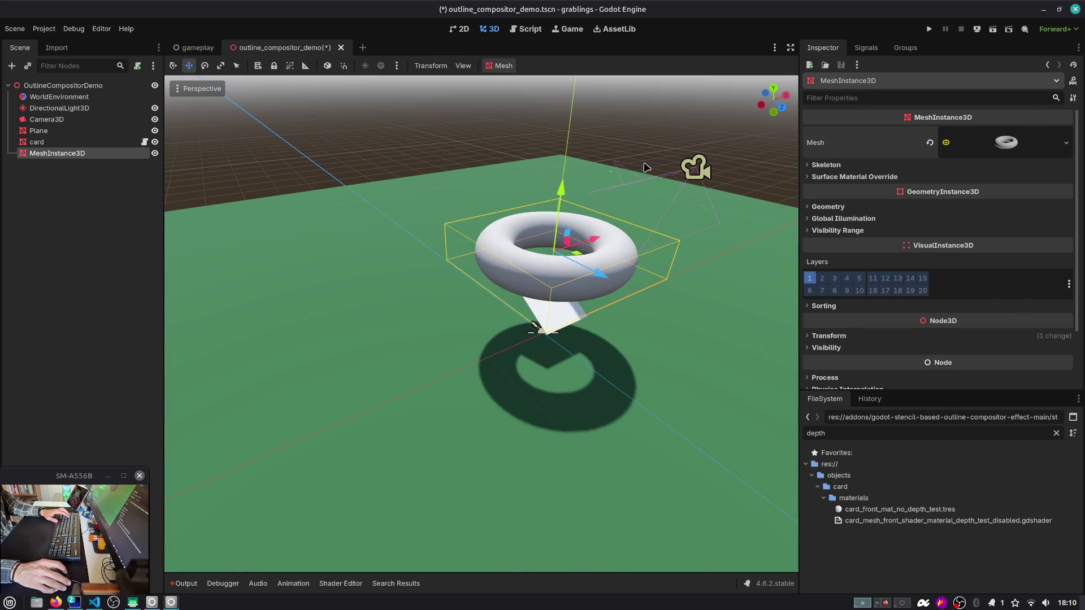
{"action": "left_click", "coordinate": [993, 27]}
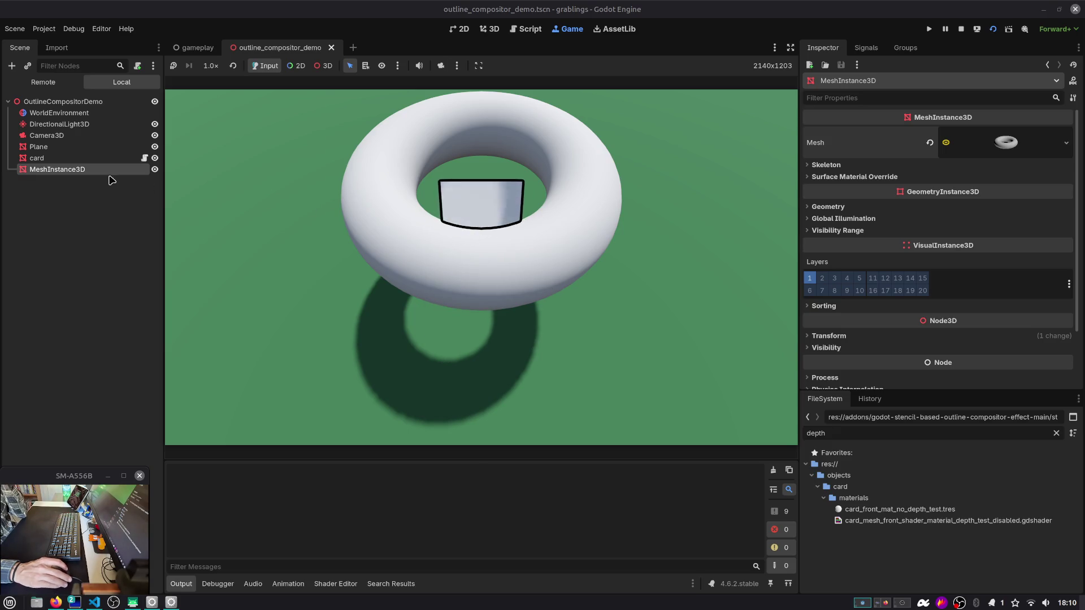
Step: Select the card node and expand its Material resource to browse its Inspector sections
{"action": "left_click", "coordinate": [65, 148]}
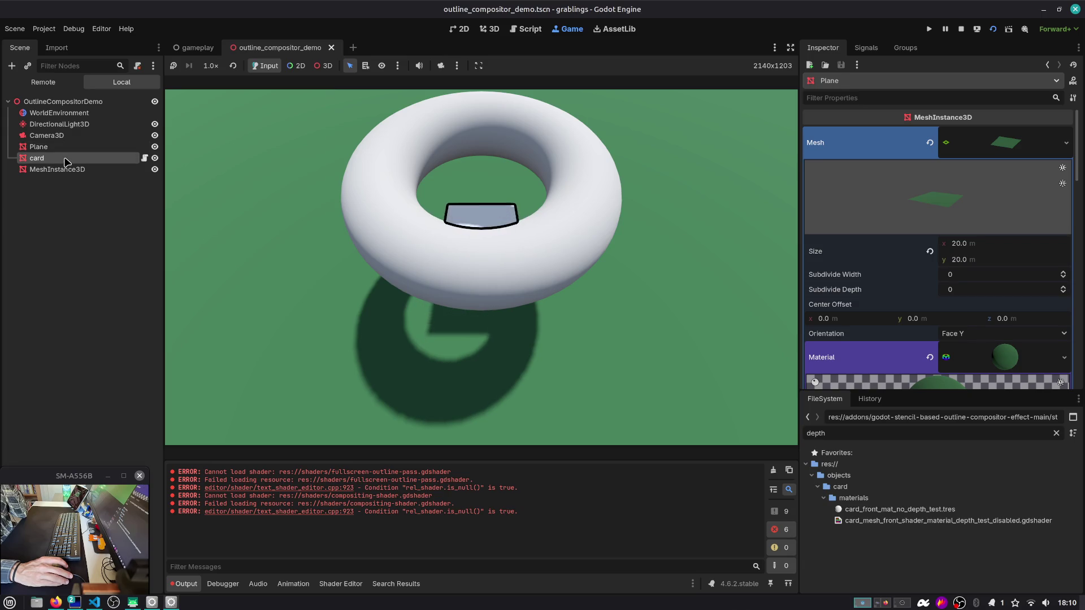
{"action": "left_click", "coordinate": [65, 160]}
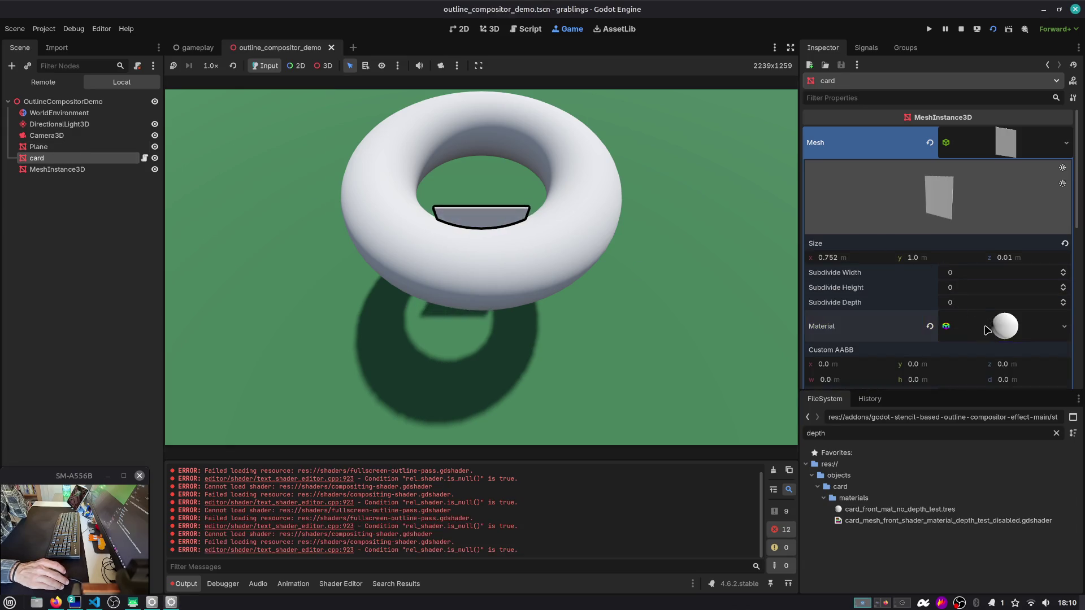
{"action": "scroll", "coordinate": [986, 329], "scroll_direction": "down", "scroll_amount": 3}
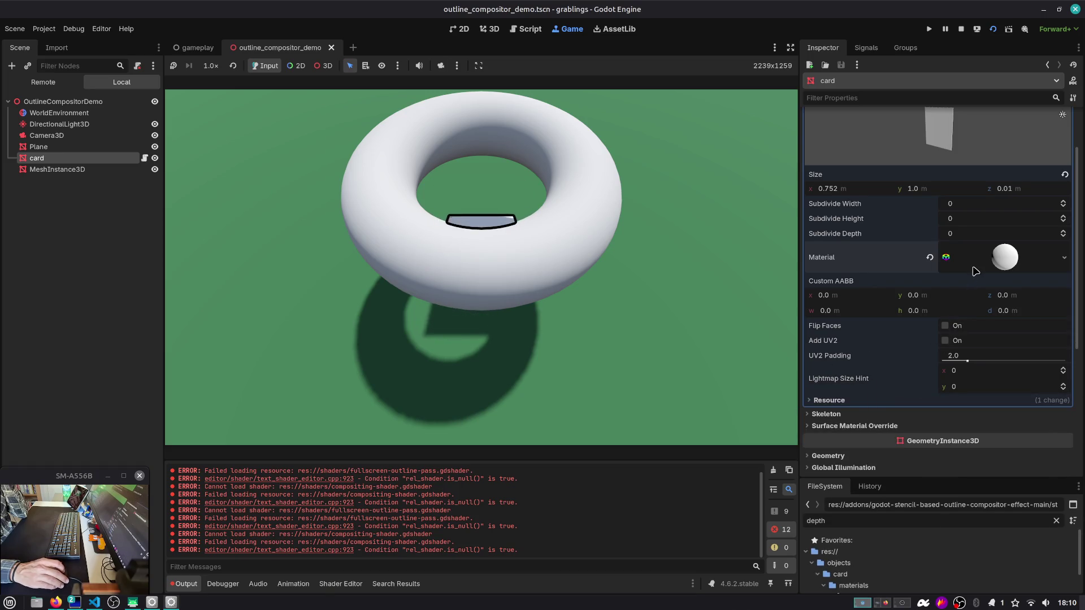
{"action": "left_click", "coordinate": [974, 266]}
{"action": "scroll", "coordinate": [834, 354], "scroll_direction": "down", "scroll_amount": 6}
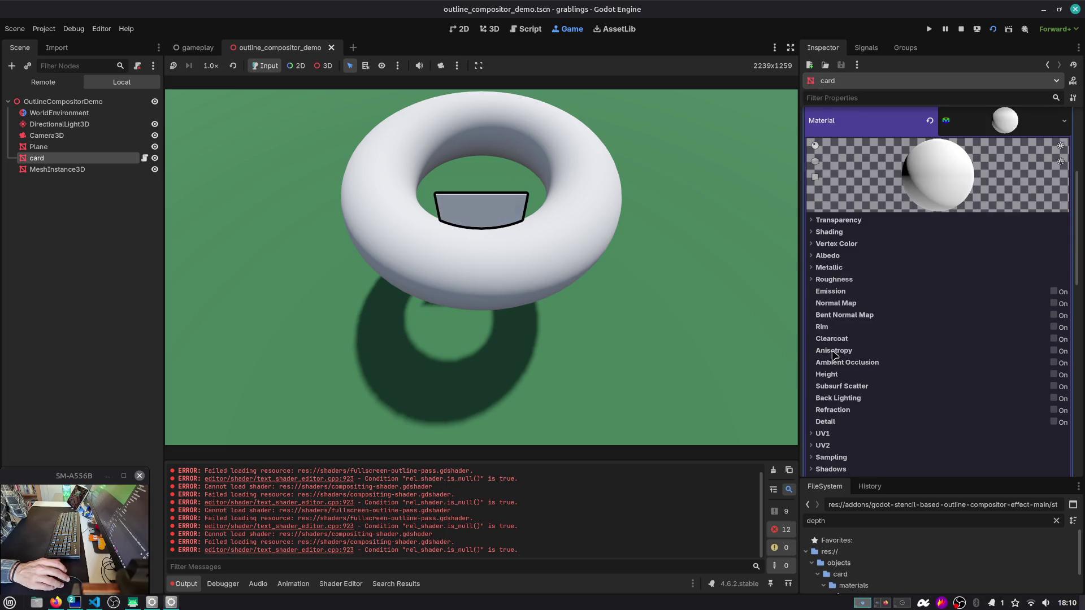
{"action": "scroll", "coordinate": [842, 317], "scroll_direction": "down", "scroll_amount": 2}
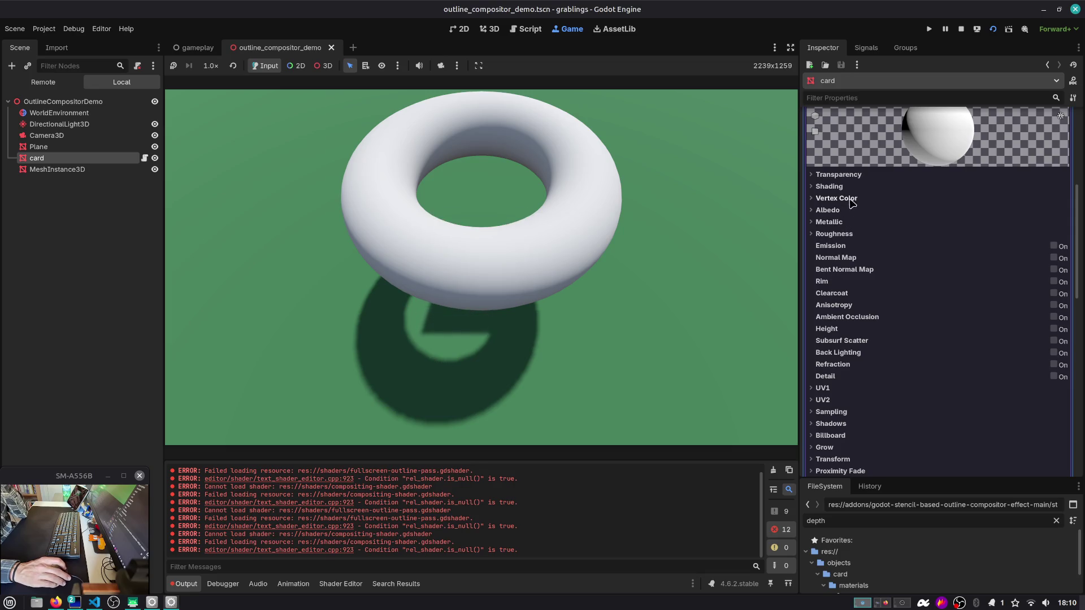
{"action": "scroll", "coordinate": [856, 235], "scroll_direction": "up", "scroll_amount": 8}
{"action": "scroll", "coordinate": [917, 186], "scroll_direction": "up", "scroll_amount": 3}
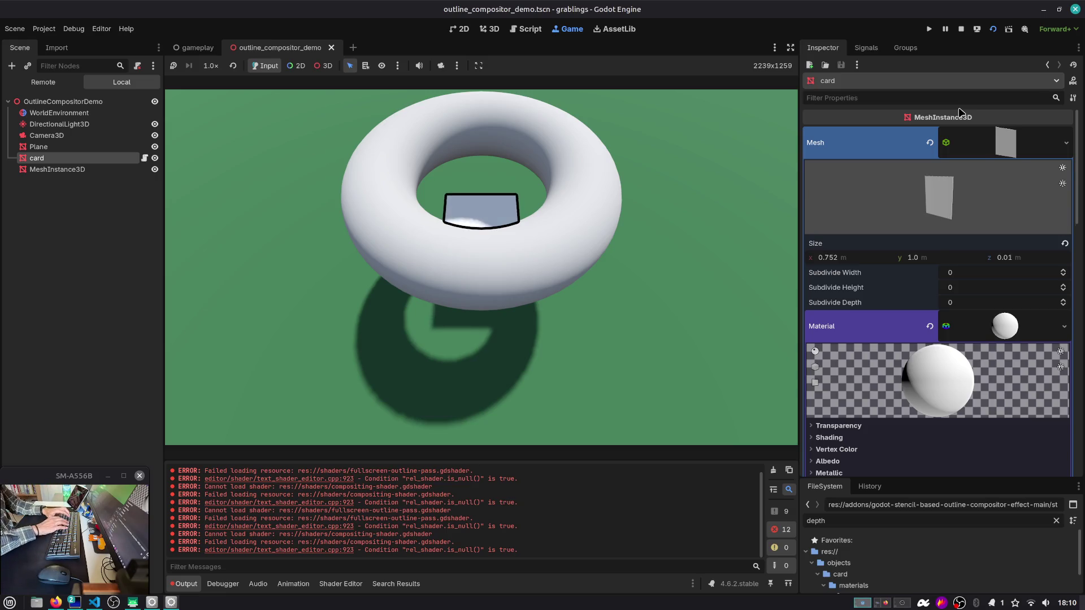
Step: Set the card material's Render Priority to 3 and rerun the game
{"action": "type", "text": "render"}
{"action": "left_click", "coordinate": [1067, 350]}
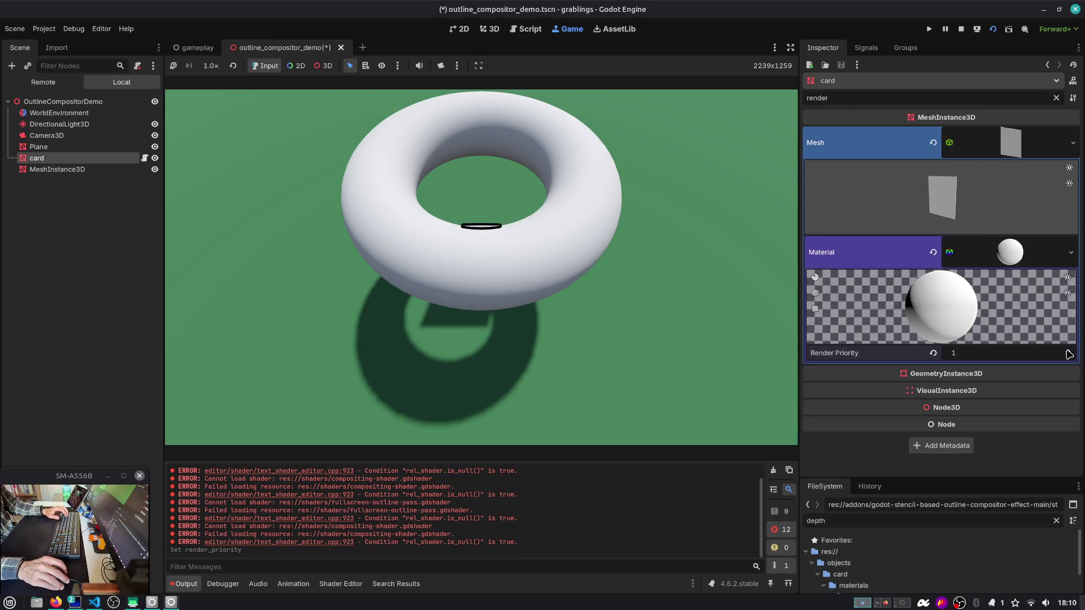
{"action": "key", "text": "F6"}
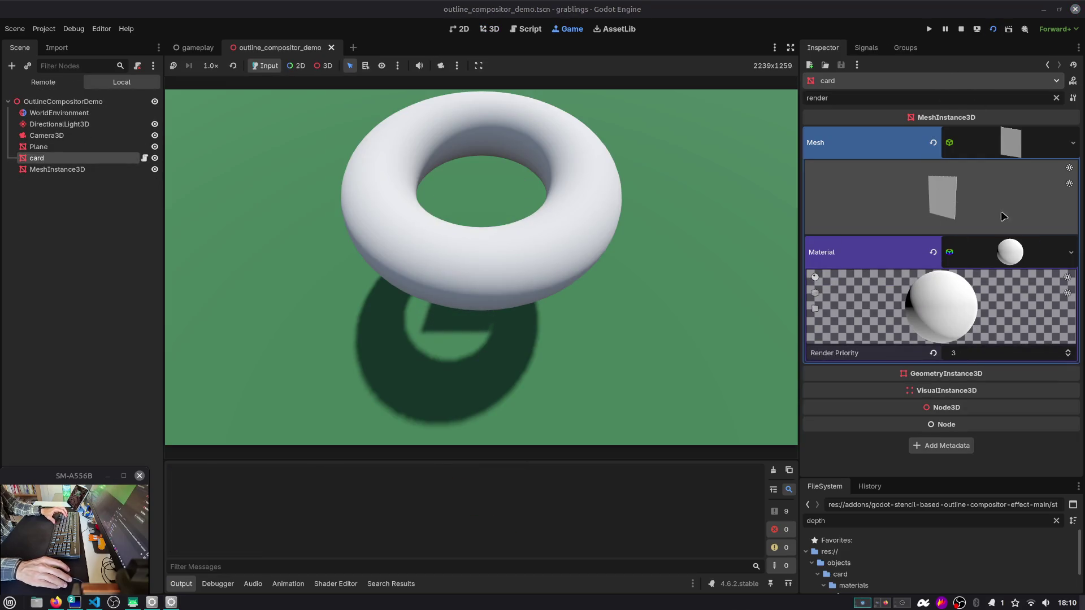
Step: Filter for depth settings, enable No Depth Test on the card and rerun
{"action": "type", "text": "depth"}
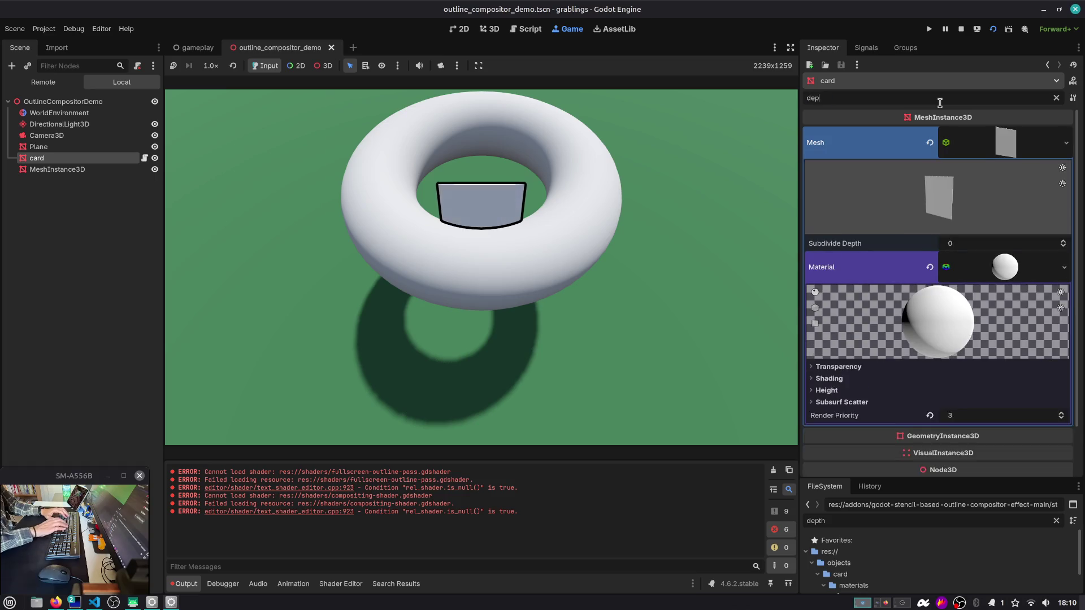
{"action": "left_click", "coordinate": [865, 379]}
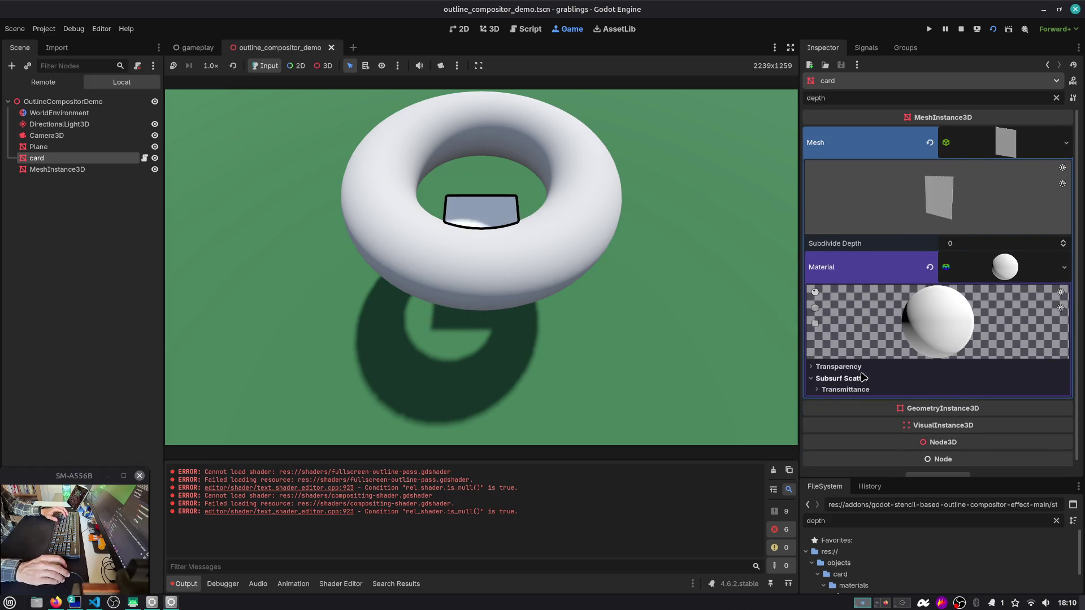
{"action": "left_click", "coordinate": [868, 366]}
{"action": "left_click", "coordinate": [949, 394]}
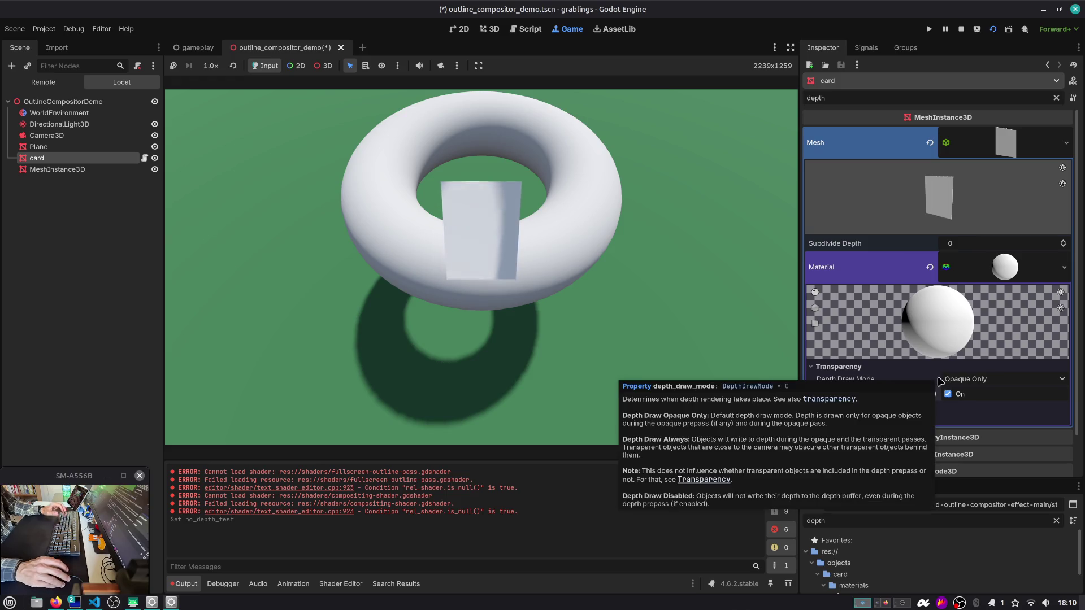
{"action": "left_click", "coordinate": [993, 27]}
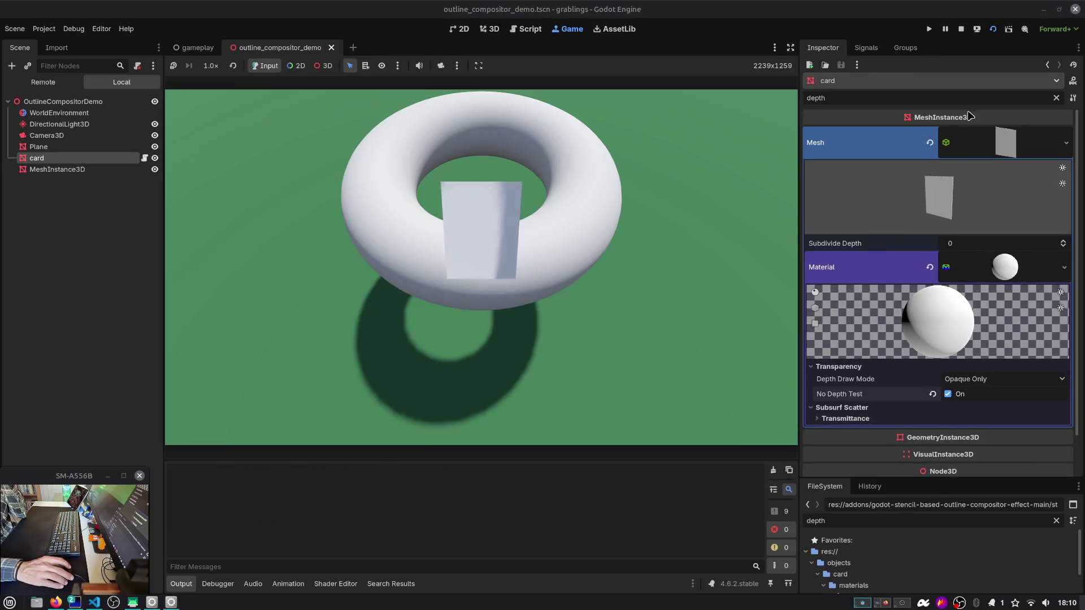
Step: Turn No Depth Test off, keep Opaque Only depth draw and restore depth test to Default
{"action": "left_click", "coordinate": [847, 418]}
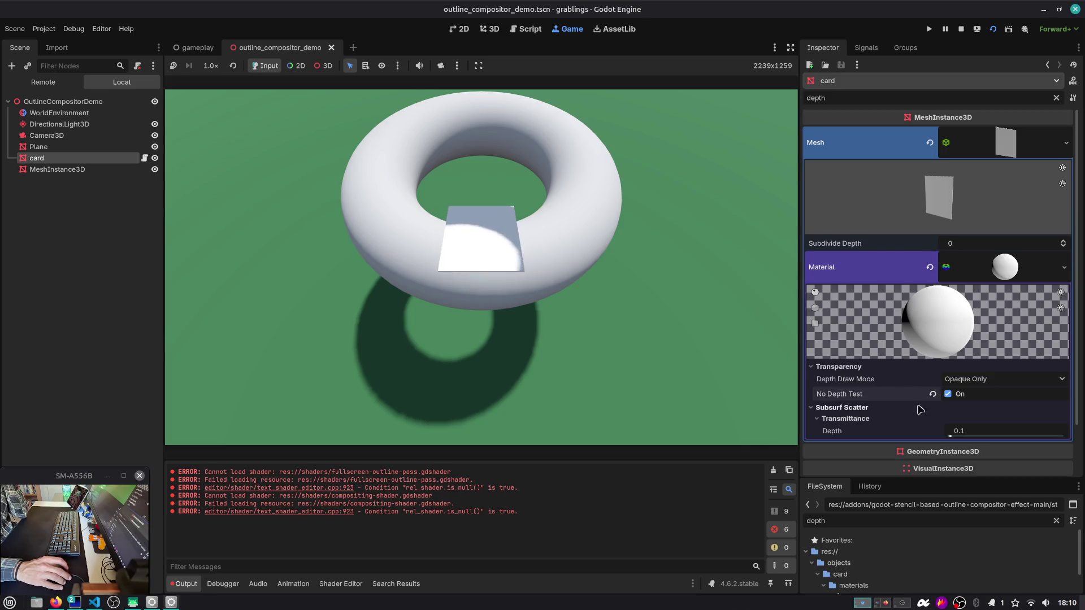
{"action": "left_click", "coordinate": [959, 392]}
{"action": "left_click", "coordinate": [964, 379]}
{"action": "left_click", "coordinate": [965, 384]}
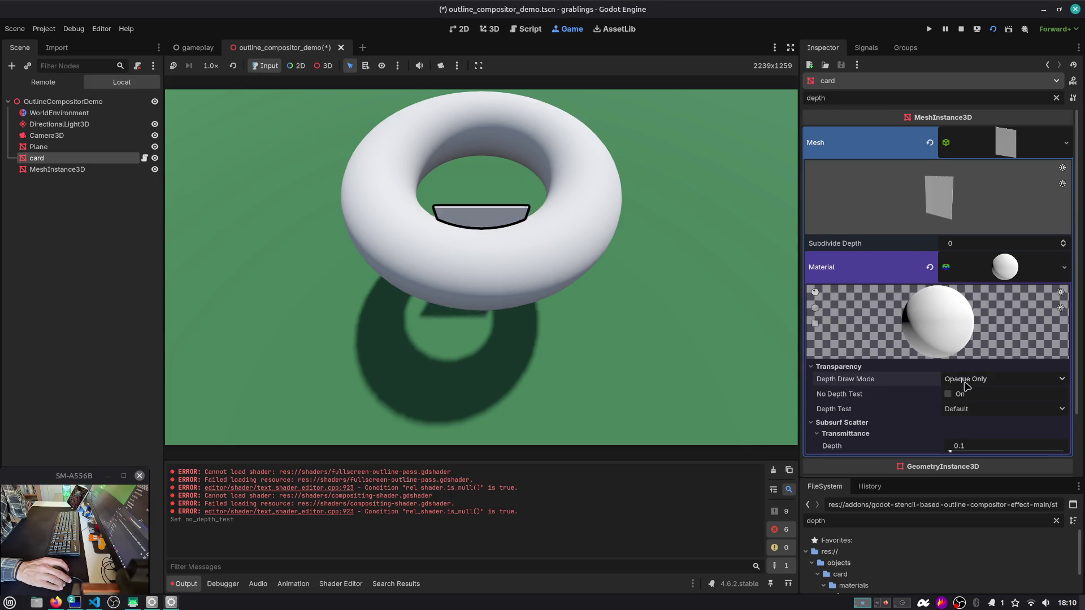
{"action": "left_click", "coordinate": [958, 406]}
{"action": "left_click", "coordinate": [959, 440]}
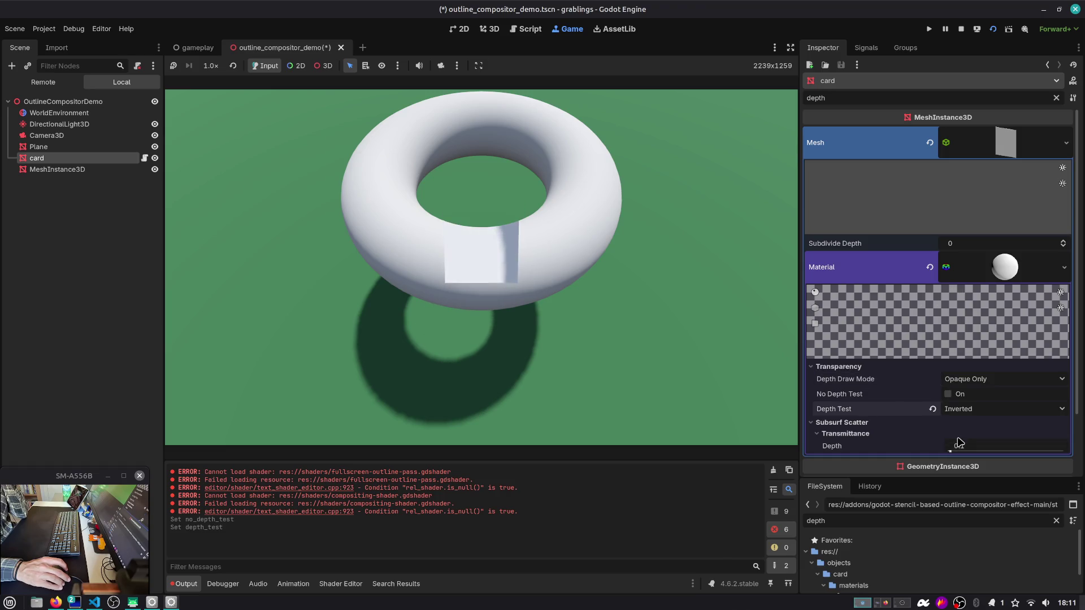
{"action": "left_click", "coordinate": [933, 409]}
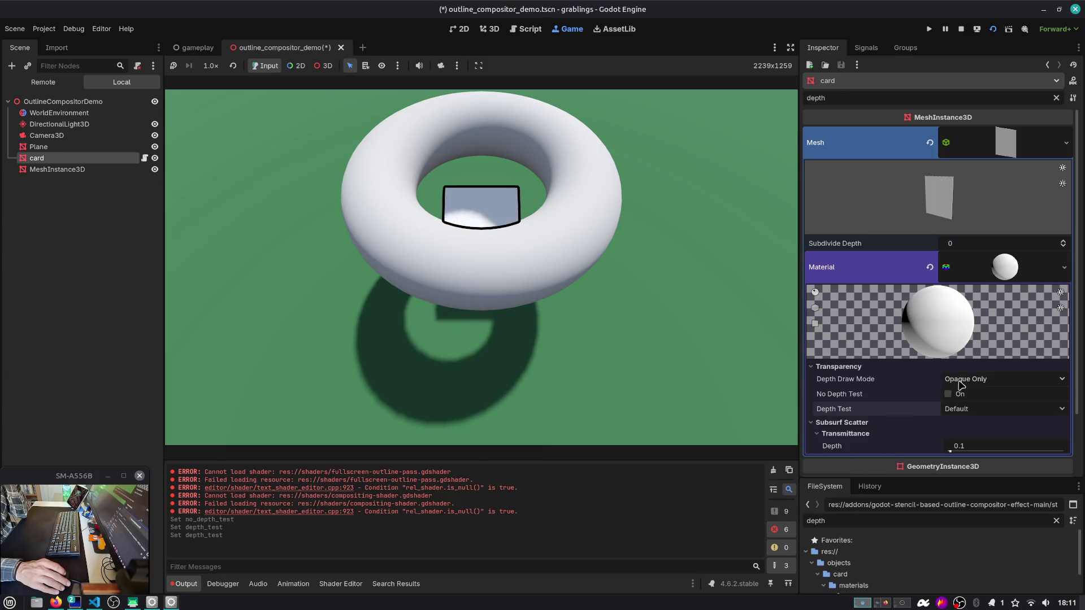
{"action": "scroll", "coordinate": [955, 379], "scroll_direction": "down", "scroll_amount": 3}
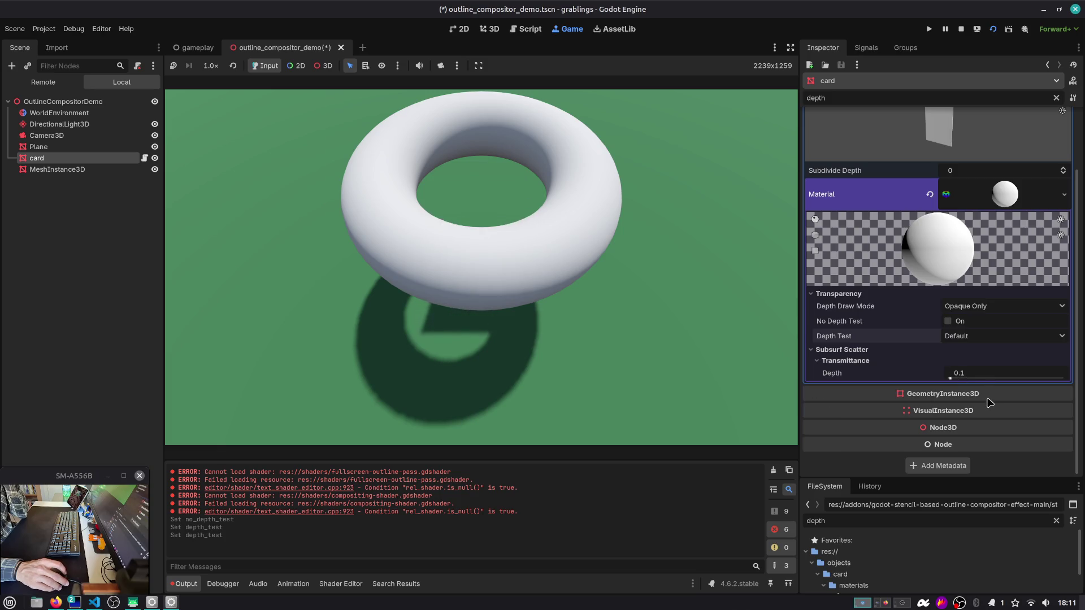
{"action": "scroll", "coordinate": [976, 362], "scroll_direction": "up", "scroll_amount": 3}
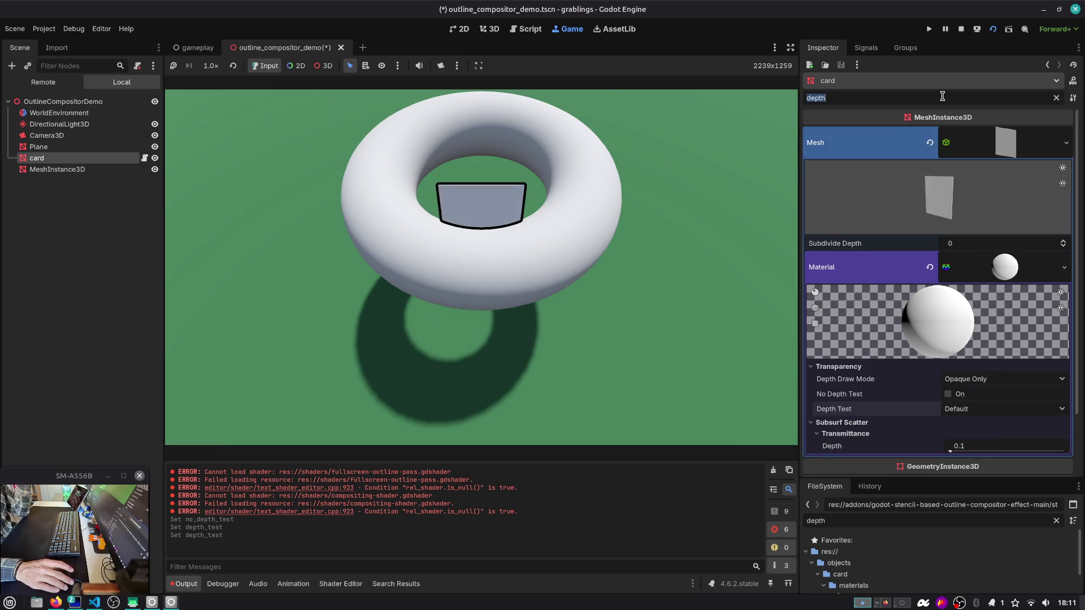
{"action": "type", "text": "render"}
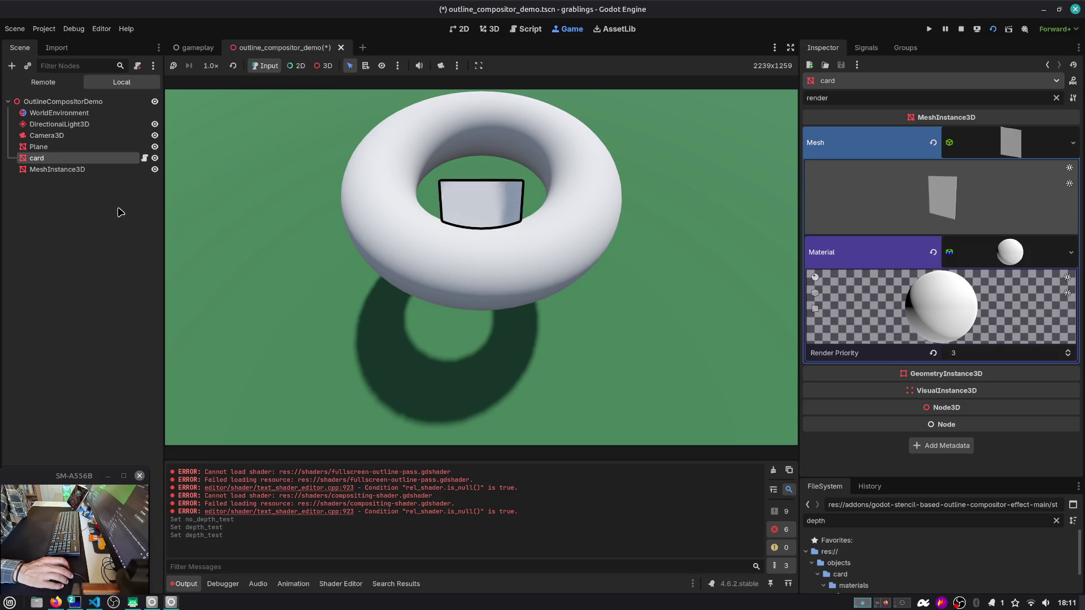
{"action": "left_click", "coordinate": [62, 101]}
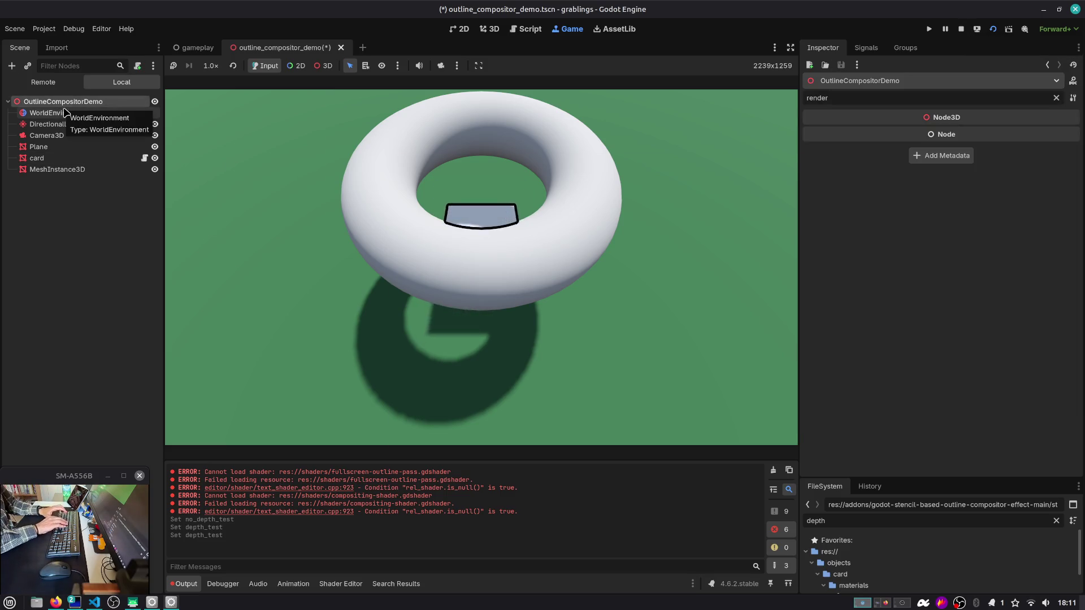
Step: Add a CanvasLayer with a SubViewportContainer child
{"action": "key", "text": "ctrl+a"}
{"action": "type", "text": "canvasla"}
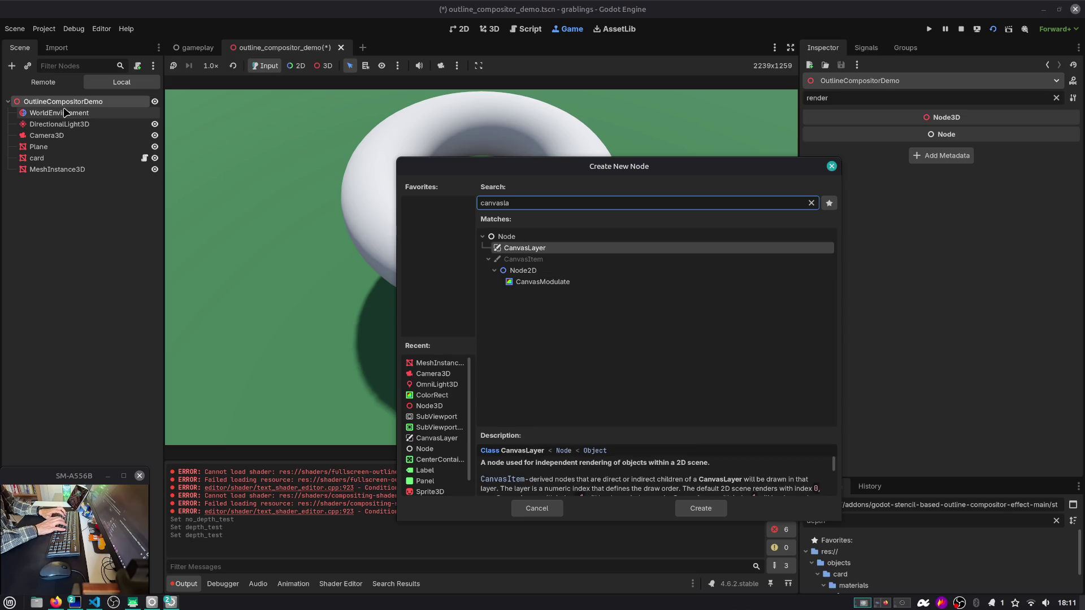
{"action": "key", "text": "Return"}
{"action": "key", "text": "ctrl+a"}
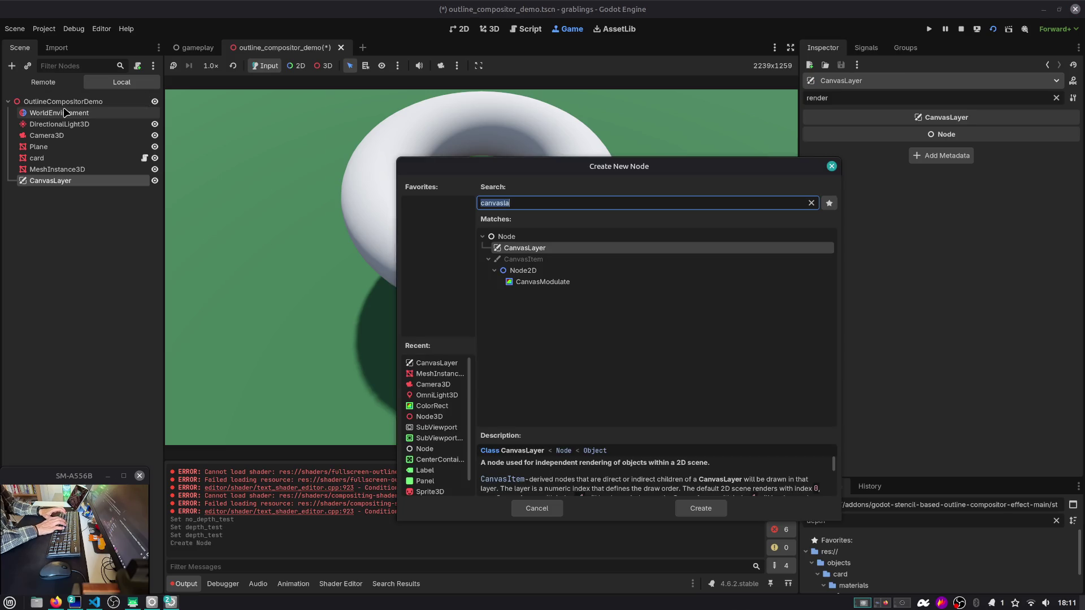
{"action": "type", "text": "sub"}
{"action": "key", "text": "Down"}
{"action": "key", "text": "Down"}
{"action": "key", "text": "Down"}
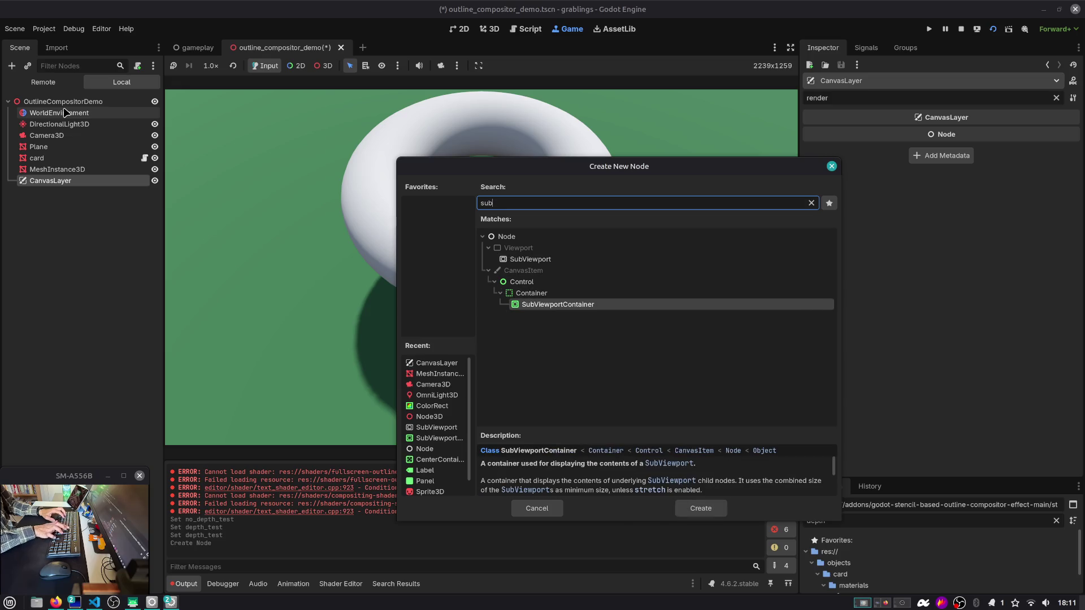
{"action": "key", "text": "Up"}
{"action": "key", "text": "Down"}
{"action": "key", "text": "Return"}
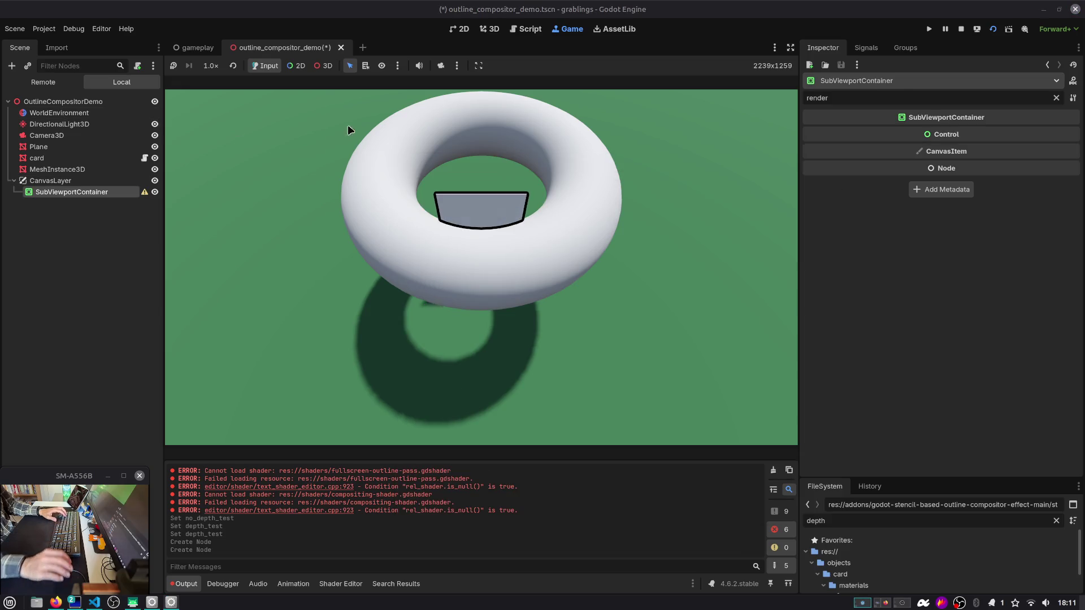
Step: Add a SubViewport inside the container and enable the container's Stretch option
{"action": "left_click", "coordinate": [1057, 97]}
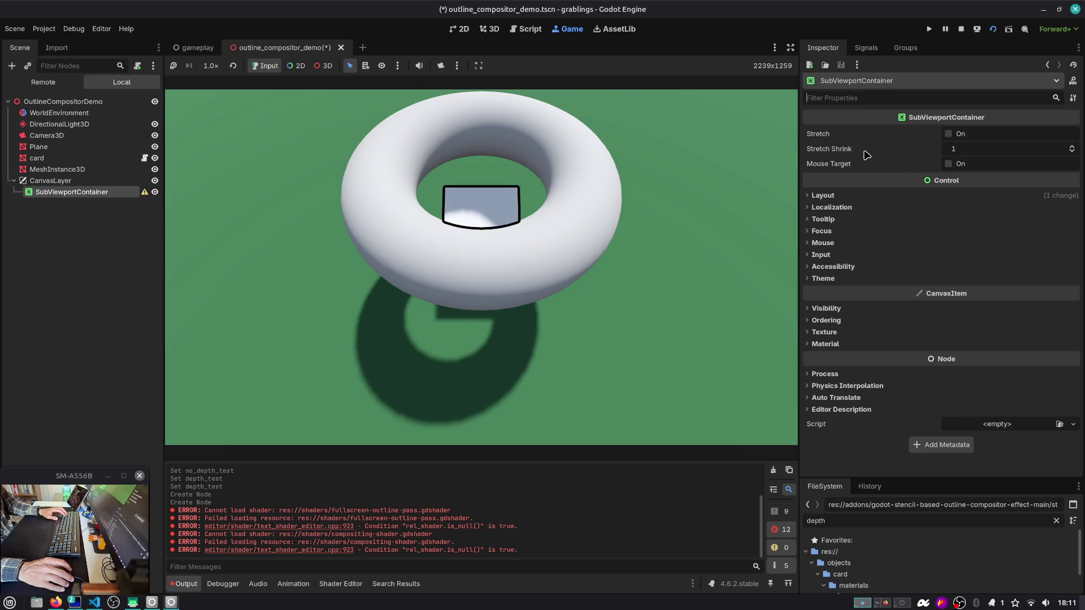
{"action": "key", "text": "ctrl+a"}
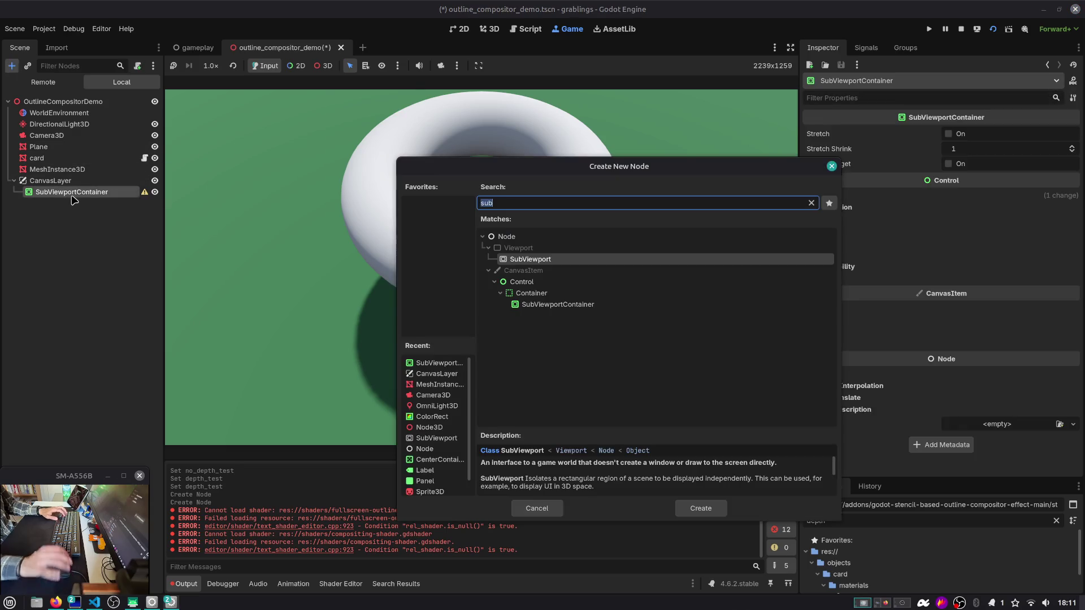
{"action": "type", "text": "subviewport"}
{"action": "key", "text": "Return"}
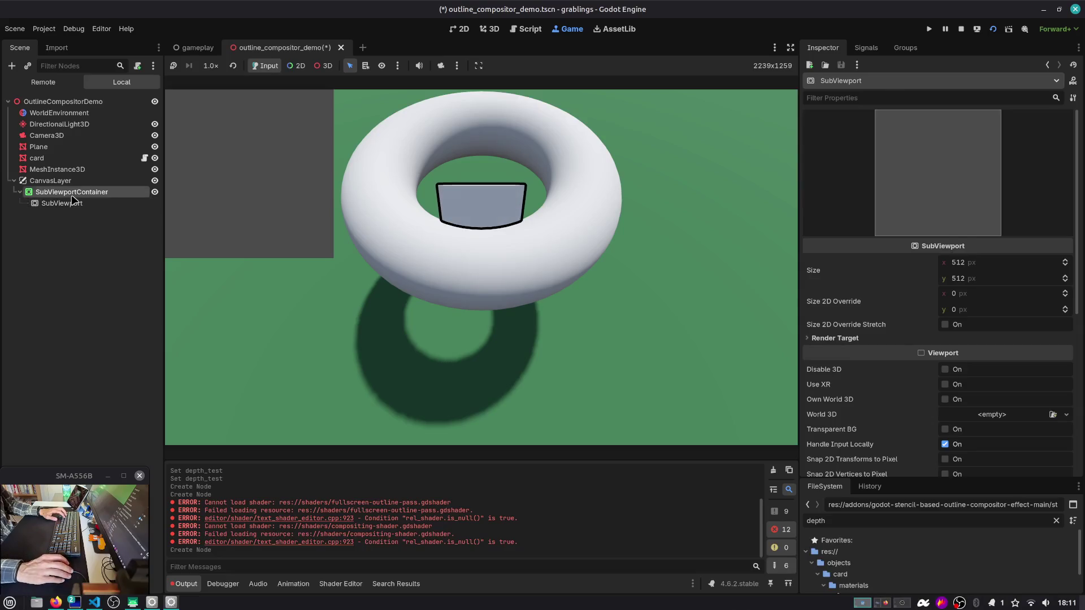
{"action": "left_click", "coordinate": [949, 134]}
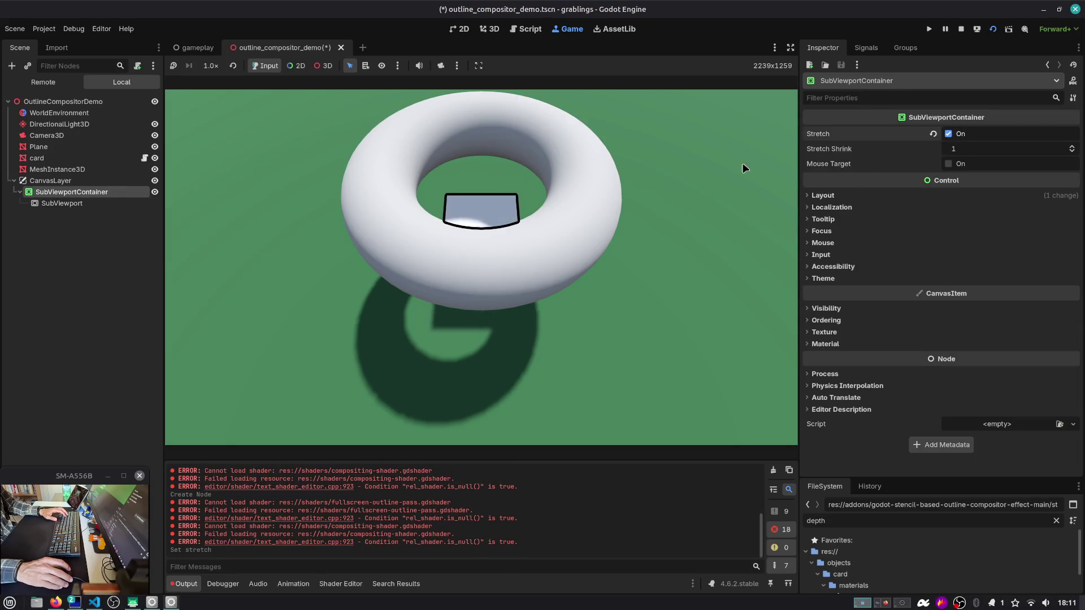
{"action": "left_click", "coordinate": [62, 203]}
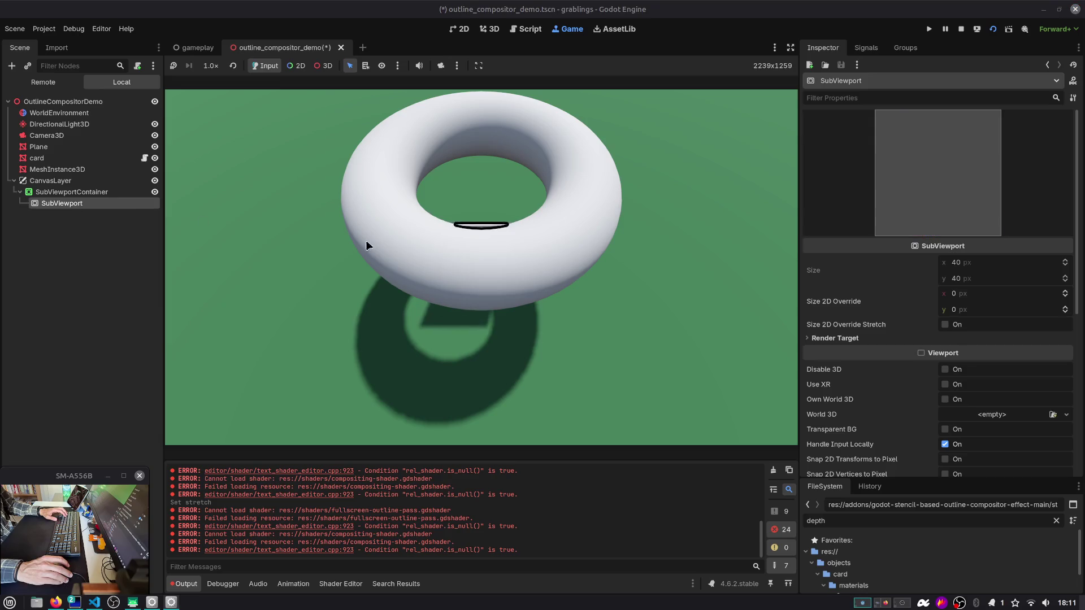
{"action": "left_click", "coordinate": [71, 192]}
Step: Apply the Full Rect anchor preset so the SubViewportContainer fills the screen
{"action": "left_click", "coordinate": [467, 31]}
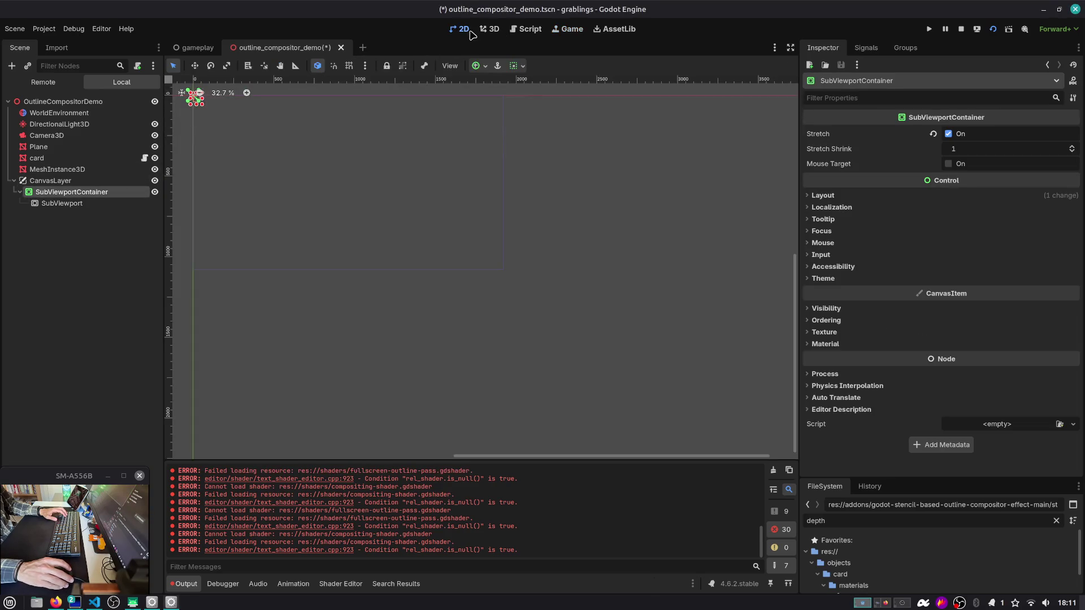
{"action": "left_click", "coordinate": [518, 65]}
{"action": "left_click", "coordinate": [479, 66]}
{"action": "left_click", "coordinate": [480, 65]}
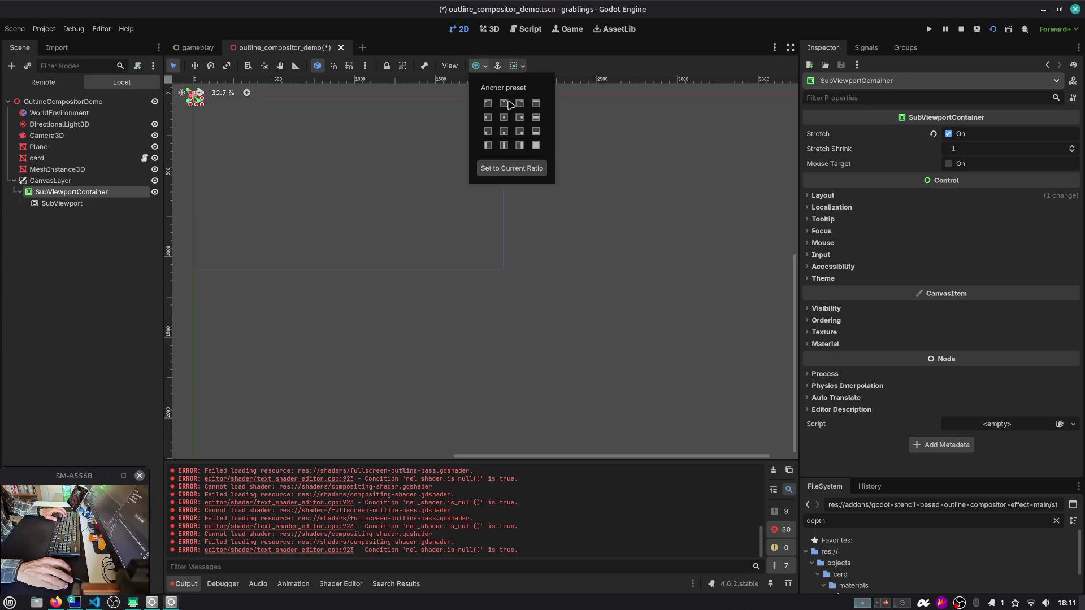
{"action": "left_click", "coordinate": [536, 146]}
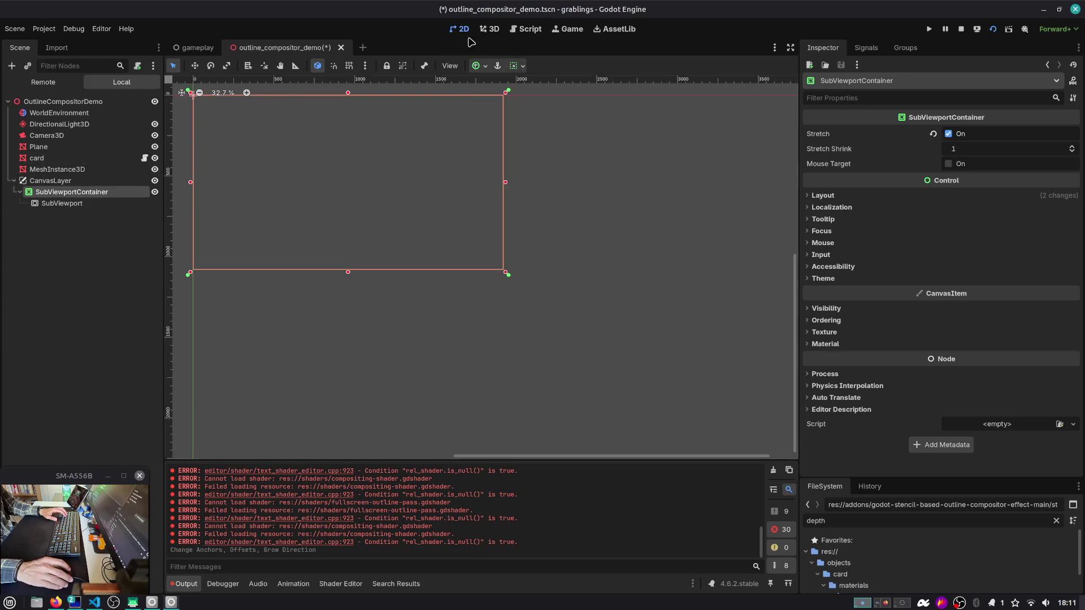
{"action": "left_click", "coordinate": [567, 30]}
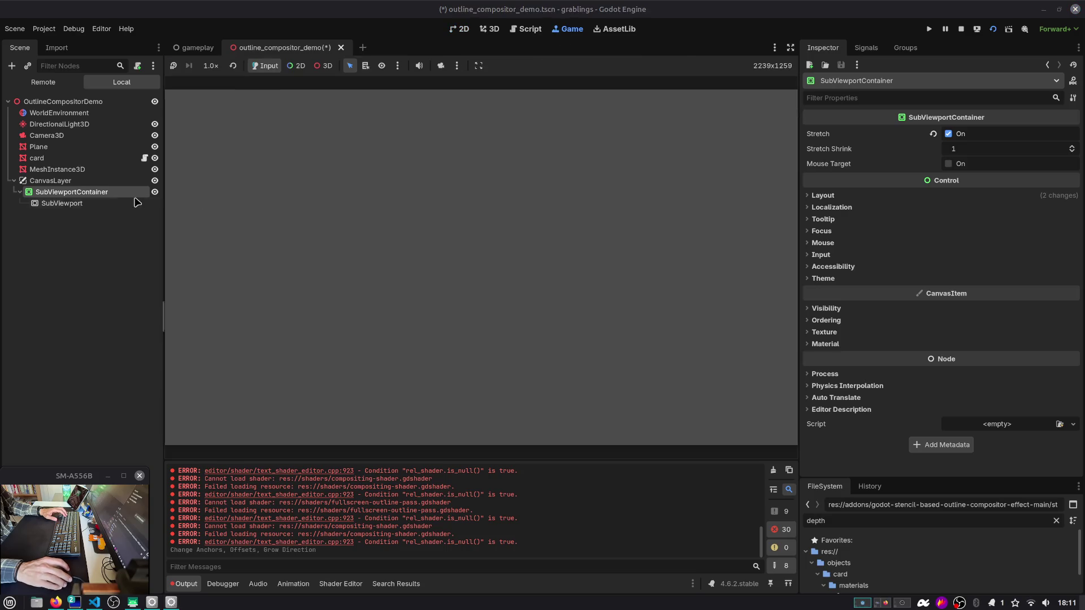
Step: Enable Transparent BG and Own World 3D on the SubViewport
{"action": "left_click", "coordinate": [62, 203]}
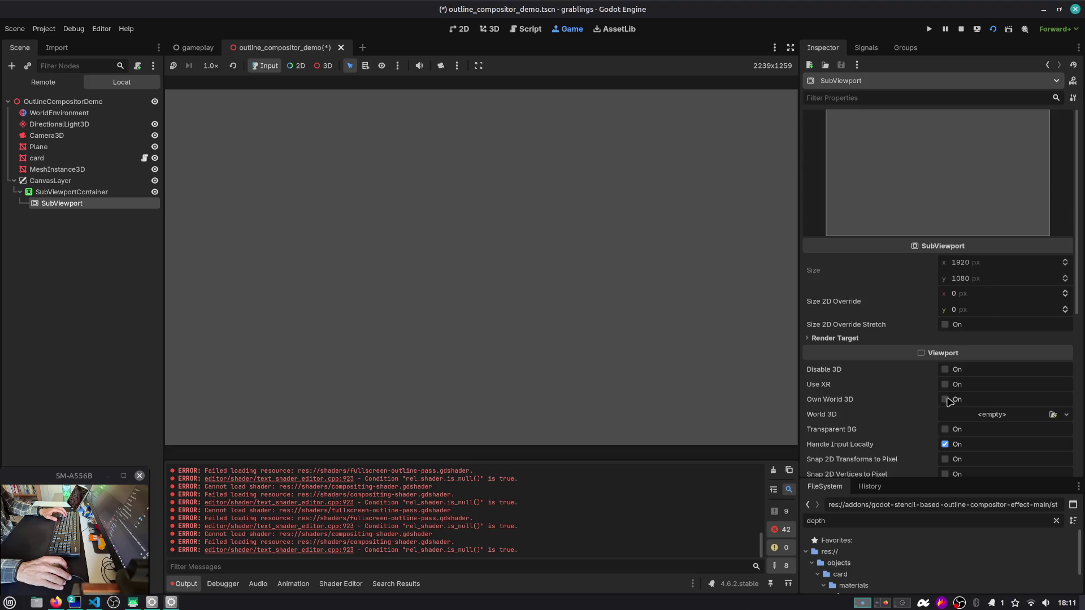
{"action": "left_click", "coordinate": [945, 430]}
{"action": "left_click", "coordinate": [945, 399]}
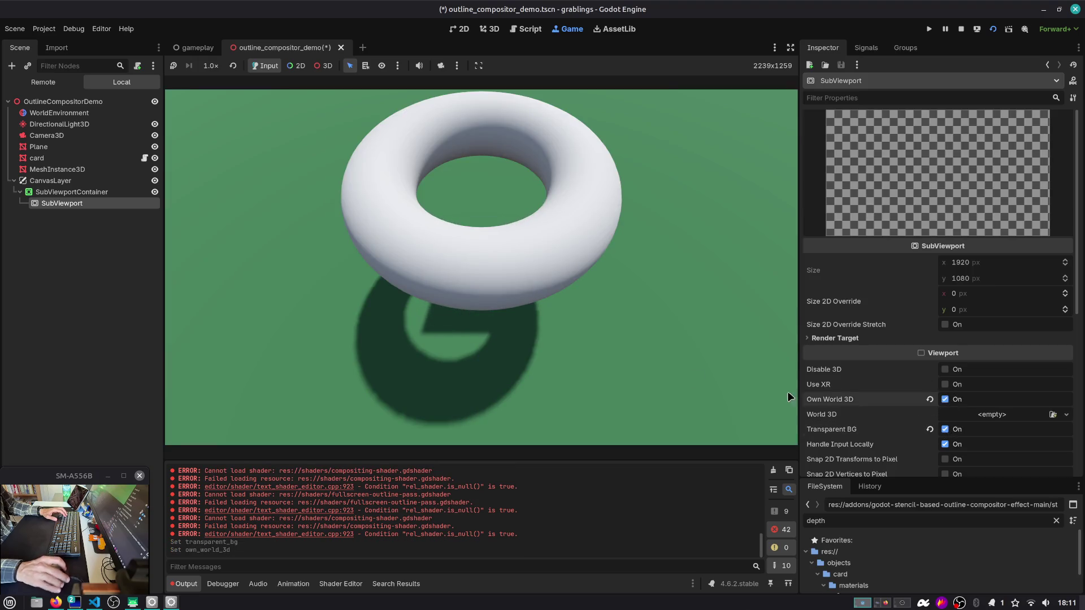
{"action": "left_click", "coordinate": [91, 223]}
Step: Paste a copy of the card under the SubViewport, save and restart the scene
{"action": "left_click", "coordinate": [37, 158]}
{"action": "key", "text": "ctrl+c"}
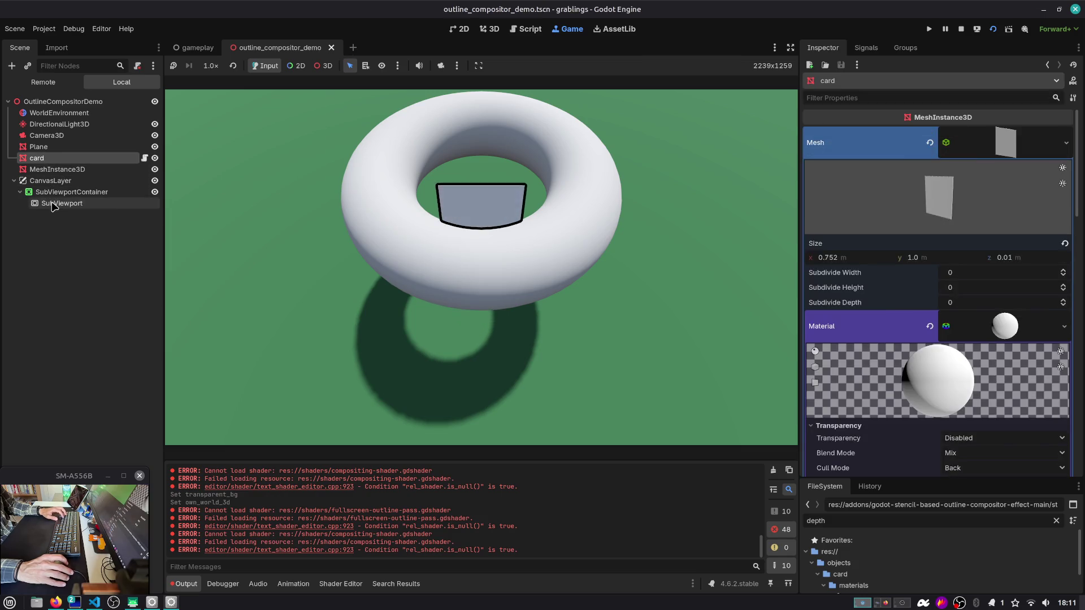
{"action": "left_click", "coordinate": [59, 203]}
{"action": "key", "text": "ctrl+v"}
{"action": "key", "text": "ctrl+s"}
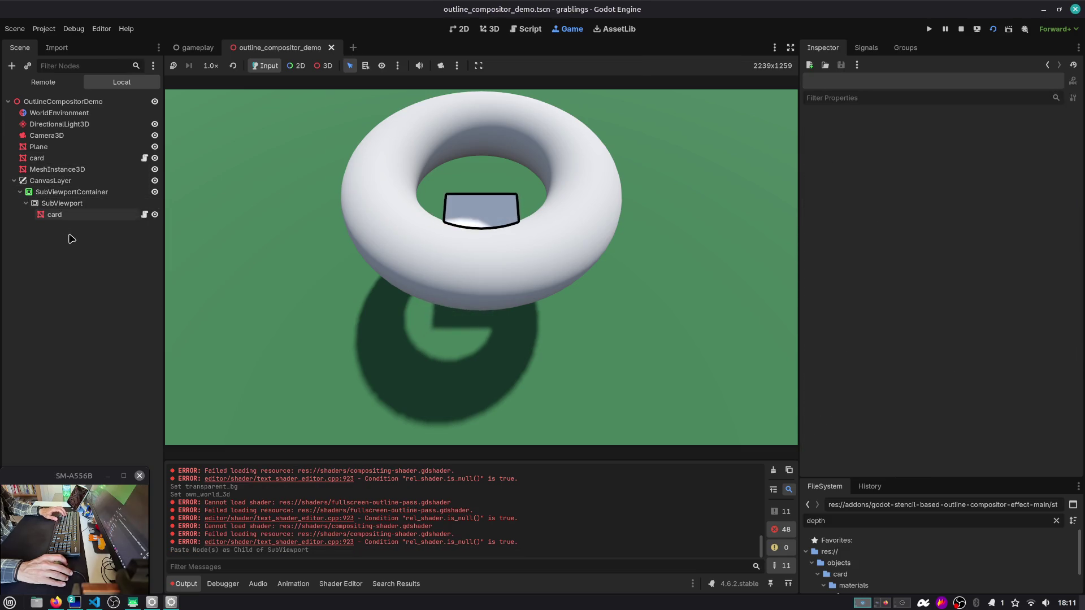
{"action": "key", "text": "F6"}
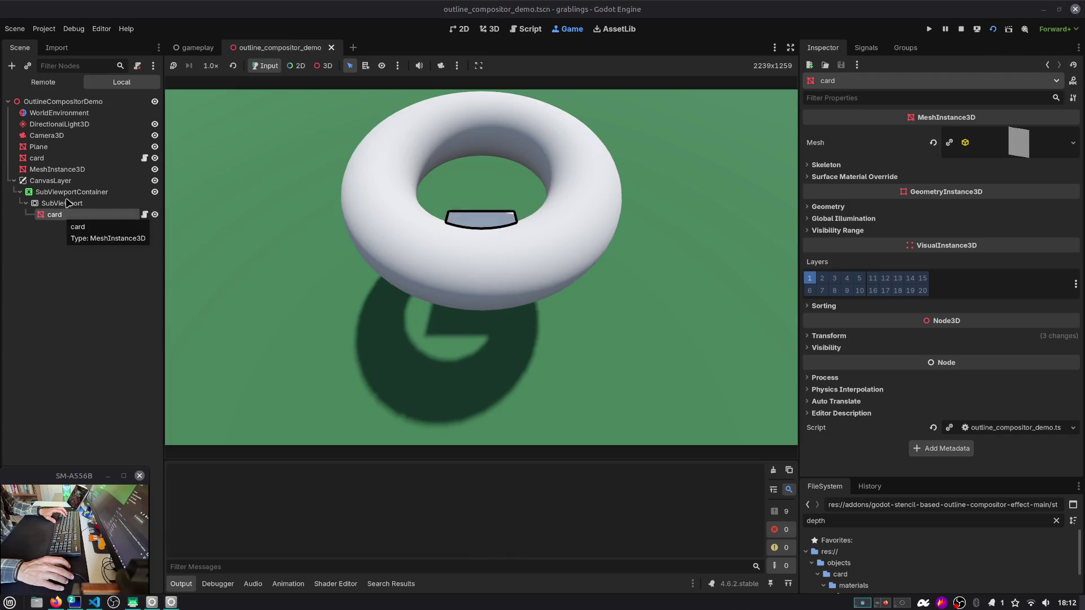
Step: Set the CanvasLayer's Layer to 4 and save
{"action": "left_click", "coordinate": [51, 181]}
{"action": "left_click", "coordinate": [821, 132]}
{"action": "left_click", "coordinate": [1072, 142]}
{"action": "left_click", "coordinate": [1072, 143]}
{"action": "left_click", "coordinate": [1072, 142]}
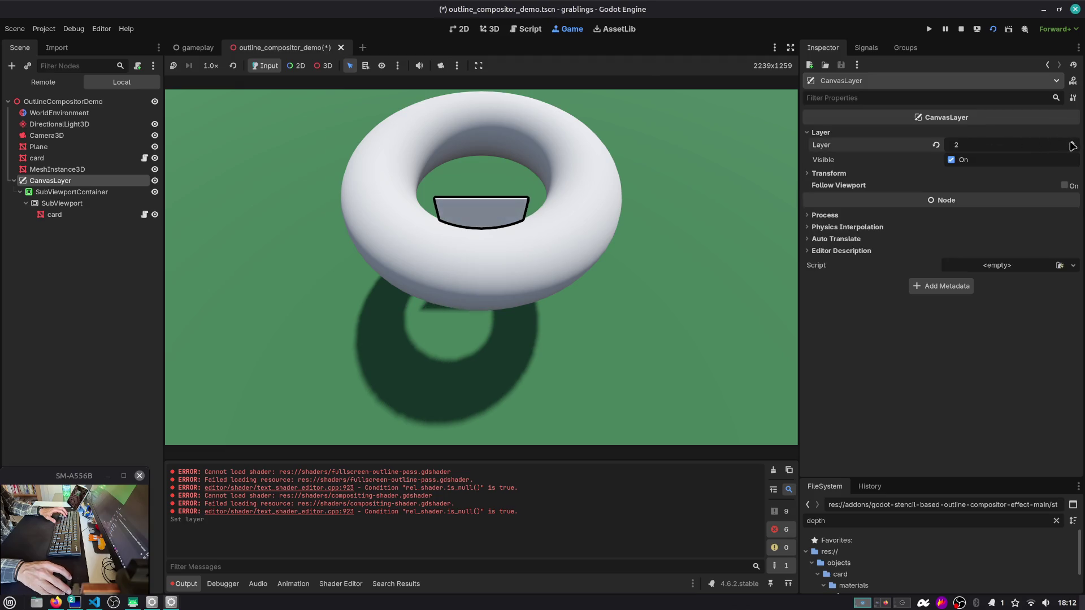
{"action": "key", "text": "ctrl+s"}
{"action": "left_click", "coordinate": [68, 192]}
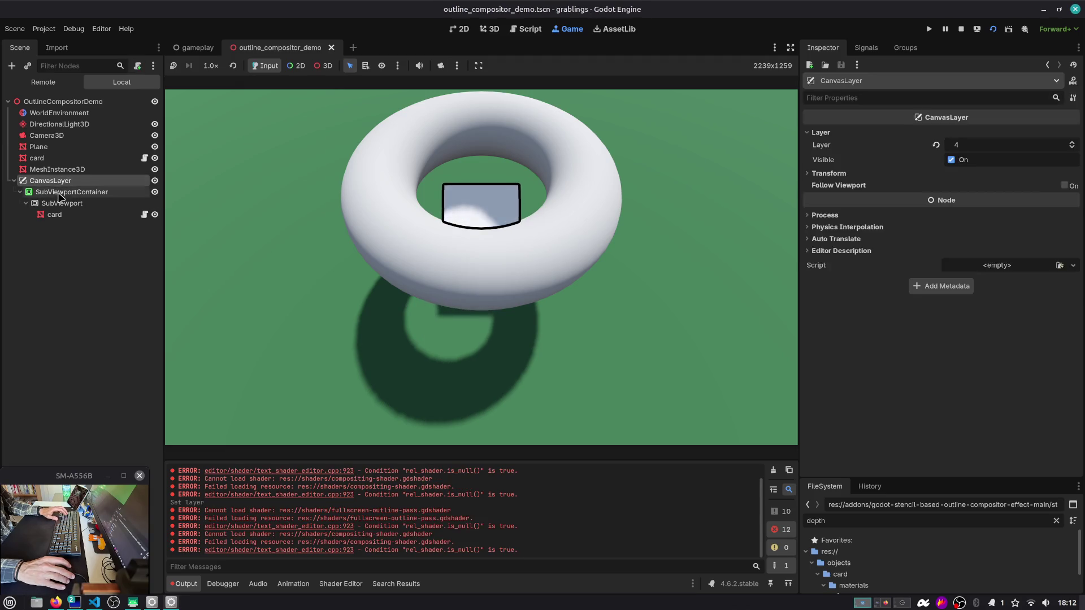
{"action": "left_click", "coordinate": [62, 204]}
{"action": "left_click", "coordinate": [60, 216]}
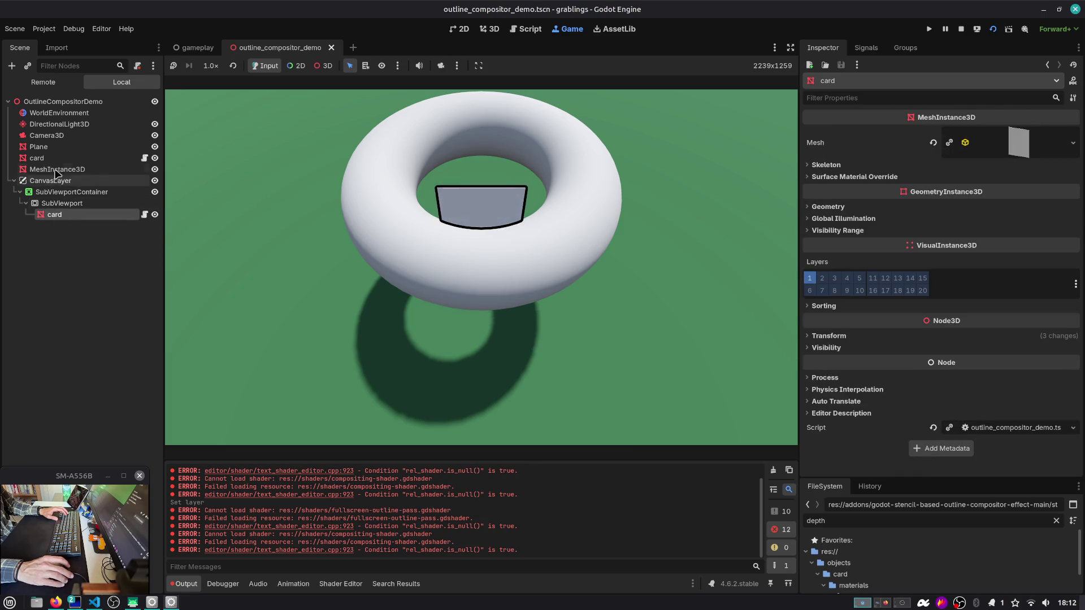
Step: Copy WorldEnvironment and DirectionalLight3D into the SubViewport and save
{"action": "left_click", "coordinate": [59, 123]}
{"action": "left_click", "coordinate": [58, 112], "text": "shift"}
{"action": "key", "text": "ctrl+c"}
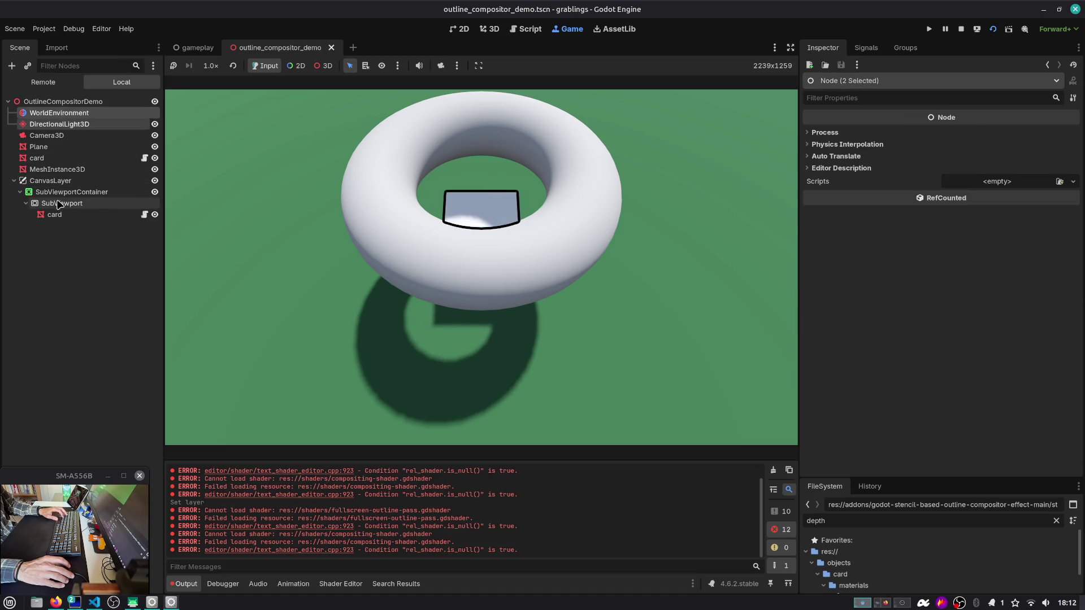
{"action": "left_click", "coordinate": [60, 203]}
{"action": "key", "text": "ctrl+v"}
{"action": "key", "text": "ctrl+s"}
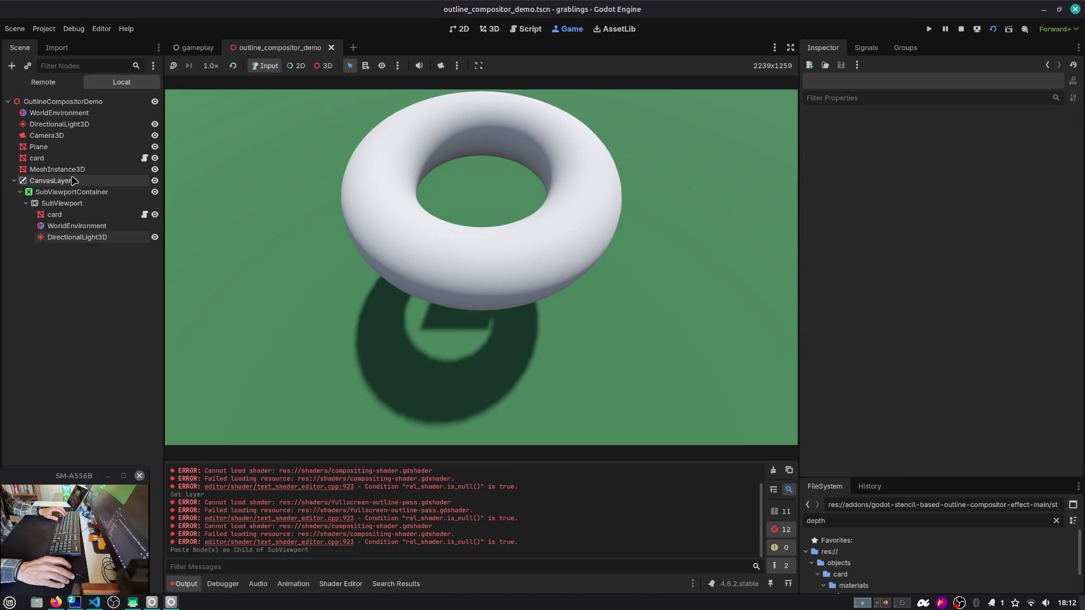
Step: Toggle visibility of the card, ground plane and torus to compare, then save and reload
{"action": "left_click", "coordinate": [155, 158]}
{"action": "left_click", "coordinate": [155, 146]}
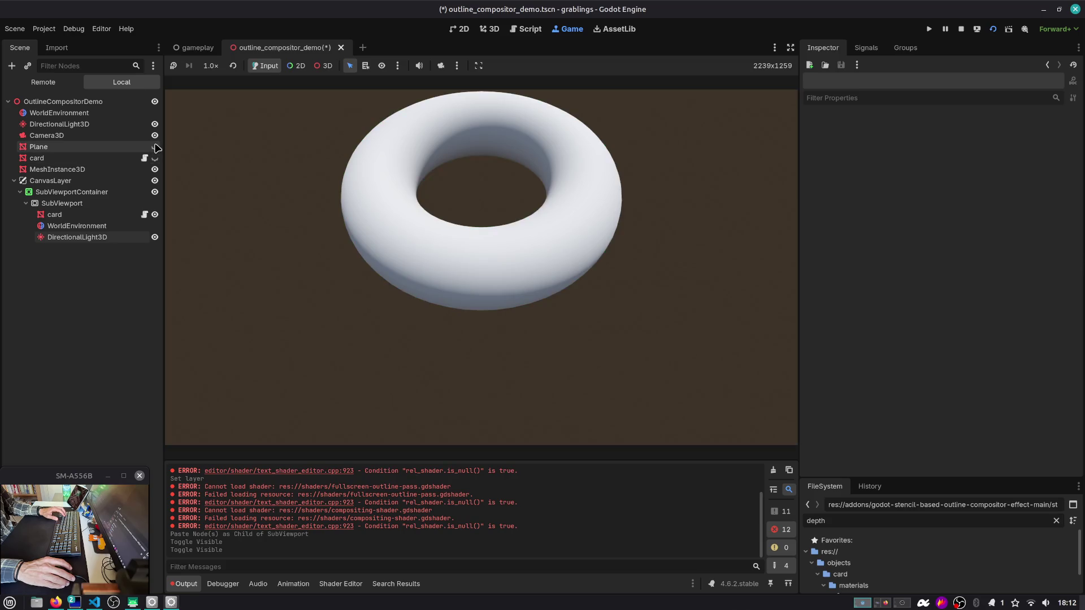
{"action": "left_click", "coordinate": [155, 146]}
{"action": "left_click", "coordinate": [155, 158]}
{"action": "left_click", "coordinate": [155, 169]}
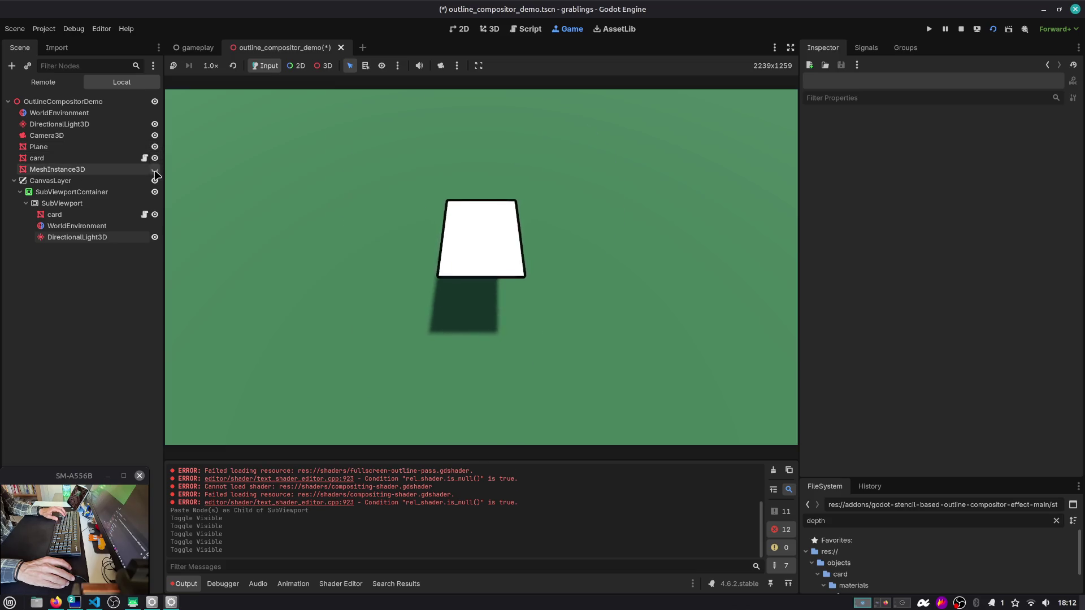
{"action": "left_click", "coordinate": [155, 169]}
{"action": "key", "text": "ctrl+s"}
{"action": "left_click", "coordinate": [51, 180]}
{"action": "left_click", "coordinate": [62, 203]}
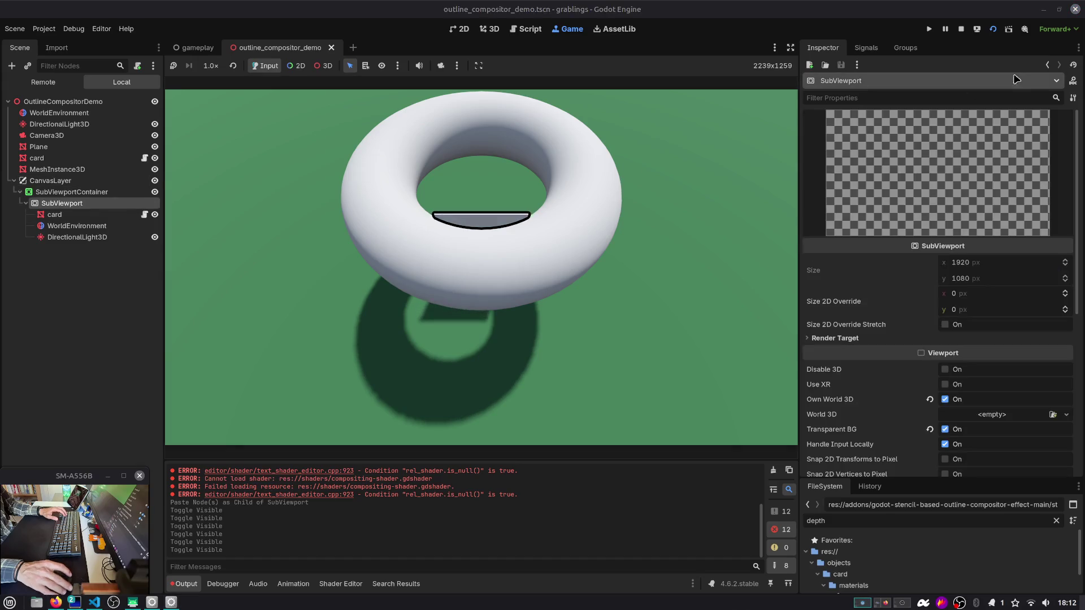
{"action": "left_click", "coordinate": [995, 31]}
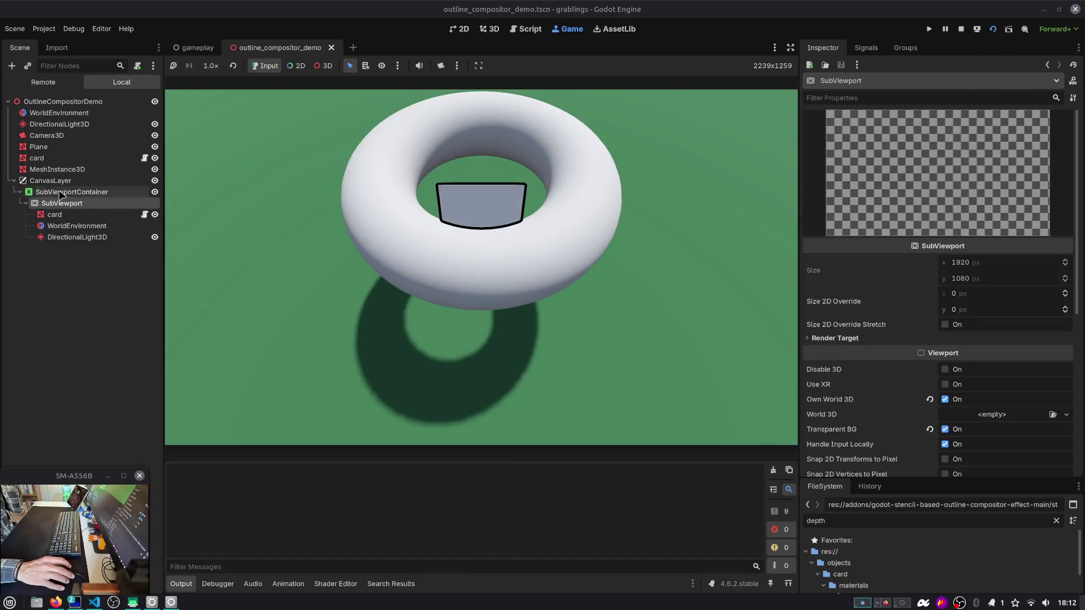
Step: Copy Camera3D, paste it under SubViewport, and reload the running game
{"action": "left_click", "coordinate": [58, 136]}
{"action": "key", "text": "ctrl+c"}
{"action": "left_click", "coordinate": [62, 203]}
{"action": "key", "text": "ctrl+v"}
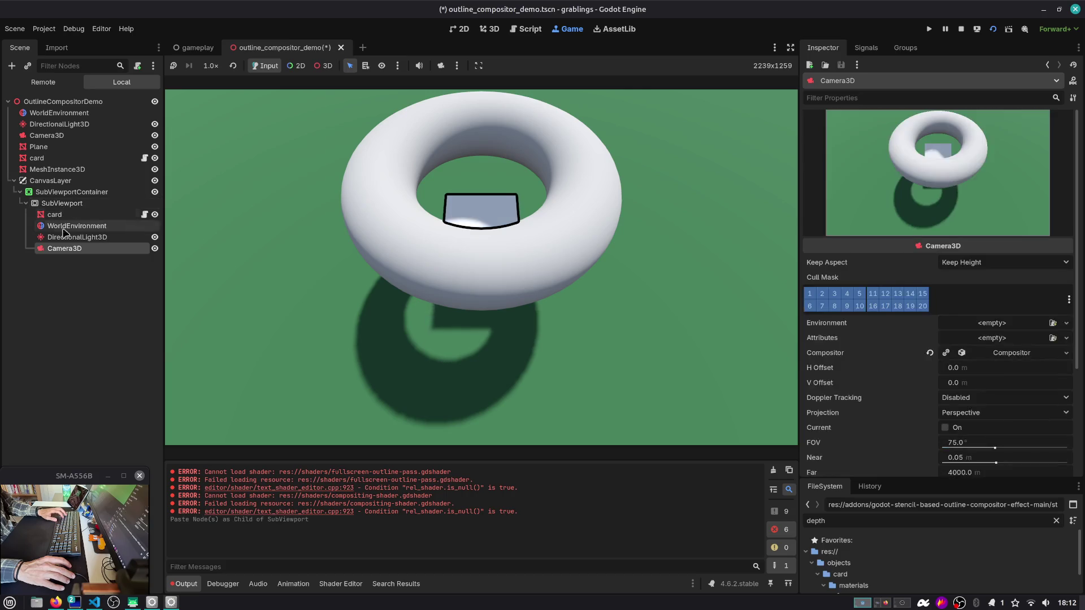
{"action": "left_click", "coordinate": [993, 30]}
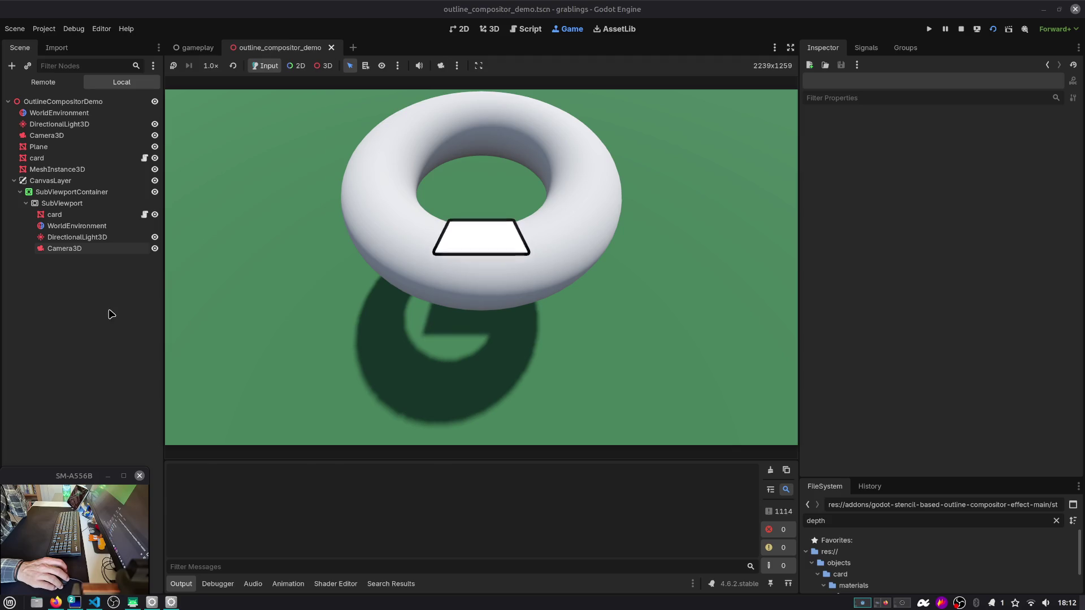
Step: Hide the main-scene and SubViewport cards, select the SubViewport camera, and save and rerun
{"action": "left_click", "coordinate": [157, 159]}
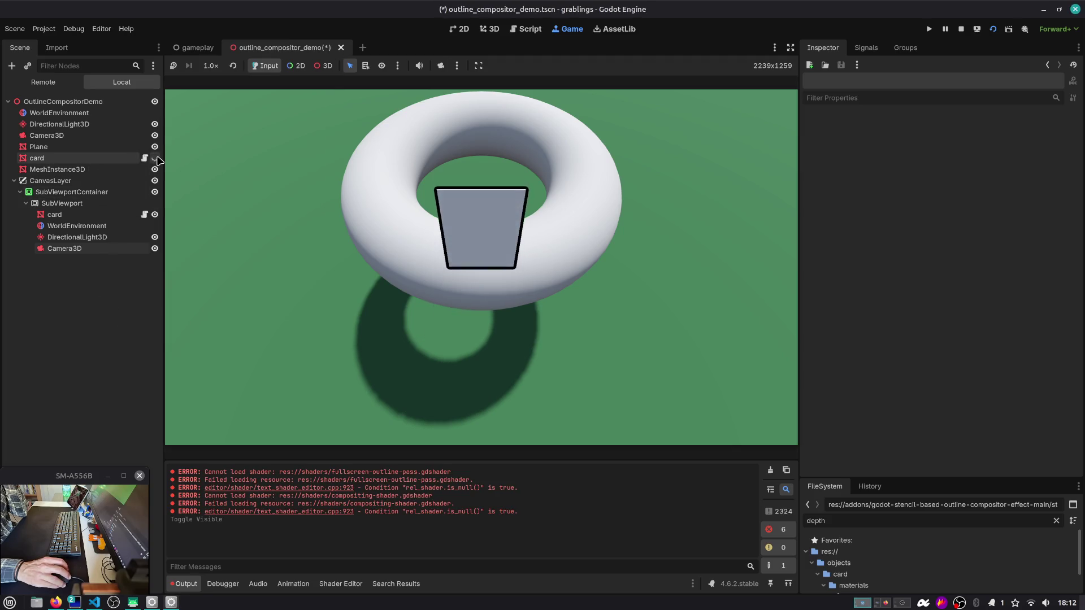
{"action": "left_click", "coordinate": [154, 215]}
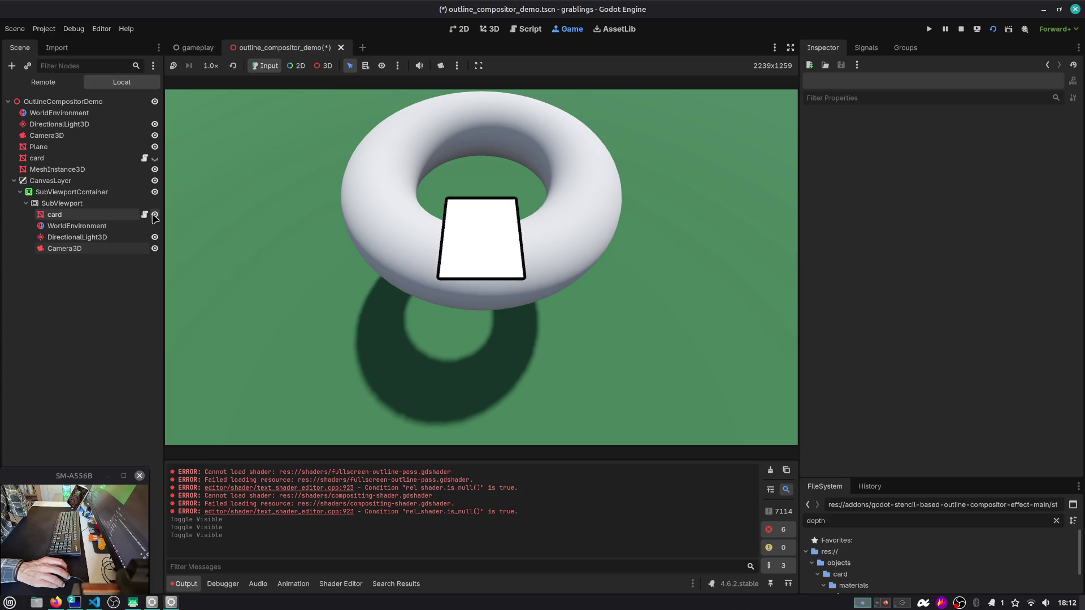
{"action": "left_click", "coordinate": [97, 249]}
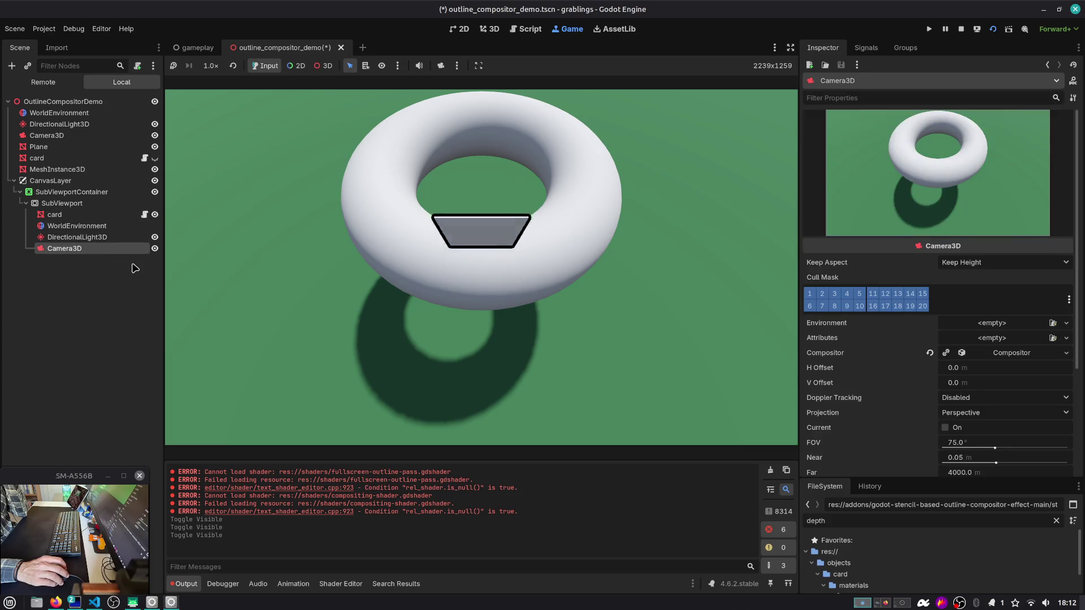
{"action": "left_click", "coordinate": [992, 29]}
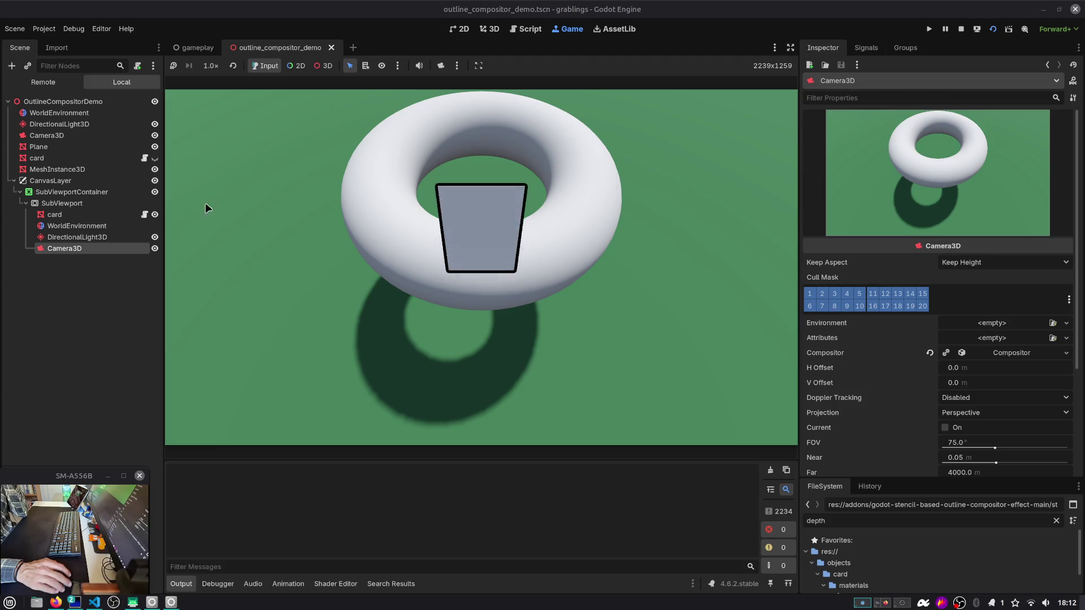
{"action": "left_click", "coordinate": [59, 181]}
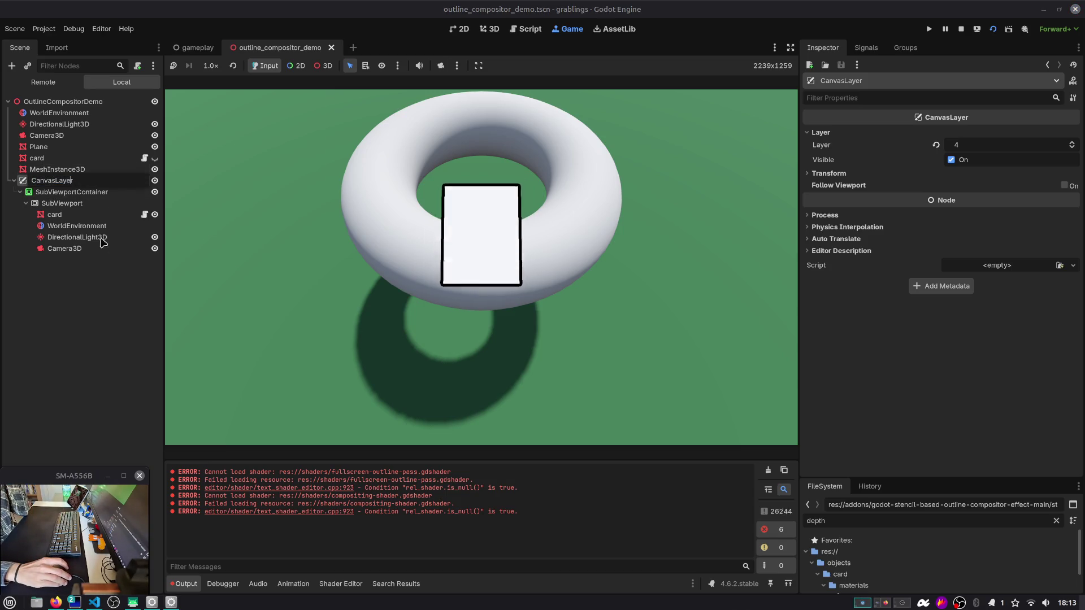
{"action": "left_click", "coordinate": [86, 249]}
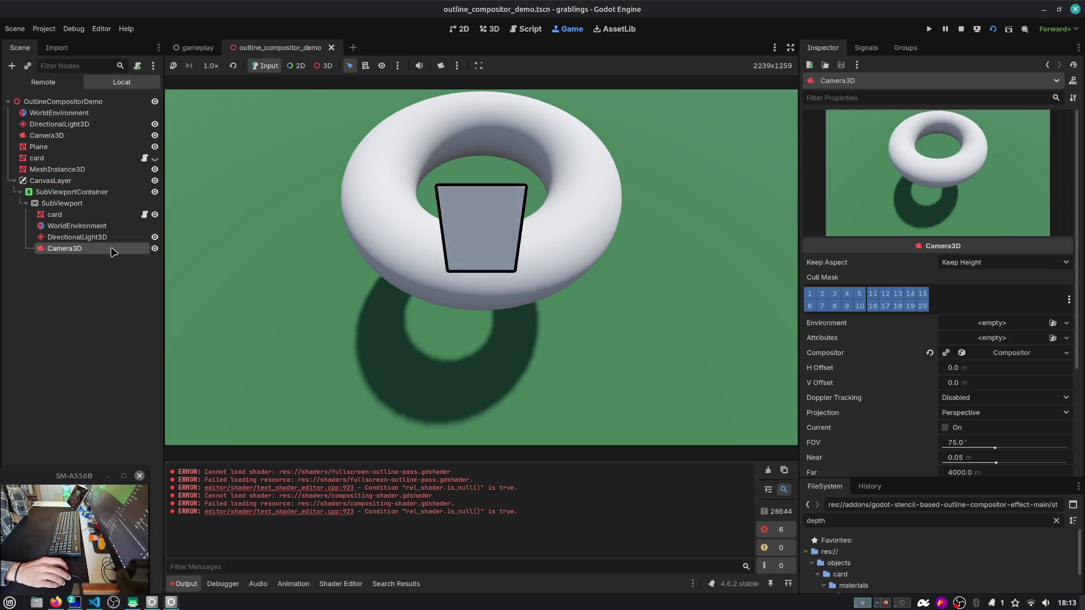
{"action": "left_click", "coordinate": [1012, 355]}
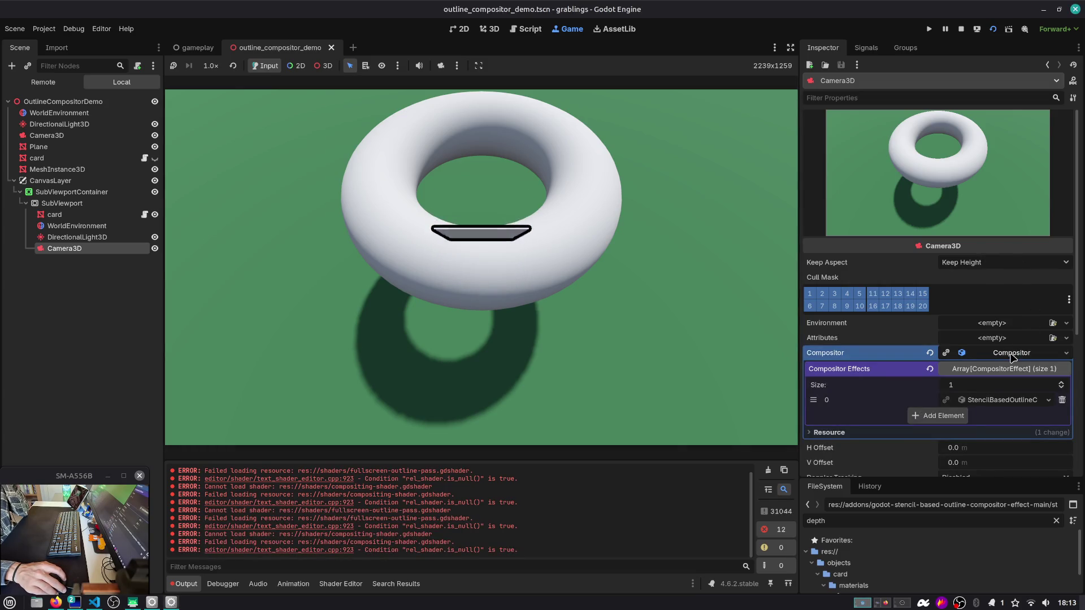
{"action": "left_click", "coordinate": [113, 271]}
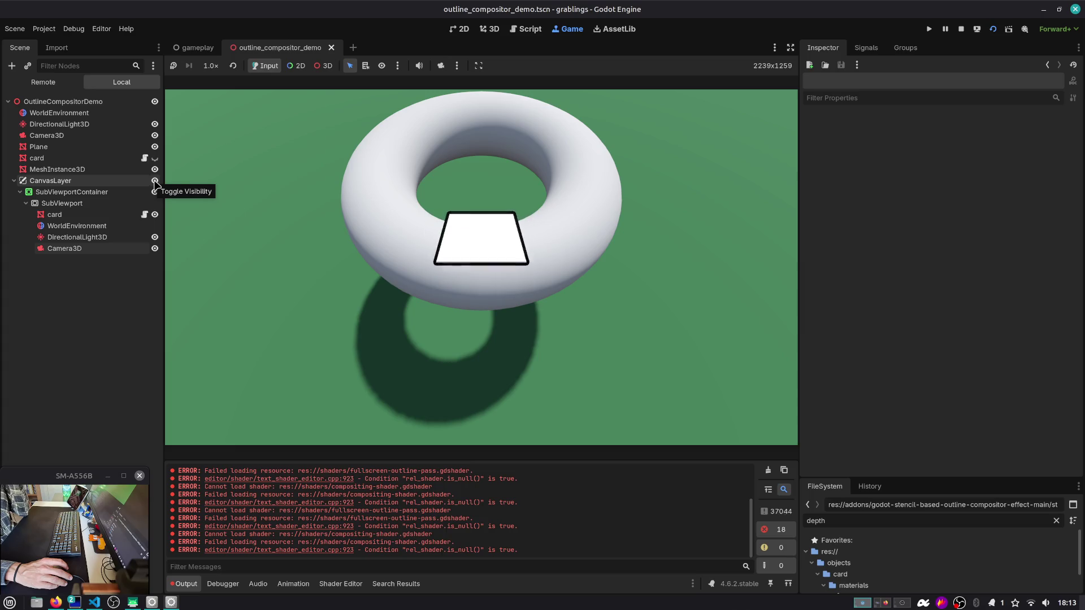
Step: Hide and collapse the CanvasLayer overlay, then bring the stencil outline GitHub page forward in Firefox
{"action": "left_click", "coordinate": [155, 181]}
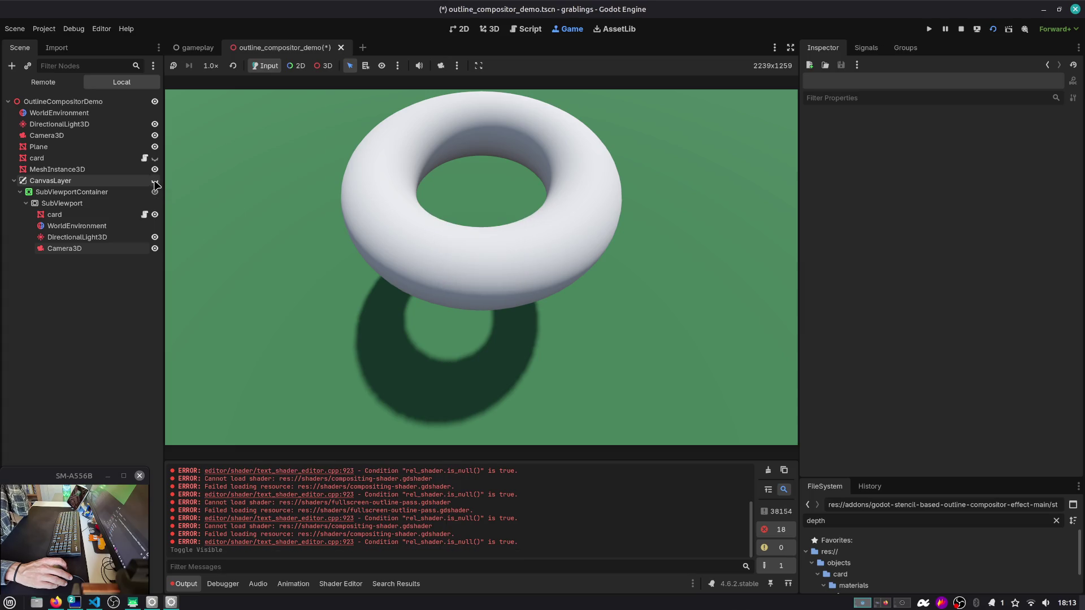
{"action": "left_click", "coordinate": [12, 182]}
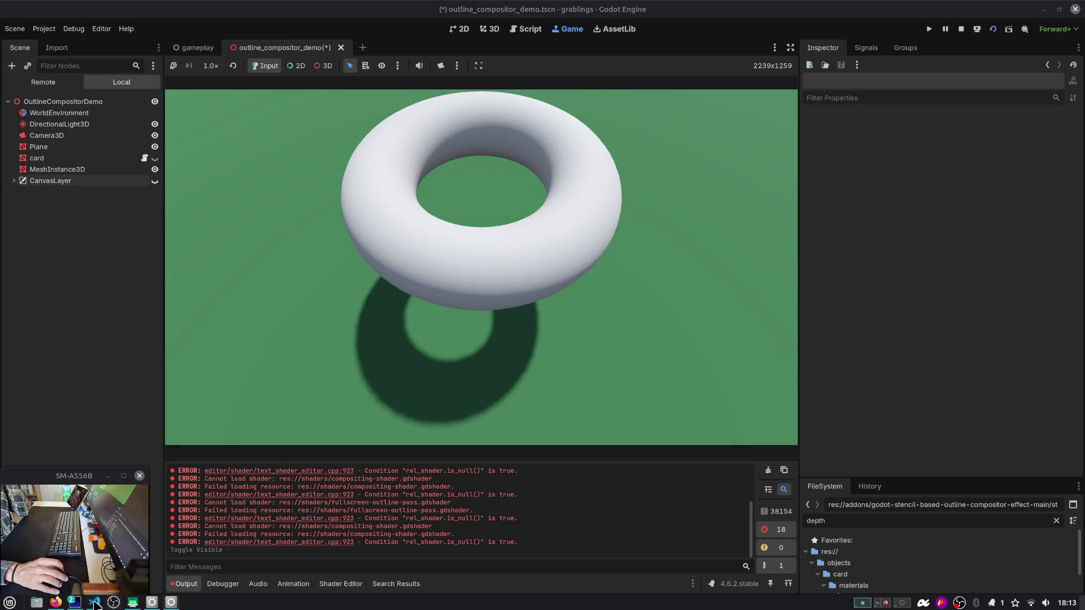
{"action": "left_click", "coordinate": [56, 603]}
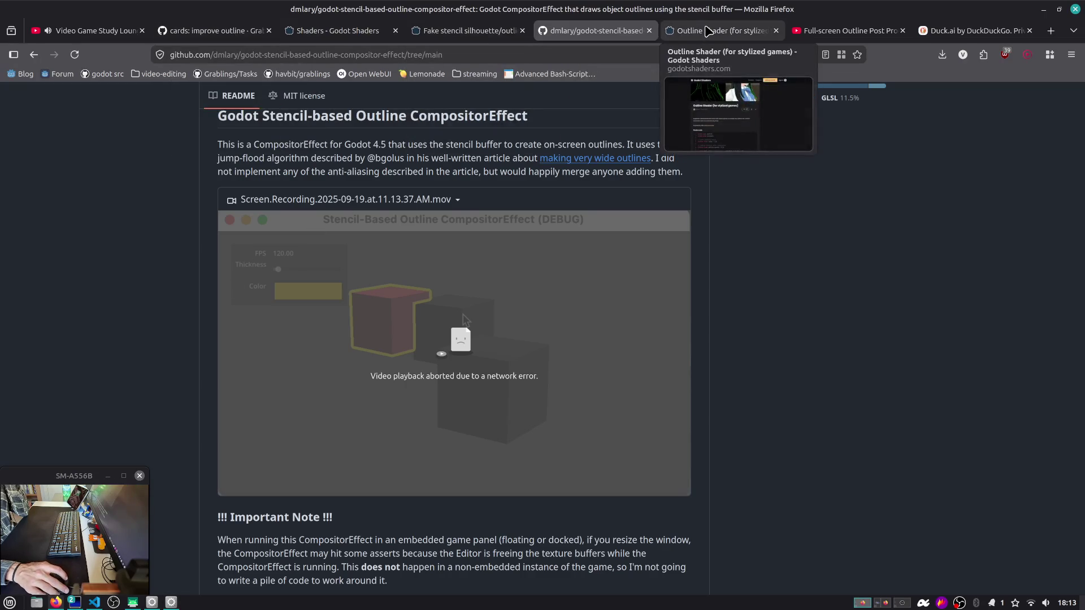
{"action": "left_click", "coordinate": [464, 30]}
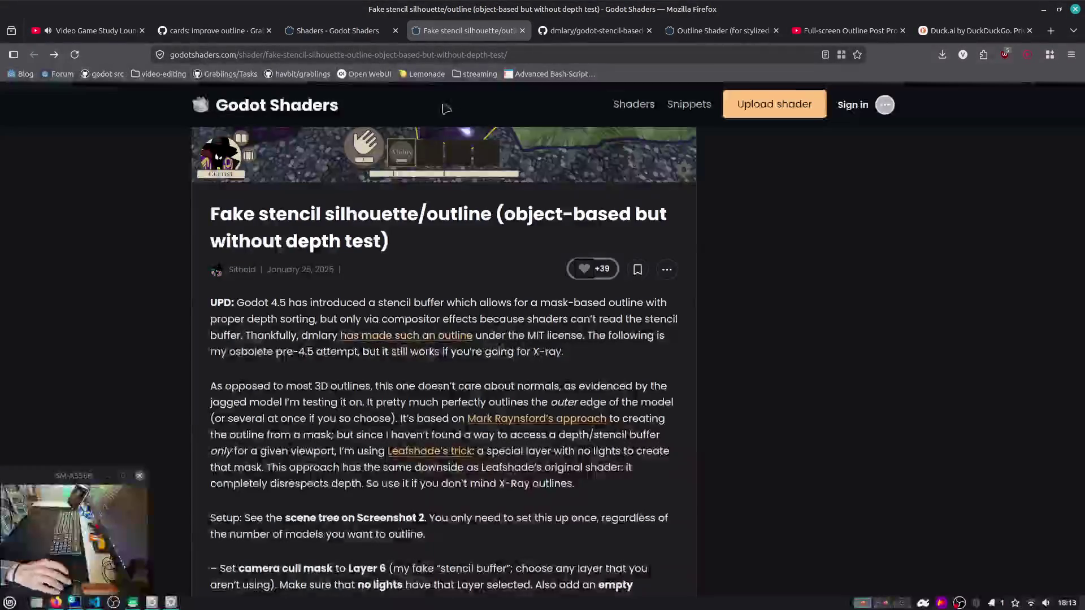
{"action": "left_click", "coordinate": [361, 33]}
{"action": "left_click", "coordinate": [593, 30]}
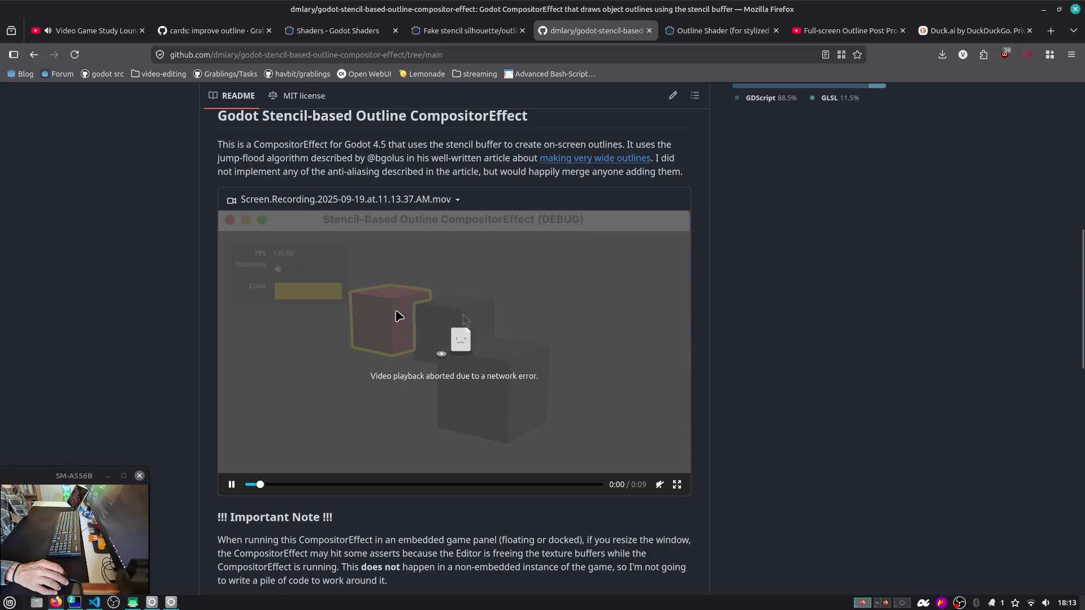
{"action": "scroll", "coordinate": [398, 315], "scroll_direction": "up", "scroll_amount": 5}
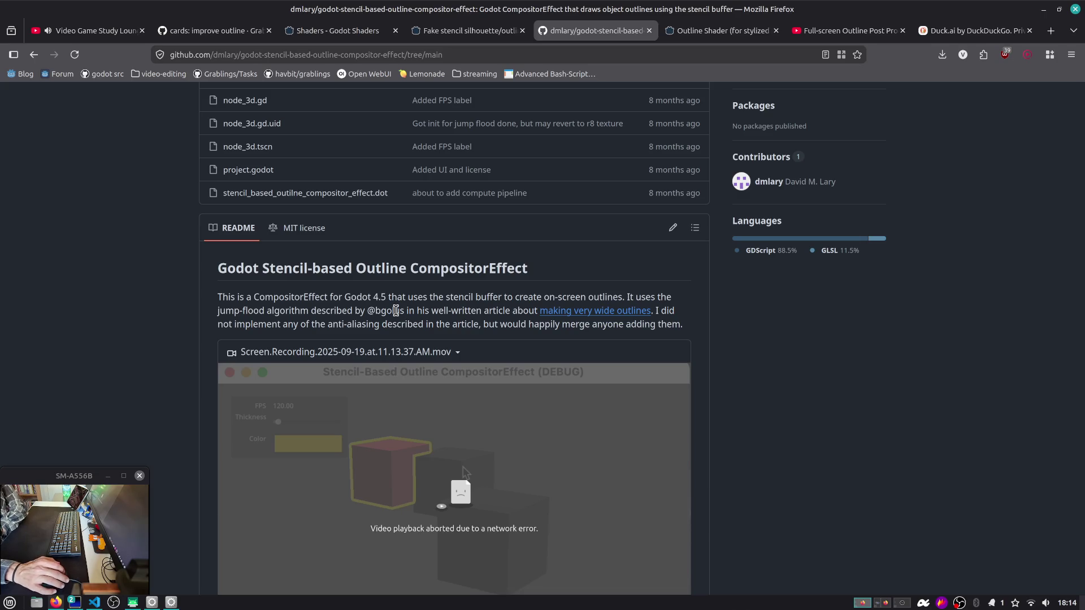
{"action": "scroll", "coordinate": [399, 310], "scroll_direction": "up", "scroll_amount": 10}
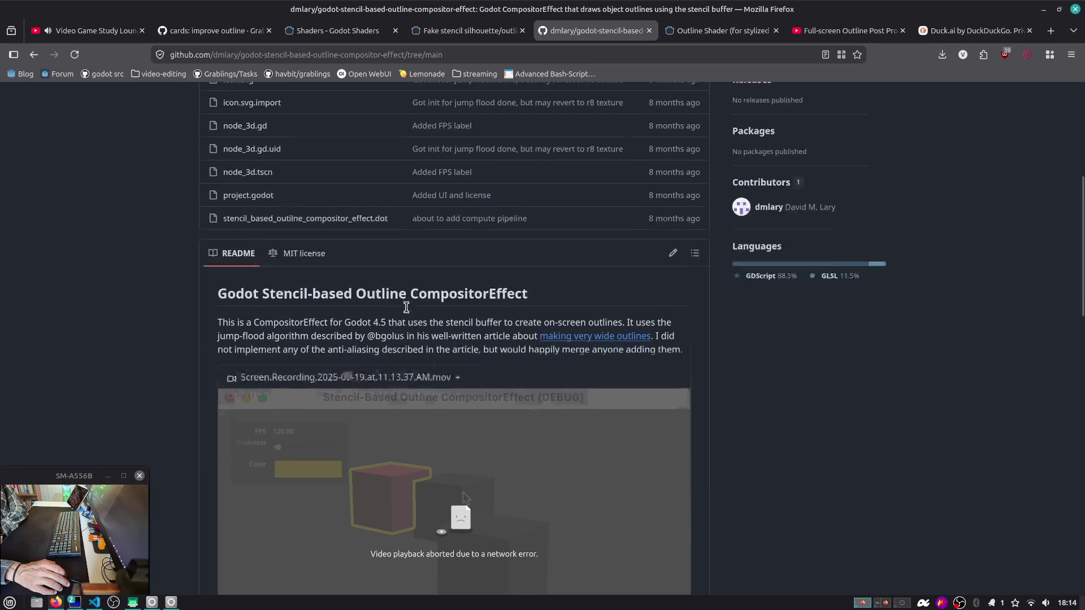
{"action": "scroll", "coordinate": [407, 311], "scroll_direction": "down", "scroll_amount": 5}
{"action": "scroll", "coordinate": [398, 300], "scroll_direction": "up", "scroll_amount": 6}
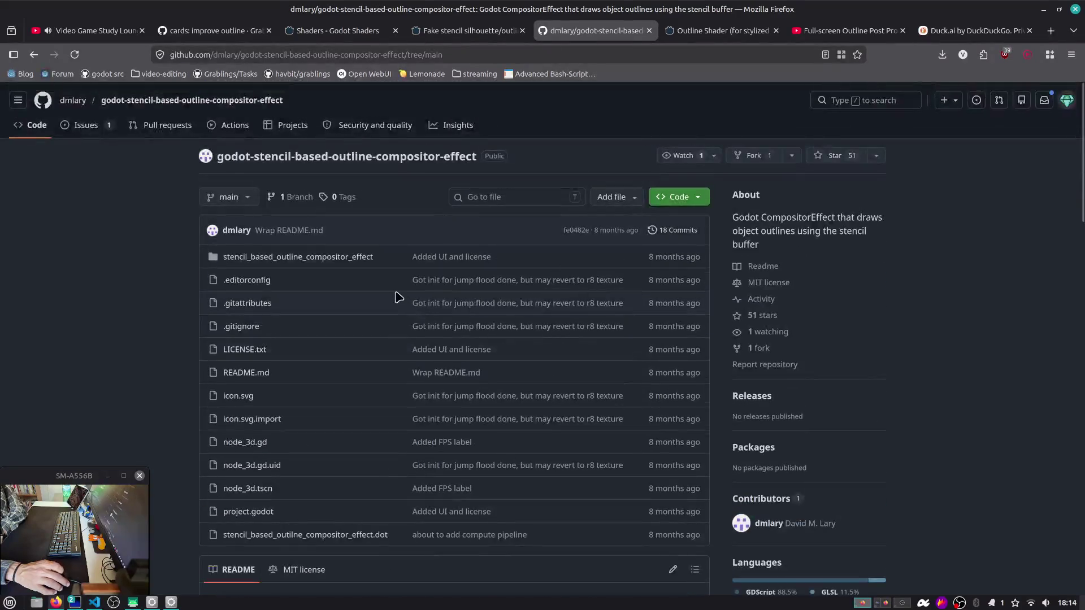
{"action": "scroll", "coordinate": [393, 294], "scroll_direction": "down", "scroll_amount": 10}
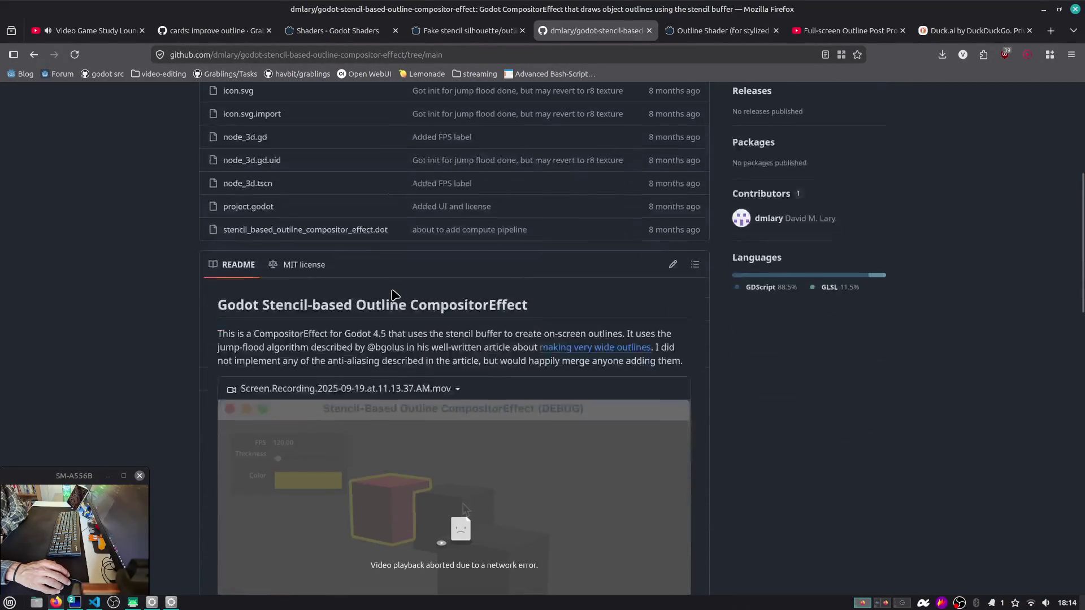
{"action": "scroll", "coordinate": [398, 295], "scroll_direction": "down", "scroll_amount": 5}
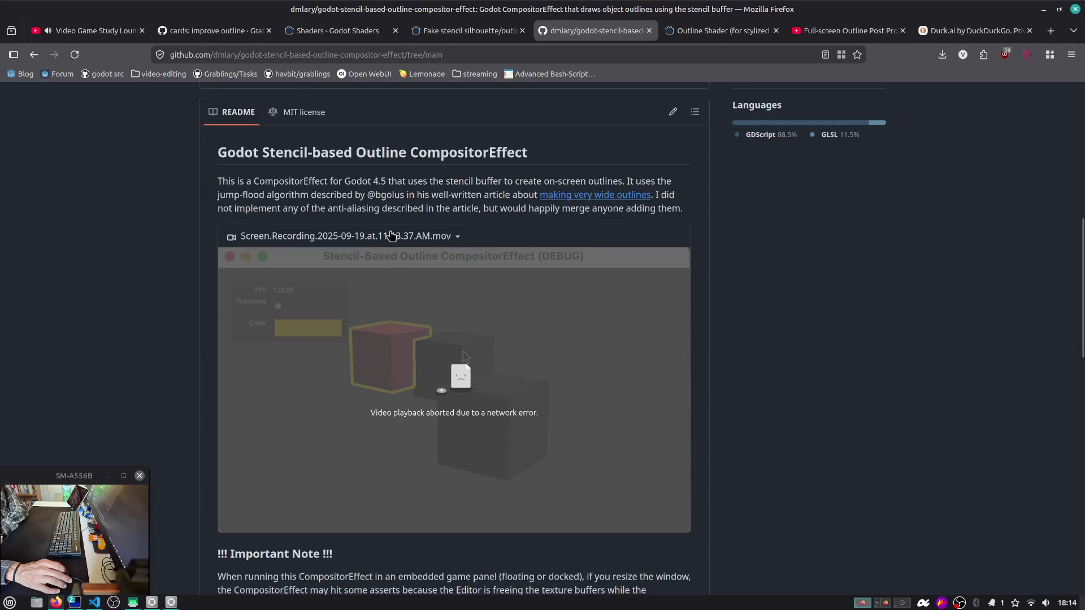
{"action": "scroll", "coordinate": [396, 232], "scroll_direction": "down", "scroll_amount": 3}
{"action": "scroll", "coordinate": [398, 226], "scroll_direction": "up", "scroll_amount": 6}
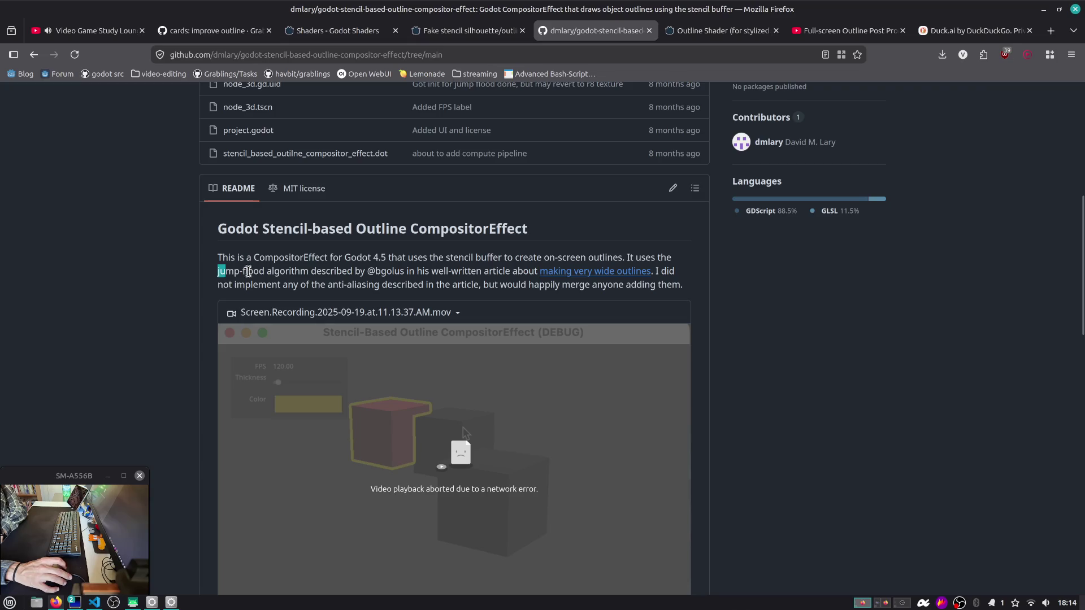
{"action": "left_click_drag", "start_coordinate": [248, 271], "coordinate": [298, 272]}
{"action": "left_click", "coordinate": [297, 272]}
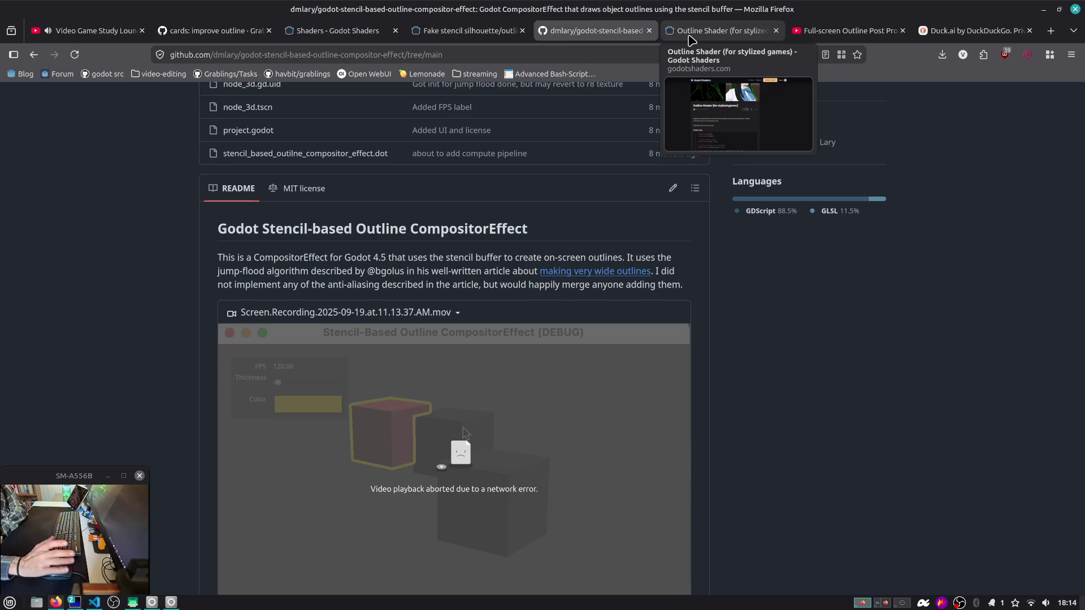
{"action": "left_click", "coordinate": [694, 29]}
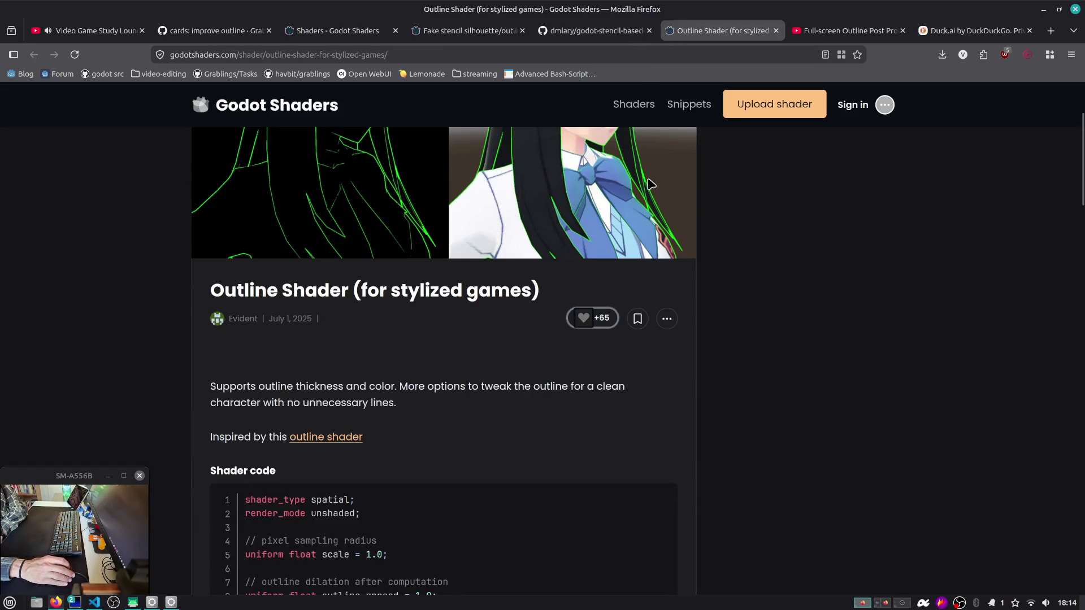
{"action": "left_click", "coordinate": [587, 30]}
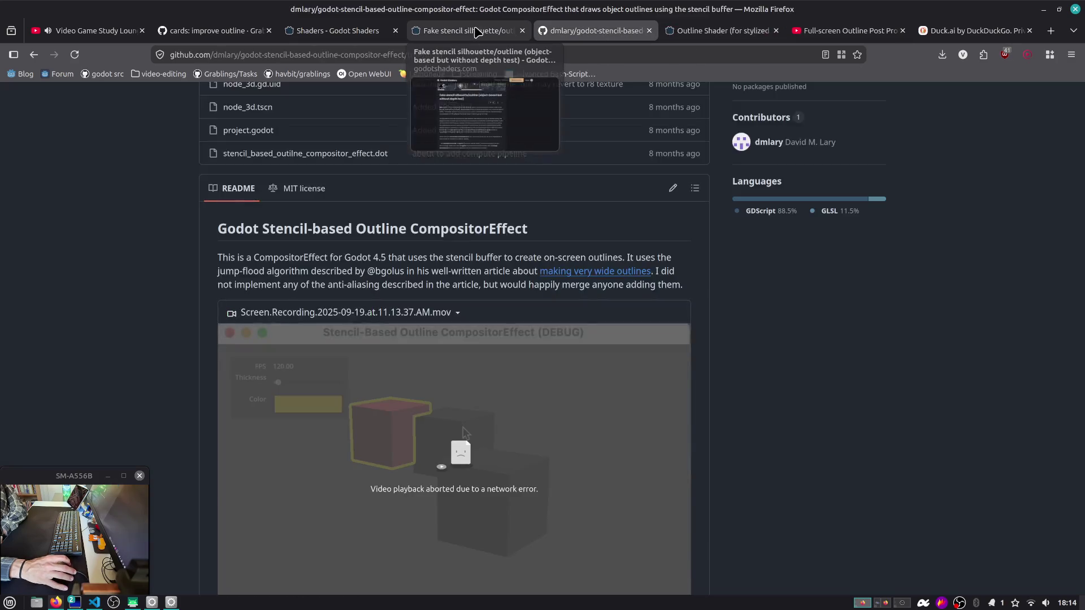
{"action": "left_click", "coordinate": [475, 32]}
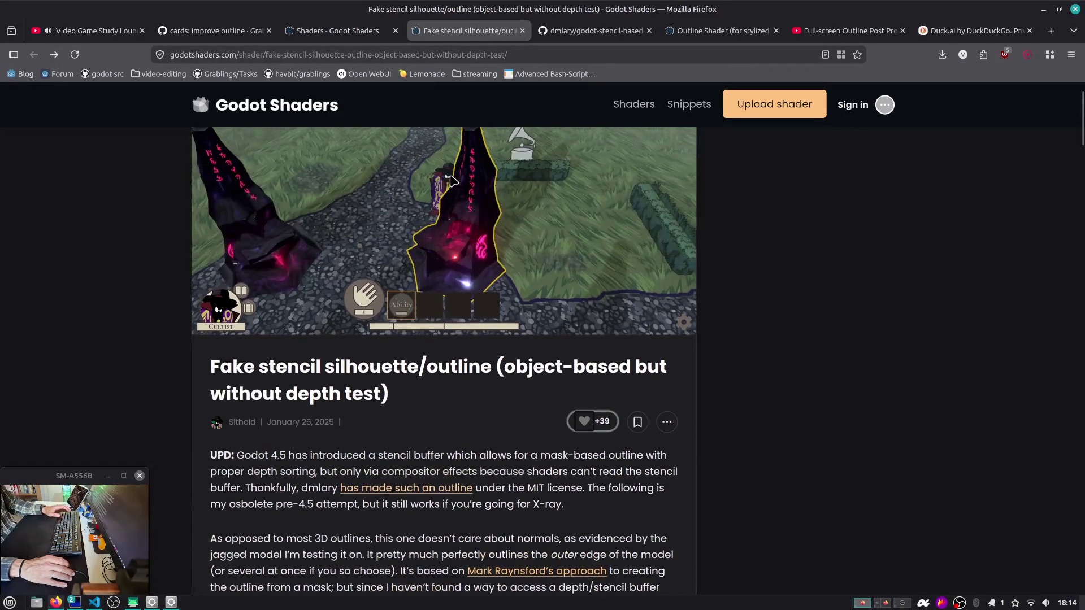
Step: Scroll to the Fake stencil article's setup steps, expand CanvasLayer in Godot, and return to Firefox
{"action": "scroll", "coordinate": [491, 300], "scroll_direction": "down", "scroll_amount": 5}
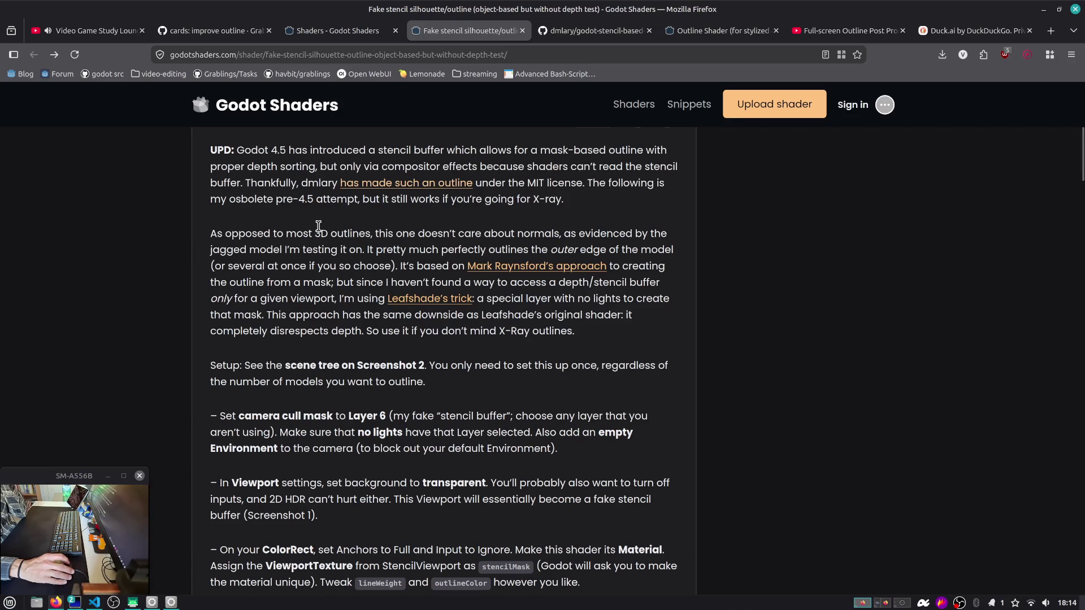
{"action": "key", "text": "alt+Tab"}
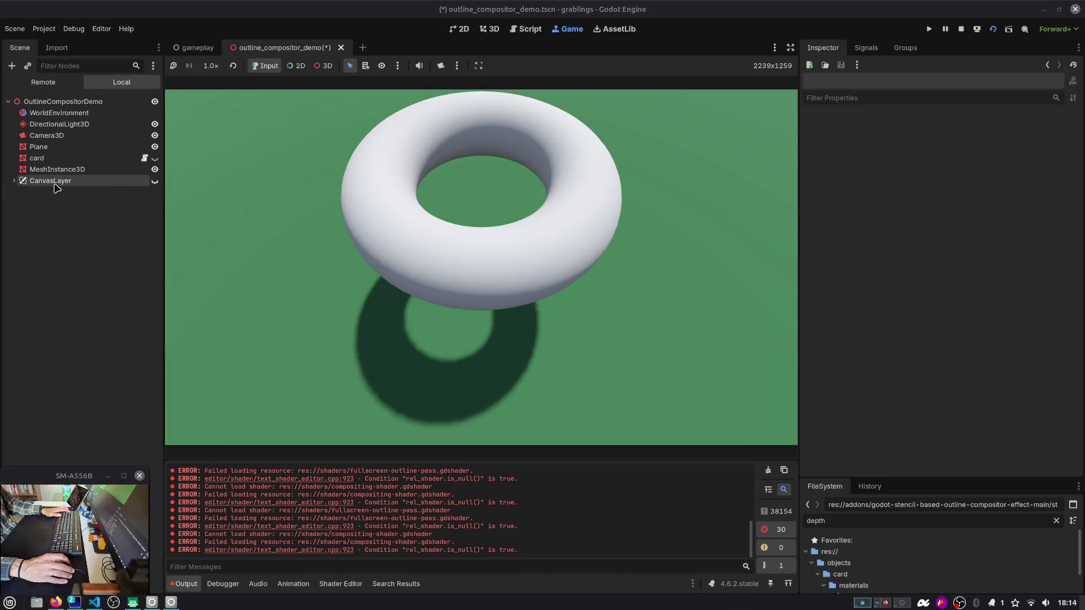
{"action": "left_click", "coordinate": [51, 180]}
{"action": "left_click", "coordinate": [14, 181]}
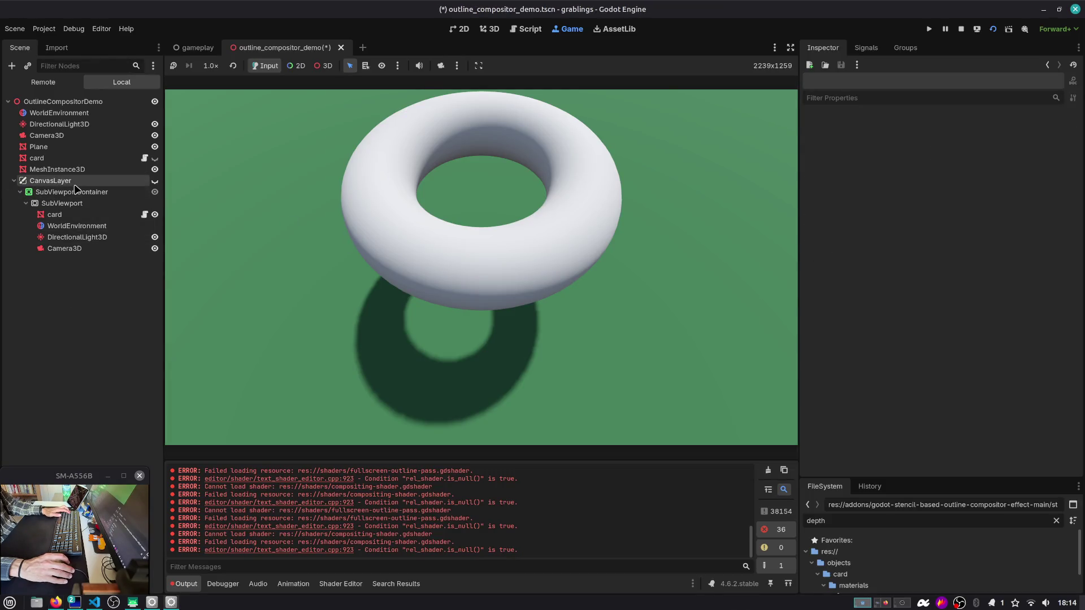
{"action": "key", "text": "alt+Tab"}
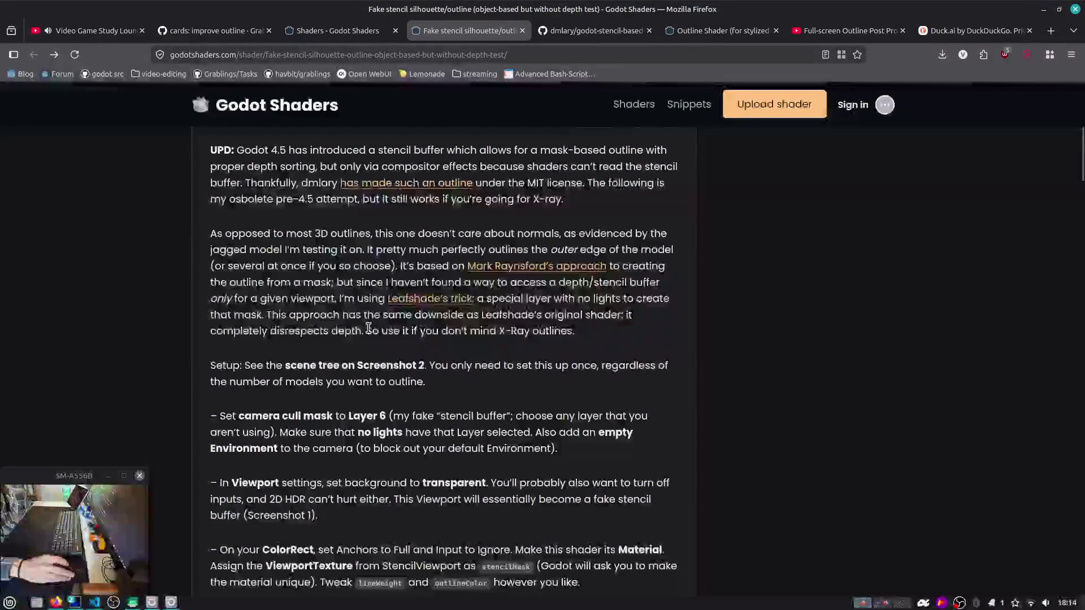
{"action": "scroll", "coordinate": [353, 328], "scroll_direction": "down", "scroll_amount": 3}
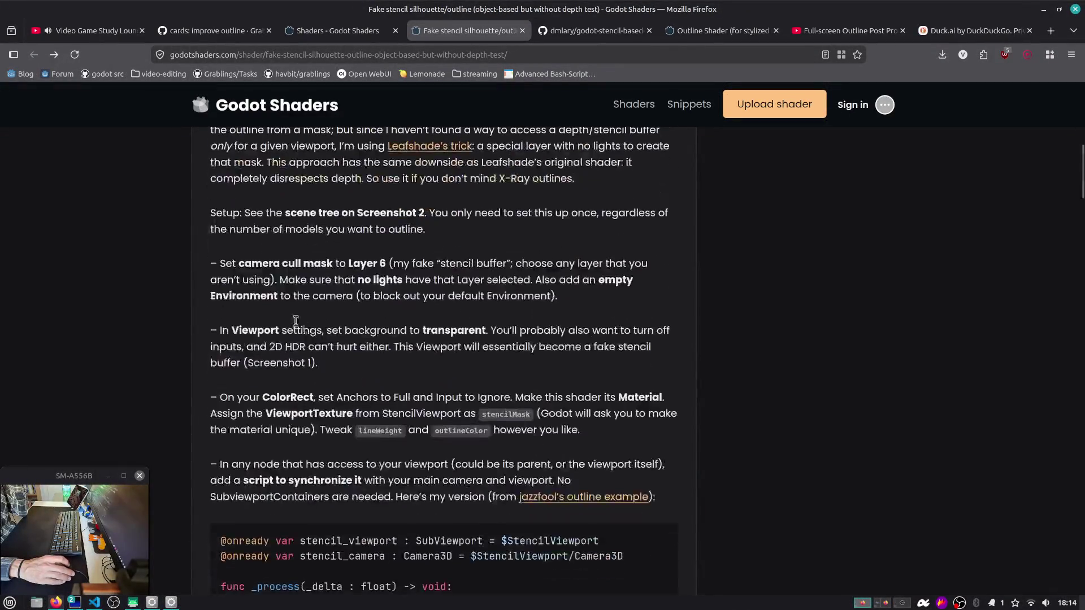
{"action": "left_click", "coordinate": [450, 232]}
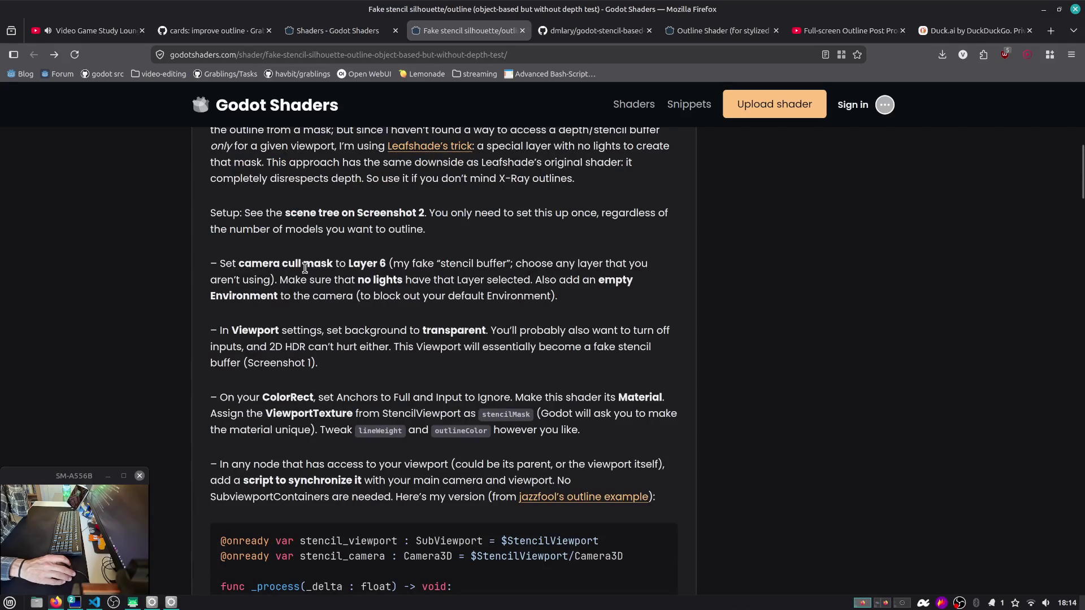
{"action": "left_click_drag", "start_coordinate": [344, 269], "coordinate": [407, 293]}
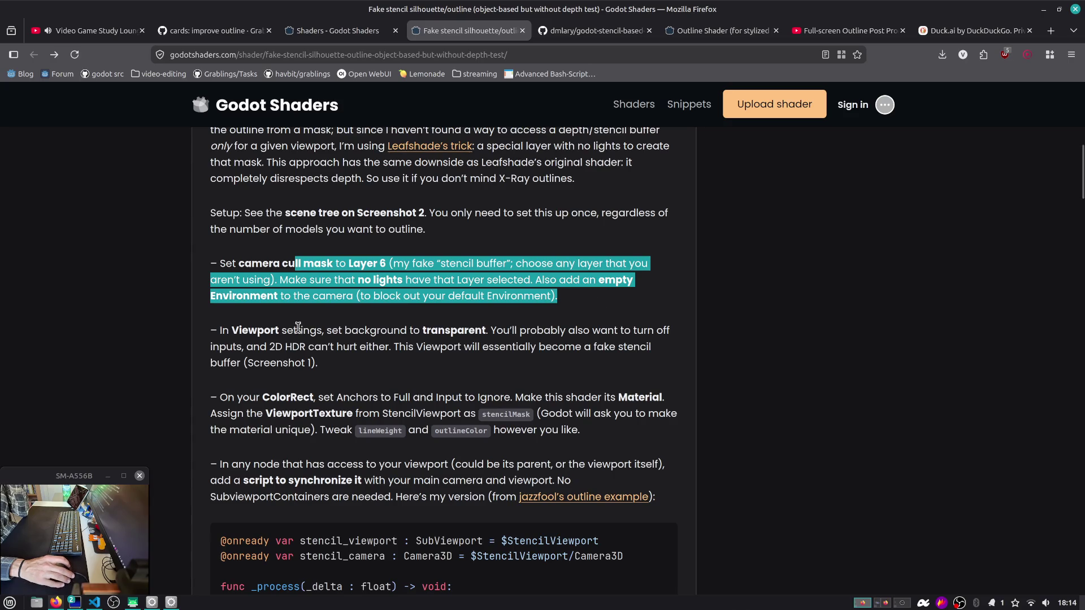
{"action": "left_click_drag", "start_coordinate": [298, 329], "coordinate": [485, 364]}
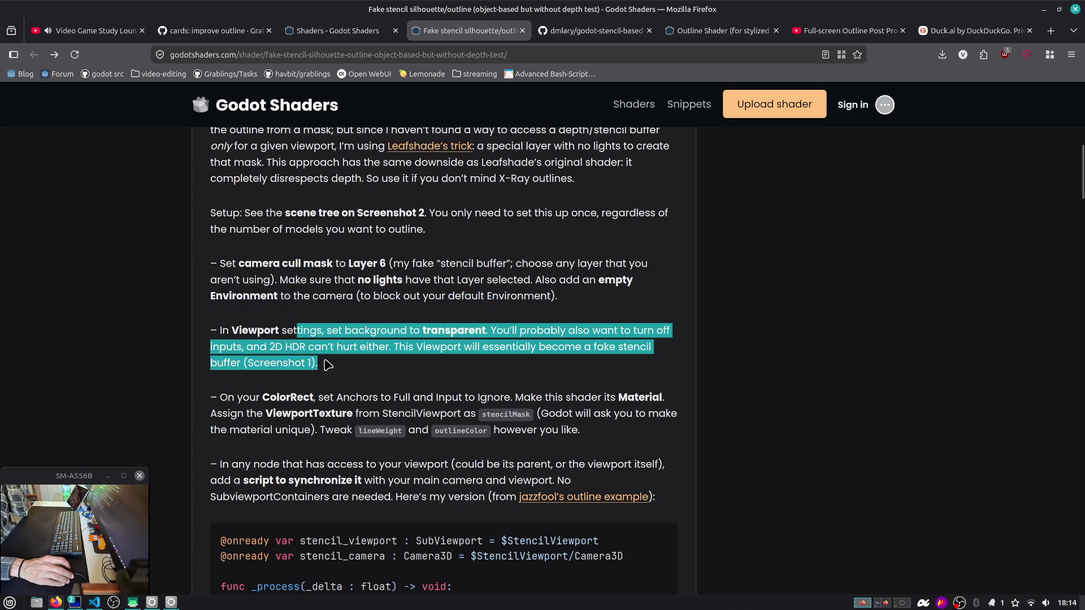
{"action": "scroll", "coordinate": [312, 386], "scroll_direction": "down", "scroll_amount": 3}
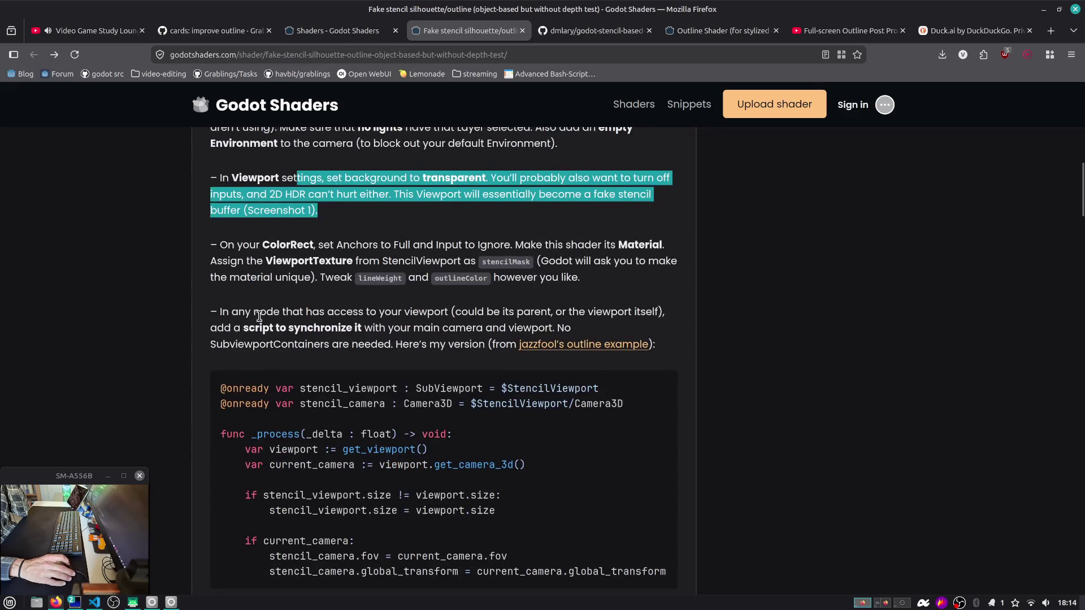
{"action": "left_click_drag", "start_coordinate": [254, 312], "coordinate": [489, 334]}
{"action": "scroll", "coordinate": [448, 297], "scroll_direction": "down", "scroll_amount": 3}
{"action": "scroll", "coordinate": [169, 241], "scroll_direction": "down", "scroll_amount": 5}
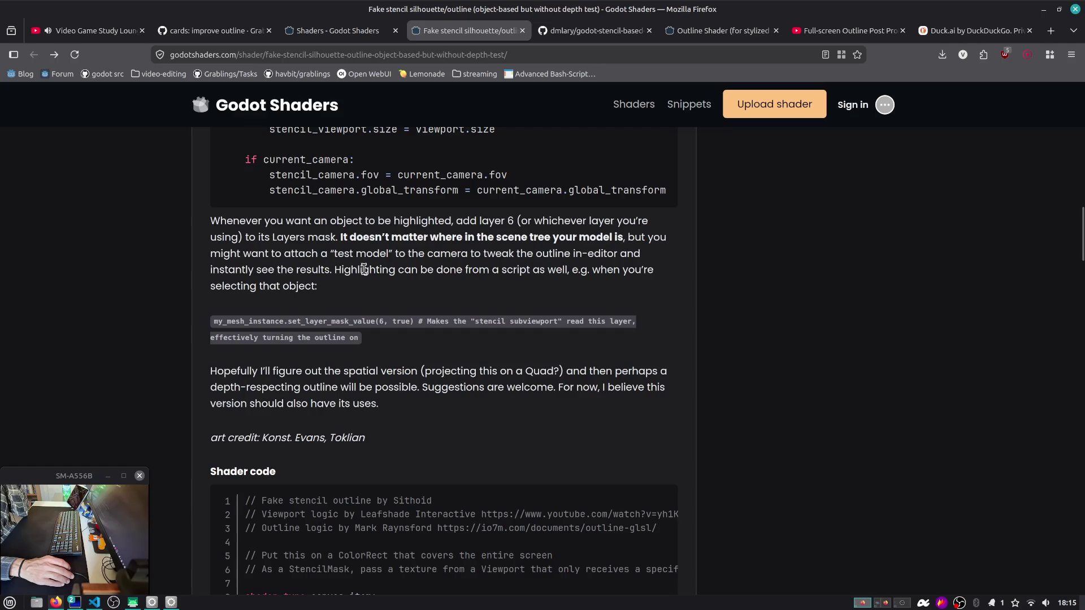
{"action": "scroll", "coordinate": [365, 269], "scroll_direction": "down", "scroll_amount": 8}
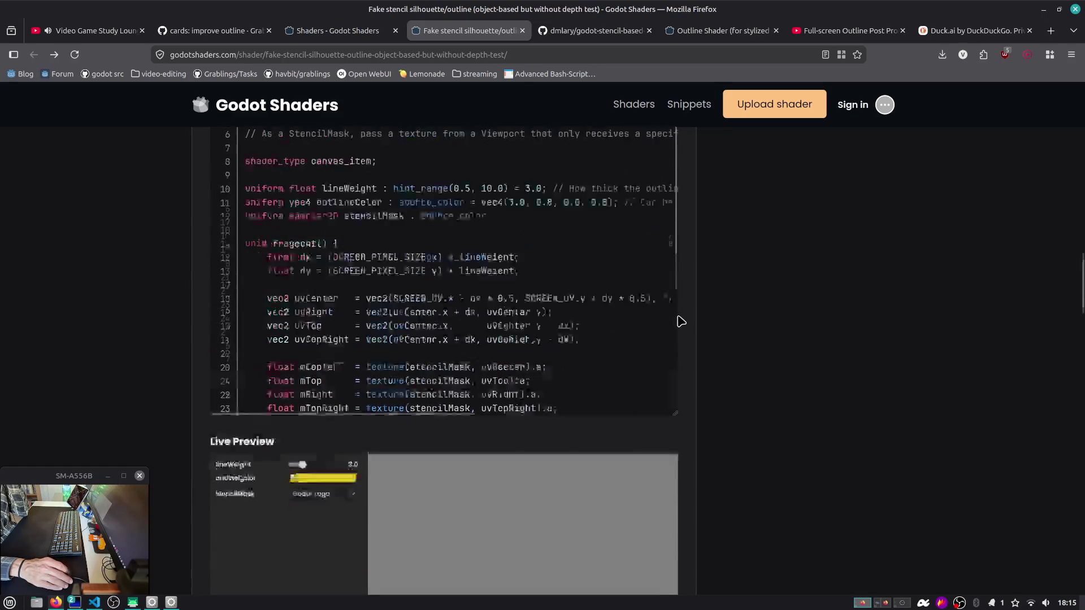
{"action": "scroll", "coordinate": [681, 321], "scroll_direction": "down", "scroll_amount": 3}
{"action": "scroll", "coordinate": [715, 323], "scroll_direction": "up", "scroll_amount": 6}
{"action": "scroll", "coordinate": [399, 274], "scroll_direction": "down", "scroll_amount": 2}
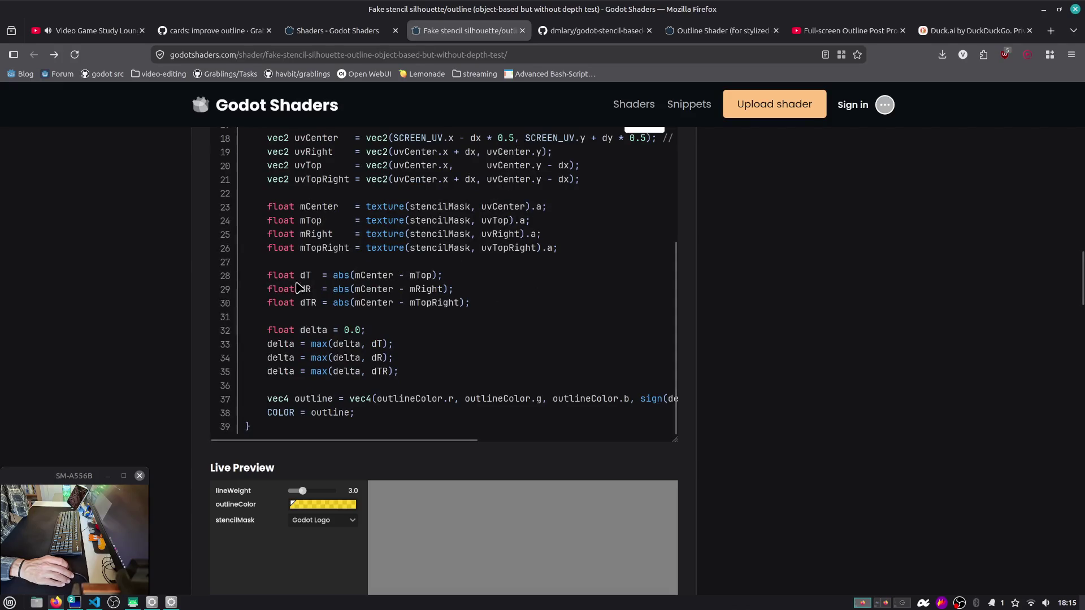
{"action": "left_click_drag", "start_coordinate": [278, 275], "coordinate": [527, 306]}
{"action": "left_click", "coordinate": [527, 305]}
{"action": "scroll", "coordinate": [527, 306], "scroll_direction": "up", "scroll_amount": 2}
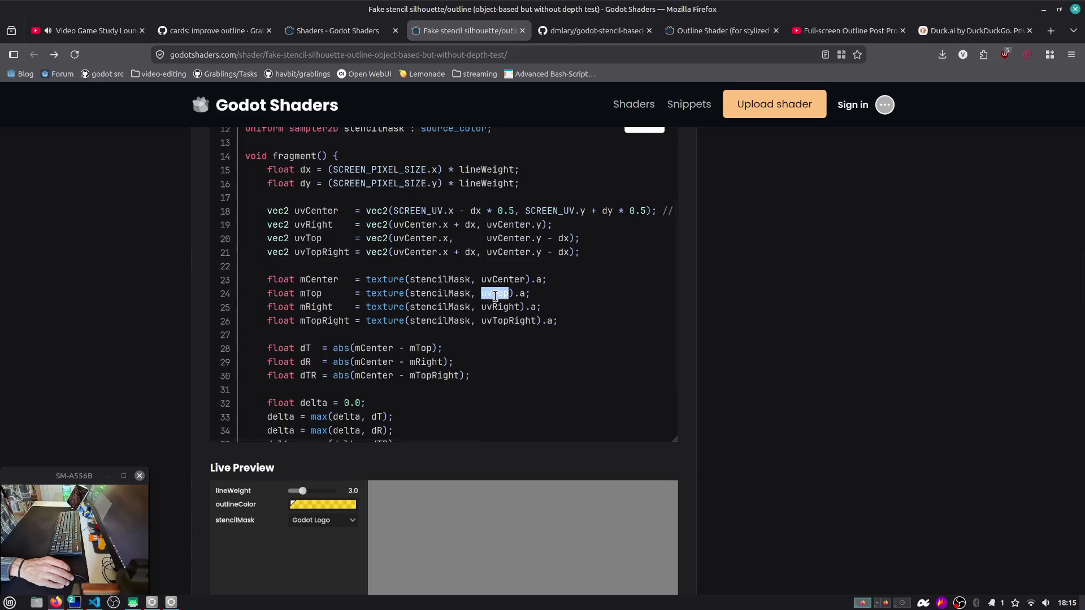
{"action": "scroll", "coordinate": [485, 304], "scroll_direction": "down", "scroll_amount": 2}
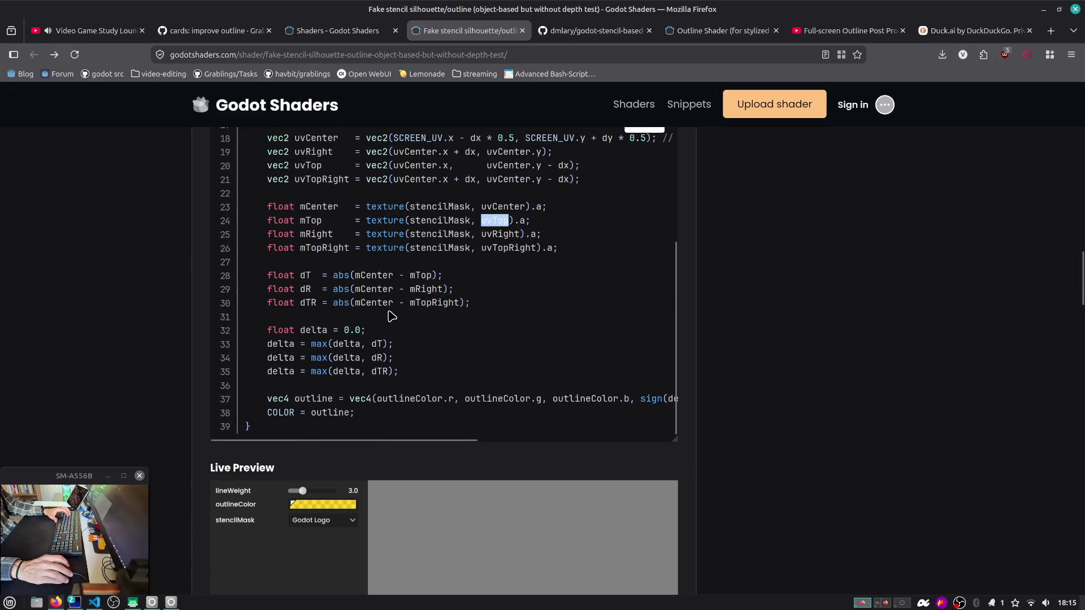
{"action": "scroll", "coordinate": [337, 327], "scroll_direction": "down", "scroll_amount": 2}
{"action": "scroll", "coordinate": [418, 339], "scroll_direction": "right", "scroll_amount": 5}
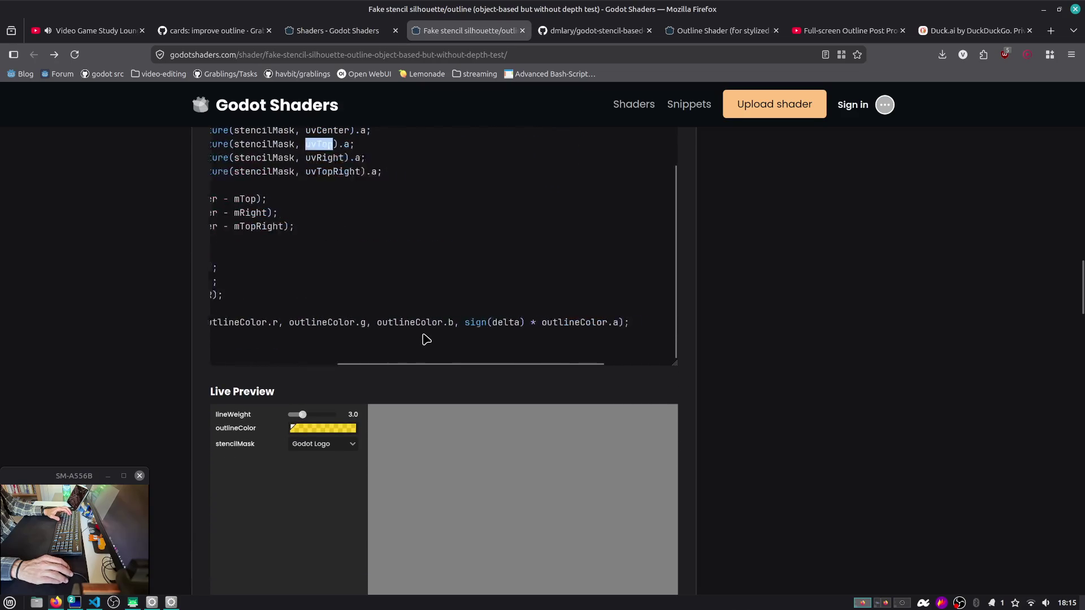
{"action": "scroll", "coordinate": [432, 333], "scroll_direction": "left", "scroll_amount": 5}
{"action": "scroll", "coordinate": [202, 330], "scroll_direction": "down", "scroll_amount": 10}
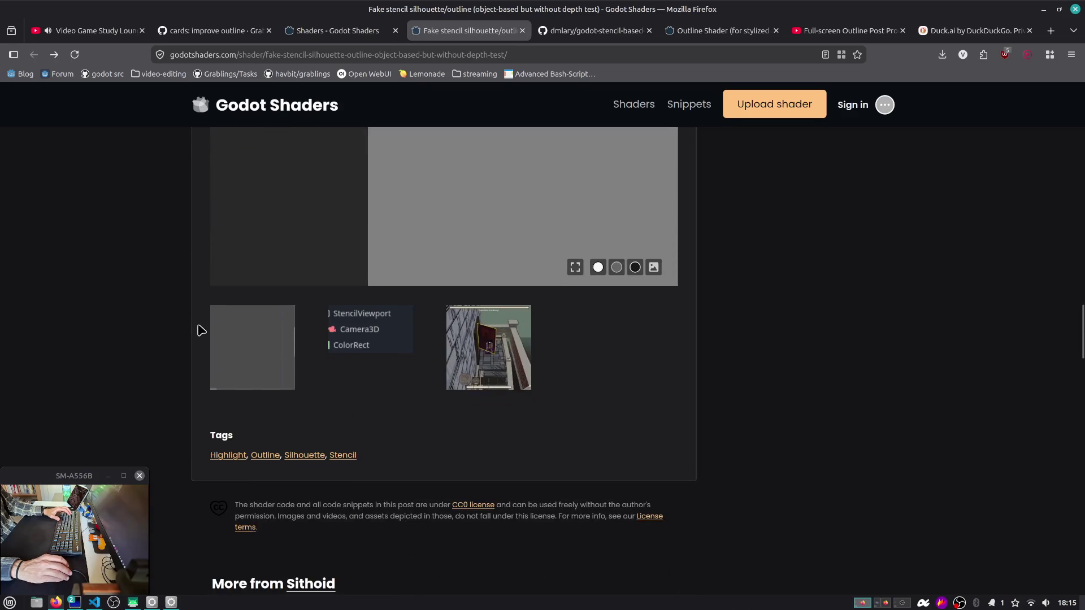
{"action": "scroll", "coordinate": [201, 330], "scroll_direction": "up", "scroll_amount": 10}
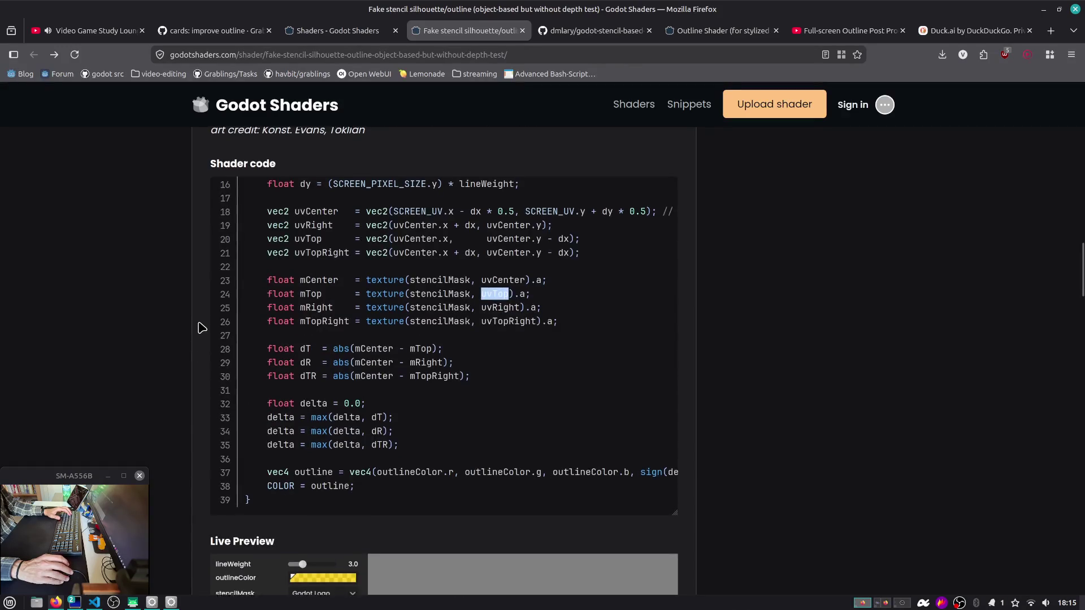
{"action": "scroll", "coordinate": [203, 328], "scroll_direction": "down", "scroll_amount": 10}
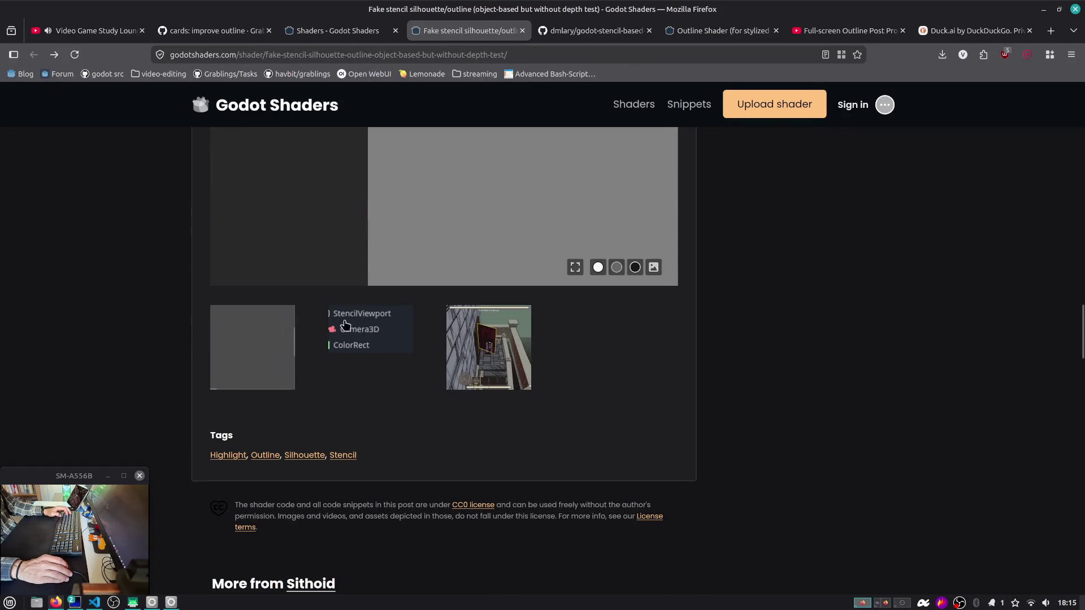
{"action": "scroll", "coordinate": [196, 340], "scroll_direction": "up", "scroll_amount": 15}
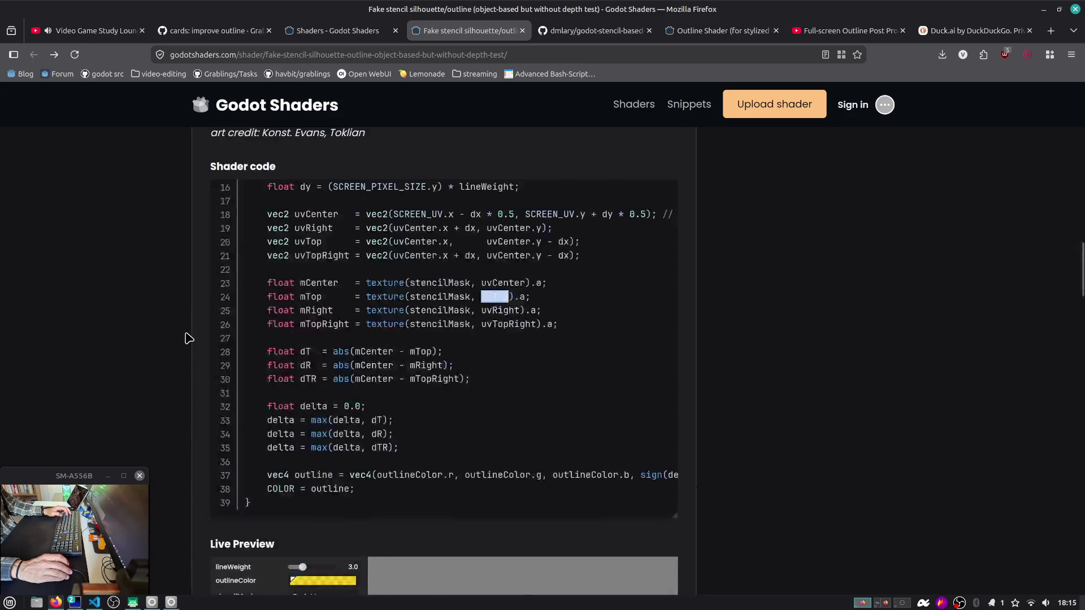
{"action": "scroll", "coordinate": [189, 339], "scroll_direction": "up", "scroll_amount": 8}
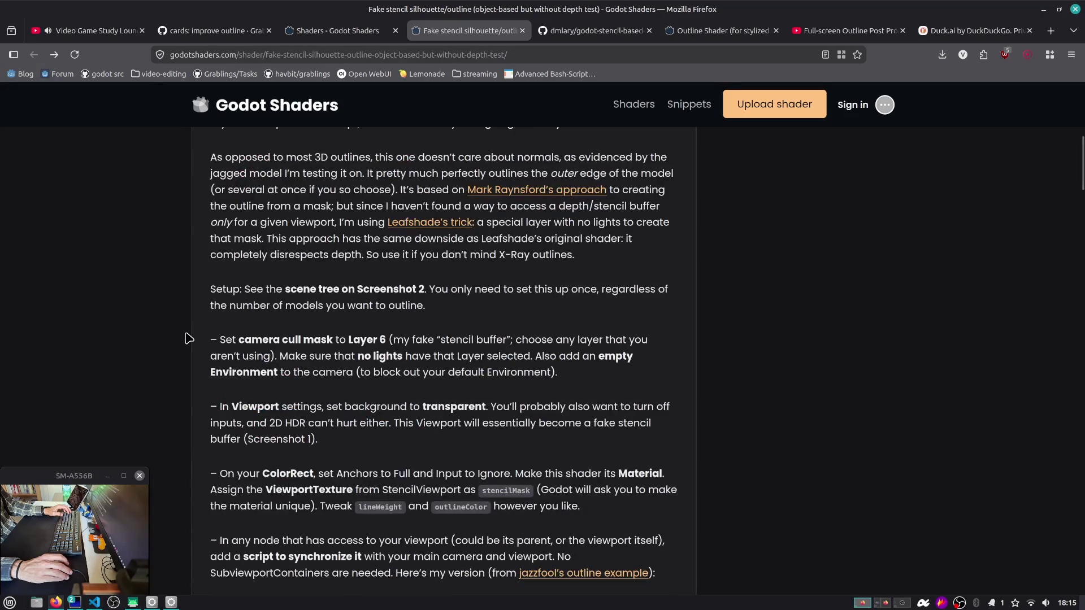
{"action": "scroll", "coordinate": [192, 333], "scroll_direction": "up", "scroll_amount": 6}
{"action": "scroll", "coordinate": [202, 330], "scroll_direction": "down", "scroll_amount": 5}
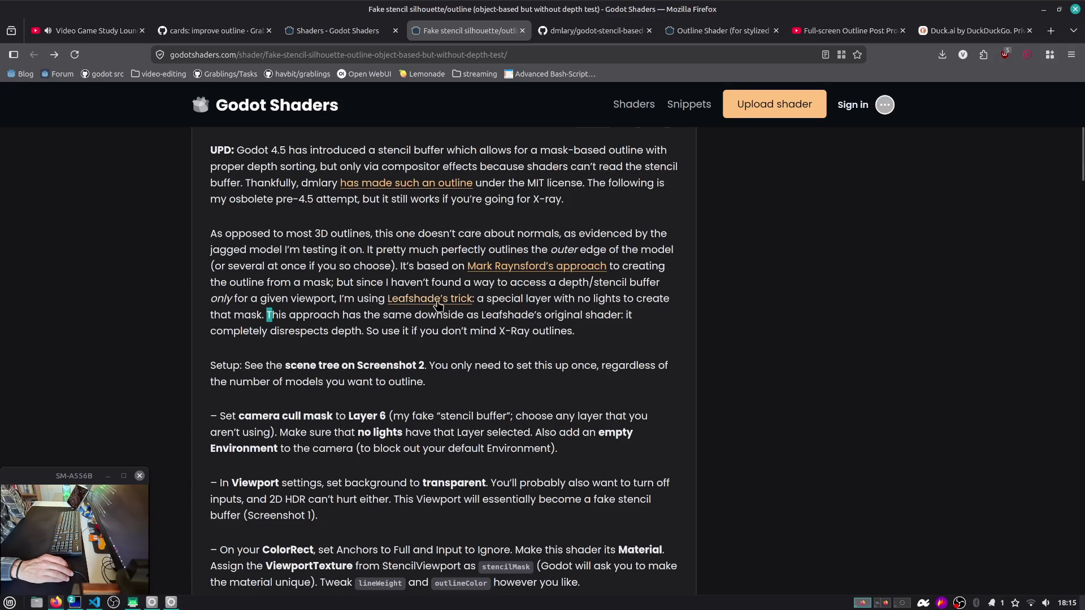
{"action": "mouse_move", "coordinate": [510, 299]}
{"action": "left_mouse_down"}
{"action": "mouse_move", "coordinate": [659, 305]}
{"action": "mouse_move", "coordinate": [234, 332]}
{"action": "left_mouse_up"}
{"action": "left_click", "coordinate": [443, 309]}
Step: Open the Leafshade's trick outlining devlog in a new tab and switch to it
{"action": "middle_click", "coordinate": [442, 305]}
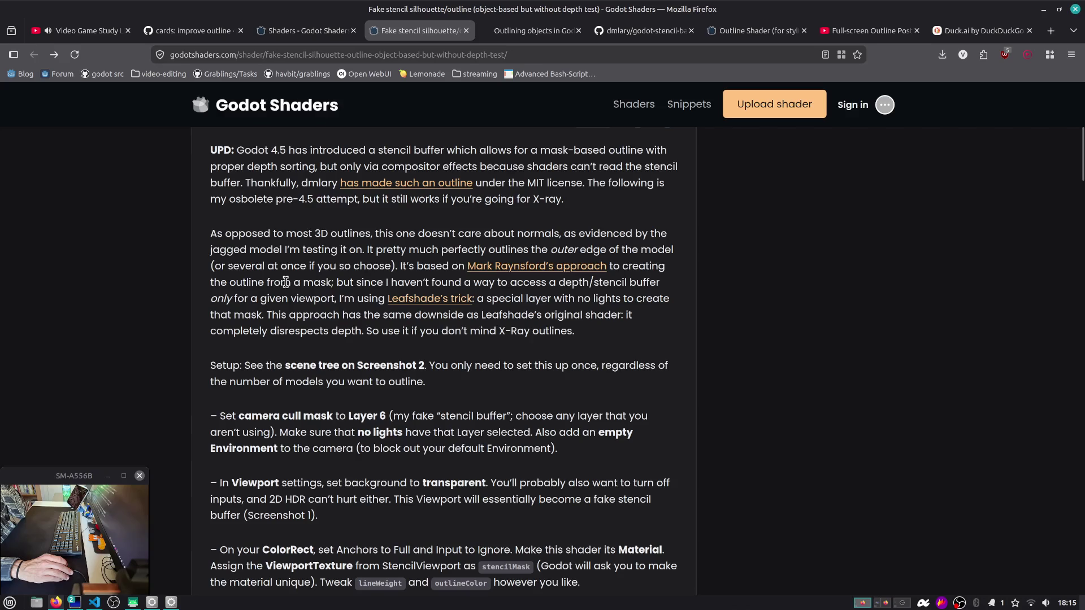
{"action": "left_click_drag", "start_coordinate": [285, 282], "coordinate": [554, 281]}
{"action": "left_click", "coordinate": [555, 281]}
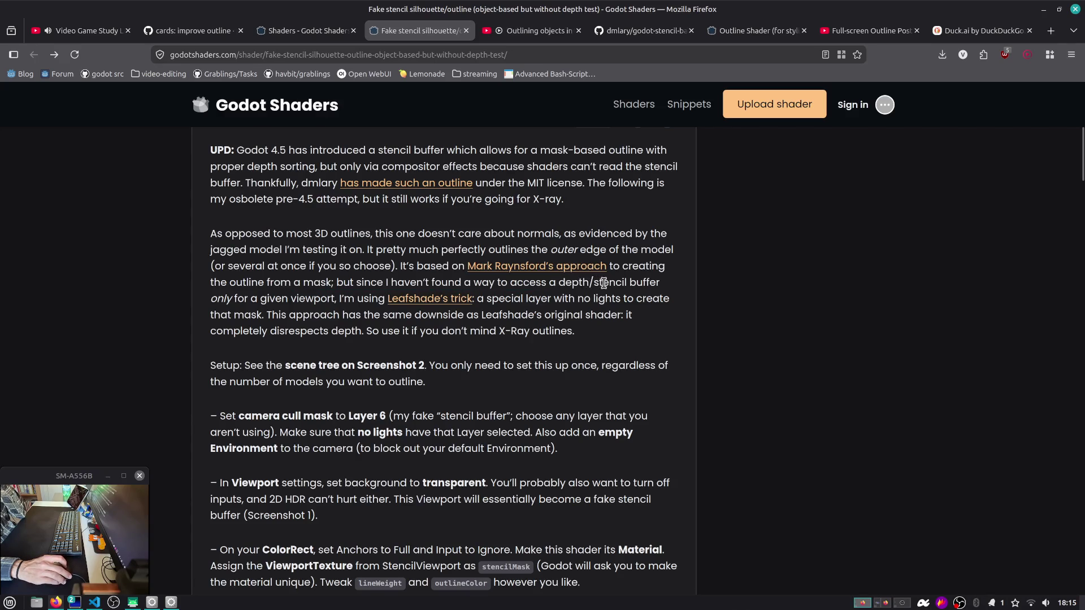
{"action": "left_click", "coordinate": [526, 30]}
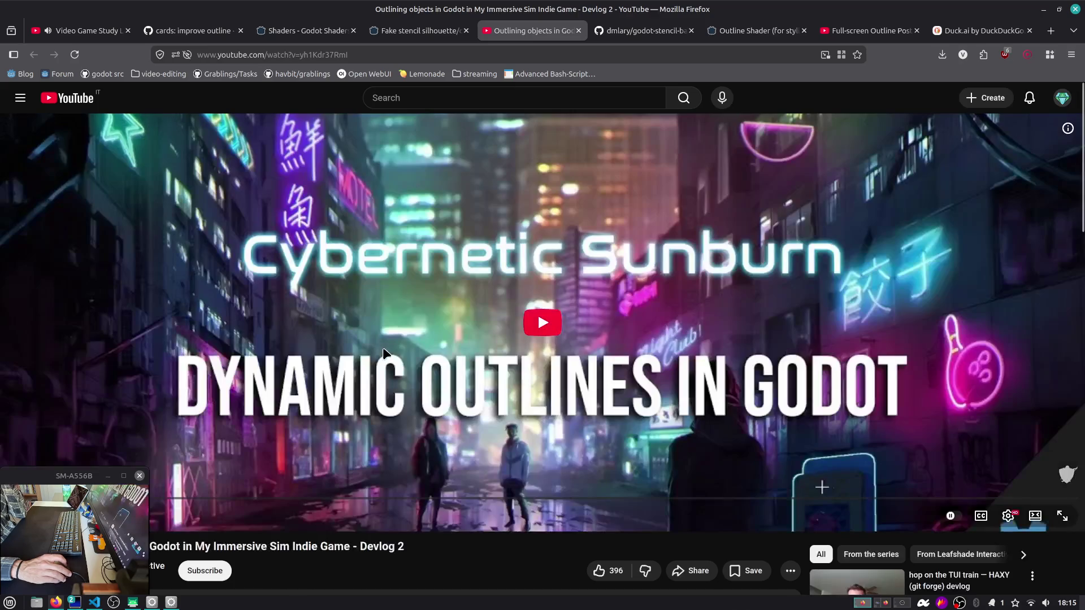
{"action": "scroll", "coordinate": [387, 346], "scroll_direction": "down", "scroll_amount": 3}
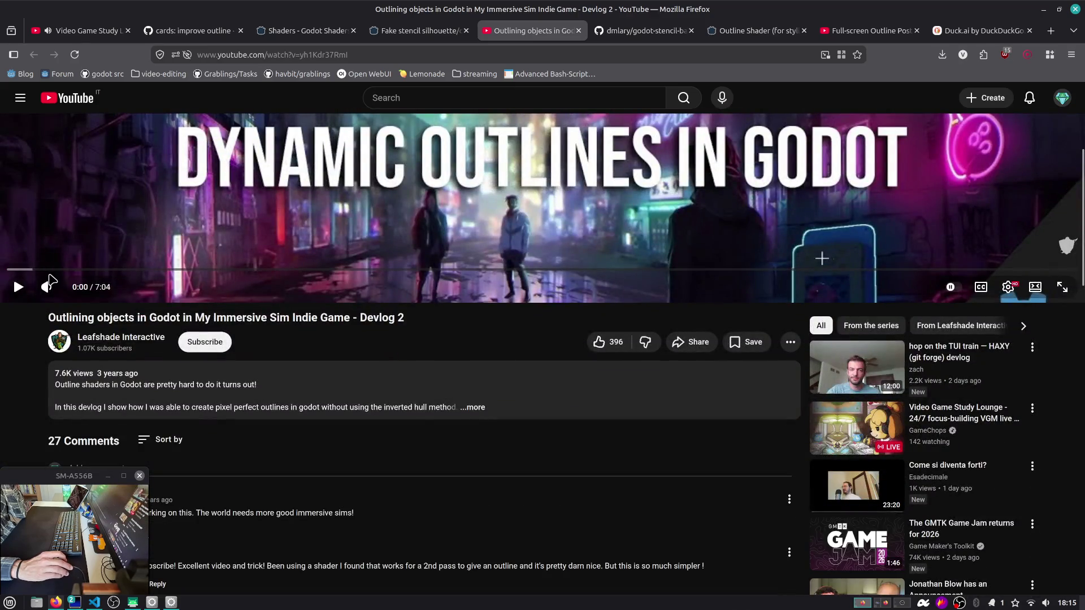
Step: Play the devlog and scrub past 2:24, 4:29 and 5:40, pausing on the highlight code
{"action": "left_click", "coordinate": [72, 270]}
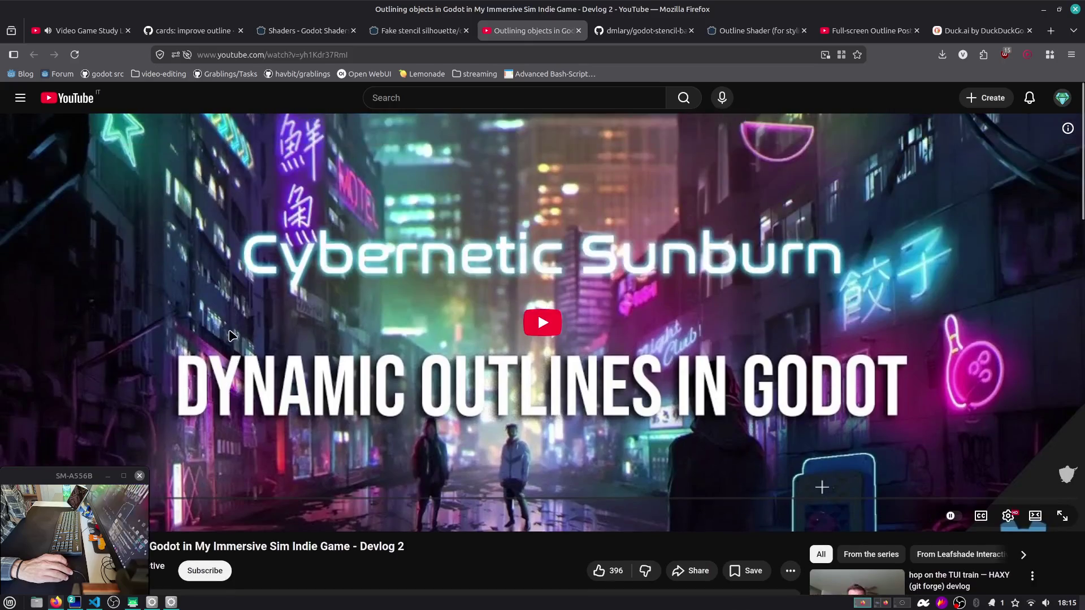
{"action": "key", "text": "space"}
{"action": "scroll", "coordinate": [214, 334], "scroll_direction": "up", "scroll_amount": 3}
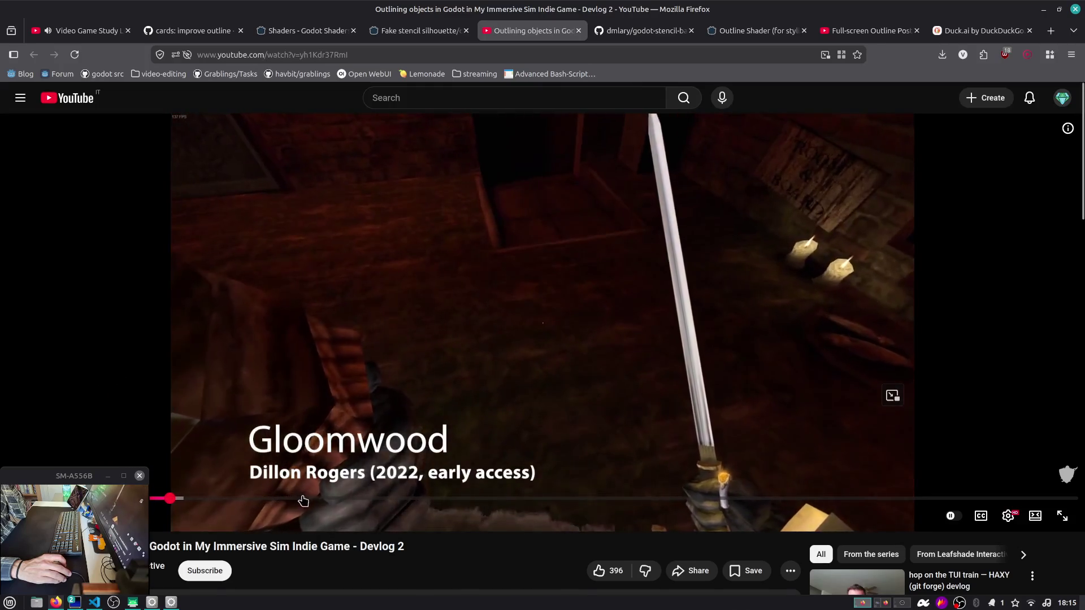
{"action": "left_click_drag", "start_coordinate": [303, 501], "coordinate": [436, 502]}
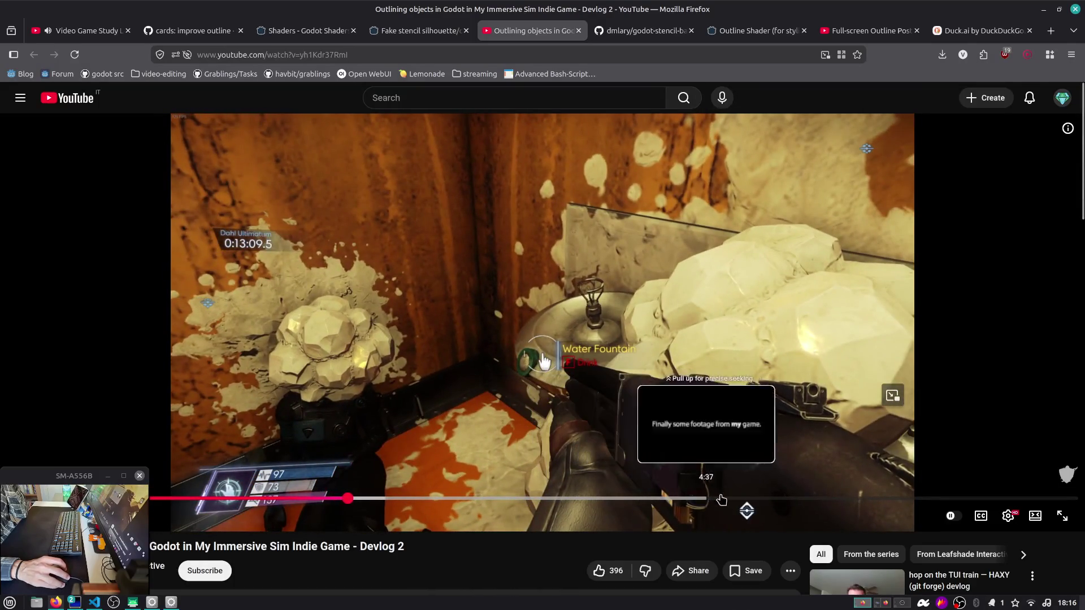
{"action": "left_click", "coordinate": [708, 499]}
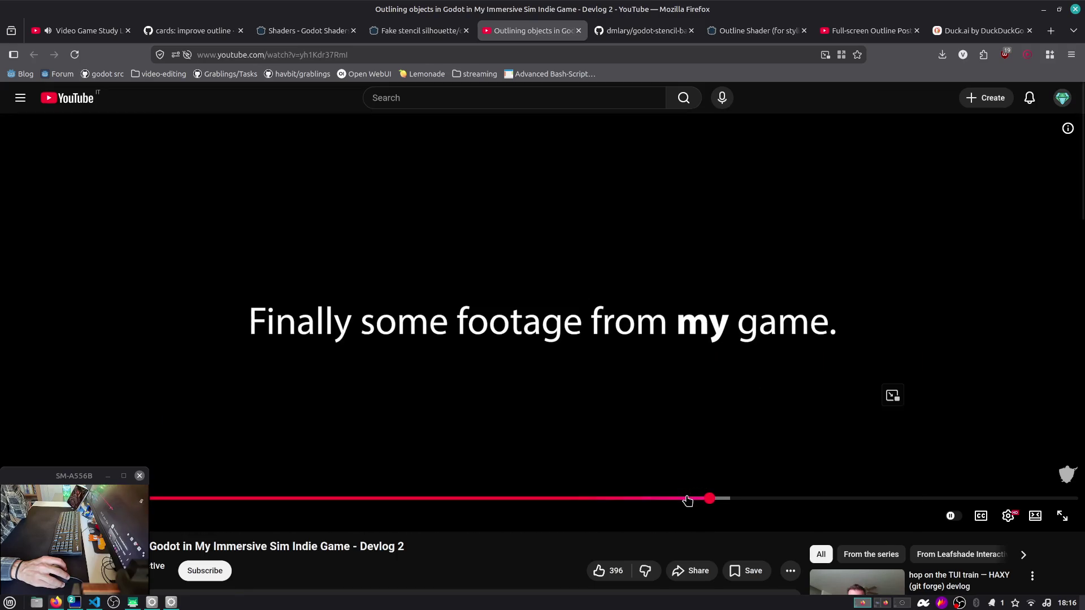
{"action": "left_click", "coordinate": [687, 499]}
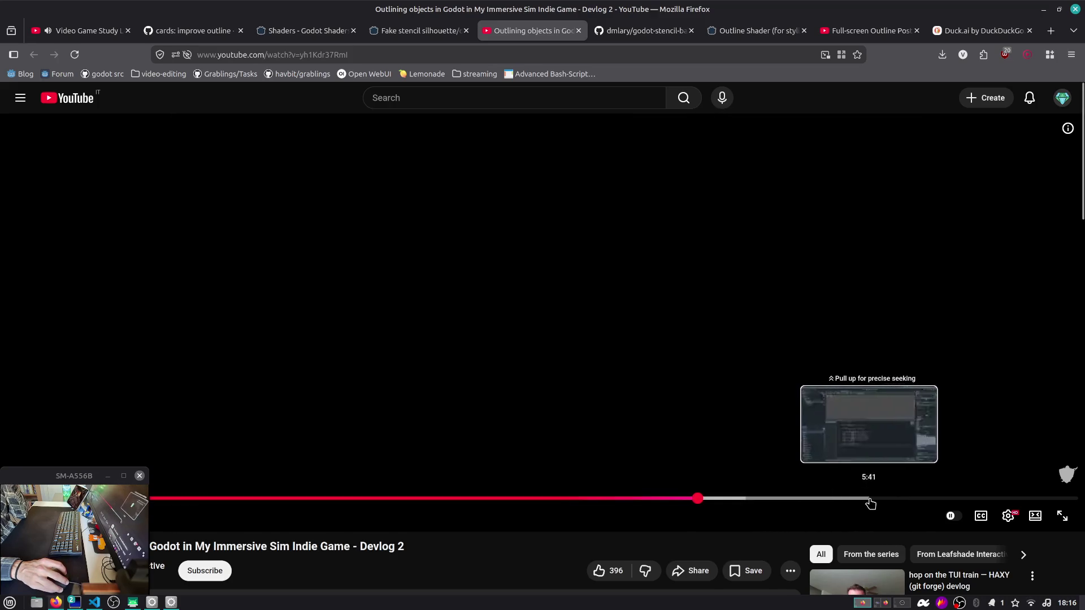
{"action": "left_click", "coordinate": [871, 499]}
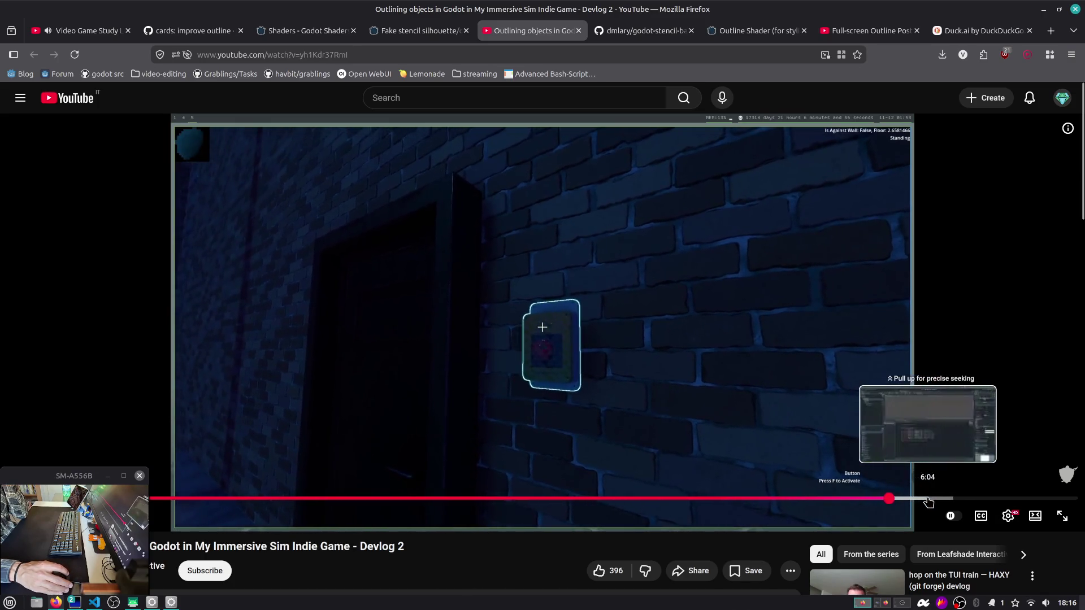
{"action": "left_click", "coordinate": [928, 499]}
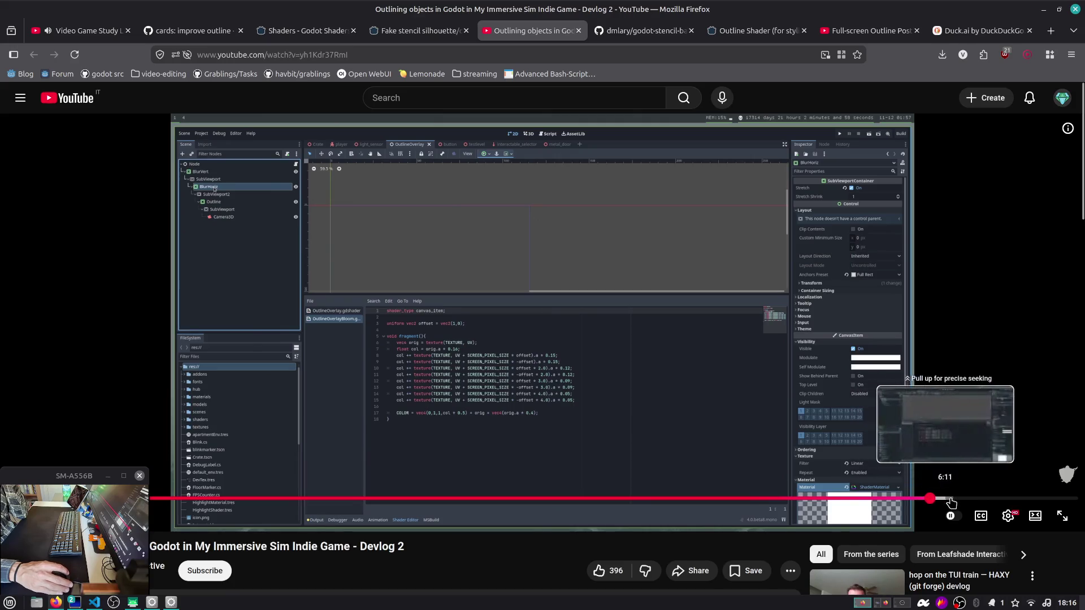
{"action": "left_click", "coordinate": [954, 500]}
{"action": "left_click", "coordinate": [976, 500]}
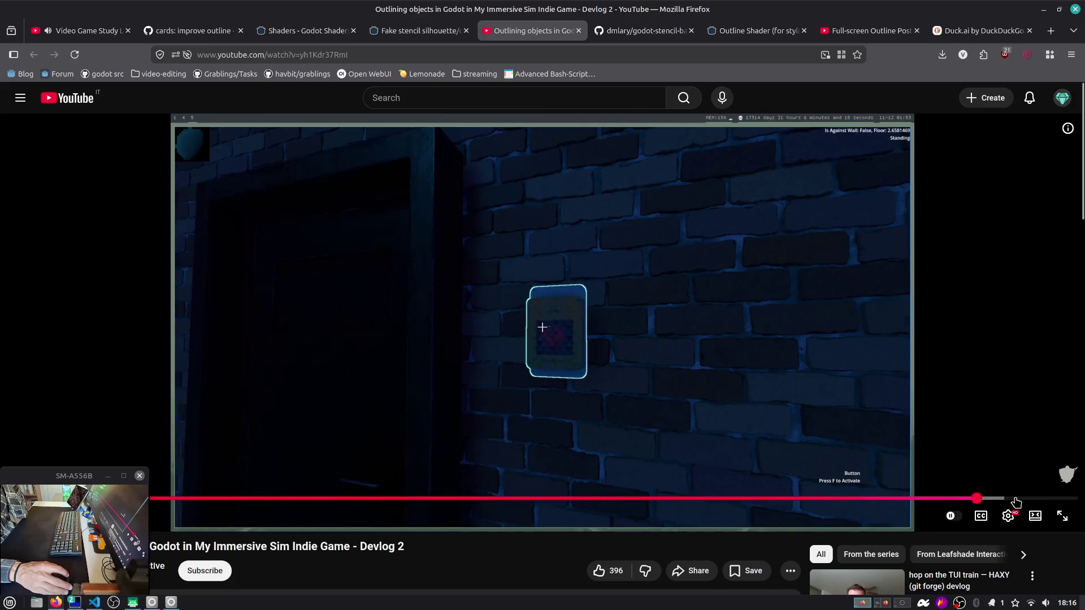
{"action": "left_click", "coordinate": [1015, 499]}
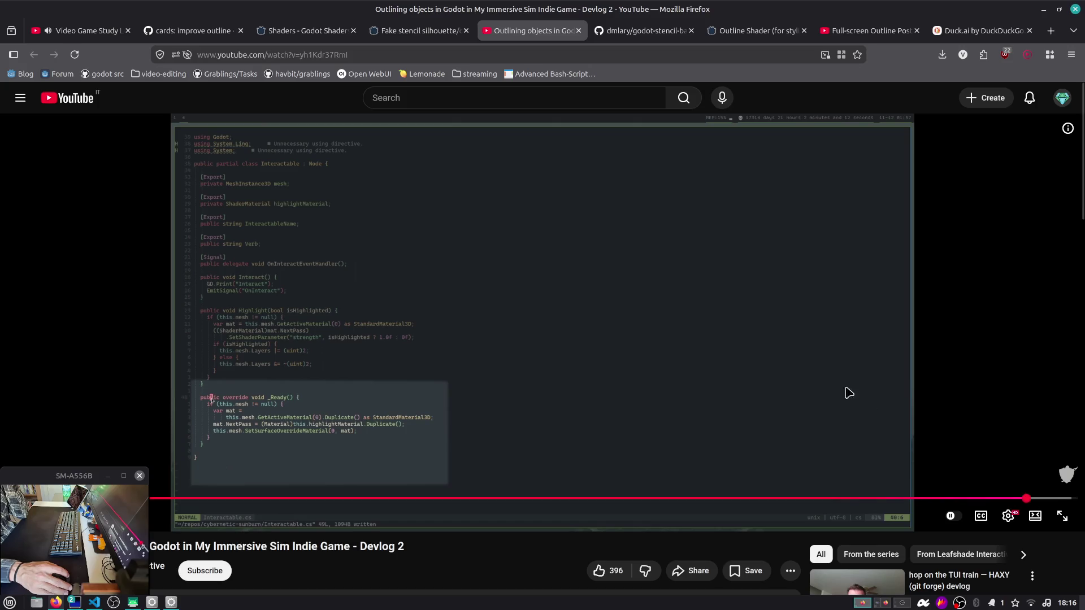
{"action": "left_click", "coordinate": [773, 343]}
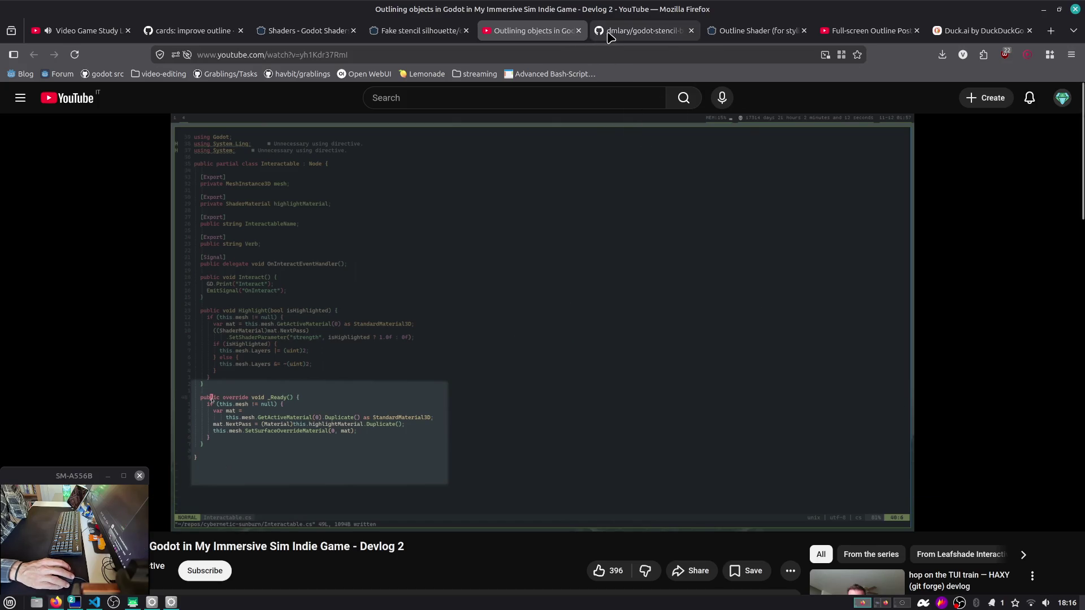
Step: Scroll through the stencil outline README's Camera3D compositor setup, then return to the Godot editor
{"action": "left_click", "coordinate": [631, 33]}
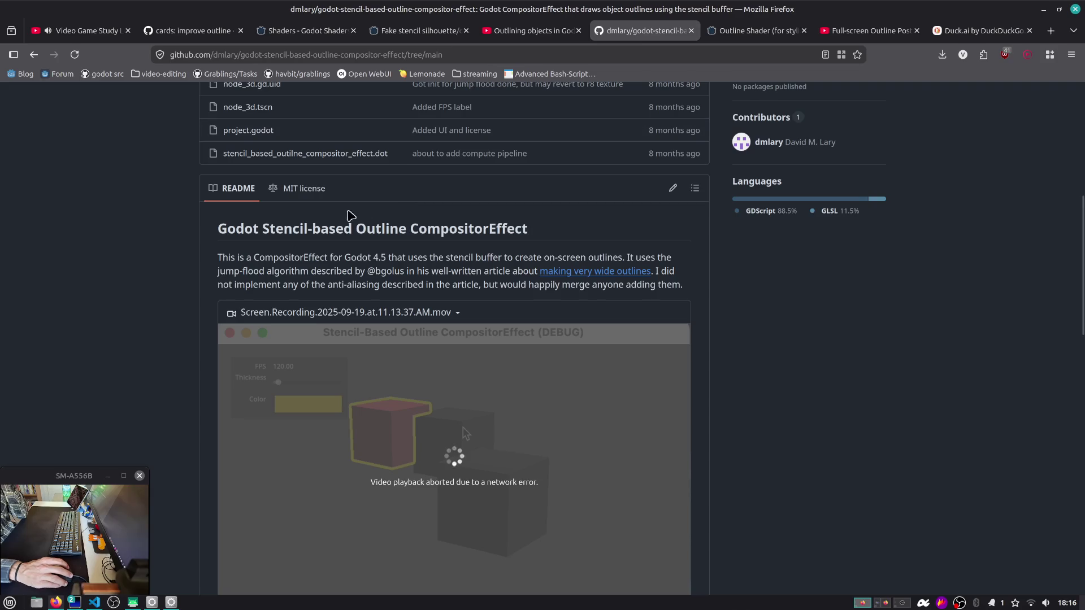
{"action": "scroll", "coordinate": [246, 244], "scroll_direction": "down", "scroll_amount": 7}
{"action": "scroll", "coordinate": [246, 244], "scroll_direction": "down", "scroll_amount": 5}
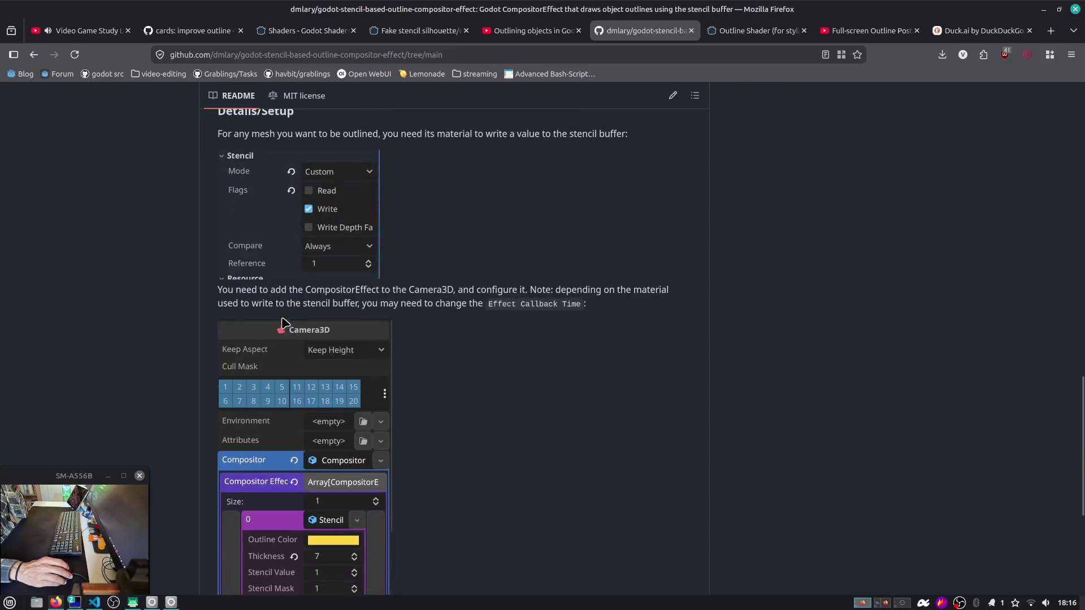
{"action": "left_click_drag", "start_coordinate": [341, 290], "coordinate": [557, 316]}
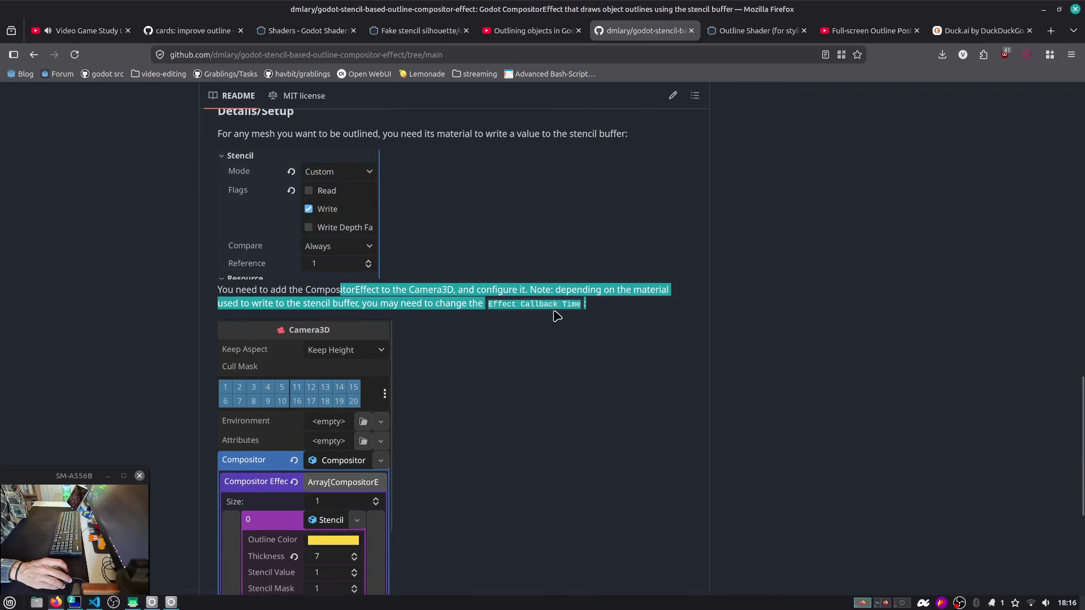
{"action": "left_click", "coordinate": [609, 309]}
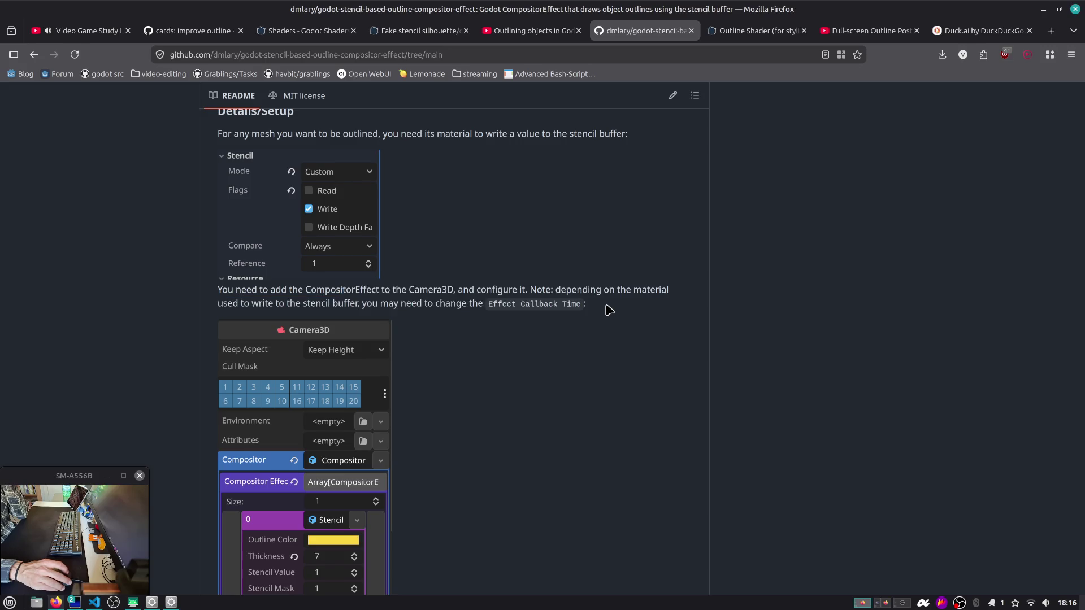
{"action": "scroll", "coordinate": [609, 309], "scroll_direction": "down", "scroll_amount": 5}
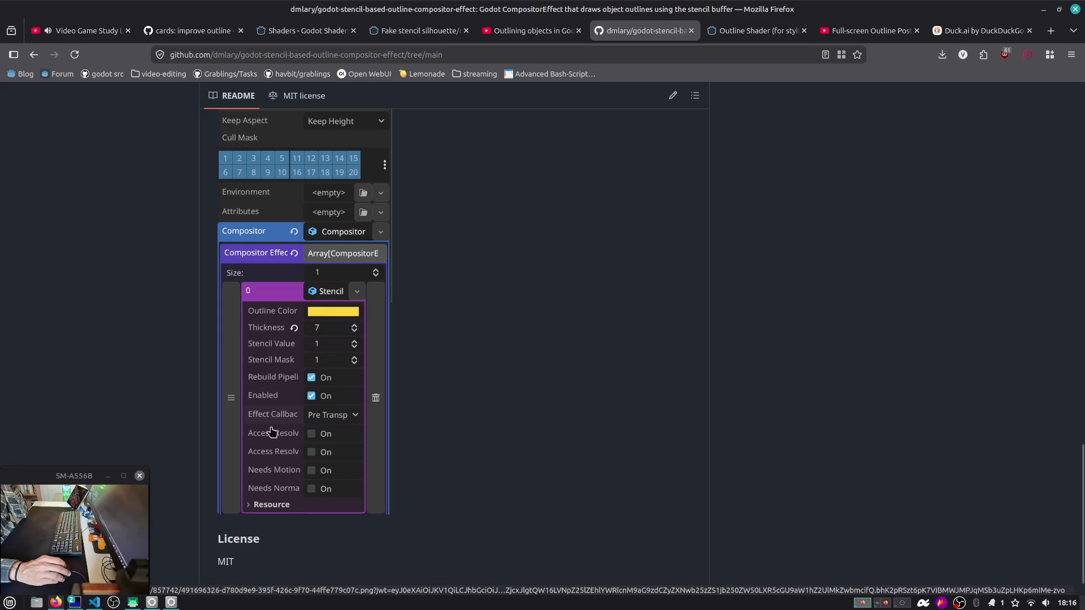
{"action": "scroll", "coordinate": [342, 437], "scroll_direction": "down", "scroll_amount": 1}
{"action": "scroll", "coordinate": [496, 303], "scroll_direction": "up", "scroll_amount": 4}
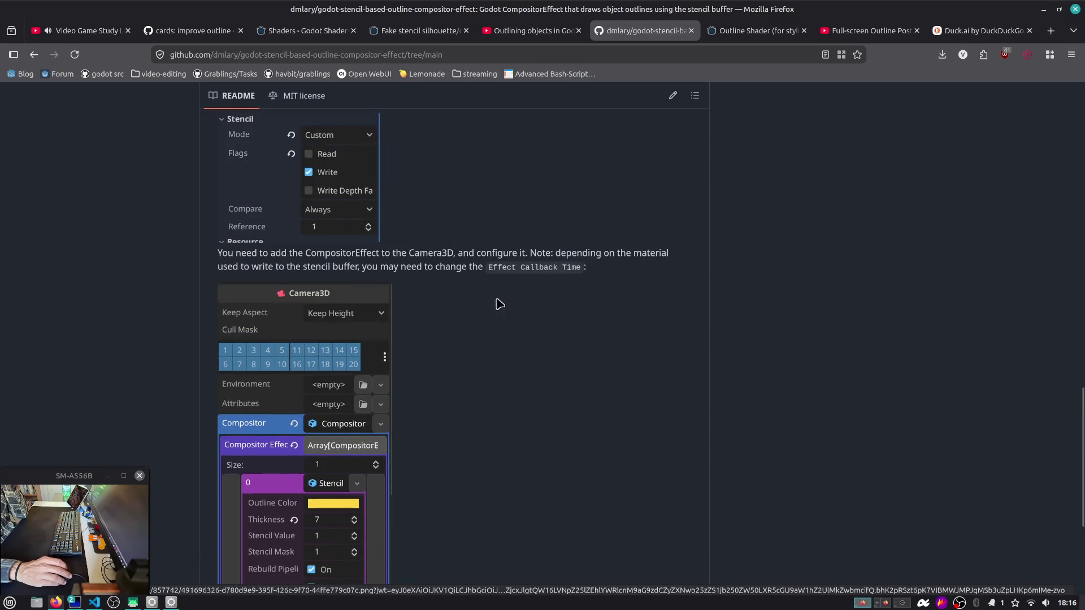
{"action": "scroll", "coordinate": [460, 332], "scroll_direction": "down", "scroll_amount": 3}
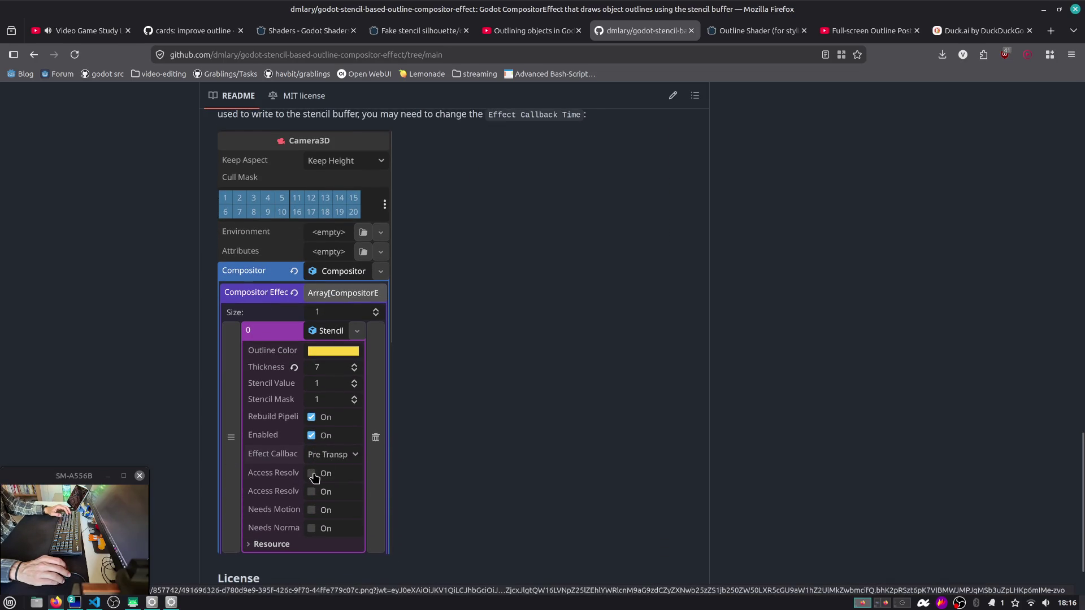
{"action": "scroll", "coordinate": [315, 478], "scroll_direction": "up", "scroll_amount": 10}
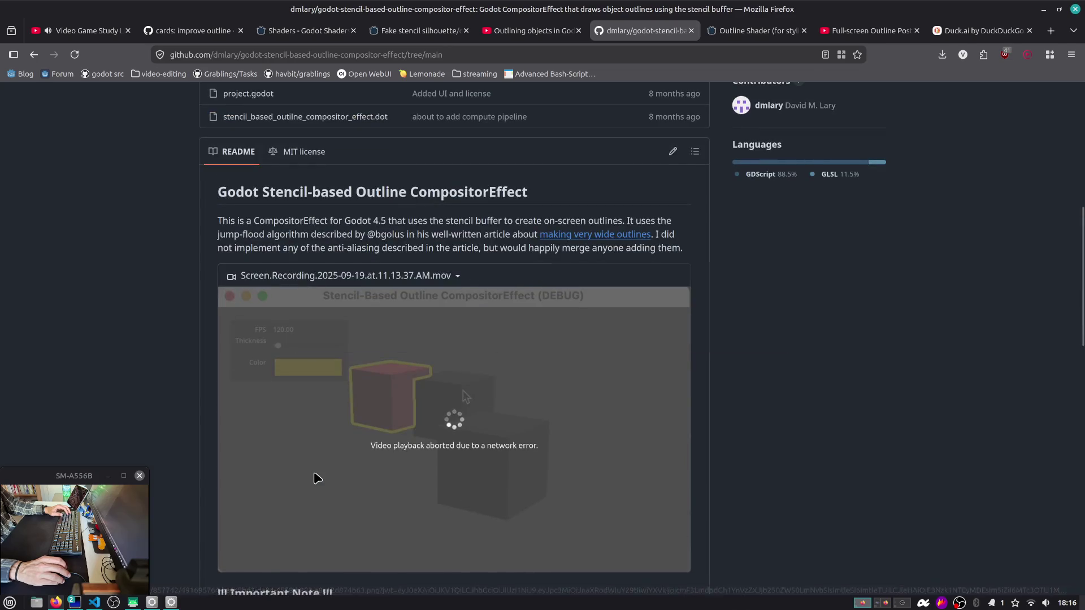
{"action": "key", "text": "alt+Tab"}
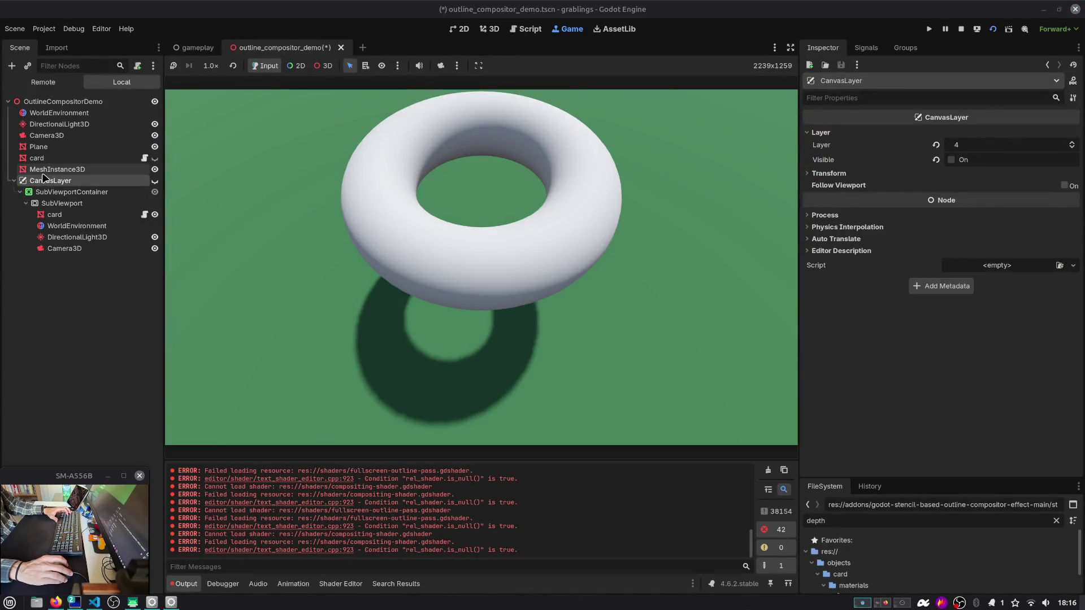
Step: Collapse CanvasLayer, save and restart the game, and make the card visible again
{"action": "left_click", "coordinate": [13, 180]}
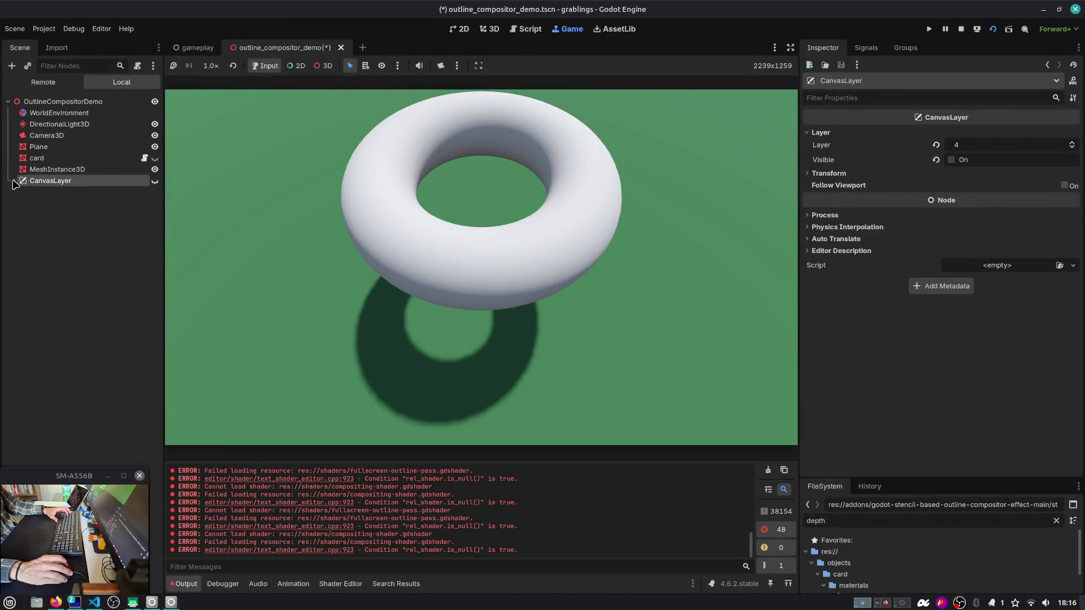
{"action": "left_click", "coordinate": [994, 29]}
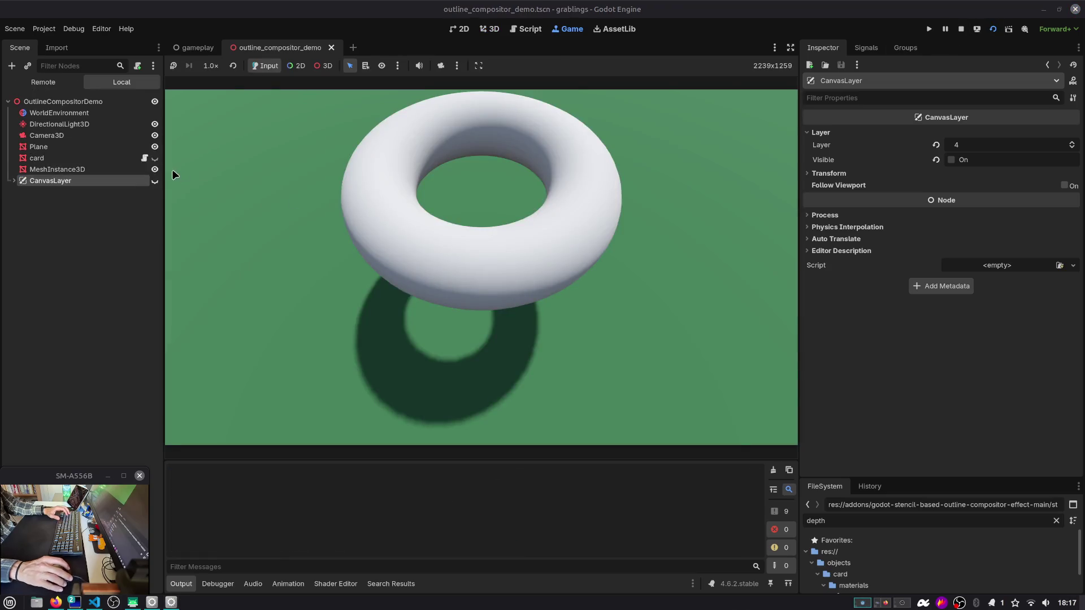
{"action": "left_click", "coordinate": [154, 158]}
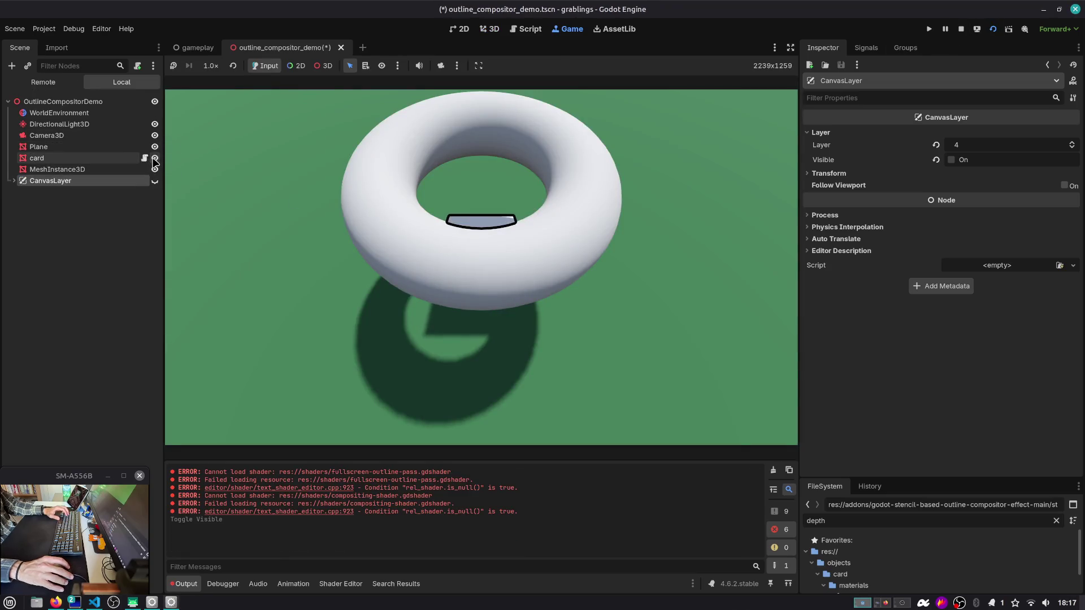
{"action": "left_click", "coordinate": [85, 159]}
Step: Set Camera3D's stencil outline effect callback to Pre Transparent and toggle motion vectors on and off
{"action": "left_click", "coordinate": [56, 136]}
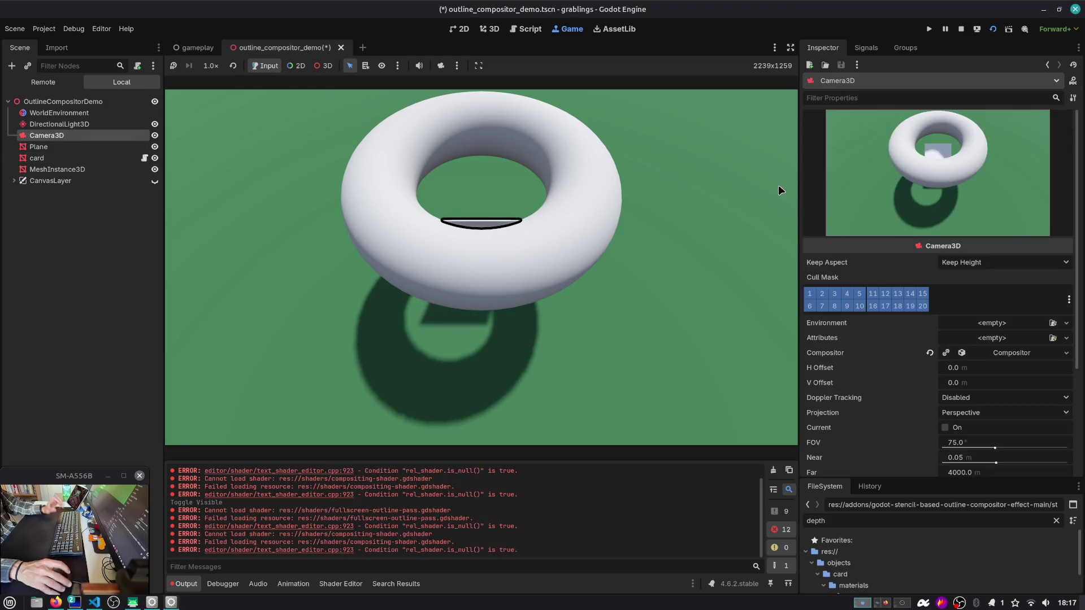
{"action": "left_click", "coordinate": [1011, 352]}
{"action": "scroll", "coordinate": [990, 308], "scroll_direction": "down", "scroll_amount": 3}
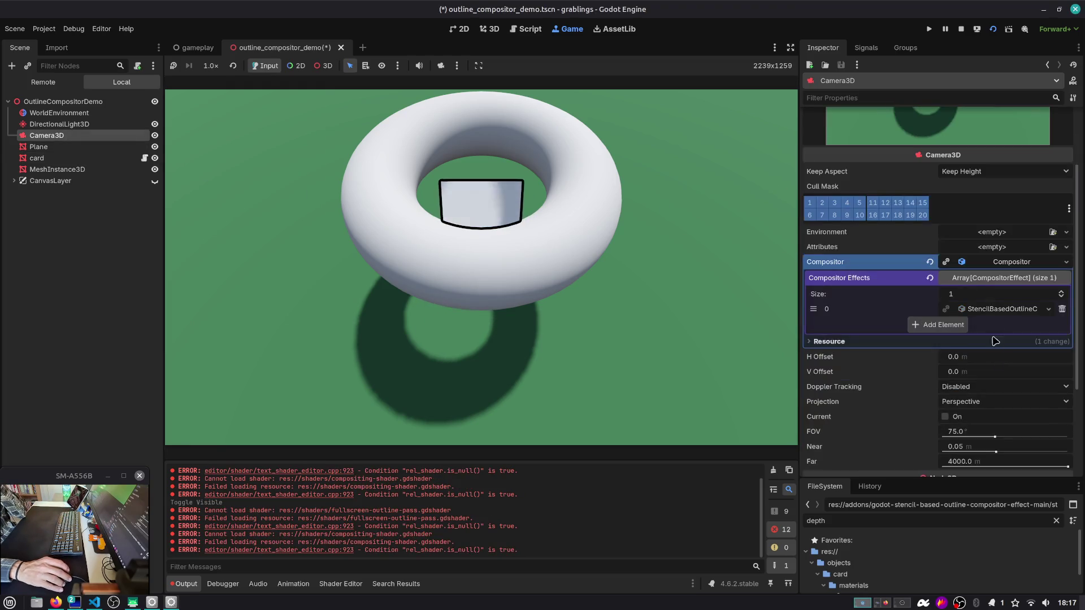
{"action": "left_click", "coordinate": [990, 308]}
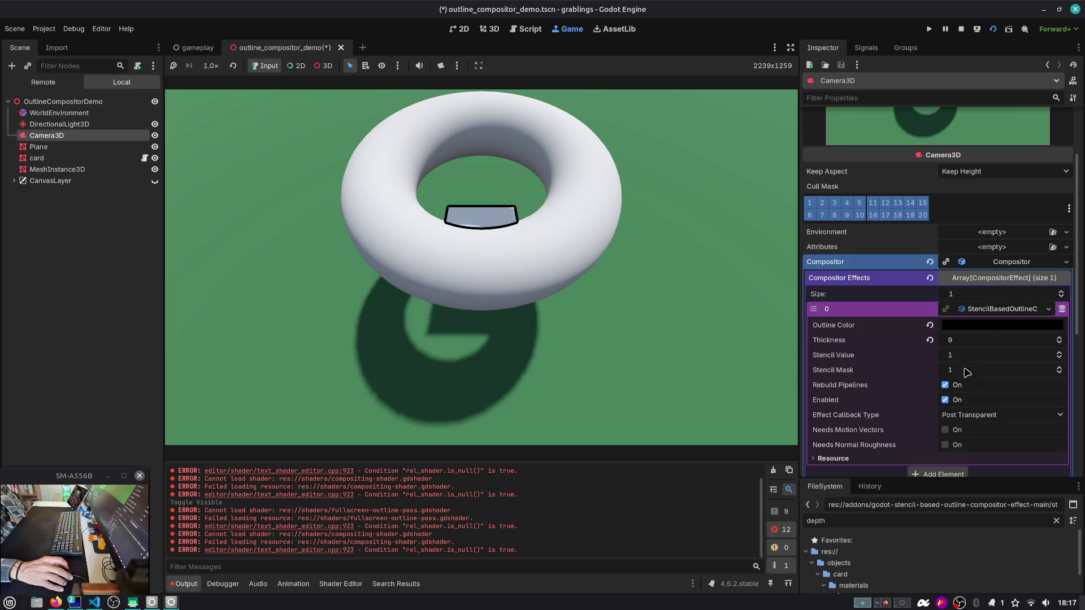
{"action": "left_click", "coordinate": [959, 416]}
{"action": "left_click", "coordinate": [972, 466]}
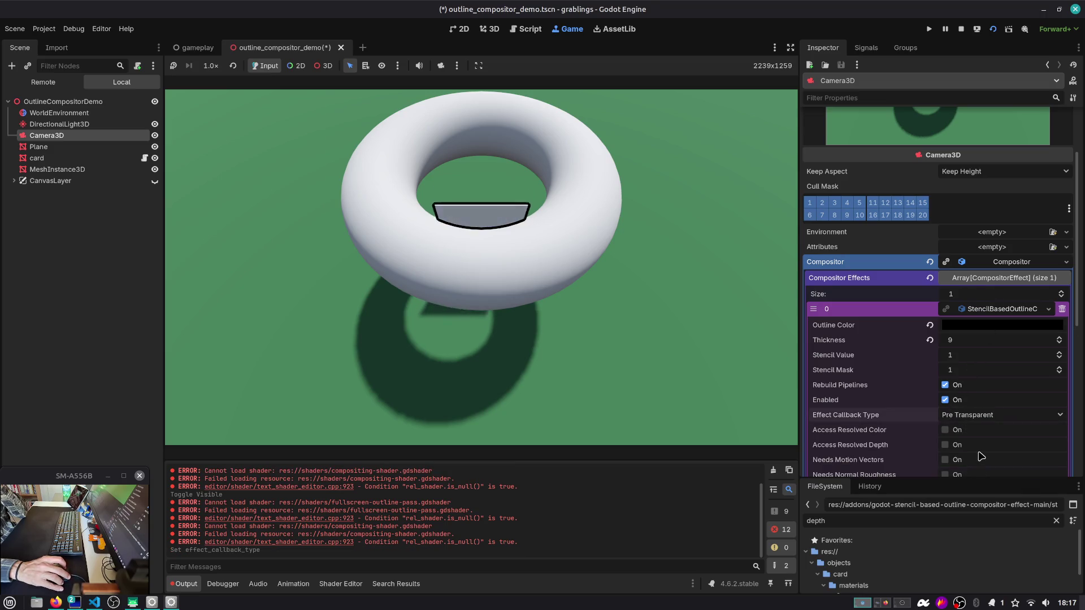
{"action": "scroll", "coordinate": [986, 417], "scroll_direction": "down", "scroll_amount": 3}
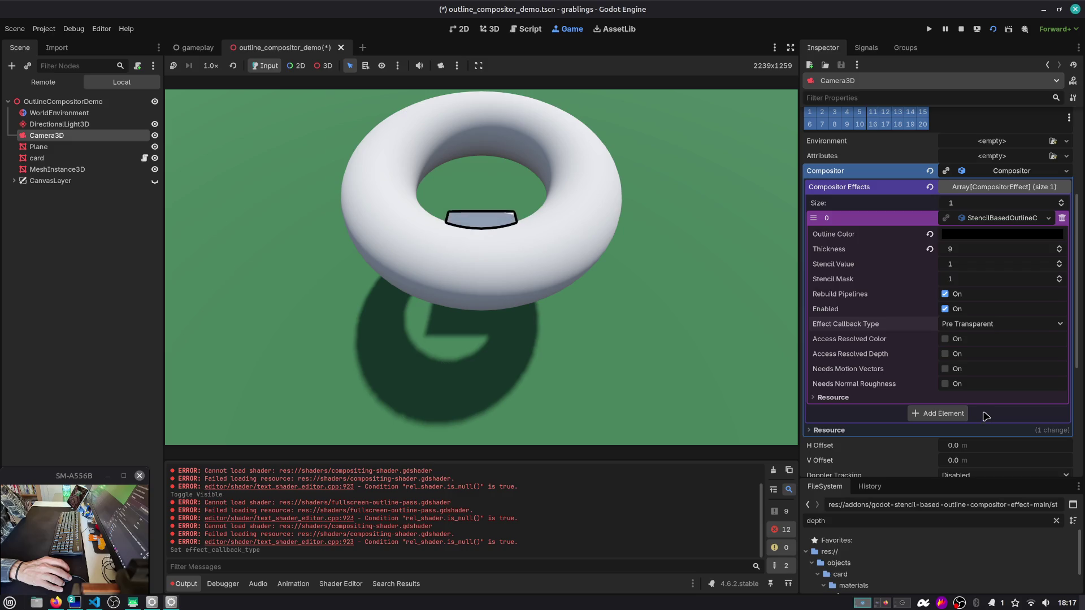
{"action": "left_click", "coordinate": [946, 373]}
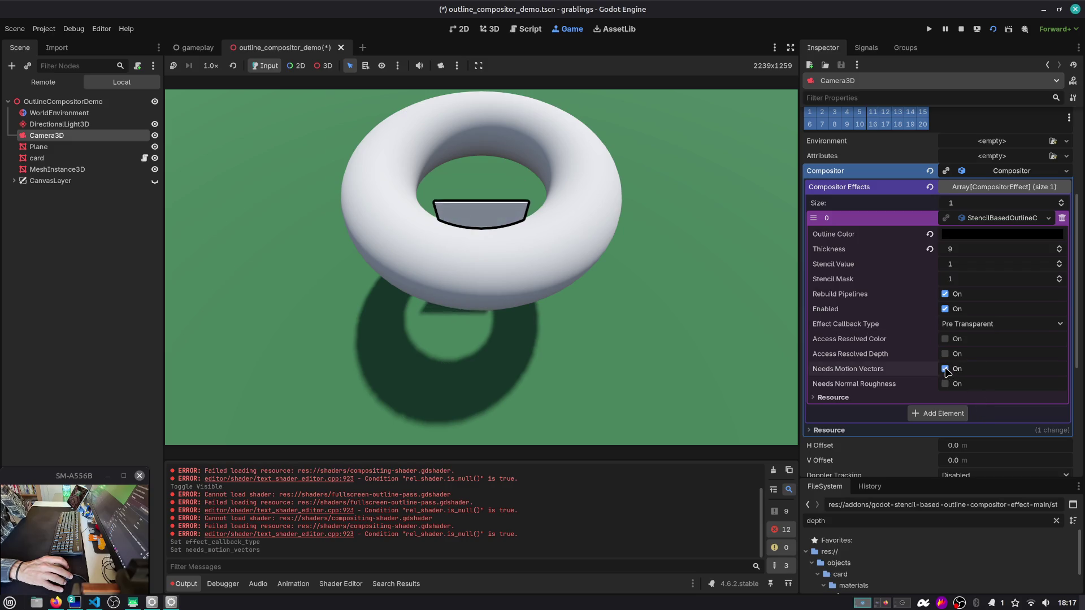
{"action": "left_click", "coordinate": [949, 375]}
Step: Cycle the callback type through Post Sky, Post Opaque and Pre Opaque, ending on Post Transparent
{"action": "left_click", "coordinate": [972, 332]}
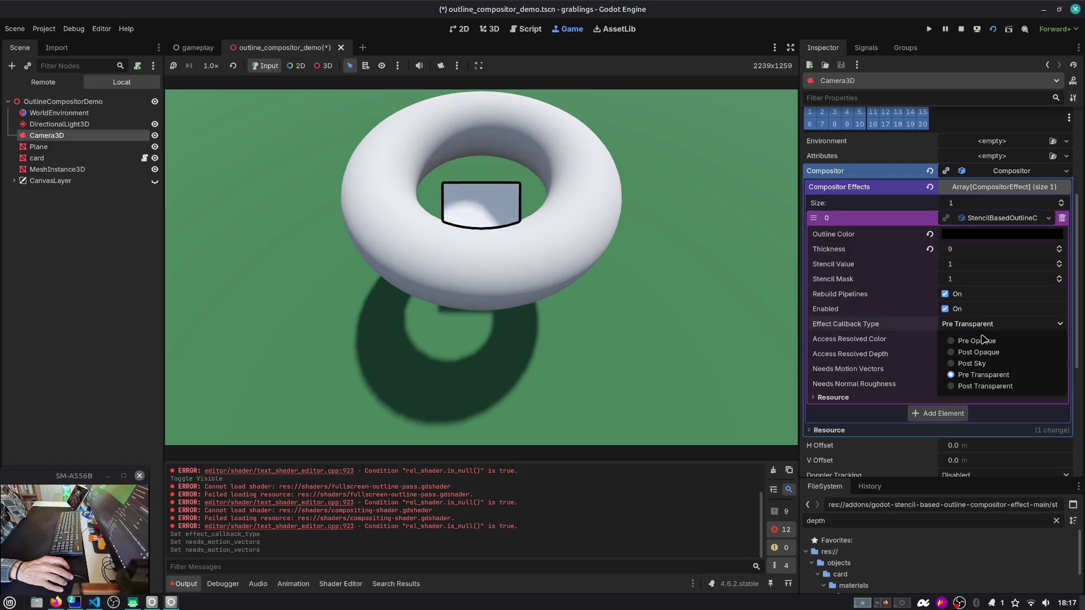
{"action": "left_click", "coordinate": [967, 369]}
{"action": "left_click", "coordinate": [993, 327]}
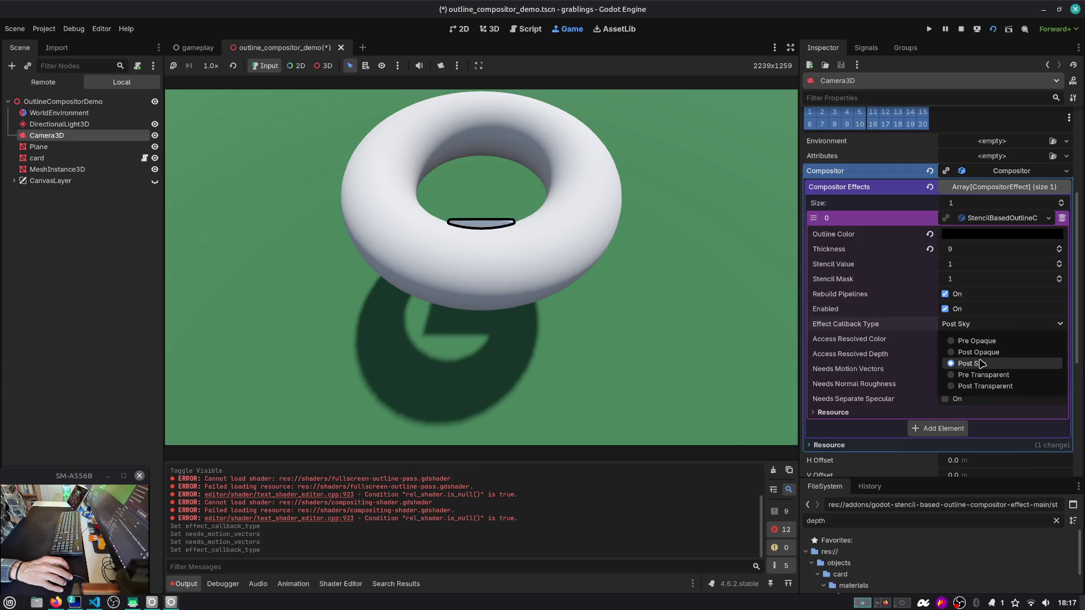
{"action": "left_click", "coordinate": [977, 352]}
{"action": "left_click", "coordinate": [980, 327]}
{"action": "left_click", "coordinate": [981, 342]}
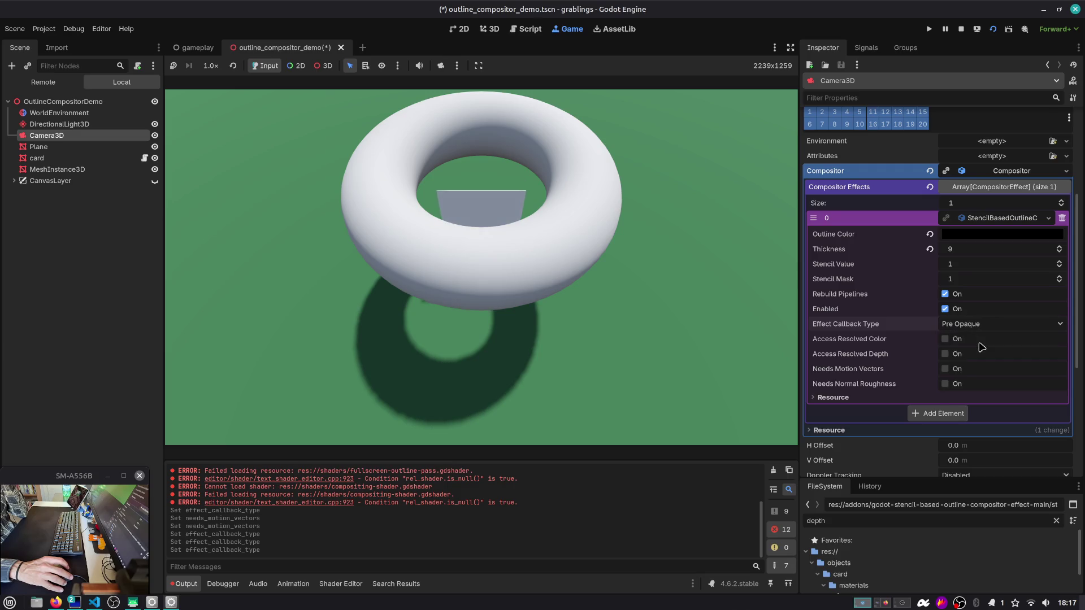
{"action": "left_click", "coordinate": [988, 327]}
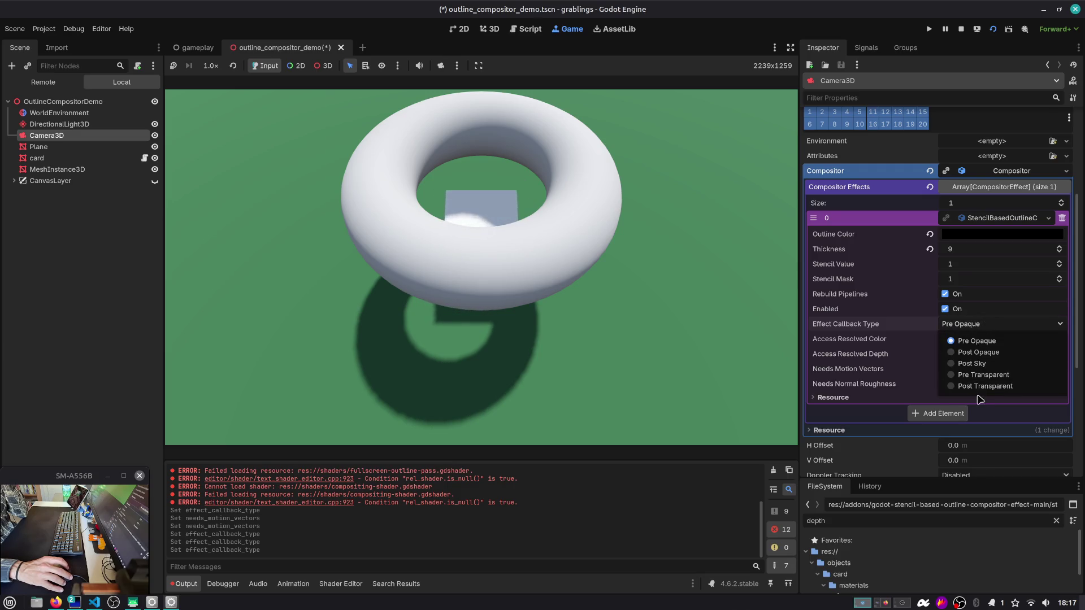
{"action": "left_click", "coordinate": [972, 396]}
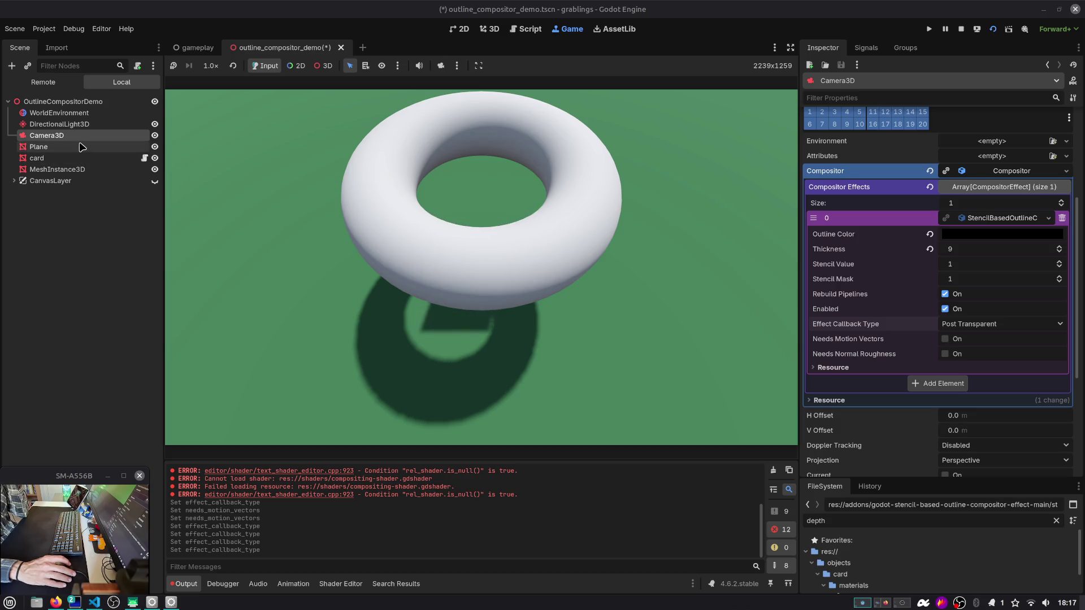
{"action": "left_click", "coordinate": [72, 159]}
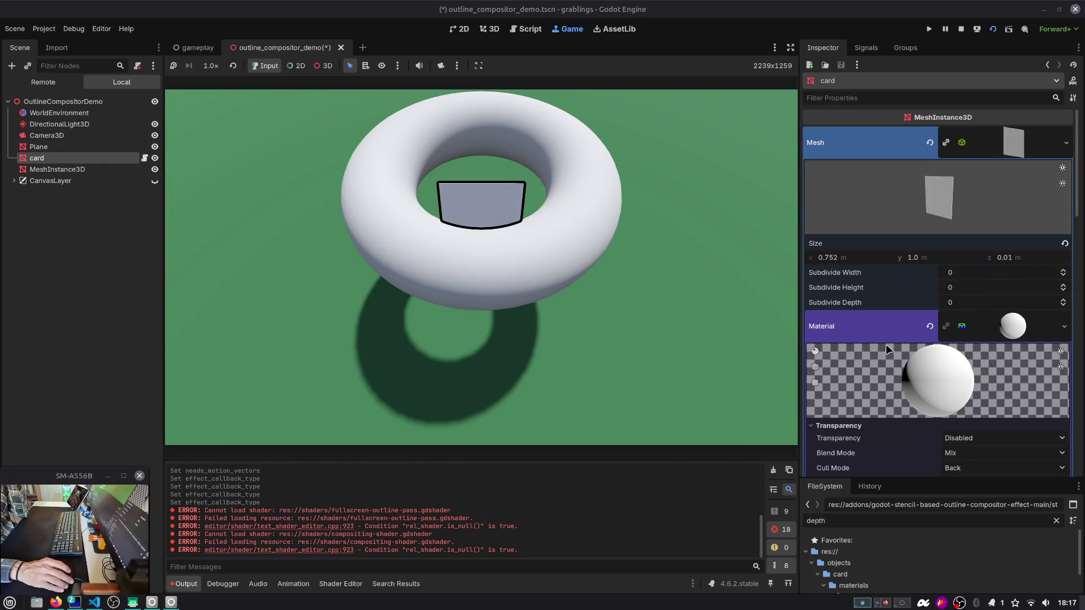
Step: Enable No Depth Test on the card's material and expand Camera3D's outline effect settings
{"action": "scroll", "coordinate": [896, 356], "scroll_direction": "down", "scroll_amount": 5}
{"action": "left_click", "coordinate": [941, 316]}
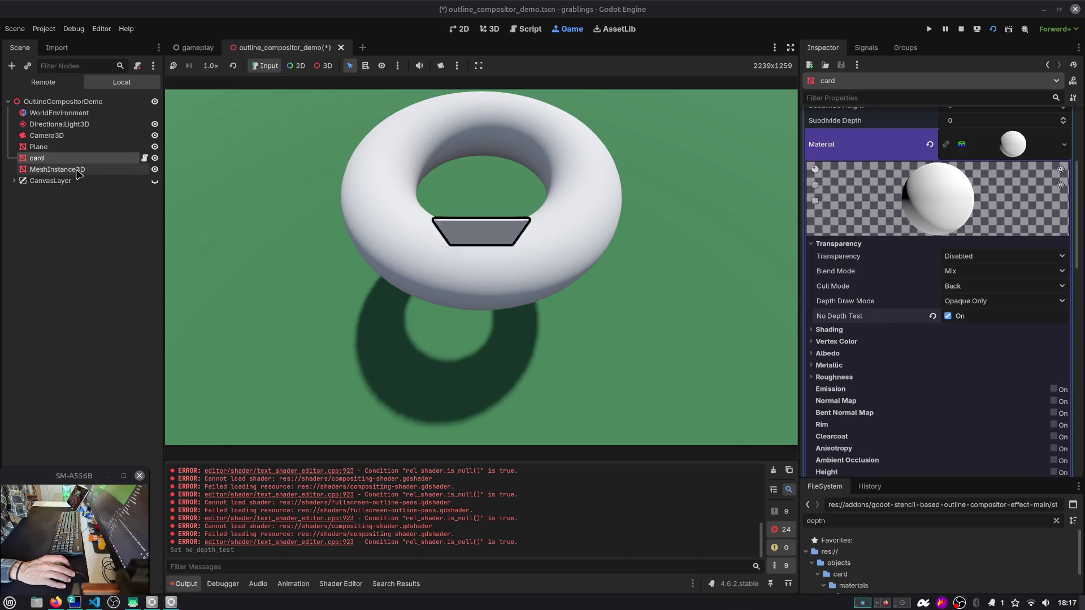
{"action": "left_click", "coordinate": [56, 140]}
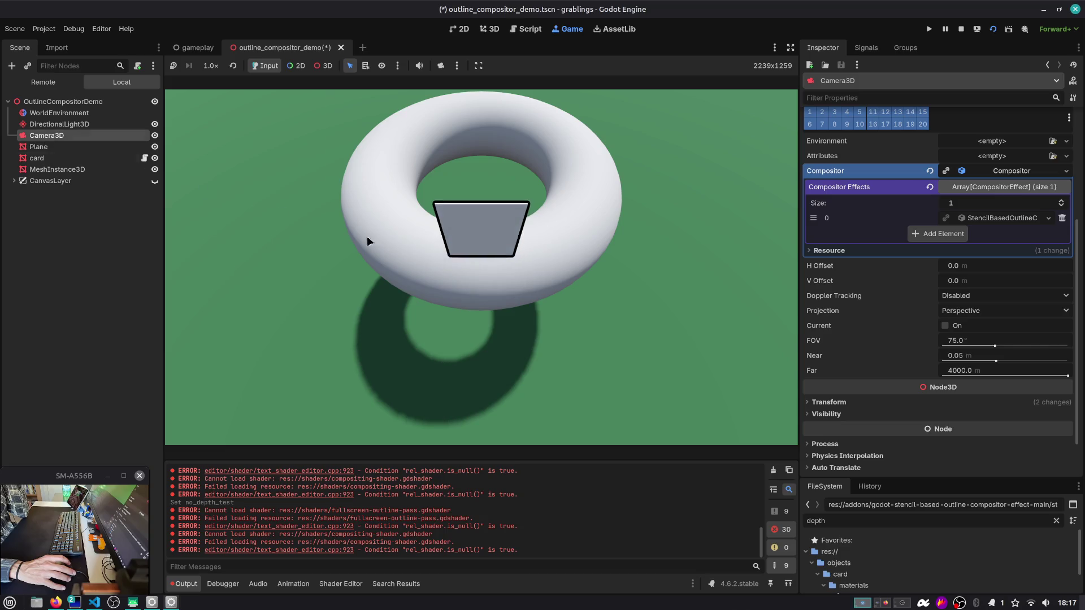
{"action": "left_click", "coordinate": [996, 219]}
Step: Cycle the callback type through Pre Opaque, Post Opaque, Post Sky and Pre Transparent, ending on Post Transparent
{"action": "left_click", "coordinate": [1000, 324]}
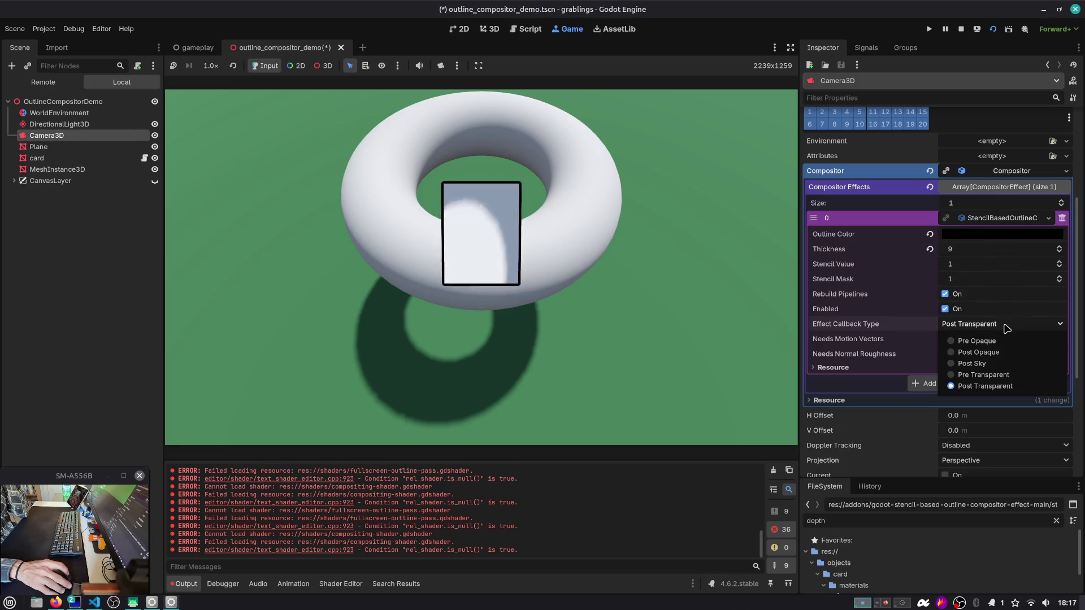
{"action": "left_click", "coordinate": [1000, 342]}
{"action": "left_click", "coordinate": [1000, 324]}
{"action": "left_click", "coordinate": [978, 352]}
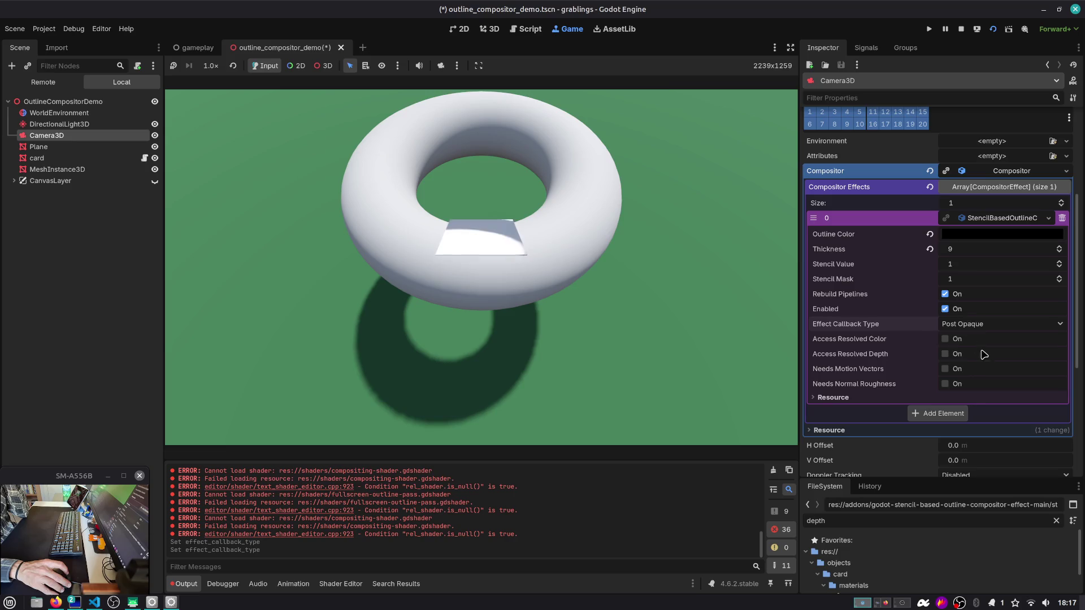
{"action": "left_click", "coordinate": [986, 324]}
{"action": "left_click", "coordinate": [982, 364]}
{"action": "left_click", "coordinate": [984, 324]}
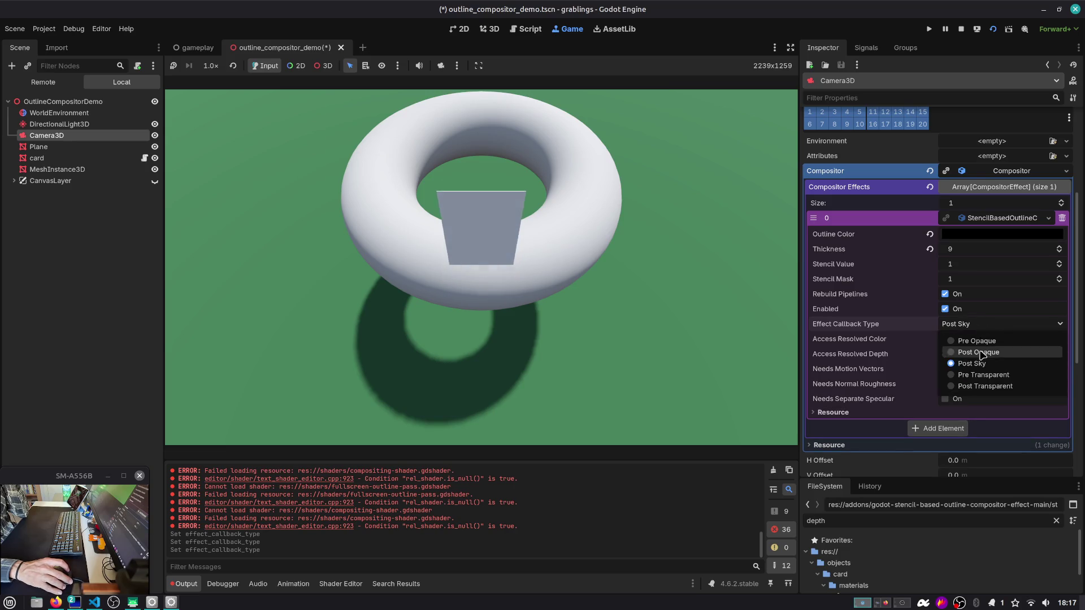
{"action": "left_click", "coordinate": [984, 375]}
{"action": "left_click", "coordinate": [980, 325]}
{"action": "left_click", "coordinate": [981, 384]}
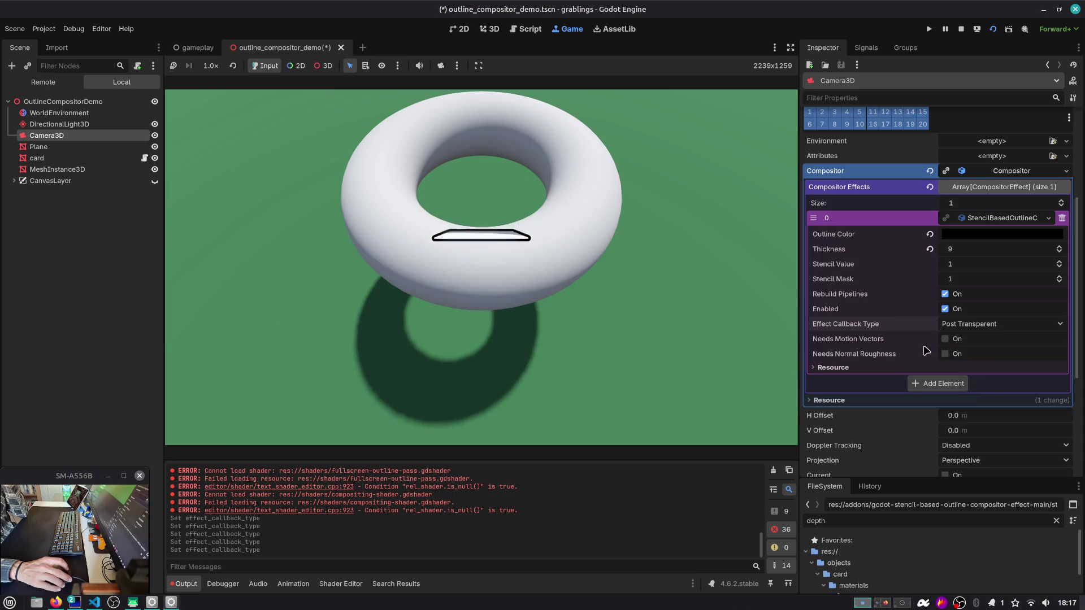
Step: Delete the CanvasLayer node from the scene and confirm the removal
{"action": "left_click", "coordinate": [93, 182]}
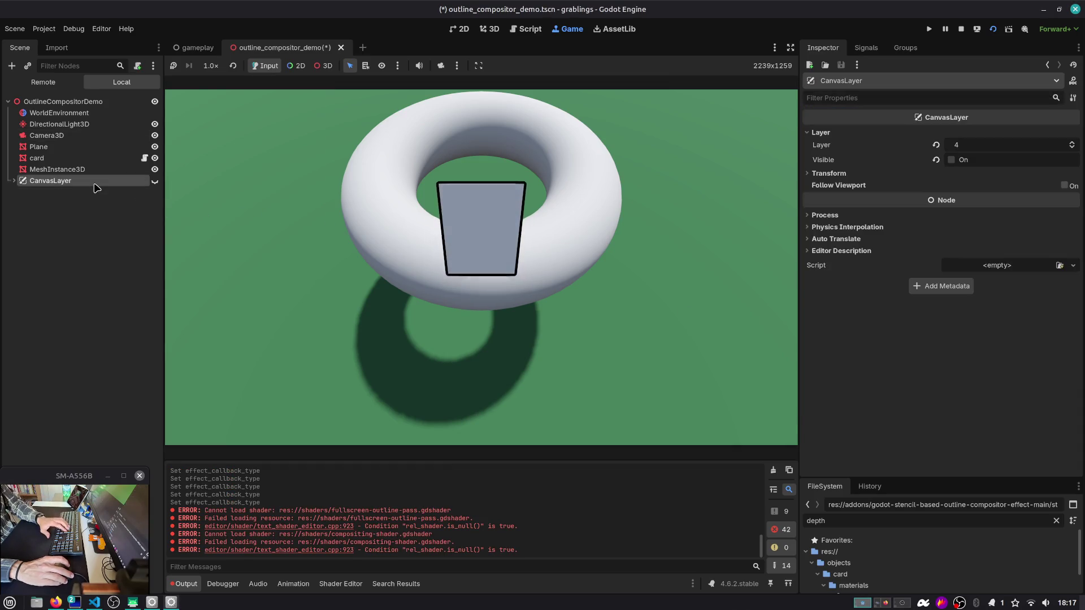
{"action": "key", "text": "Delete"}
{"action": "key", "text": "Return"}
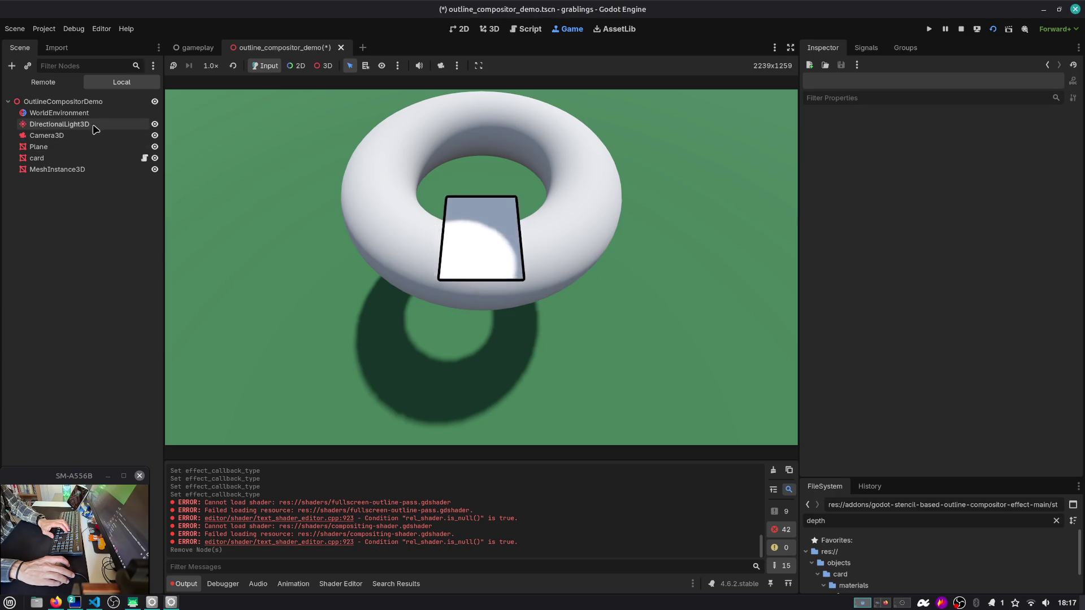
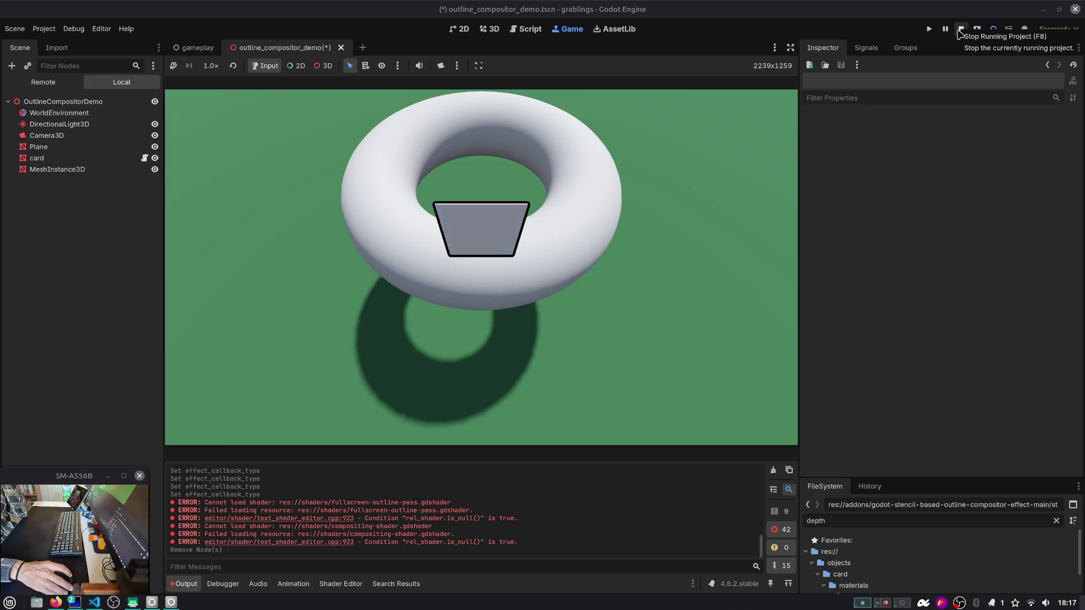
Step: Stop the running outline demo and open card.tscn in its own tab with Quick Open Scene
{"action": "left_click", "coordinate": [960, 32]}
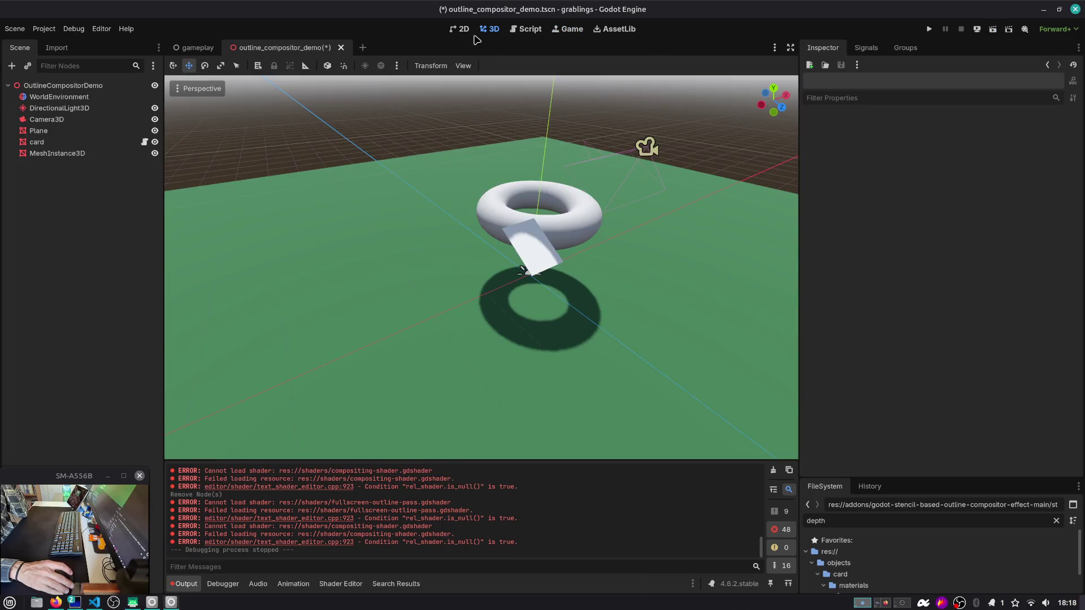
{"action": "mouse_move", "coordinate": [492, 237]}
{"action": "left_mouse_down"}
{"action": "mouse_move", "coordinate": [497, 190]}
{"action": "mouse_move", "coordinate": [547, 167]}
{"action": "mouse_move", "coordinate": [507, 220]}
{"action": "mouse_move", "coordinate": [327, 121]}
{"action": "left_mouse_up"}
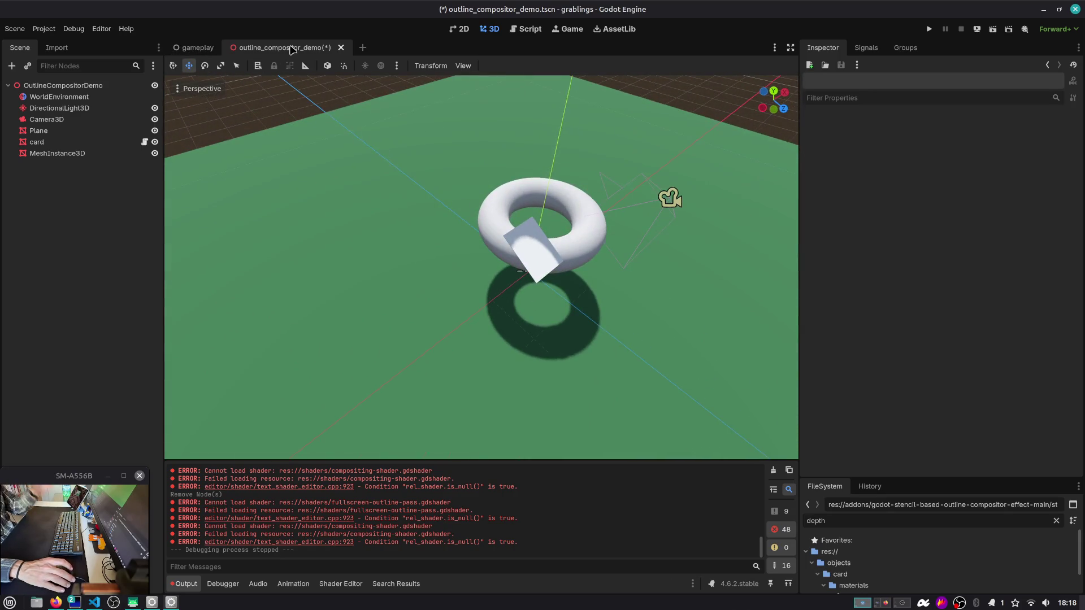
{"action": "left_click", "coordinate": [195, 47]}
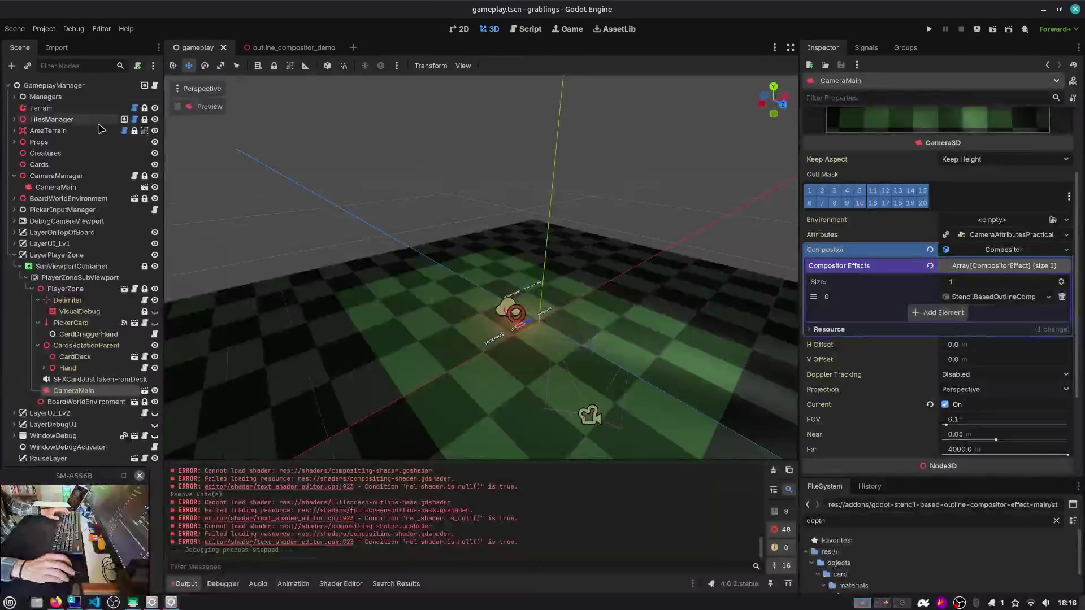
{"action": "key", "text": "ctrl+shift+o"}
{"action": "key", "text": "Return"}
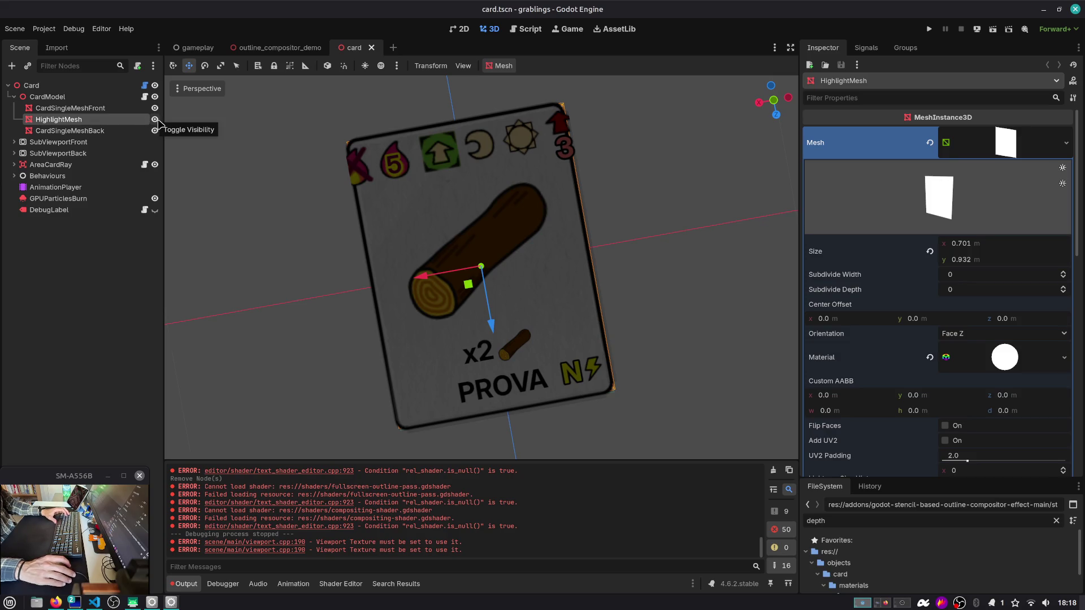
Step: Enable No Depth Test on HighlightMesh's material, then run the game to its GRABLINGS main menu
{"action": "scroll", "coordinate": [979, 234], "scroll_direction": "down", "scroll_amount": 10}
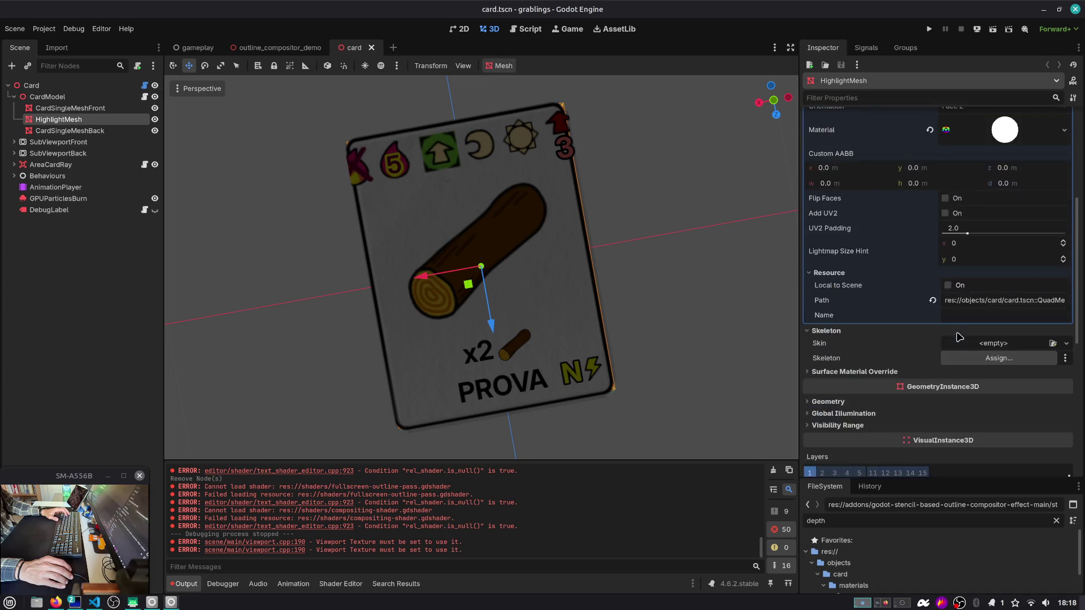
{"action": "scroll", "coordinate": [897, 366], "scroll_direction": "up", "scroll_amount": 3}
{"action": "scroll", "coordinate": [959, 142], "scroll_direction": "up", "scroll_amount": 4}
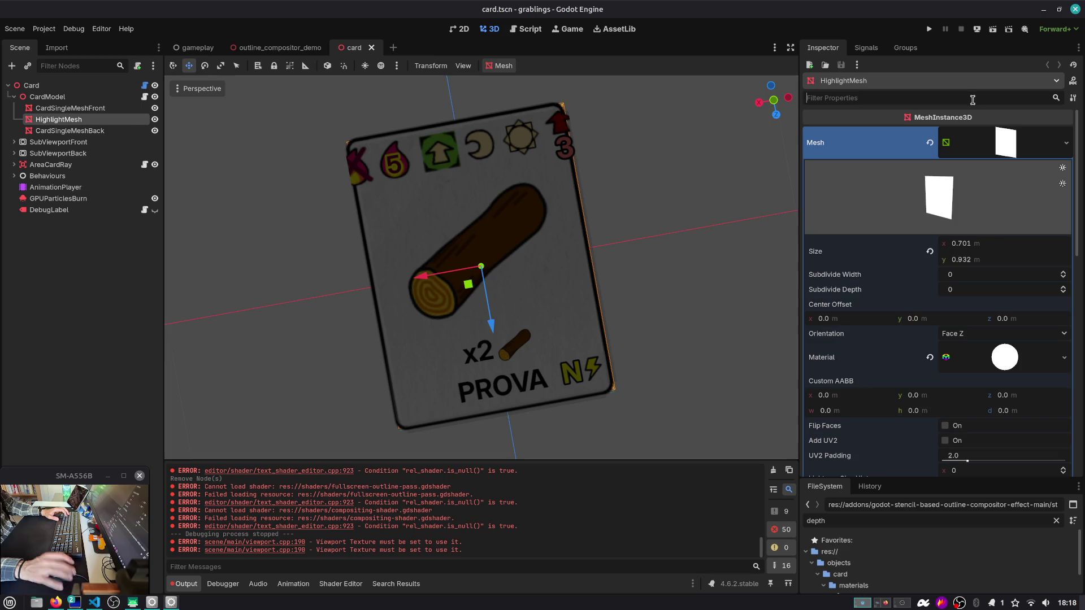
{"action": "type", "text": "depth"}
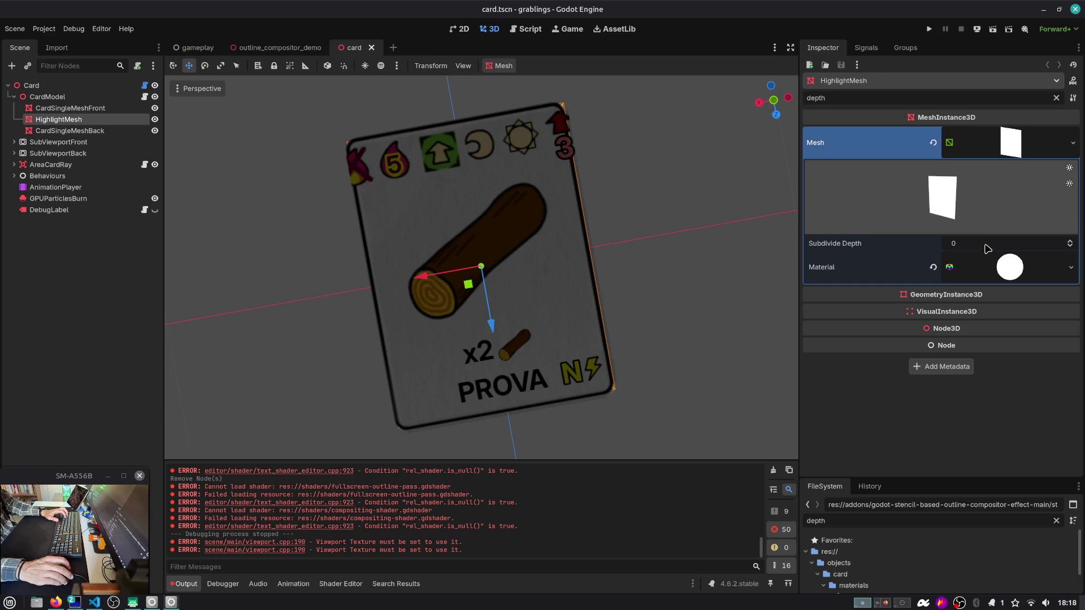
{"action": "left_click", "coordinate": [981, 276]}
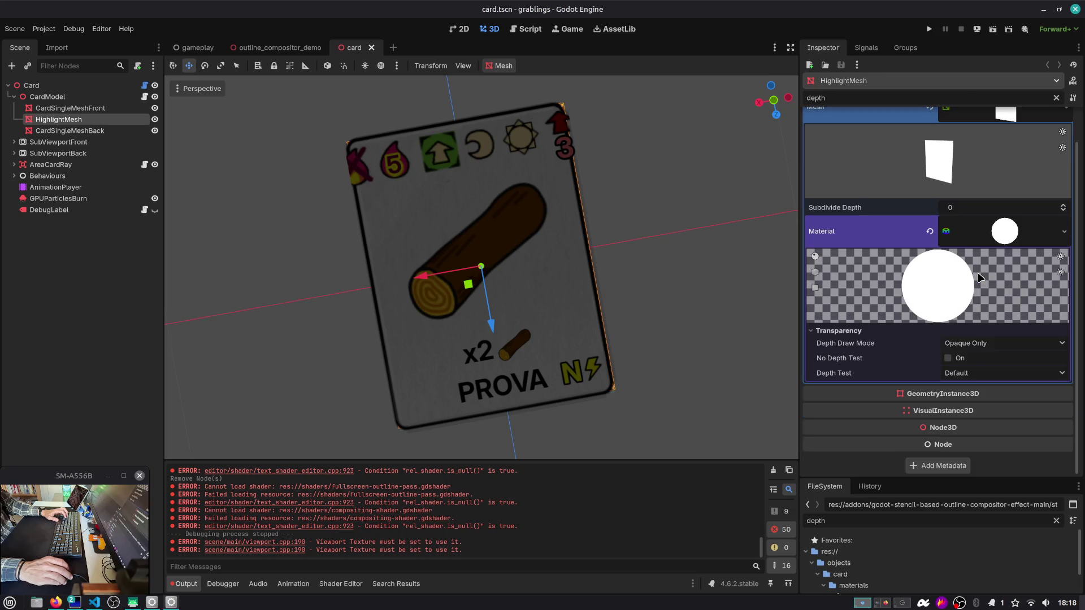
{"action": "left_click", "coordinate": [970, 374]}
{"action": "left_click", "coordinate": [955, 360]}
{"action": "left_click", "coordinate": [955, 360]}
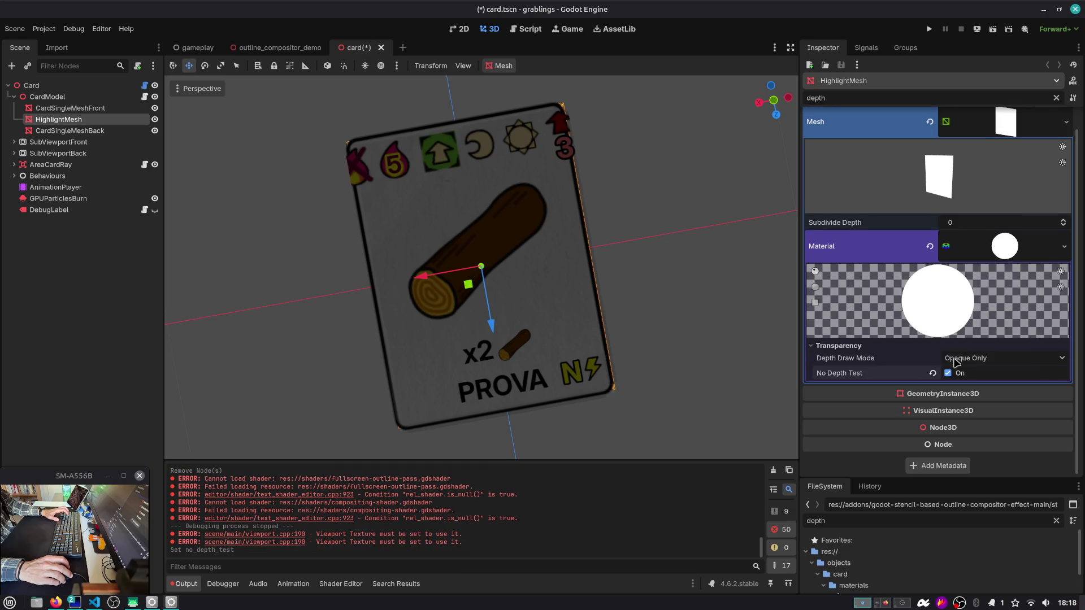
{"action": "left_click", "coordinate": [927, 30]}
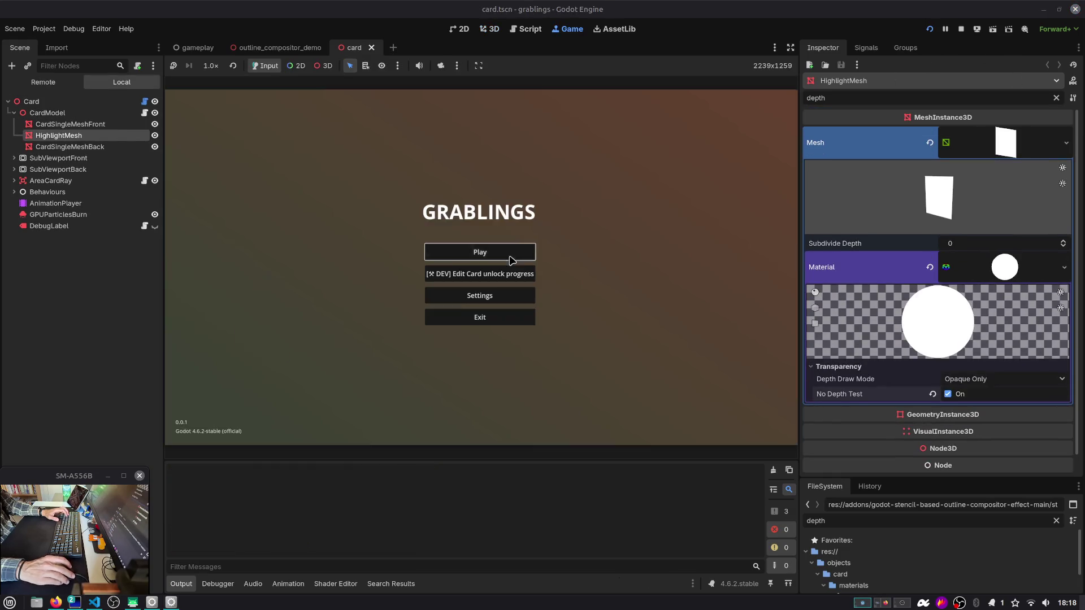
Step: Start a game from a save slot, drag the Berry Bush and Berry cards onto stack_storage, then stop
{"action": "left_click", "coordinate": [501, 253]}
{"action": "left_click", "coordinate": [499, 275]}
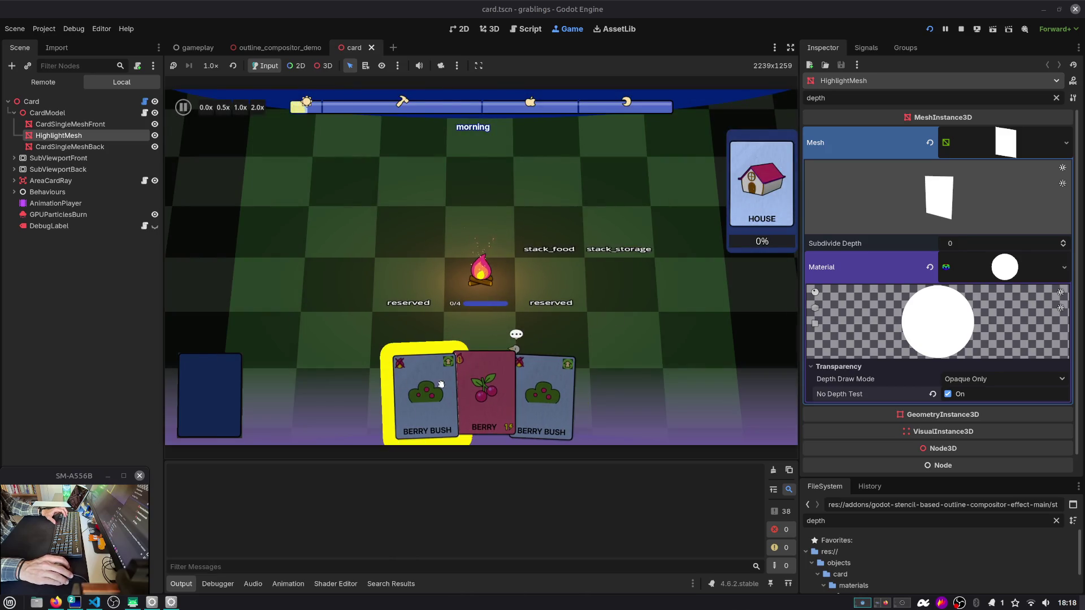
{"action": "mouse_move", "coordinate": [533, 401]}
{"action": "left_mouse_down"}
{"action": "mouse_move", "coordinate": [606, 308]}
{"action": "mouse_move", "coordinate": [607, 316]}
{"action": "left_mouse_up"}
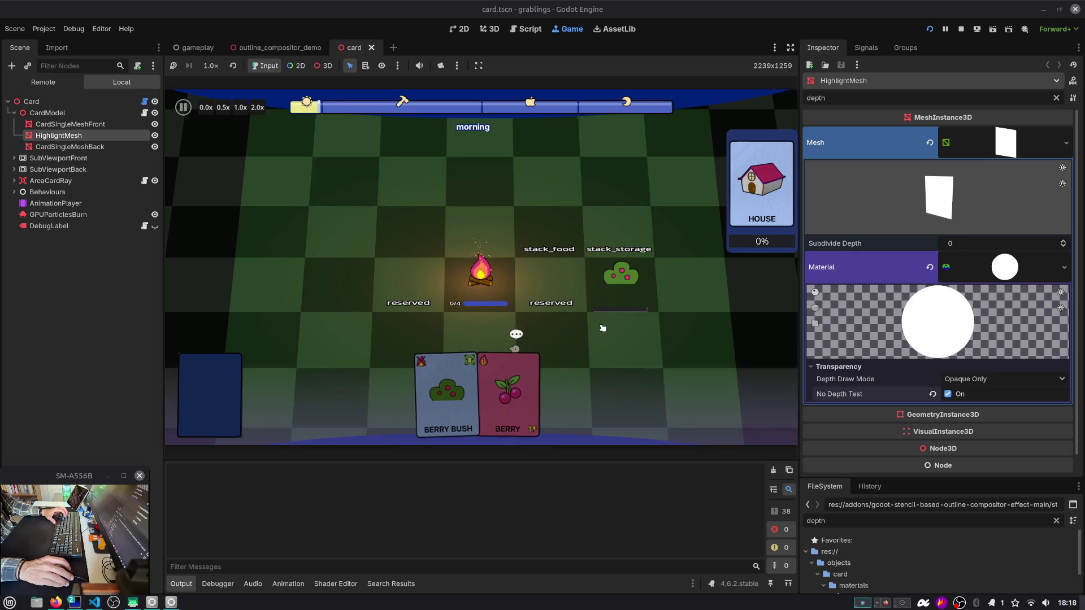
{"action": "left_click_drag", "start_coordinate": [497, 395], "coordinate": [626, 242]}
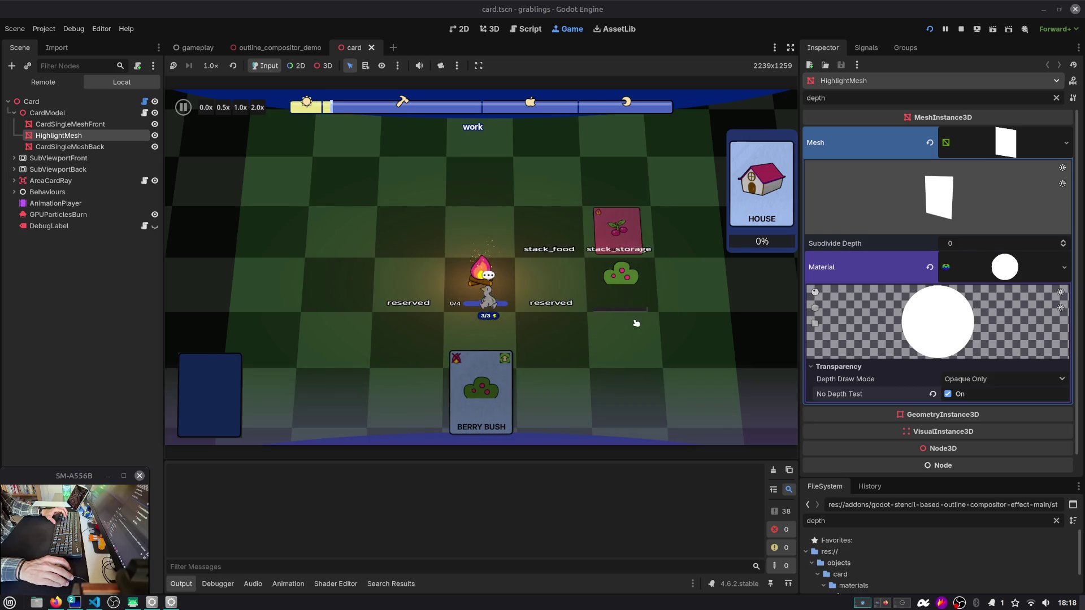
{"action": "key", "text": "F8"}
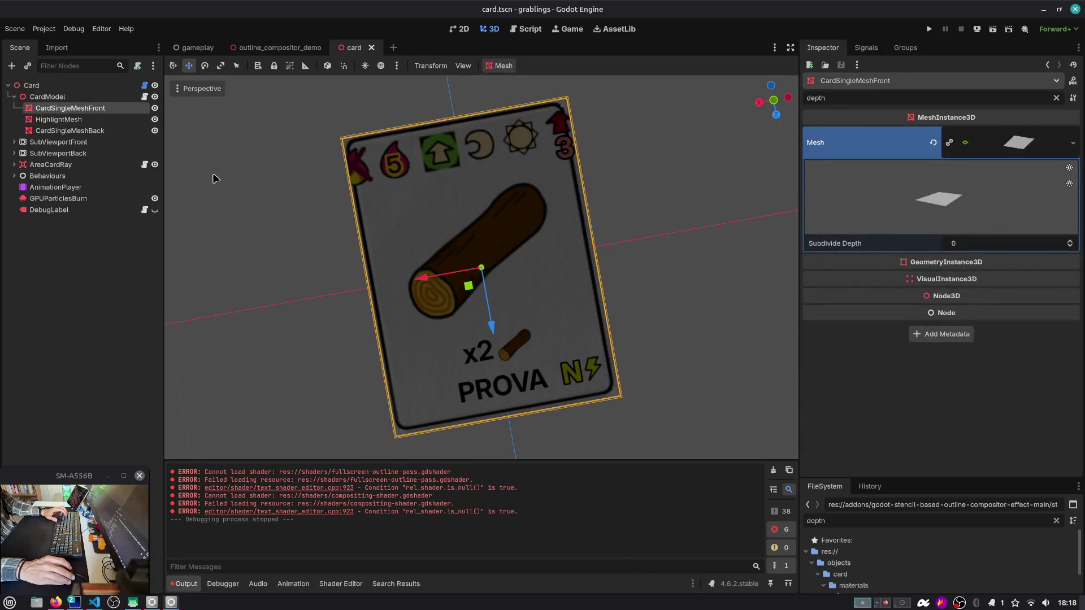
Step: Select HighlightMesh, widen the scene tree panel, and open the card.gd script
{"action": "left_click", "coordinate": [84, 120]}
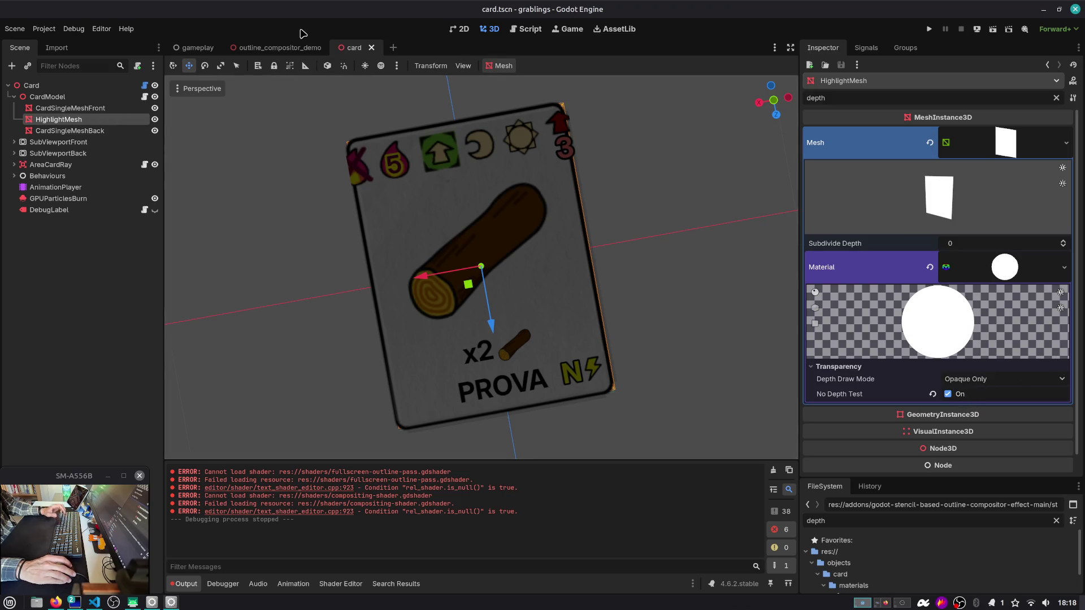
{"action": "left_click", "coordinate": [199, 48]}
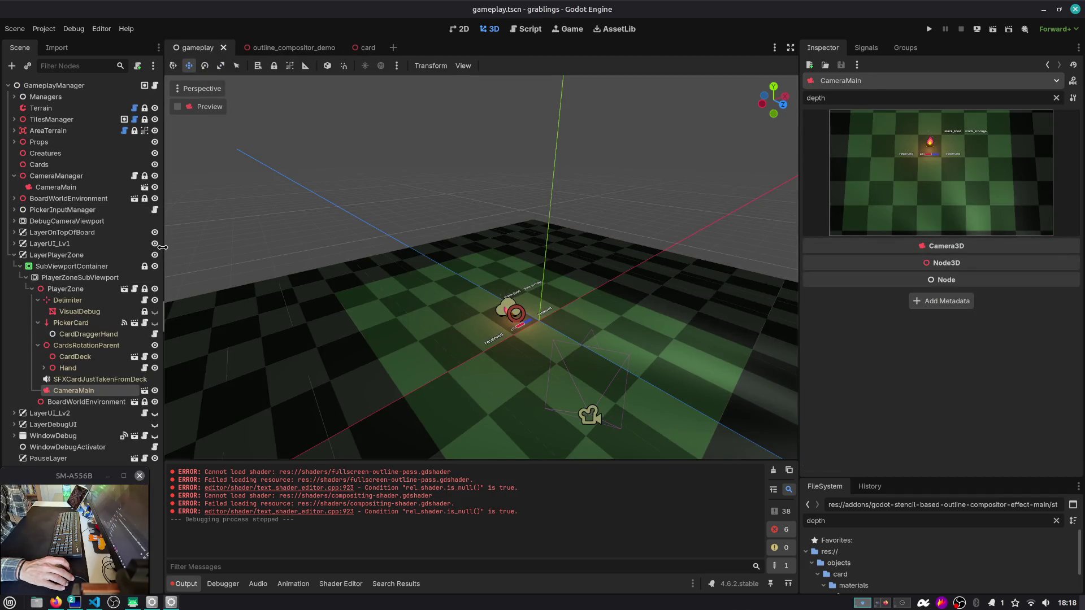
{"action": "left_click_drag", "start_coordinate": [163, 247], "coordinate": [205, 247]}
{"action": "left_click", "coordinate": [394, 48]}
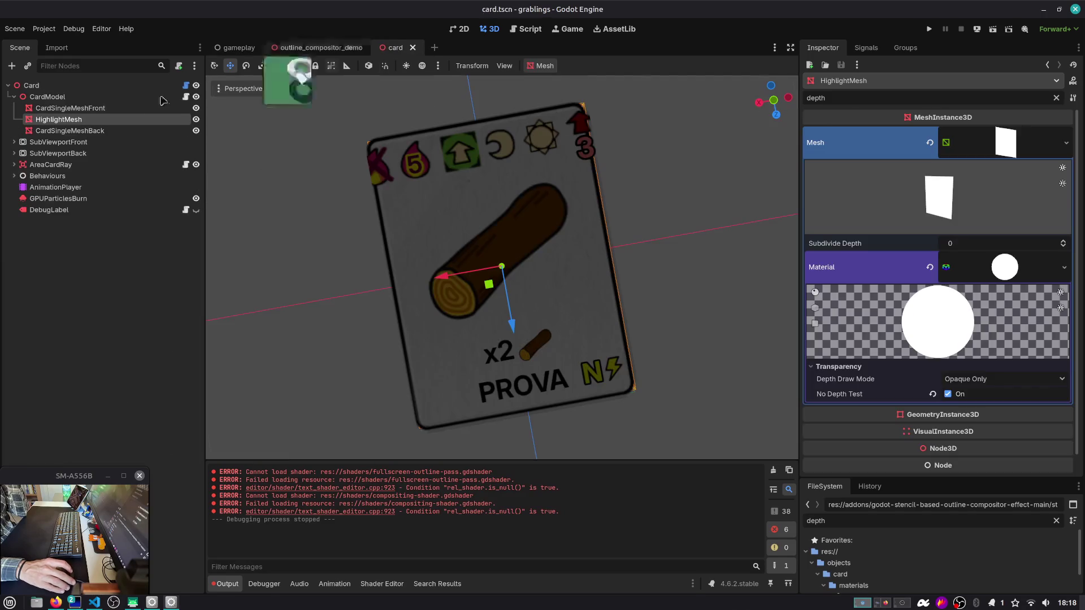
{"action": "left_click", "coordinate": [187, 86]}
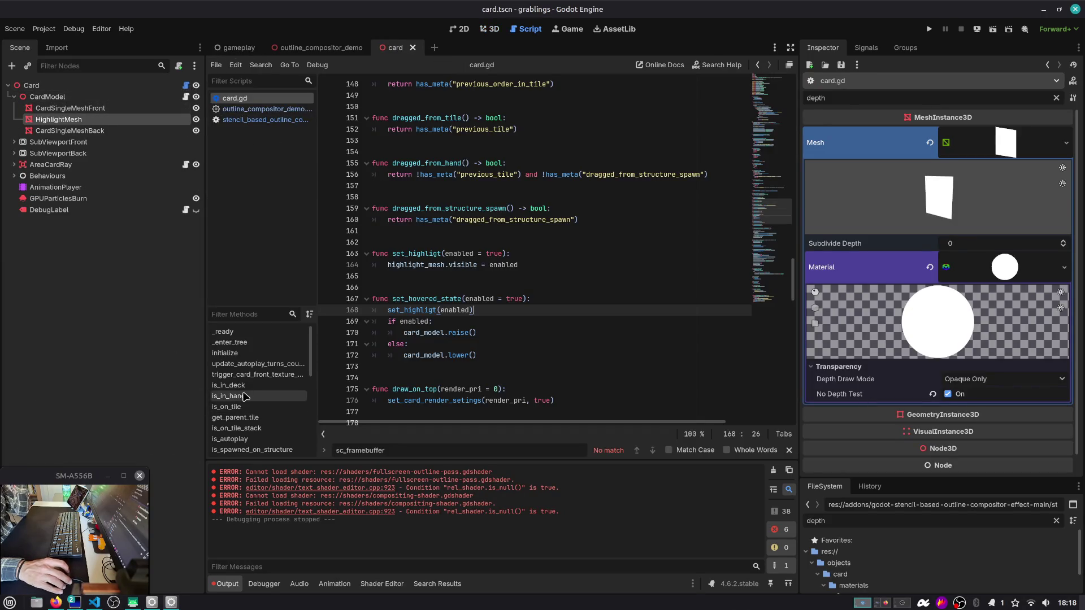
Step: Review the render-priority functions, select draw_on_top, and set up a project-wide search for it
{"action": "scroll", "coordinate": [243, 390], "scroll_direction": "down", "scroll_amount": 5}
{"action": "scroll", "coordinate": [243, 376], "scroll_direction": "down", "scroll_amount": 3}
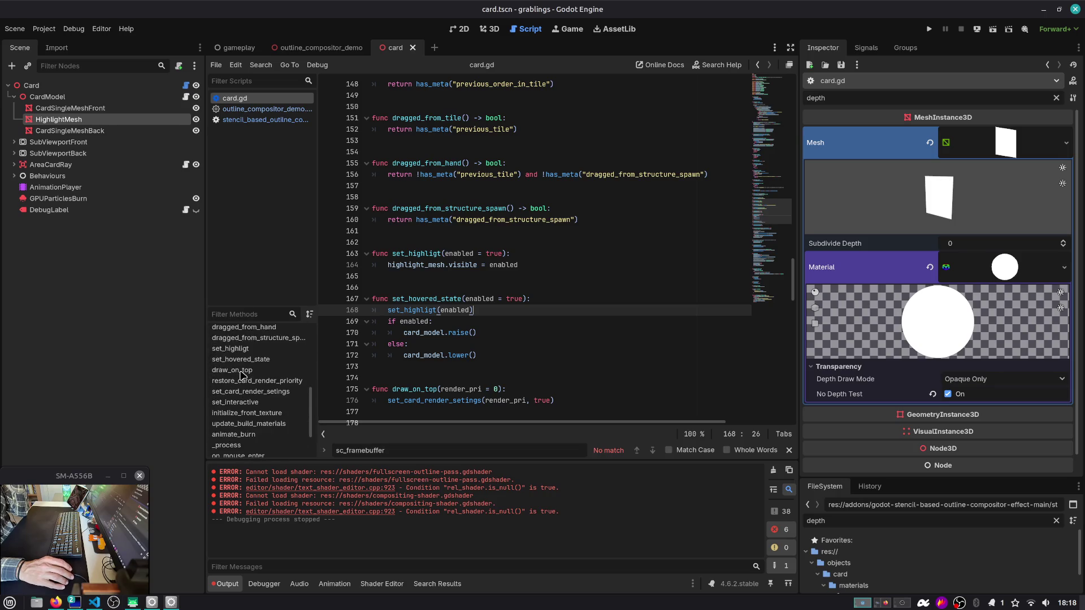
{"action": "scroll", "coordinate": [748, 179], "scroll_direction": "up", "scroll_amount": 5}
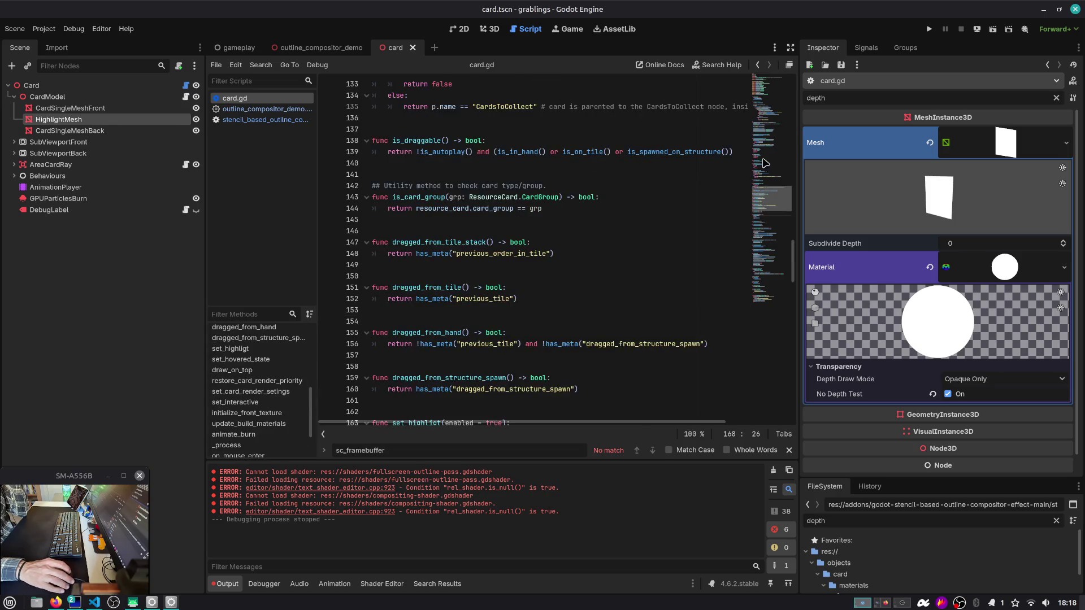
{"action": "left_click", "coordinate": [773, 80]}
{"action": "scroll", "coordinate": [438, 155], "scroll_direction": "down", "scroll_amount": 10}
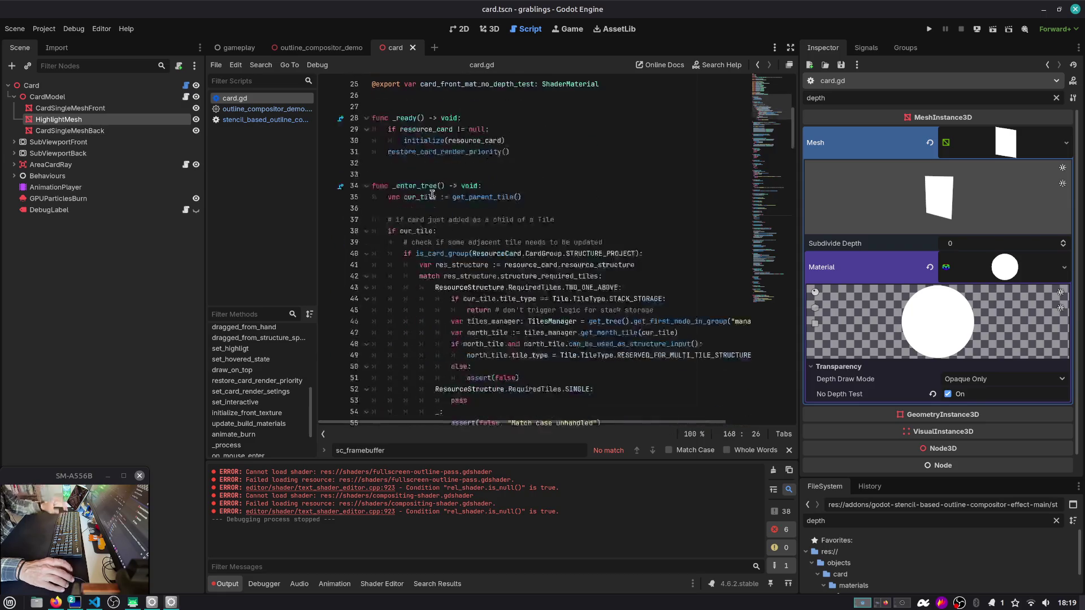
{"action": "left_click", "coordinate": [438, 155], "text": "ctrl"}
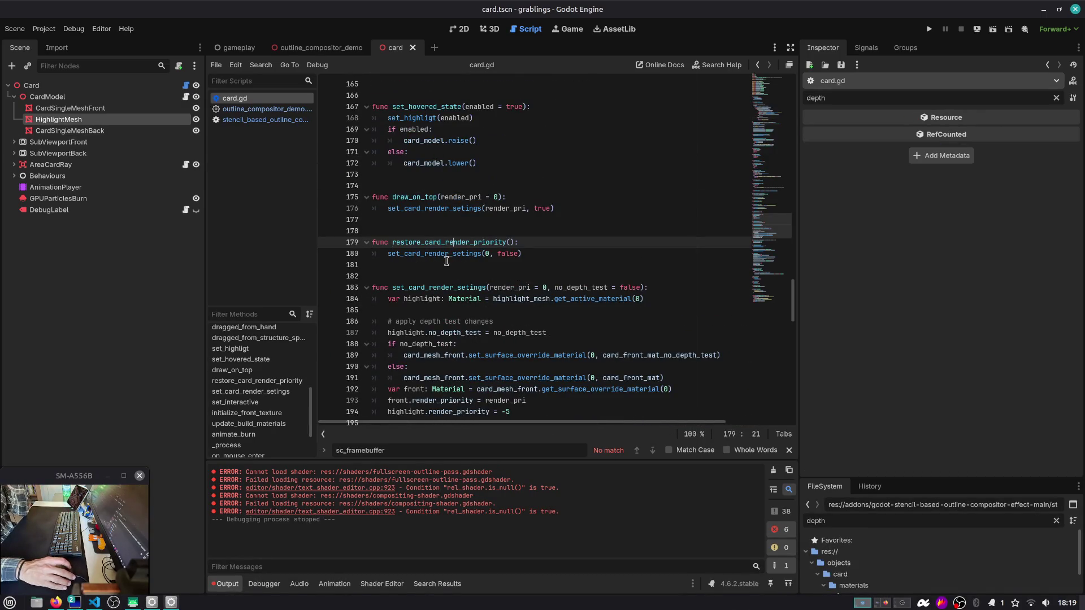
{"action": "left_click", "coordinate": [428, 257], "text": "ctrl"}
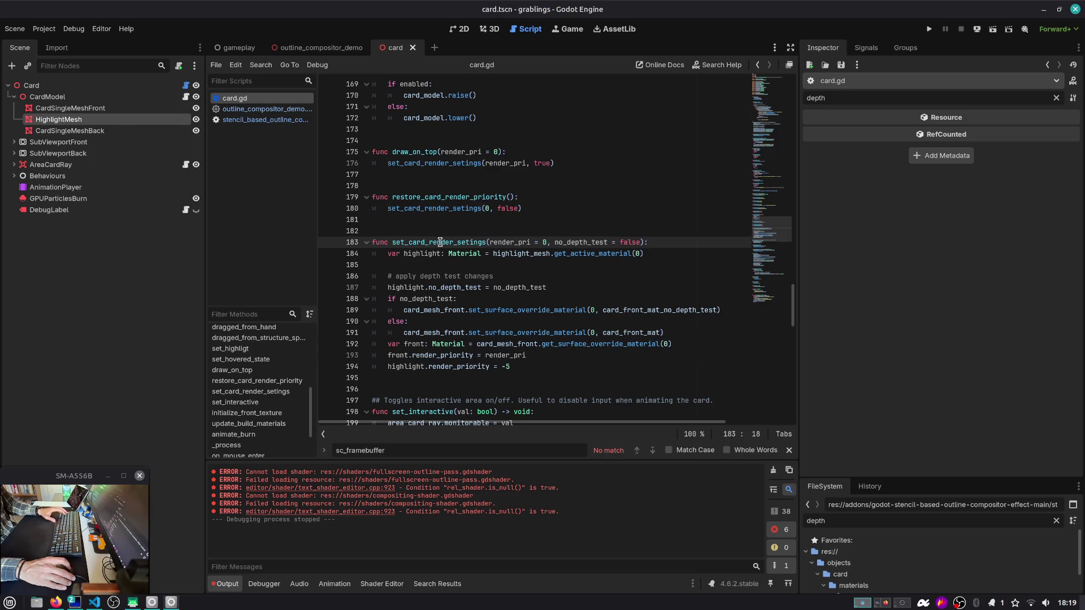
{"action": "double_click", "coordinate": [441, 242]}
{"action": "left_click", "coordinate": [422, 164]}
{"action": "double_click", "coordinate": [404, 152]}
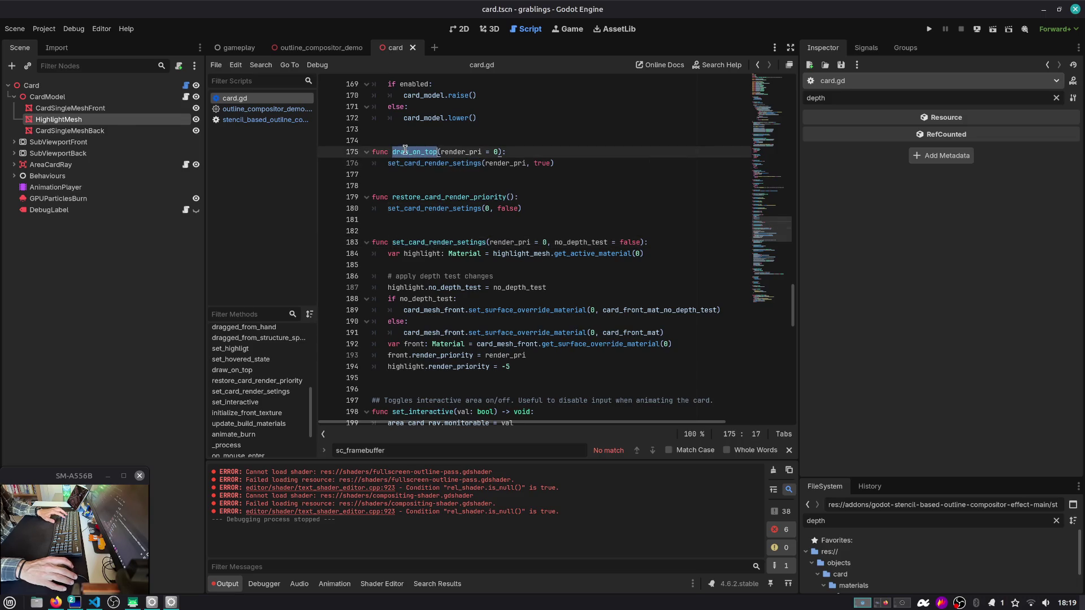
{"action": "key", "text": "ctrl+f"}
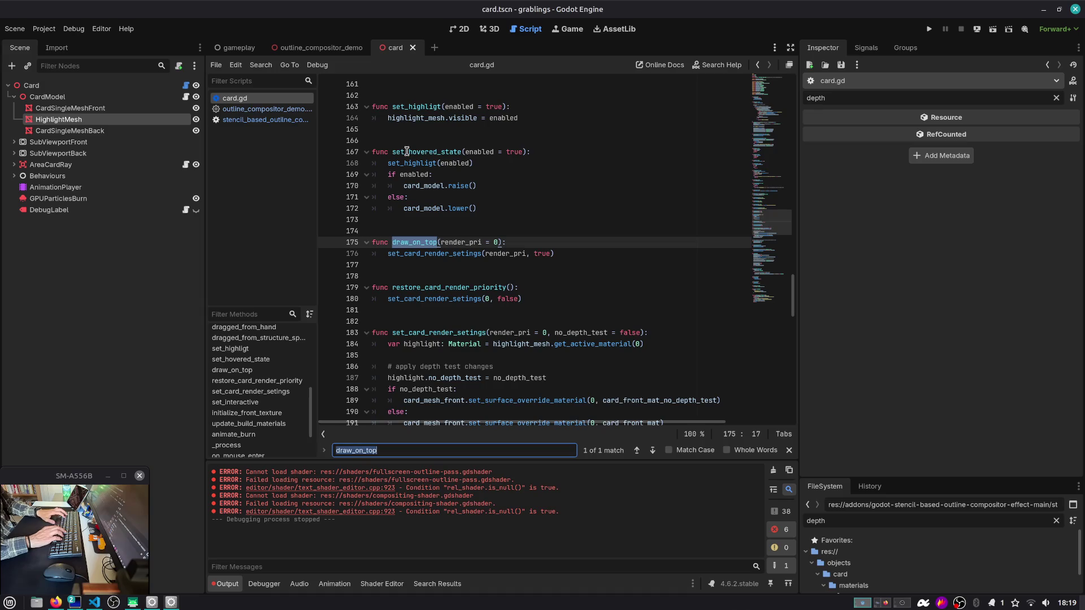
{"action": "key", "text": "ctrl+shift+f"}
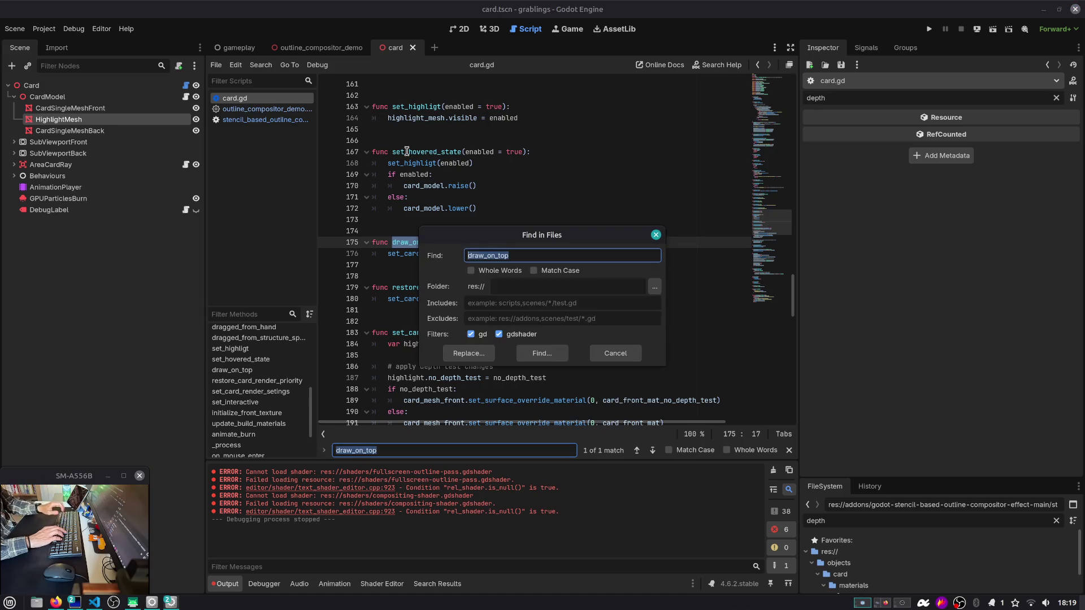
Step: Find draw_on_top across res:// (6 matches, 4 files), inspect its callers, then return to gameplay
{"action": "key", "text": "Return"}
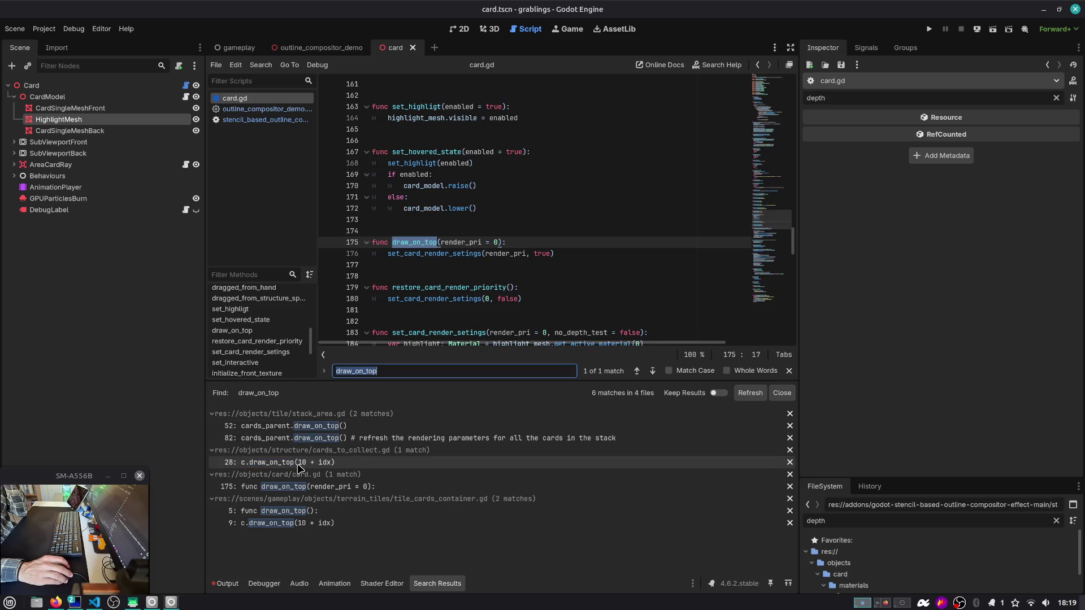
{"action": "left_click", "coordinate": [310, 524]}
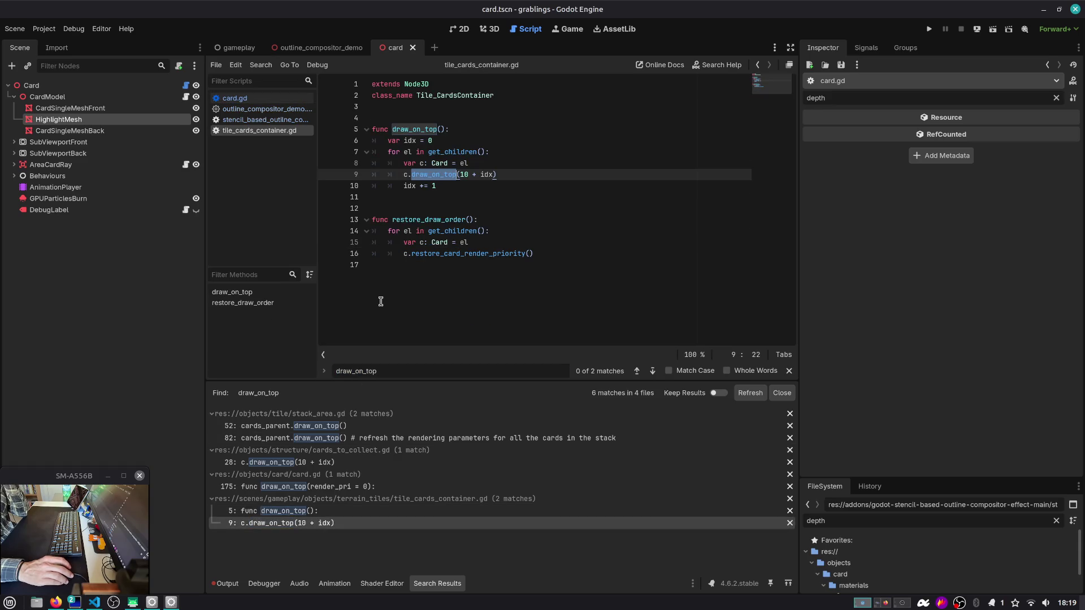
{"action": "left_click", "coordinate": [315, 487]}
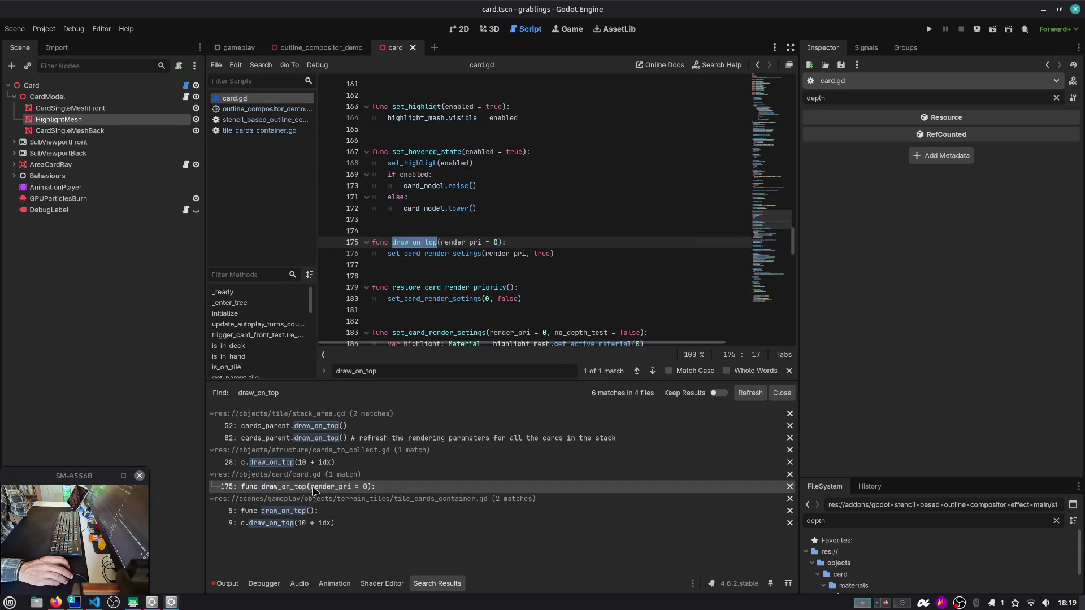
{"action": "left_click", "coordinate": [318, 463]}
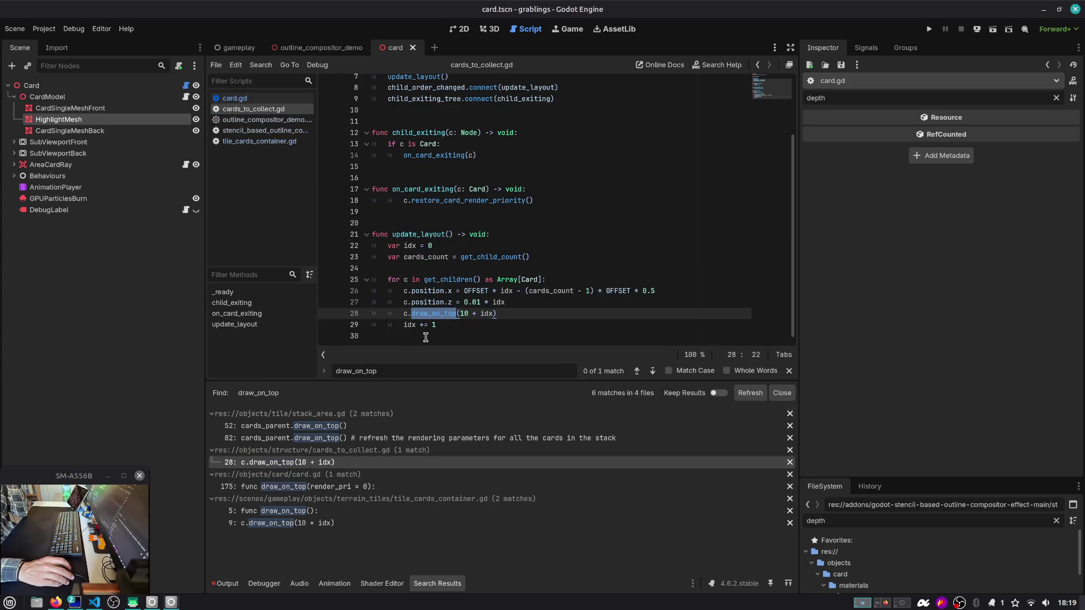
{"action": "mouse_move", "coordinate": [502, 276]}
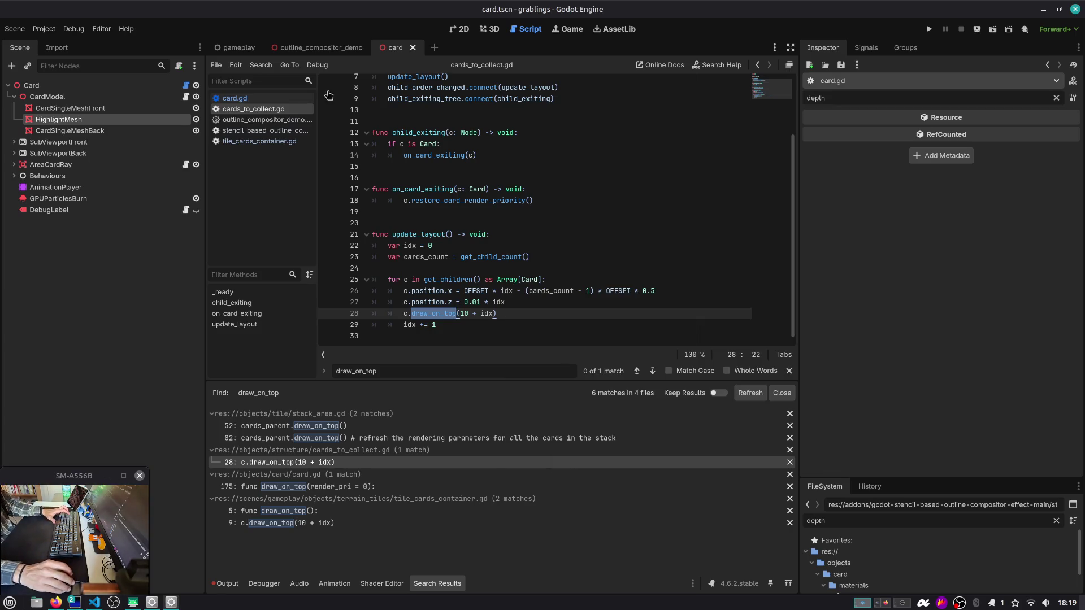
{"action": "left_click", "coordinate": [238, 47]}
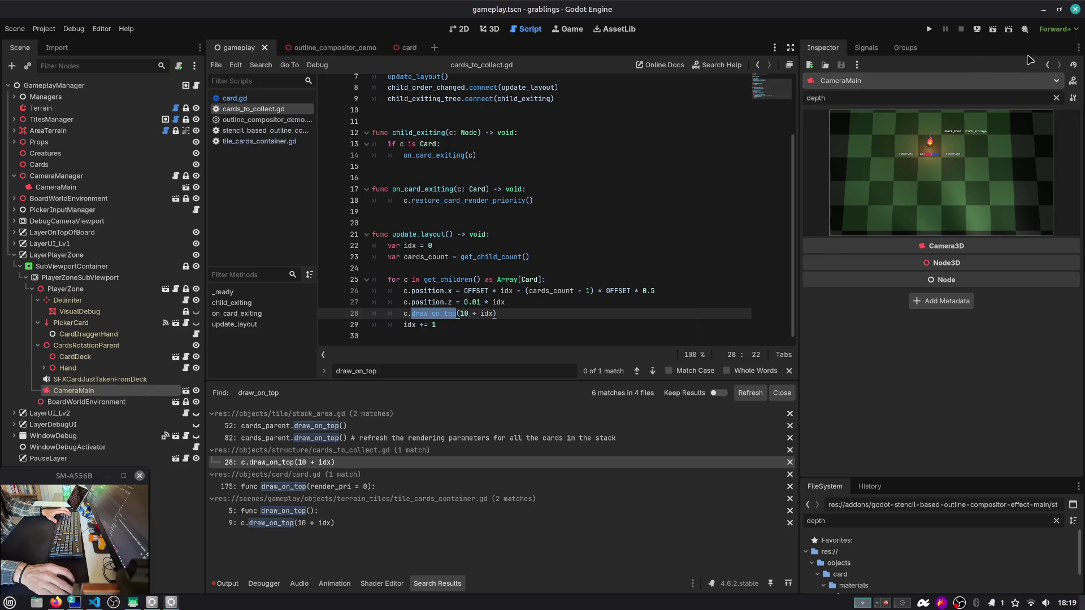
Step: Clear the Inspector filter and switch the outline effect's callback to Pre Transparent and back to Post Transparent
{"action": "left_click", "coordinate": [1056, 97]}
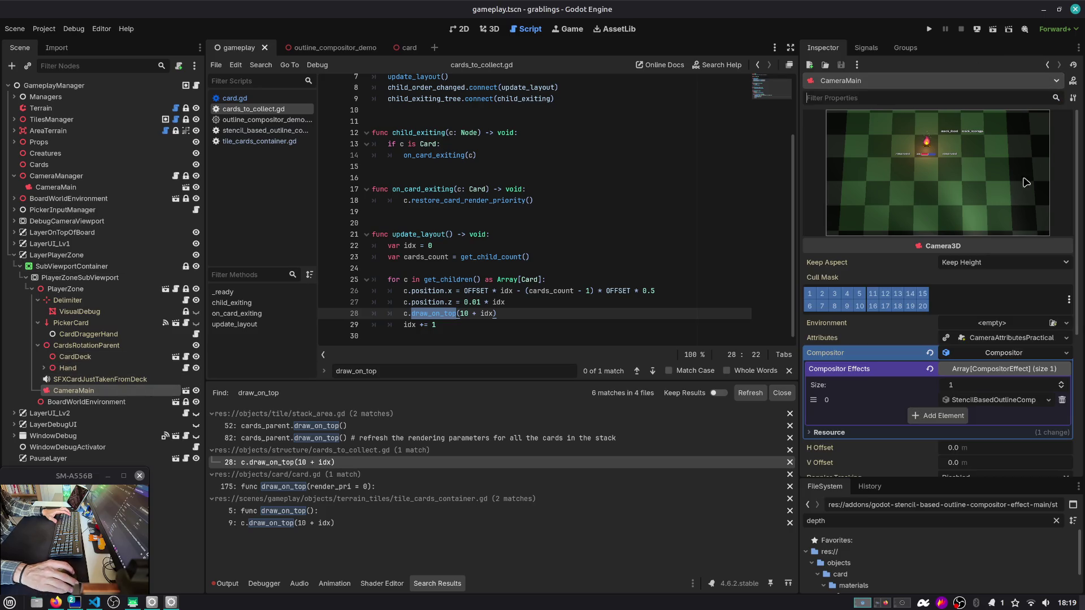
{"action": "left_click", "coordinate": [990, 400]}
{"action": "left_click", "coordinate": [987, 371]}
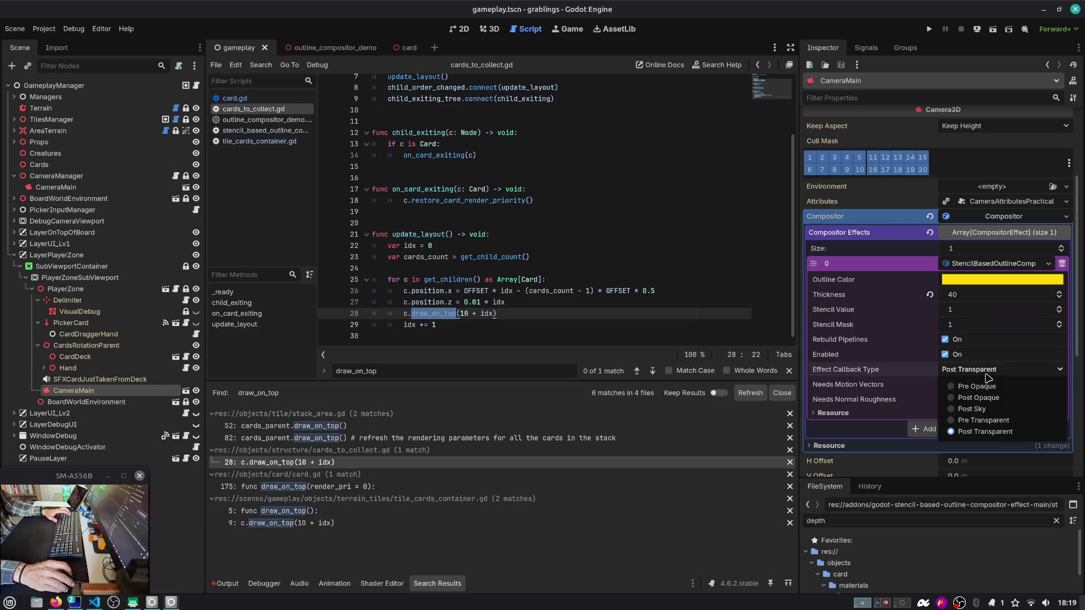
{"action": "left_click", "coordinate": [981, 425]}
{"action": "left_click", "coordinate": [983, 370]}
{"action": "left_click", "coordinate": [981, 431]}
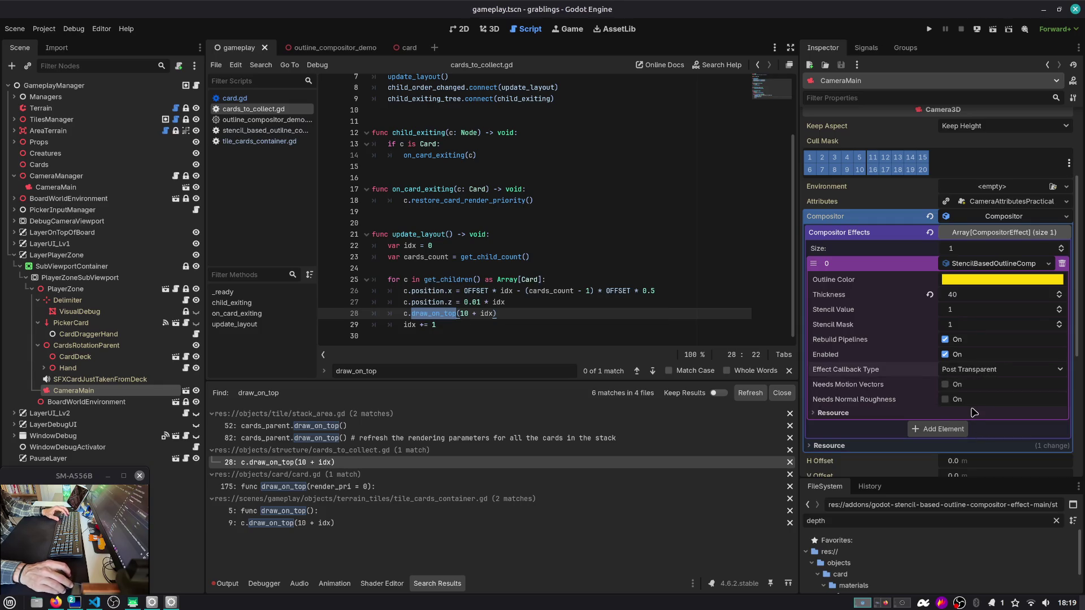
Step: On CameraMain, cycle StencilBasedOutlineComp's callback through Pre Transparent back to Post Transparent, then run the game
{"action": "left_click", "coordinate": [56, 187]}
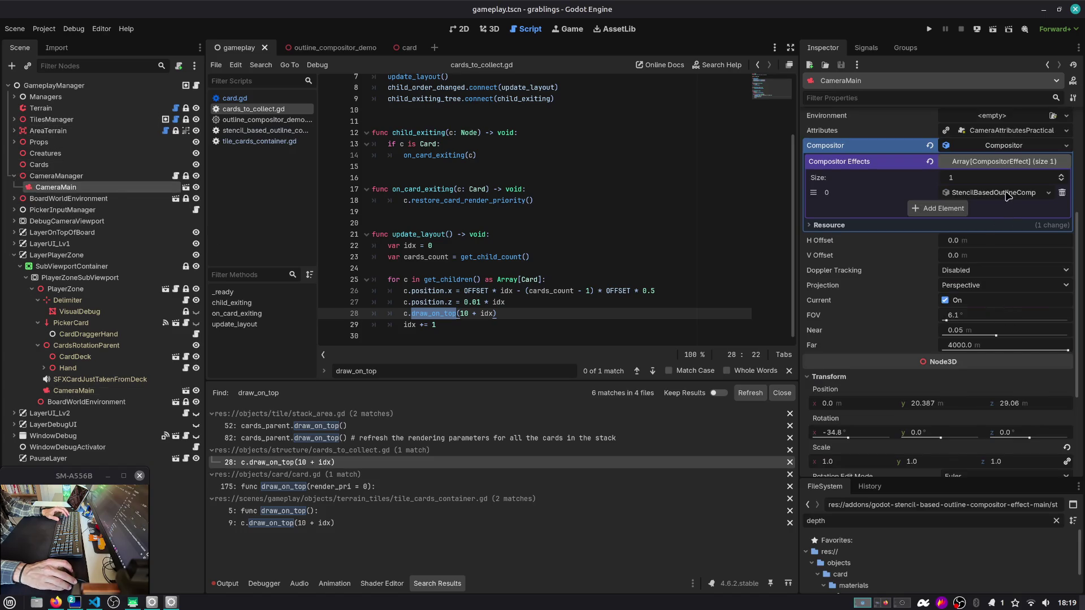
{"action": "left_click", "coordinate": [1007, 194]}
{"action": "left_click", "coordinate": [995, 299]}
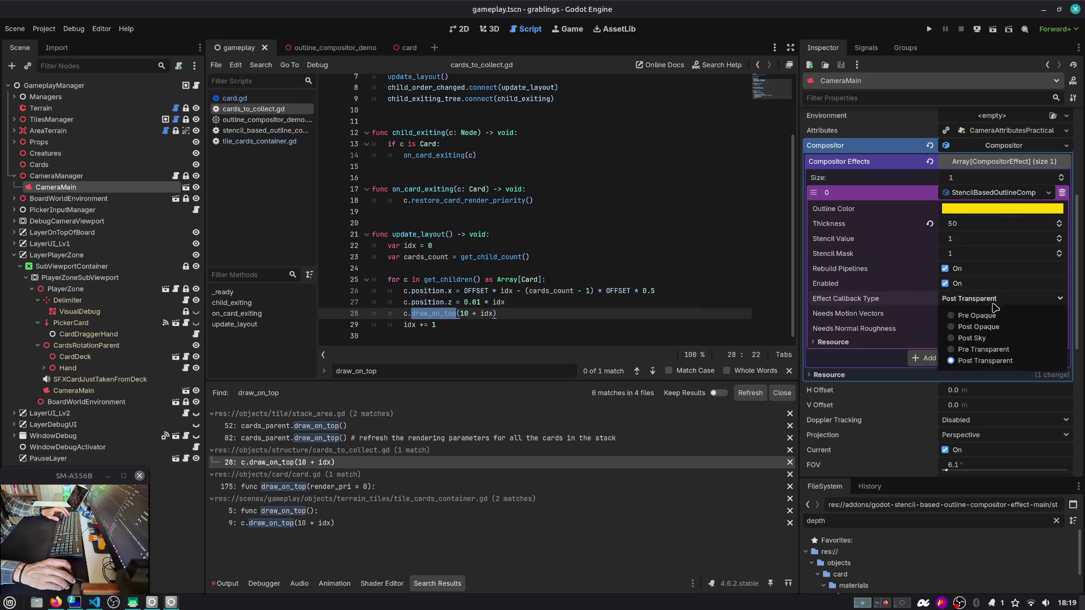
{"action": "left_click", "coordinate": [987, 349]}
{"action": "left_click", "coordinate": [992, 300]}
{"action": "left_click", "coordinate": [986, 361]}
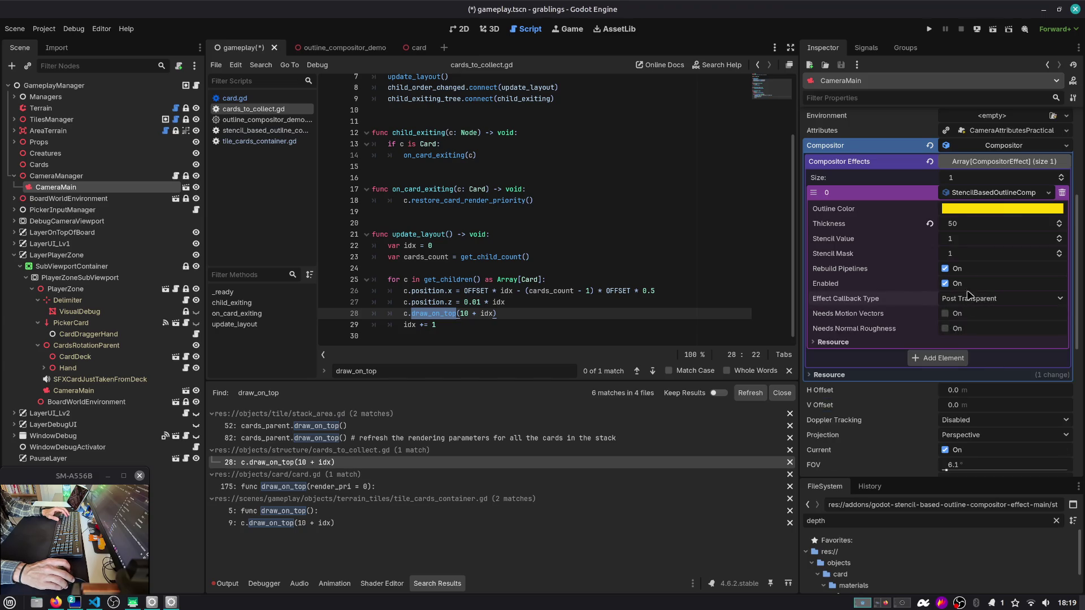
{"action": "left_click", "coordinate": [928, 30]}
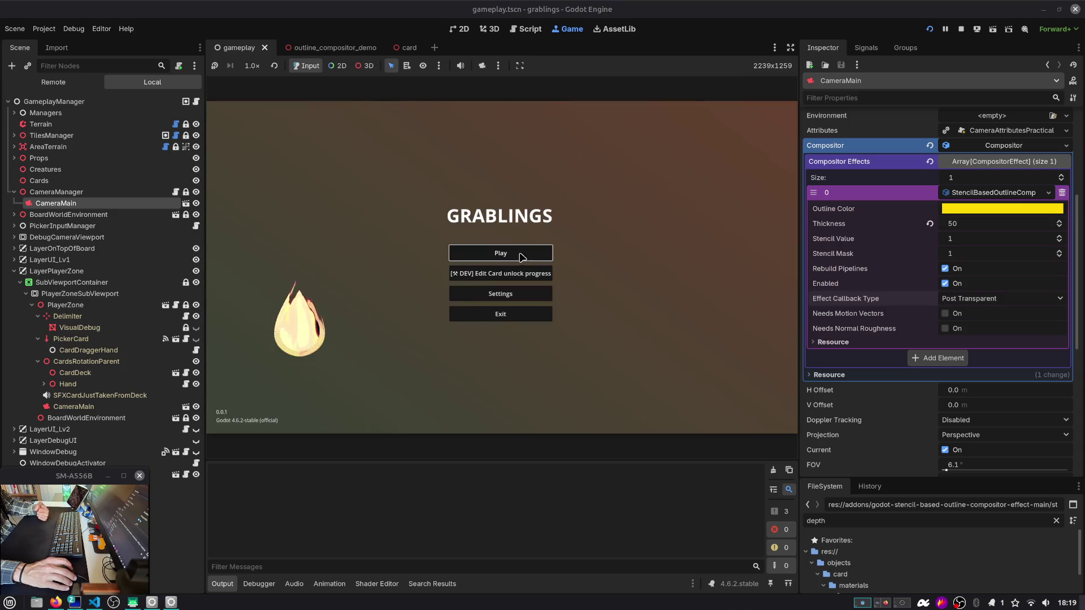
Step: Start from save slot 1, then revert HighlightMesh's Render Priority from -5 to 0 in card.tscn
{"action": "left_click", "coordinate": [523, 256]}
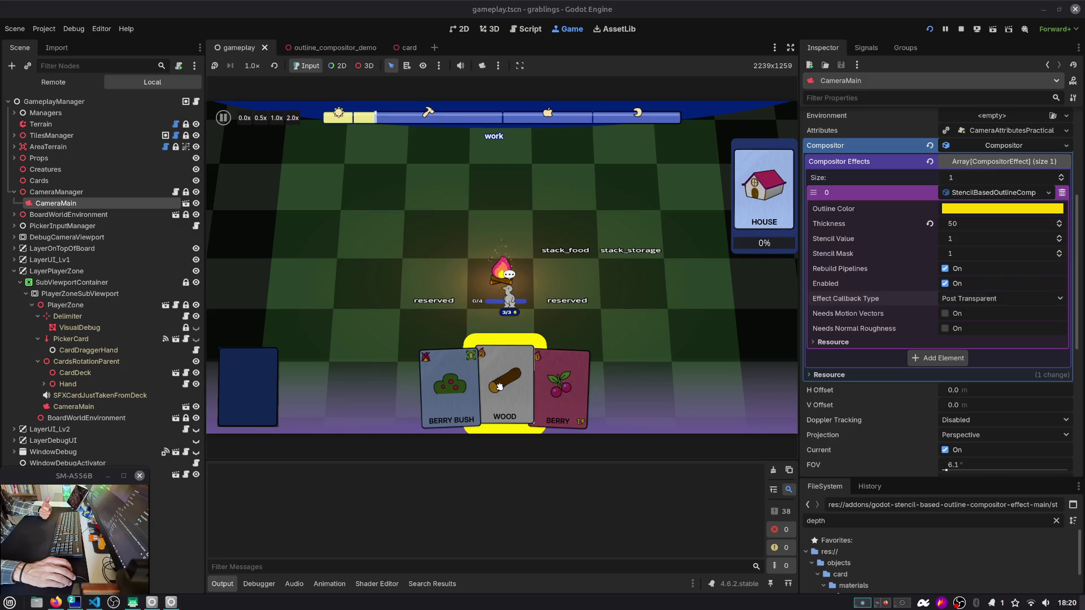
{"action": "left_click", "coordinate": [405, 47]}
{"action": "scroll", "coordinate": [997, 324], "scroll_direction": "down", "scroll_amount": 15}
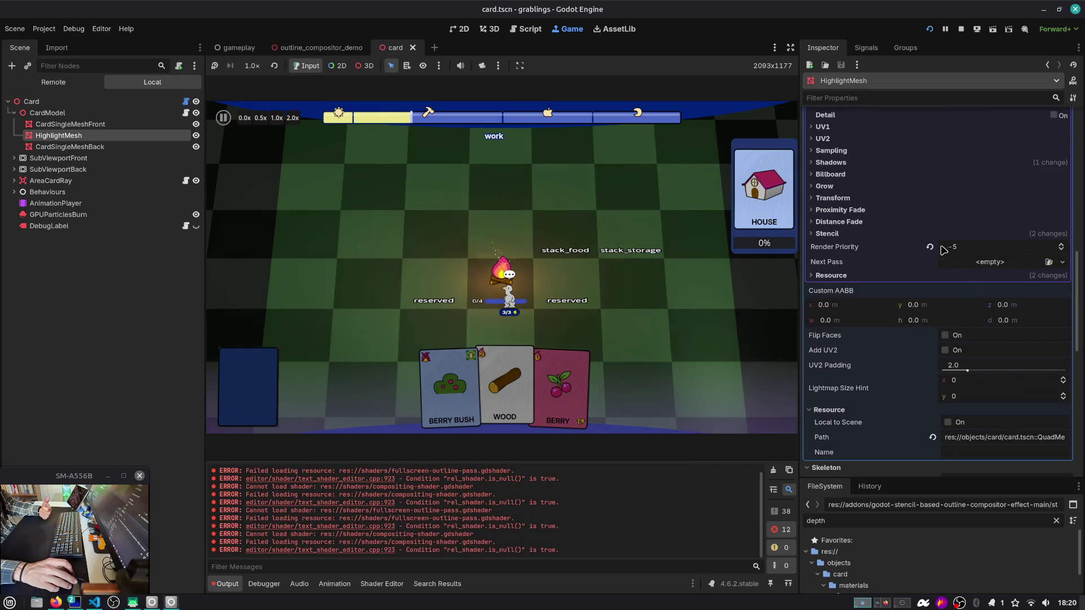
{"action": "left_click", "coordinate": [930, 247]}
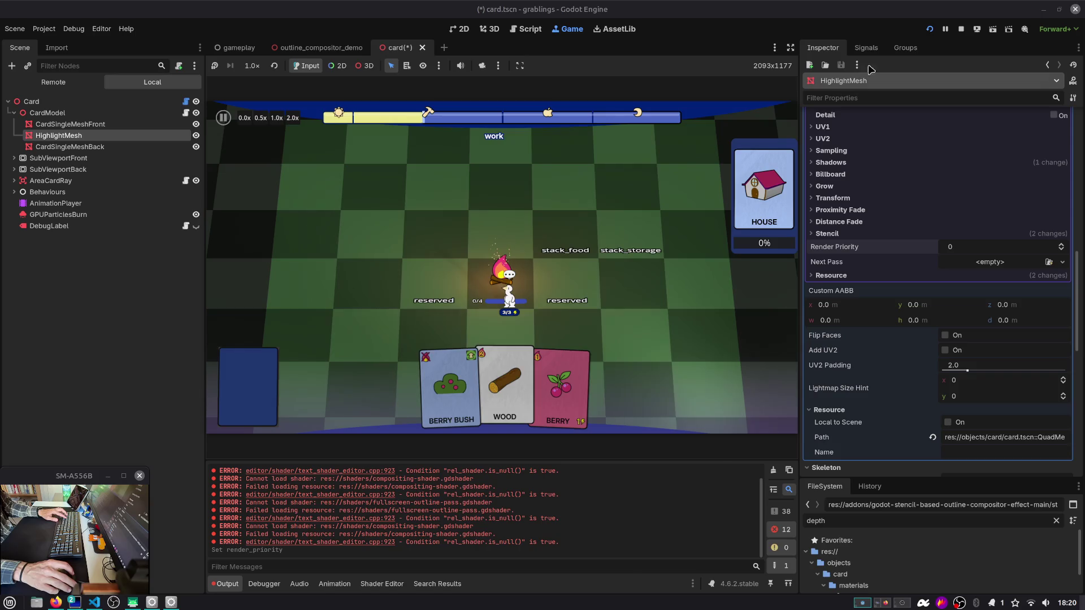
Step: Relaunch the game into save slot 1, raise HighlightMesh's Render Priority to 1, and expand its Stencil settings
{"action": "left_click", "coordinate": [930, 30]}
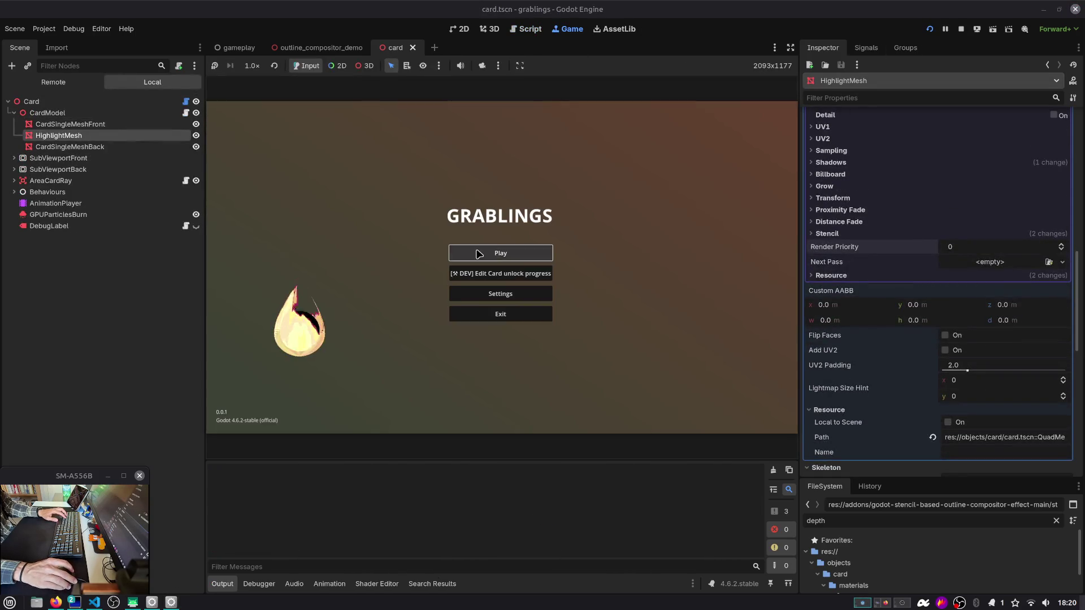
{"action": "left_click", "coordinate": [502, 252]}
{"action": "left_click", "coordinate": [502, 378]}
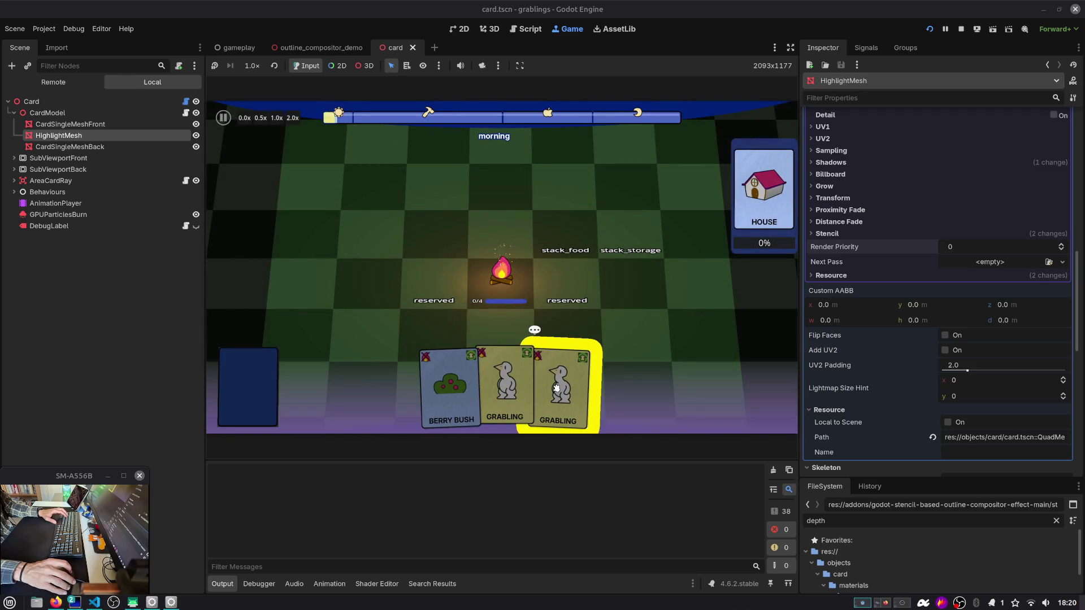
{"action": "left_click", "coordinate": [1068, 245]}
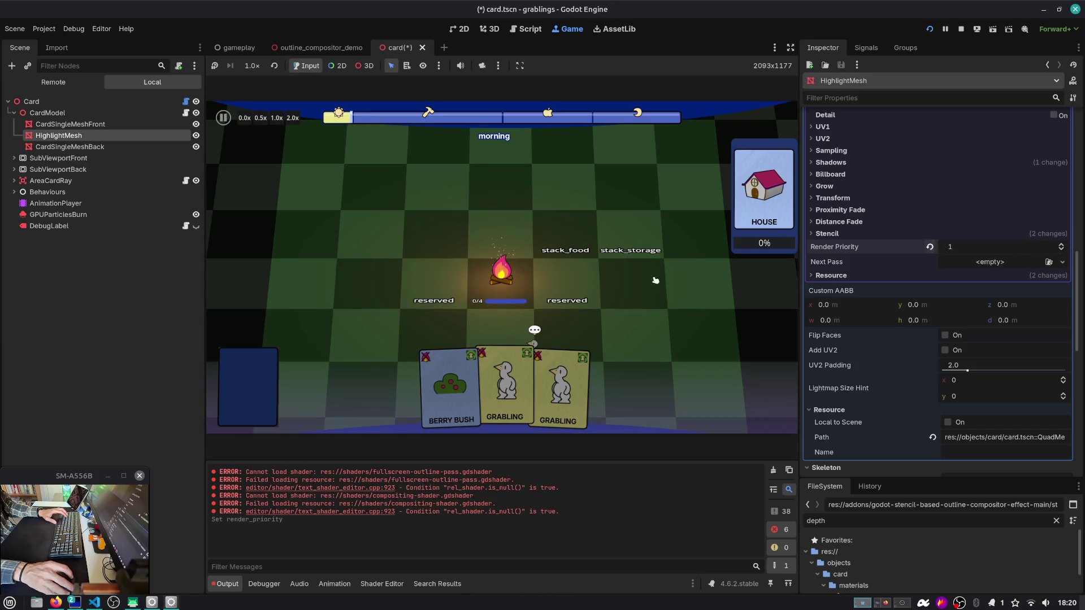
{"action": "left_click", "coordinate": [905, 235]}
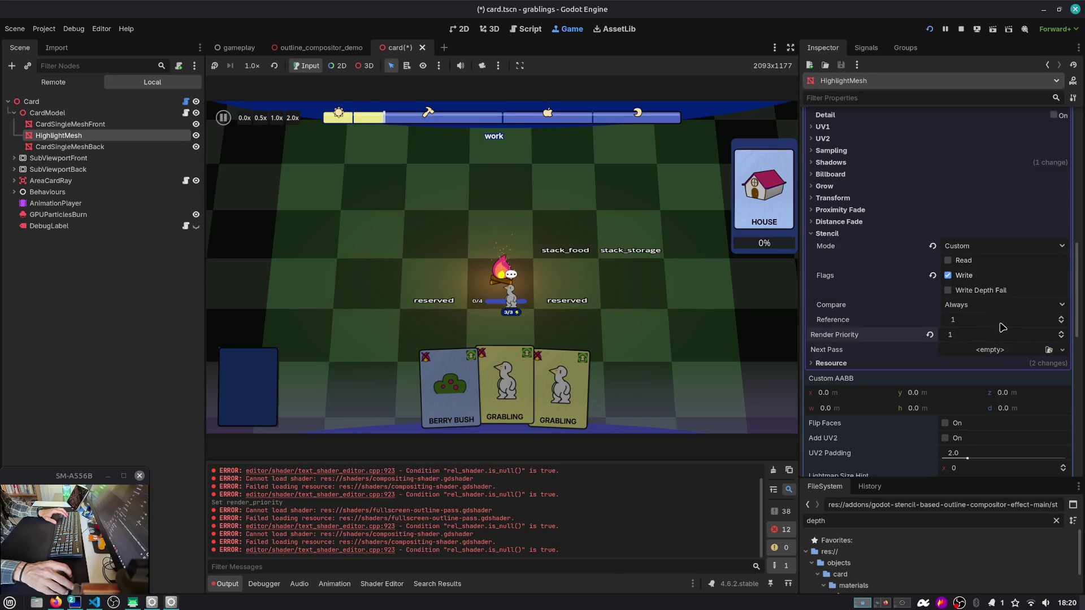
{"action": "left_click", "coordinate": [1011, 305]}
{"action": "left_click", "coordinate": [995, 321]}
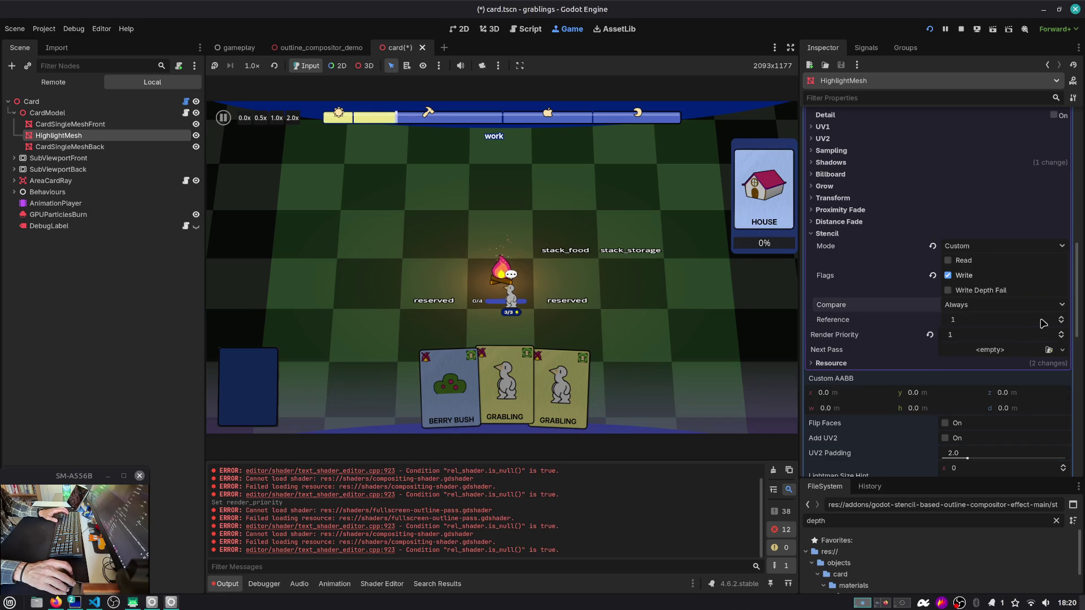
{"action": "left_click", "coordinate": [1017, 305]}
{"action": "left_click", "coordinate": [994, 333]}
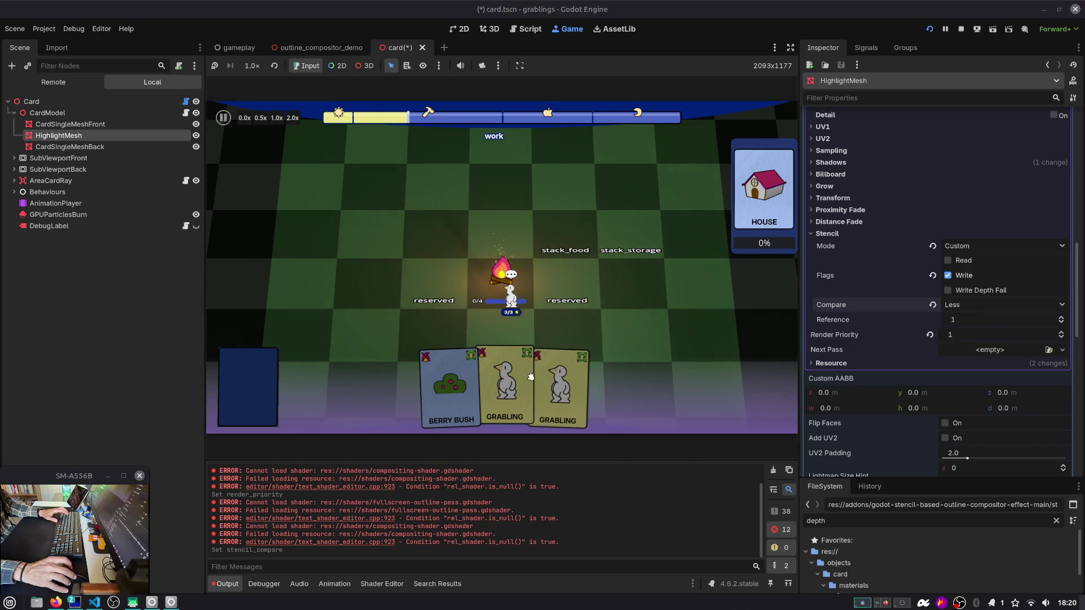
{"action": "left_click", "coordinate": [1000, 305]}
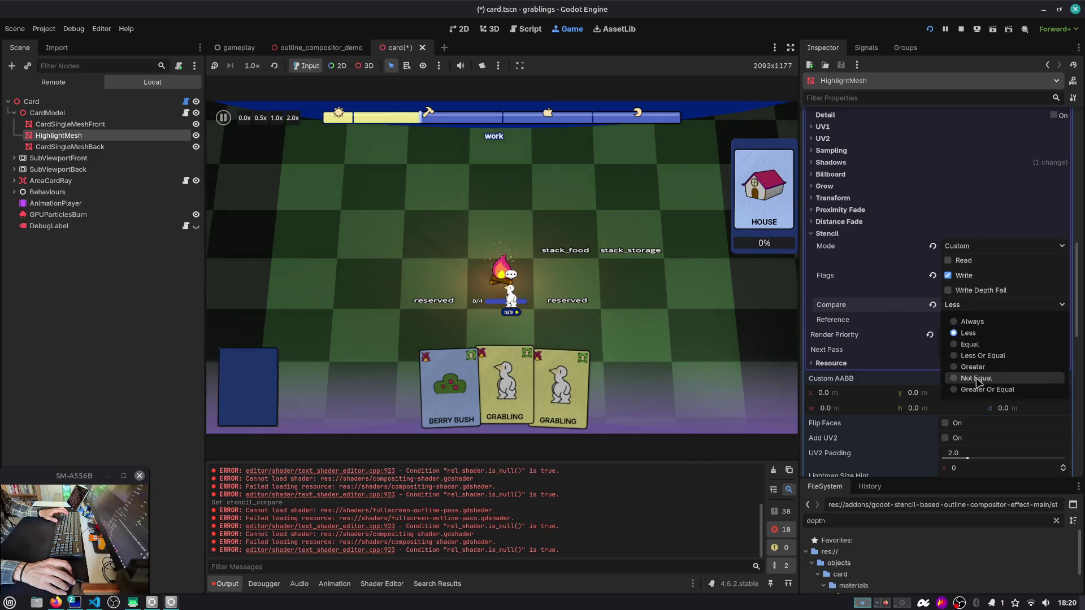
{"action": "left_click", "coordinate": [973, 390]}
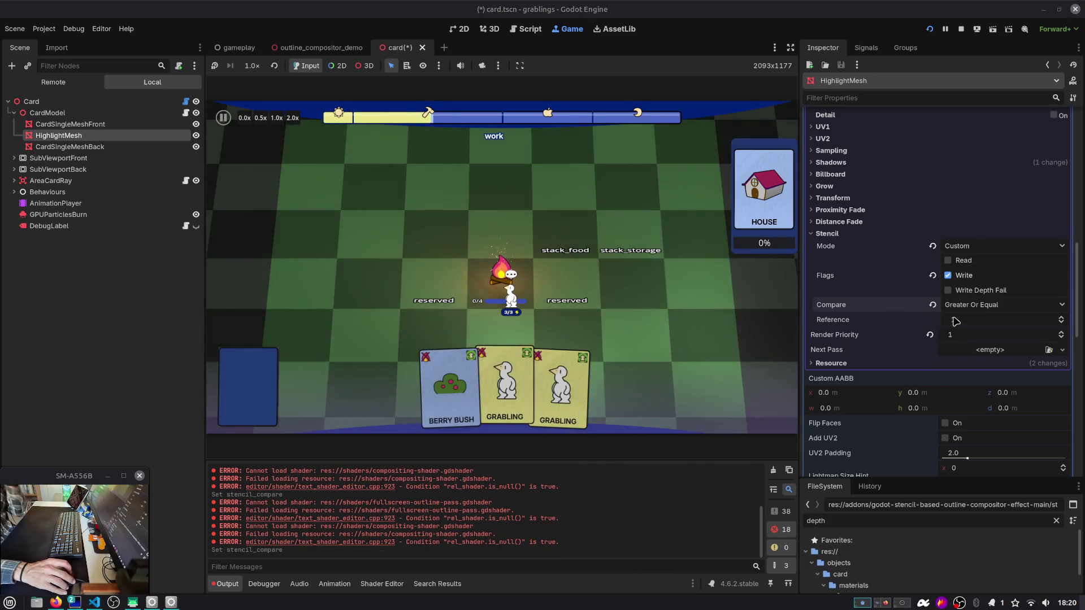
{"action": "left_click", "coordinate": [972, 305]}
{"action": "left_click", "coordinate": [976, 378]}
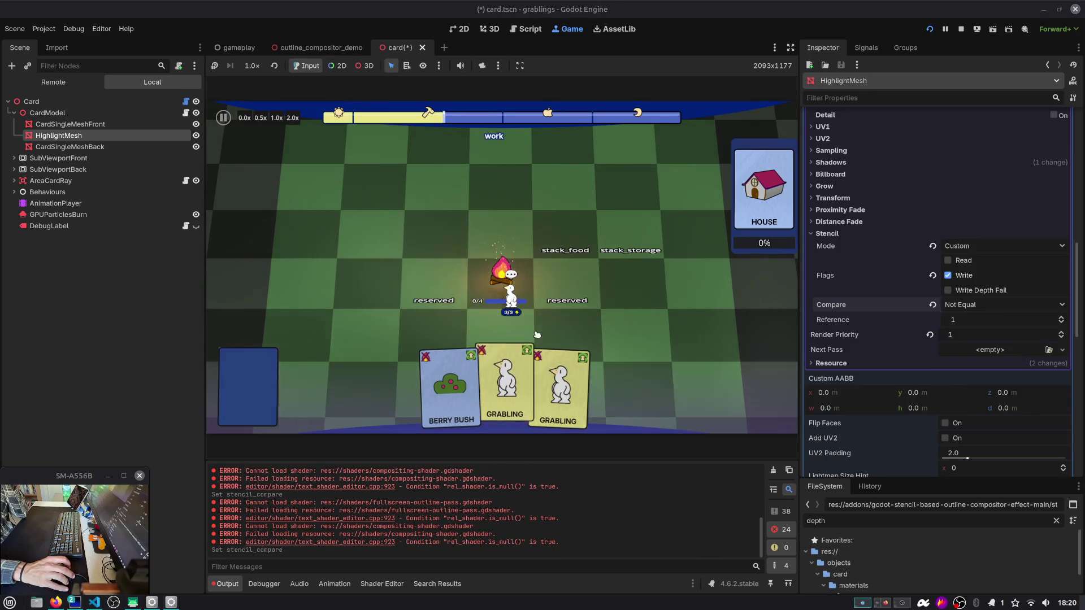
{"action": "left_click", "coordinate": [1000, 304]}
{"action": "left_click", "coordinate": [973, 366]}
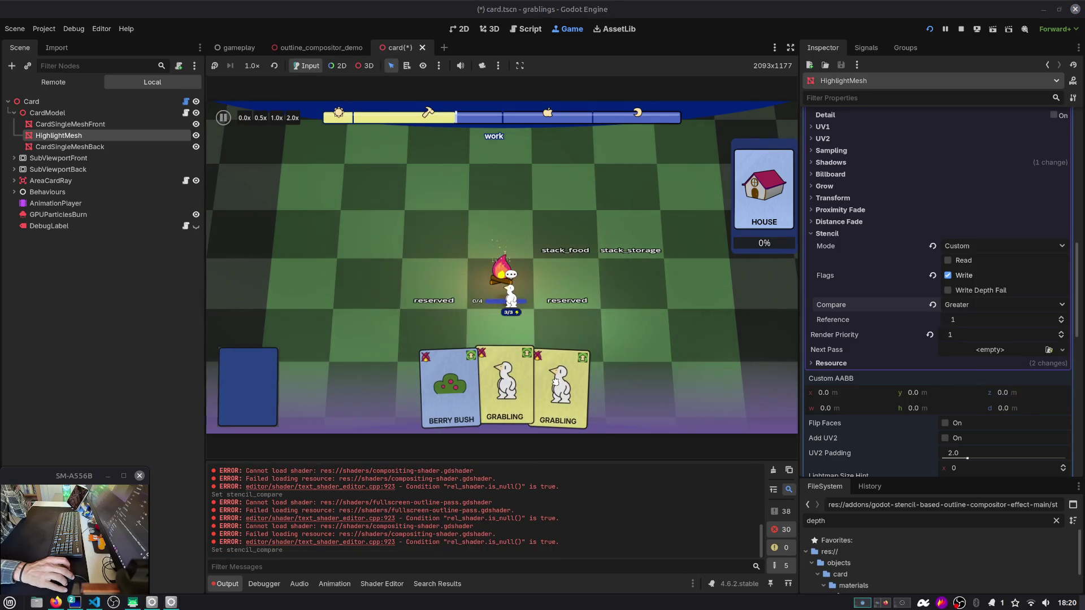
{"action": "left_click", "coordinate": [1000, 304]}
{"action": "left_click", "coordinate": [973, 354]}
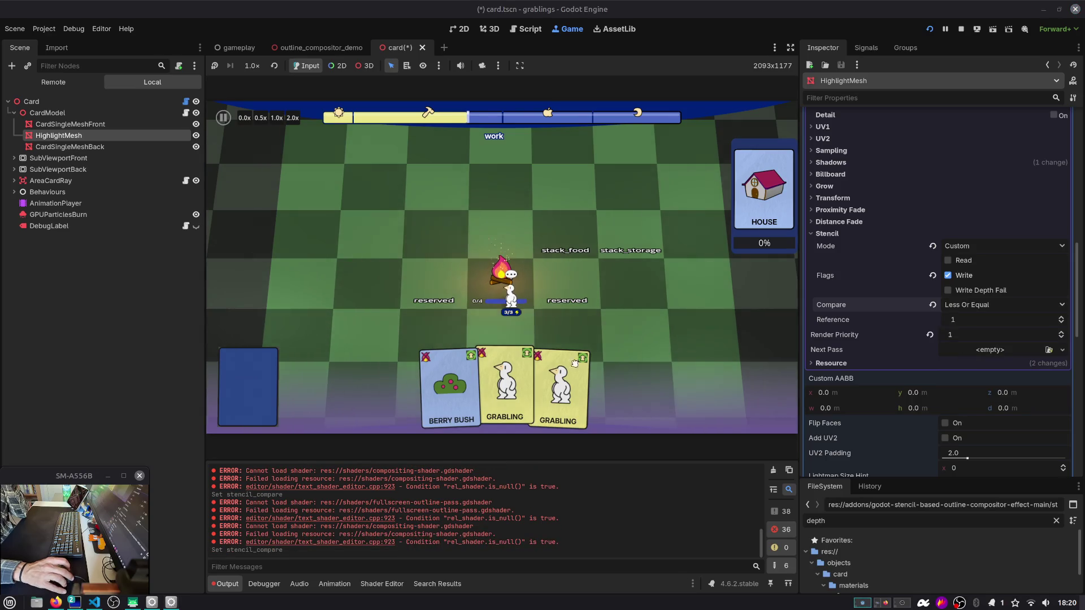
{"action": "left_click", "coordinate": [1000, 305]}
{"action": "left_click", "coordinate": [973, 342]}
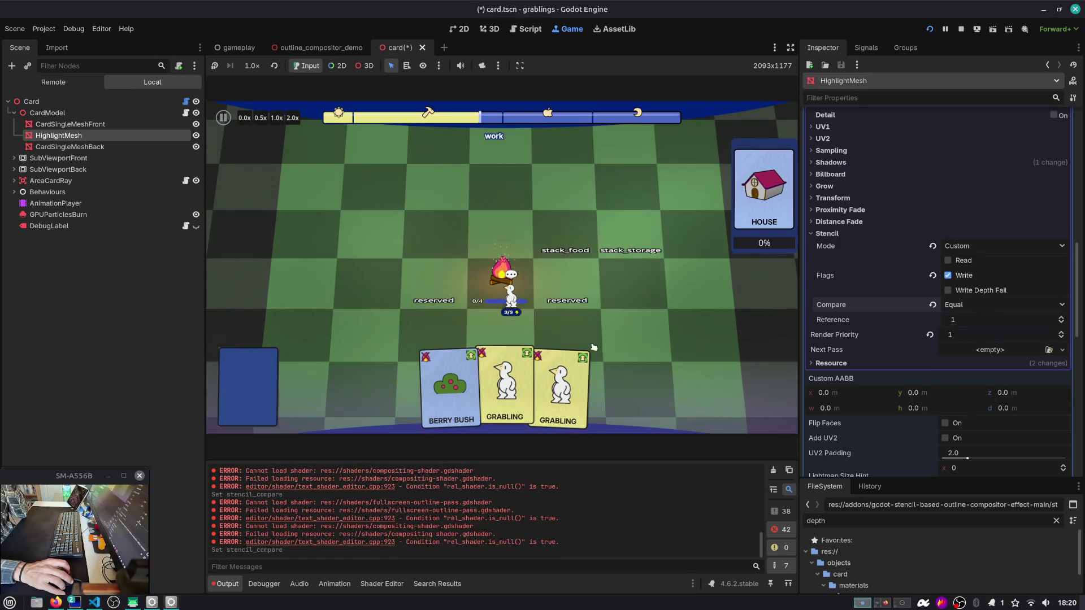
{"action": "left_click", "coordinate": [1000, 305]}
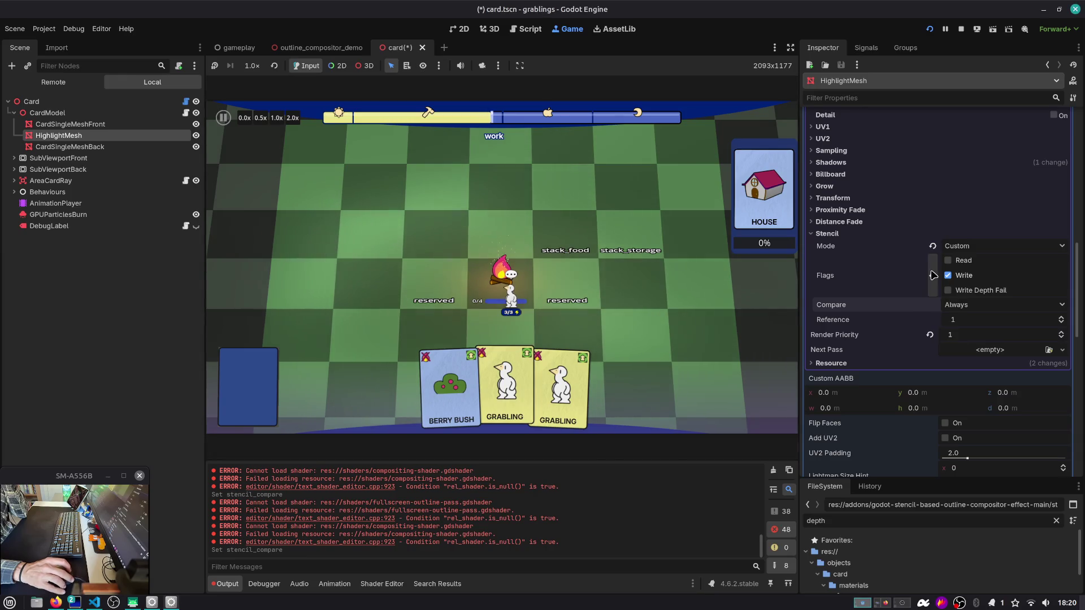
{"action": "left_click", "coordinate": [973, 318]}
{"action": "left_click", "coordinate": [947, 290]}
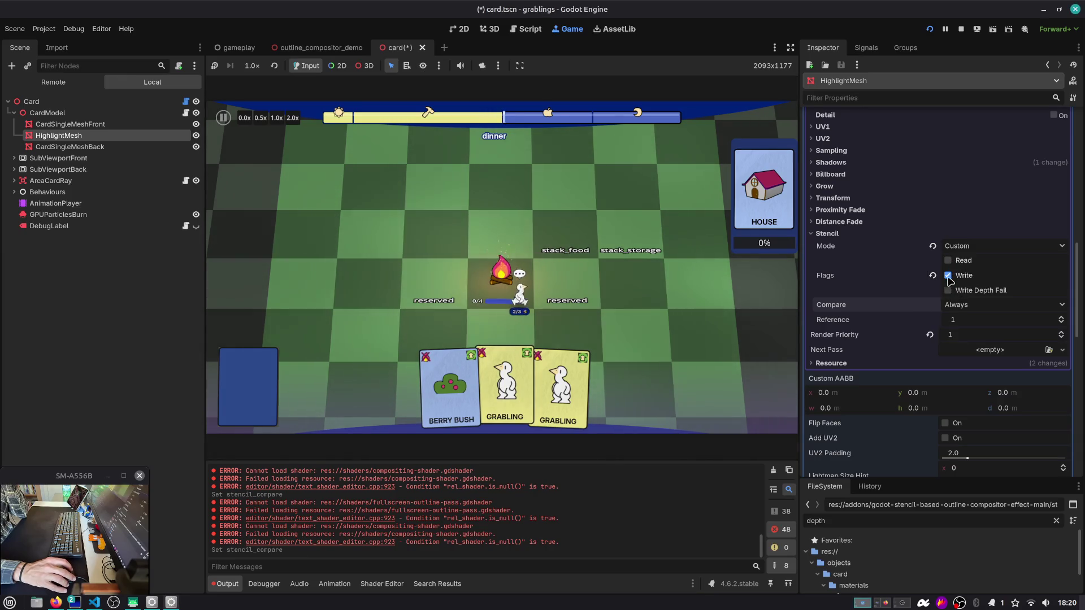
{"action": "left_click", "coordinate": [947, 275]}
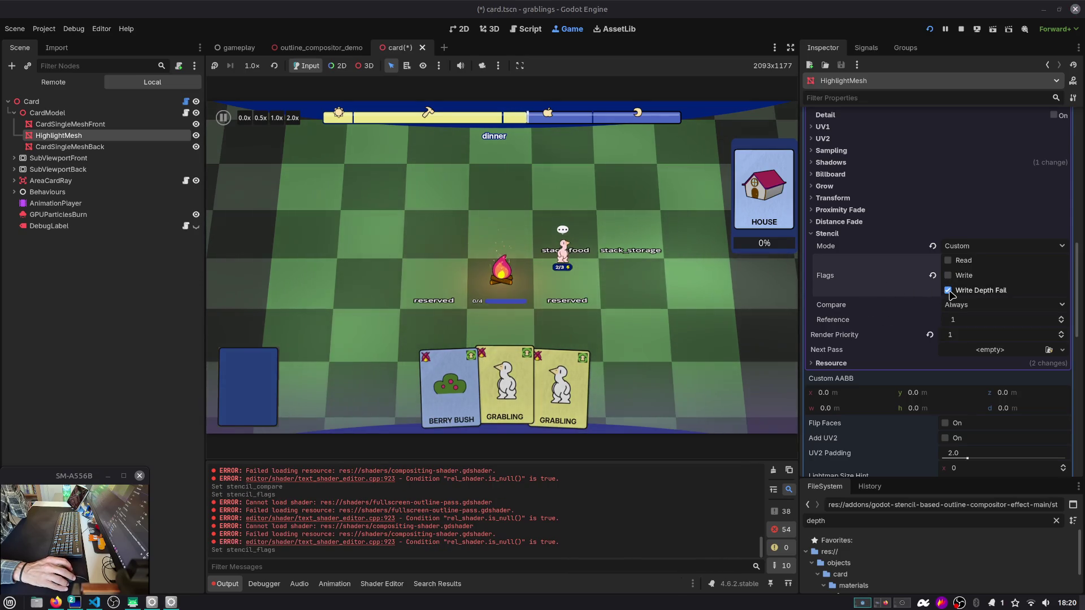
{"action": "left_click", "coordinate": [947, 276]}
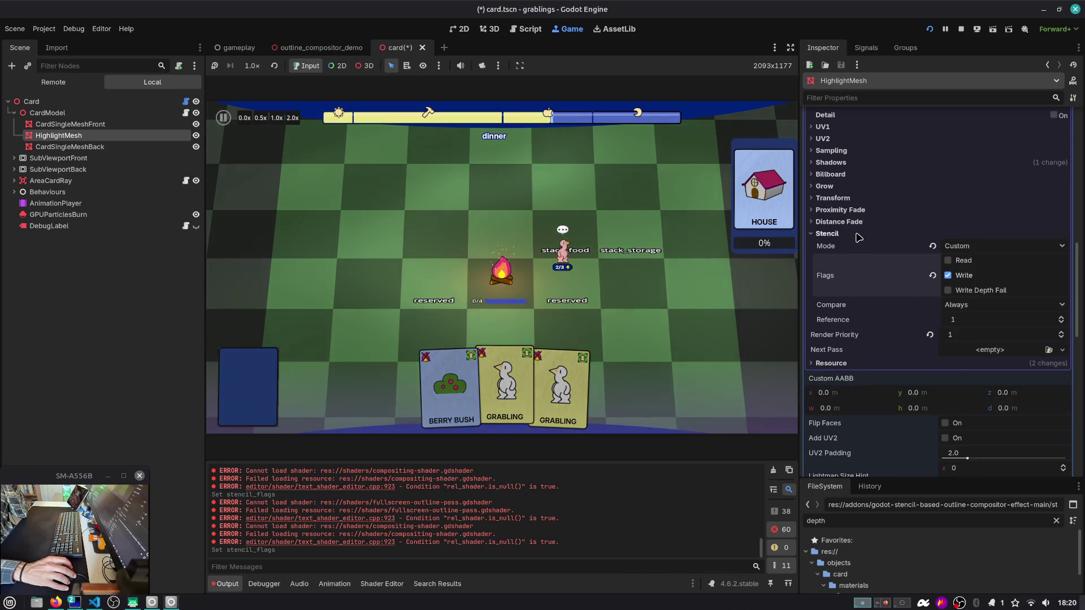
{"action": "left_click", "coordinate": [828, 234]}
Step: Toggle No Depth Test off and back on, and lower Render Priority back to 0
{"action": "scroll", "coordinate": [863, 224], "scroll_direction": "up", "scroll_amount": 5}
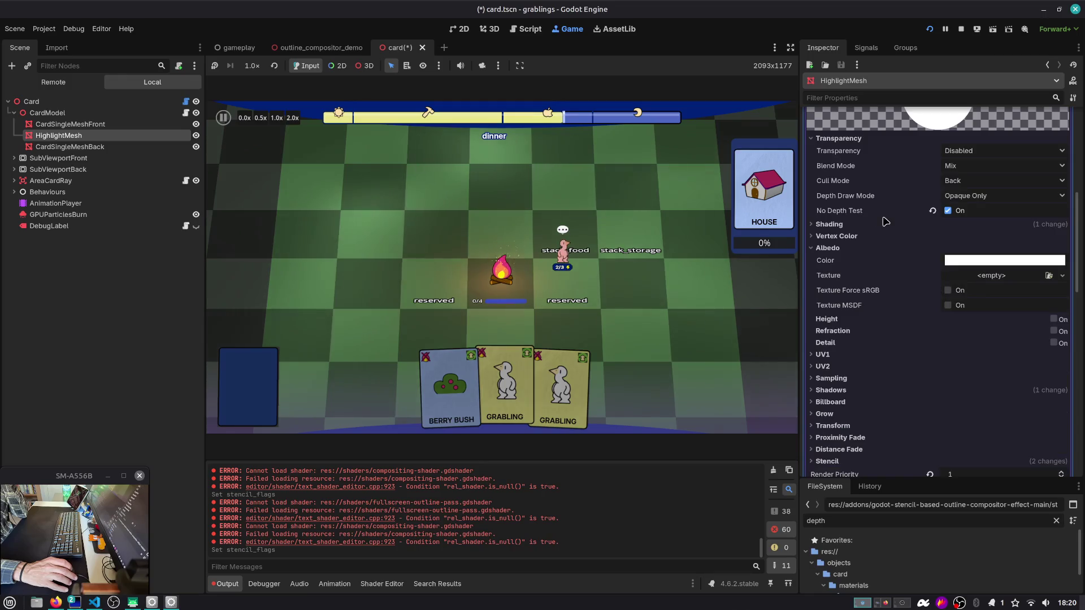
{"action": "left_click", "coordinate": [948, 210]}
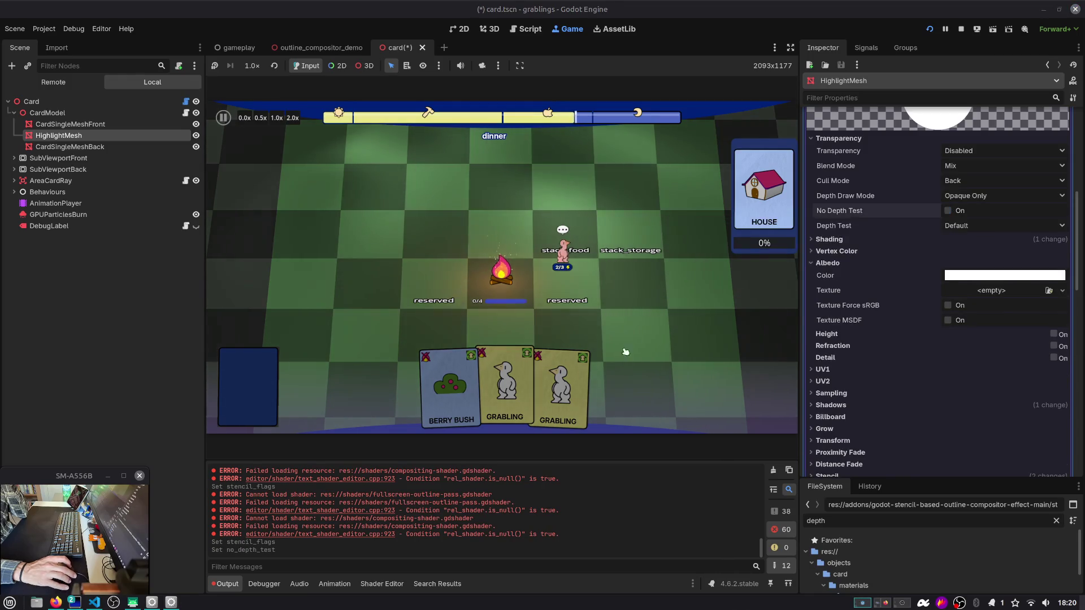
{"action": "left_click", "coordinate": [947, 210]}
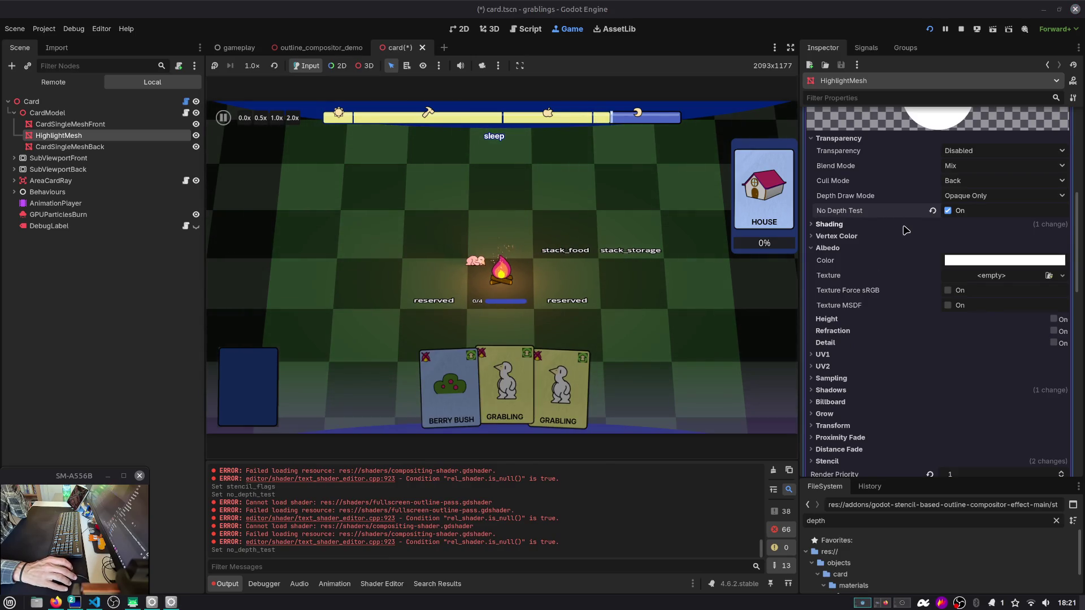
{"action": "scroll", "coordinate": [897, 260], "scroll_direction": "down", "scroll_amount": 5}
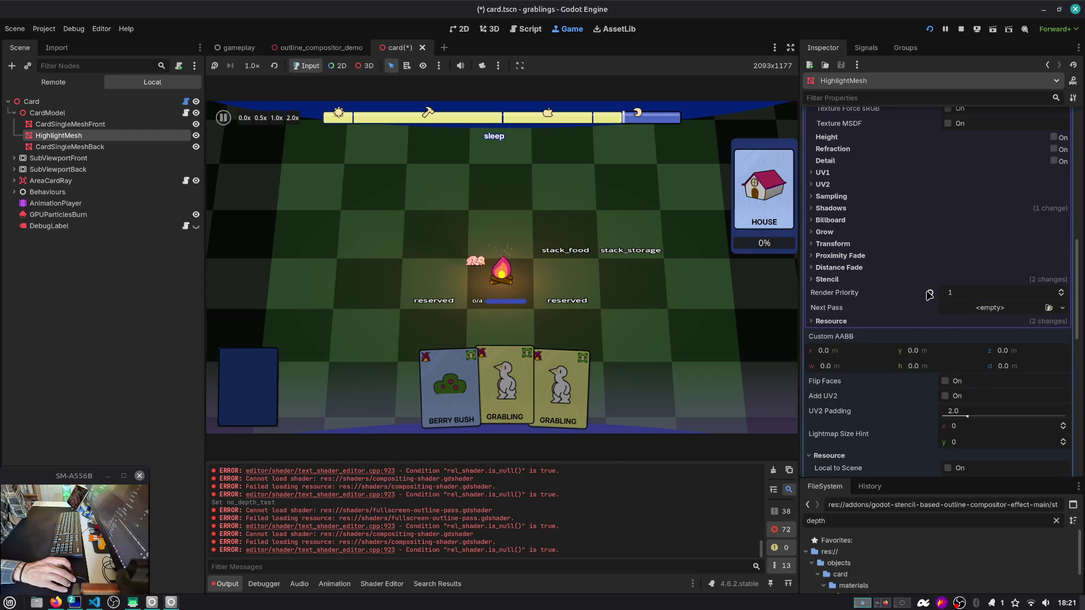
{"action": "left_click_drag", "start_coordinate": [929, 294], "coordinate": [916, 294]}
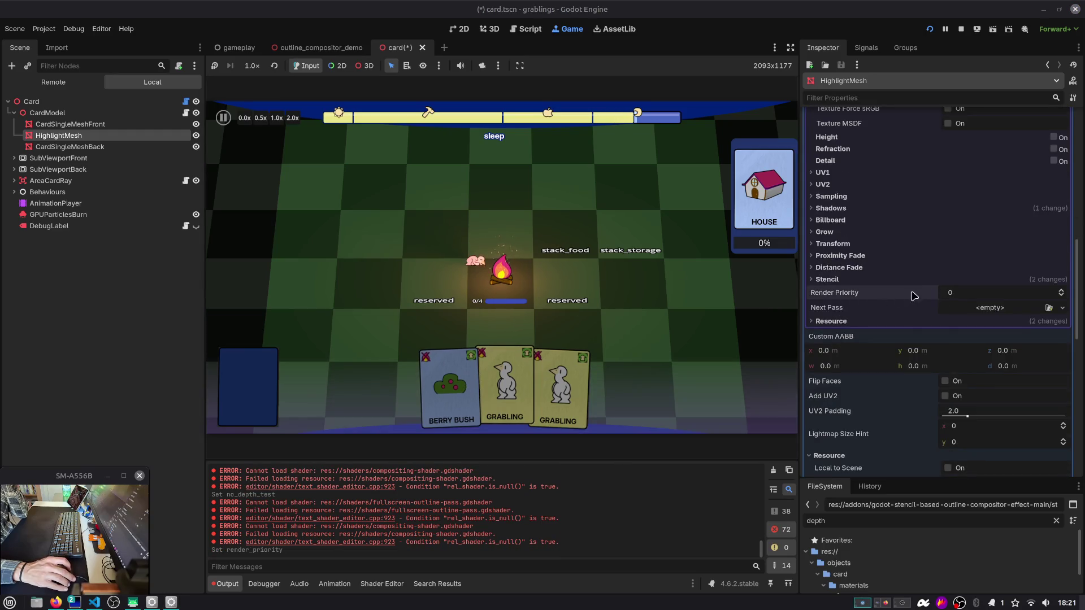
Step: Enable the stencil Write flag with Custom mode and Reference 1, then collapse the Stencil section
{"action": "left_click", "coordinate": [927, 279]}
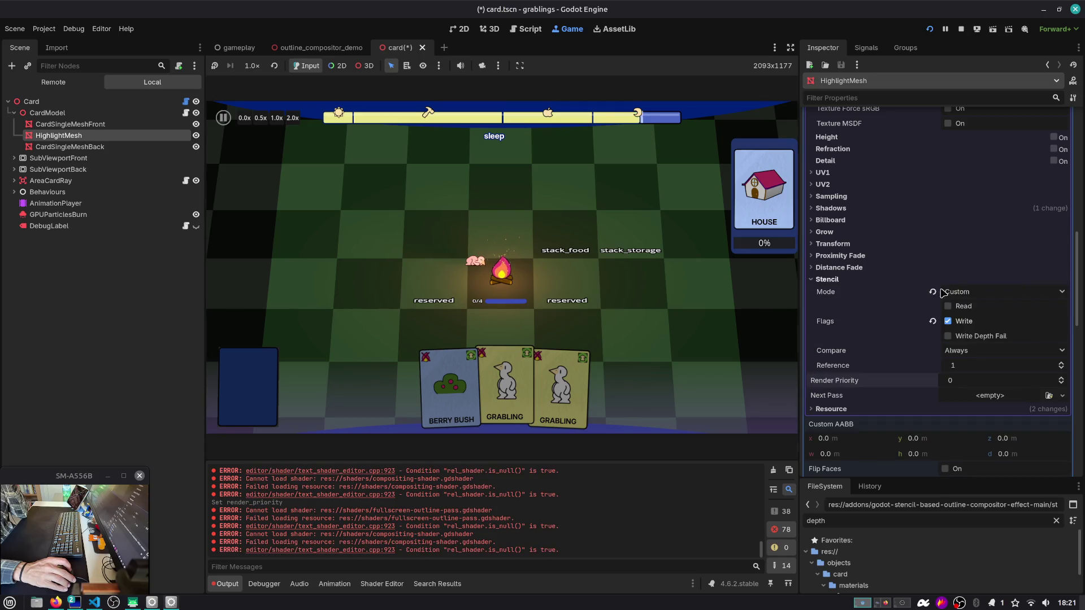
{"action": "left_click", "coordinate": [962, 324]}
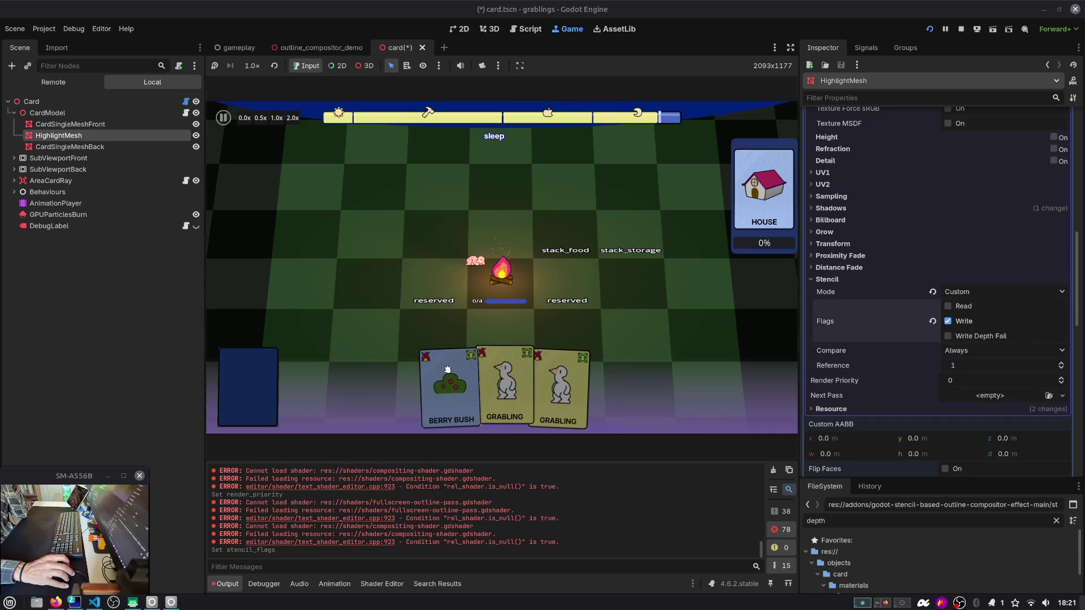
{"action": "left_click", "coordinate": [869, 281]}
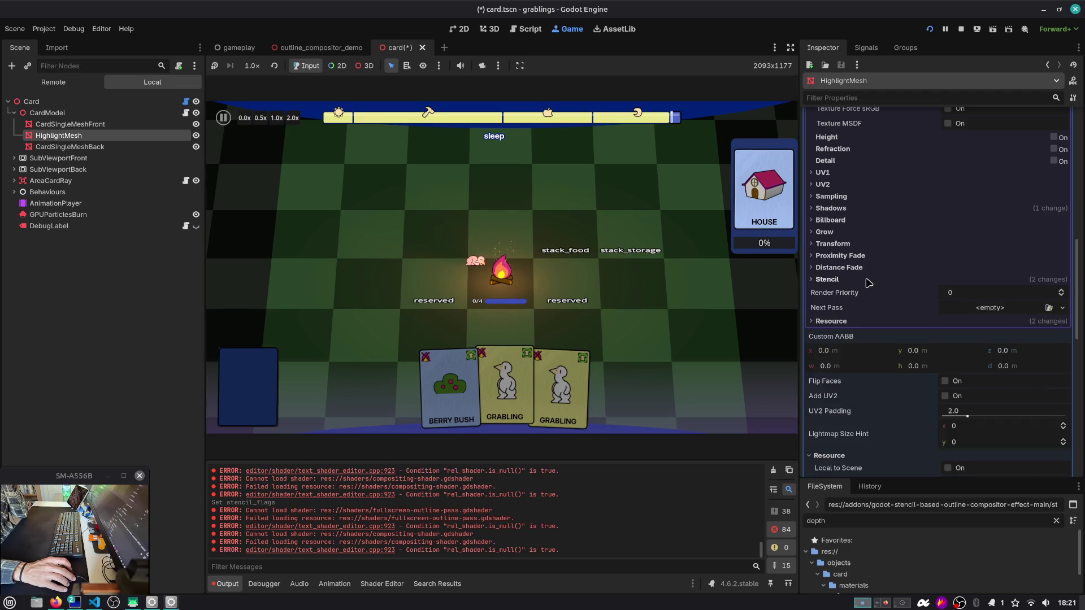
{"action": "scroll", "coordinate": [868, 282], "scroll_direction": "up", "scroll_amount": 3}
{"action": "scroll", "coordinate": [873, 271], "scroll_direction": "down", "scroll_amount": 2}
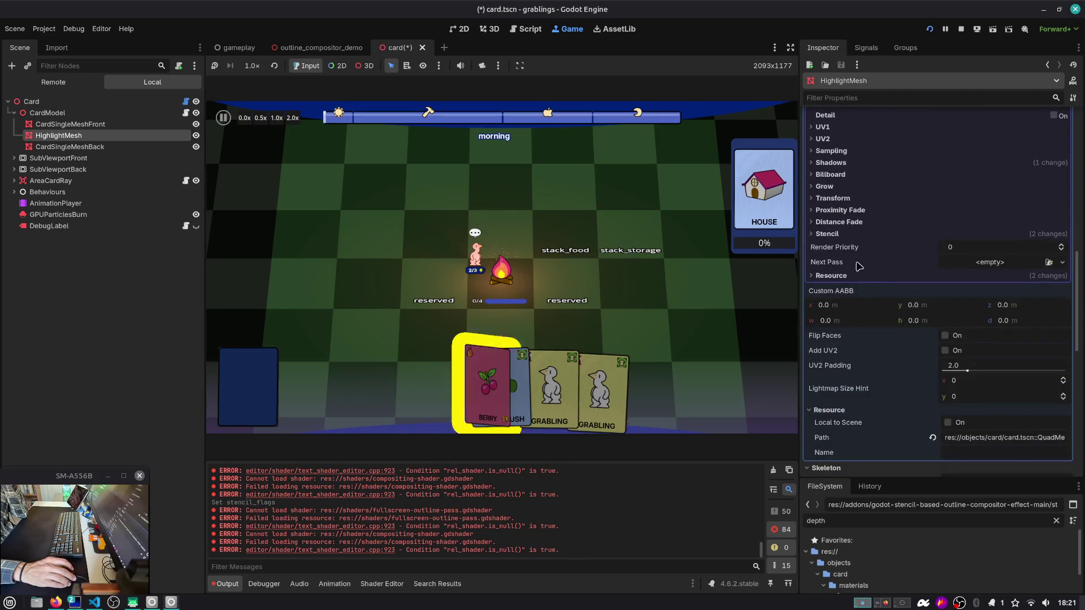
Step: Try Render Priority values 2, 55 and 999 on the highlight material, then return it to 0
{"action": "left_click", "coordinate": [1061, 245]}
{"action": "left_click", "coordinate": [1061, 244]}
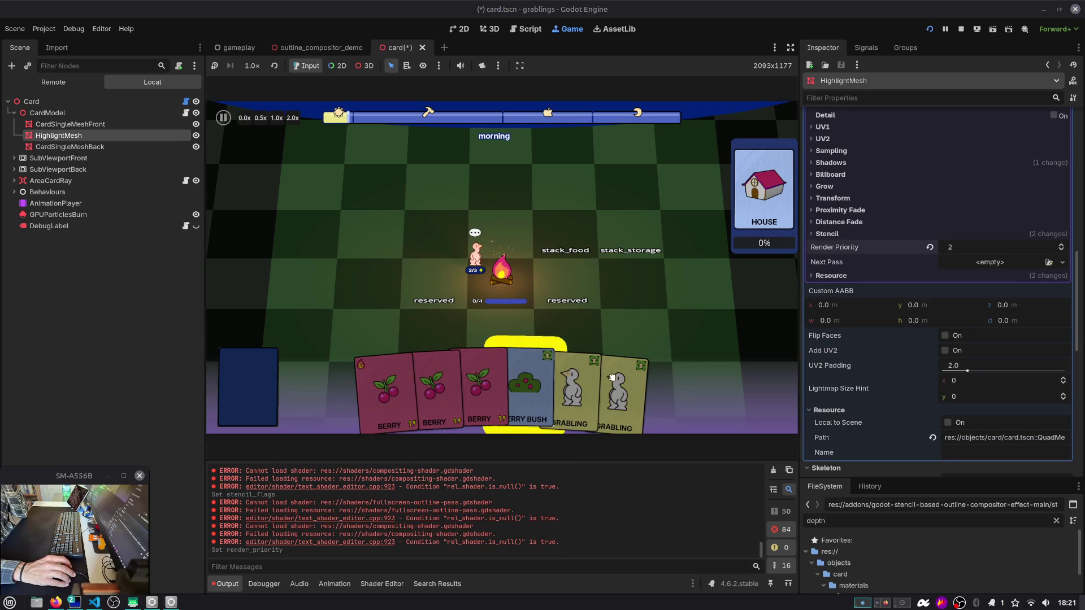
{"action": "scroll", "coordinate": [867, 258], "scroll_direction": "up", "scroll_amount": 10}
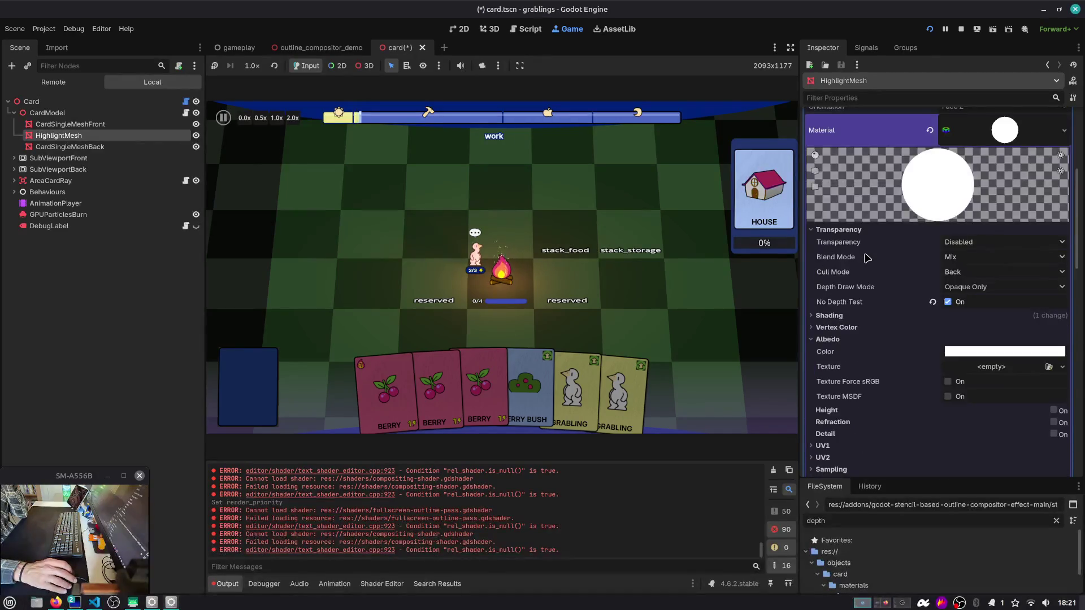
{"action": "scroll", "coordinate": [867, 257], "scroll_direction": "down", "scroll_amount": 10}
{"action": "type", "text": "55"}
{"action": "key", "text": "Return"}
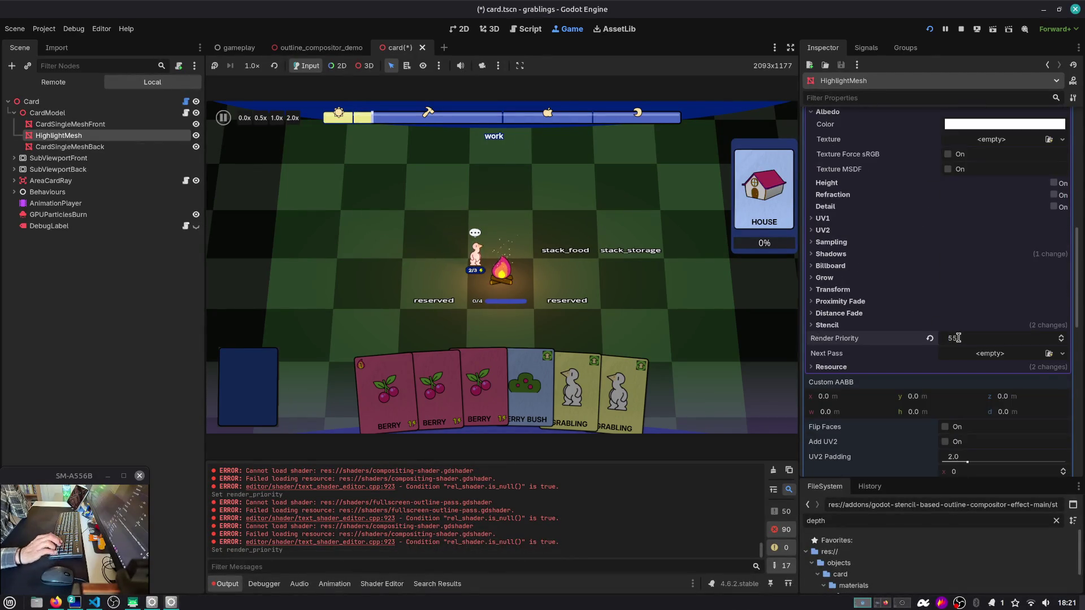
{"action": "left_click", "coordinate": [970, 339]}
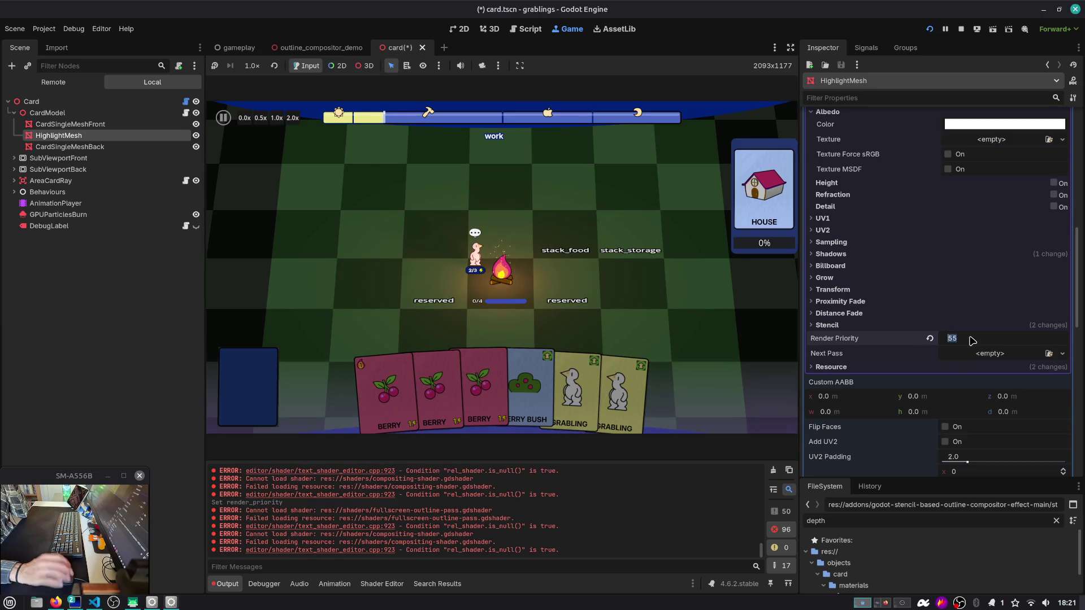
{"action": "type", "text": "999"}
{"action": "key", "text": "Return"}
{"action": "left_click", "coordinate": [832, 289]}
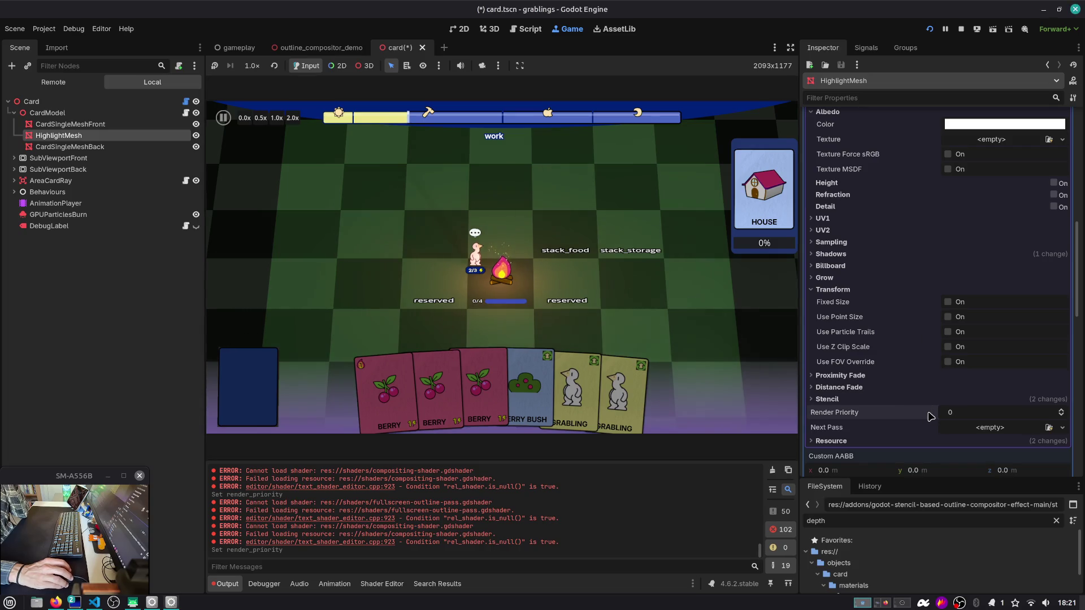
{"action": "scroll", "coordinate": [936, 311], "scroll_direction": "up", "scroll_amount": 5}
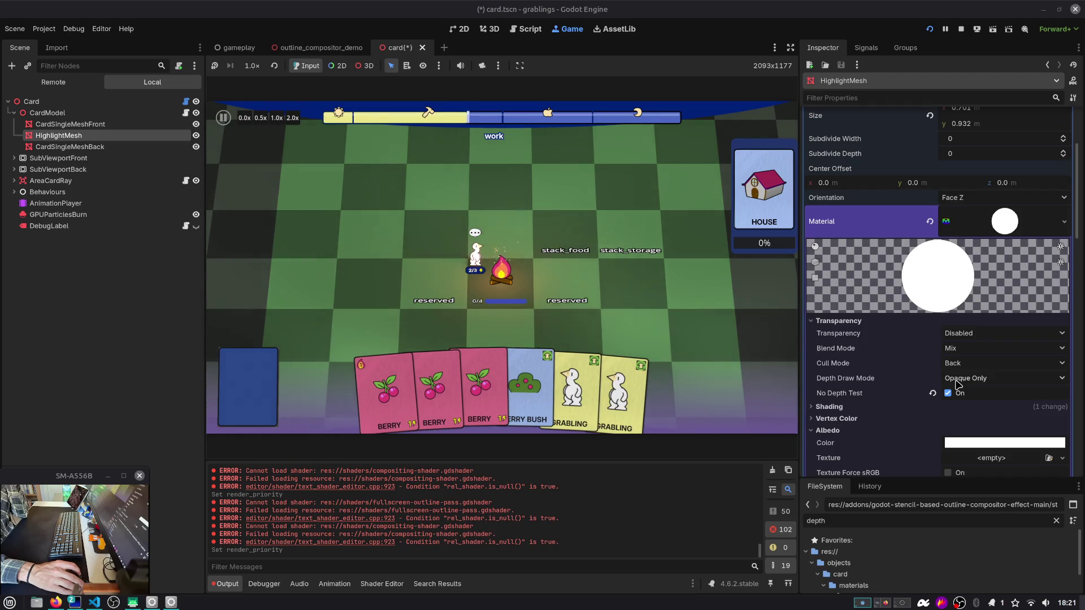
Step: Set the highlight material's Depth Draw Mode to Always and Cull Mode to Disabled
{"action": "left_click", "coordinate": [959, 382]}
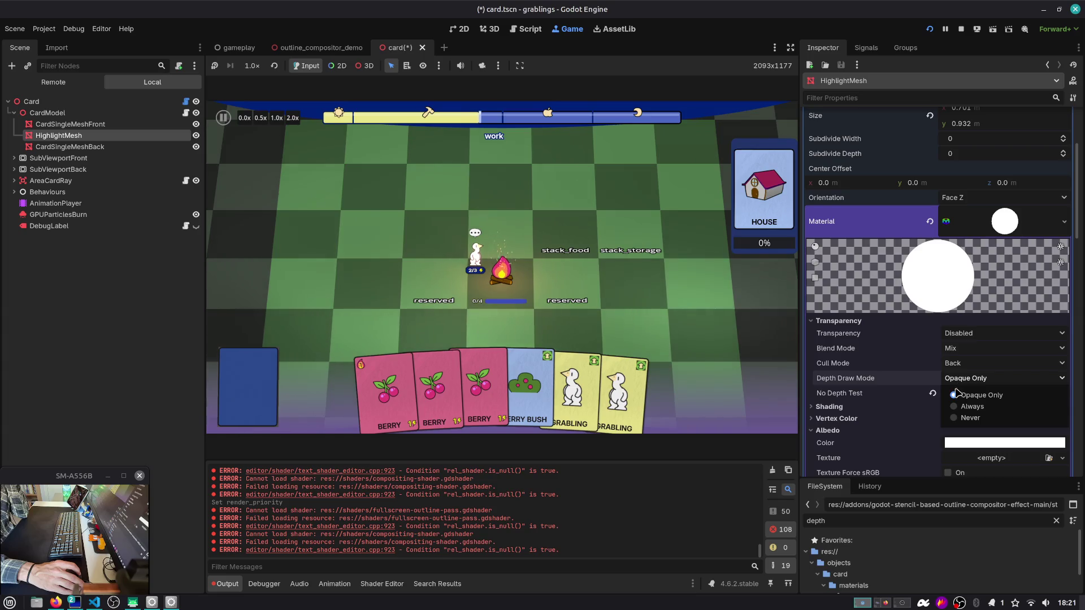
{"action": "left_click", "coordinate": [968, 418]}
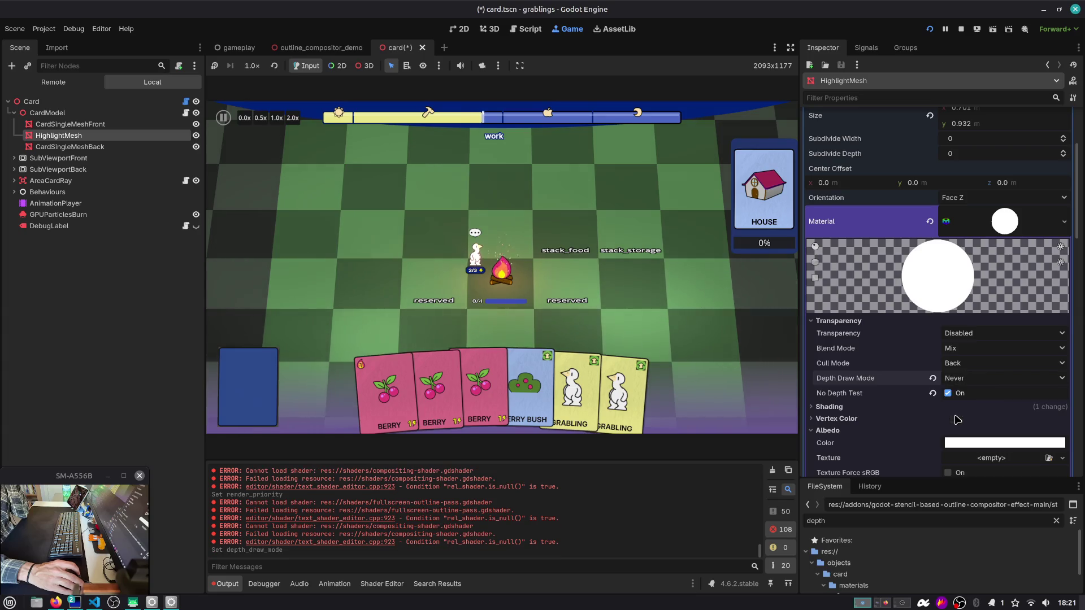
{"action": "left_click", "coordinate": [955, 378]}
{"action": "left_click", "coordinate": [968, 408]}
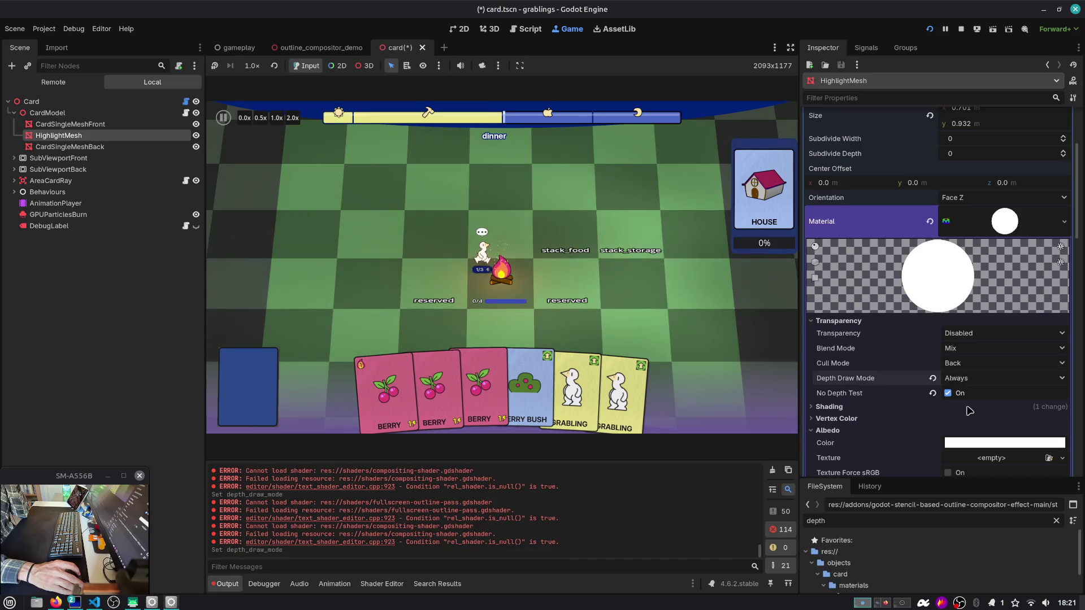
{"action": "left_click", "coordinate": [955, 363]}
{"action": "left_click", "coordinate": [961, 401]}
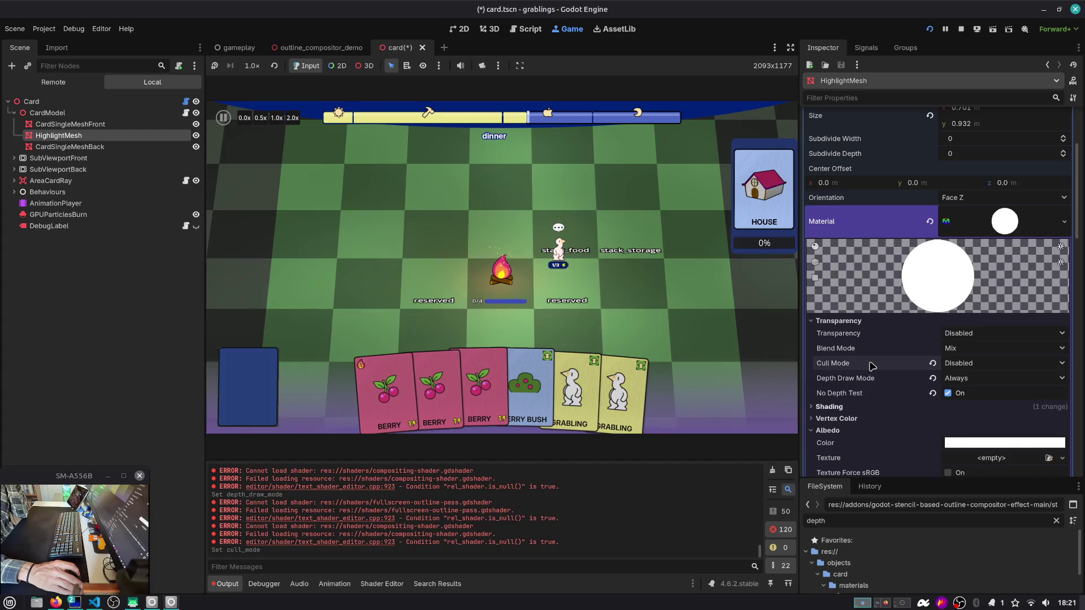
Step: Keep Blend Mode as Mix, then switch Shading Mode to Per-Pixel and back to Unshaded
{"action": "left_click", "coordinate": [955, 349]}
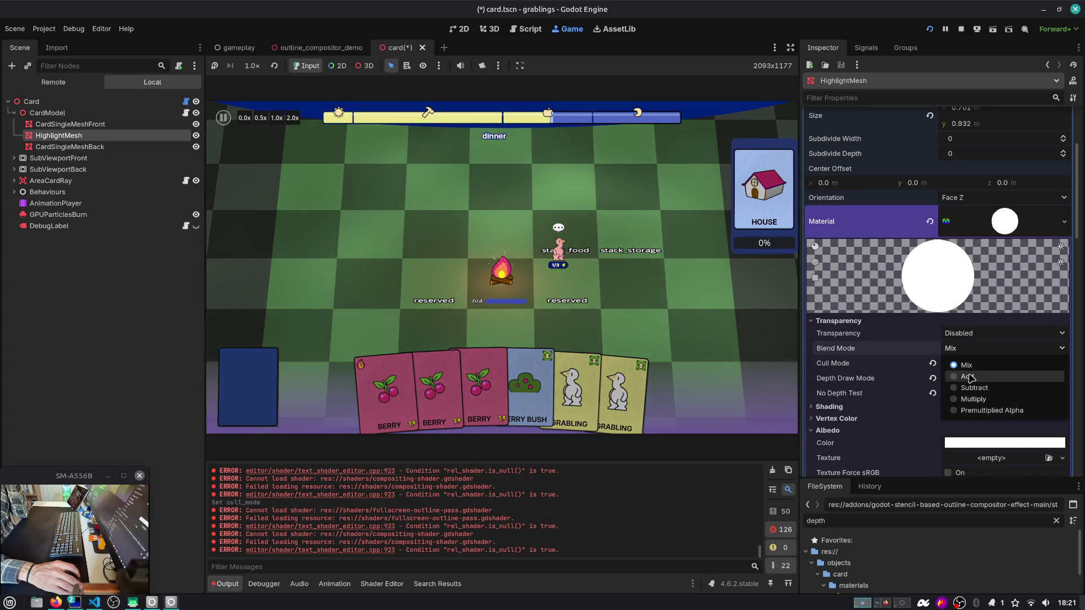
{"action": "left_click", "coordinate": [951, 340]}
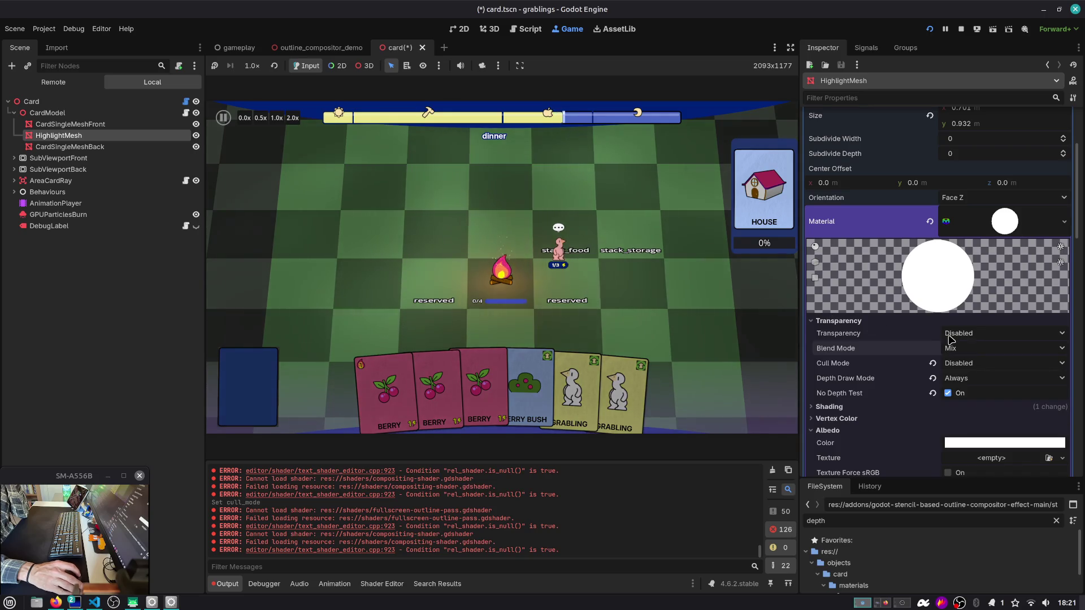
{"action": "left_click", "coordinate": [955, 334]}
{"action": "left_click", "coordinate": [839, 321]}
{"action": "left_click", "coordinate": [838, 320]}
{"action": "left_click", "coordinate": [829, 333]}
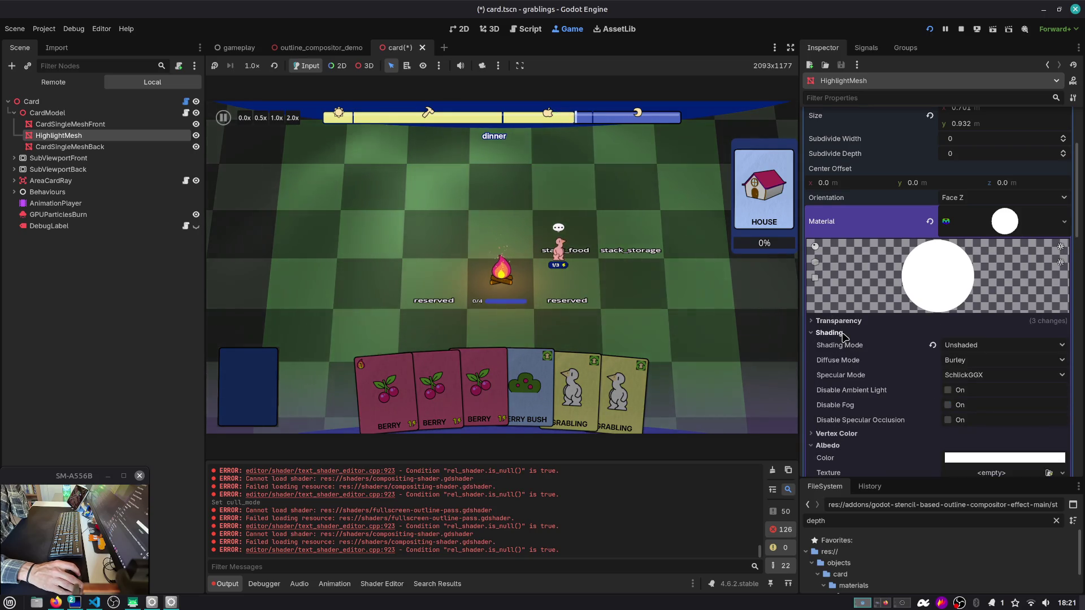
{"action": "left_click", "coordinate": [1003, 344]}
{"action": "left_click", "coordinate": [972, 367]}
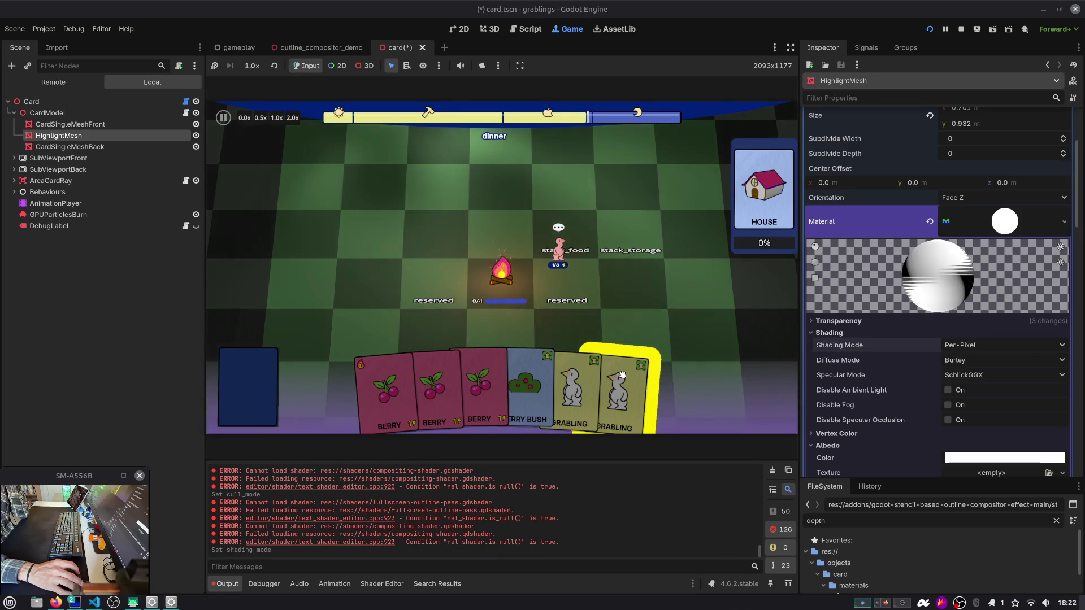
{"action": "left_click", "coordinate": [1003, 345]}
{"action": "left_click", "coordinate": [960, 360]}
Step: Revert the quad's size to the default 1×1 m and clear its Material slot
{"action": "scroll", "coordinate": [924, 373], "scroll_direction": "down", "scroll_amount": 2}
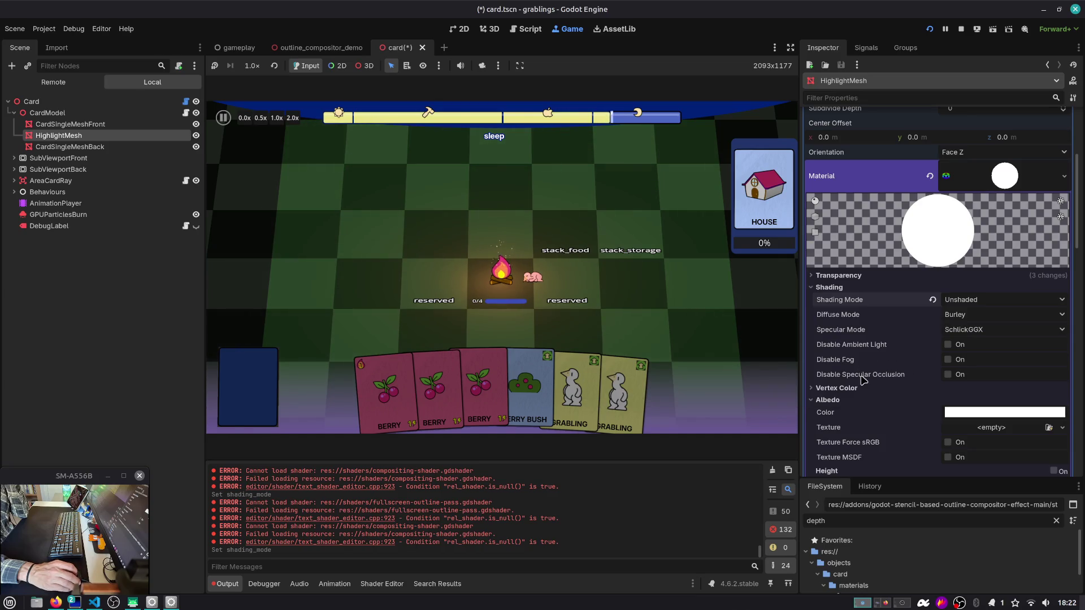
{"action": "left_click", "coordinate": [836, 389]}
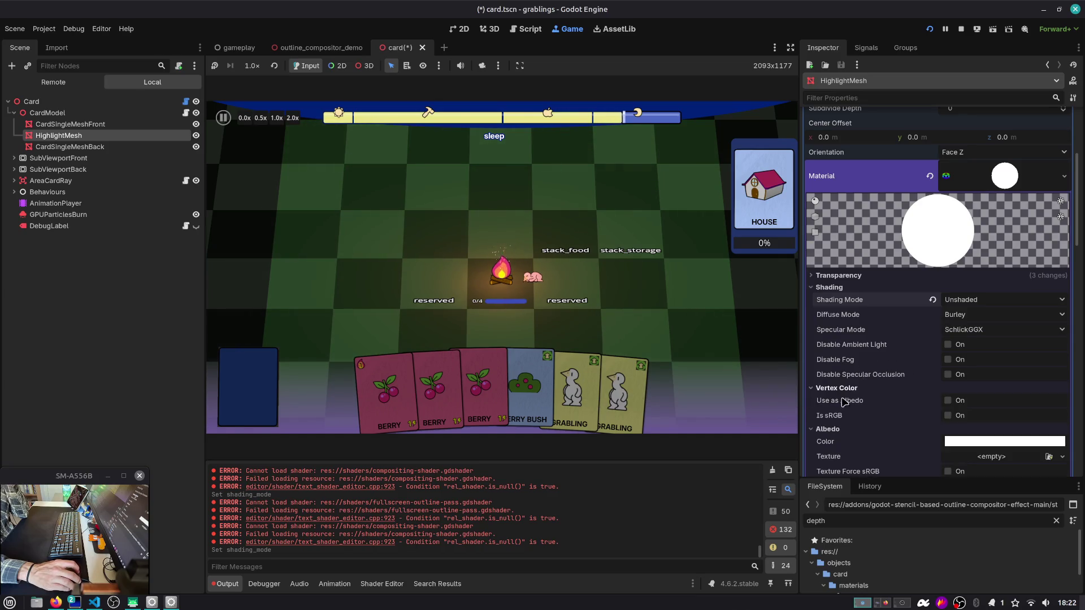
{"action": "left_click", "coordinate": [843, 430]}
{"action": "scroll", "coordinate": [843, 430], "scroll_direction": "down", "scroll_amount": 3}
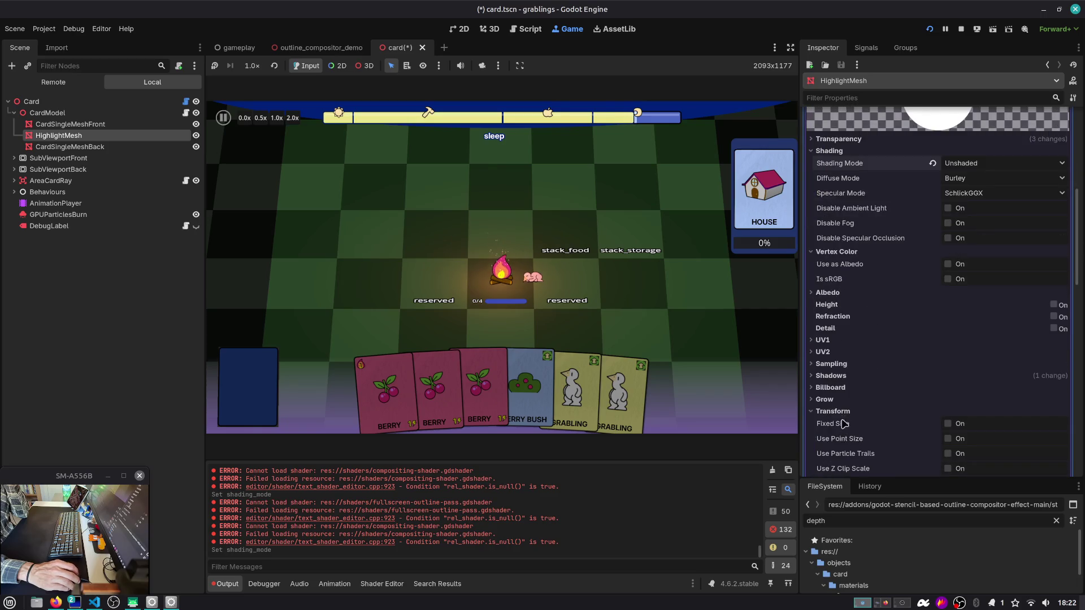
{"action": "left_click", "coordinate": [730, 307]}
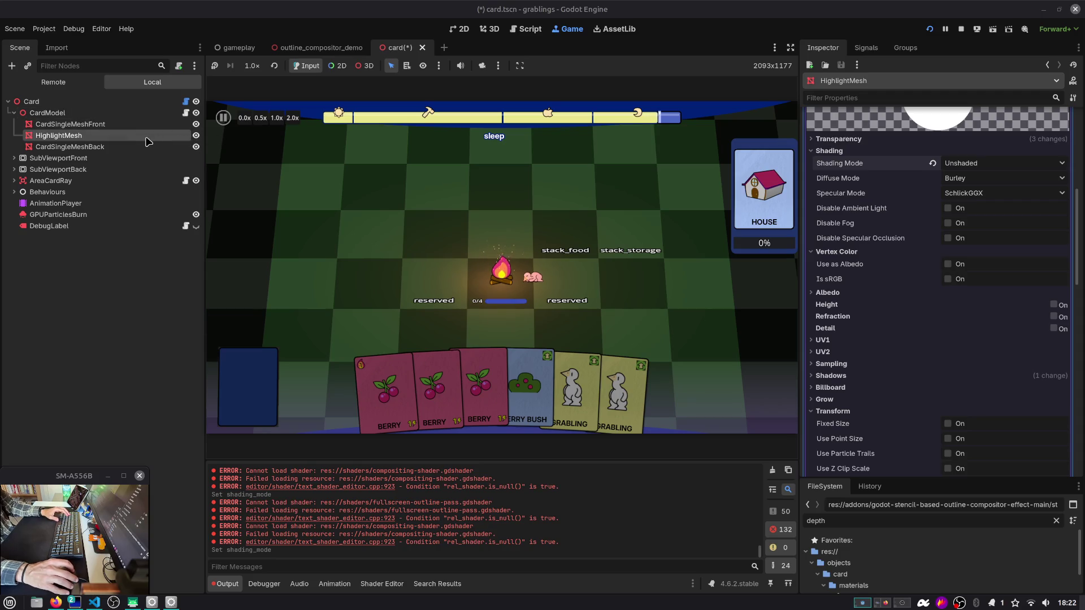
{"action": "scroll", "coordinate": [960, 203], "scroll_direction": "up", "scroll_amount": 5}
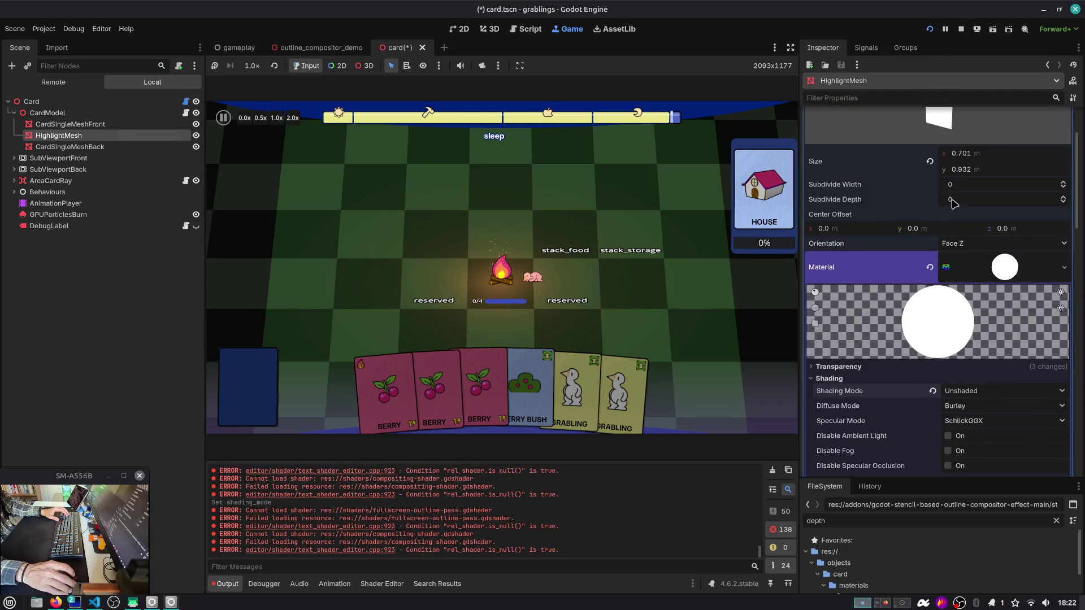
{"action": "left_click", "coordinate": [929, 163]}
{"action": "scroll", "coordinate": [930, 163], "scroll_direction": "down", "scroll_amount": 3}
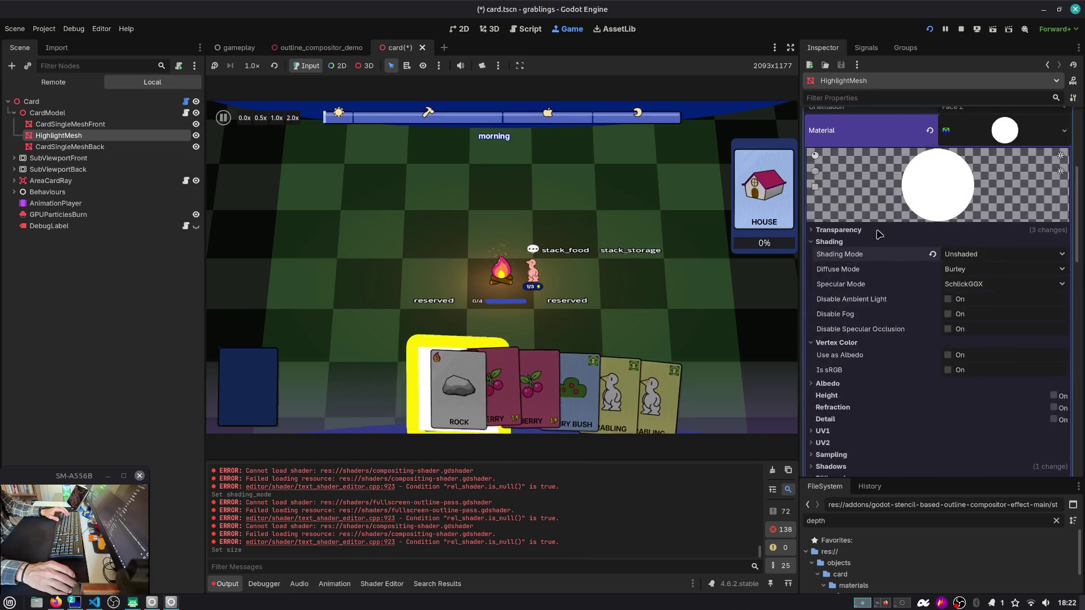
{"action": "left_click", "coordinate": [930, 126]}
{"action": "scroll", "coordinate": [933, 150], "scroll_direction": "up", "scroll_amount": 5}
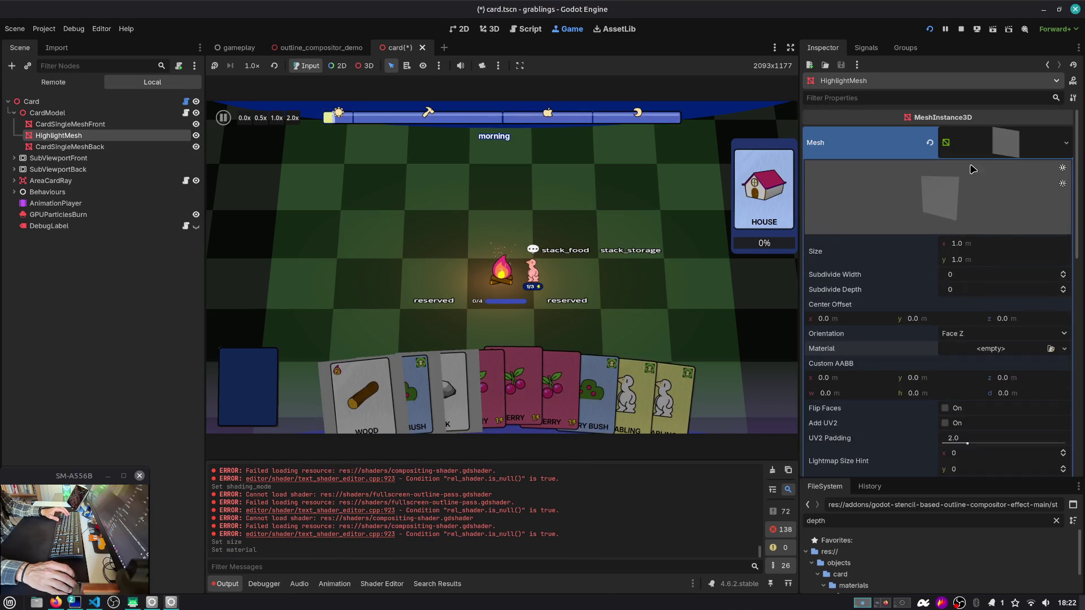
Step: Replace HighlightMesh's mesh with a new QuadMesh sized 0.752 × 1.0 m
{"action": "left_click", "coordinate": [930, 142]}
{"action": "left_click", "coordinate": [1006, 134]}
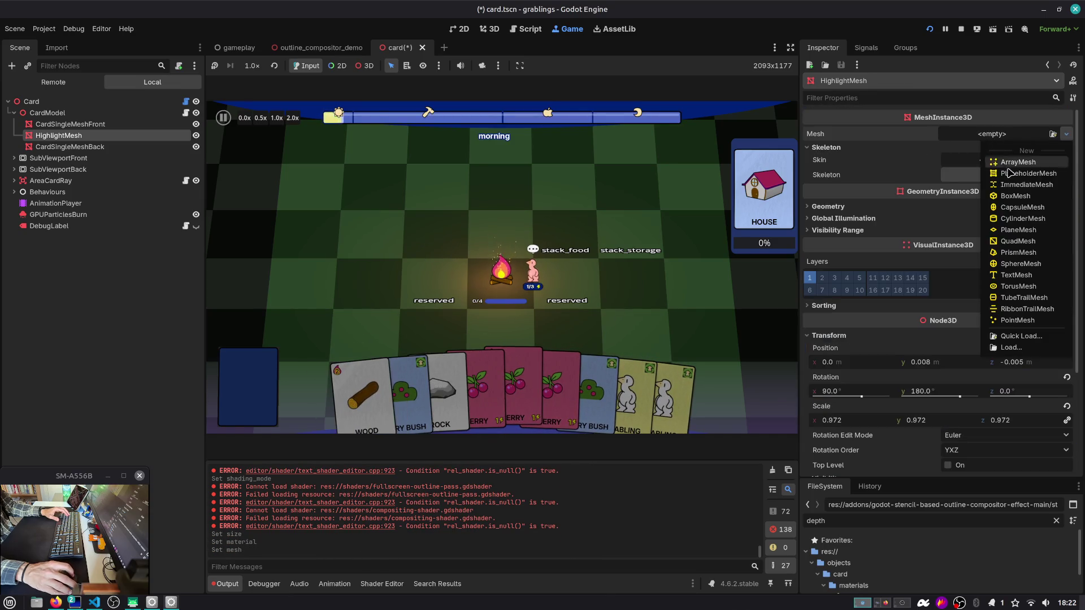
{"action": "left_click", "coordinate": [1019, 241]}
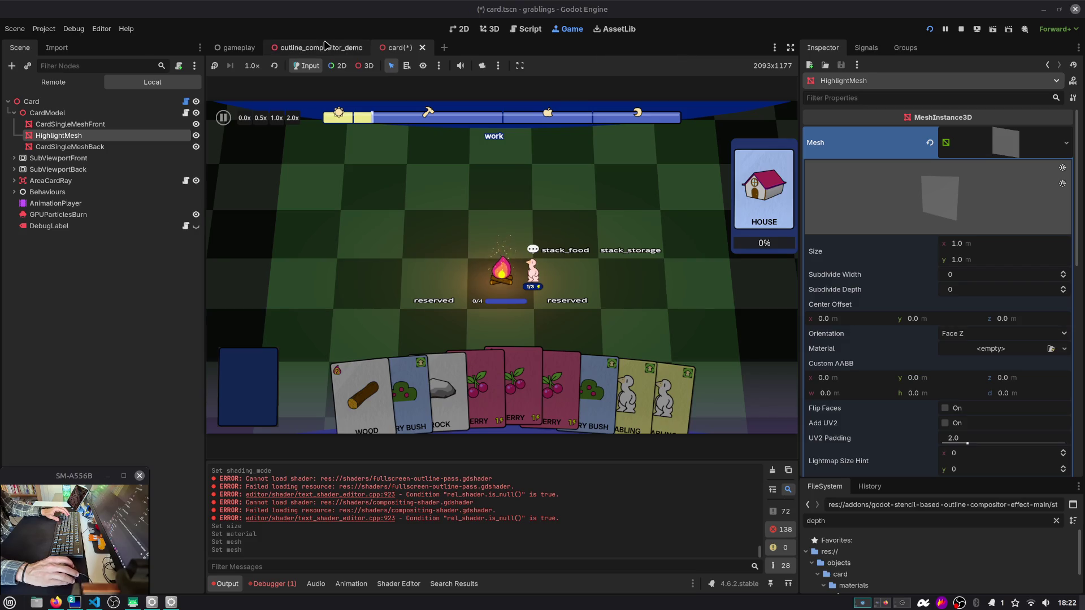
{"action": "left_click", "coordinate": [1016, 146]}
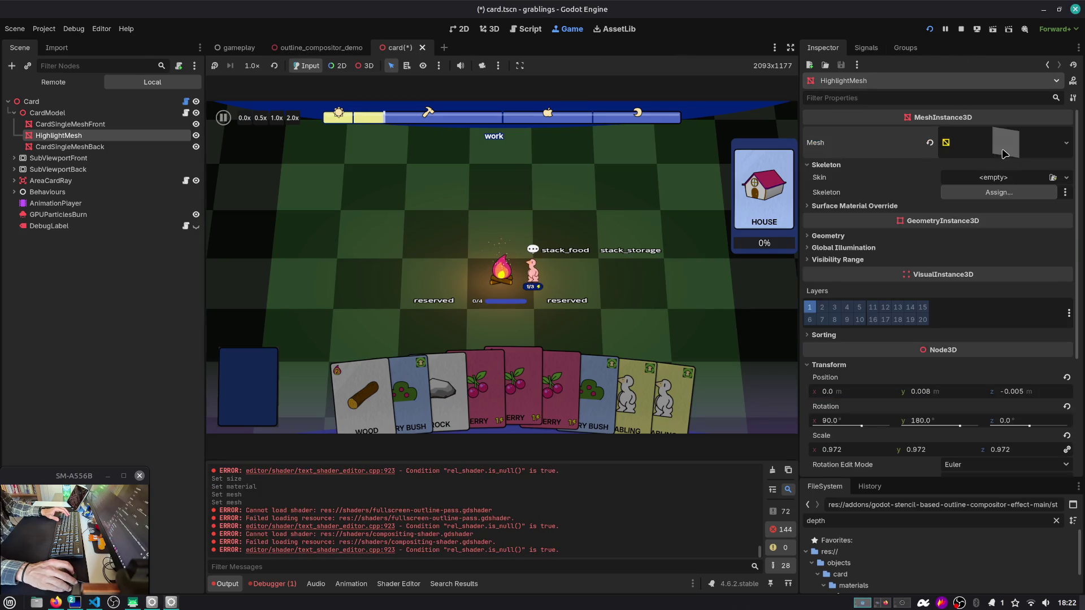
{"action": "left_click", "coordinate": [1004, 154]}
{"action": "left_click", "coordinate": [981, 249]}
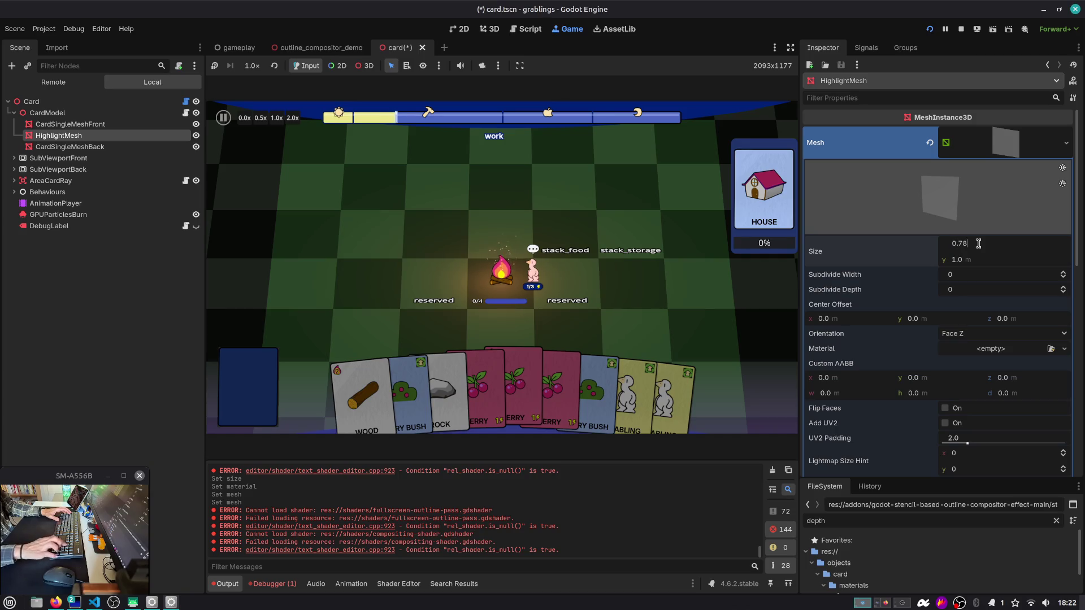
{"action": "key", "text": "Return"}
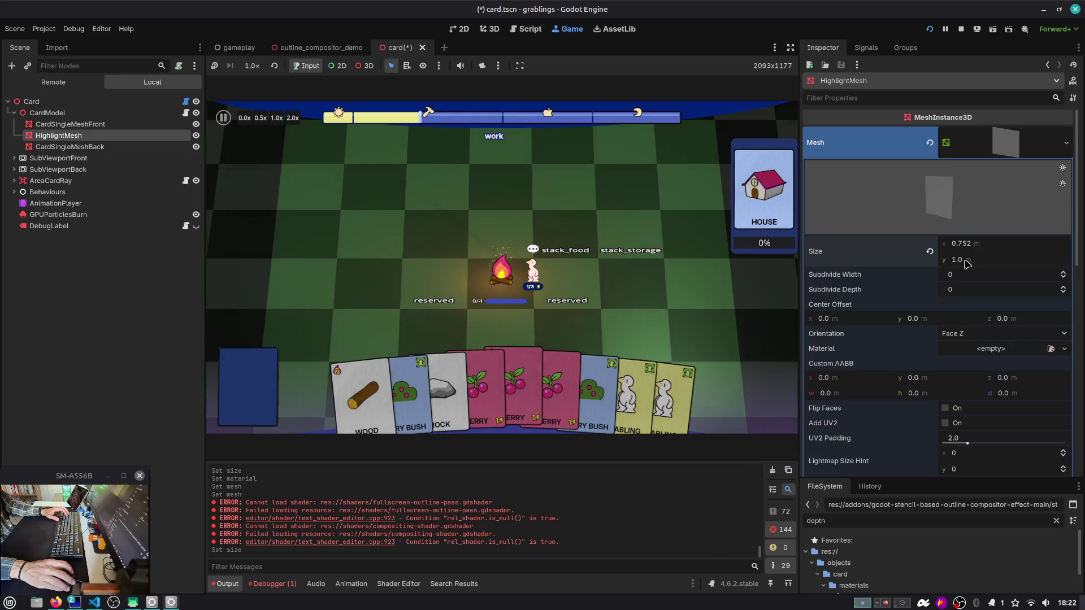
{"action": "scroll", "coordinate": [960, 260], "scroll_direction": "down", "scroll_amount": 1}
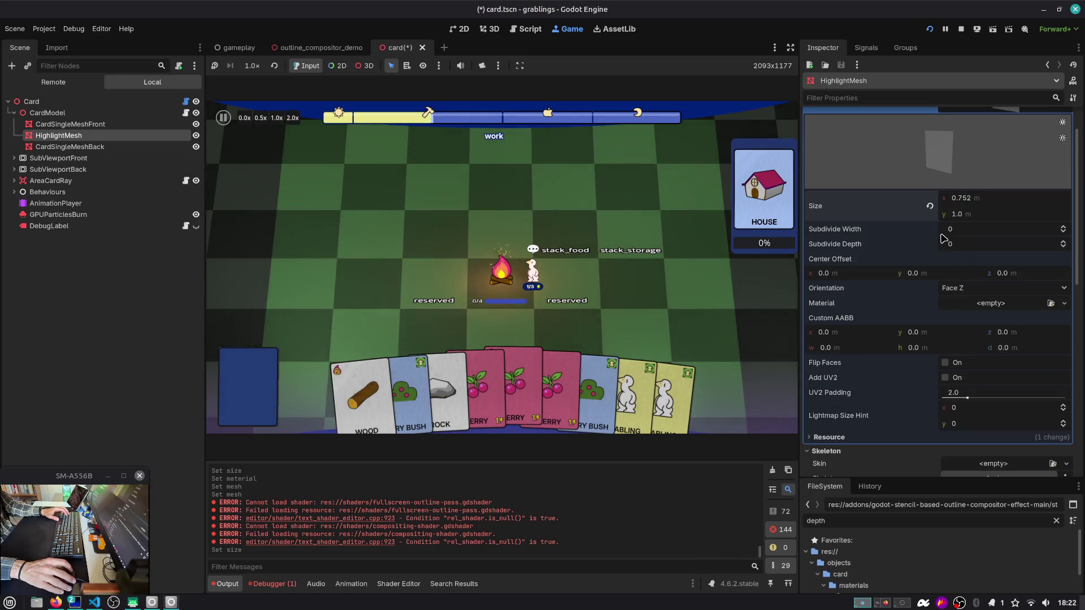
{"action": "left_click", "coordinate": [1000, 305]}
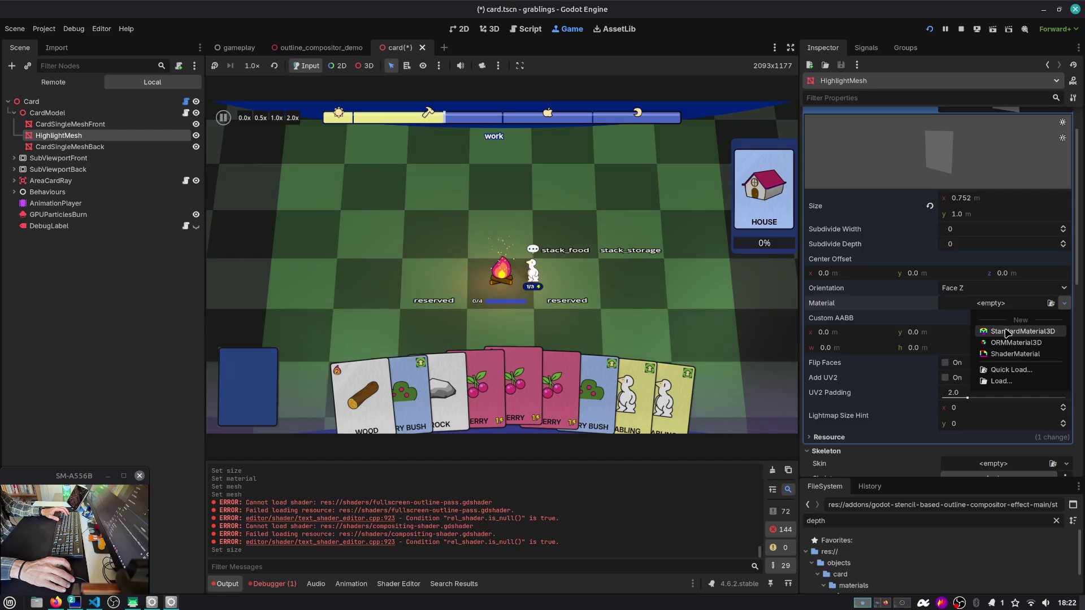
Step: Assign a new StandardMaterial3D to the HighlightMesh quad
{"action": "left_click", "coordinate": [1006, 332]}
{"action": "left_click", "coordinate": [1011, 303]}
{"action": "scroll", "coordinate": [851, 244], "scroll_direction": "down", "scroll_amount": 4}
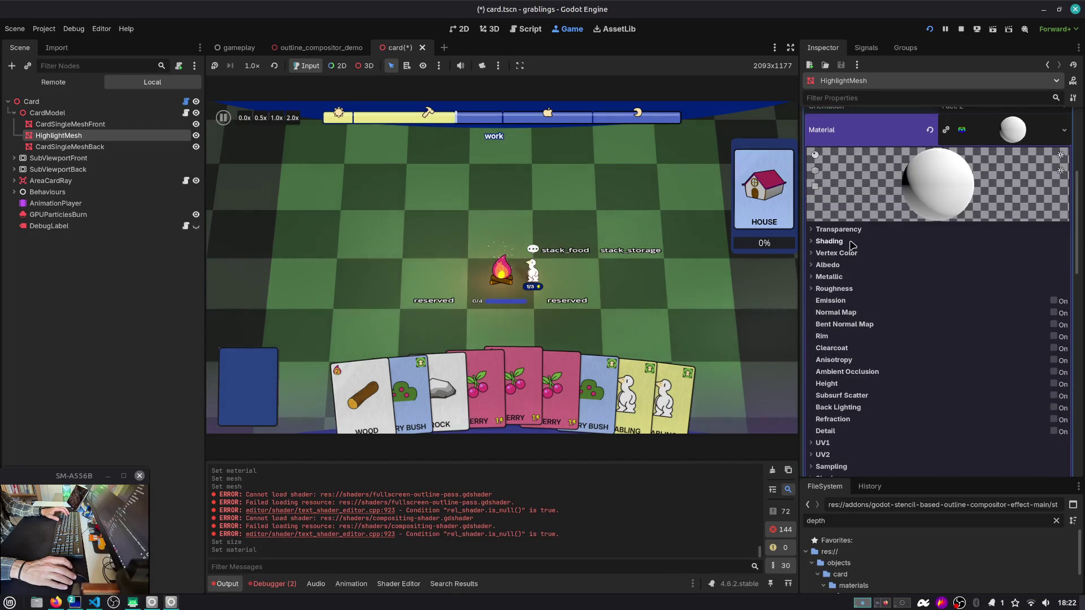
{"action": "scroll", "coordinate": [852, 244], "scroll_direction": "down", "scroll_amount": 5}
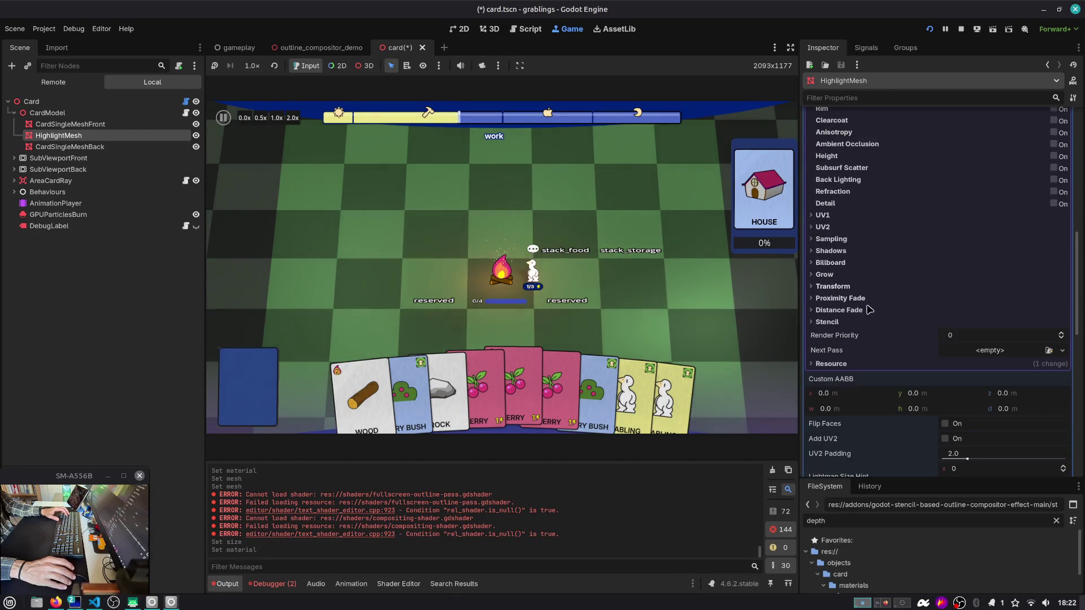
Step: Stop the game and, in the 3D view, lift the highlight mesh above the card
{"action": "key", "text": "F8"}
{"action": "left_click", "coordinate": [487, 29]}
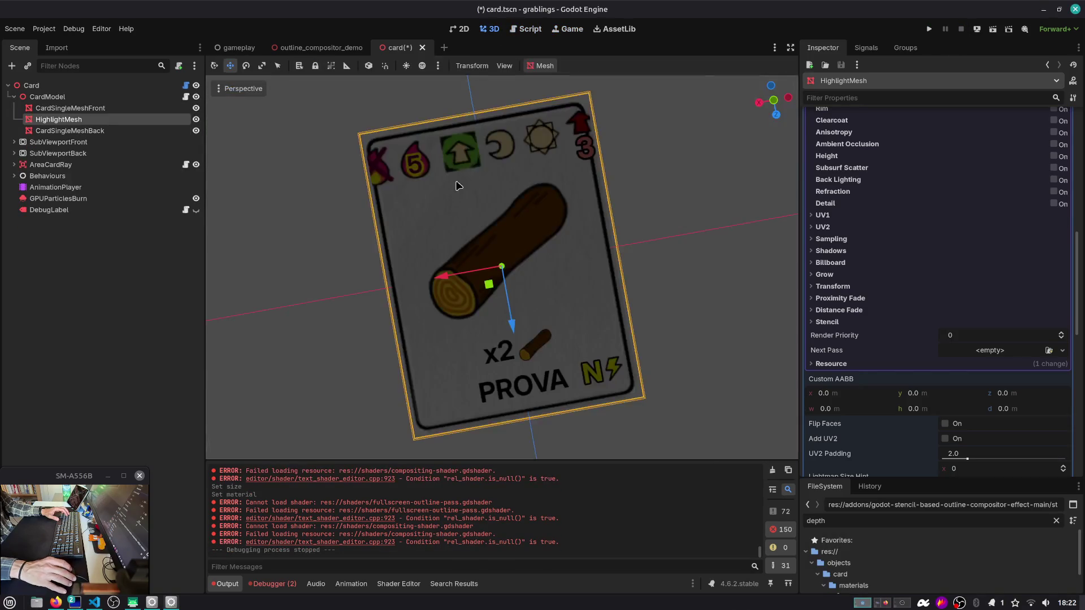
{"action": "left_click_drag", "start_coordinate": [457, 186], "coordinate": [543, 276]}
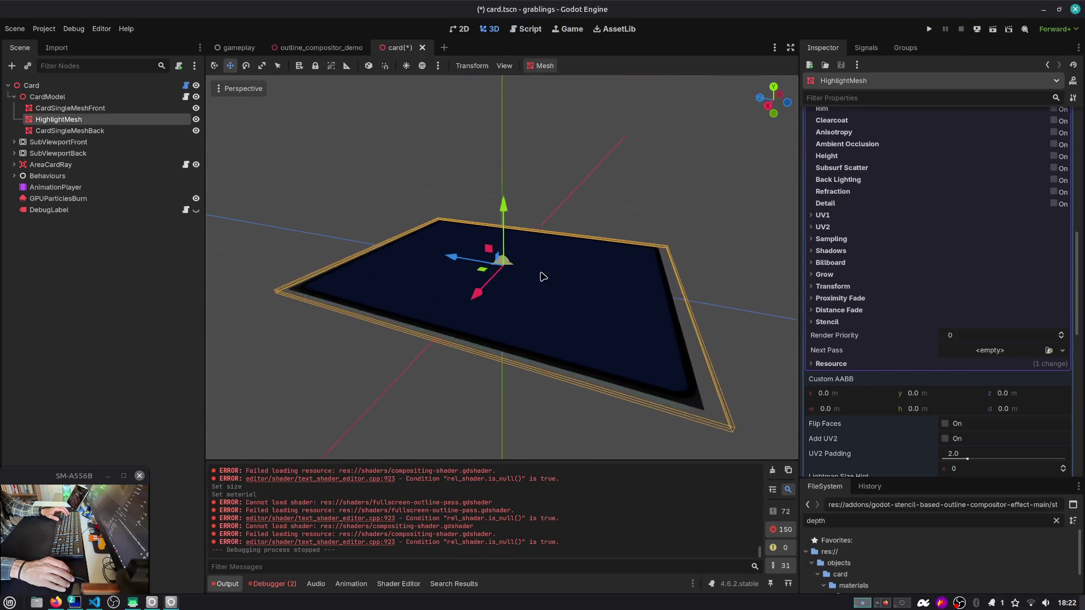
{"action": "mouse_move", "coordinate": [505, 226]}
{"action": "left_mouse_down"}
{"action": "mouse_move", "coordinate": [506, 121]}
{"action": "mouse_move", "coordinate": [532, 176]}
{"action": "mouse_move", "coordinate": [503, 130]}
{"action": "left_mouse_up"}
{"action": "scroll", "coordinate": [532, 175], "scroll_direction": "down", "scroll_amount": 2}
{"action": "scroll", "coordinate": [890, 195], "scroll_direction": "up", "scroll_amount": 5}
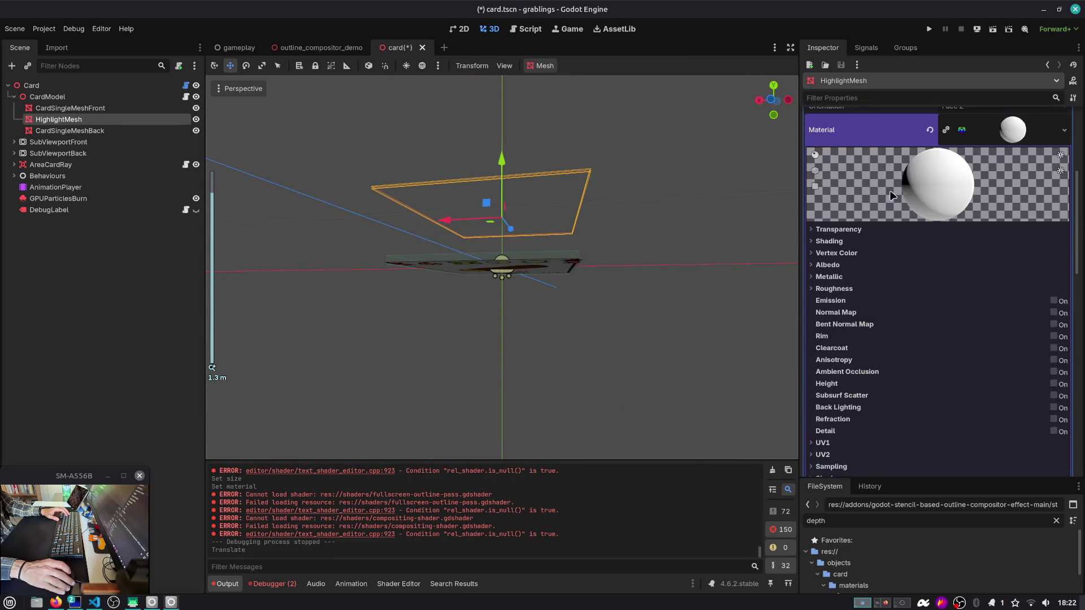
{"action": "scroll", "coordinate": [932, 209], "scroll_direction": "up", "scroll_amount": 3}
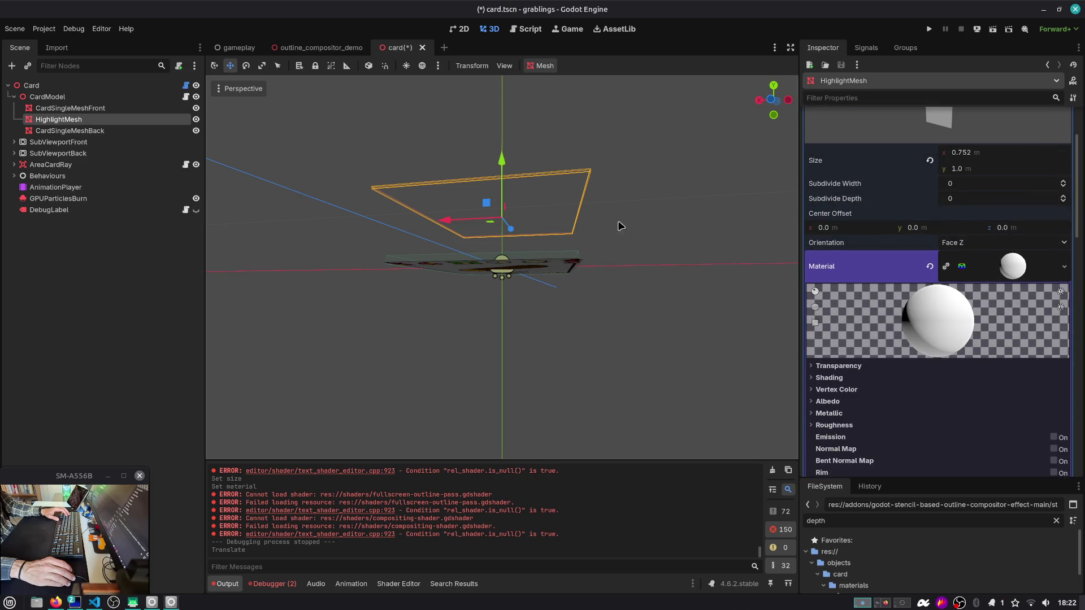
{"action": "left_click_drag", "start_coordinate": [537, 237], "coordinate": [604, 203]}
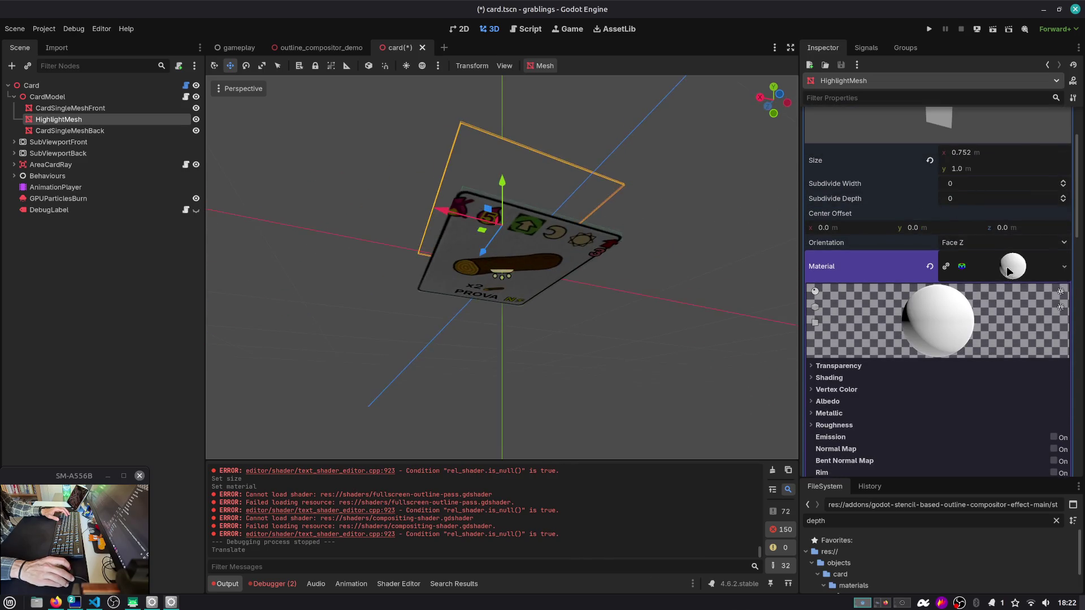
Step: Set the material's Albedo Color to purple c187ca
{"action": "left_click", "coordinate": [1009, 270]}
{"action": "left_click", "coordinate": [1010, 270]}
{"action": "left_click", "coordinate": [857, 403]}
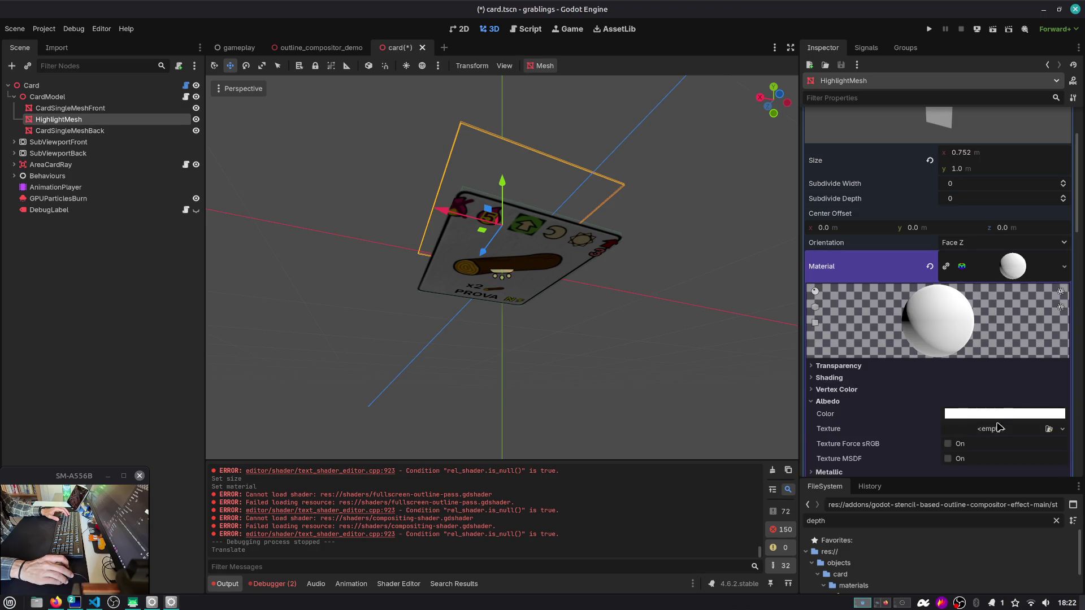
{"action": "left_click", "coordinate": [984, 428]}
{"action": "left_click", "coordinate": [984, 416]}
{"action": "left_click", "coordinate": [985, 416]}
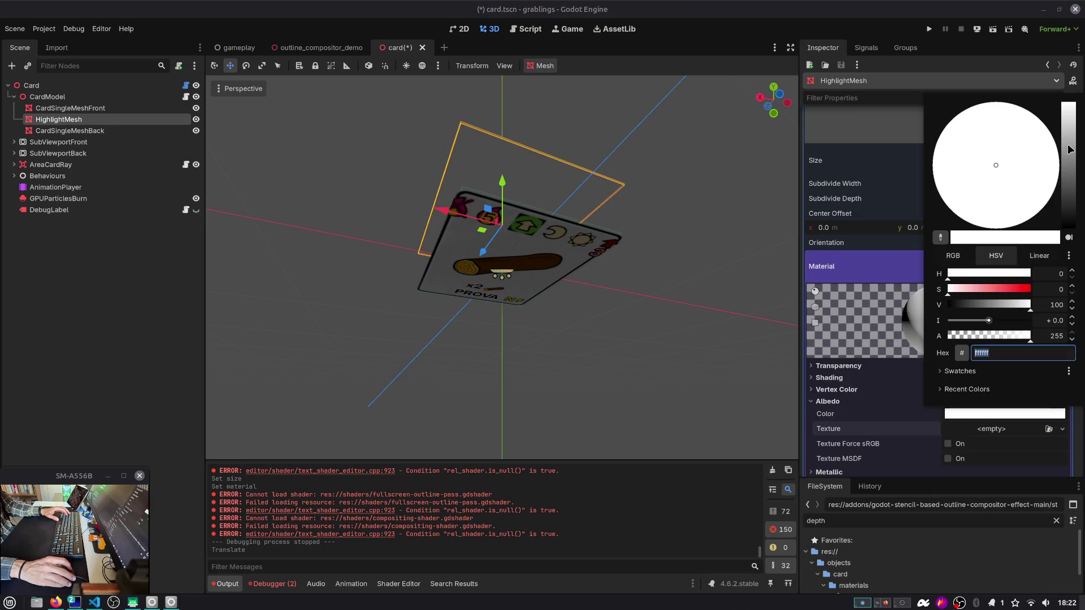
{"action": "mouse_move", "coordinate": [1017, 148]}
{"action": "left_mouse_down"}
{"action": "mouse_move", "coordinate": [993, 153]}
{"action": "mouse_move", "coordinate": [1015, 147]}
{"action": "left_mouse_up"}
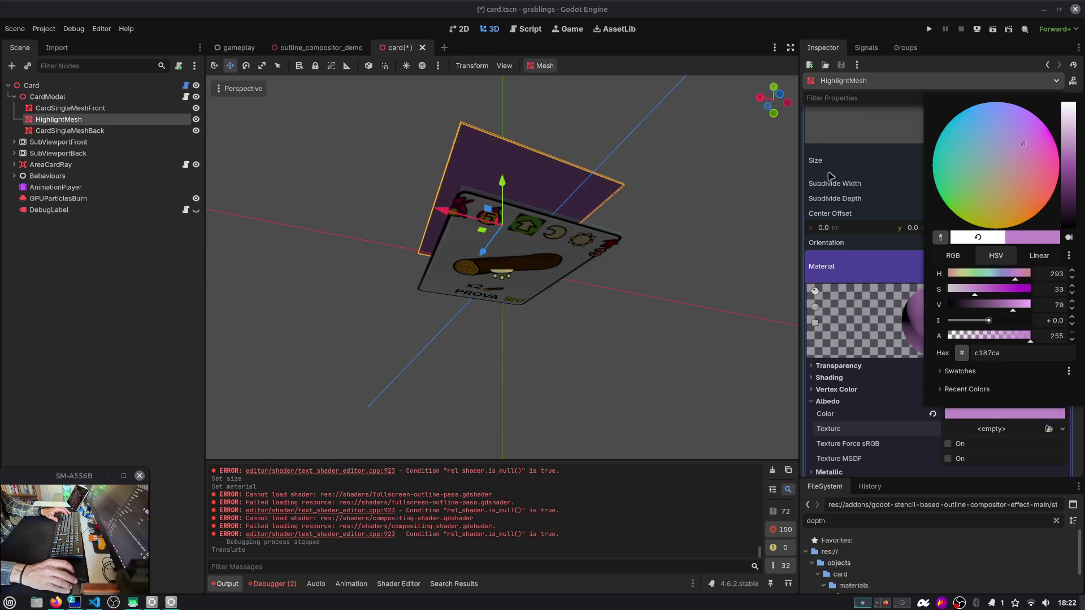
Step: Move the highlight mesh back down onto the card and save card.tscn
{"action": "mouse_move", "coordinate": [526, 219]}
{"action": "left_mouse_down"}
{"action": "mouse_move", "coordinate": [523, 238]}
{"action": "mouse_move", "coordinate": [518, 180]}
{"action": "mouse_move", "coordinate": [507, 200]}
{"action": "left_mouse_up"}
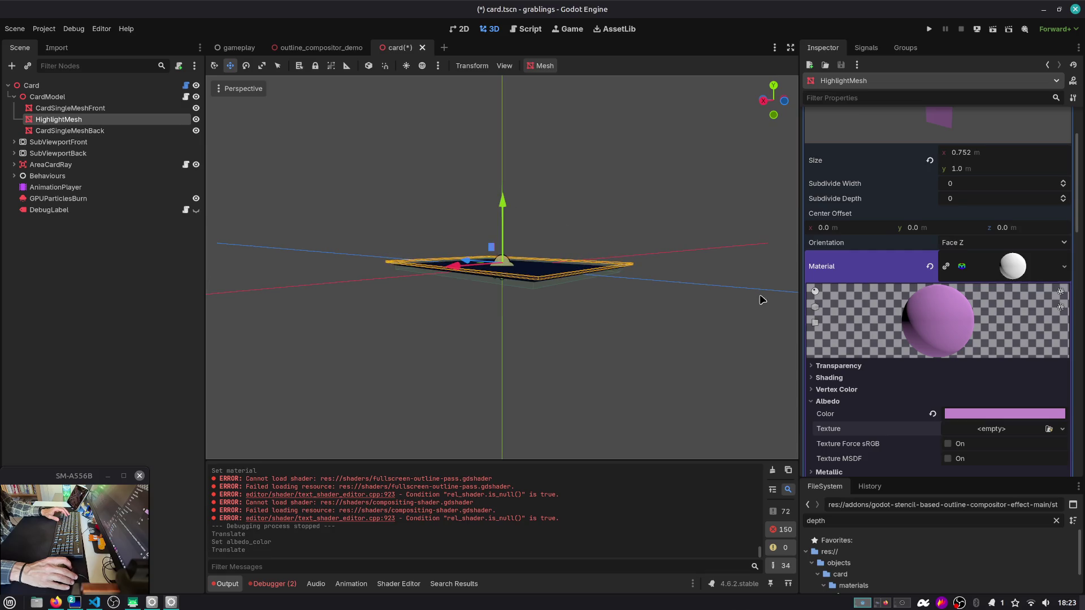
{"action": "left_click_drag", "start_coordinate": [765, 298], "coordinate": [669, 290]}
{"action": "key", "text": "ctrl+s"}
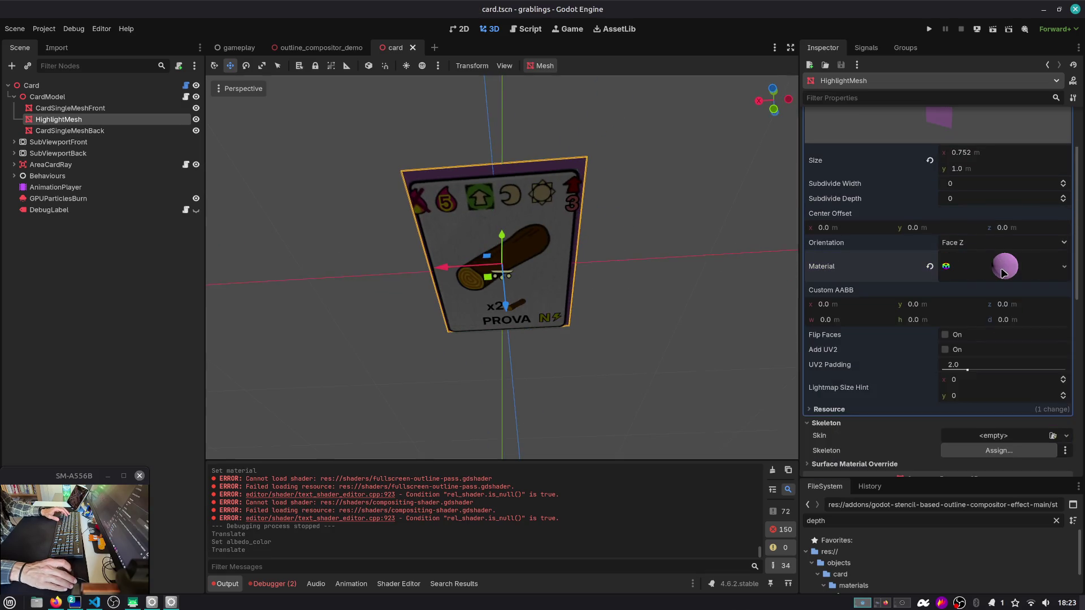
Step: Set the highlight material's Stencil Mode to Custom with the Write flag enabled
{"action": "scroll", "coordinate": [964, 366], "scroll_direction": "down", "scroll_amount": 5}
{"action": "scroll", "coordinate": [963, 367], "scroll_direction": "down", "scroll_amount": 5}
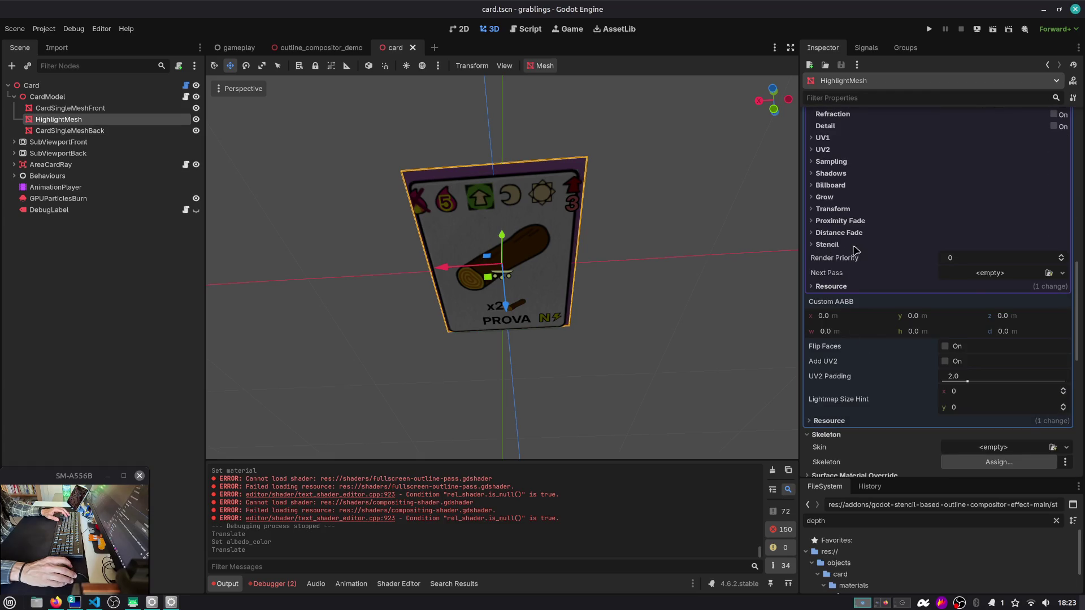
{"action": "left_click", "coordinate": [854, 246]}
{"action": "left_click", "coordinate": [981, 257]}
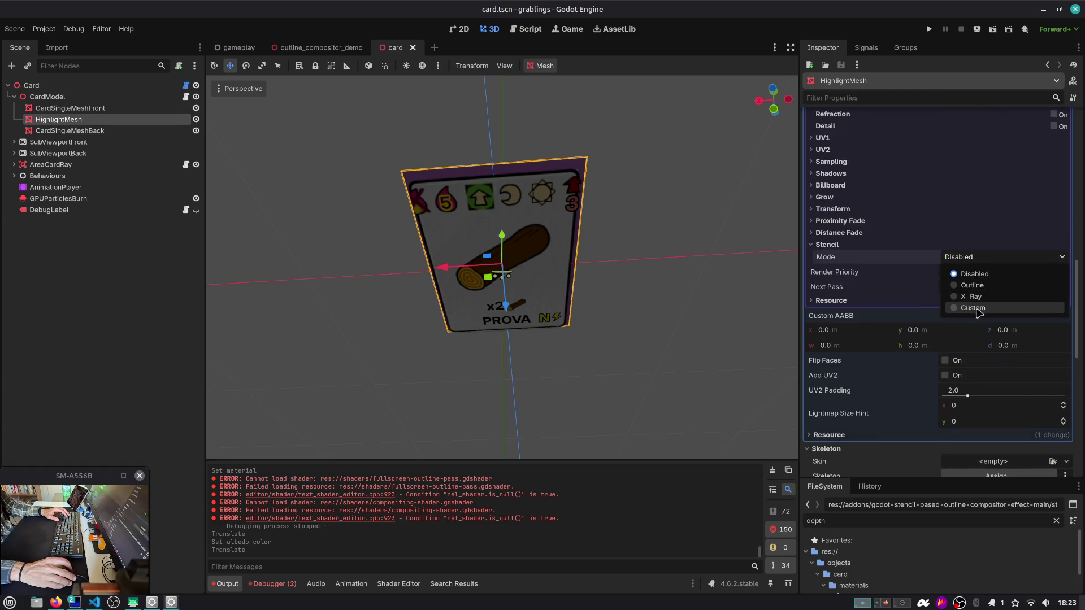
{"action": "left_click", "coordinate": [977, 311]}
{"action": "left_click", "coordinate": [979, 286]}
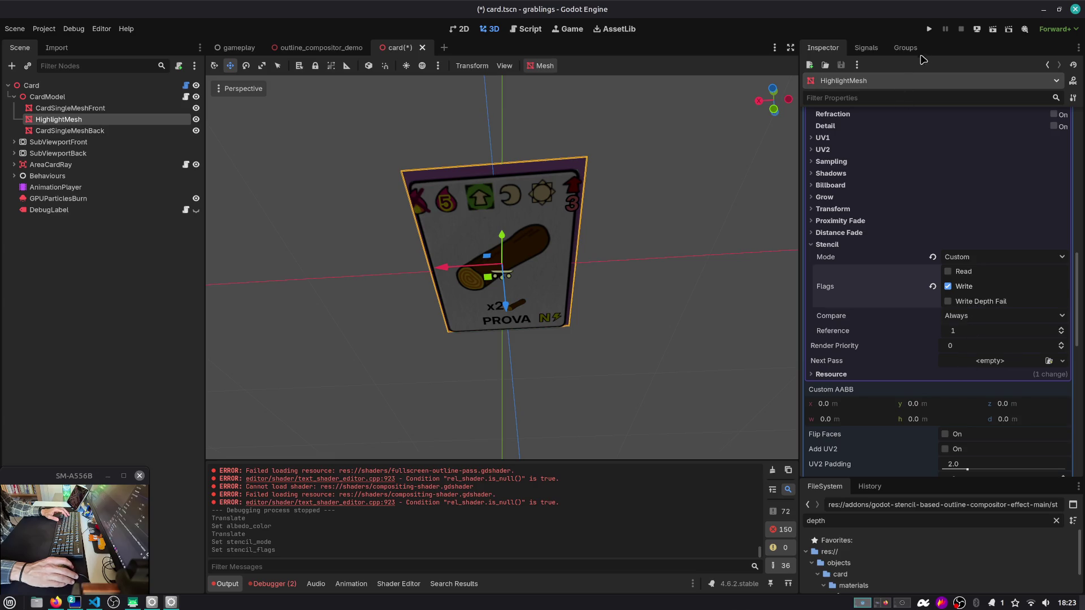
Step: Run the project, load Slot 1 and drag the Berry Bush card to check its outline
{"action": "left_click", "coordinate": [928, 28]}
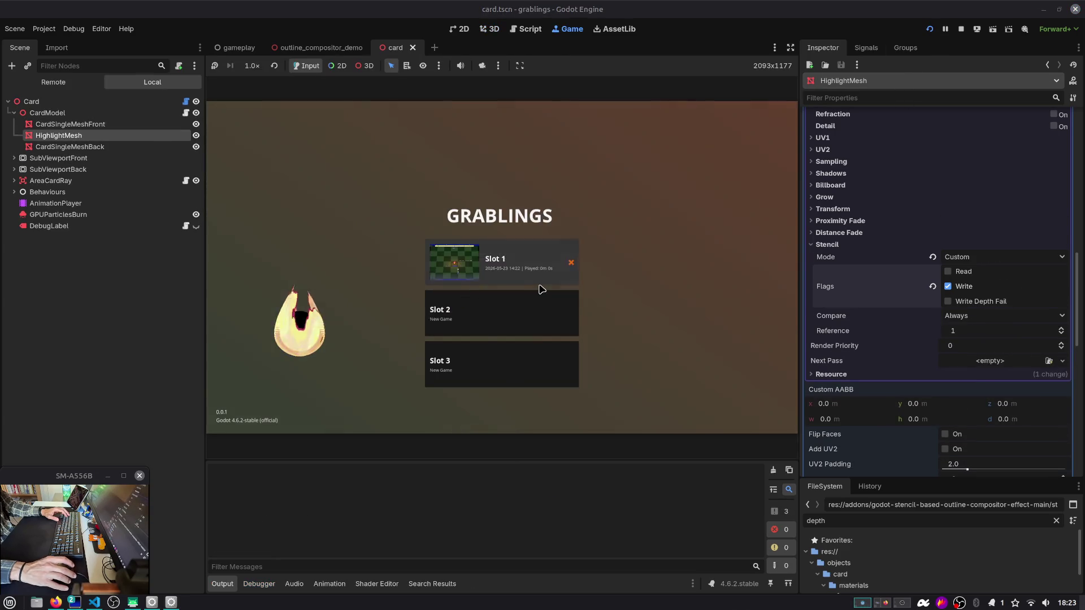
{"action": "left_click", "coordinate": [540, 285]}
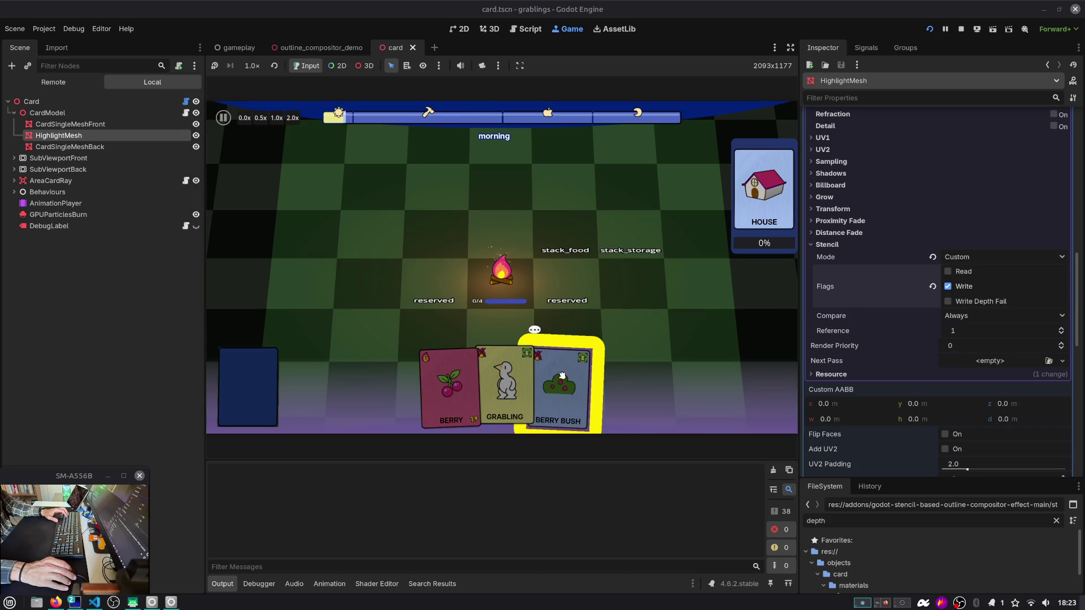
{"action": "mouse_move", "coordinate": [562, 376]}
{"action": "left_mouse_down"}
{"action": "mouse_move", "coordinate": [634, 224]}
{"action": "mouse_move", "coordinate": [604, 362]}
{"action": "mouse_move", "coordinate": [498, 368]}
{"action": "mouse_move", "coordinate": [456, 390]}
{"action": "left_mouse_up"}
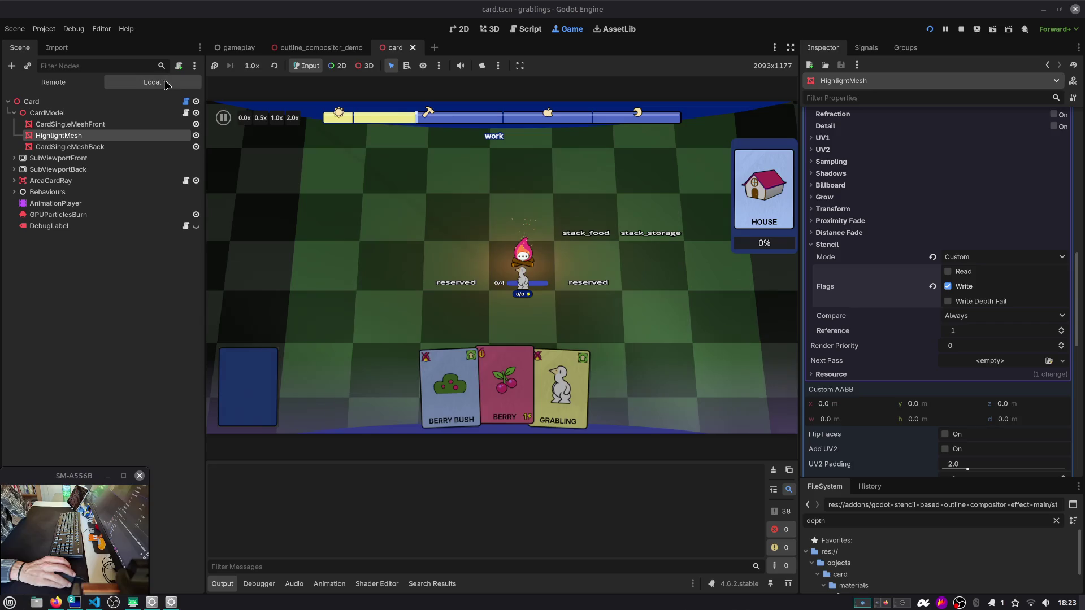
Step: Open card.gd and locate the set_card_render_setings call near the draw_on_top declaration
{"action": "left_click", "coordinate": [186, 101]}
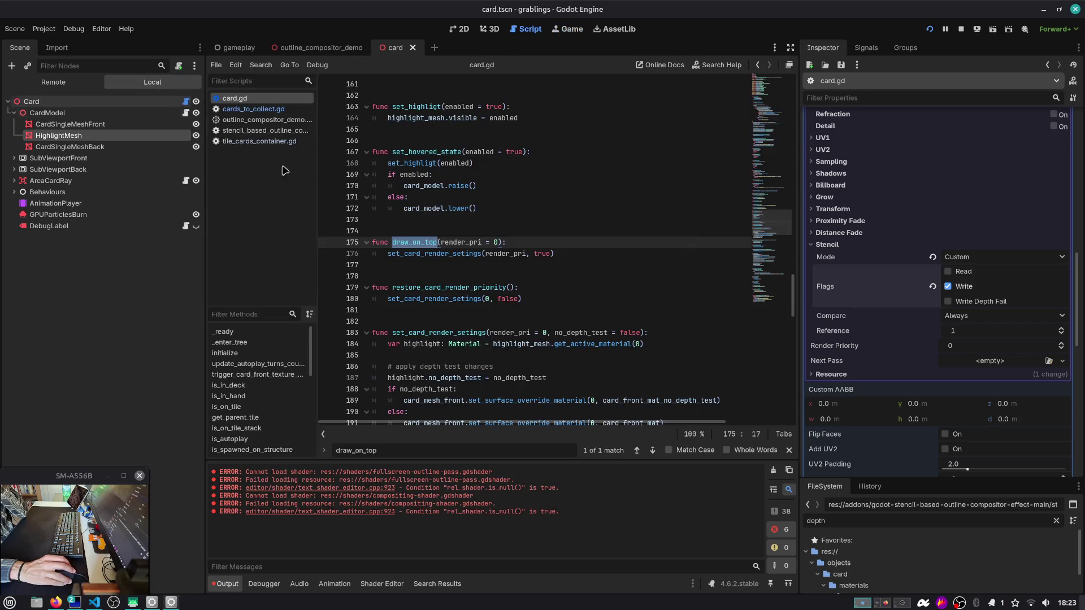
{"action": "double_click", "coordinate": [421, 256]}
{"action": "left_click", "coordinate": [577, 243]}
{"action": "type", "text": "#"}
{"action": "key", "text": "Return"}
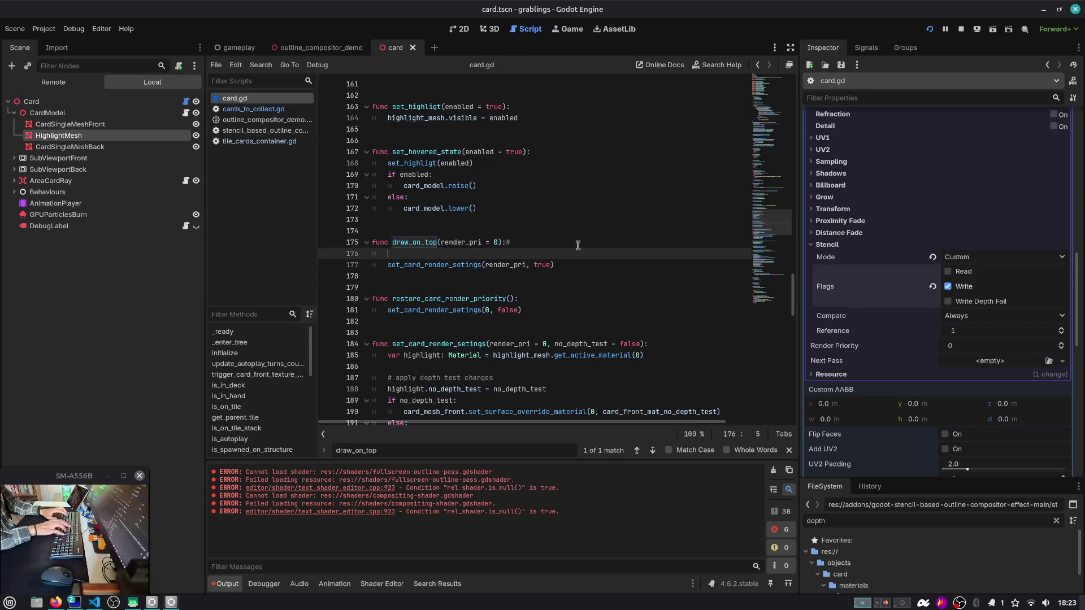
{"action": "key", "text": "ctrl+shift+k"}
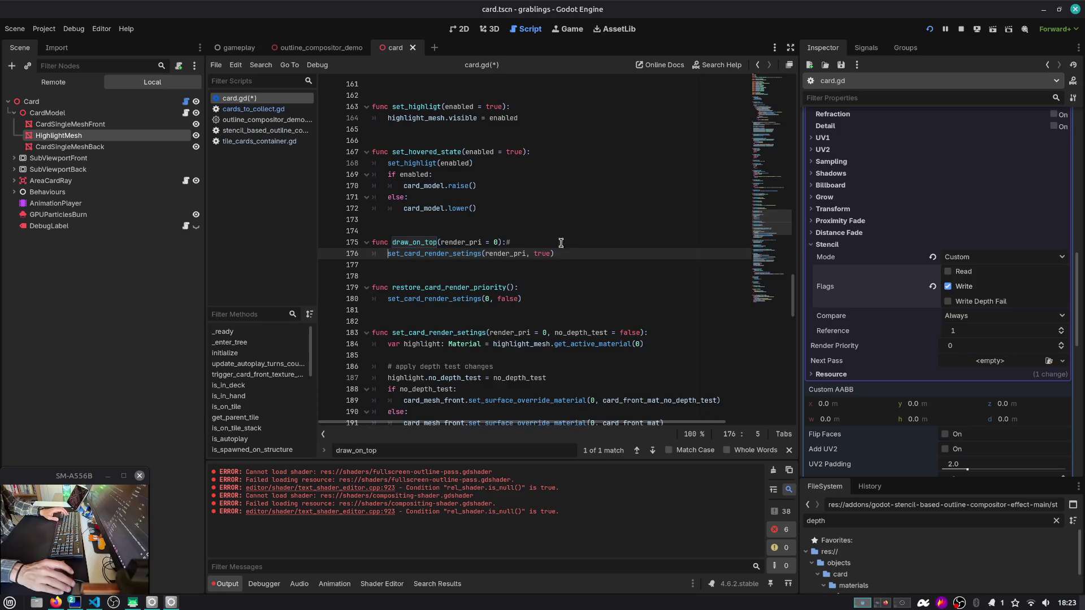
Step: Add a 'return' line at the top of set_card_render_setings and save card.gd
{"action": "left_click", "coordinate": [421, 256], "text": "ctrl"}
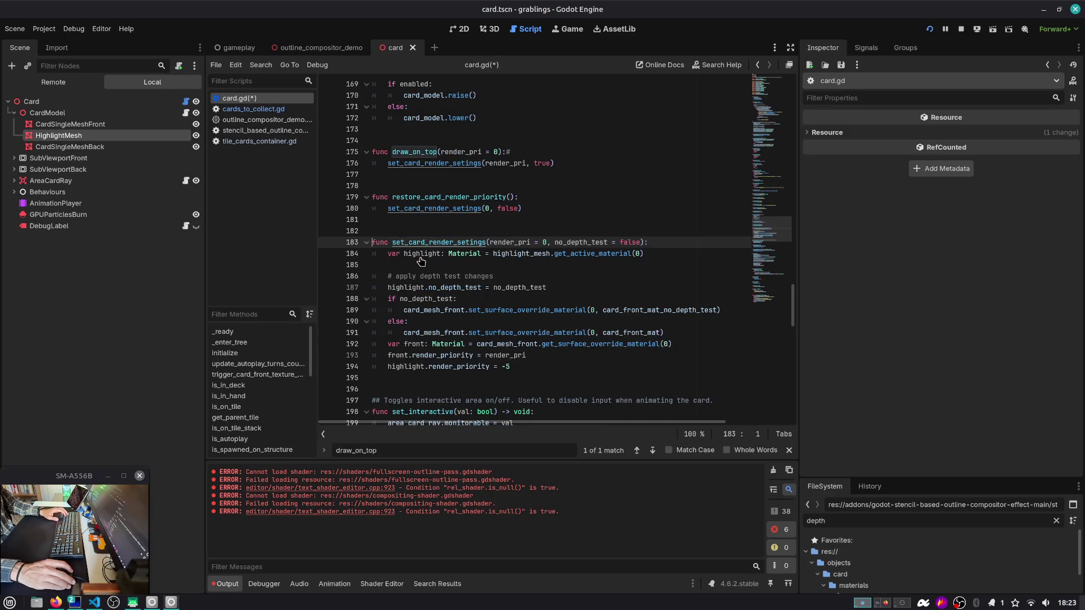
{"action": "left_click", "coordinate": [659, 246]}
{"action": "key", "text": "Return"}
{"action": "type", "text": "return"}
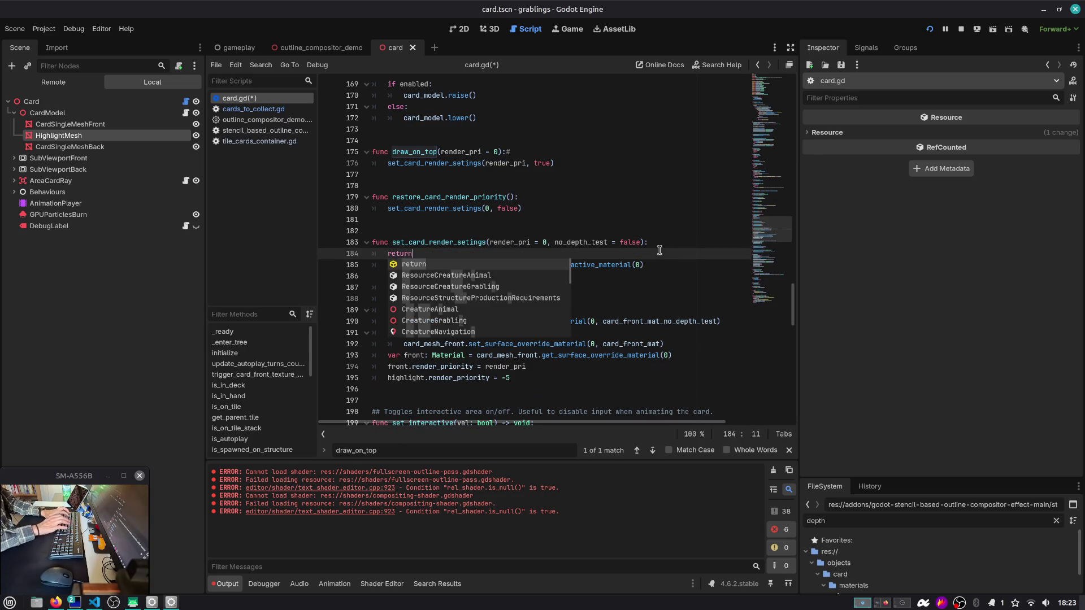
{"action": "key", "text": "Escape"}
{"action": "key", "text": "ctrl+s"}
{"action": "double_click", "coordinate": [427, 263]}
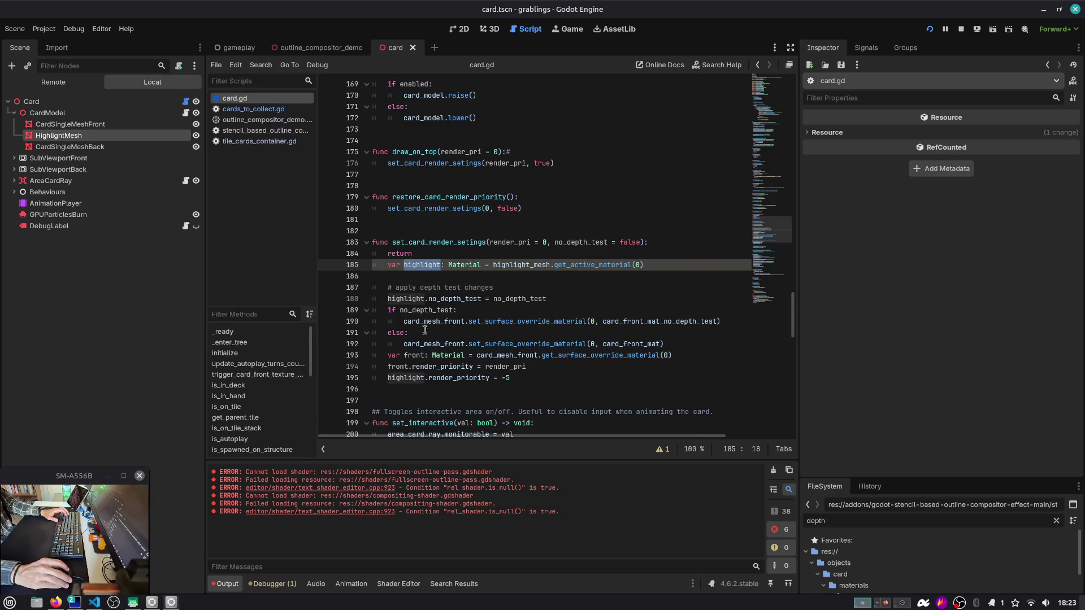
Step: Run the game from the save slot and pick up the WOOD card to test the outline
{"action": "left_click", "coordinate": [929, 29]}
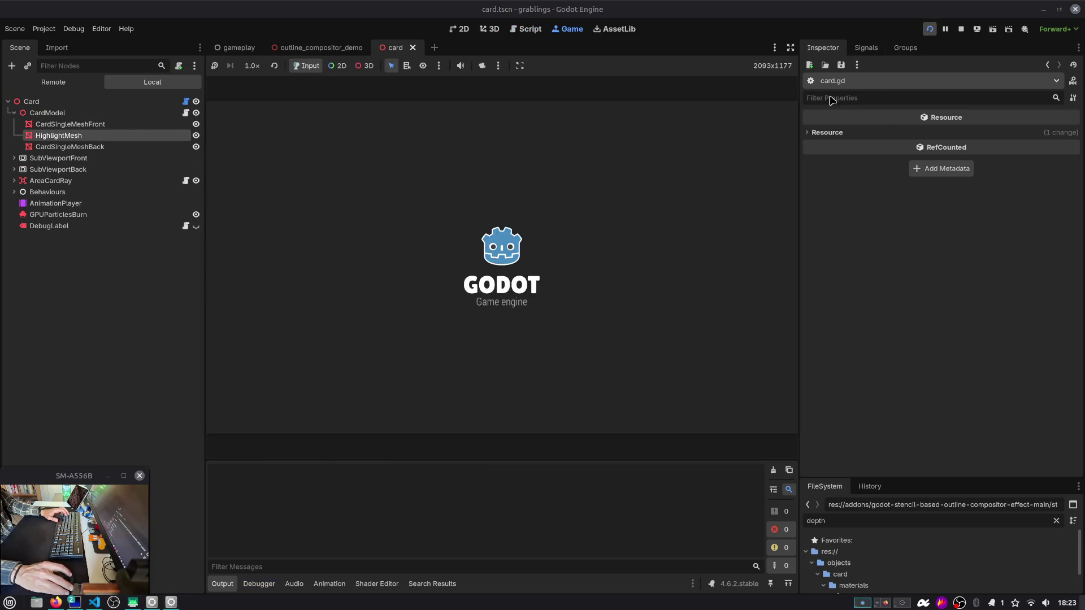
{"action": "left_click", "coordinate": [521, 249]}
{"action": "left_click", "coordinate": [528, 358]}
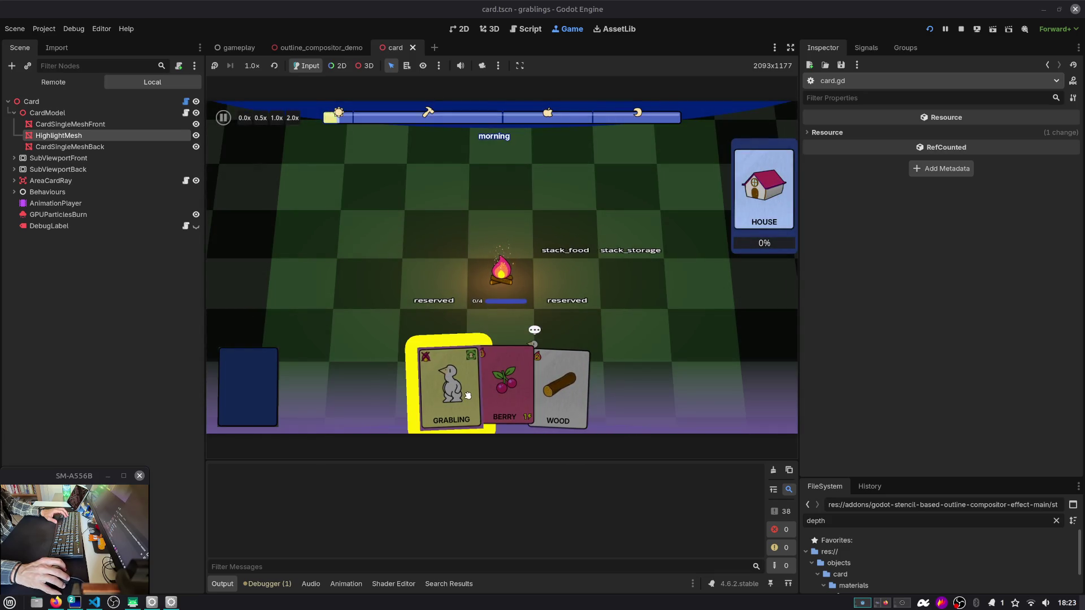
{"action": "mouse_move", "coordinate": [565, 396]}
{"action": "left_mouse_down"}
{"action": "mouse_move", "coordinate": [631, 219]}
{"action": "mouse_move", "coordinate": [642, 239]}
{"action": "left_mouse_up"}
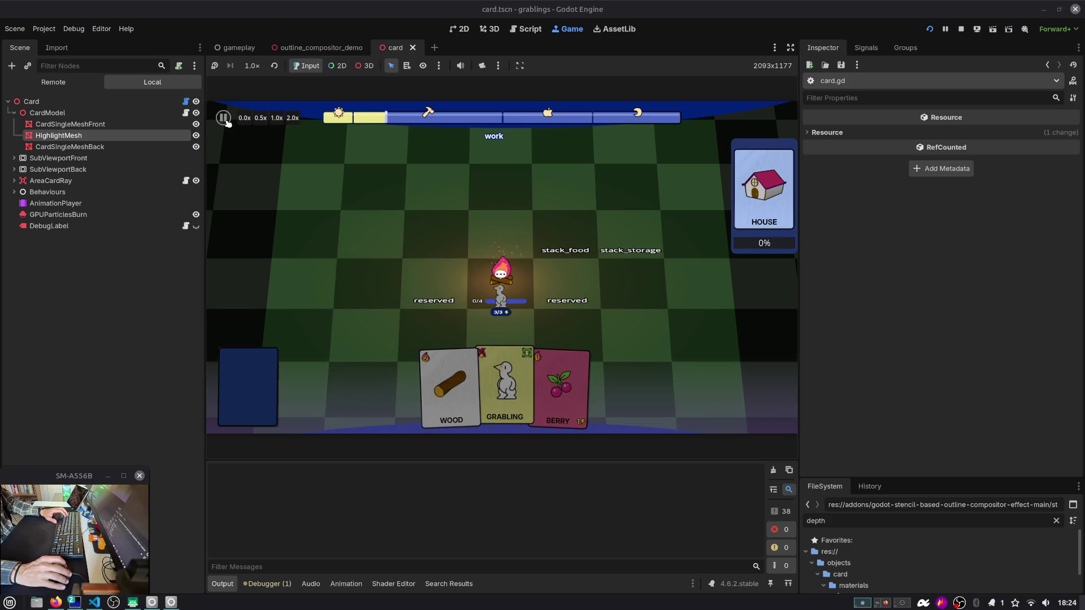
Step: Select HighlightMesh, filter properties by 'depth' and turn on No Depth Test for its material
{"action": "left_click", "coordinate": [104, 137]}
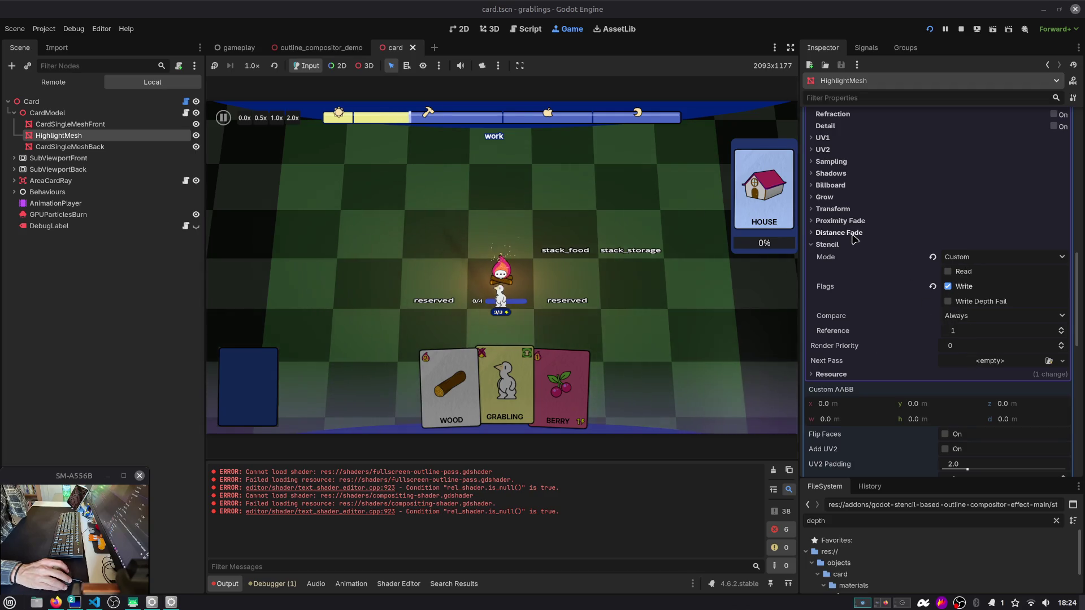
{"action": "scroll", "coordinate": [851, 249], "scroll_direction": "up", "scroll_amount": 10}
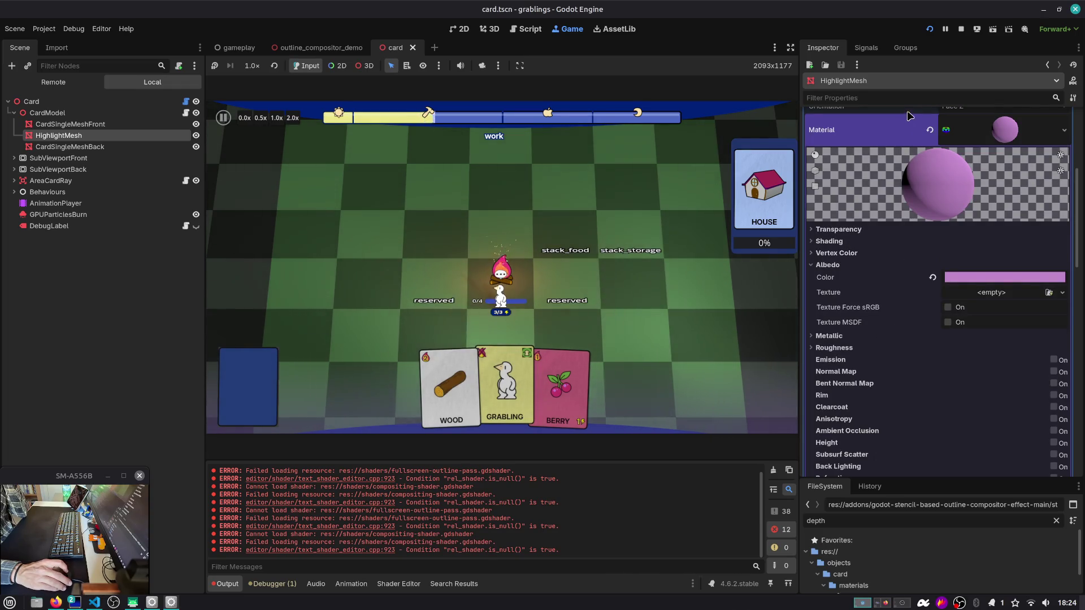
{"action": "scroll", "coordinate": [893, 220], "scroll_direction": "up", "scroll_amount": 4}
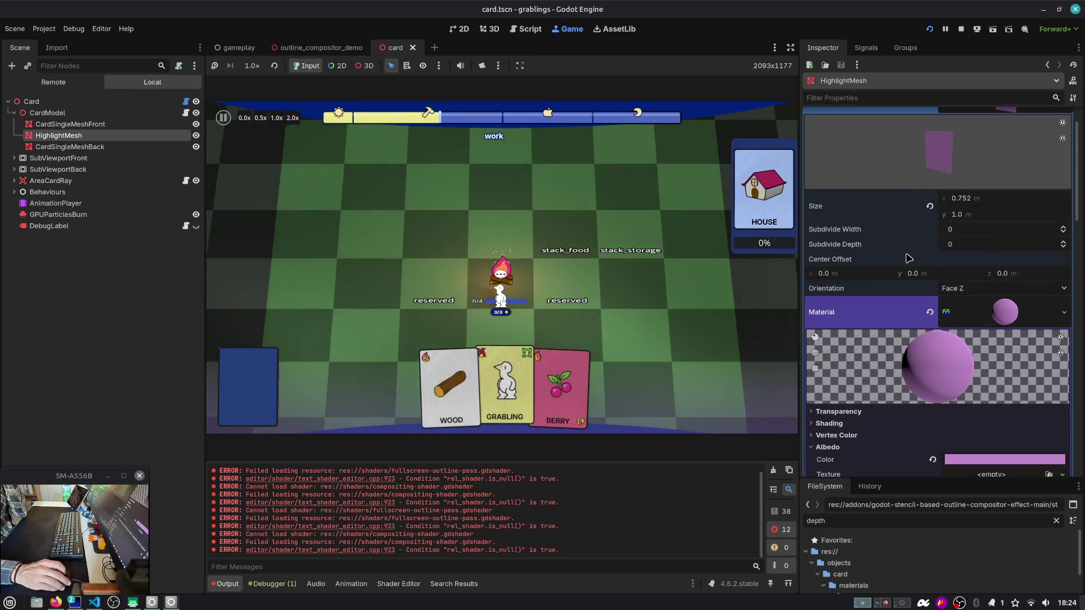
{"action": "left_click", "coordinate": [872, 97]}
{"action": "type", "text": "depth"}
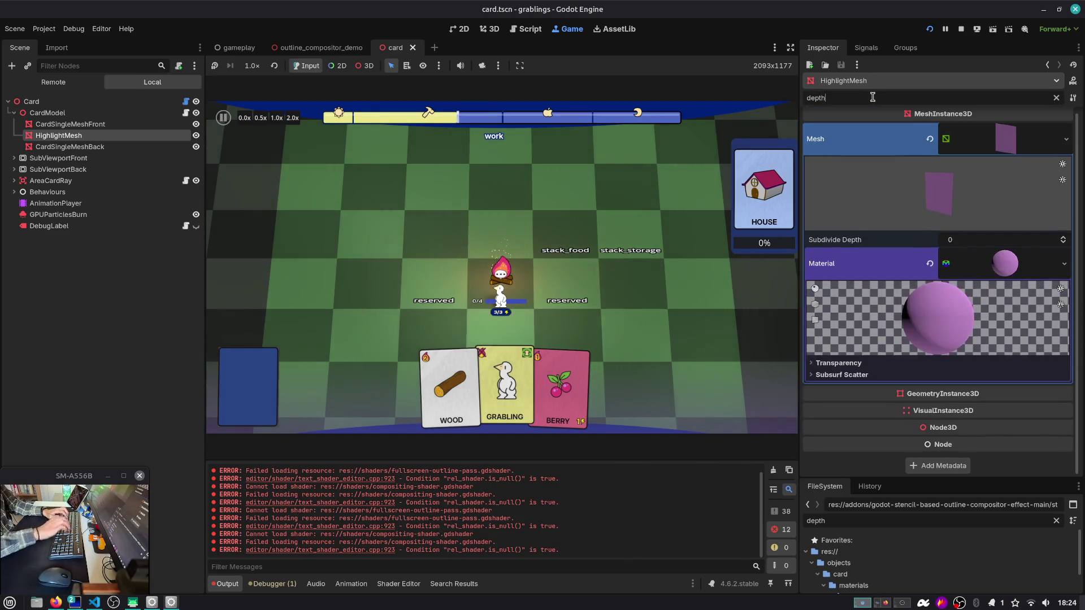
{"action": "left_click", "coordinate": [887, 366]}
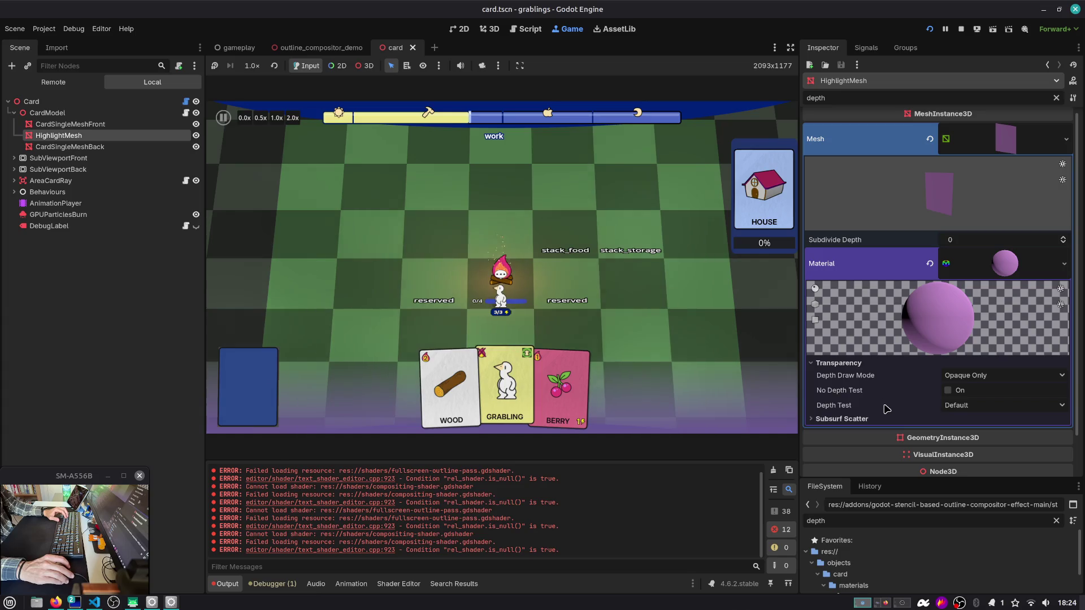
{"action": "left_click", "coordinate": [947, 391]}
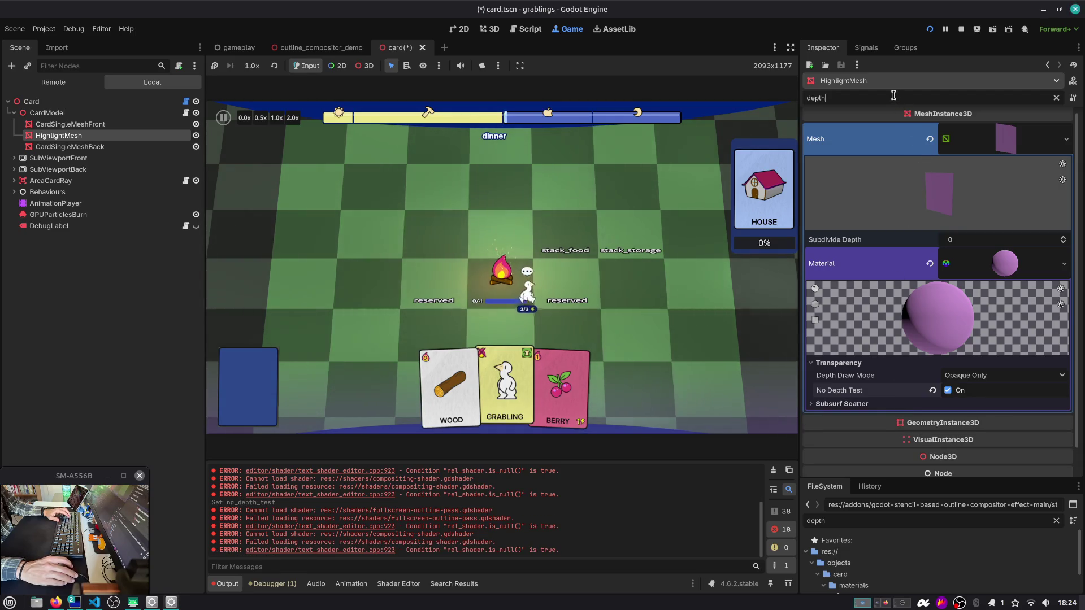
{"action": "type", "text": "re"}
Step: Set the material's Render Priority to 127 and restart the game with F5
{"action": "double_click", "coordinate": [912, 99]}
{"action": "type", "text": "render"}
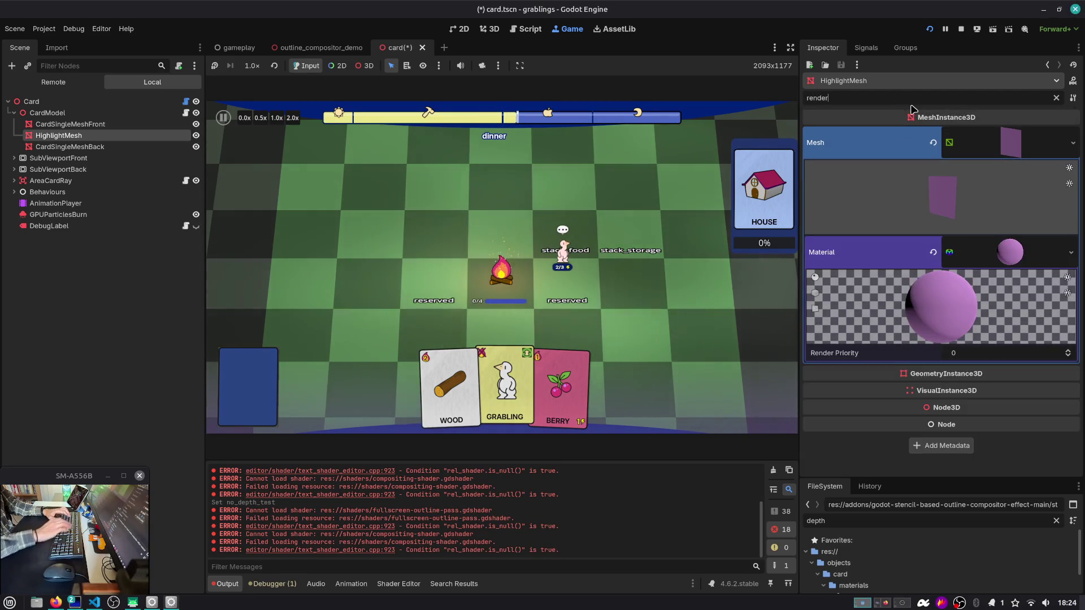
{"action": "type", "text": "12"}
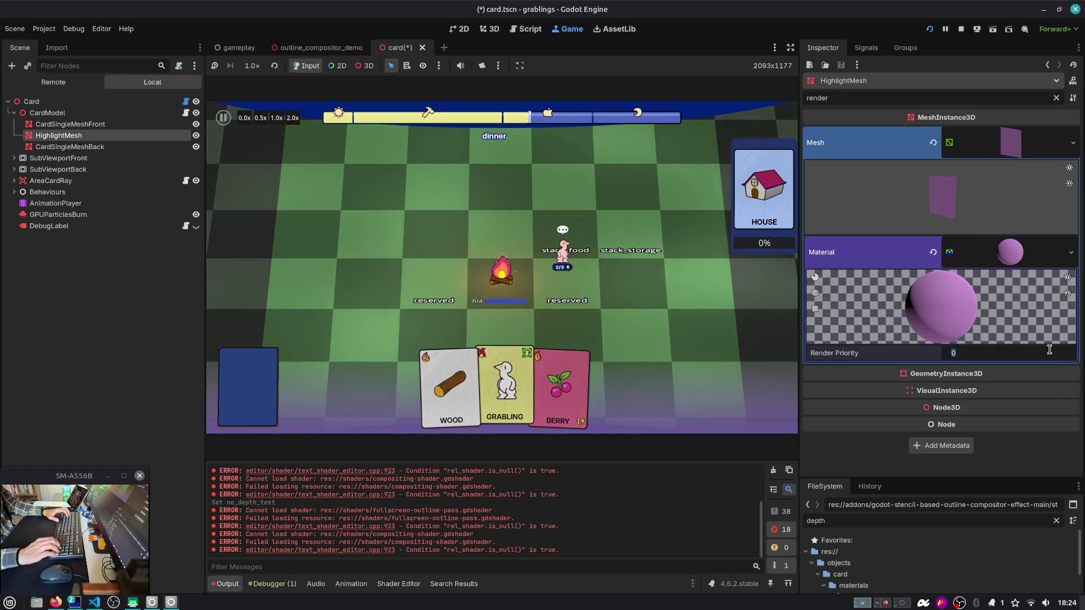
{"action": "type", "text": "7"}
{"action": "key", "text": "Return"}
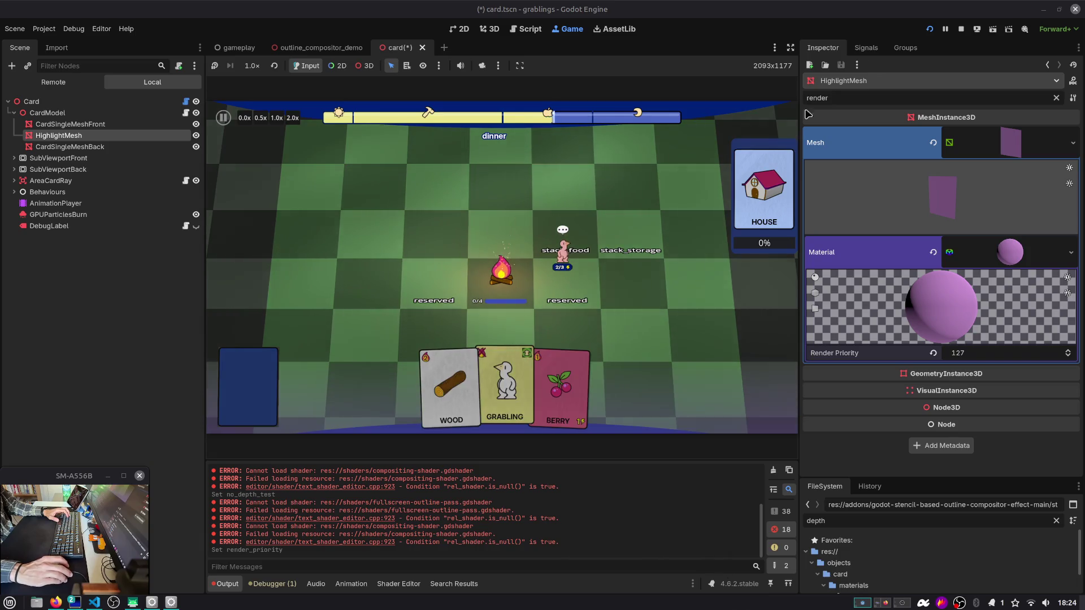
{"action": "key", "text": "F5"}
Step: Load the game in Slot 3, then revert Render Priority to 0 and relaunch with F5
{"action": "left_click", "coordinate": [500, 251]}
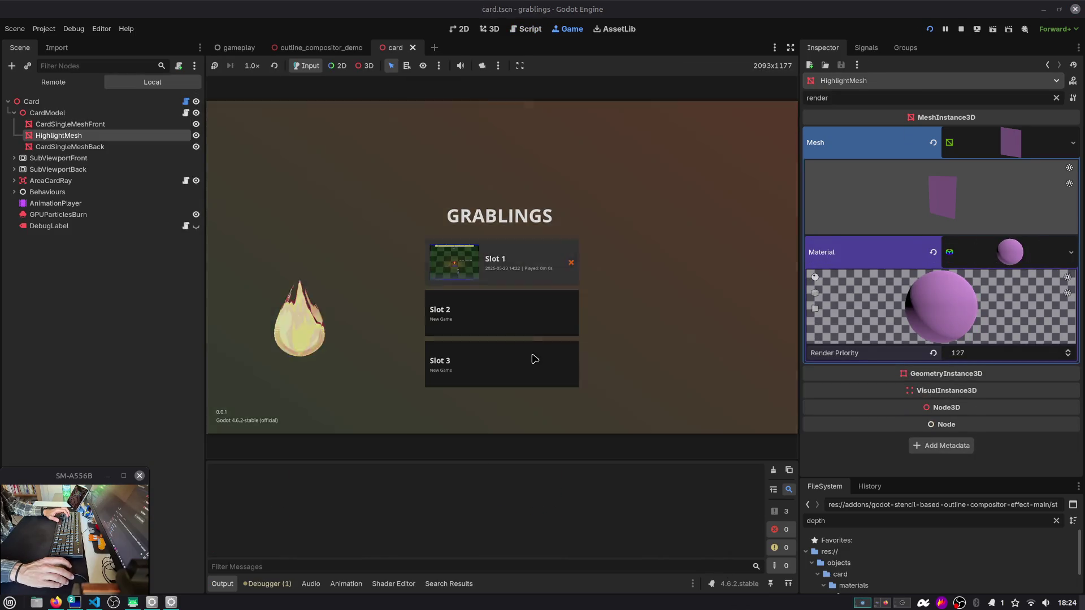
{"action": "left_click", "coordinate": [534, 363]}
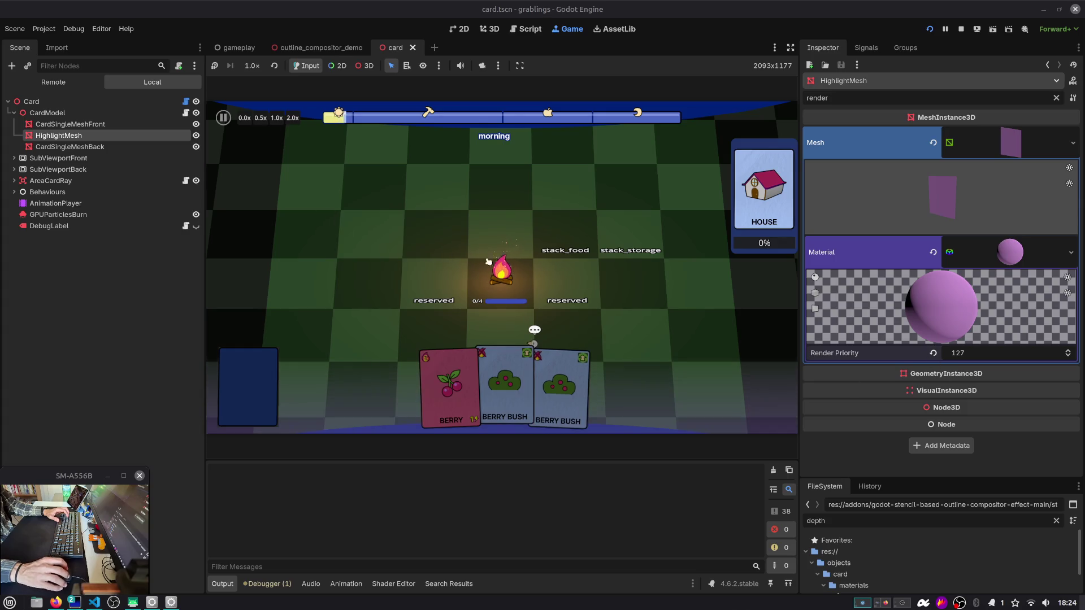
{"action": "left_click", "coordinate": [933, 352]}
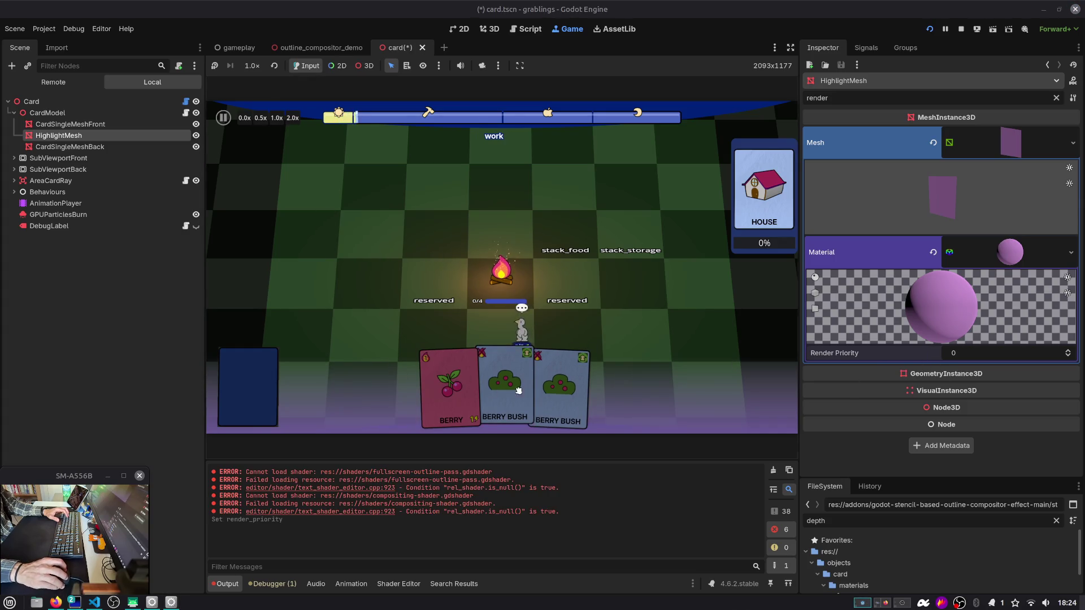
{"action": "key", "text": "F5"}
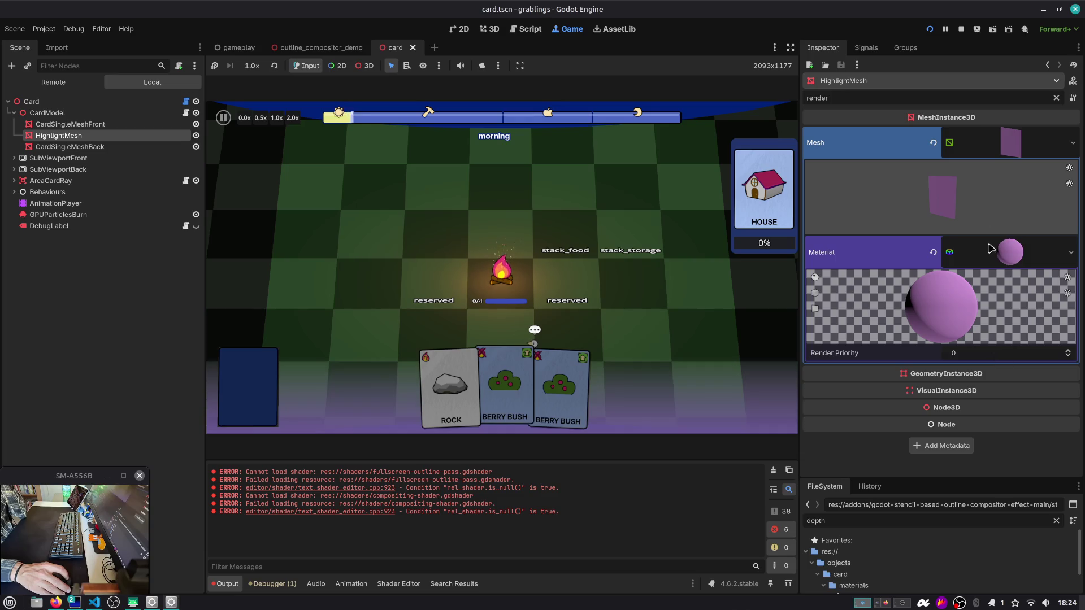
Step: Filter by 'depth' and turn off No Depth Test on the highlight material
{"action": "type", "text": "depth"}
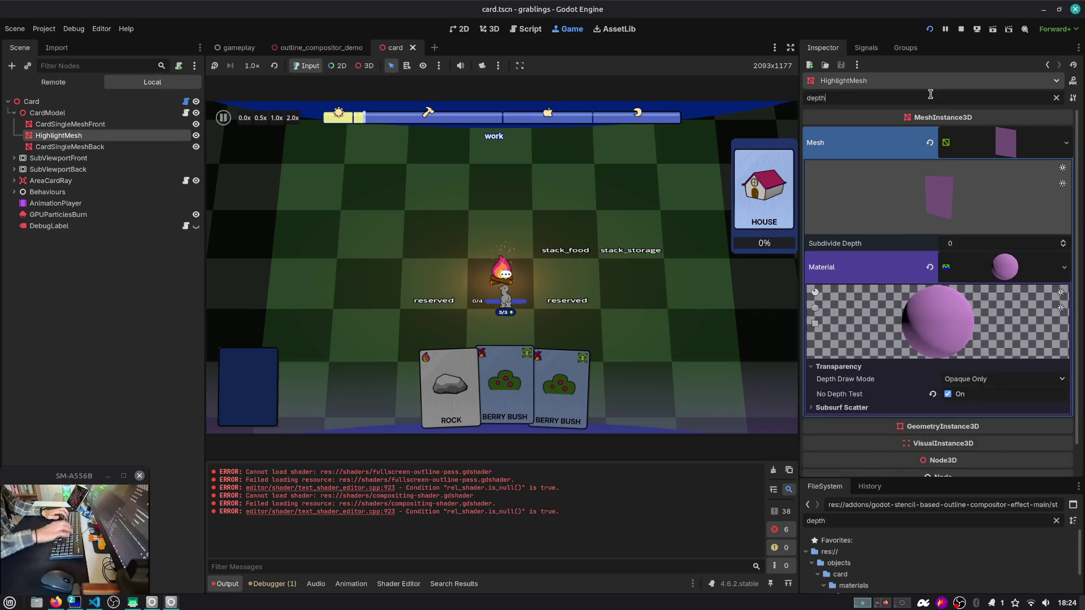
{"action": "left_click", "coordinate": [948, 394]}
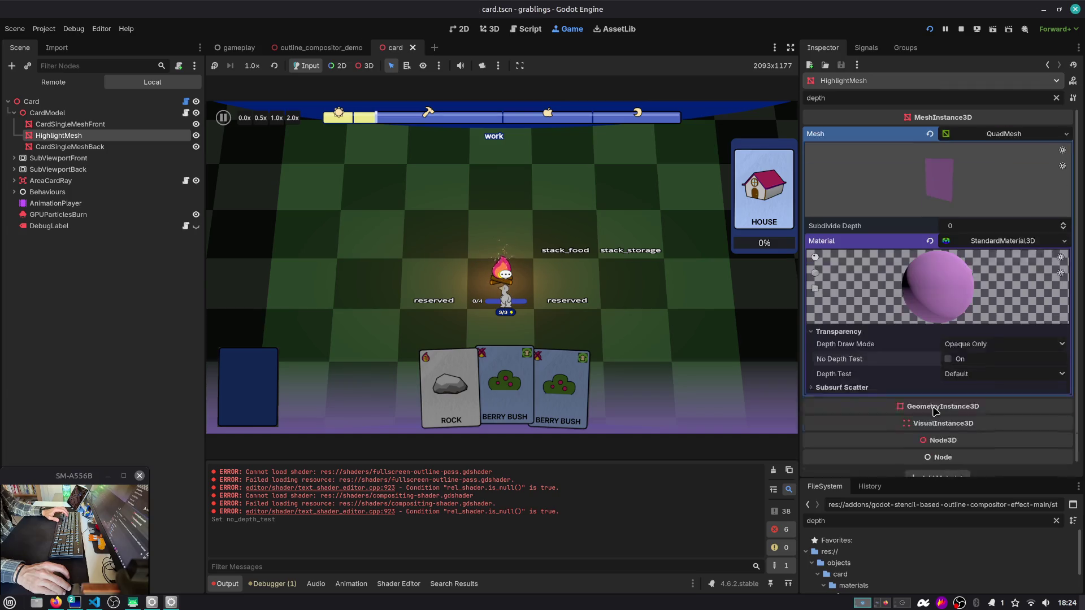
{"action": "left_click", "coordinate": [957, 409]}
{"action": "left_click", "coordinate": [963, 424]}
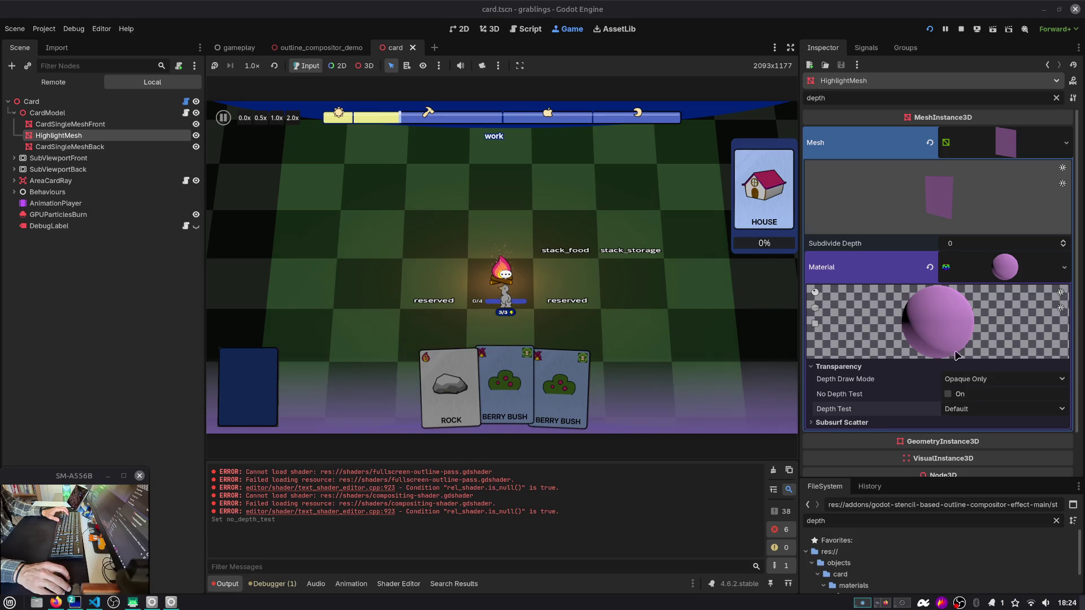
Step: Filter by 'render' and set Render Priority to 127
{"action": "double_click", "coordinate": [817, 98]}
{"action": "type", "text": "render"}
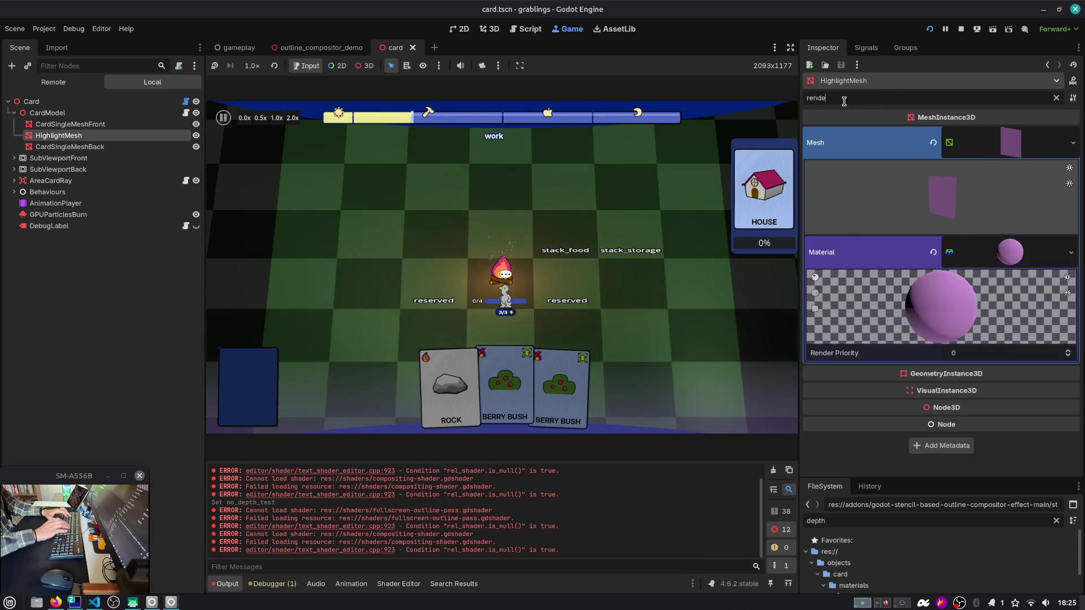
{"action": "left_click", "coordinate": [985, 352]}
{"action": "type", "text": "122"}
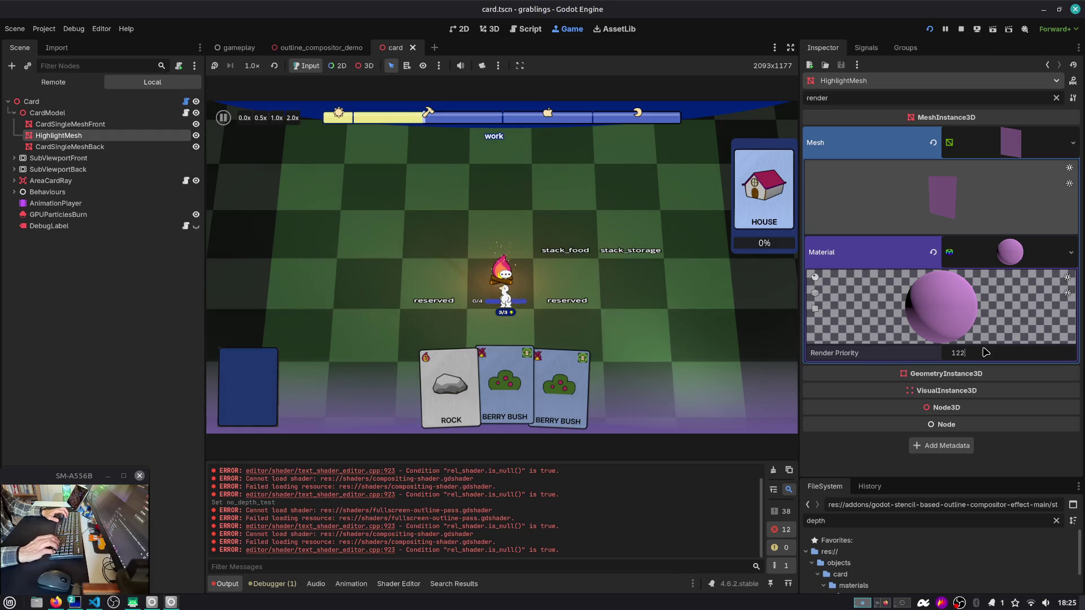
{"action": "key", "text": "Return"}
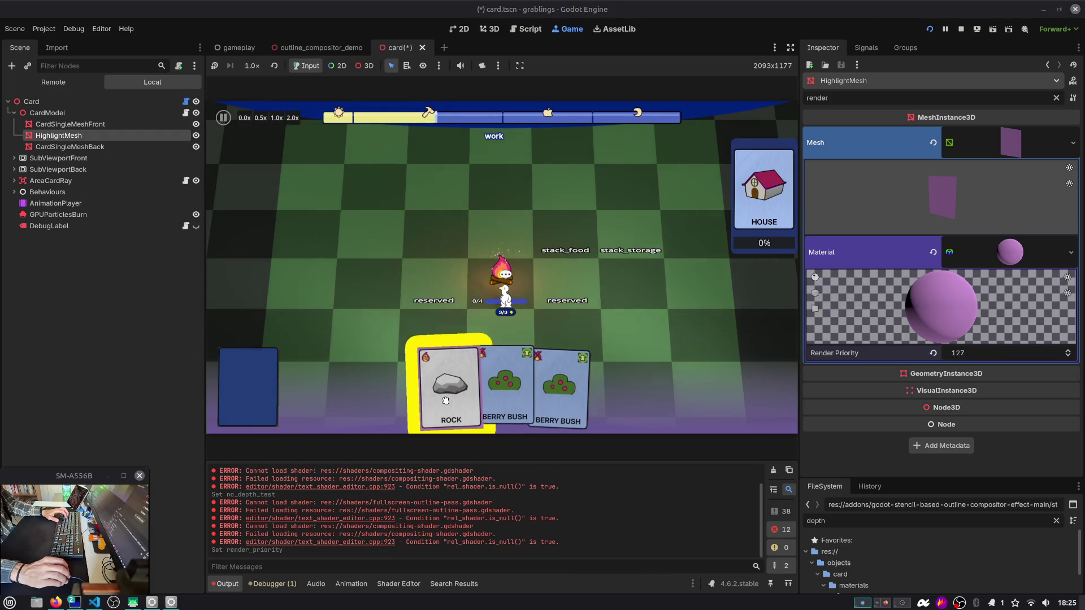
Step: Restart the game and start a new game in Slot 3
{"action": "left_click", "coordinate": [928, 29]}
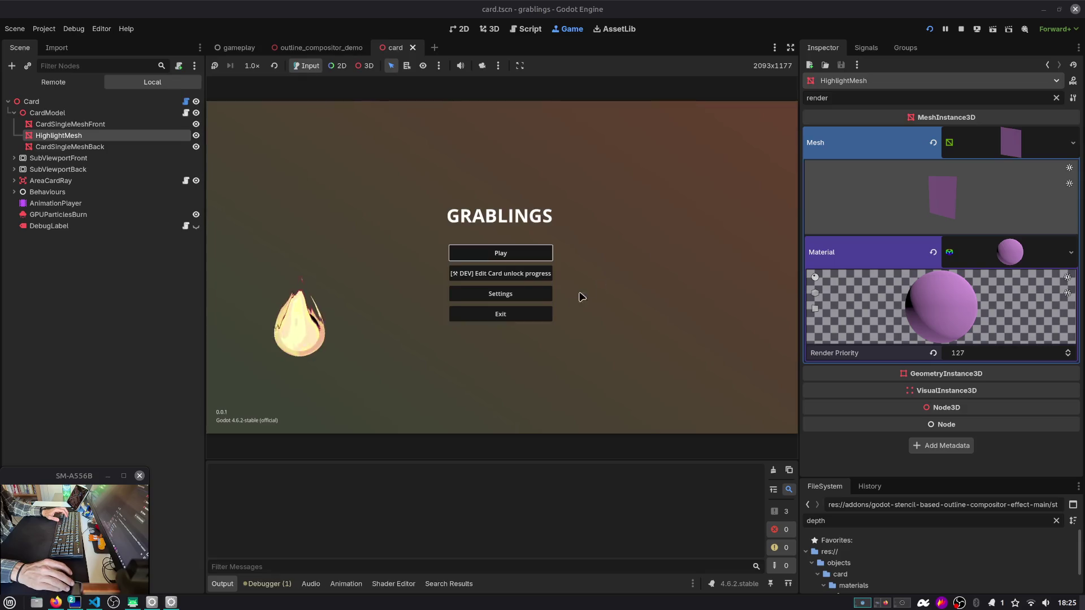
{"action": "left_click", "coordinate": [537, 253]}
{"action": "left_click", "coordinate": [496, 379]}
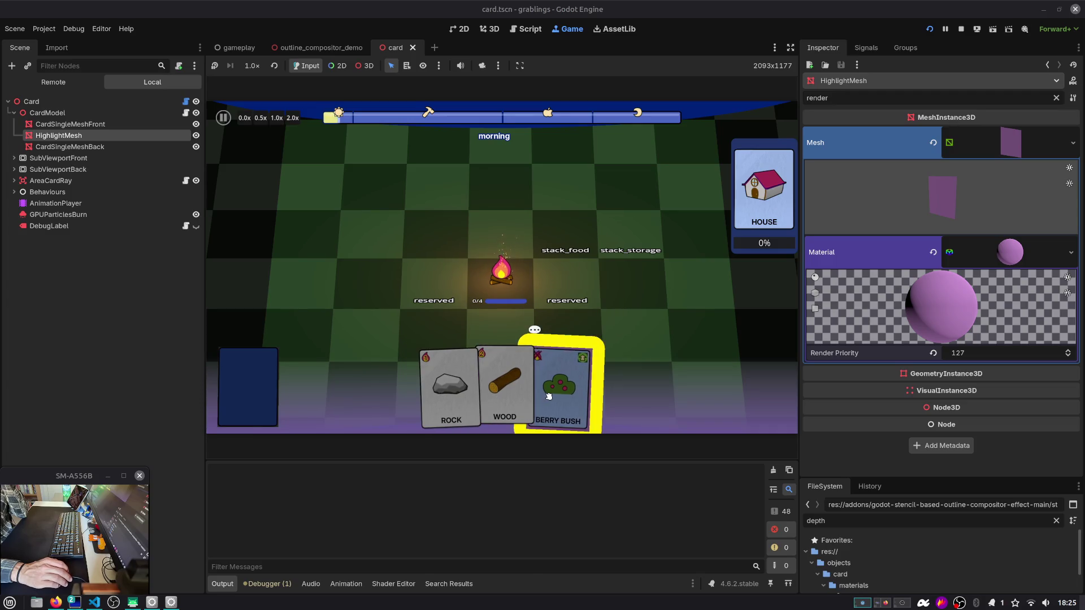
Step: Open and run outline_compositor_demo, then revert its card material's Render Priority from 3 to 0
{"action": "left_click", "coordinate": [318, 48]}
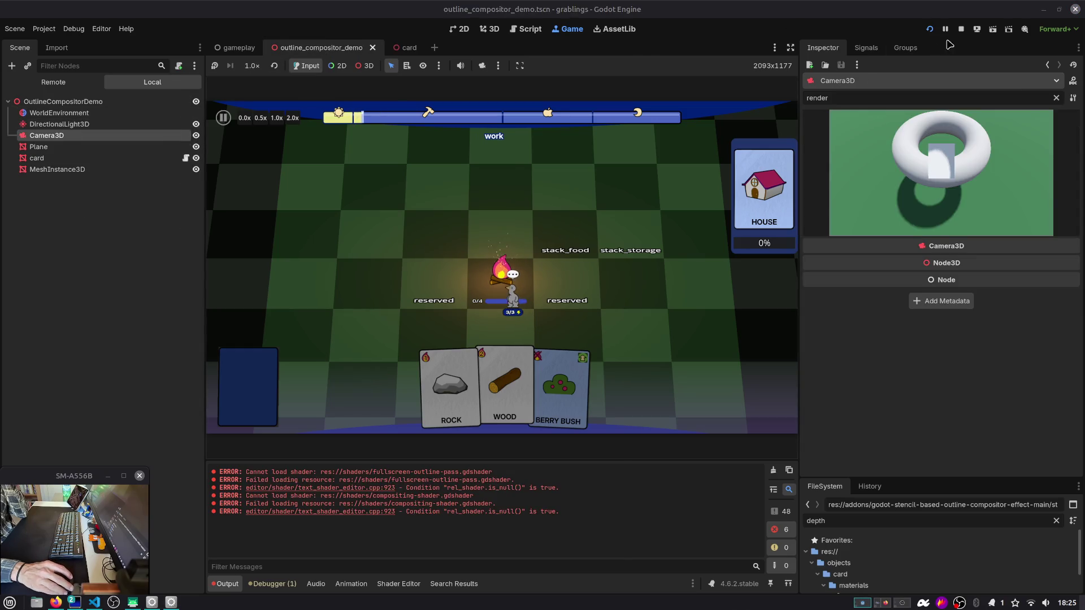
{"action": "left_click", "coordinate": [993, 33]}
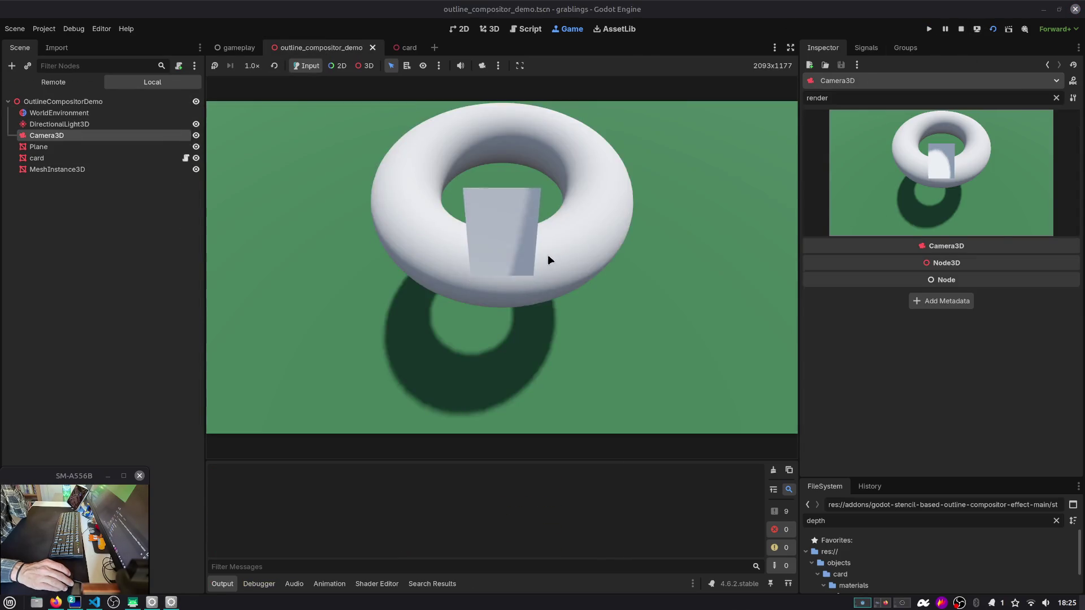
{"action": "left_click", "coordinate": [62, 146]}
{"action": "left_click", "coordinate": [66, 160]}
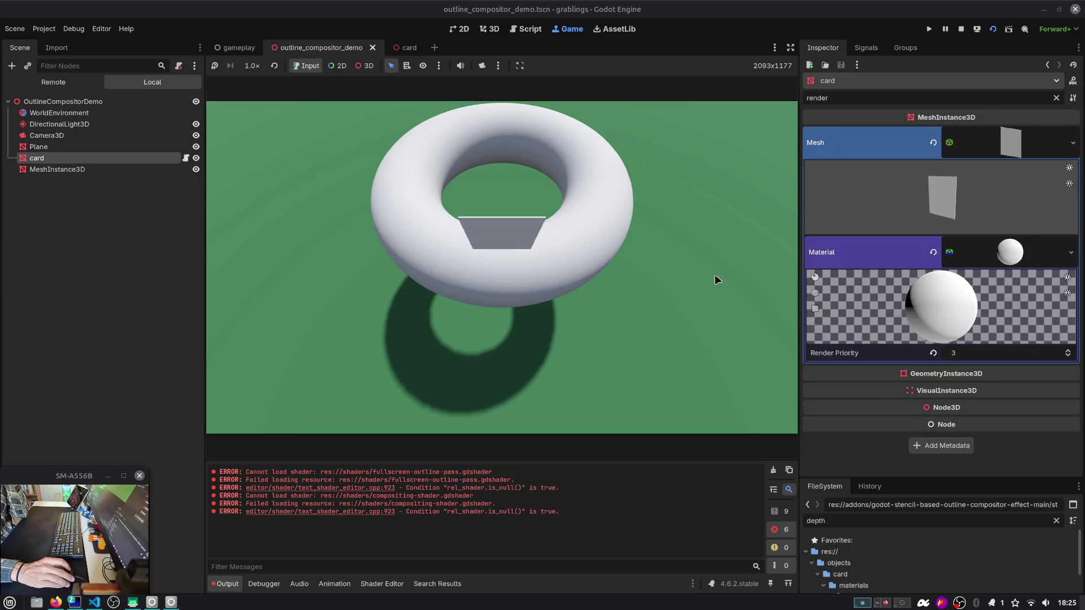
{"action": "left_click", "coordinate": [932, 354]}
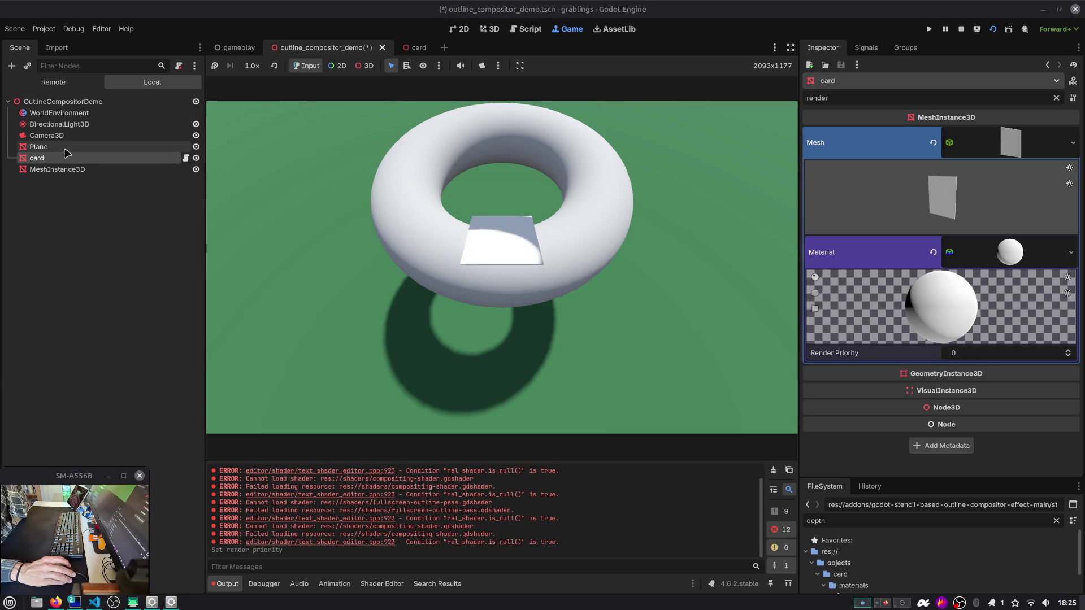
Step: Stop the demo, return to the 3D view and select the Camera3D node
{"action": "left_click", "coordinate": [960, 28]}
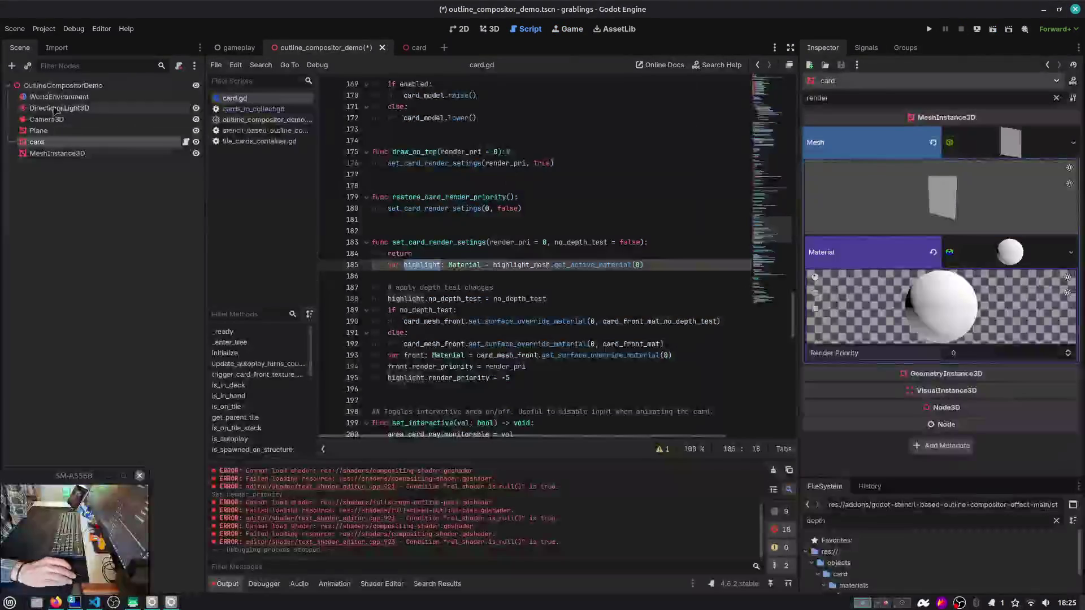
{"action": "left_click", "coordinate": [489, 29]}
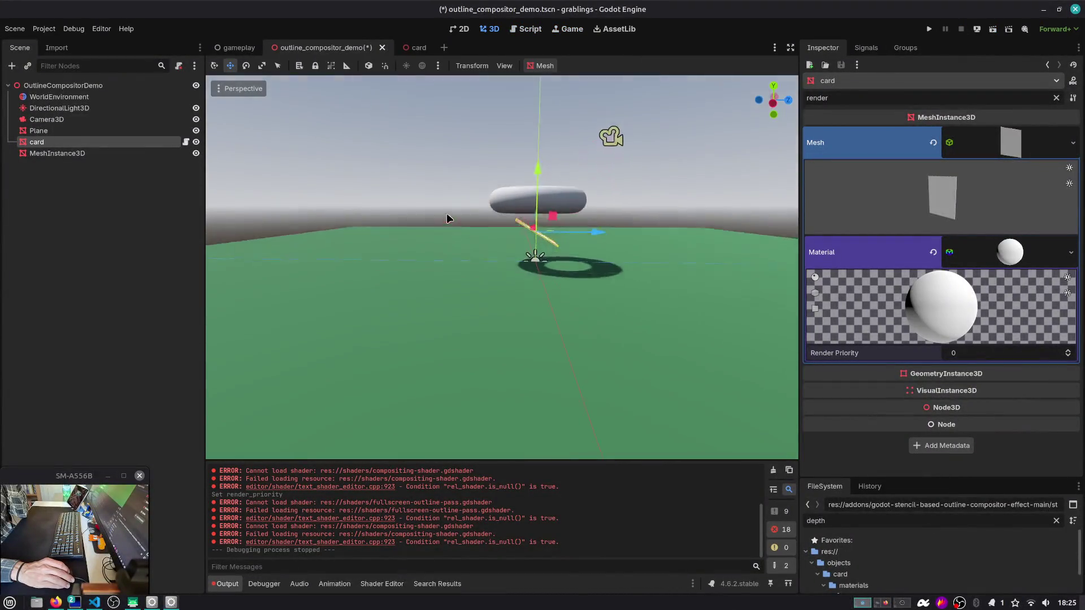
{"action": "scroll", "coordinate": [592, 232], "scroll_direction": "up", "scroll_amount": 3}
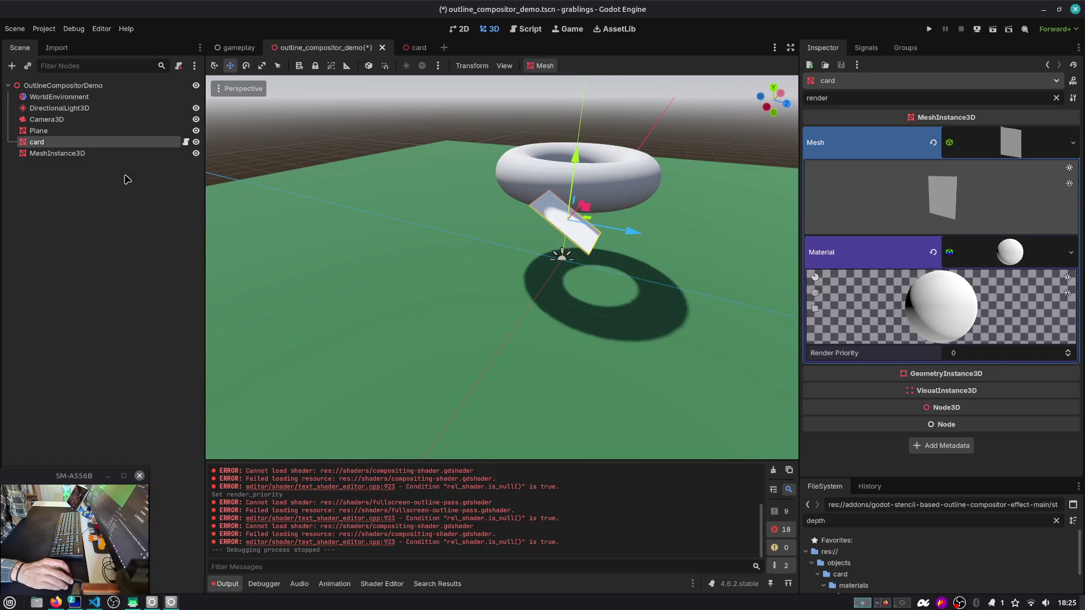
{"action": "left_click", "coordinate": [50, 119]}
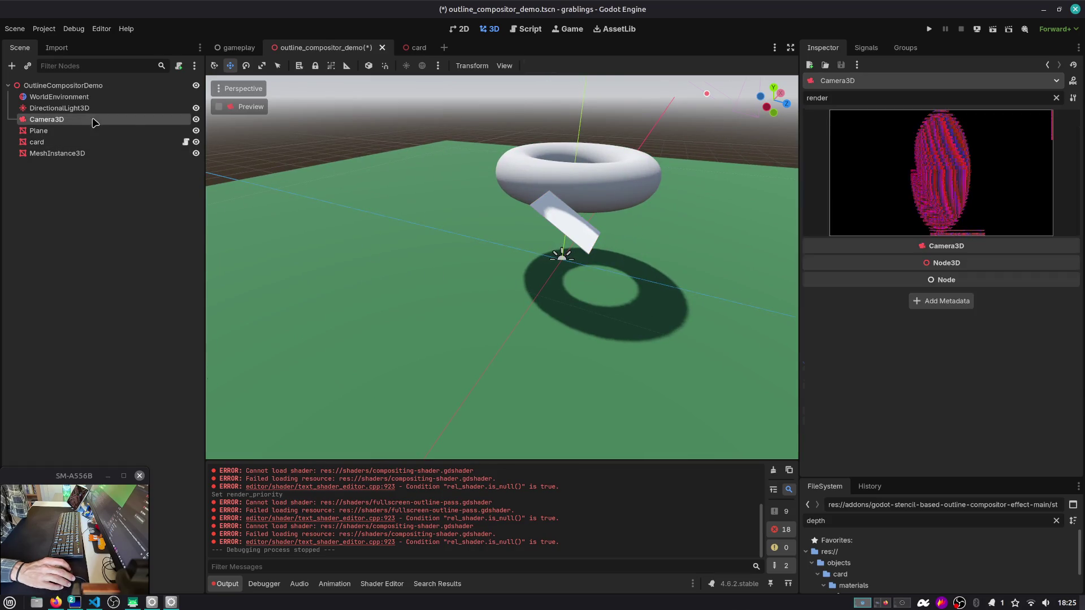
Step: Expand the camera's stencil outline effect and try Pre Transparent, leaving it at Post Transparent
{"action": "left_click", "coordinate": [1056, 98]}
{"action": "scroll", "coordinate": [994, 350], "scroll_direction": "down", "scroll_amount": 2}
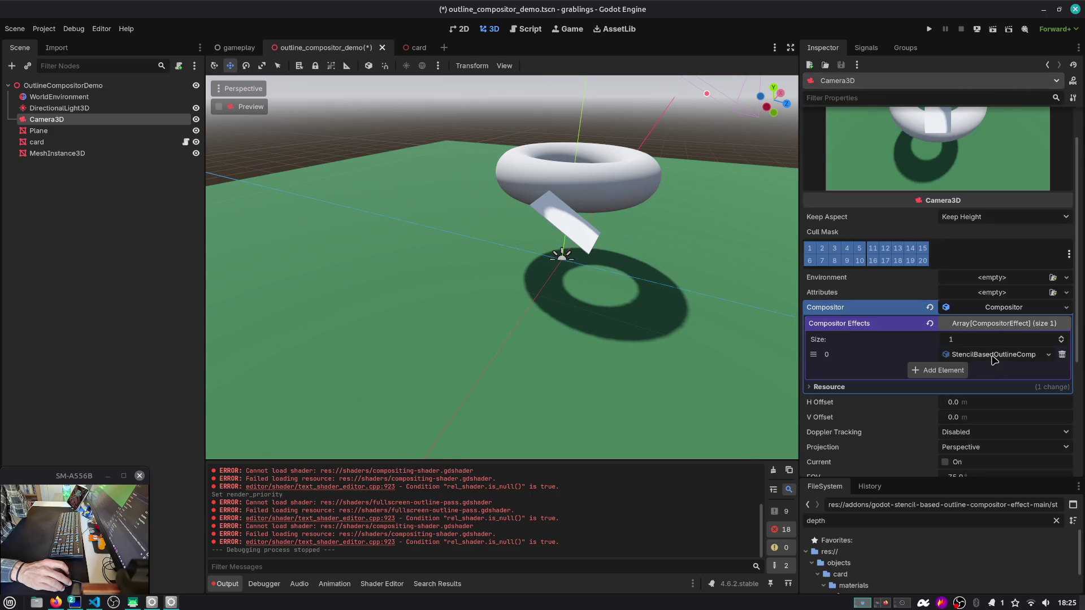
{"action": "left_click", "coordinate": [994, 356]}
{"action": "scroll", "coordinate": [994, 360], "scroll_direction": "down", "scroll_amount": 2}
{"action": "left_click", "coordinate": [981, 417]}
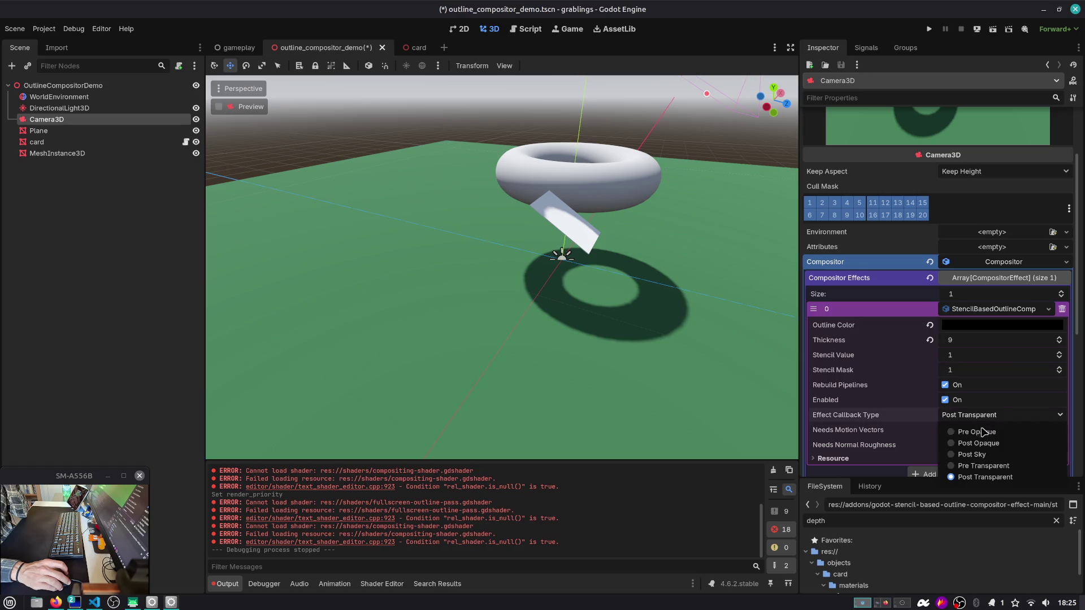
{"action": "left_click", "coordinate": [980, 467]}
{"action": "left_click", "coordinate": [972, 415]}
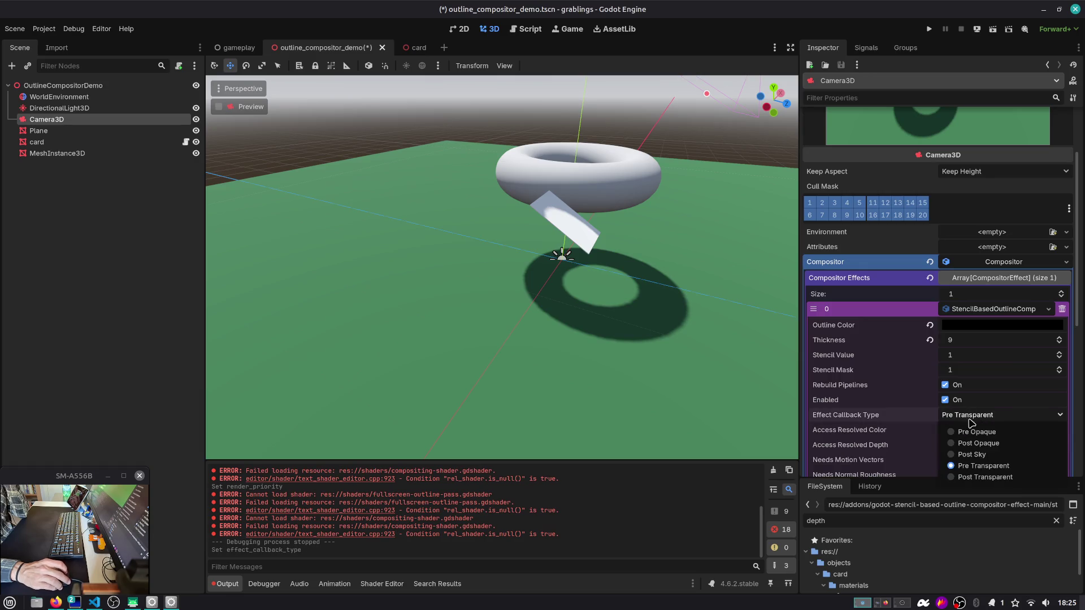
{"action": "left_click", "coordinate": [985, 477]}
Step: Set the outline Thickness to 50 and run the demo scene
{"action": "scroll", "coordinate": [985, 452], "scroll_direction": "down", "scroll_amount": 2}
{"action": "left_click", "coordinate": [961, 295]}
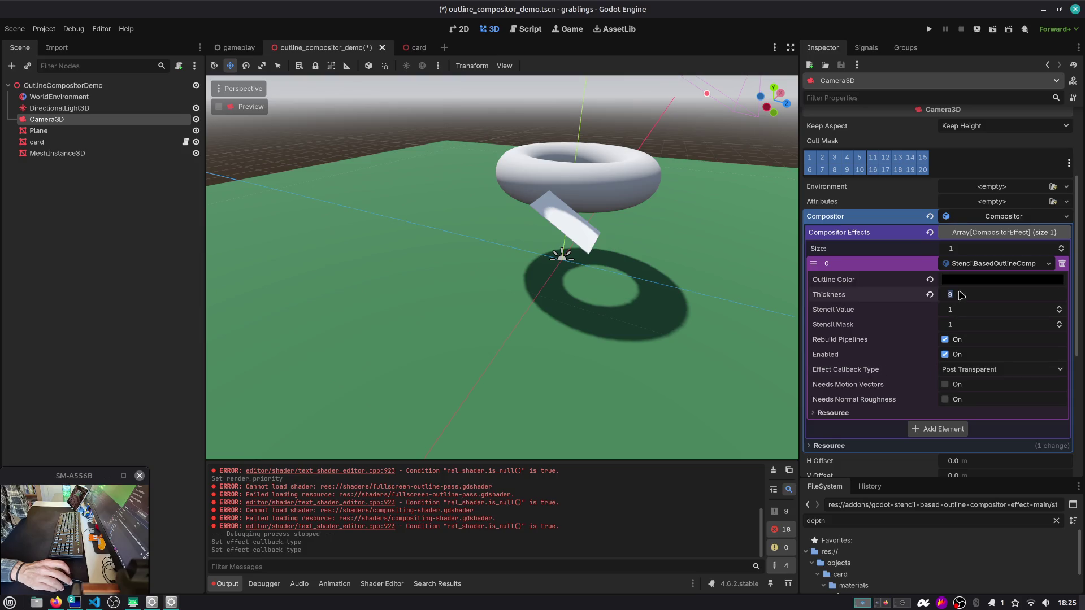
{"action": "type", "text": "50"}
{"action": "key", "text": "Return"}
{"action": "left_click", "coordinate": [993, 29]}
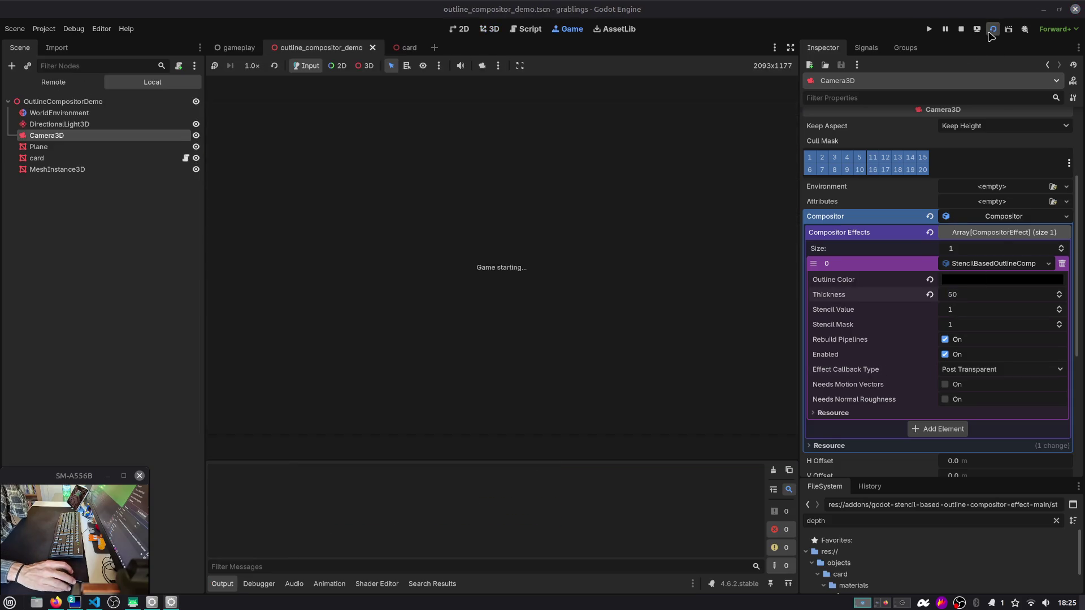
Step: Toggle the card material's No Depth Test on and off to compare the outline
{"action": "left_click", "coordinate": [59, 163]}
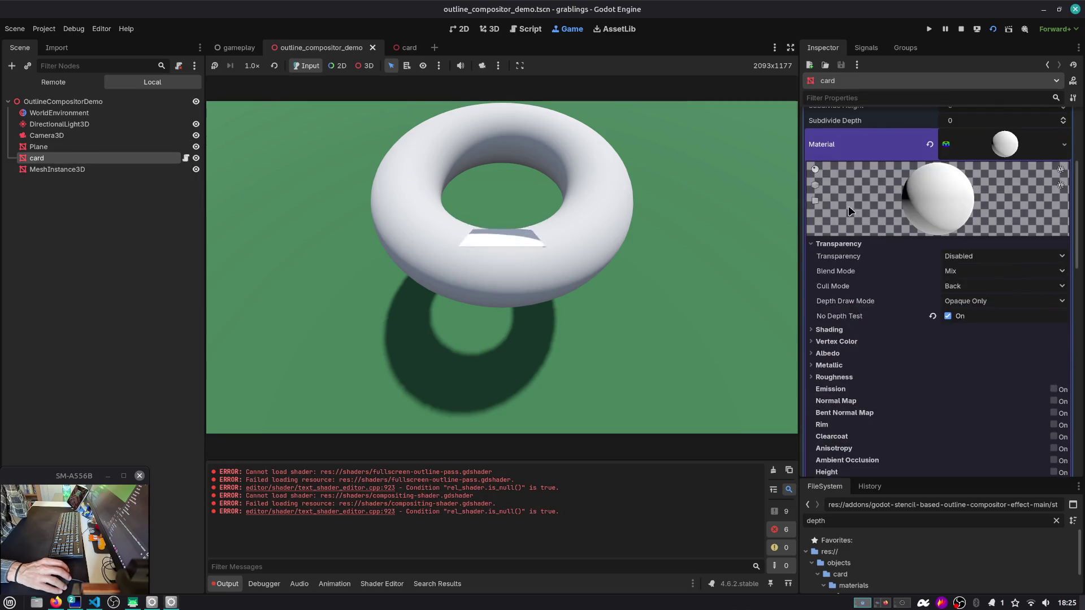
{"action": "left_click", "coordinate": [947, 316]}
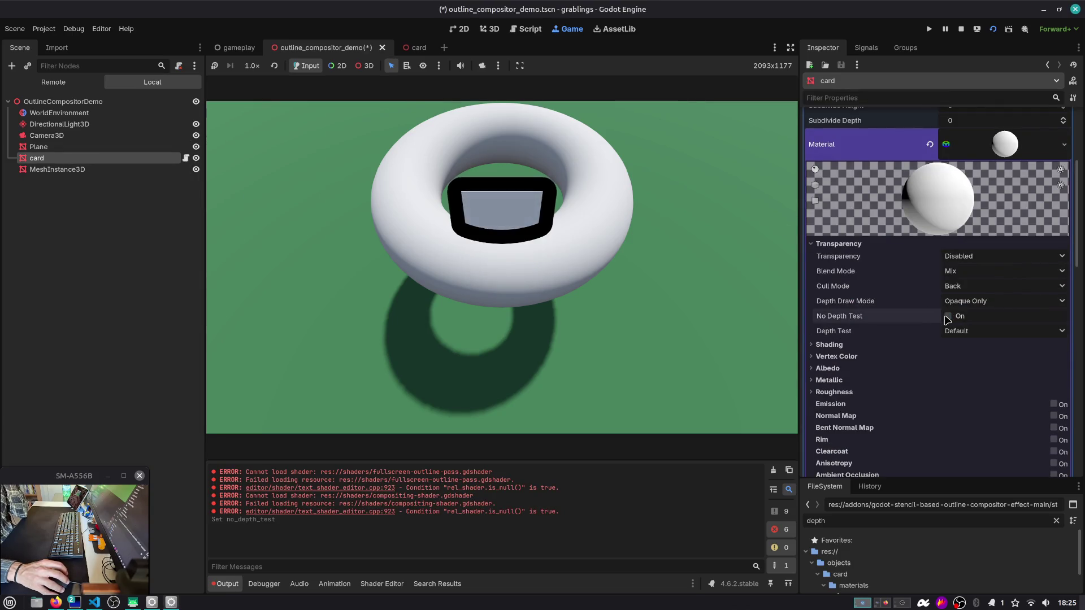
{"action": "left_click", "coordinate": [948, 317]}
{"action": "left_click", "coordinate": [947, 316]}
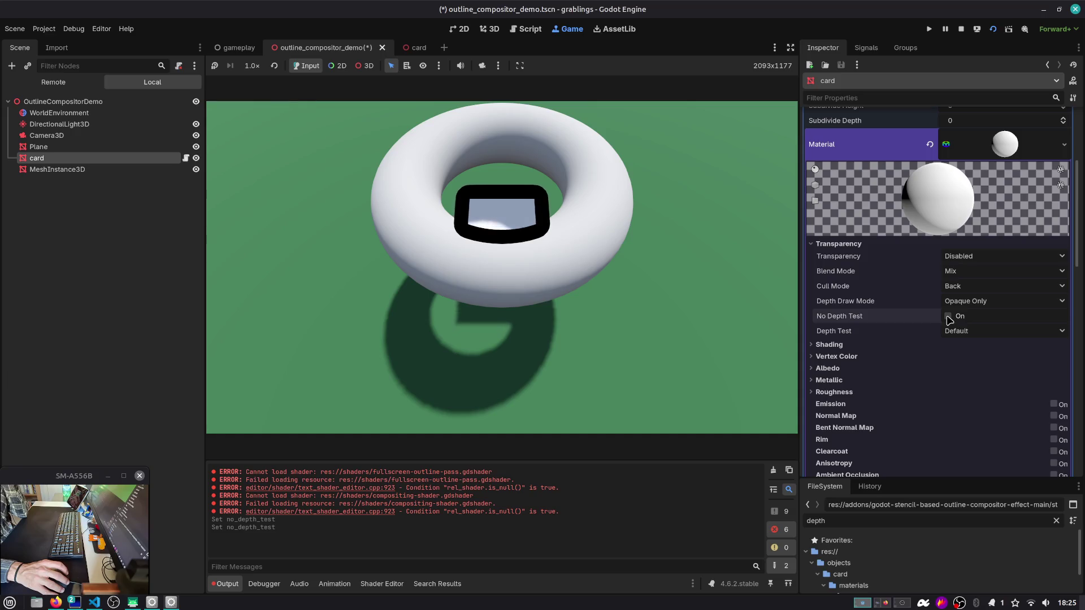
{"action": "left_click", "coordinate": [948, 316]}
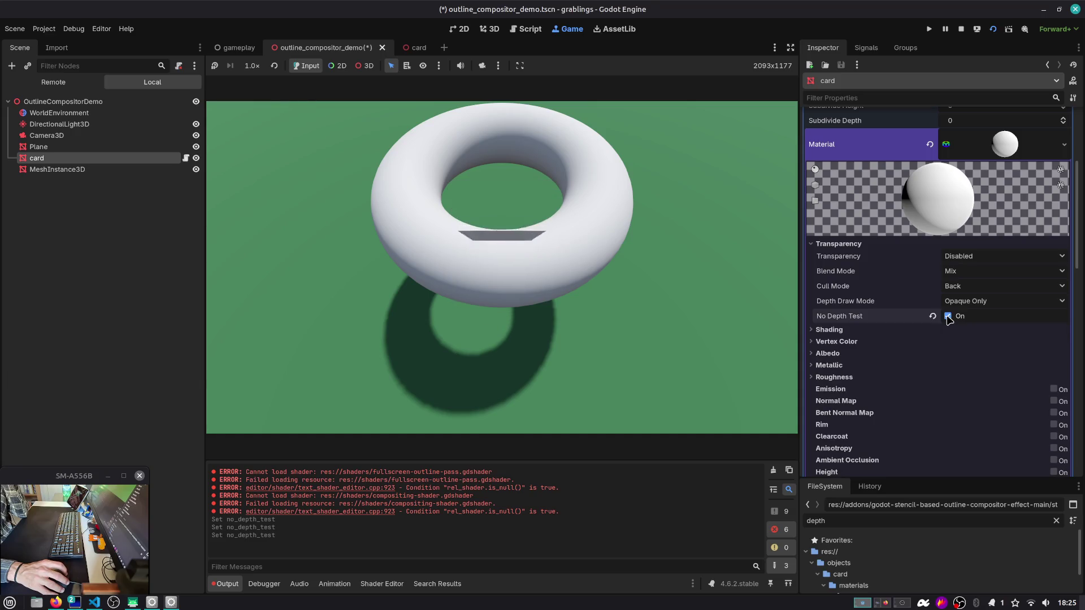
Step: Leave No Depth Test off on the card material and select Camera3D
{"action": "scroll", "coordinate": [939, 329], "scroll_direction": "down", "scroll_amount": 5}
{"action": "scroll", "coordinate": [882, 441], "scroll_direction": "down", "scroll_amount": 3}
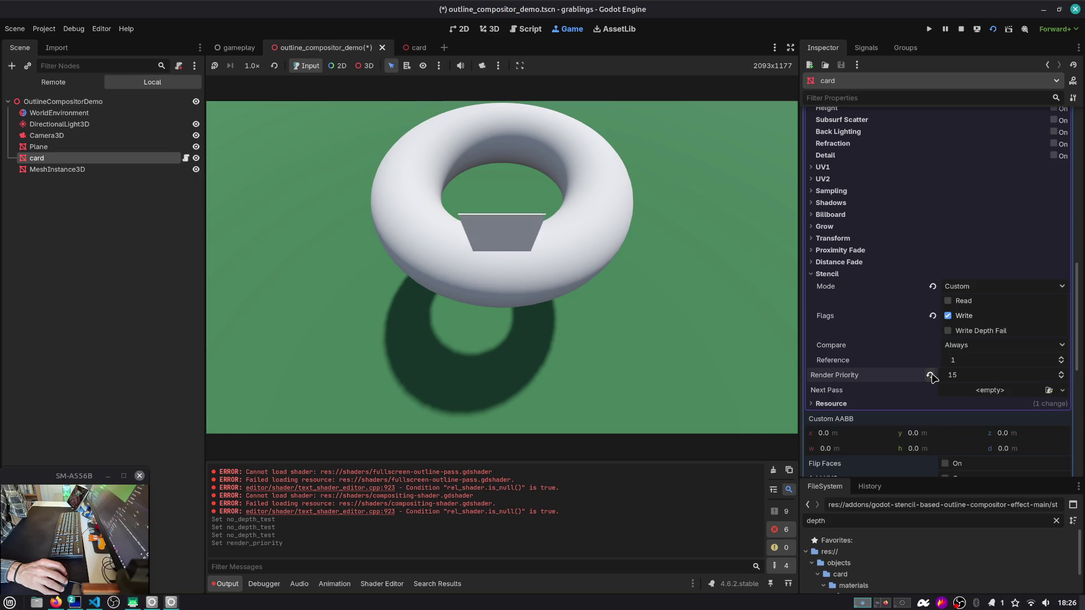
{"action": "scroll", "coordinate": [930, 378], "scroll_direction": "up", "scroll_amount": 7}
{"action": "left_click", "coordinate": [948, 271]}
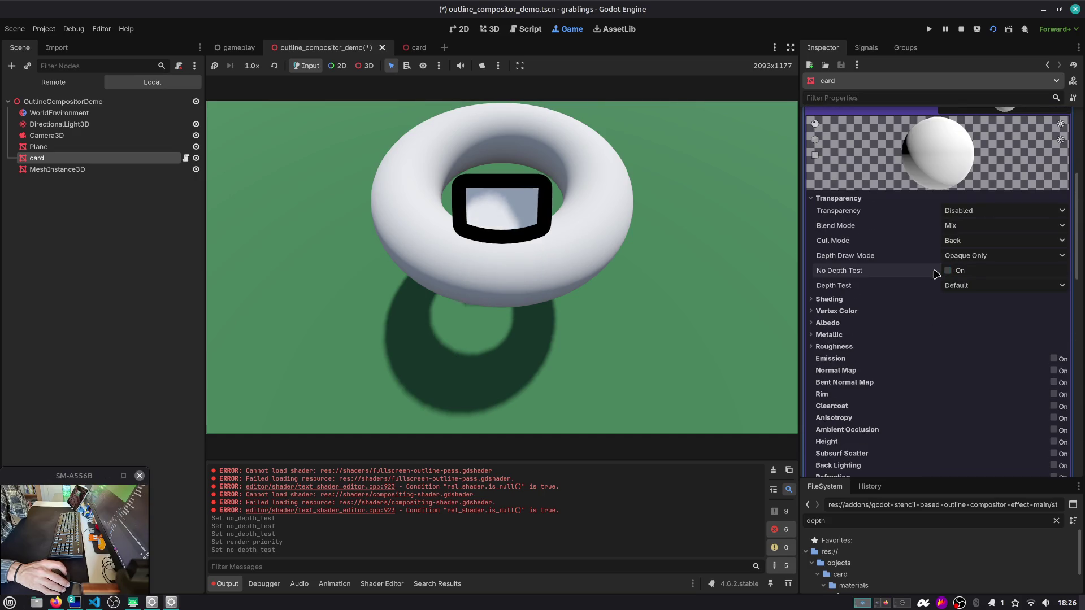
{"action": "left_click", "coordinate": [47, 135]}
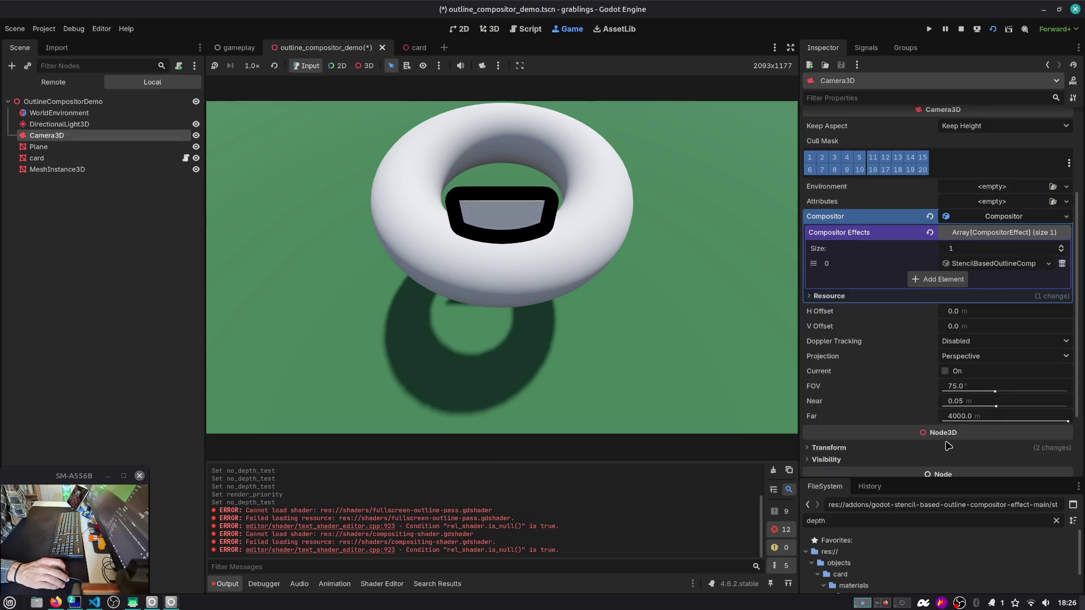
Step: Expand compositor effect 0 and drag the outline Thickness down to 29
{"action": "scroll", "coordinate": [948, 446], "scroll_direction": "down", "scroll_amount": 3}
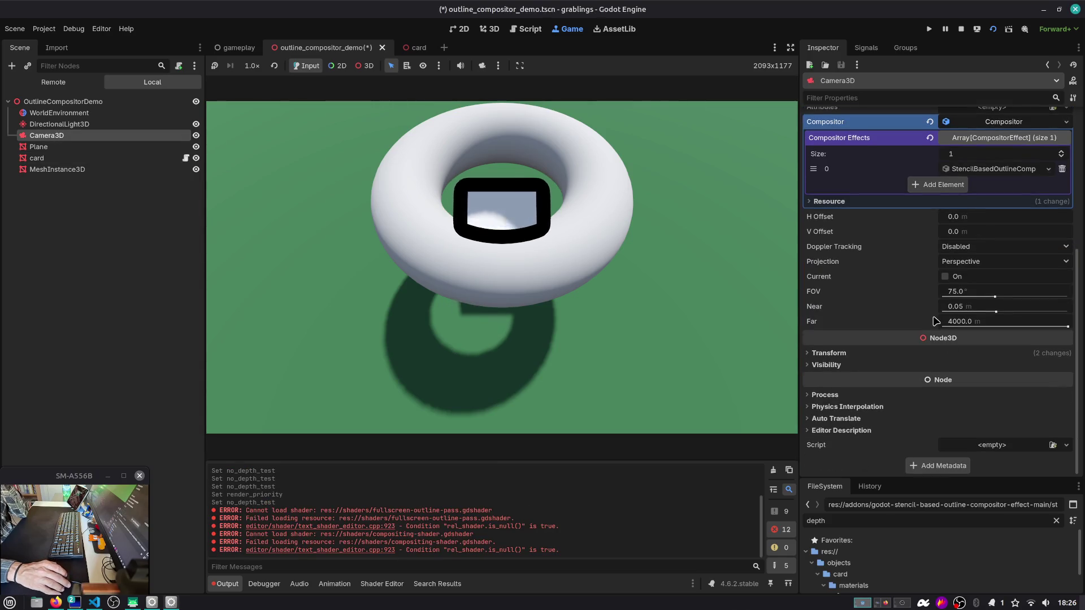
{"action": "left_click", "coordinate": [985, 170]}
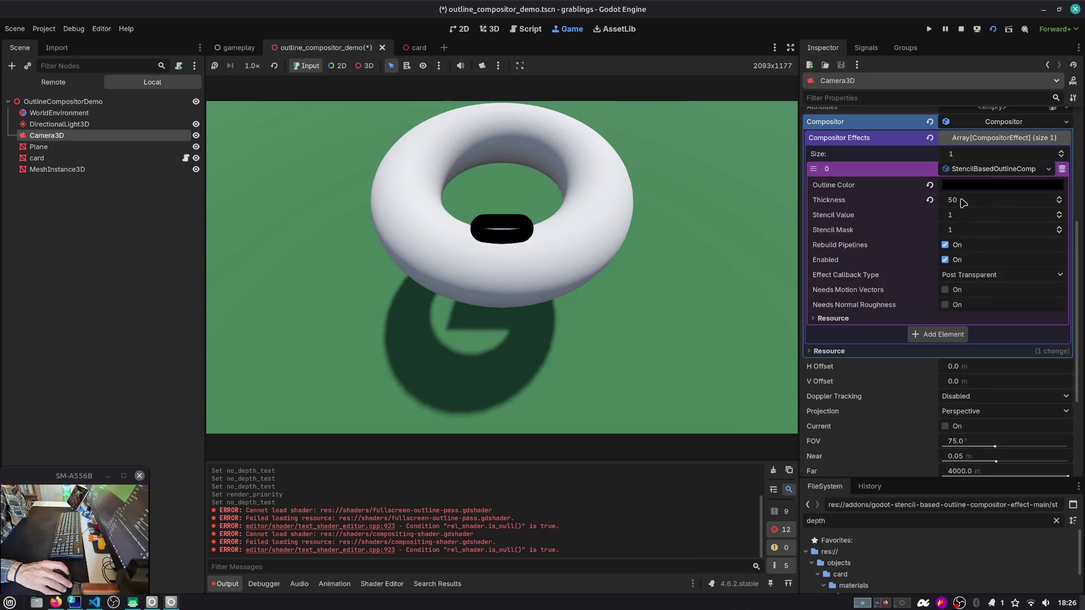
{"action": "left_click_drag", "start_coordinate": [964, 202], "coordinate": [955, 202]}
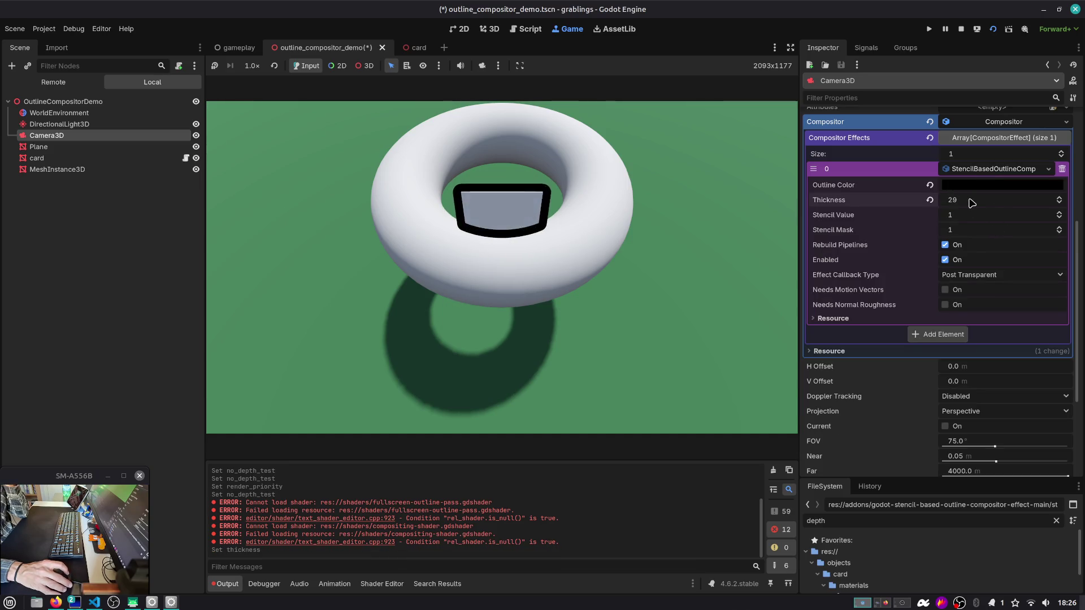
Step: Try other Stencil Value and Mask settings, reset both to 1, and save the scene
{"action": "left_click_drag", "start_coordinate": [956, 221], "coordinate": [938, 220]}
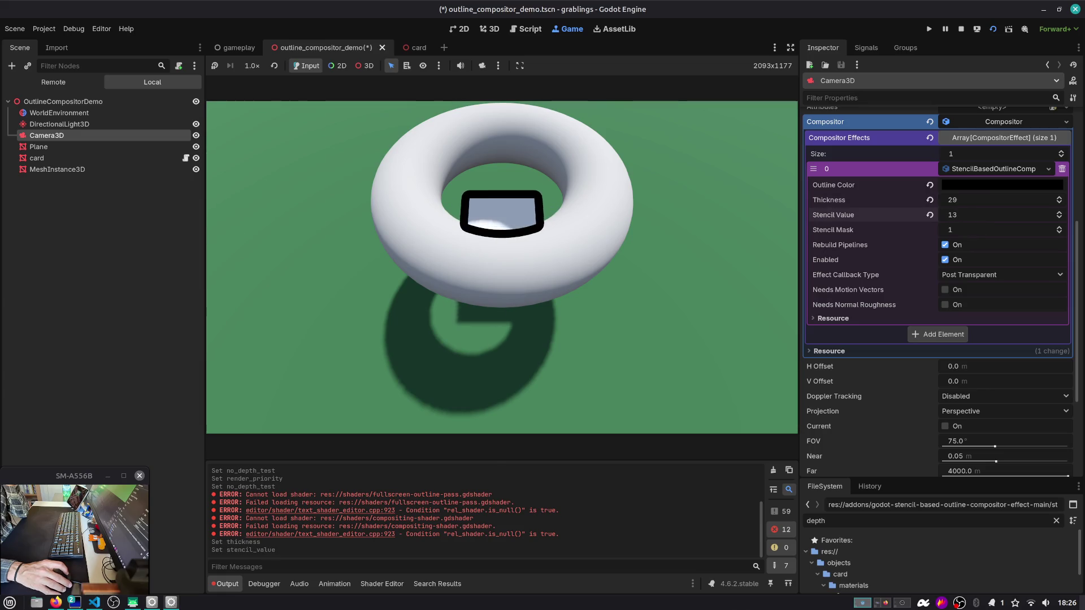
{"action": "left_click", "coordinate": [930, 215]}
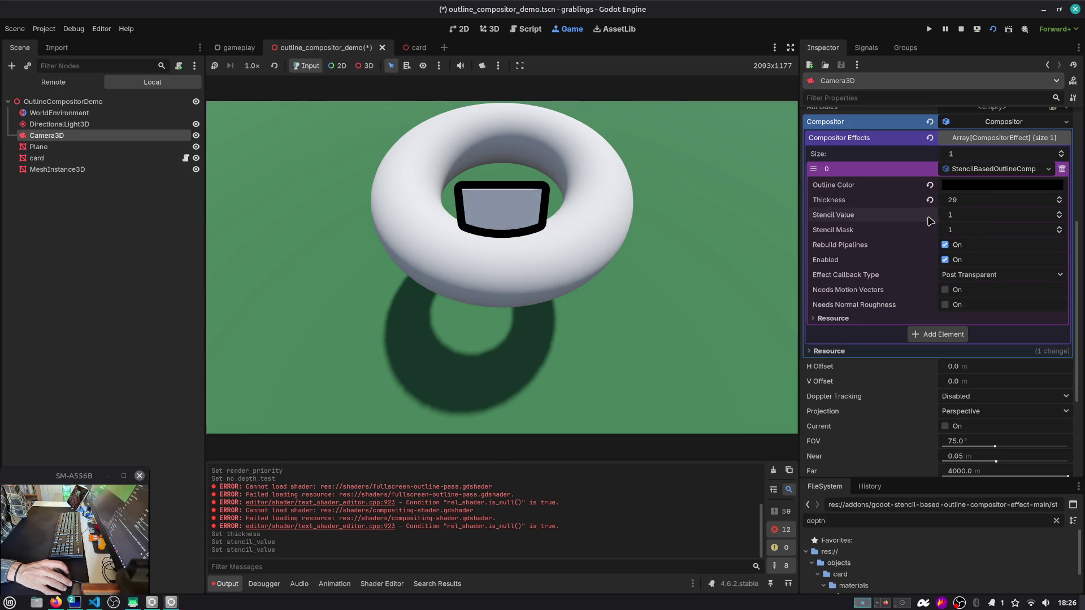
{"action": "left_click_drag", "start_coordinate": [1060, 230], "coordinate": [1066, 230]}
{"action": "left_click", "coordinate": [1060, 212]}
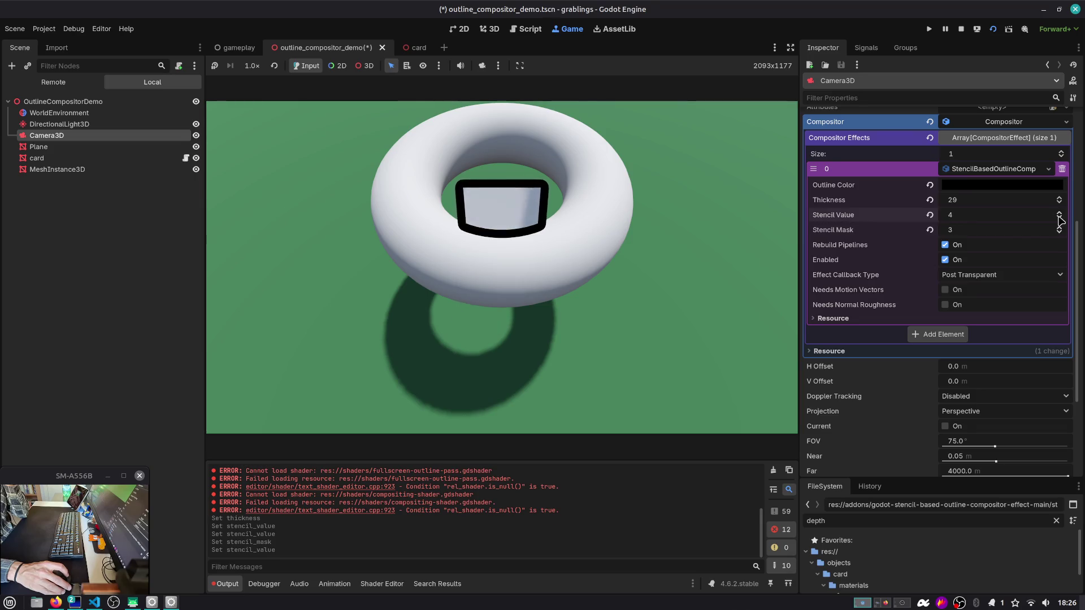
{"action": "left_click", "coordinate": [1059, 218]}
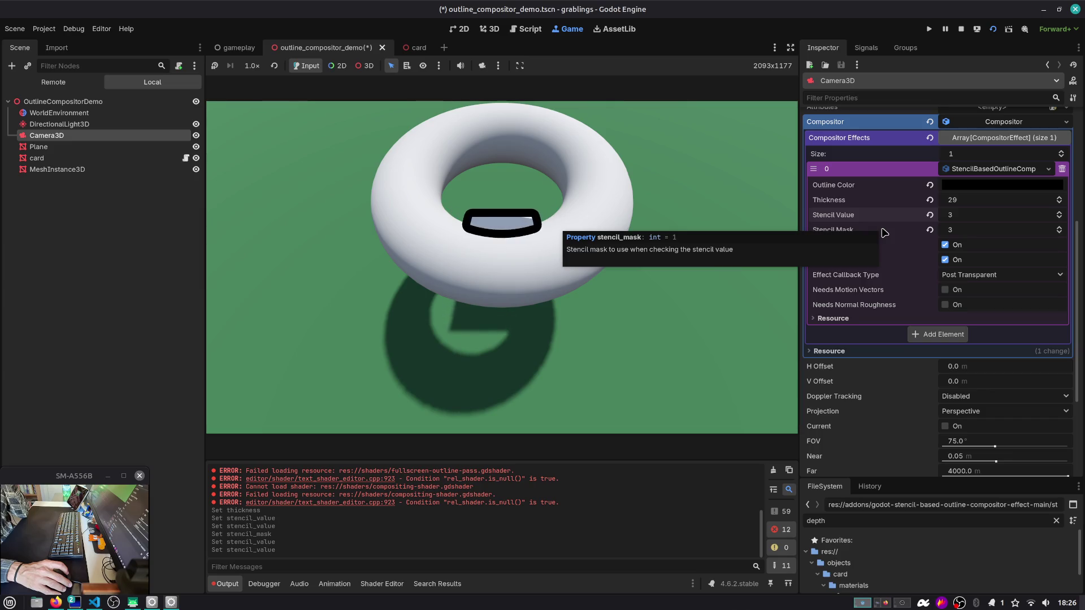
{"action": "left_click", "coordinate": [930, 215]}
{"action": "left_click", "coordinate": [929, 230]}
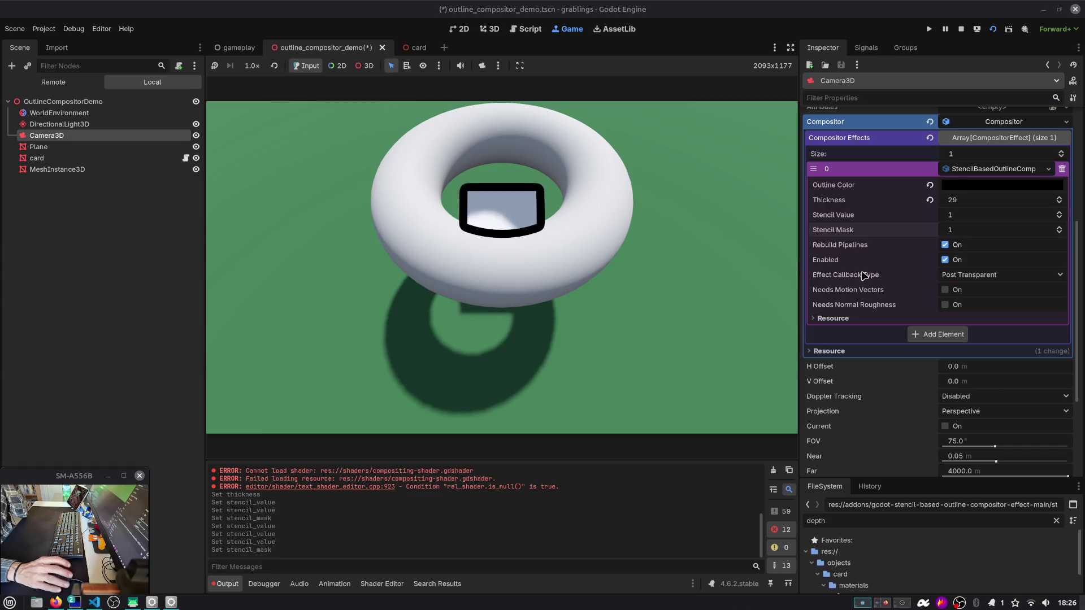
{"action": "mouse_move", "coordinate": [863, 275]}
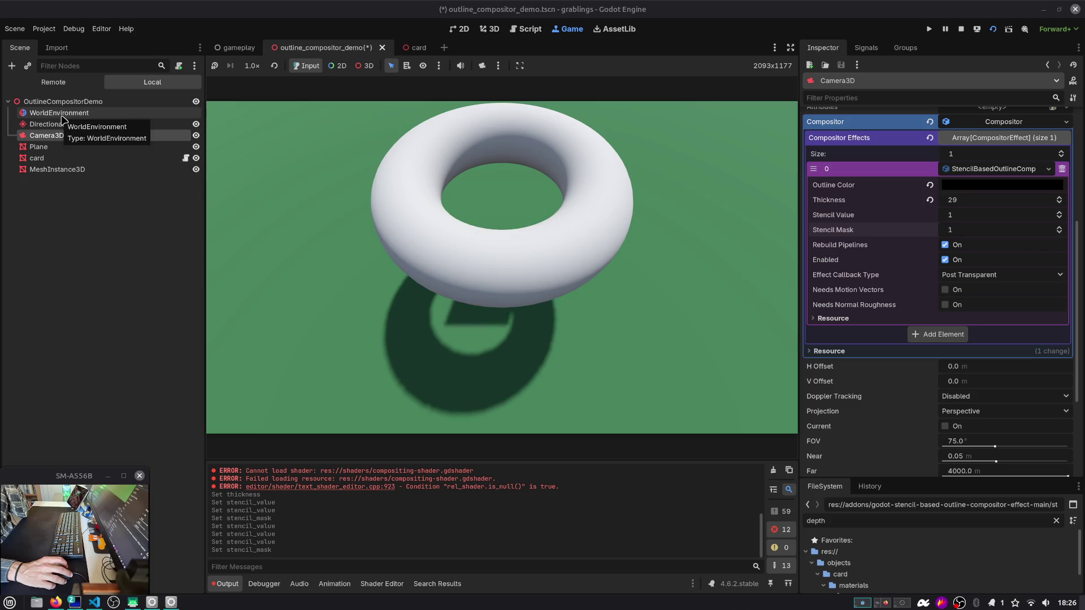
{"action": "key", "text": "ctrl+s"}
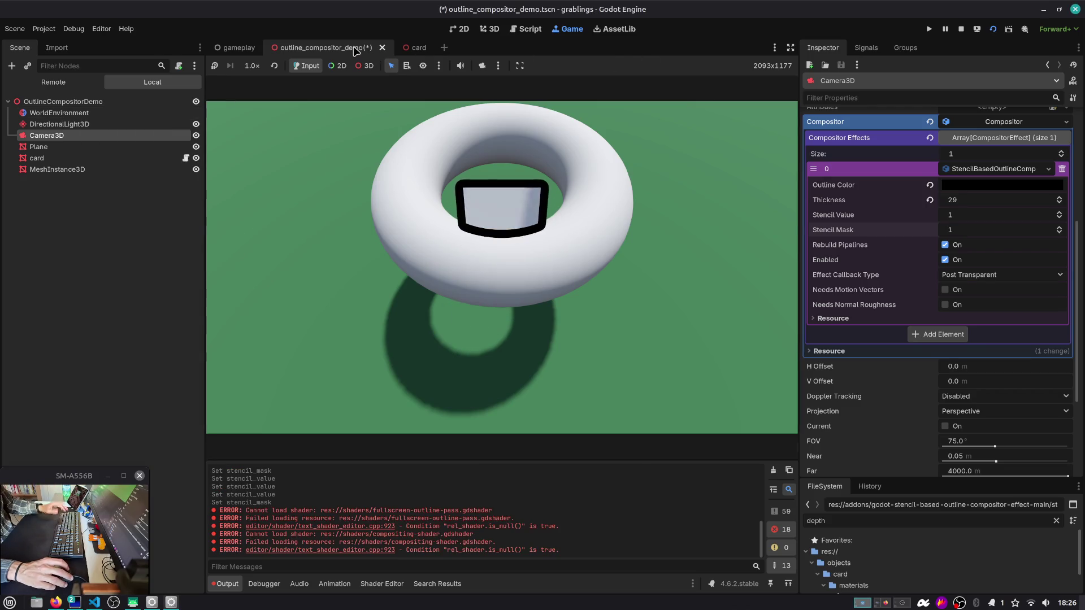
Step: In gameplay.tscn select CameraMain and collapse Transform to reveal its outline Compositor
{"action": "left_click", "coordinate": [396, 48]}
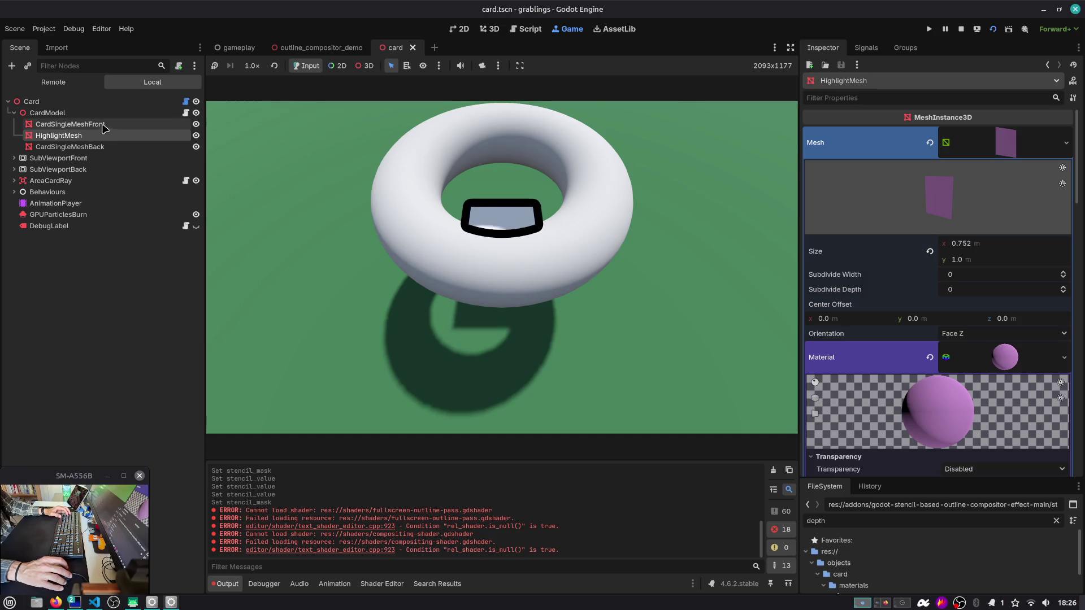
{"action": "left_click", "coordinate": [238, 47]}
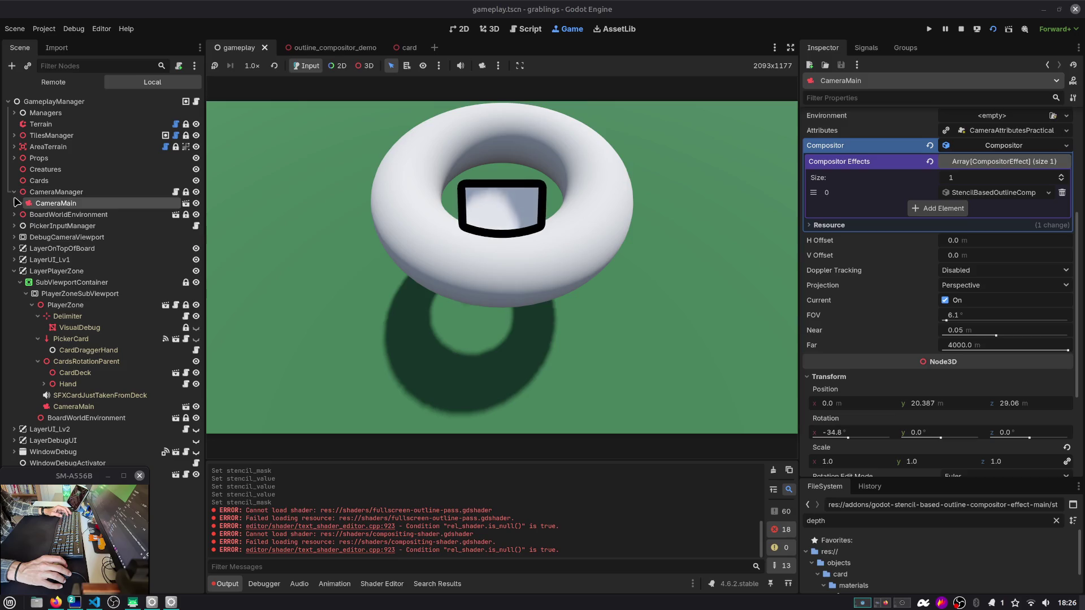
{"action": "left_click", "coordinate": [13, 269]}
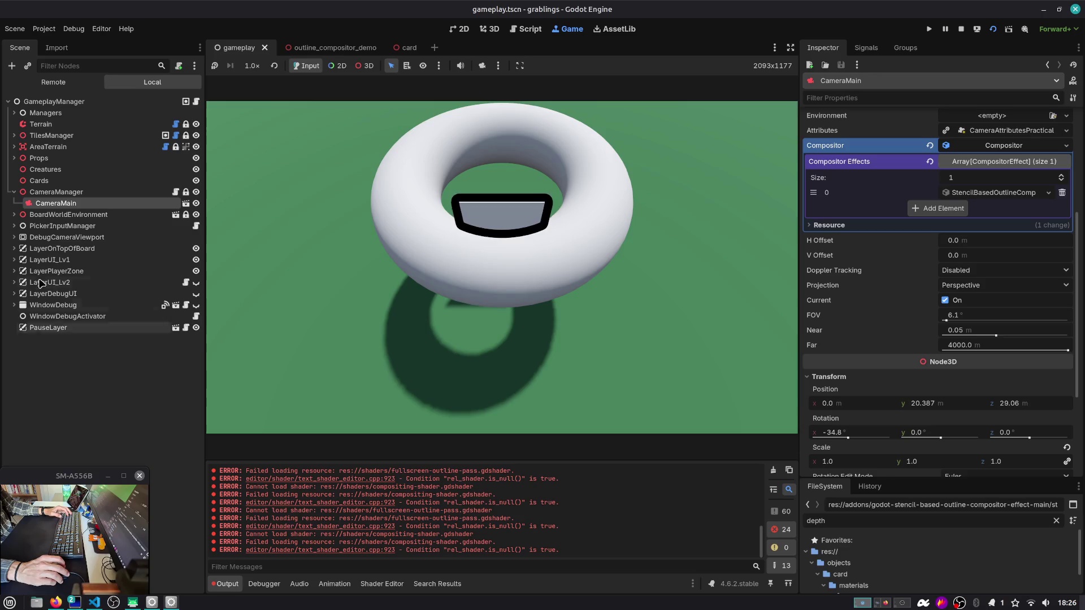
{"action": "left_click", "coordinate": [54, 358]}
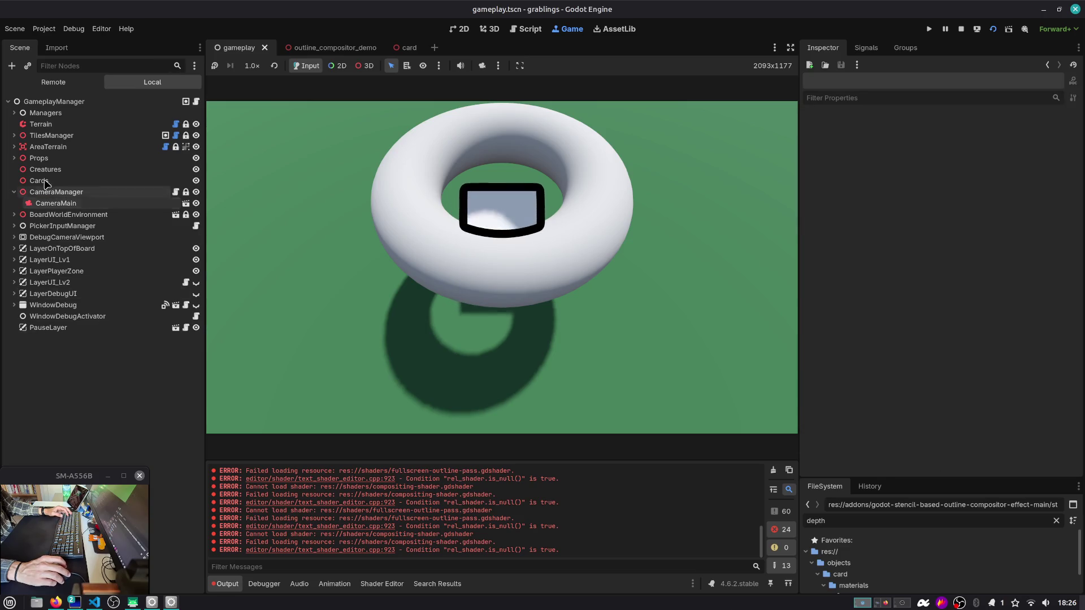
{"action": "left_click", "coordinate": [74, 203]}
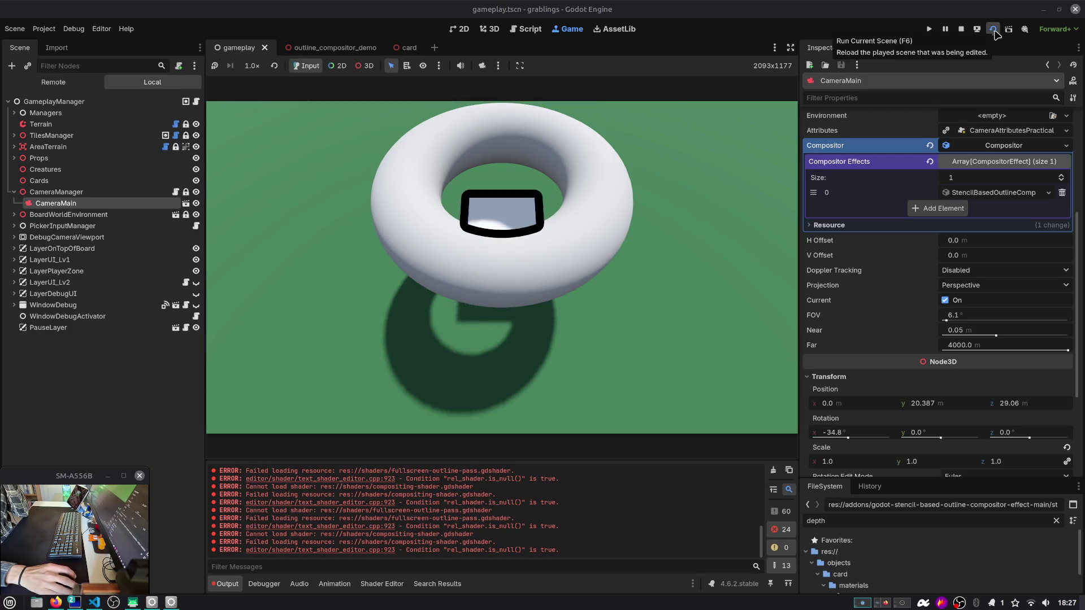
{"action": "scroll", "coordinate": [961, 317], "scroll_direction": "down", "scroll_amount": 5}
{"action": "left_click", "coordinate": [831, 219]}
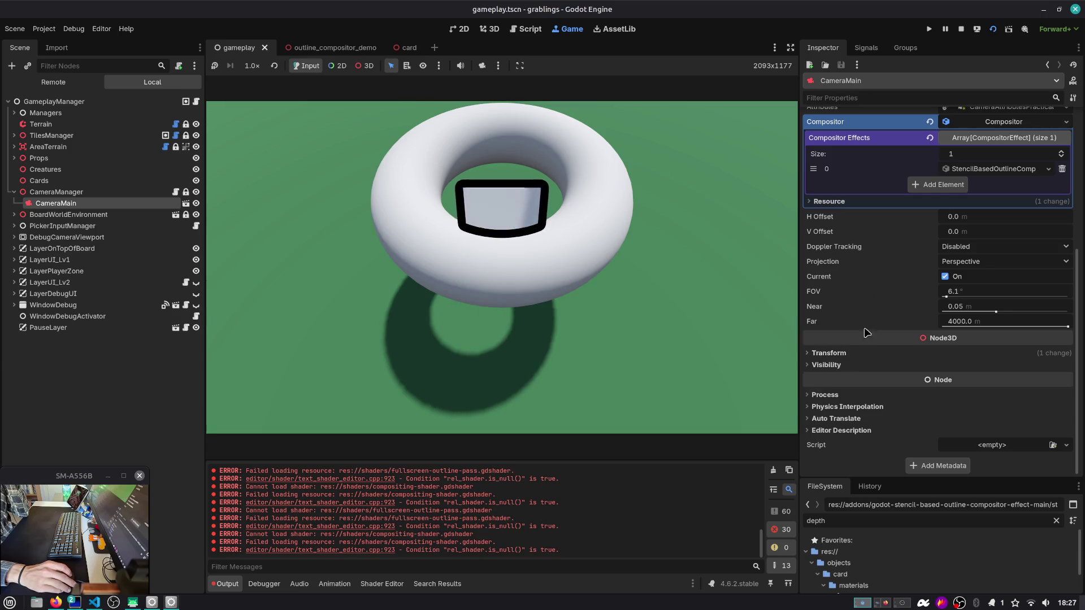
Step: Reload the game, load Slot 1, and drag the Rock card onto stack_storage
{"action": "left_click", "coordinate": [928, 30]}
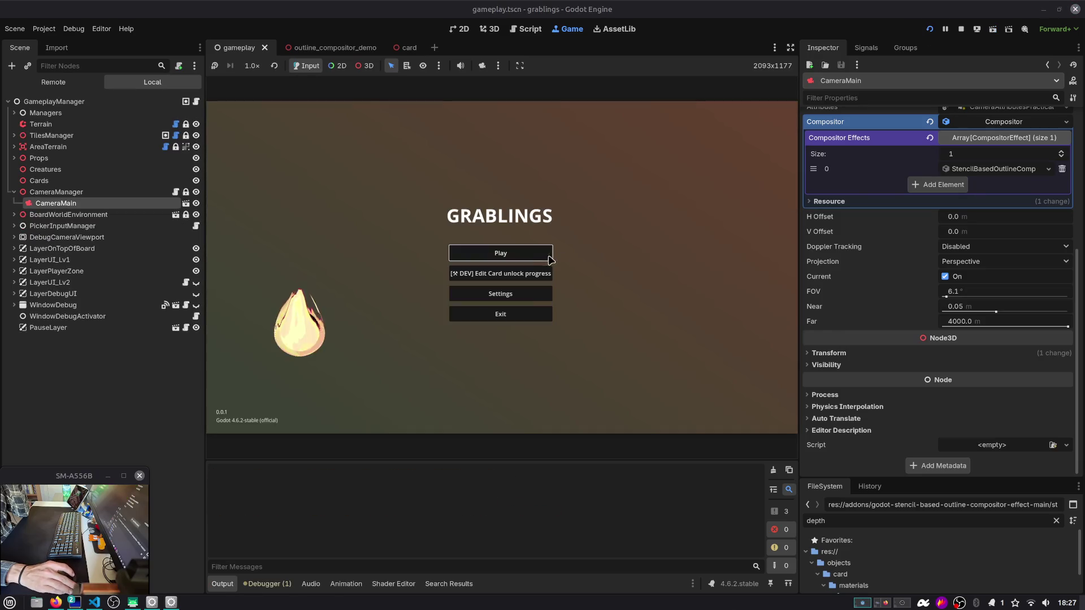
{"action": "left_click", "coordinate": [540, 256]}
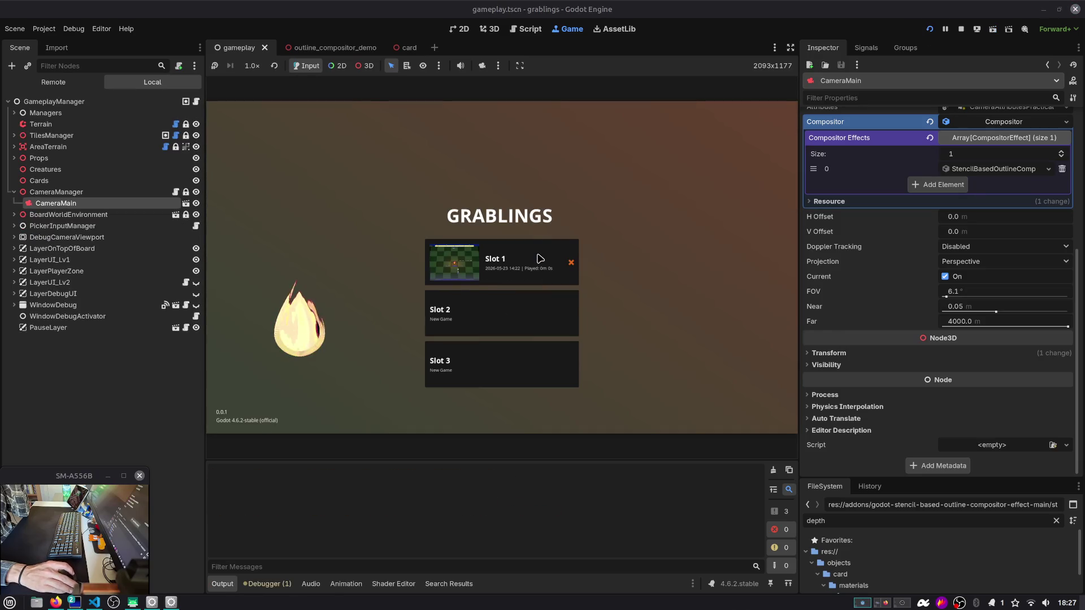
{"action": "left_click", "coordinate": [540, 258]}
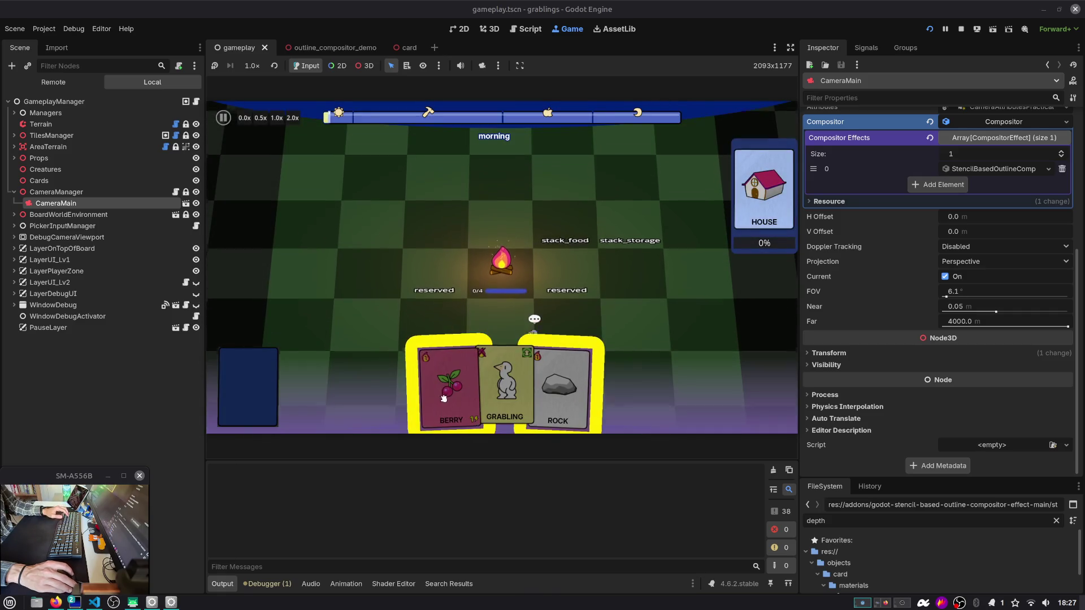
{"action": "left_click_drag", "start_coordinate": [504, 384], "coordinate": [626, 194]}
{"action": "left_click_drag", "start_coordinate": [558, 390], "coordinate": [627, 193]}
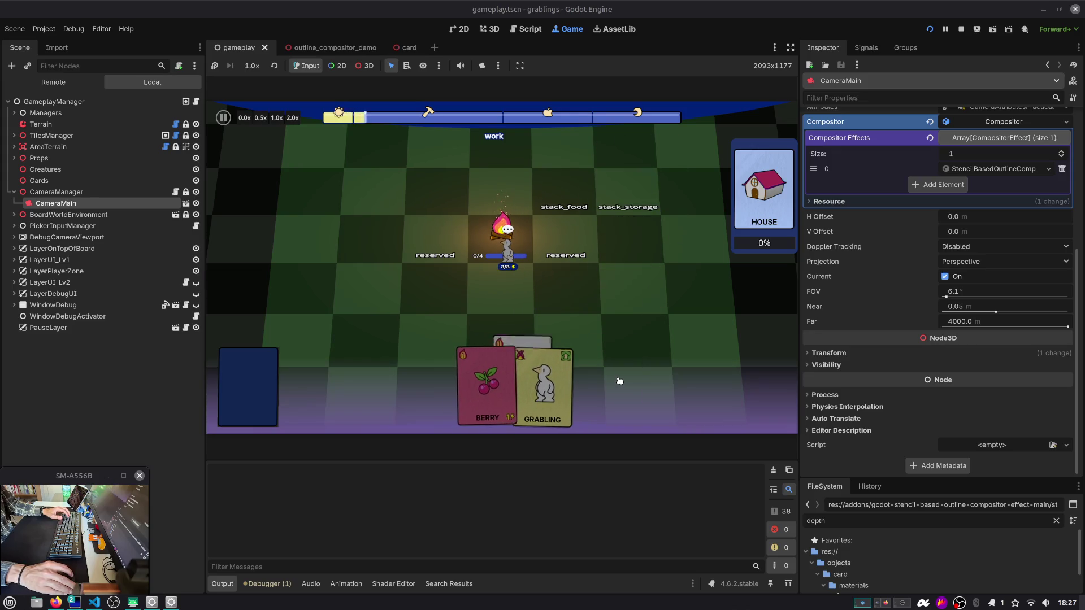
{"action": "mouse_move", "coordinate": [468, 391]}
{"action": "left_mouse_down"}
{"action": "mouse_move", "coordinate": [625, 218]}
{"action": "mouse_move", "coordinate": [626, 192]}
{"action": "left_mouse_up"}
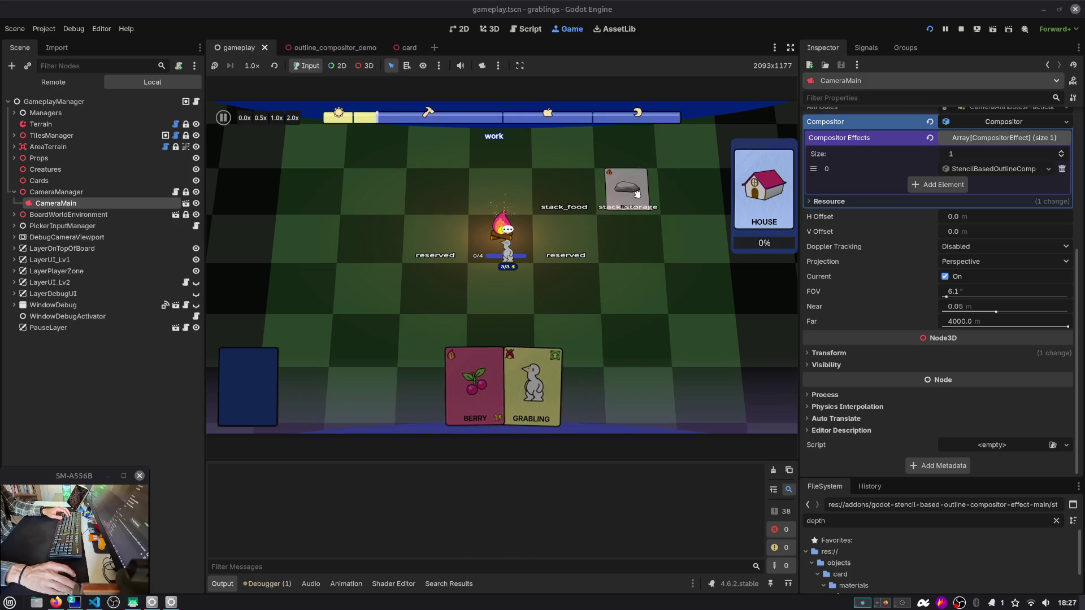
{"action": "mouse_move", "coordinate": [459, 390]}
{"action": "left_mouse_down"}
{"action": "mouse_move", "coordinate": [484, 325]}
{"action": "mouse_move", "coordinate": [625, 192]}
{"action": "left_mouse_up"}
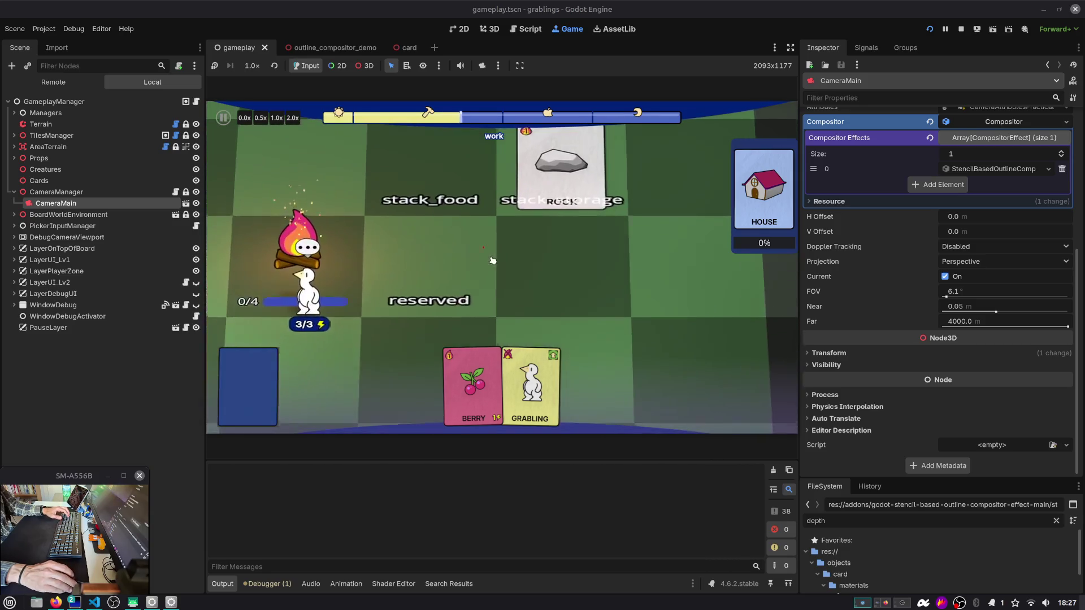
{"action": "left_click_drag", "start_coordinate": [553, 222], "coordinate": [444, 246]}
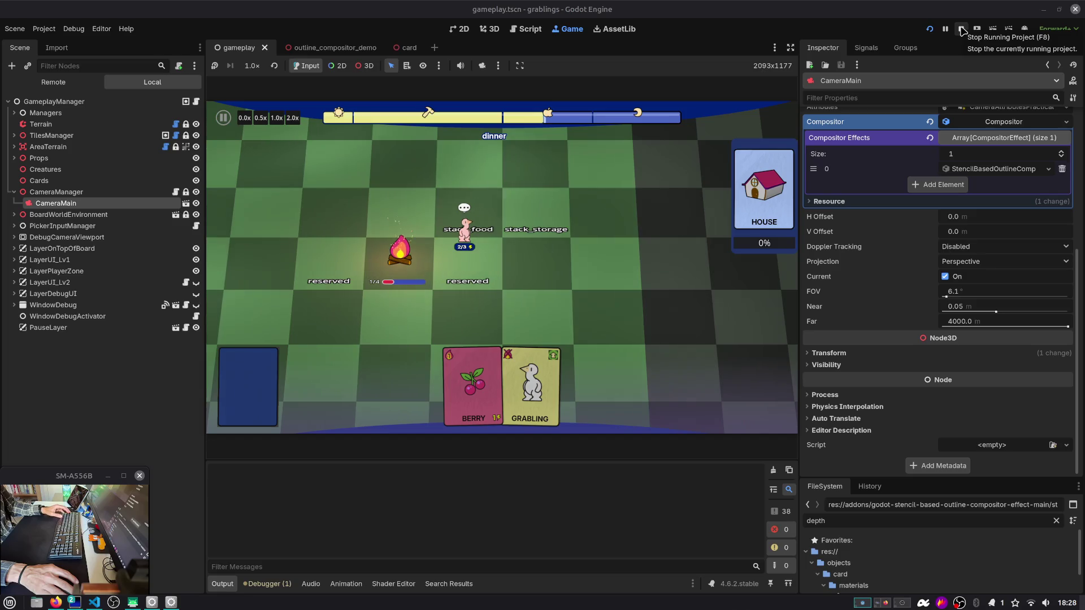
{"action": "key", "text": "alt+Tab"}
Step: Check the outline repository's Issues list and scroll through the Outline Shader page's code
{"action": "scroll", "coordinate": [432, 256], "scroll_direction": "down", "scroll_amount": 5}
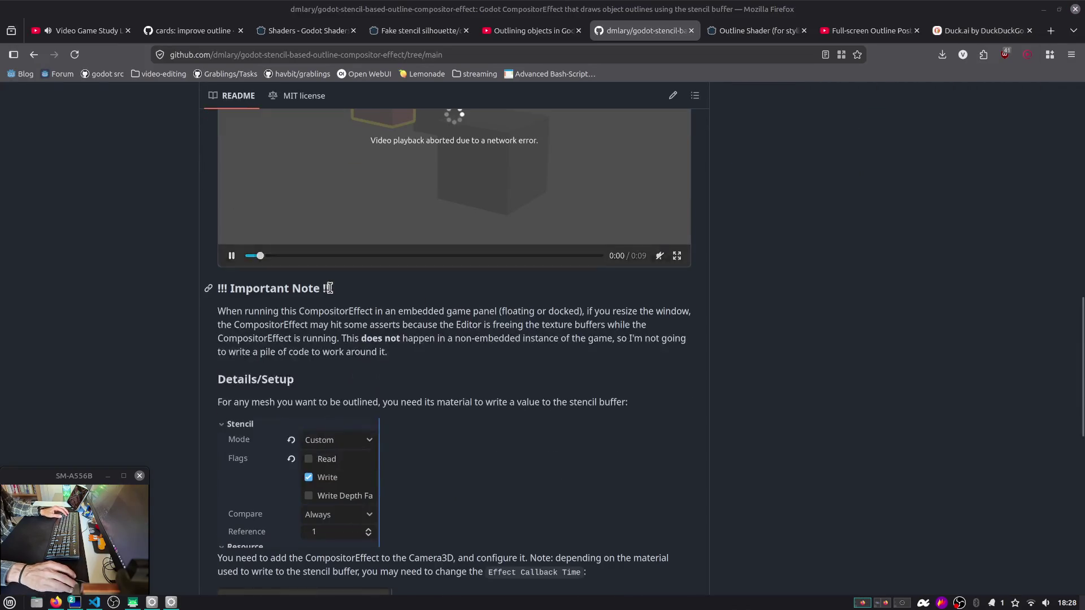
{"action": "scroll", "coordinate": [309, 121], "scroll_direction": "up", "scroll_amount": 15}
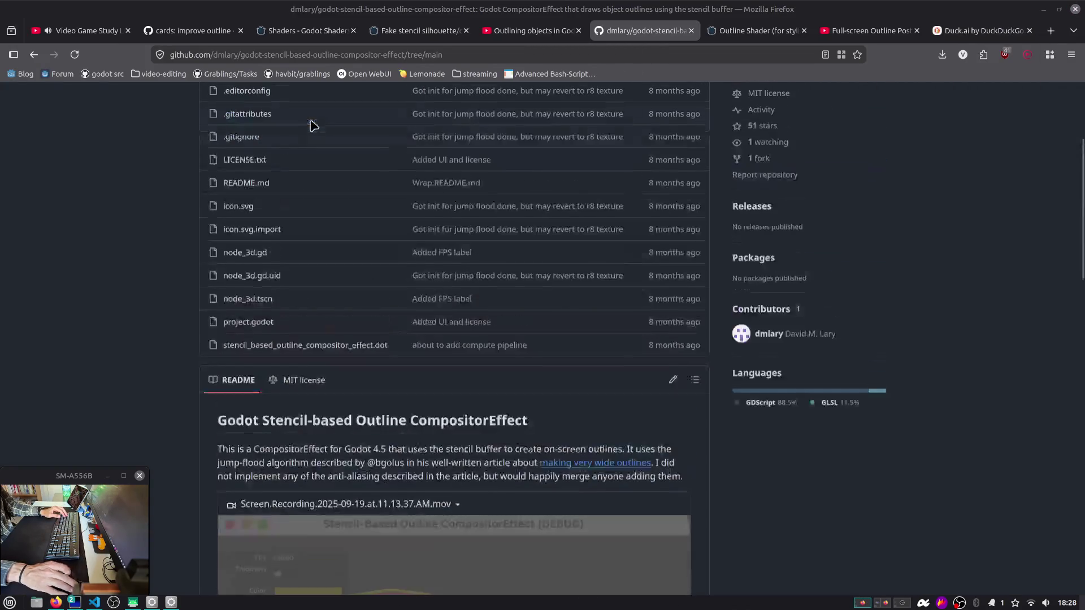
{"action": "left_click", "coordinate": [113, 126]}
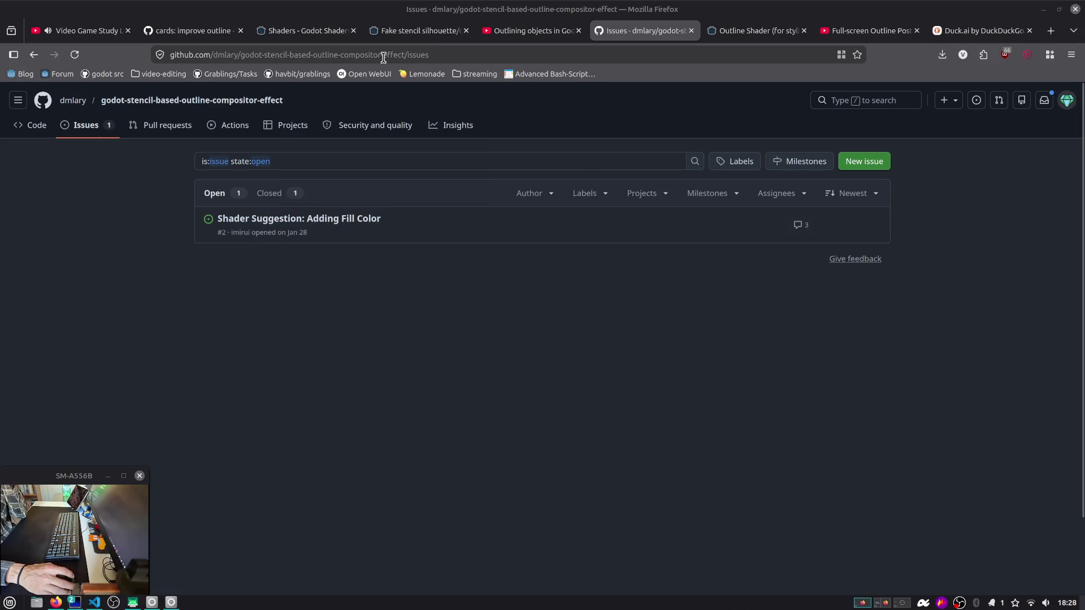
{"action": "left_click", "coordinate": [726, 40]}
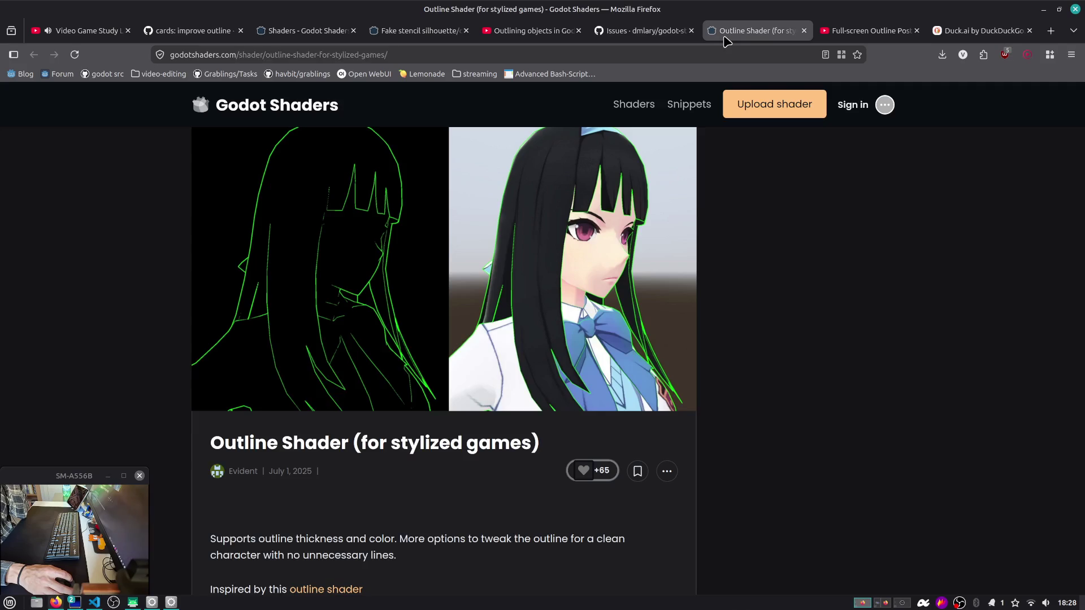
{"action": "scroll", "coordinate": [552, 220], "scroll_direction": "down", "scroll_amount": 10}
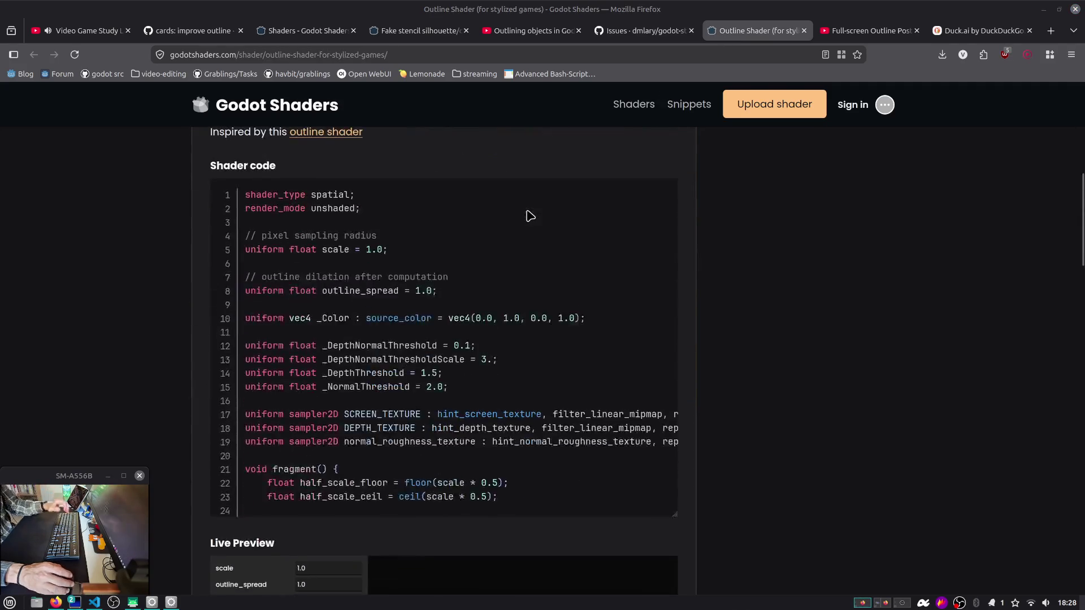
{"action": "key", "text": "alt+Tab"}
{"action": "key", "text": "alt+Tab"}
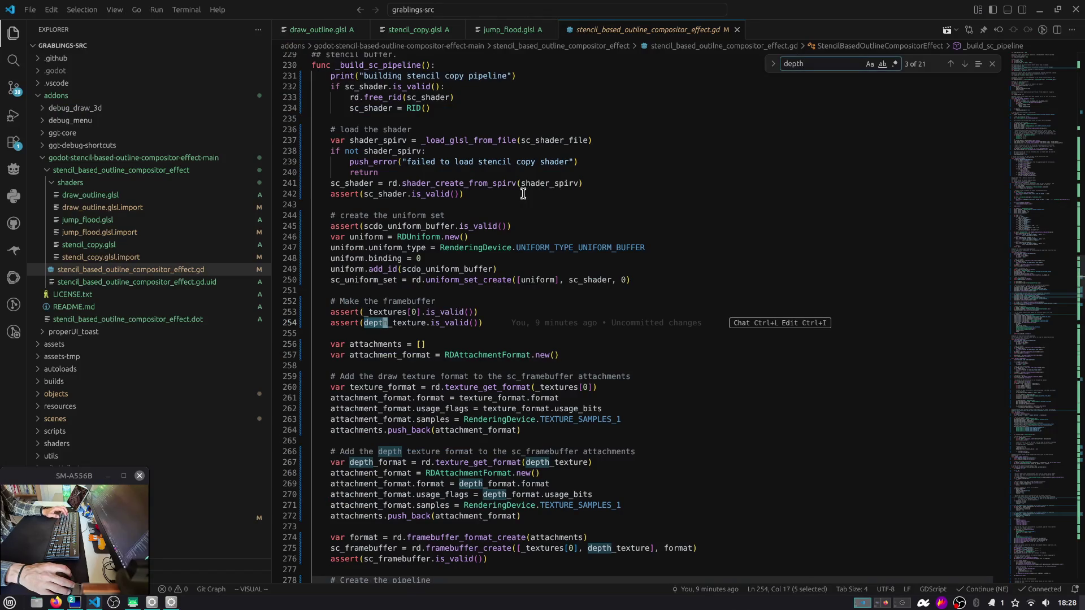
Step: Filter the FileSystem dock for 'outline' and open stencil_based_outline_compositor_effect.gd
{"action": "key", "text": "alt+Tab"}
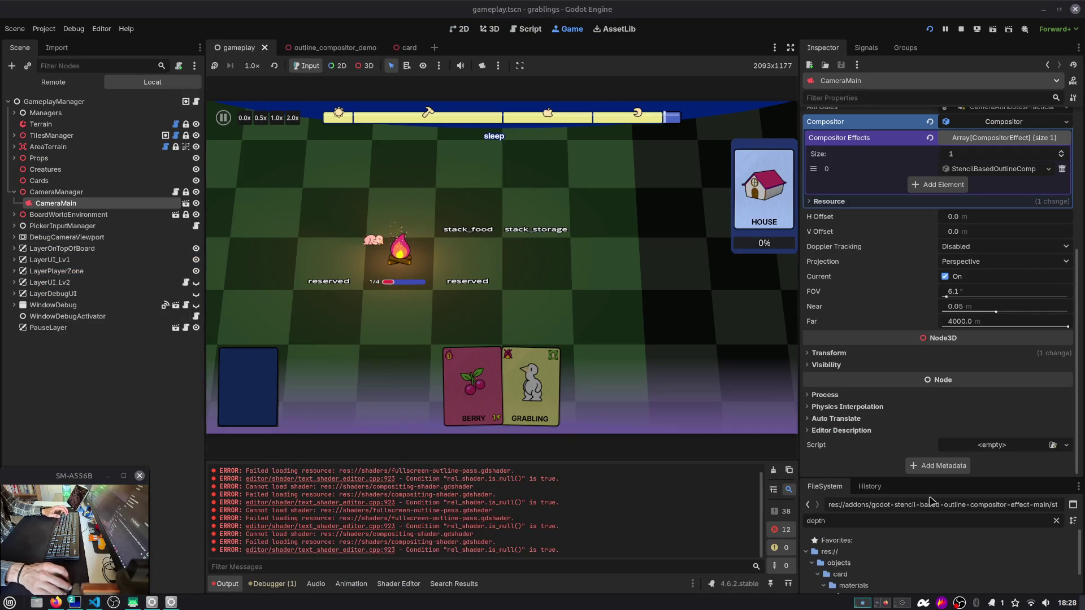
{"action": "left_click_drag", "start_coordinate": [895, 479], "coordinate": [899, 314]}
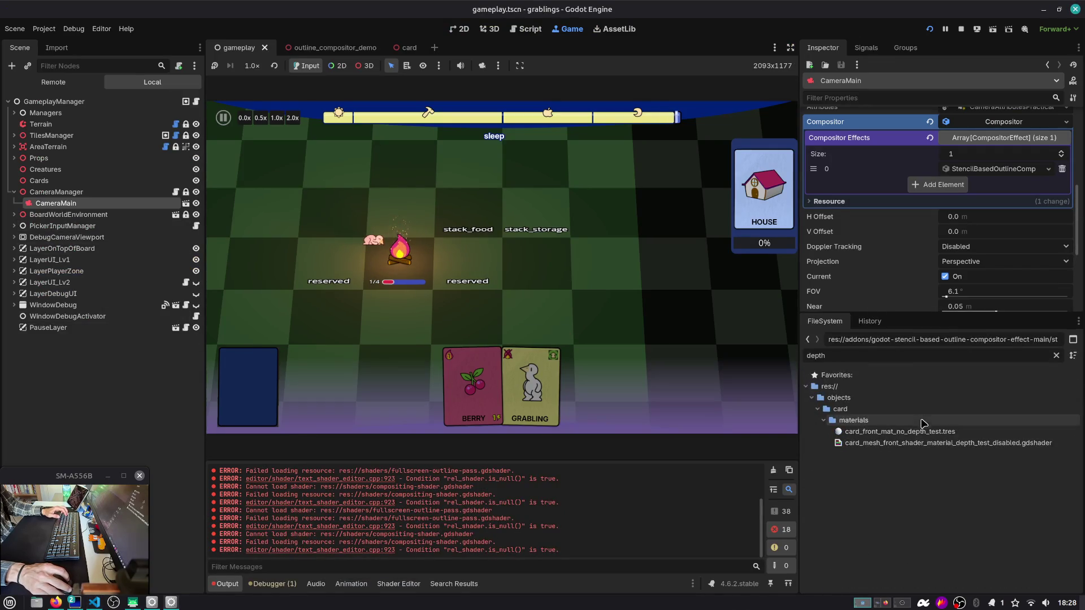
{"action": "double_click", "coordinate": [918, 444]}
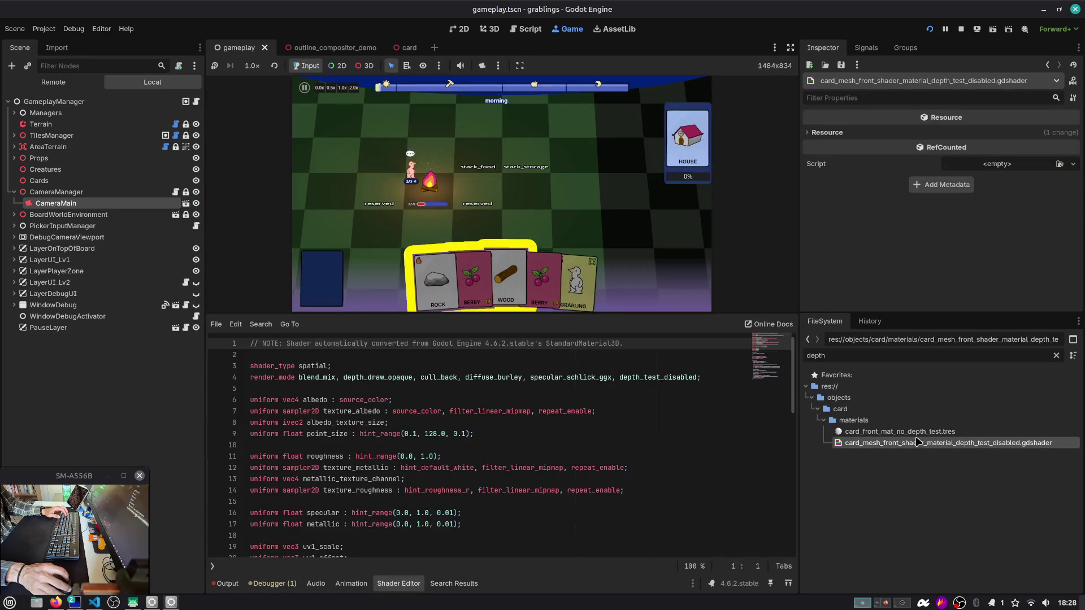
{"action": "double_click", "coordinate": [864, 353]}
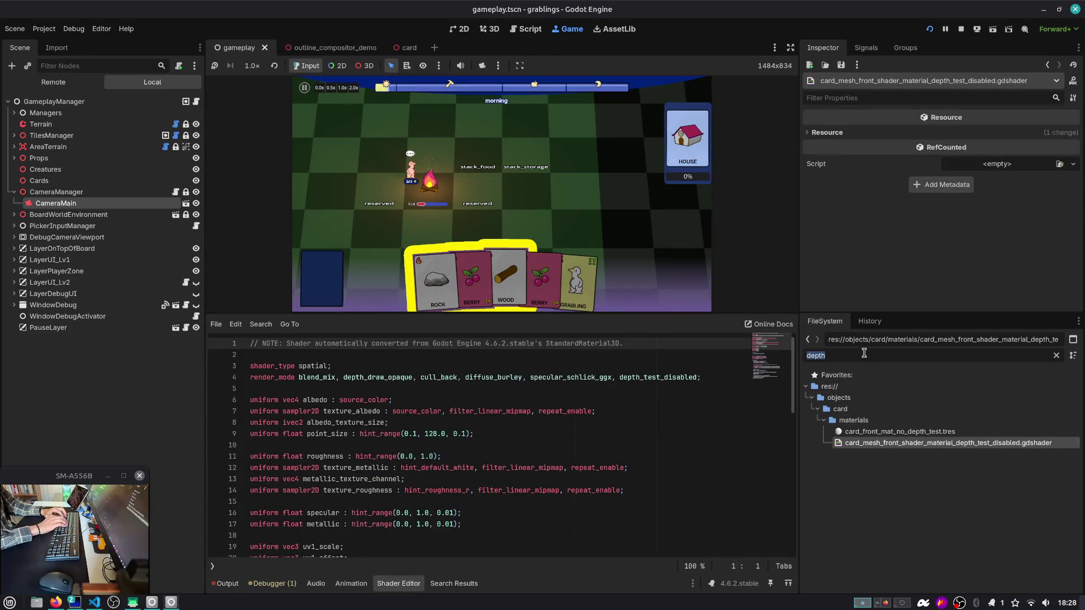
{"action": "type", "text": "outline"}
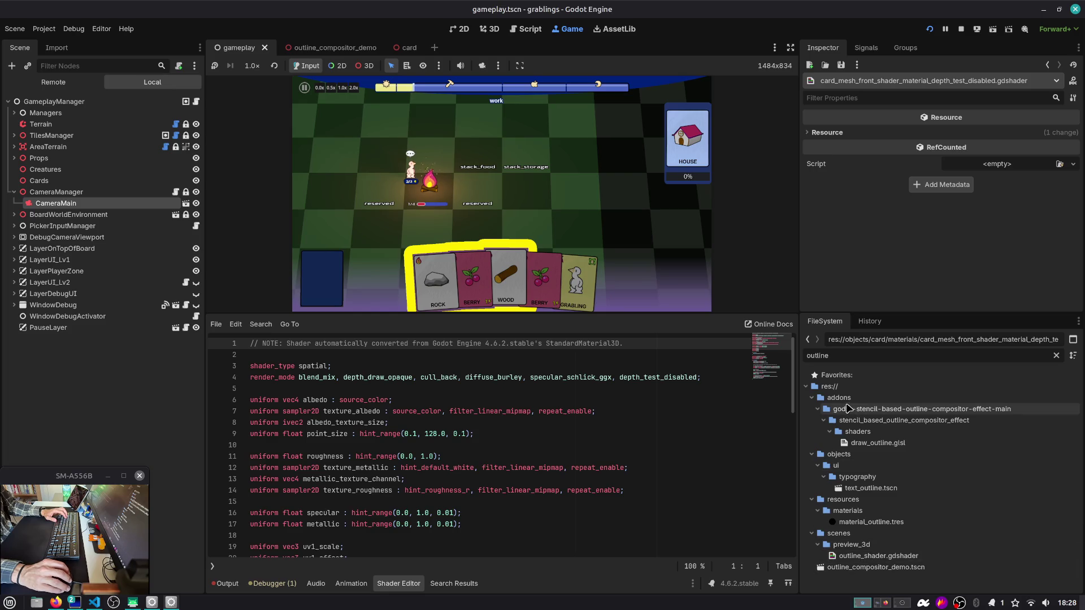
{"action": "left_click", "coordinate": [879, 443]}
{"action": "left_click", "coordinate": [1057, 356]}
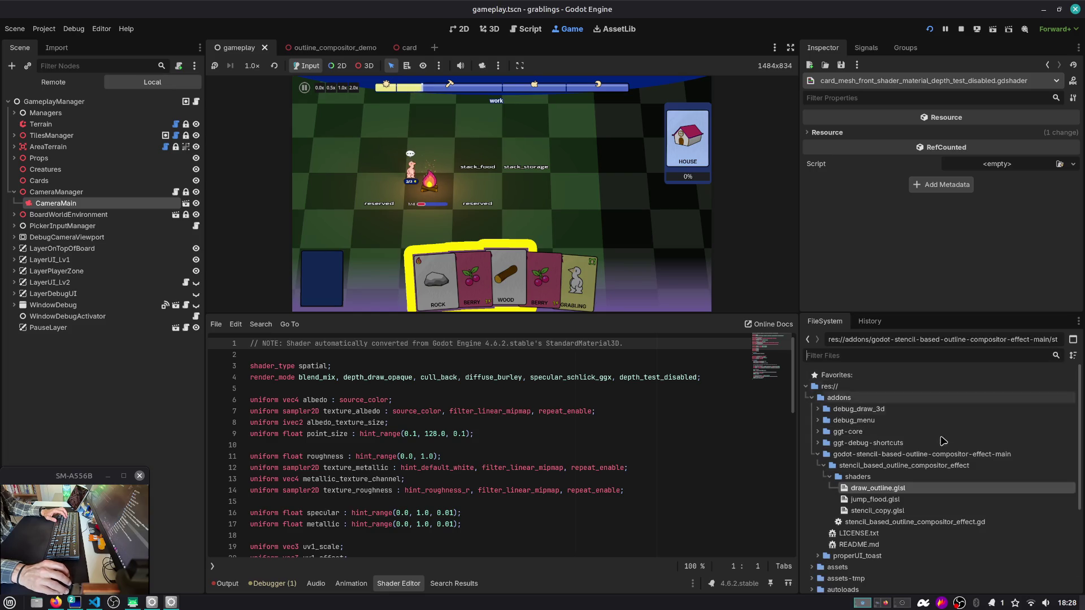
{"action": "double_click", "coordinate": [915, 522]}
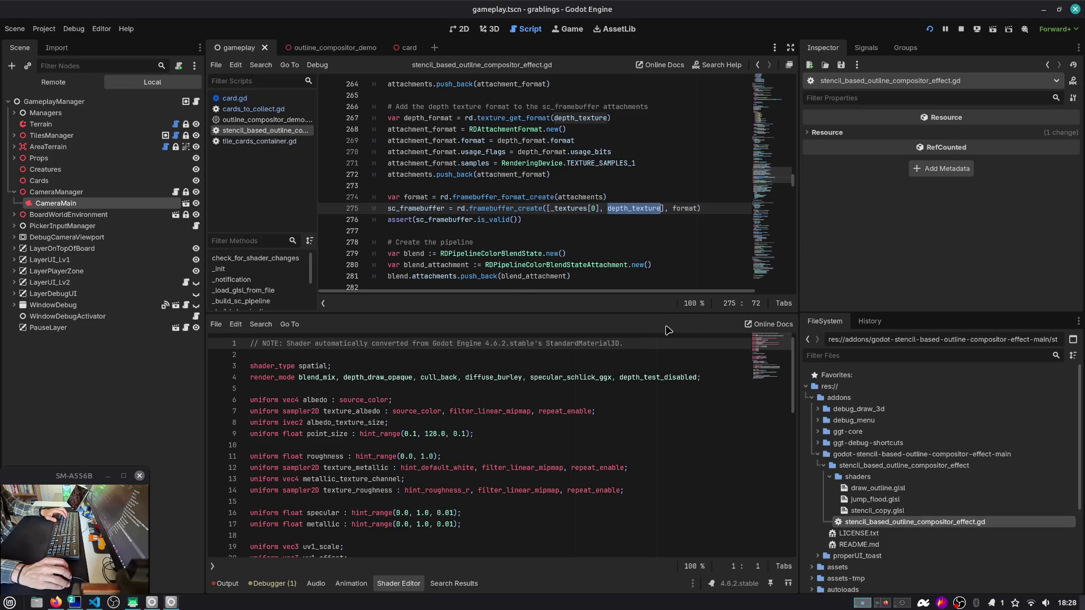
Step: Replace depth_texture with null on line 275 and test the game from Slot 1
{"action": "mouse_move", "coordinate": [640, 215]}
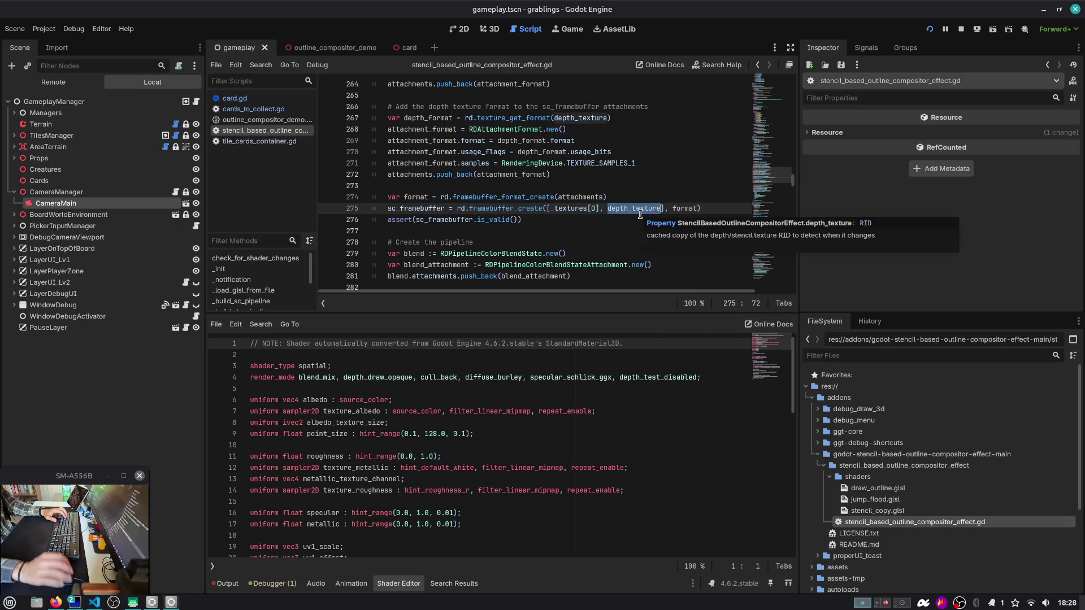
{"action": "type", "text": "null"}
{"action": "left_click", "coordinate": [929, 29]}
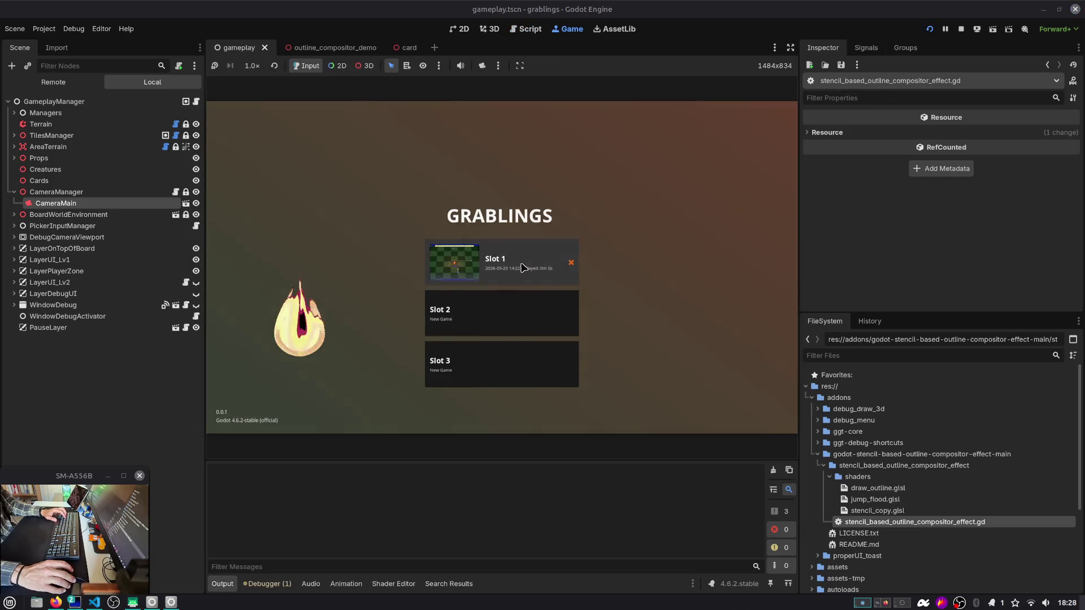
{"action": "left_click", "coordinate": [525, 255]}
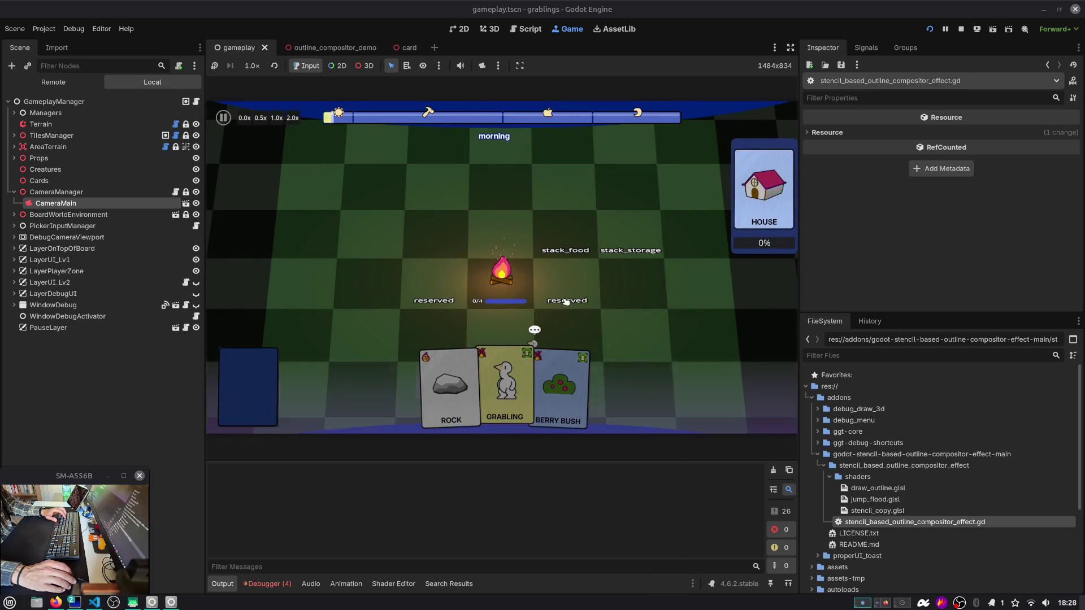
{"action": "left_click", "coordinate": [337, 48]}
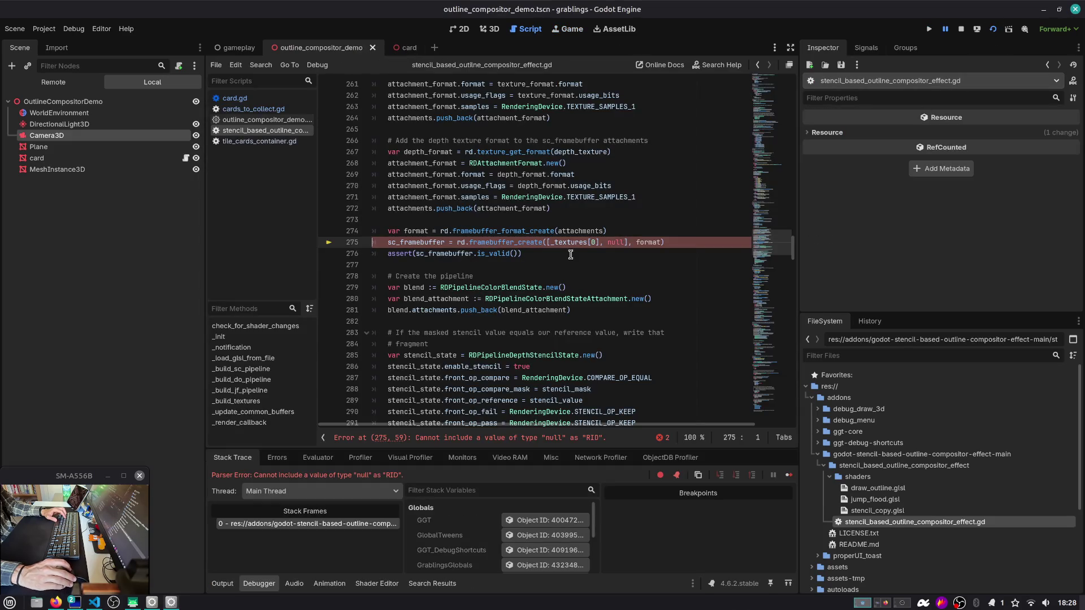
Step: Restore depth_texture on line 275 and locate its declaration
{"action": "double_click", "coordinate": [616, 241]}
{"action": "type", "text": "depth_texture"}
{"action": "double_click", "coordinate": [419, 242]}
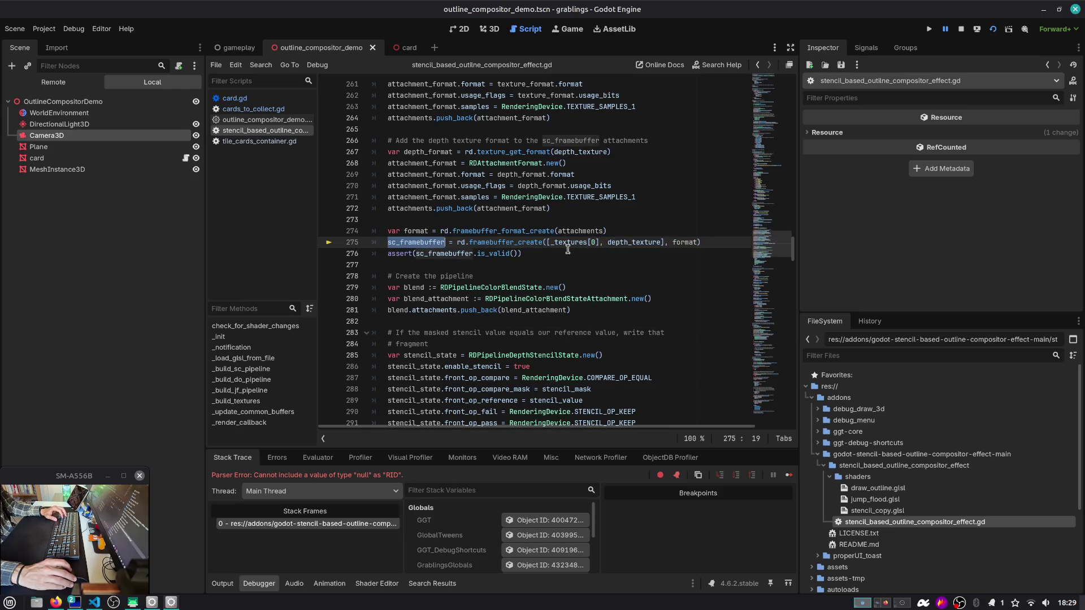
{"action": "double_click", "coordinate": [634, 242]}
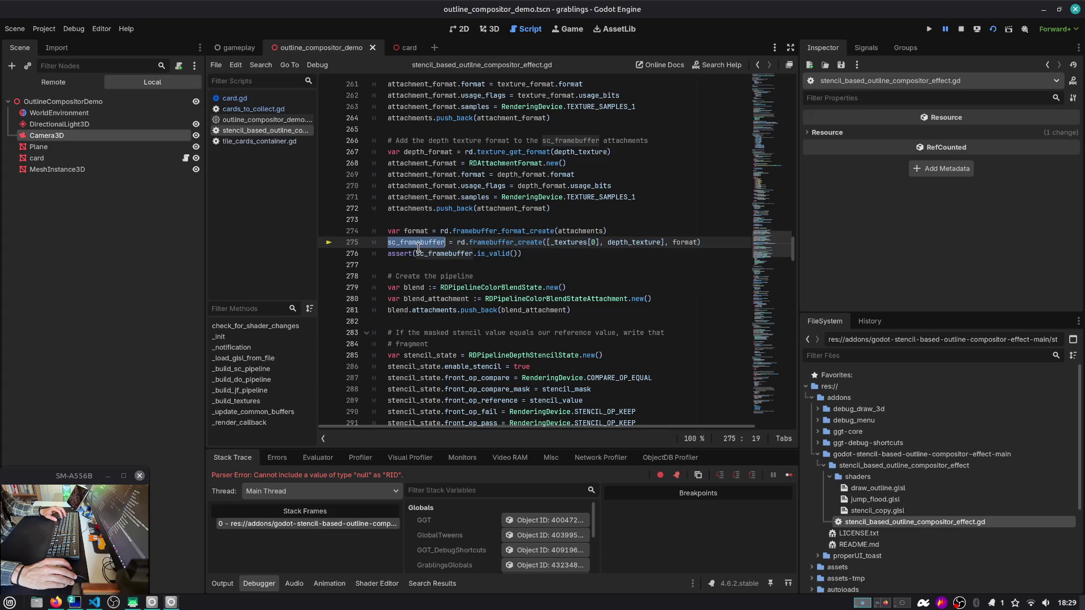
{"action": "left_click", "coordinate": [636, 251], "text": "ctrl"}
{"action": "double_click", "coordinate": [424, 251]}
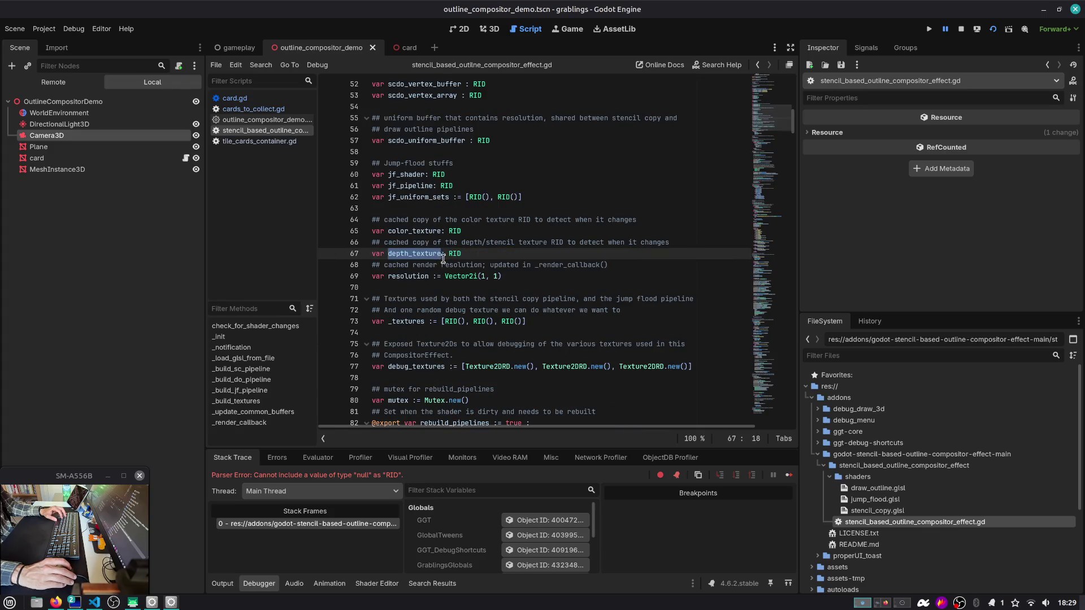
{"action": "scroll", "coordinate": [614, 246], "scroll_direction": "down", "scroll_amount": 15}
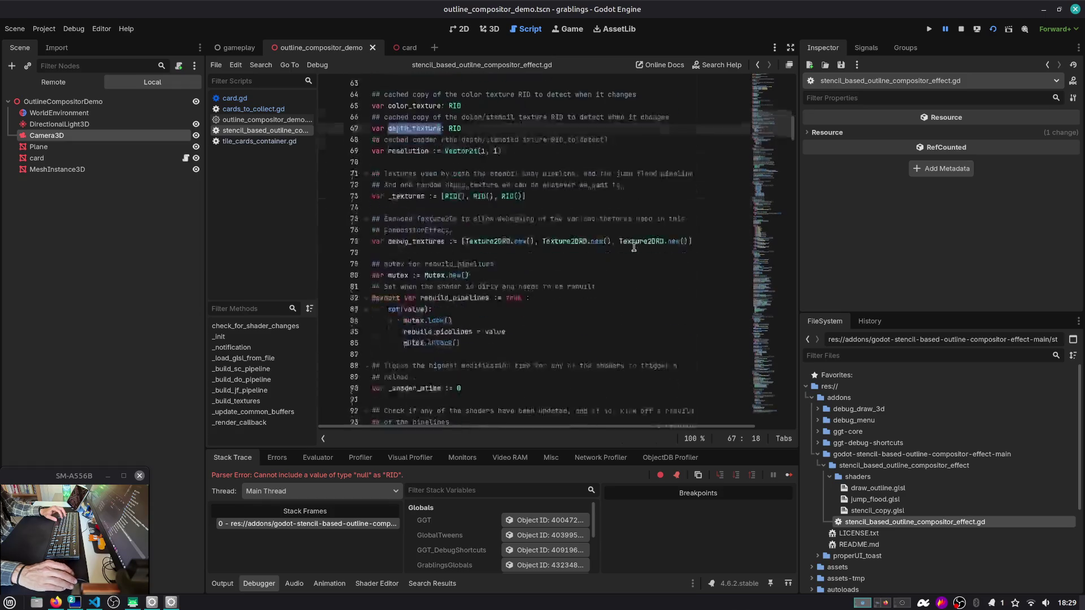
Step: Declare 'var dummy = Texture.new()' above the _init function
{"action": "left_click", "coordinate": [715, 140]}
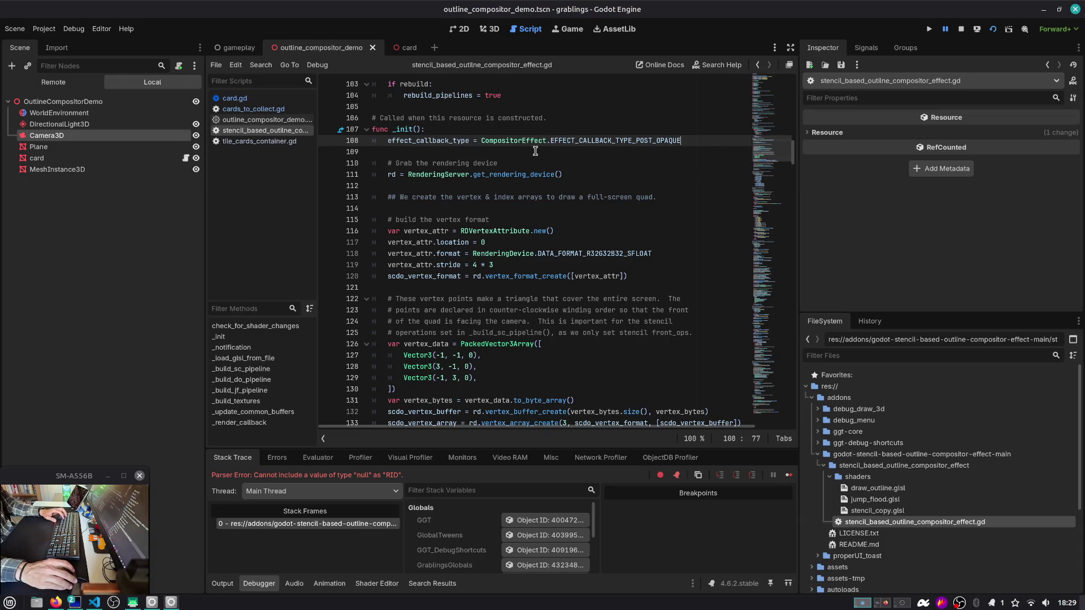
{"action": "left_click", "coordinate": [578, 117]}
{"action": "key", "text": "ctrl+shift+Return"}
{"action": "type", "text": "var = du"}
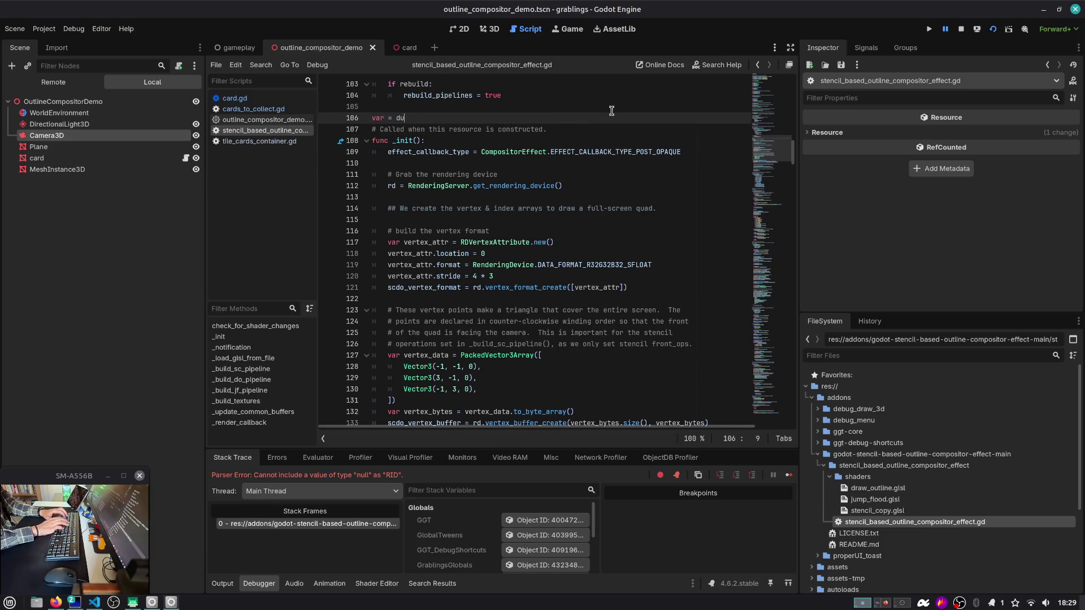
{"action": "key", "text": "Home"}
{"action": "key", "text": "BackSpace"}
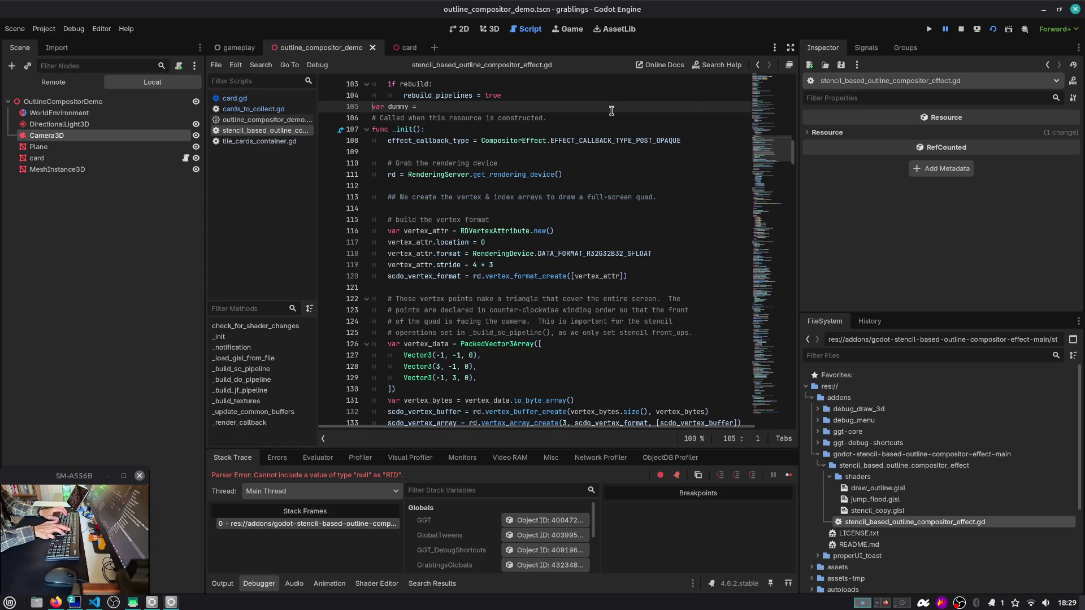
{"action": "key", "text": "Return"}
{"action": "key", "text": "End"}
{"action": "type", "text": "Text"}
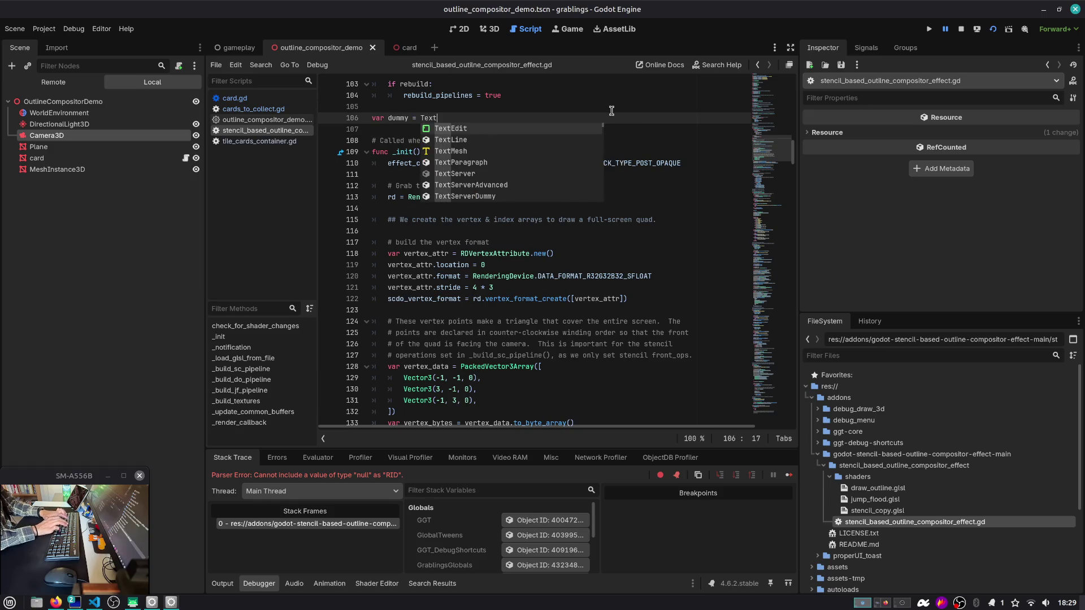
{"action": "type", "text": "ure.new("}
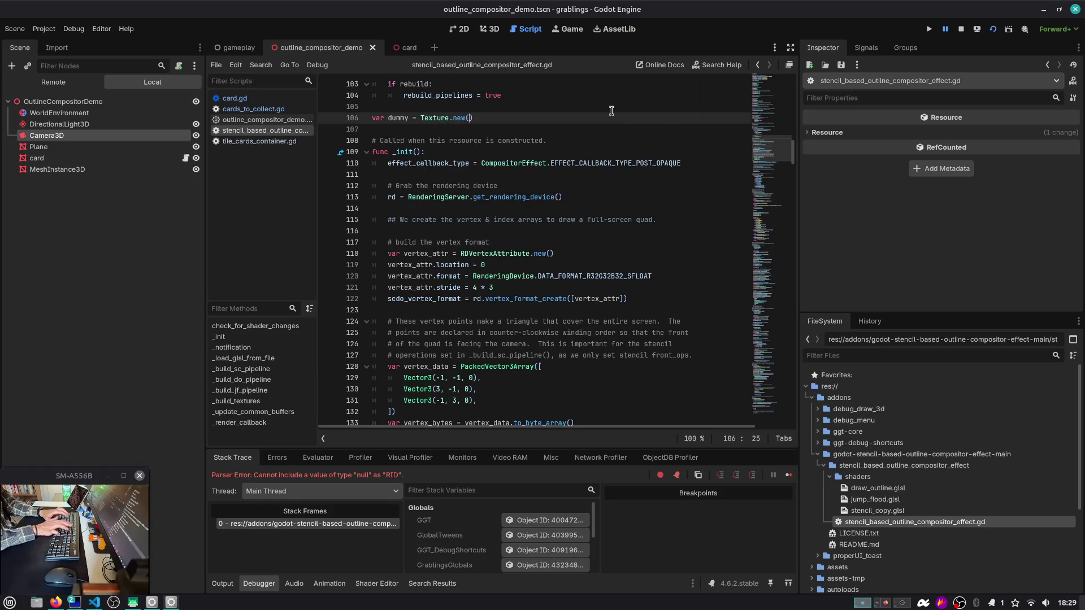
Step: Replace depth_texture with dummy on lines 269 and 277, then rerun the project
{"action": "key", "text": "ctrl+f"}
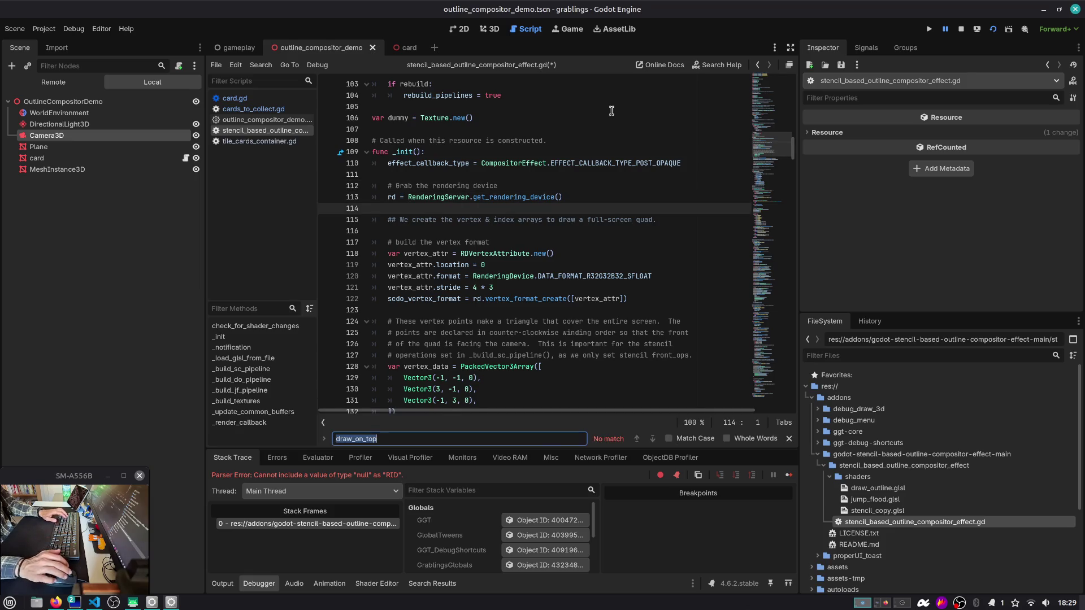
{"action": "type", "text": "depth"}
{"action": "key", "text": "Return"}
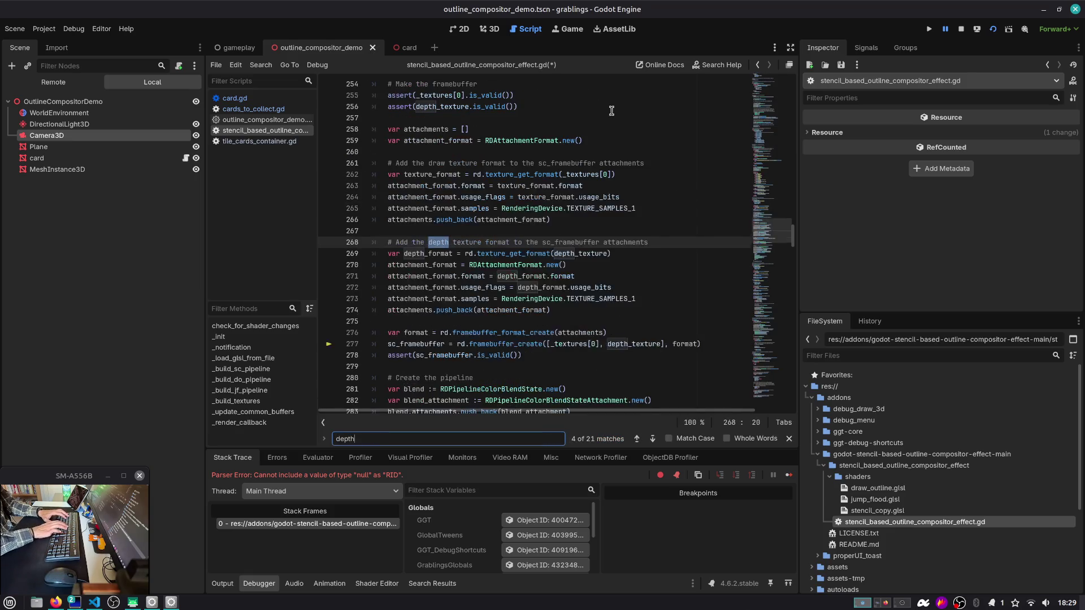
{"action": "key", "text": "Return"}
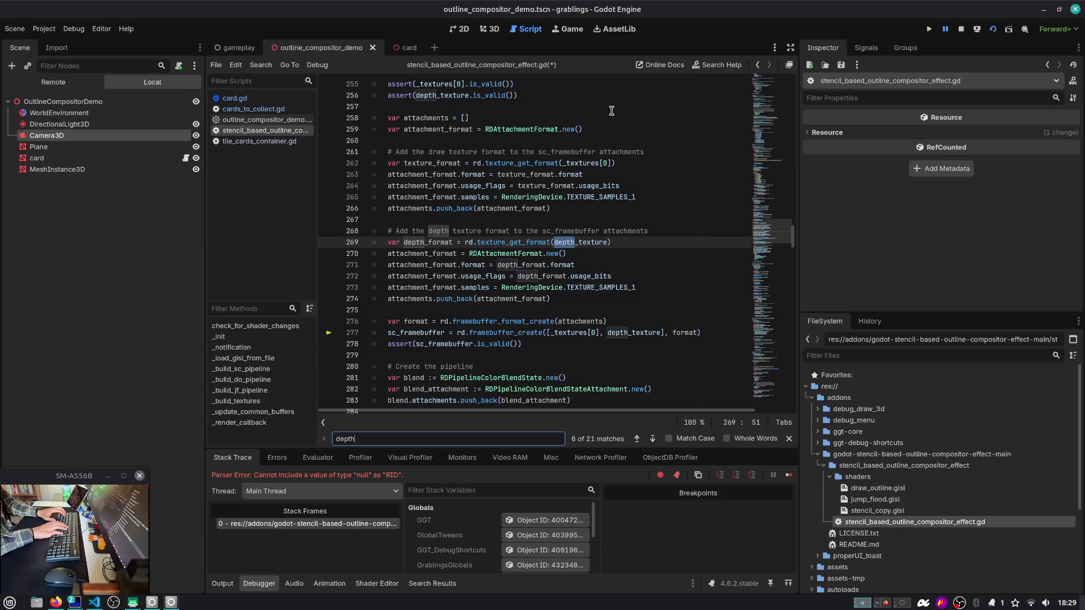
{"action": "key", "text": "Return"}
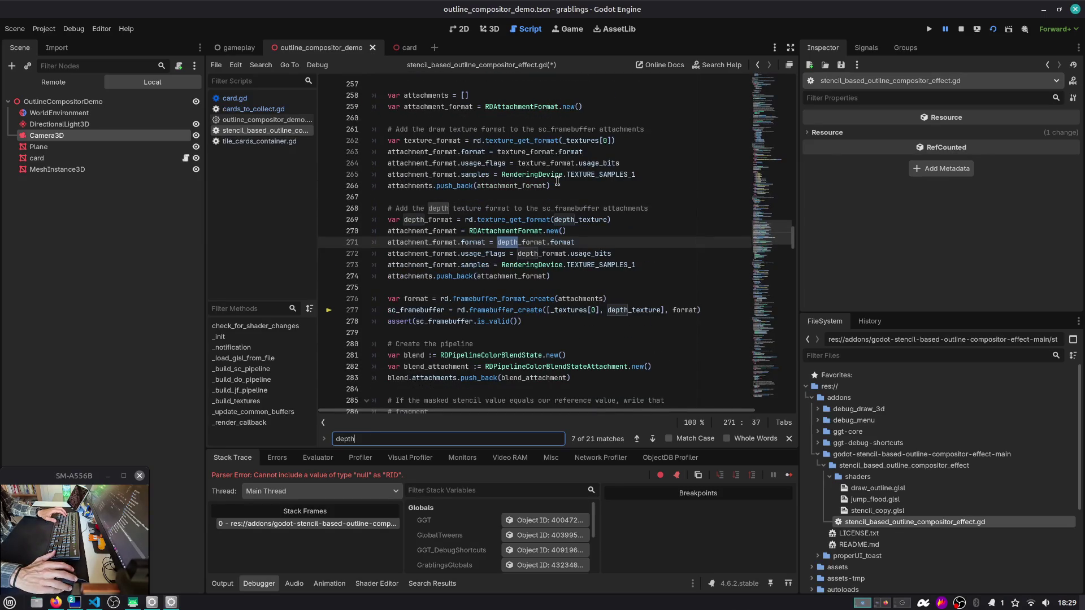
{"action": "double_click", "coordinate": [567, 219]}
{"action": "scroll", "coordinate": [601, 229], "scroll_direction": "down", "scroll_amount": 1}
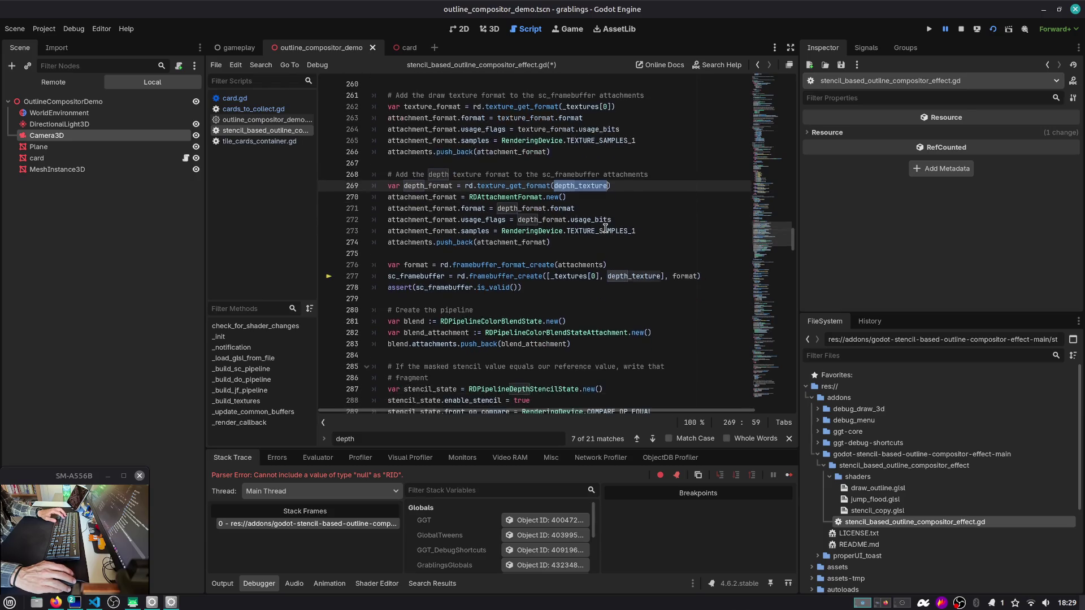
{"action": "type", "text": "dummy"}
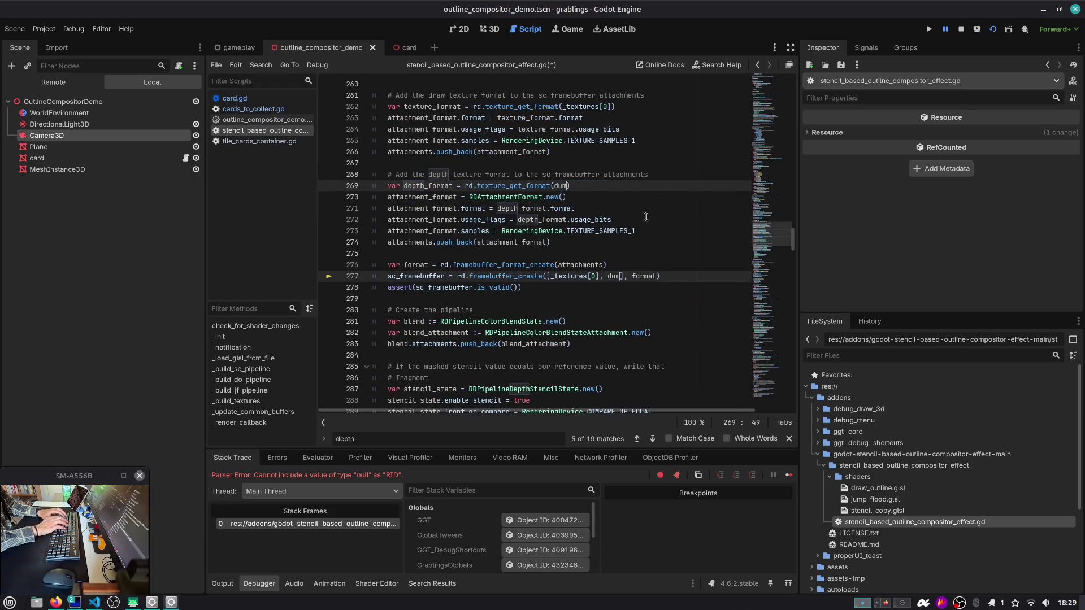
{"action": "key", "text": "Escape"}
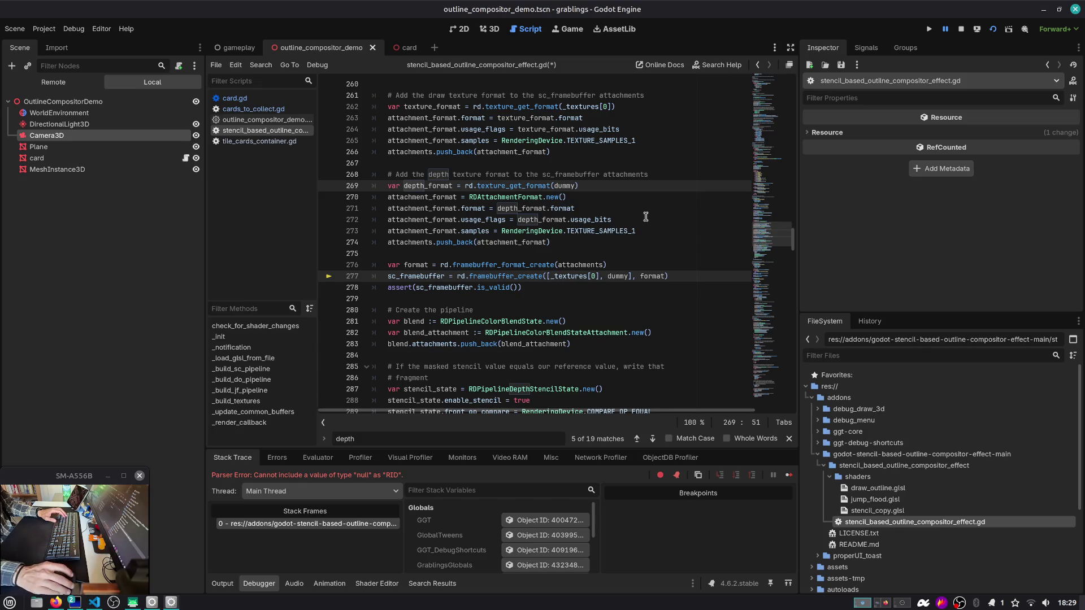
{"action": "left_click", "coordinate": [993, 29]}
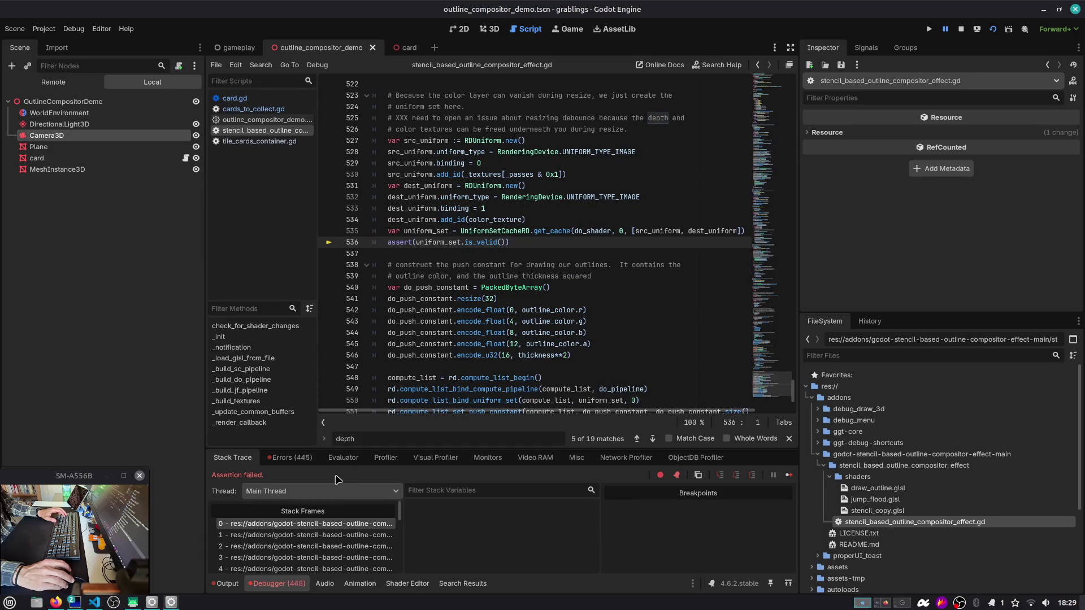
Step: Stop the debug session and save the outline demo scene
{"action": "left_click", "coordinate": [962, 30]}
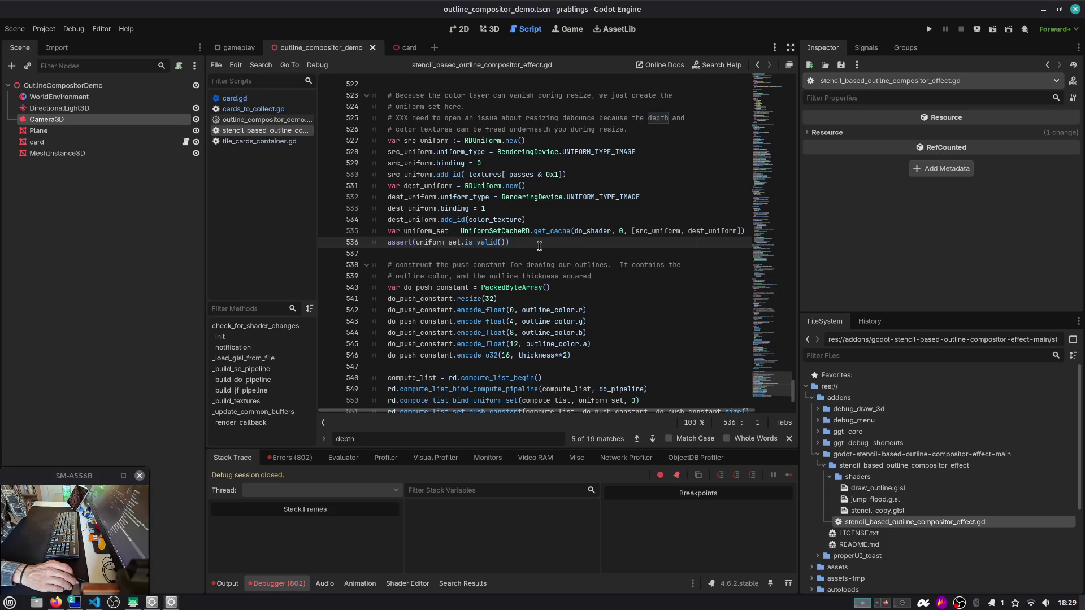
{"action": "scroll", "coordinate": [540, 247], "scroll_direction": "down", "scroll_amount": 2}
{"action": "scroll", "coordinate": [539, 247], "scroll_direction": "up", "scroll_amount": 2}
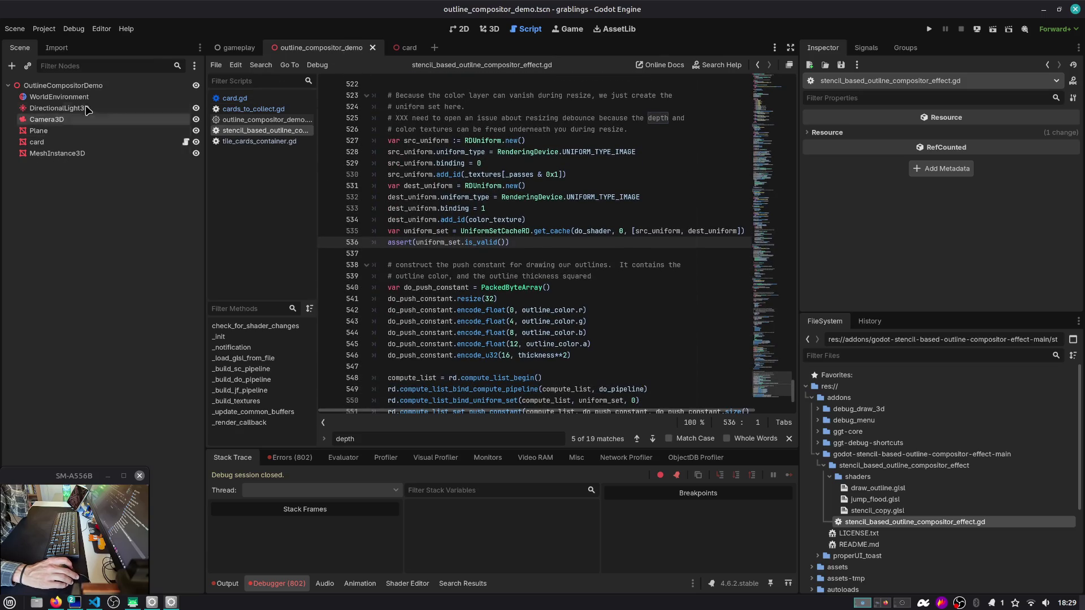
{"action": "left_click", "coordinate": [36, 142]}
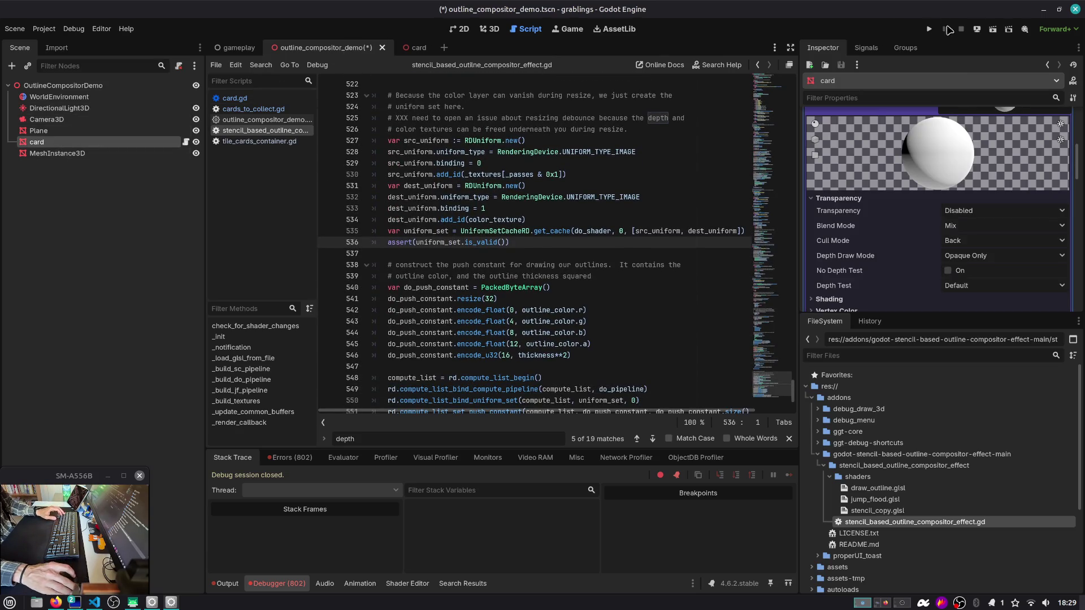
{"action": "key", "text": "ctrl+s"}
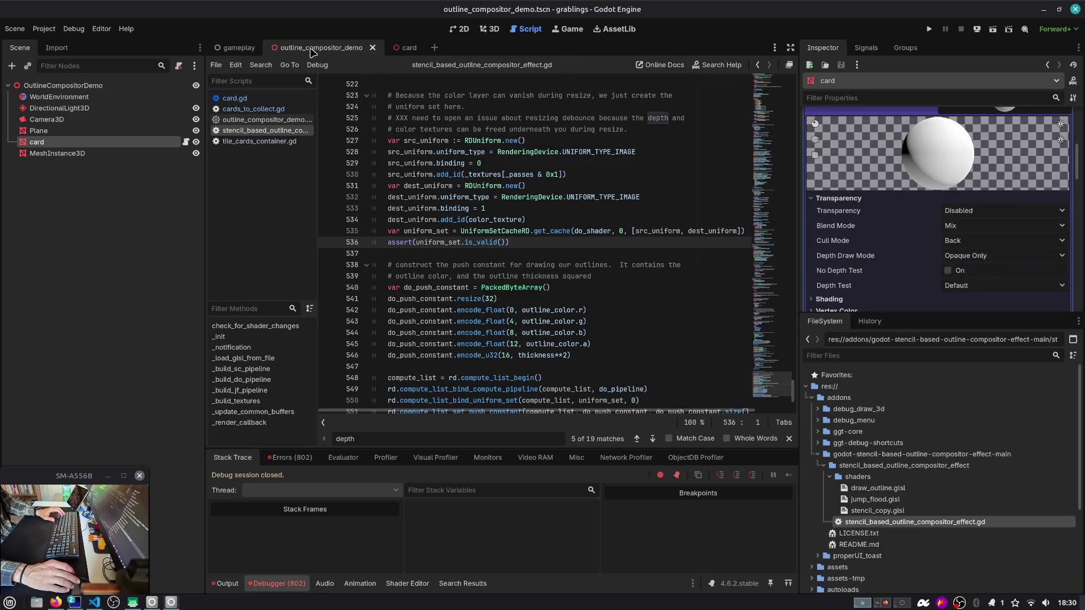
Step: Close the demo and card scene tabs, select GameplayManager, and view it in 3D
{"action": "middle_click", "coordinate": [313, 51]}
{"action": "middle_click", "coordinate": [302, 51]}
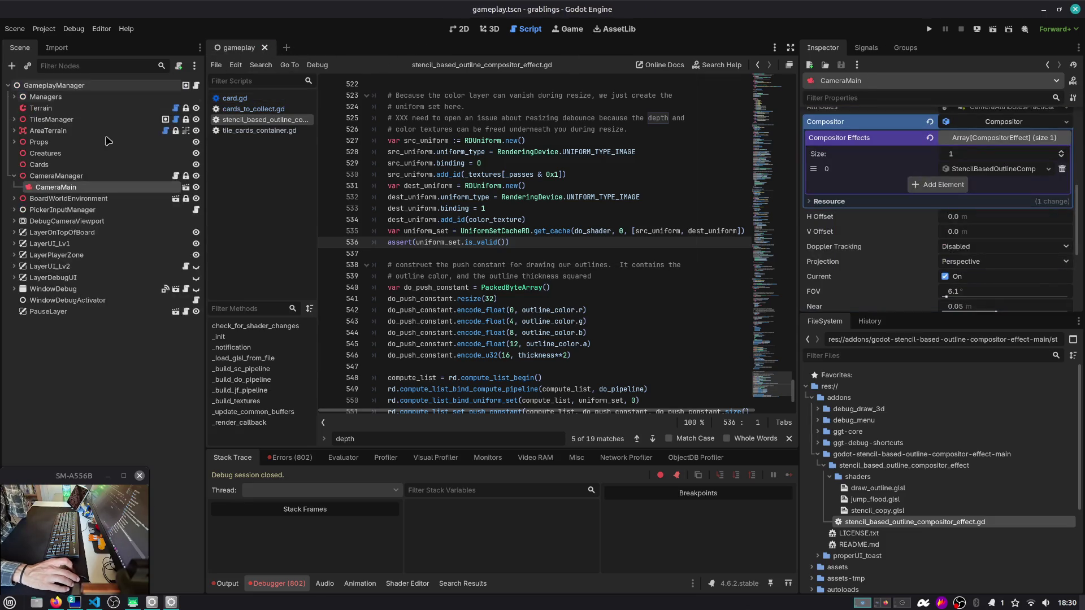
{"action": "left_click", "coordinate": [14, 175]}
{"action": "left_click", "coordinate": [65, 316]}
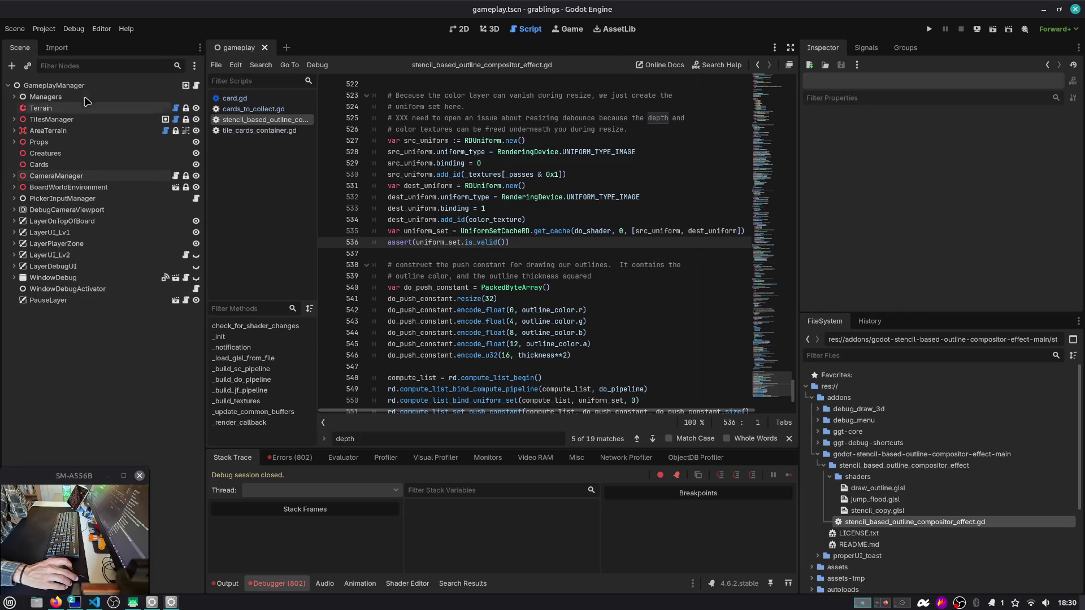
{"action": "left_click", "coordinate": [79, 85]}
{"action": "left_click", "coordinate": [483, 31]}
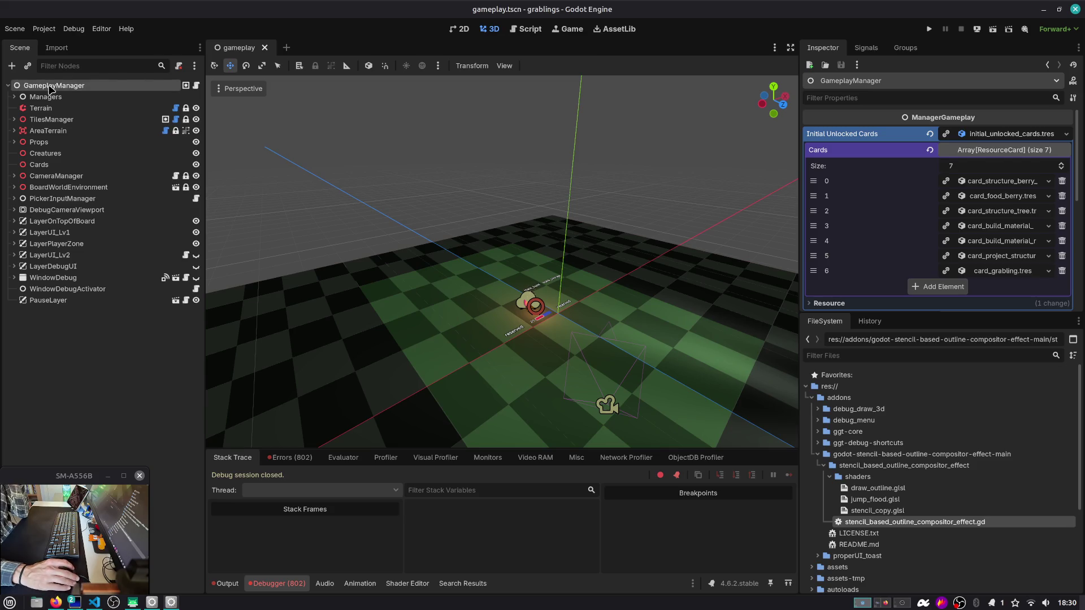
Step: Browse the Duck.ai, GitHub issues and Outline Shader tabs, ending on the fake stencil silhouette page
{"action": "left_click", "coordinate": [56, 603]}
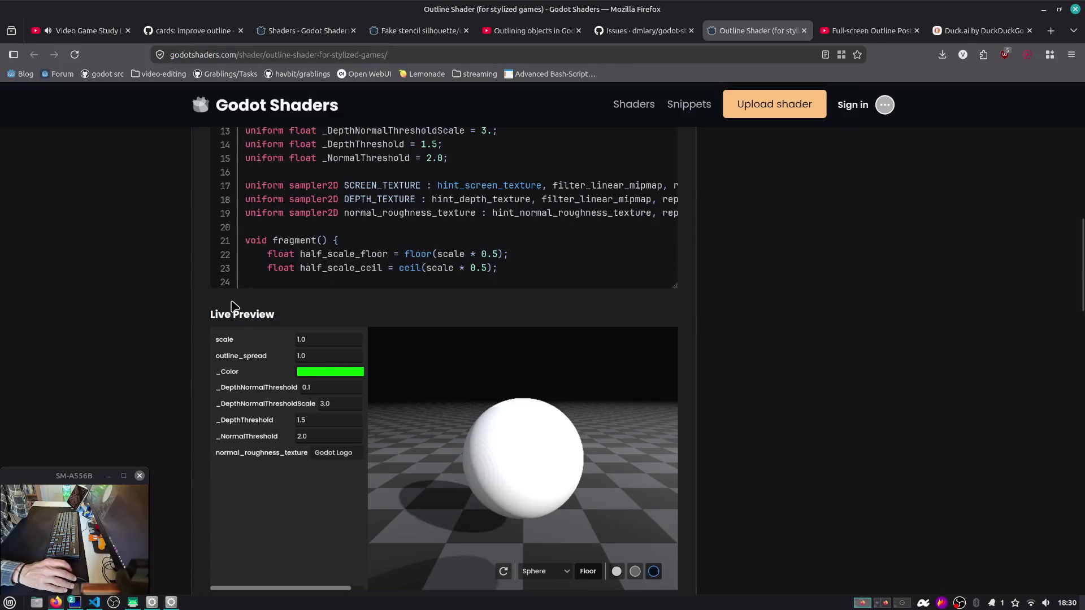
{"action": "scroll", "coordinate": [233, 306], "scroll_direction": "down", "scroll_amount": 3}
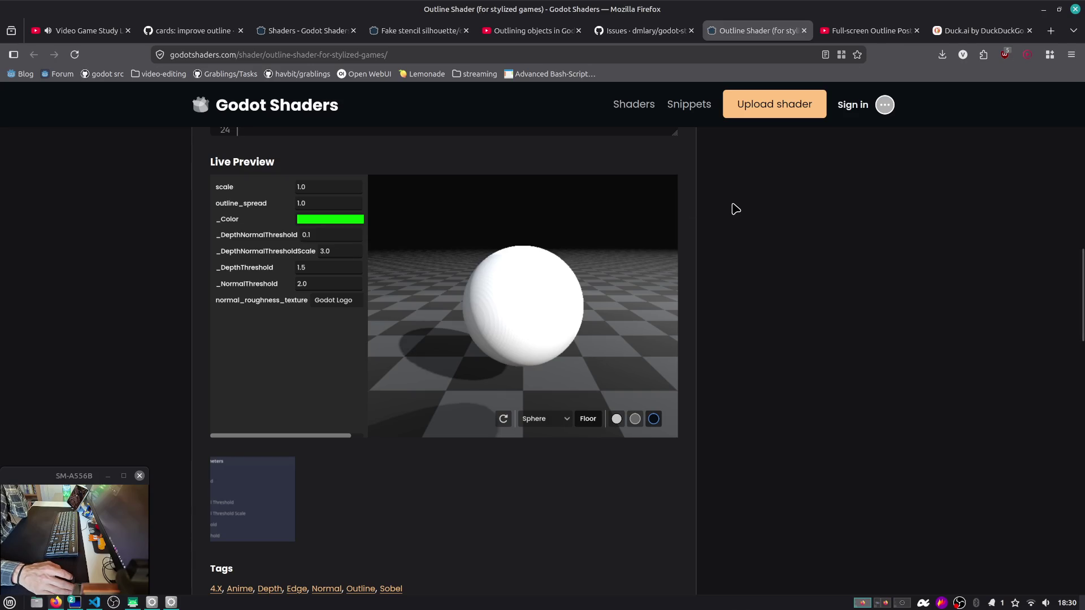
{"action": "left_click", "coordinate": [969, 33]}
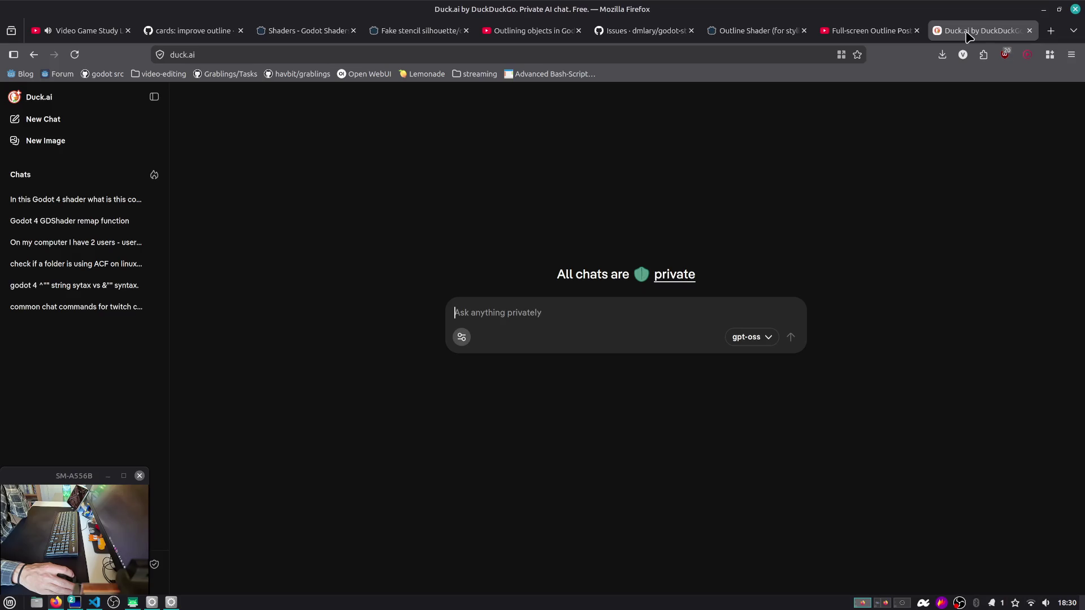
{"action": "left_click", "coordinate": [635, 34]}
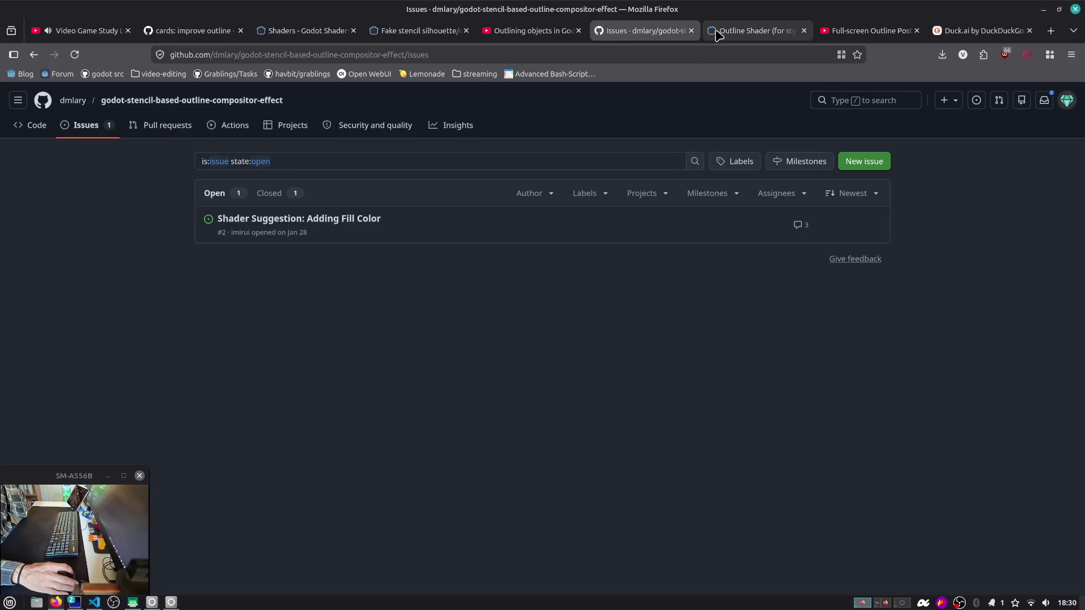
{"action": "left_click", "coordinate": [718, 33]}
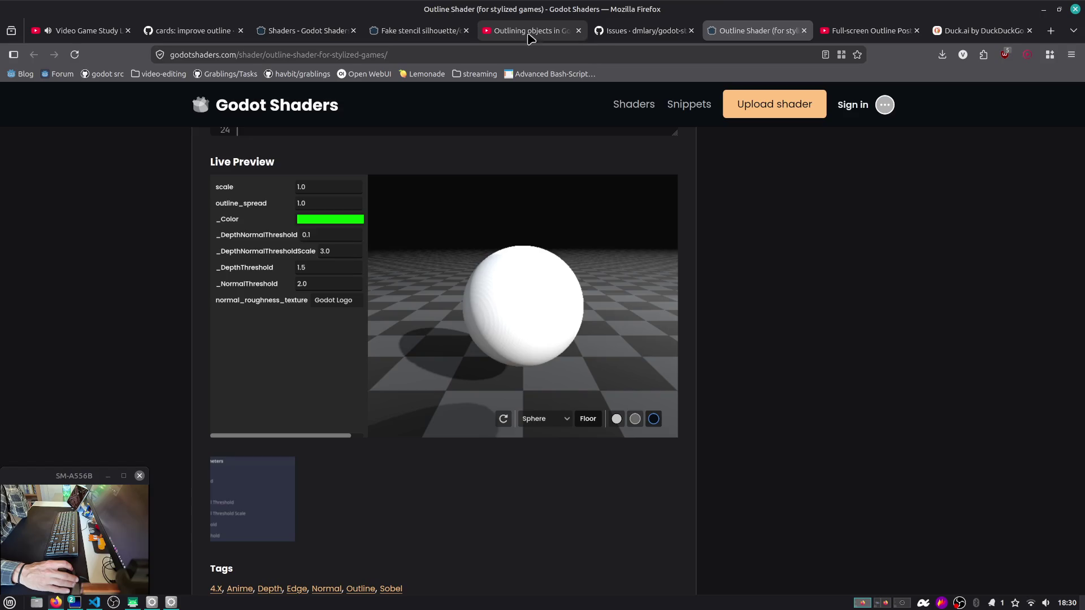
{"action": "left_click", "coordinate": [629, 31]}
{"action": "left_click", "coordinate": [421, 39]}
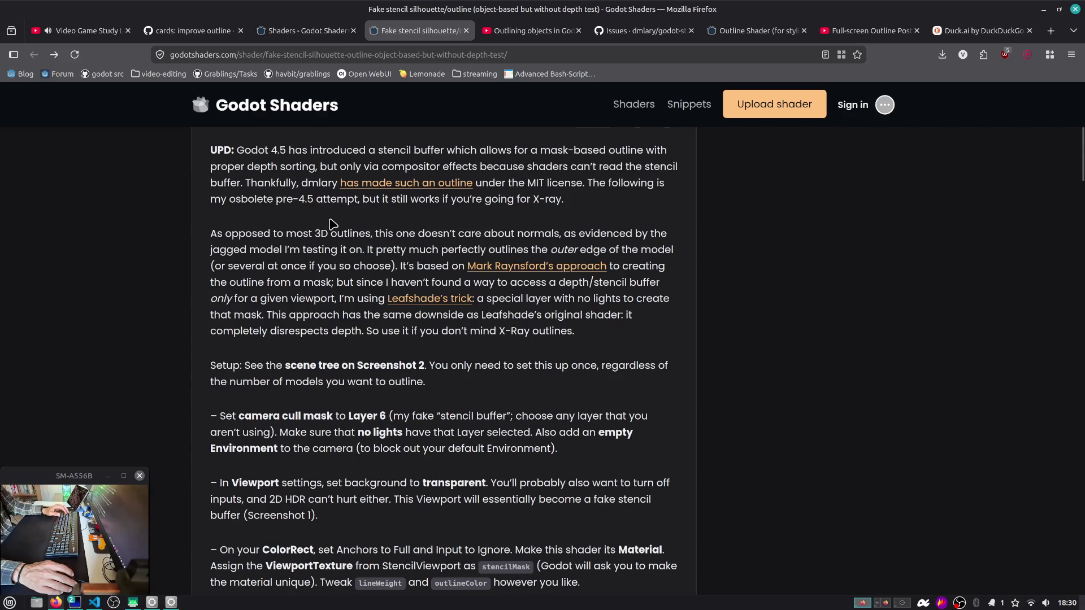
{"action": "key", "text": "alt+Tab"}
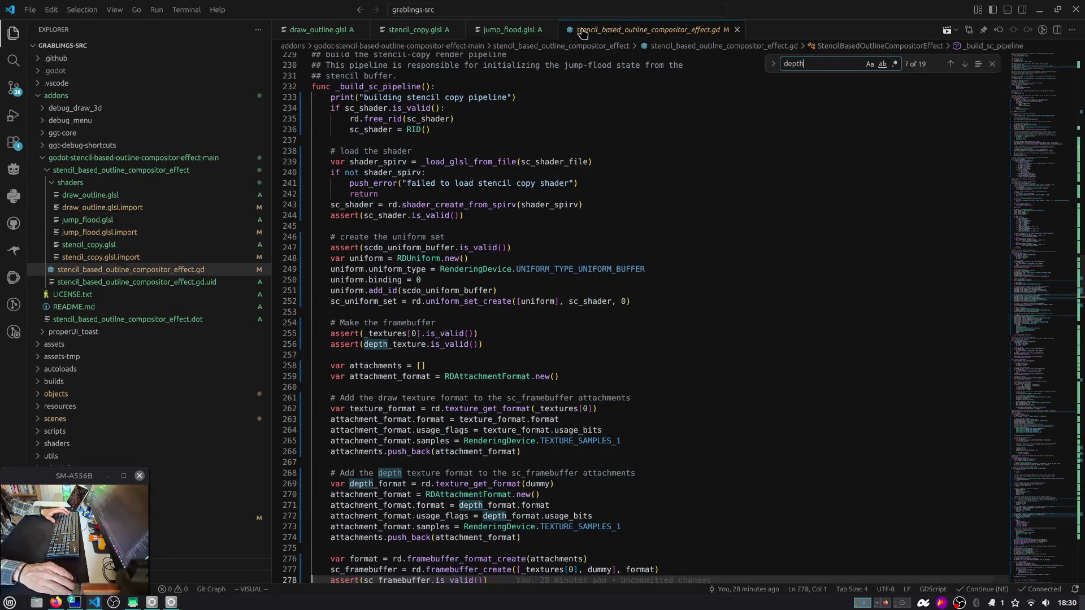
Step: In card.gd, delete the early return line in set_card_render_setings
{"action": "key", "text": "alt+Tab"}
{"action": "key", "text": "alt+Tab"}
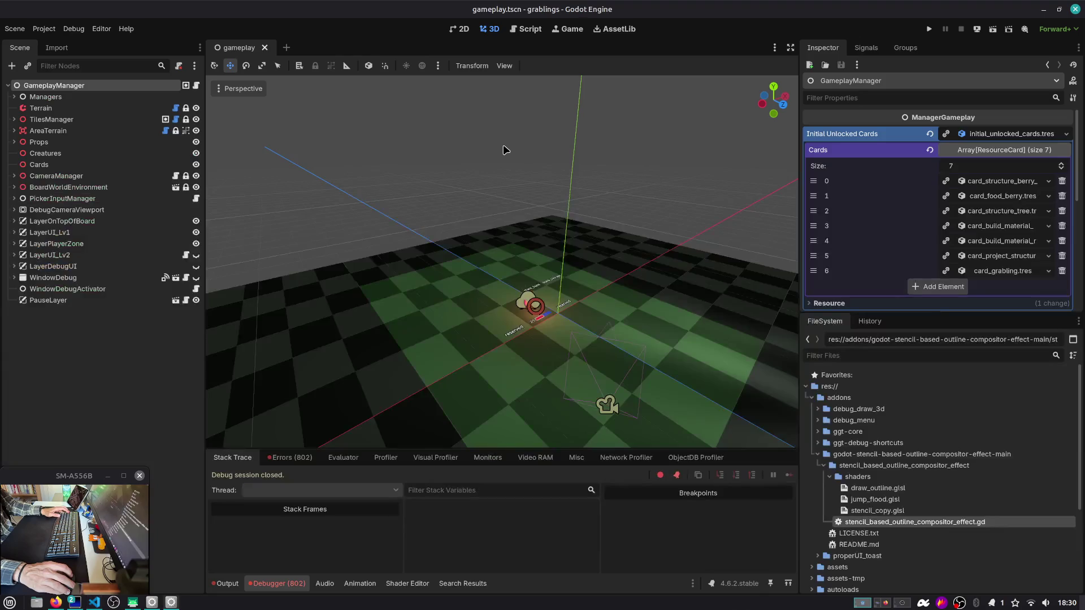
{"action": "left_click", "coordinate": [539, 30]}
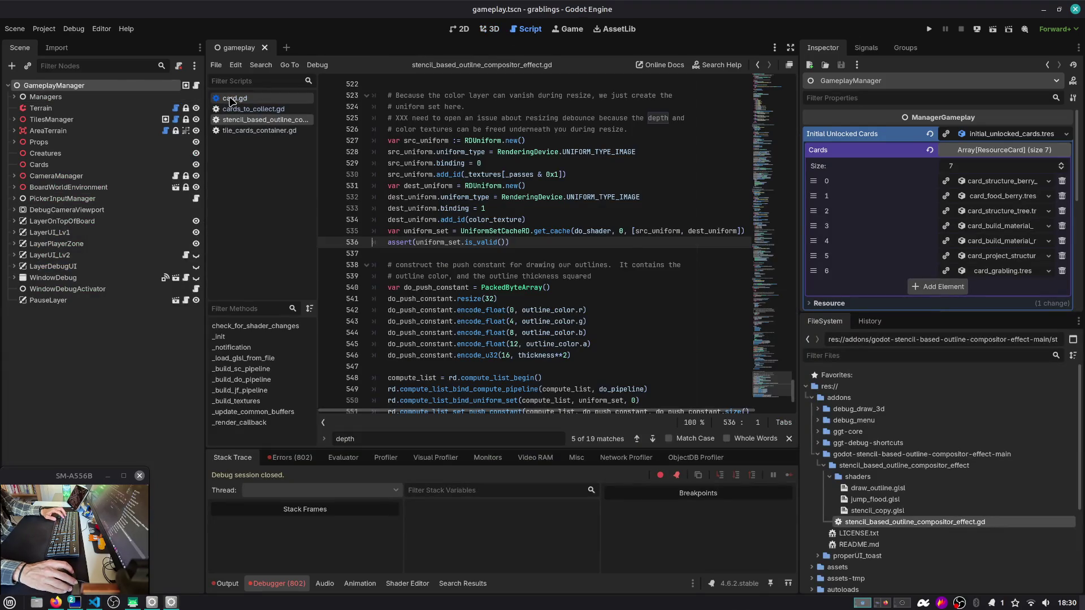
{"action": "left_click", "coordinate": [230, 99]}
{"action": "double_click", "coordinate": [424, 243]}
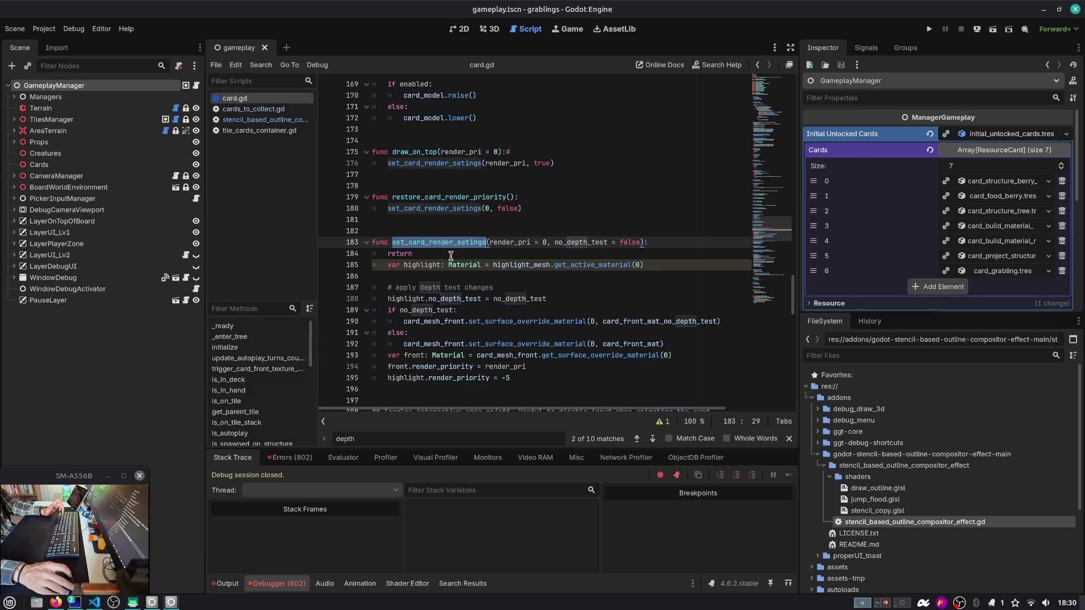
{"action": "left_click", "coordinate": [452, 258]}
{"action": "key", "text": "ctrl+shift+k"}
Step: Run from Slot 1, undo the extra lines around var dummy, and relaunch the game
{"action": "key", "text": "F5"}
{"action": "left_click", "coordinate": [490, 259]}
{"action": "left_click", "coordinate": [498, 266]}
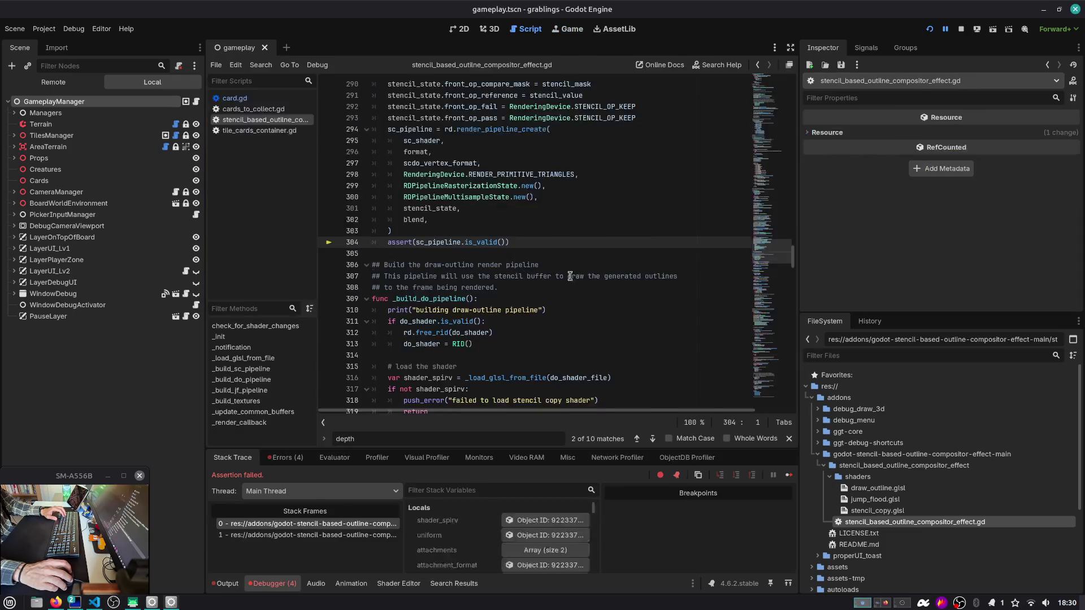
{"action": "key", "text": "ctrl+z"}
{"action": "key", "text": "F8"}
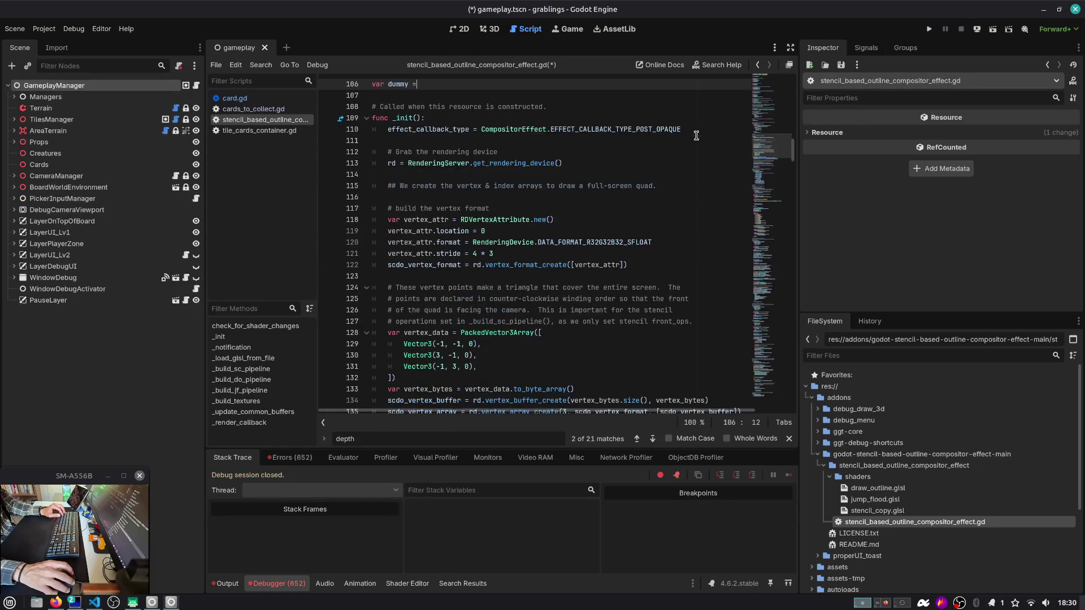
{"action": "key", "text": "ctrl+z"}
{"action": "key", "text": "ctrl+z"}
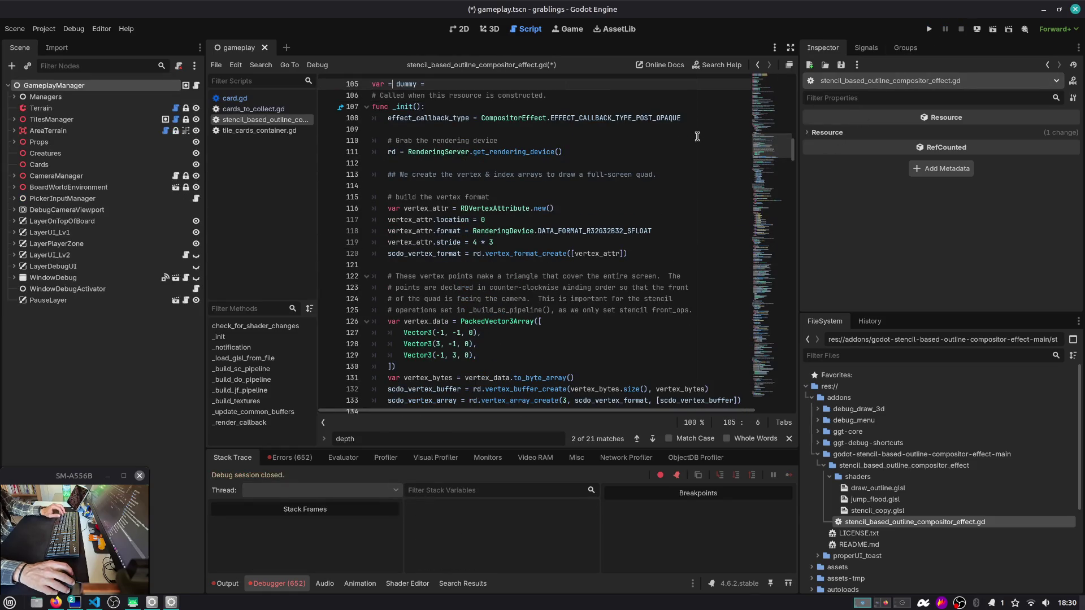
{"action": "left_click", "coordinate": [929, 28]}
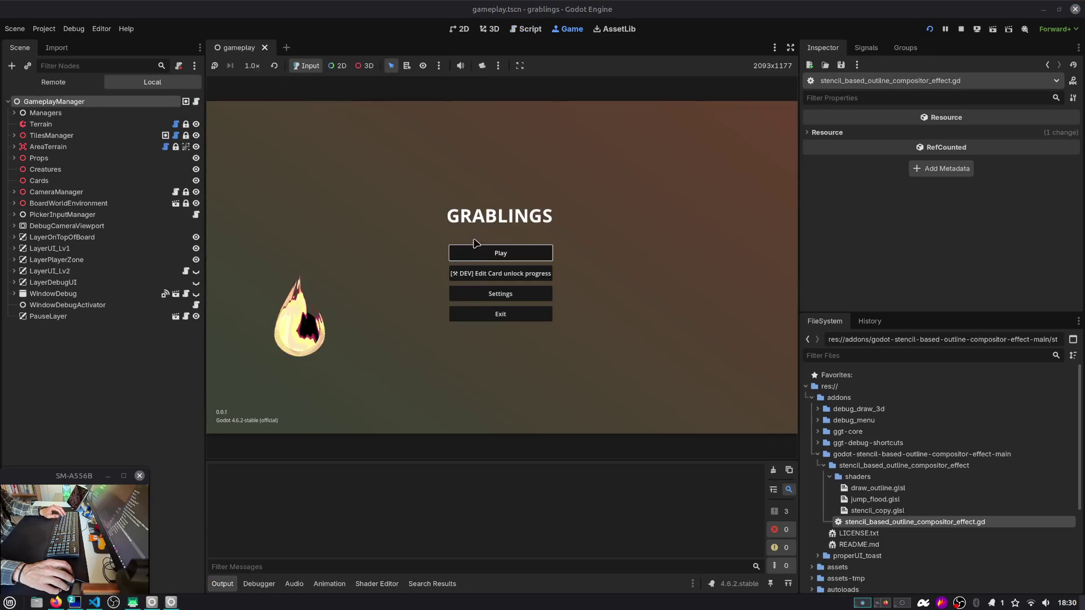
Step: Load save Slot 1 and stack the Berry Bush and Berry cards onto the stack_storage tile
{"action": "left_click", "coordinate": [492, 249]}
{"action": "left_click", "coordinate": [475, 258]}
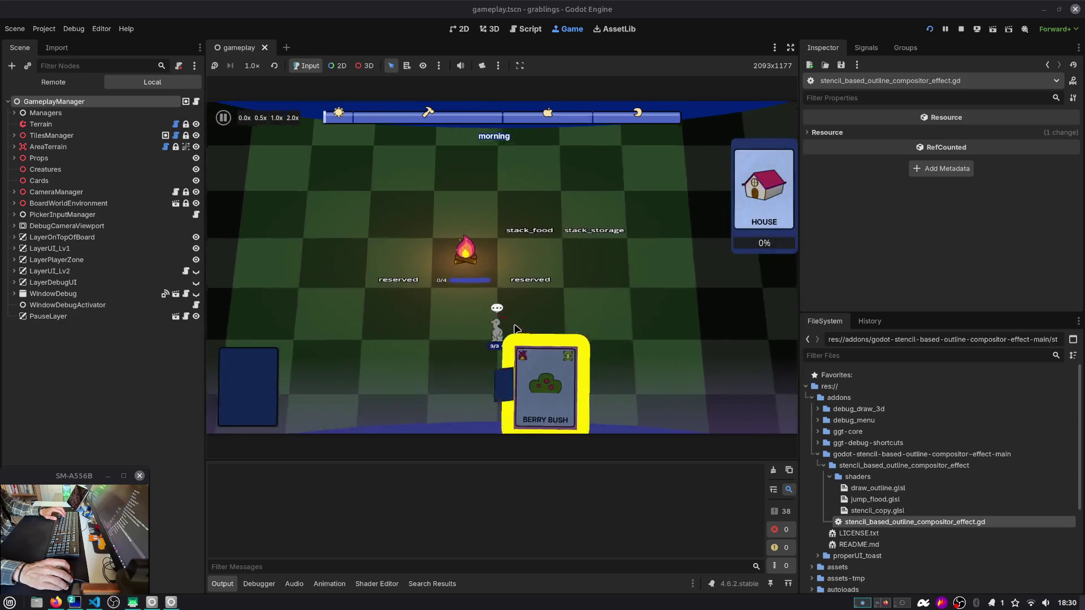
{"action": "mouse_move", "coordinate": [564, 374]}
{"action": "left_mouse_down"}
{"action": "mouse_move", "coordinate": [562, 189]}
{"action": "mouse_move", "coordinate": [562, 223]}
{"action": "left_mouse_up"}
{"action": "left_click_drag", "start_coordinate": [517, 390], "coordinate": [557, 232]}
{"action": "left_click_drag", "start_coordinate": [513, 381], "coordinate": [564, 229]}
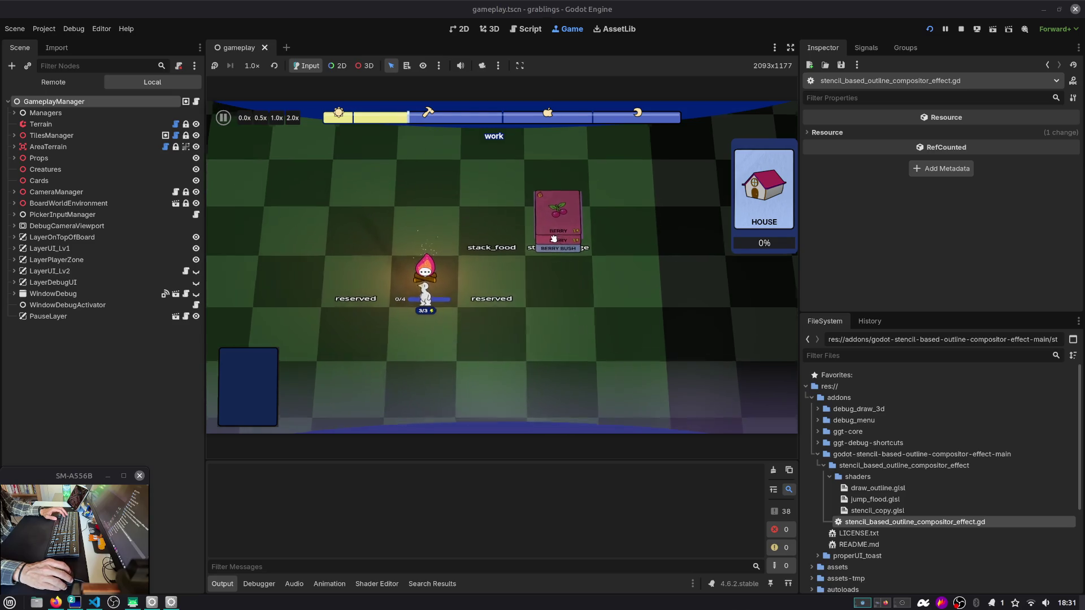
Step: Pull the Berry Bush and a Berry card back off the stack, then stop the game
{"action": "scroll", "coordinate": [553, 245], "scroll_direction": "up", "scroll_amount": 2}
{"action": "mouse_move", "coordinate": [554, 238]}
{"action": "left_mouse_down"}
{"action": "mouse_move", "coordinate": [597, 242]}
{"action": "mouse_move", "coordinate": [551, 215]}
{"action": "mouse_move", "coordinate": [567, 198]}
{"action": "mouse_move", "coordinate": [511, 229]}
{"action": "mouse_move", "coordinate": [594, 226]}
{"action": "left_mouse_up"}
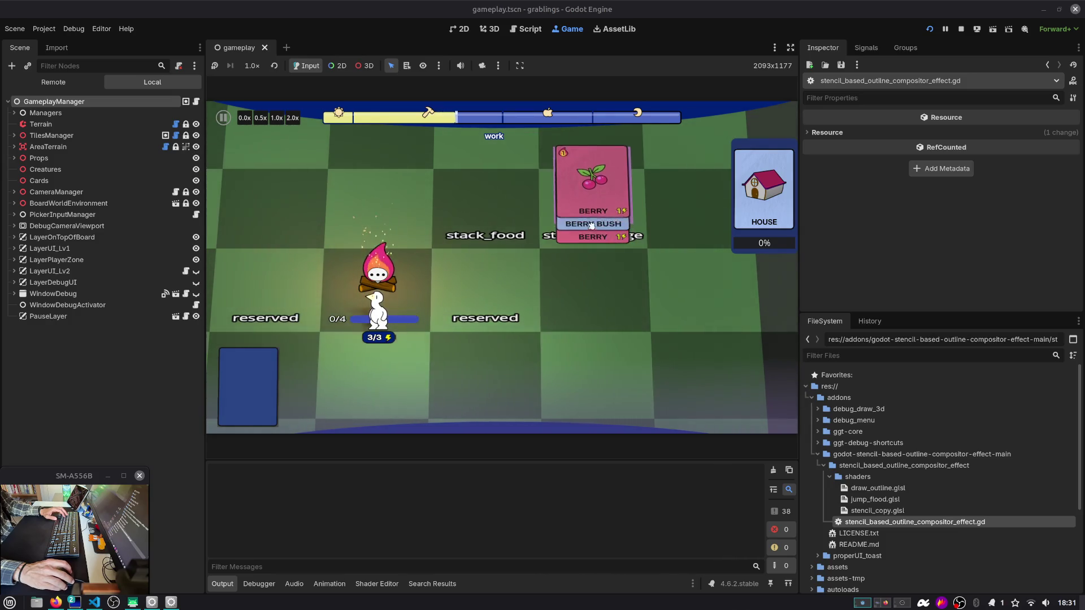
{"action": "left_click_drag", "start_coordinate": [598, 241], "coordinate": [592, 209]}
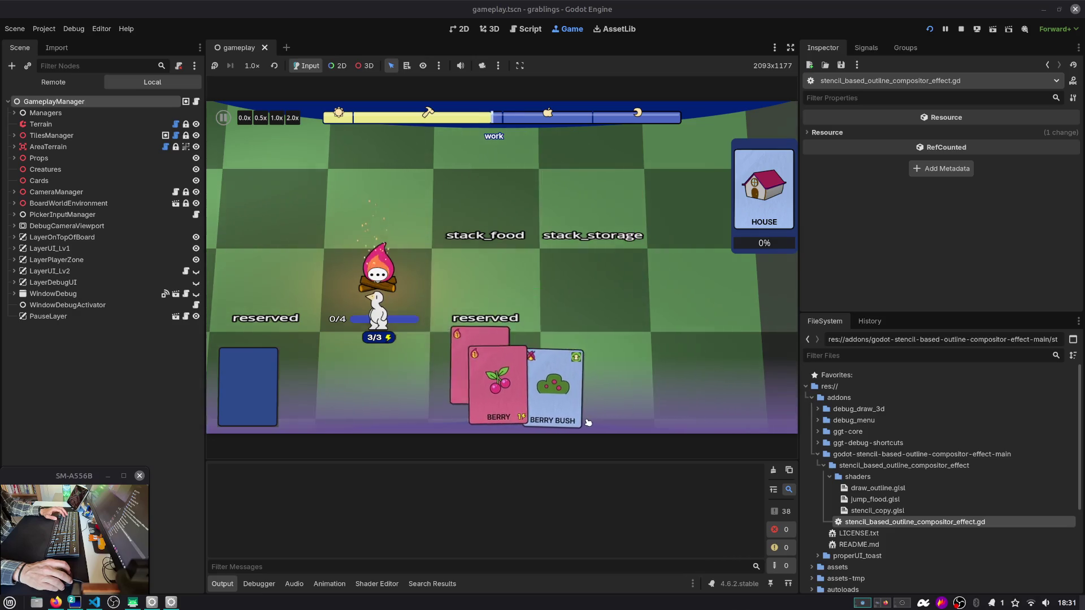
{"action": "left_click", "coordinate": [956, 30]}
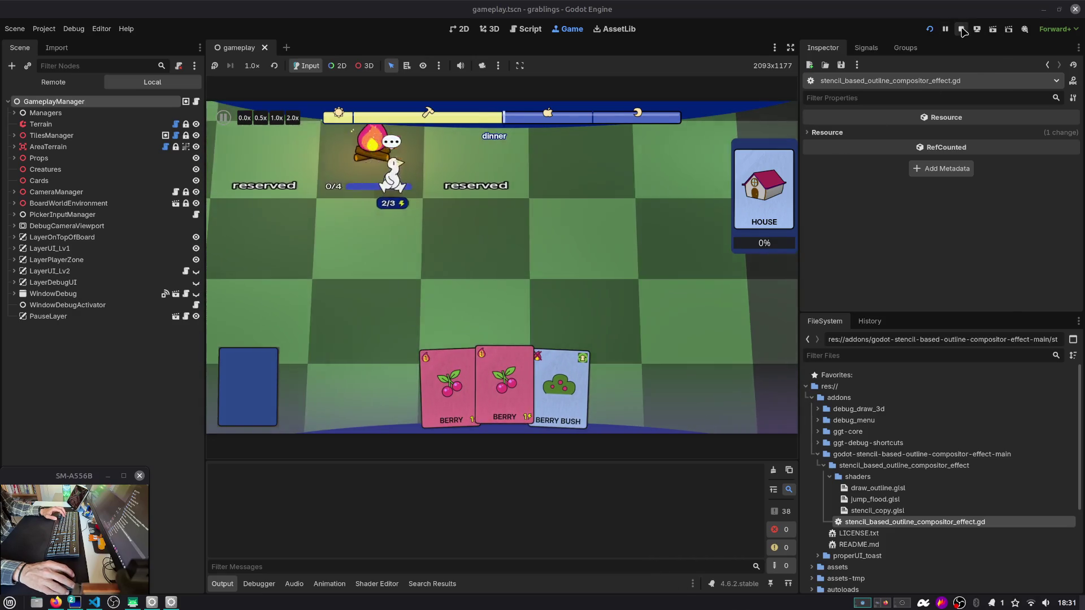
Step: Show the Raid Channel list of live Software and Game Development channels and its Sort by choices
{"action": "key", "text": "ctrl+alt+Right"}
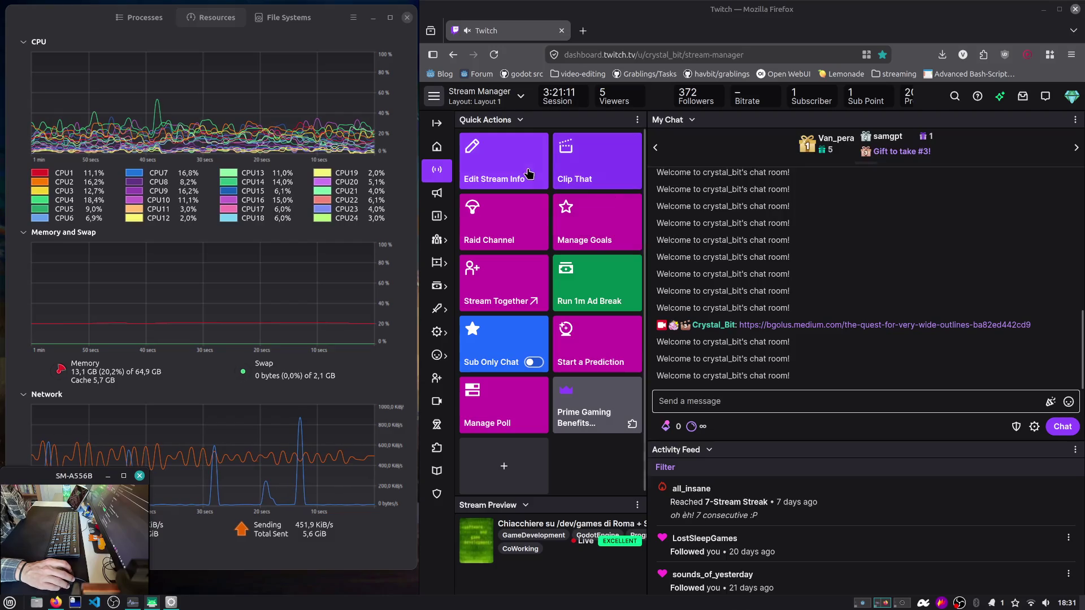
{"action": "left_click", "coordinate": [521, 240]}
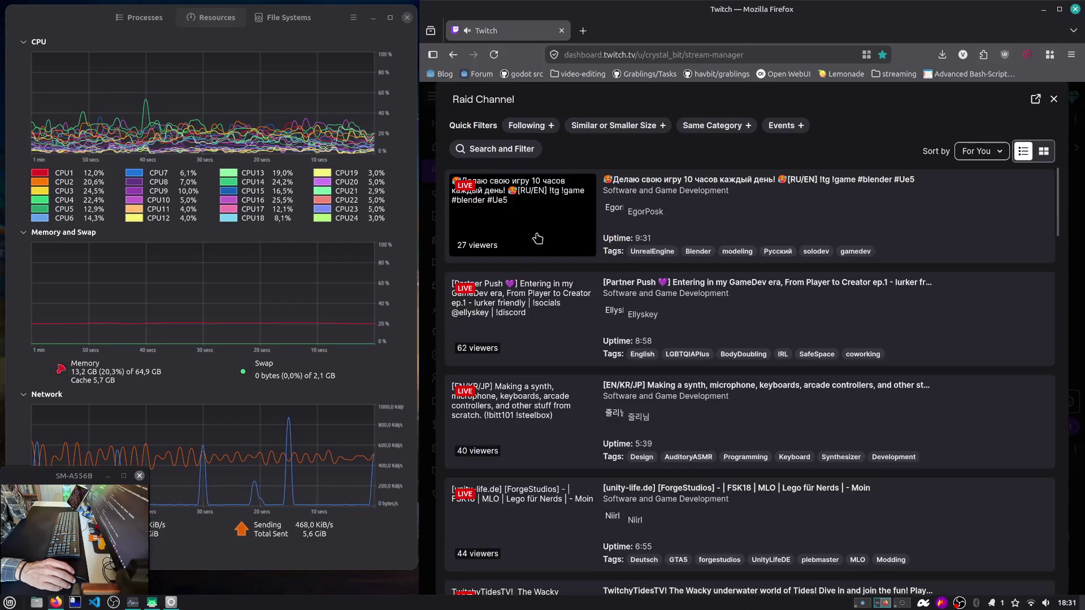
{"action": "scroll", "coordinate": [754, 184], "scroll_direction": "down", "scroll_amount": 1}
{"action": "scroll", "coordinate": [755, 191], "scroll_direction": "up", "scroll_amount": 1}
{"action": "left_click", "coordinate": [984, 153]}
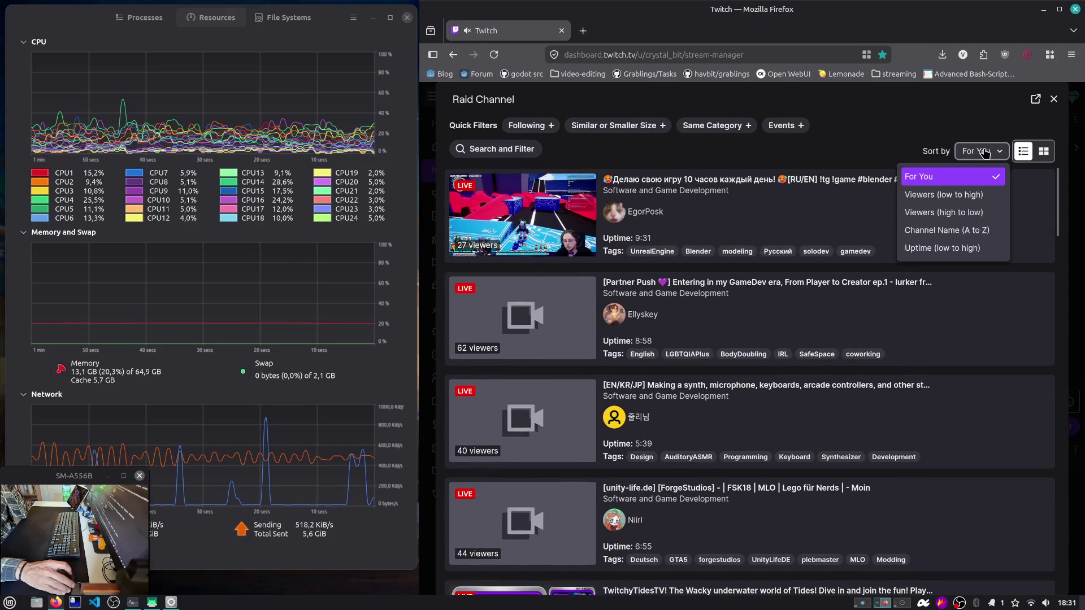